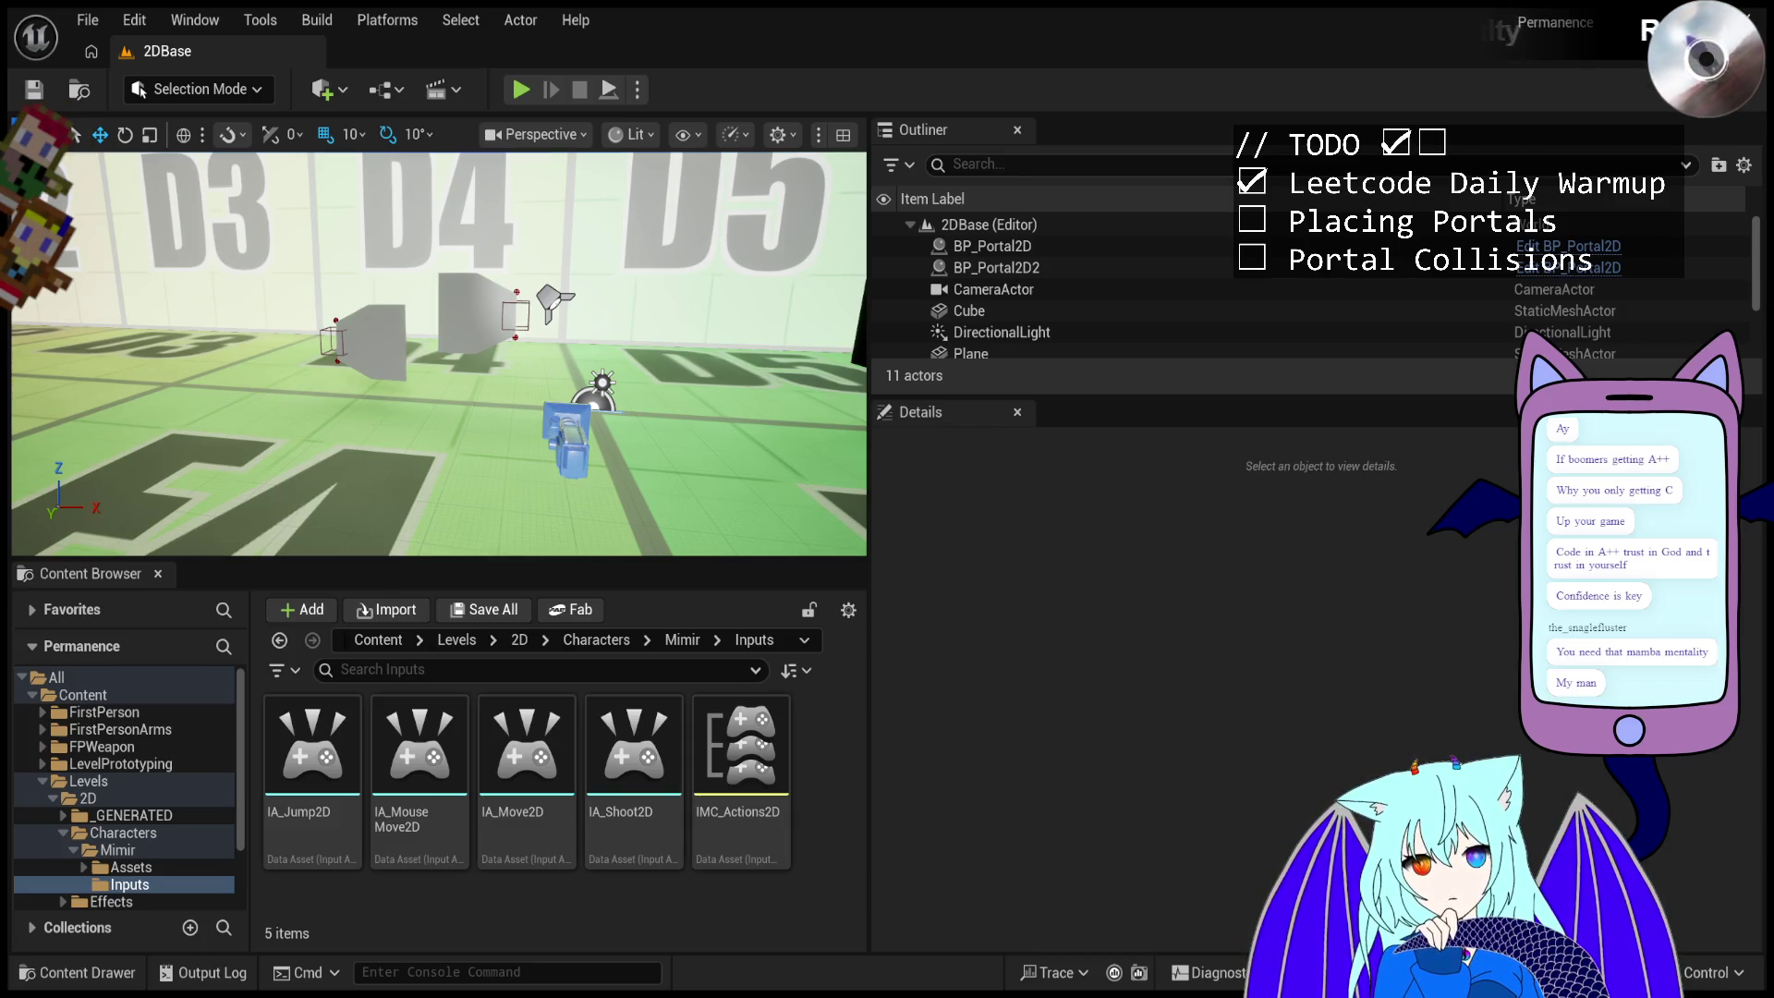
# - Test-play the 2D level twice, firing several portals toward the black wall
pyautogui.click(519, 91)
pyautogui.click(553, 340)
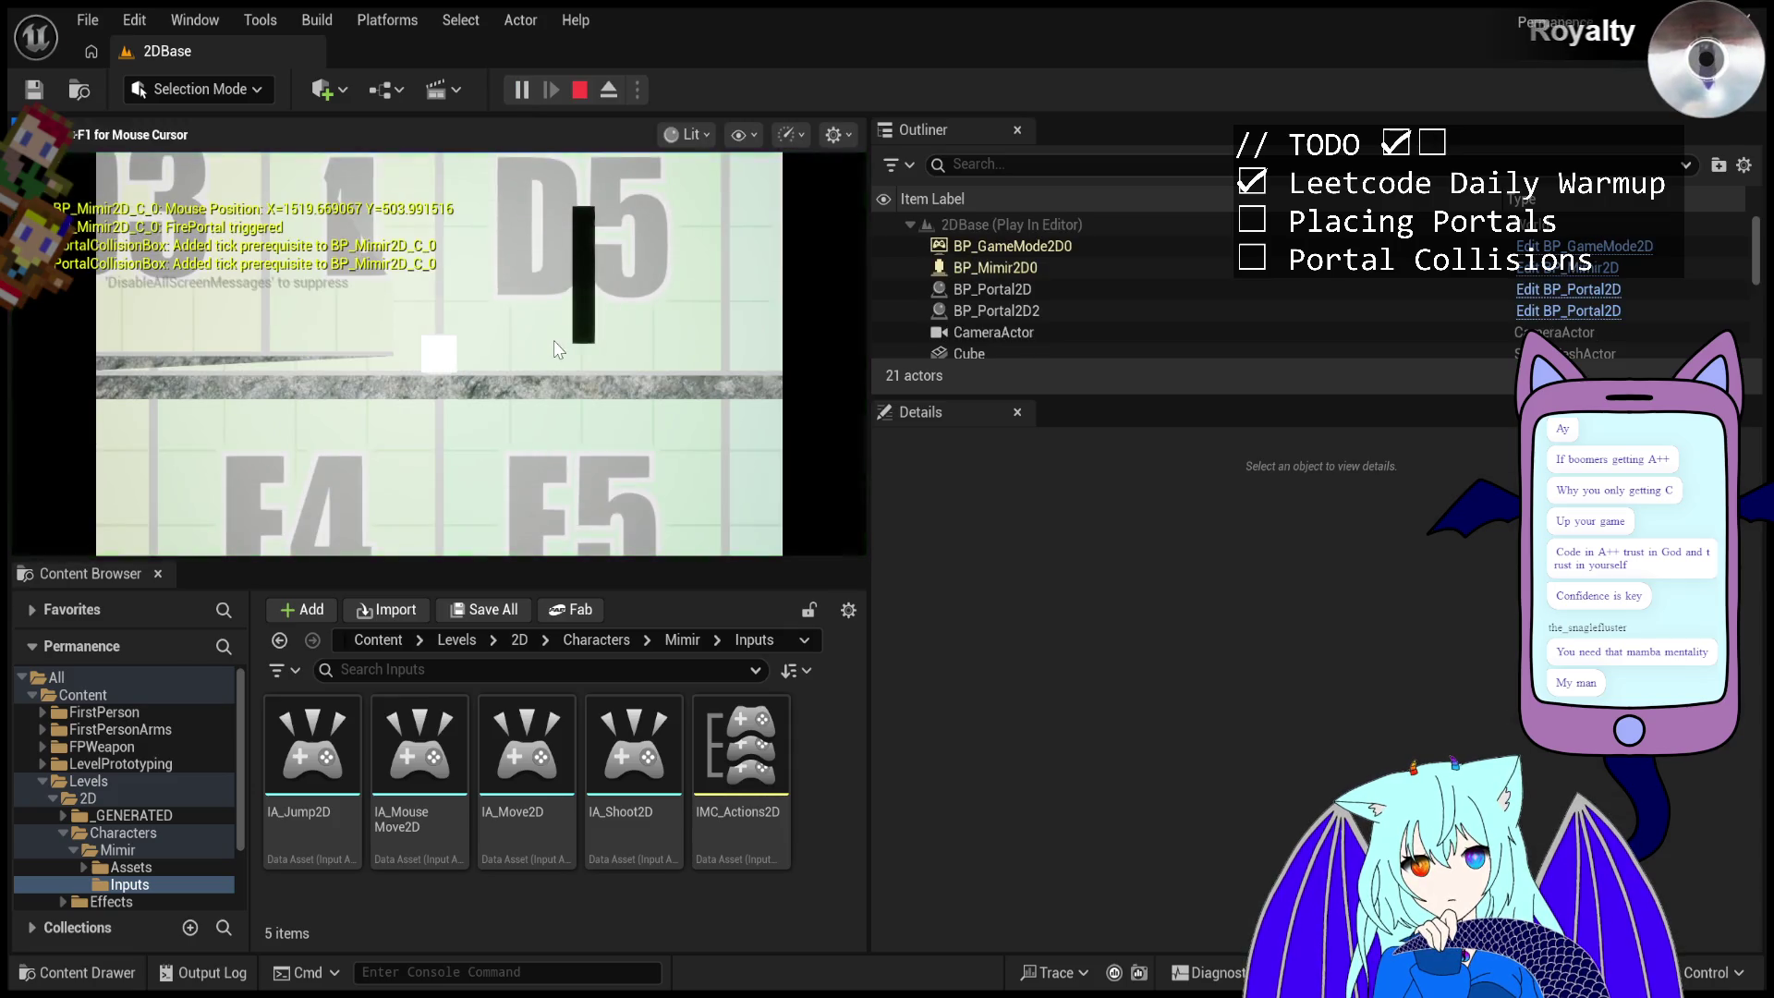
pyautogui.click(512, 393)
pyautogui.click(524, 320)
pyautogui.click(541, 270)
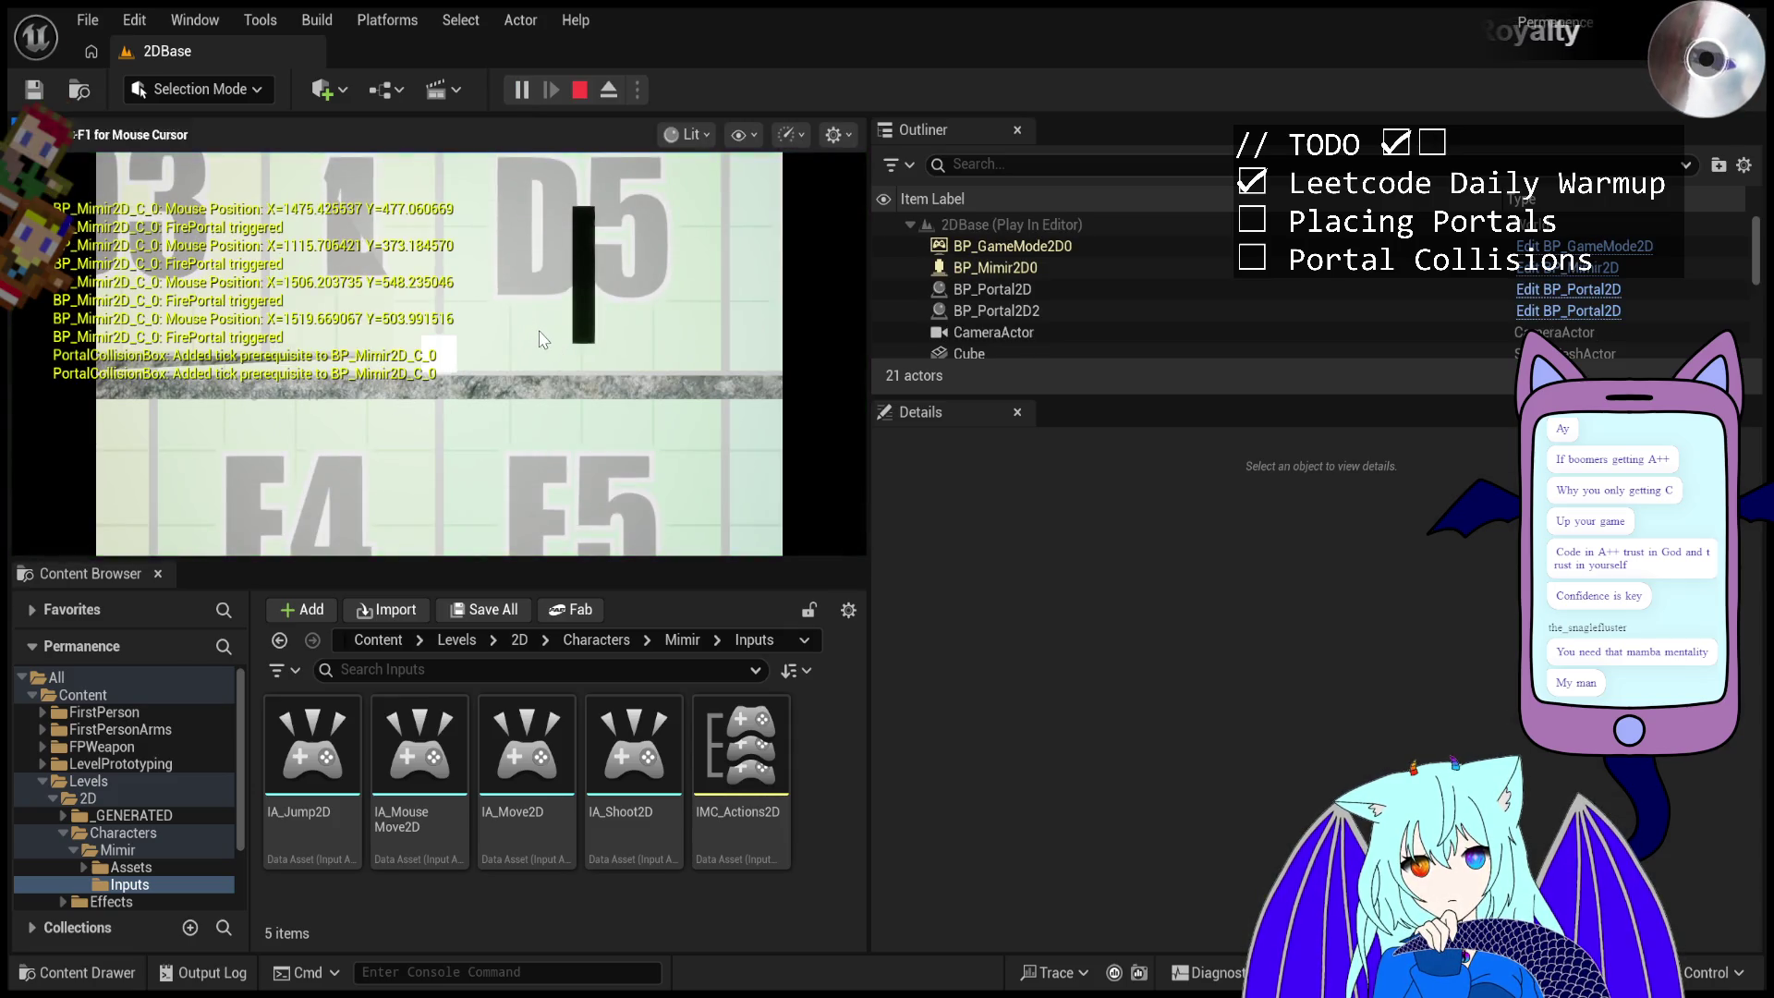
pyautogui.click(512, 363)
pyautogui.click(610, 328)
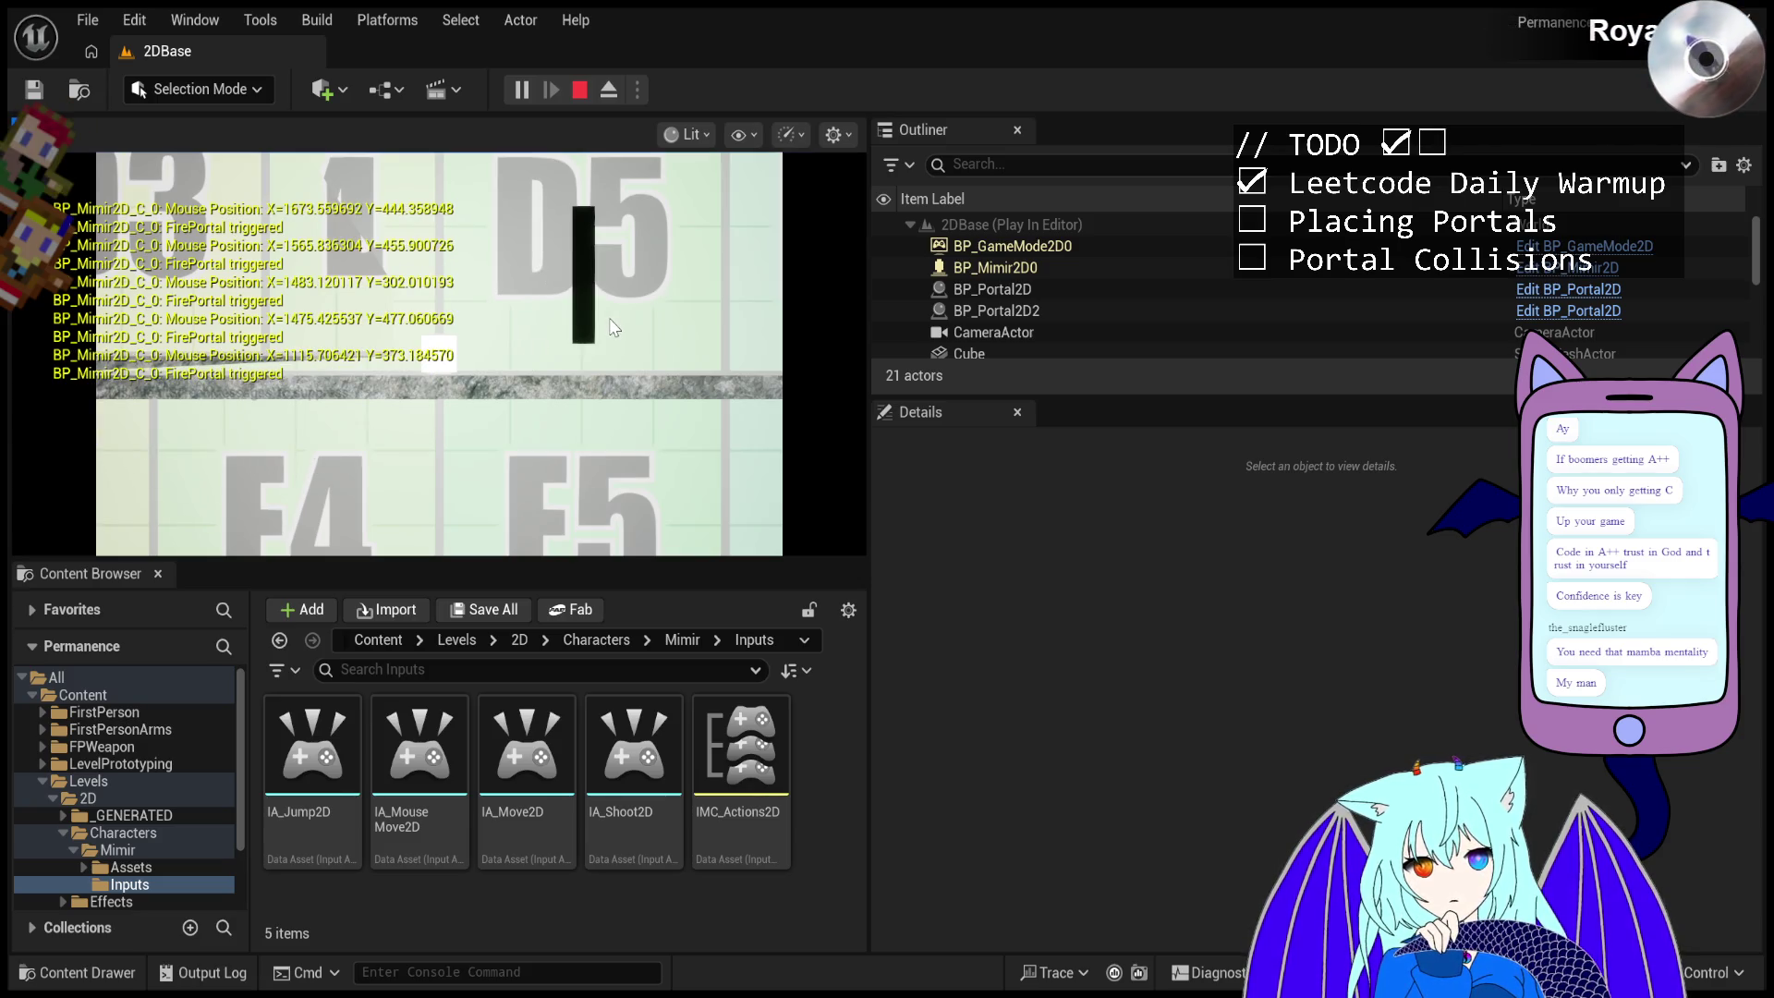
pyautogui.press('Escape')
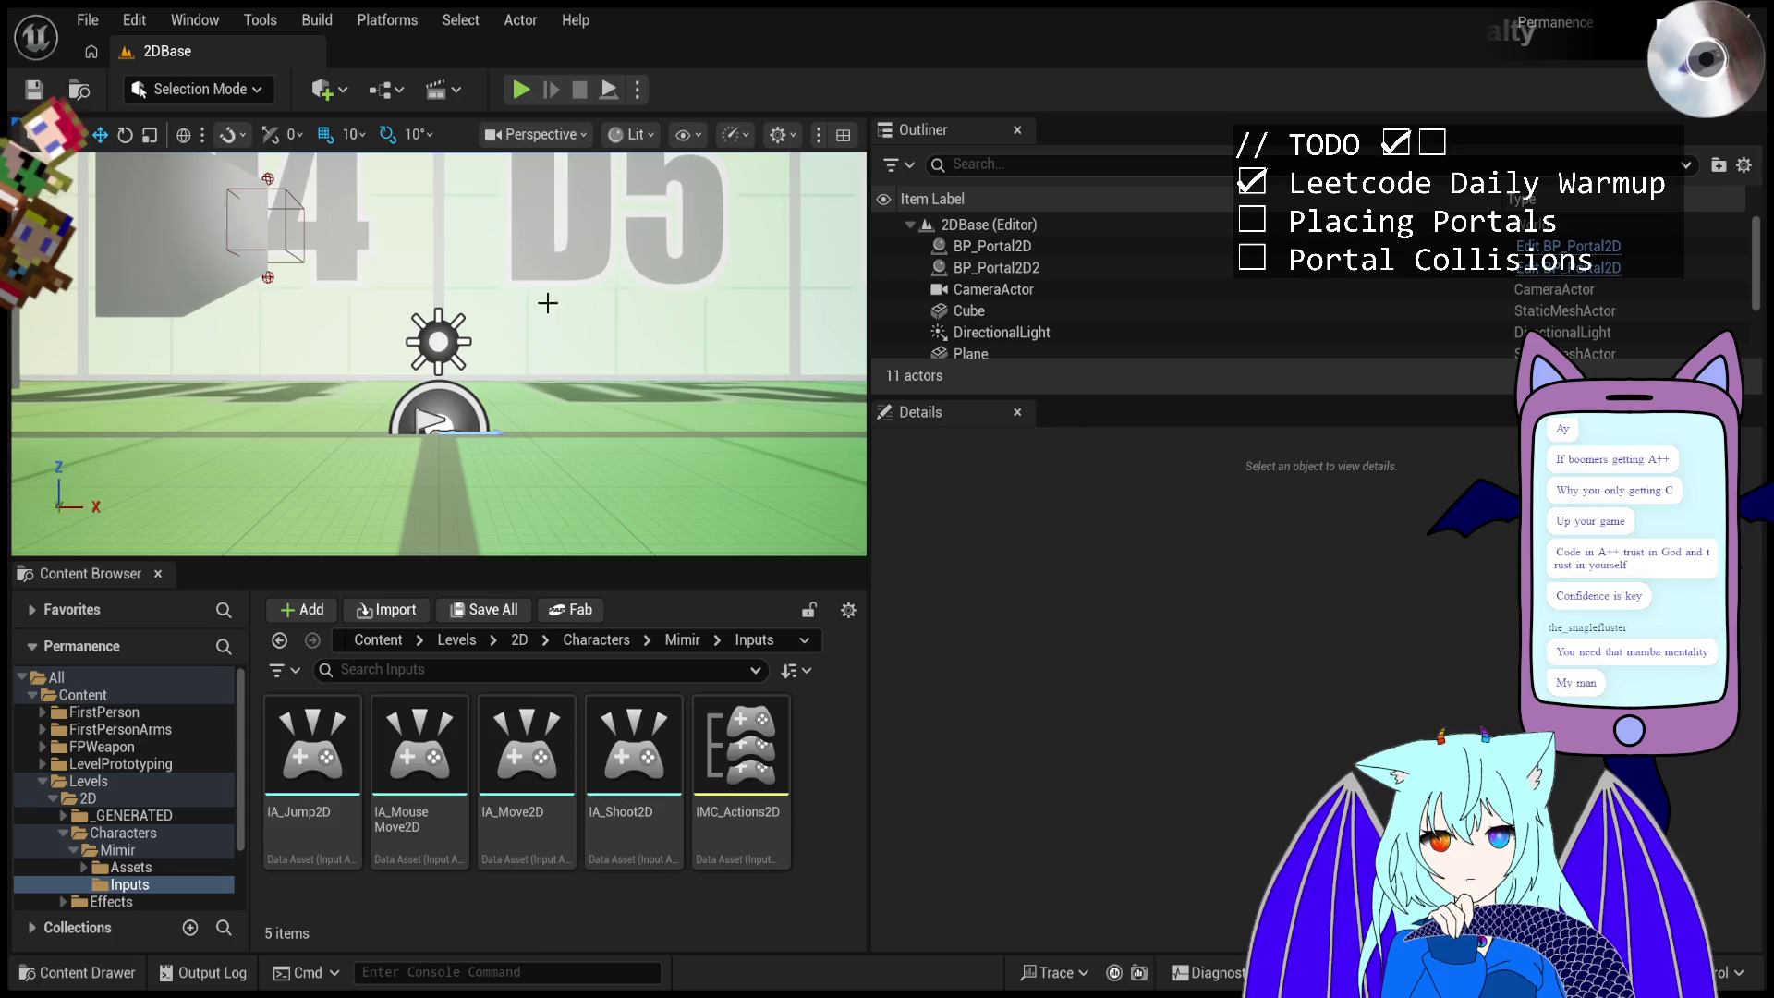
pyautogui.click(522, 90)
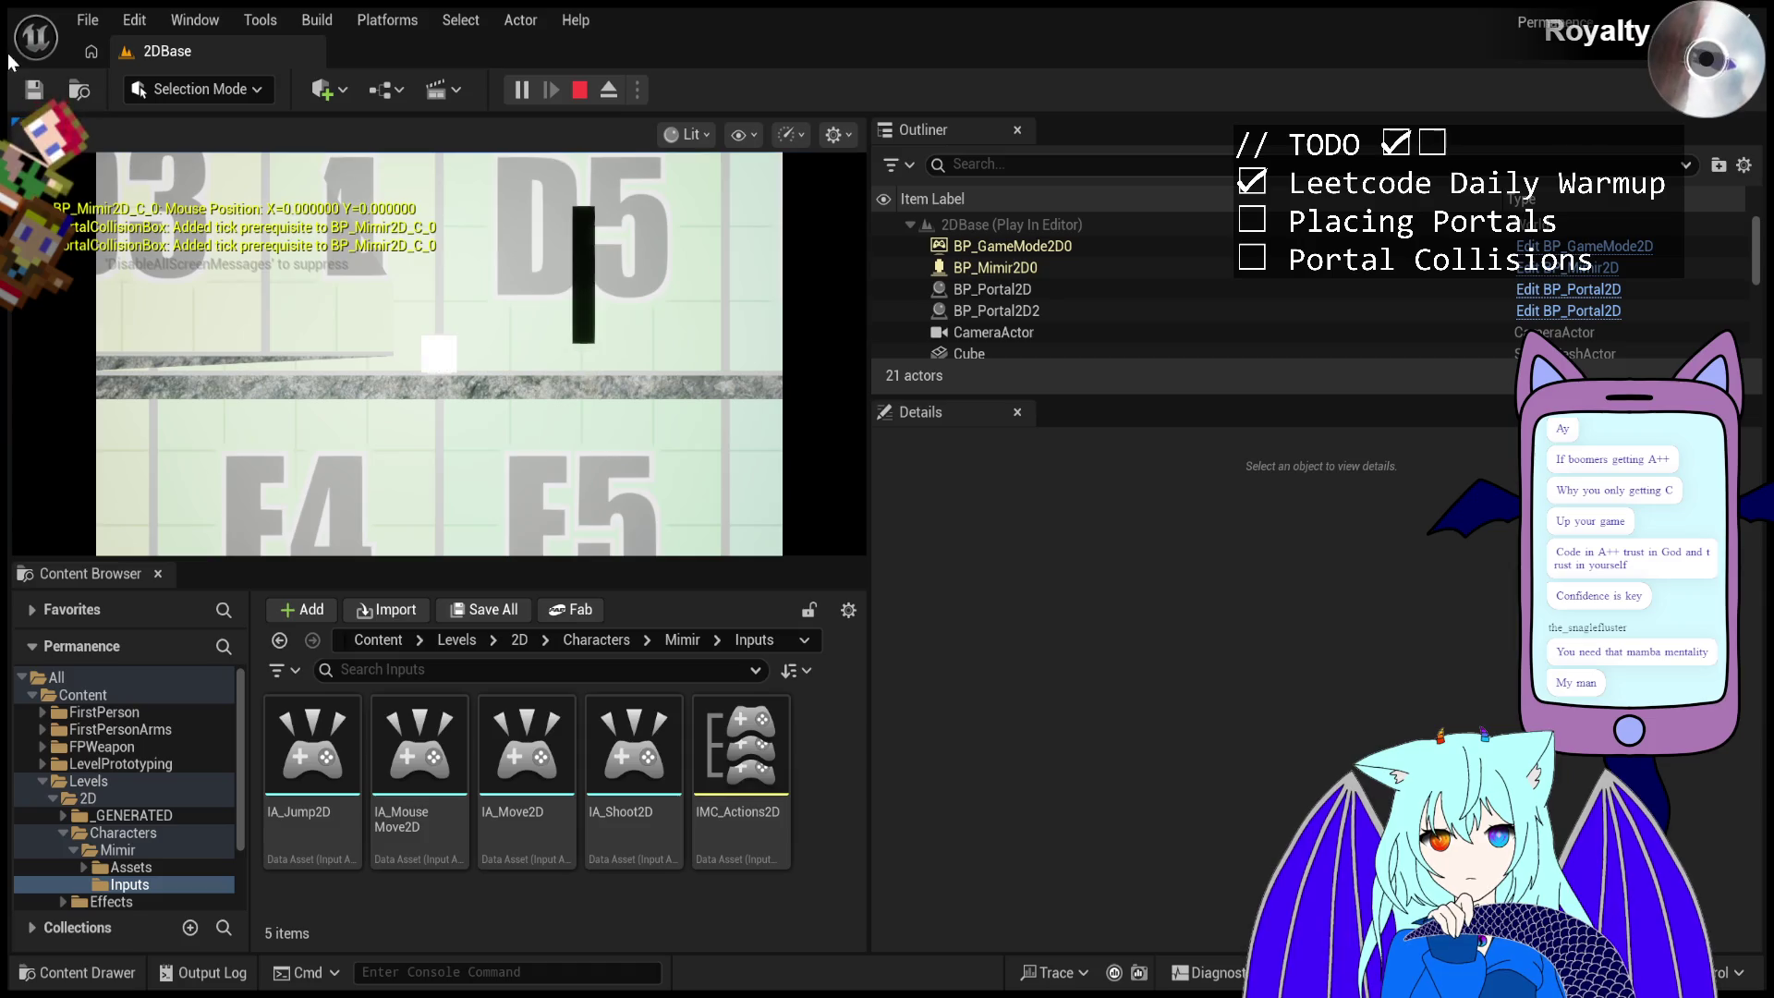
pyautogui.press('Escape')
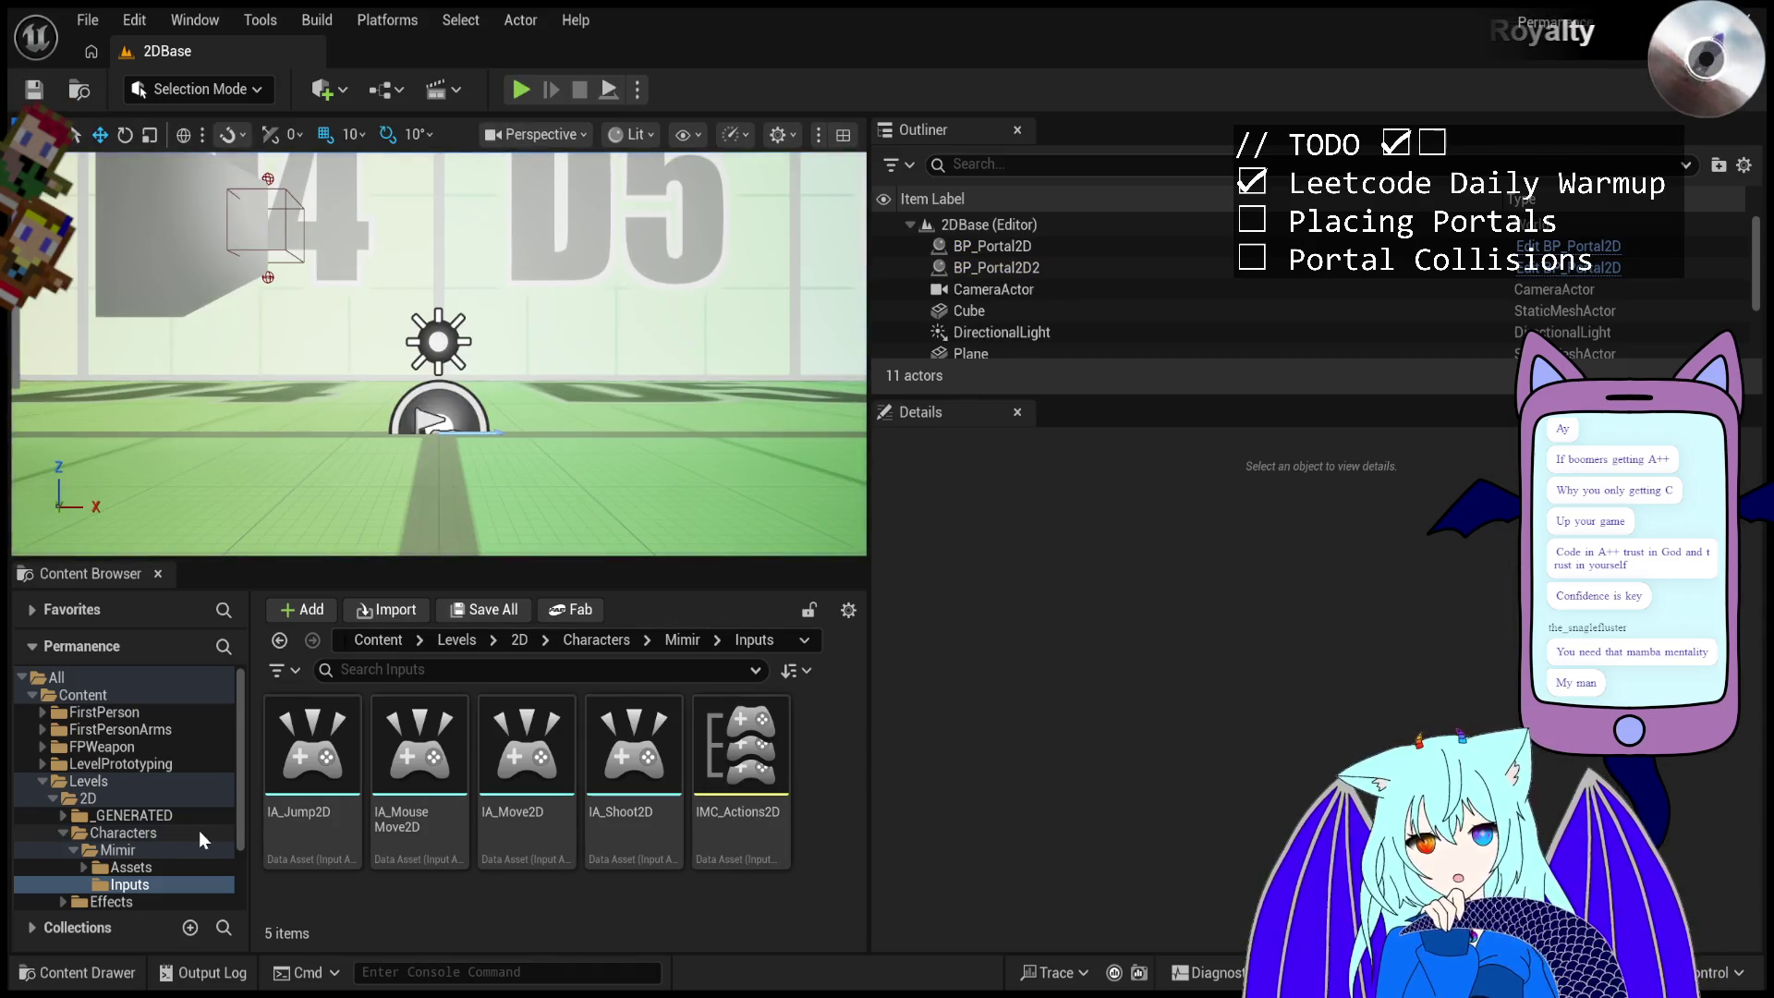
# - In the Content Browser, navigate to Levels > 2D > Overlays and select MimirHUD2D
pyautogui.scroll(-2, 198, 830)
pyautogui.click(138, 729)
pyautogui.click(146, 715)
pyautogui.click(146, 726)
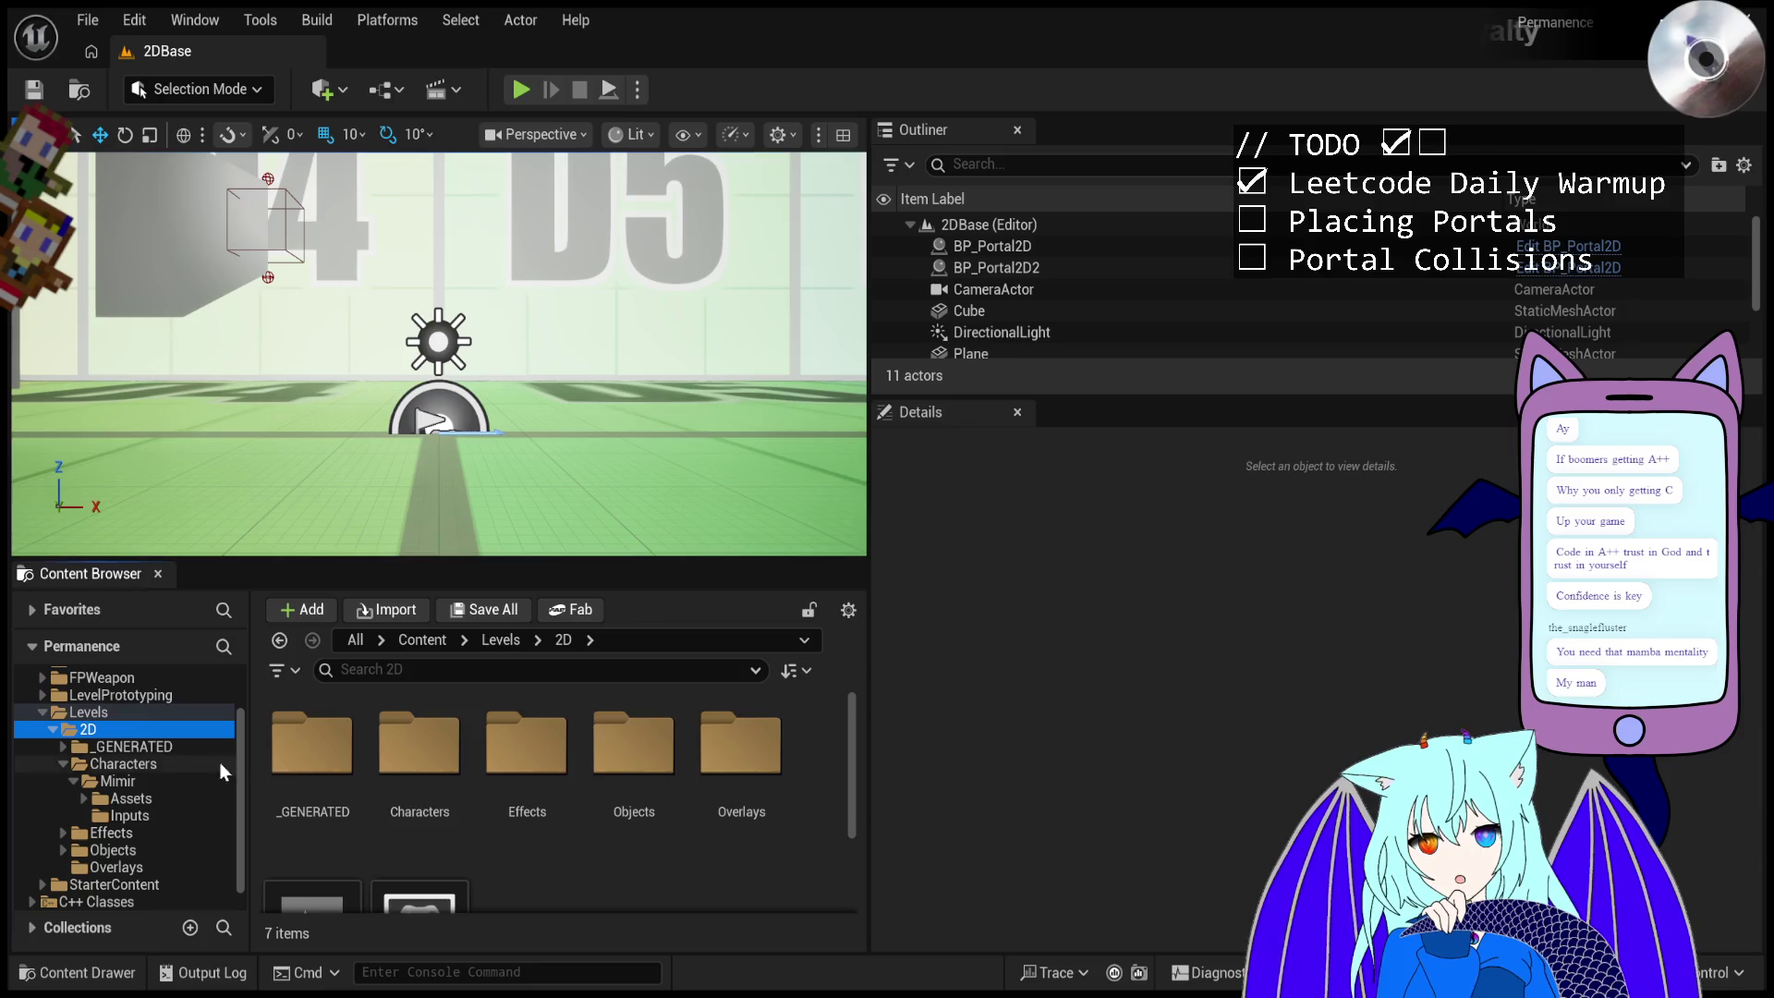
pyautogui.scroll(-3, 390, 795)
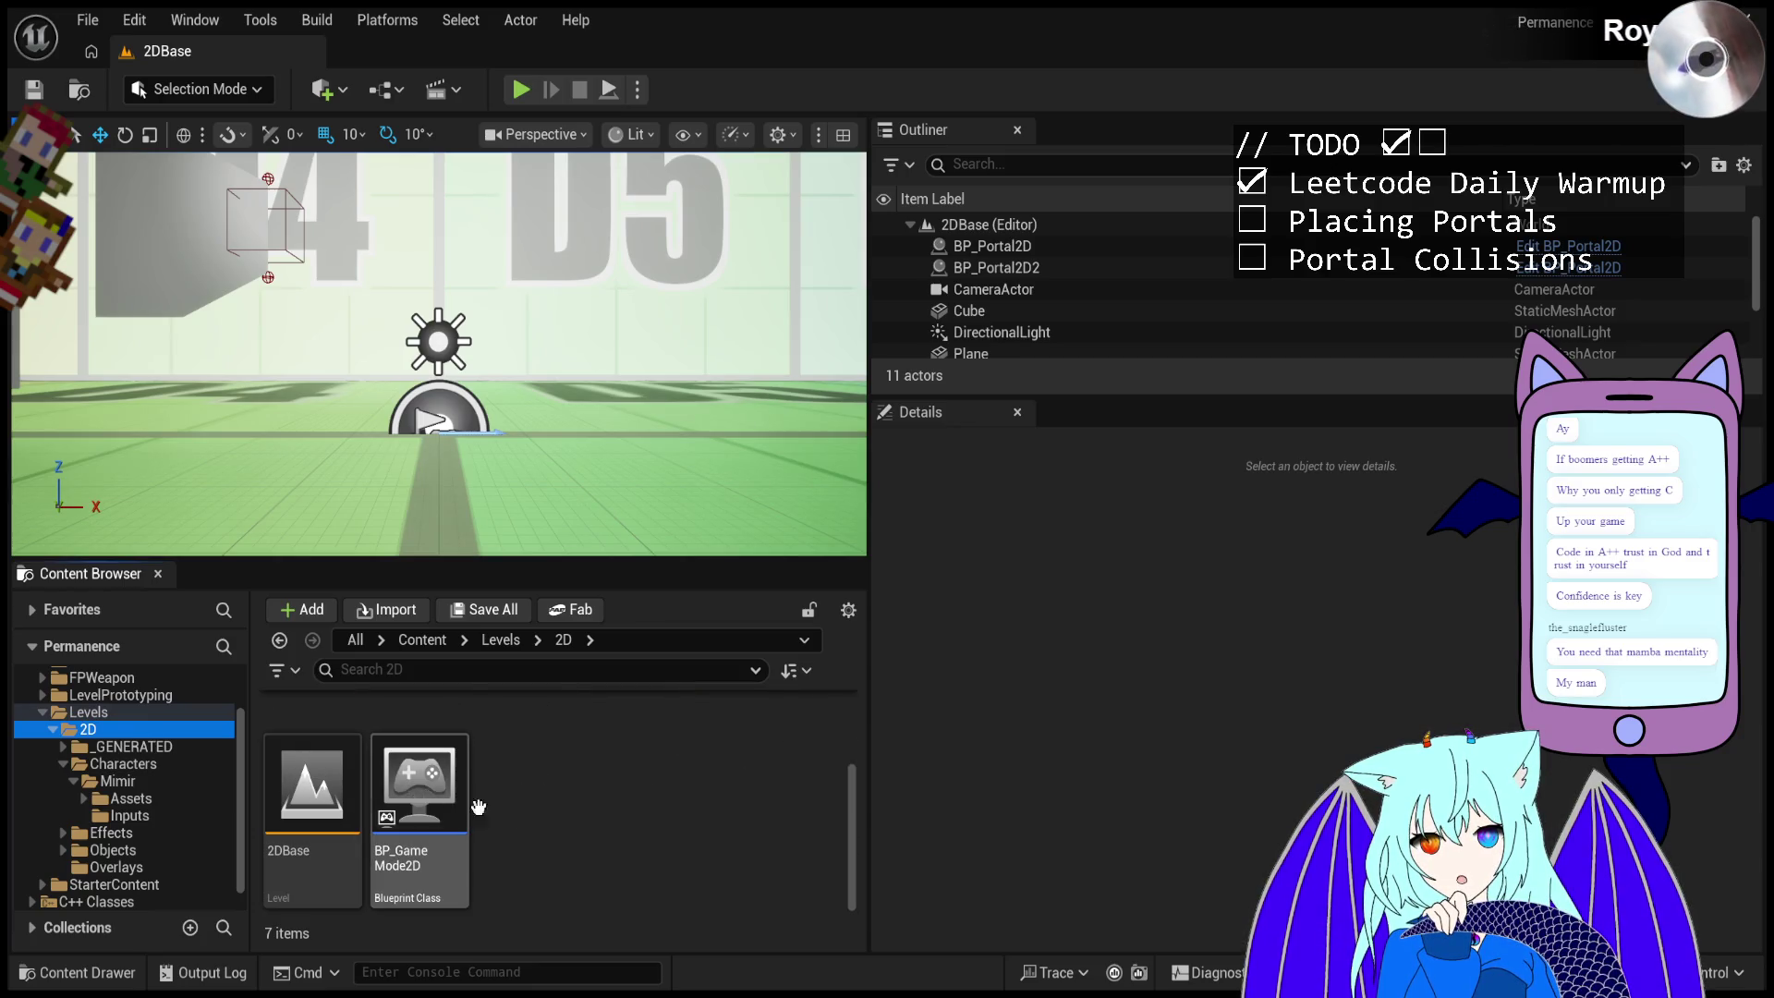
pyautogui.scroll(2, 476, 808)
pyautogui.click(127, 867)
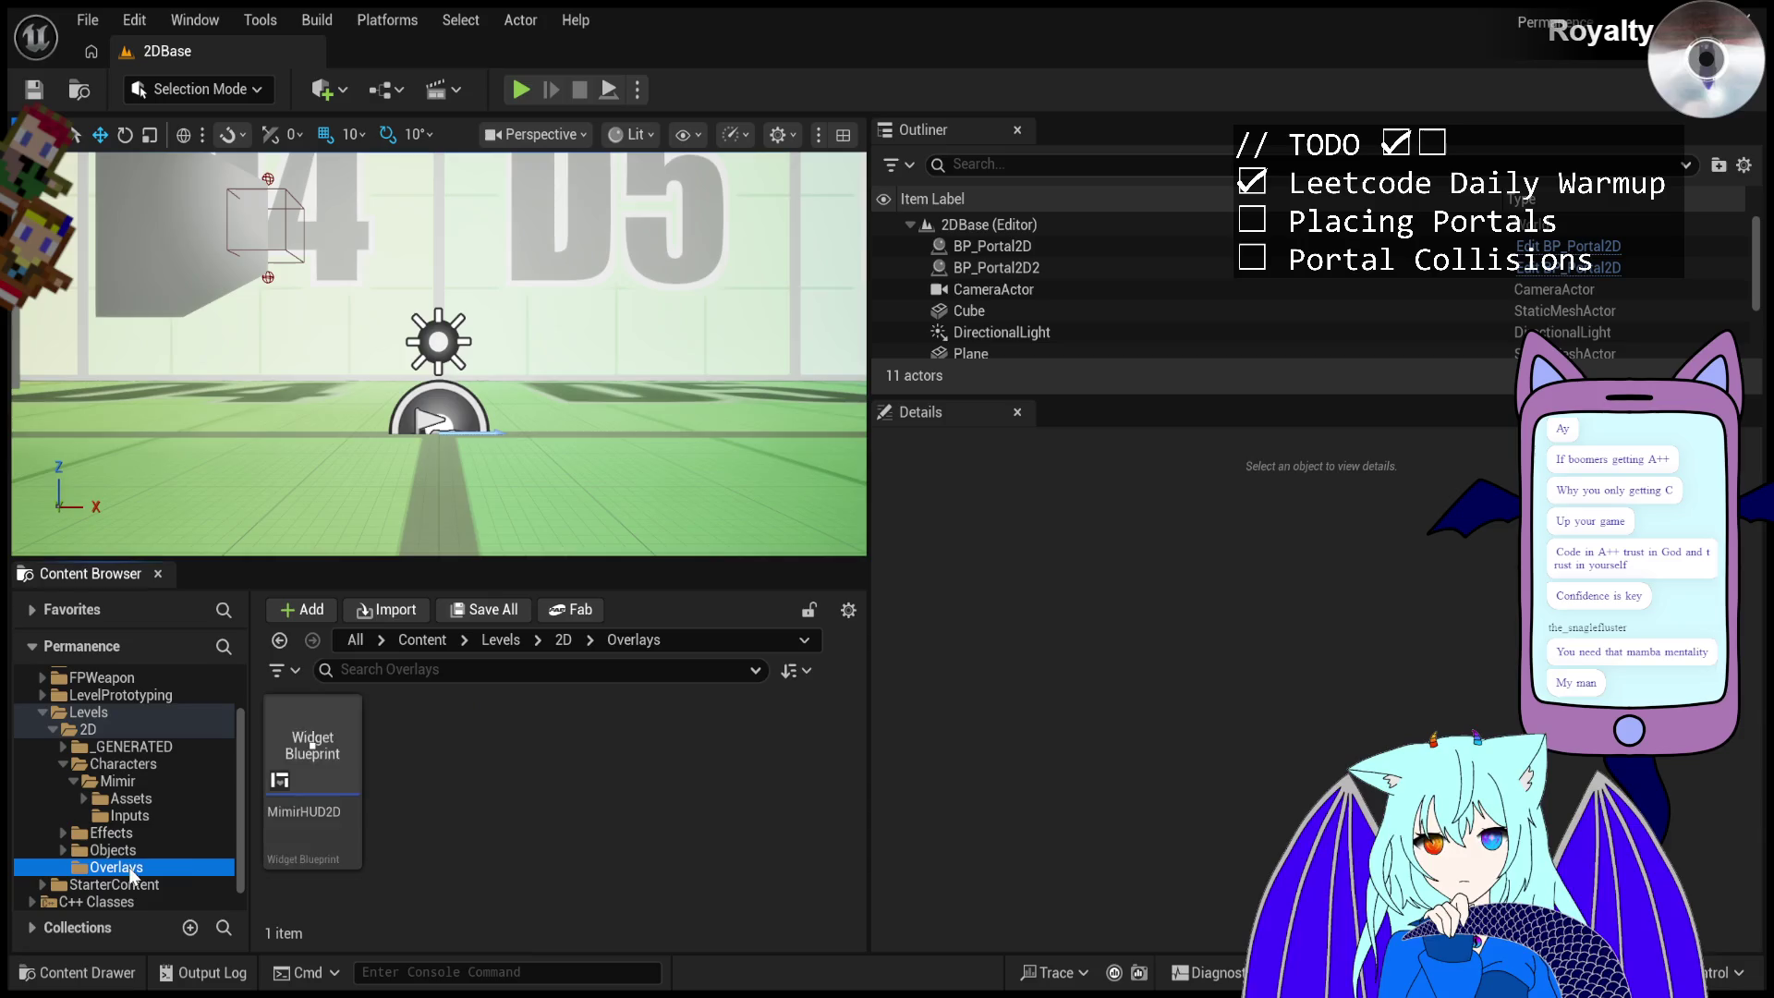
pyautogui.click(314, 767)
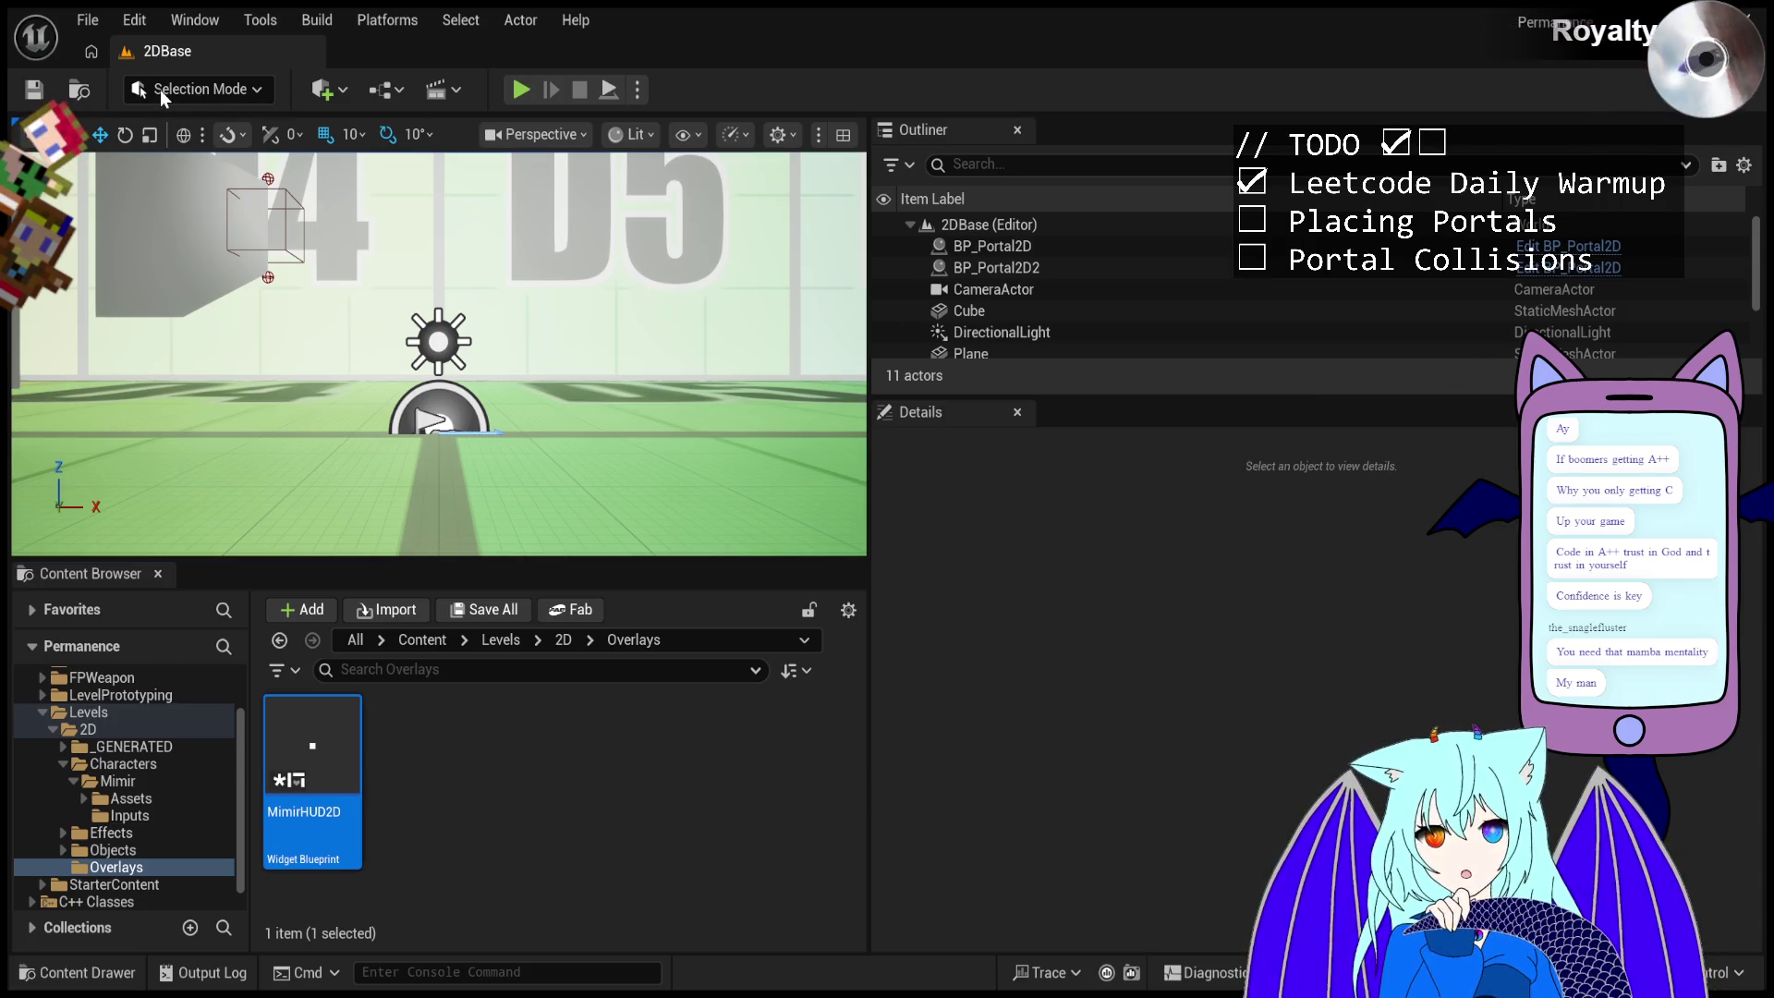
# - Save the MimirHUD2D widget and start a test run, firing a first portal
pyautogui.hotkey('ctrl', 'shift', 's')
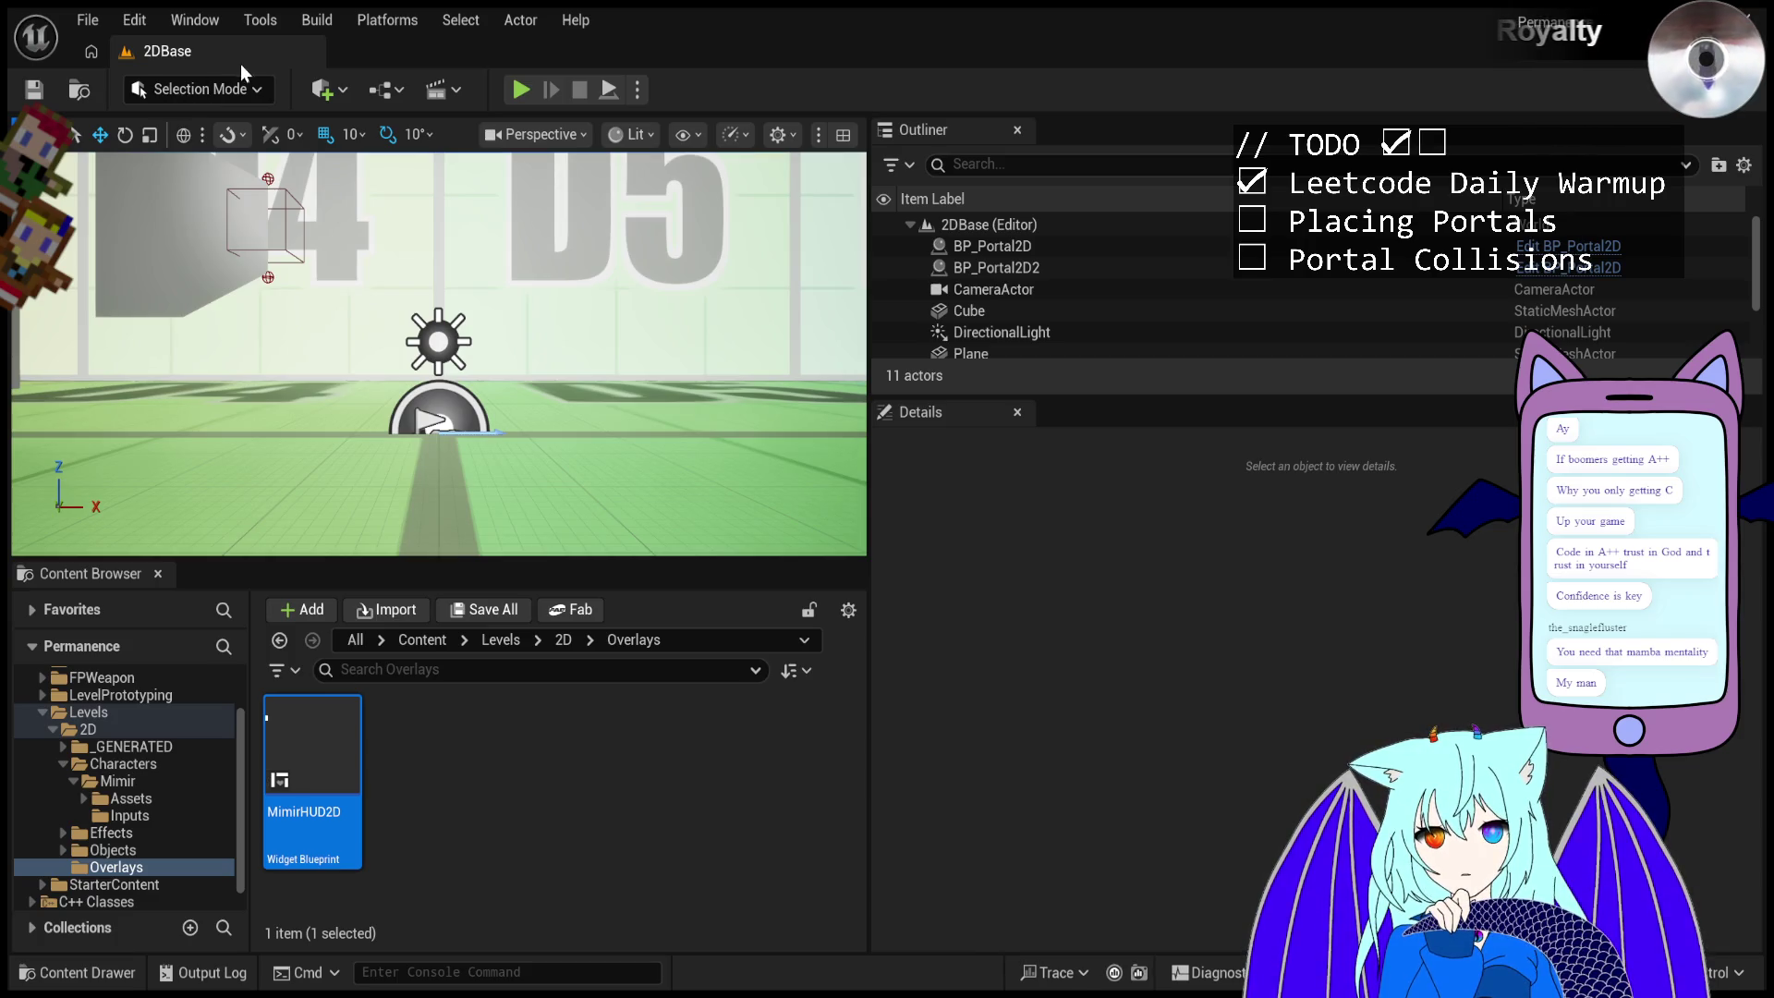
pyautogui.click(524, 88)
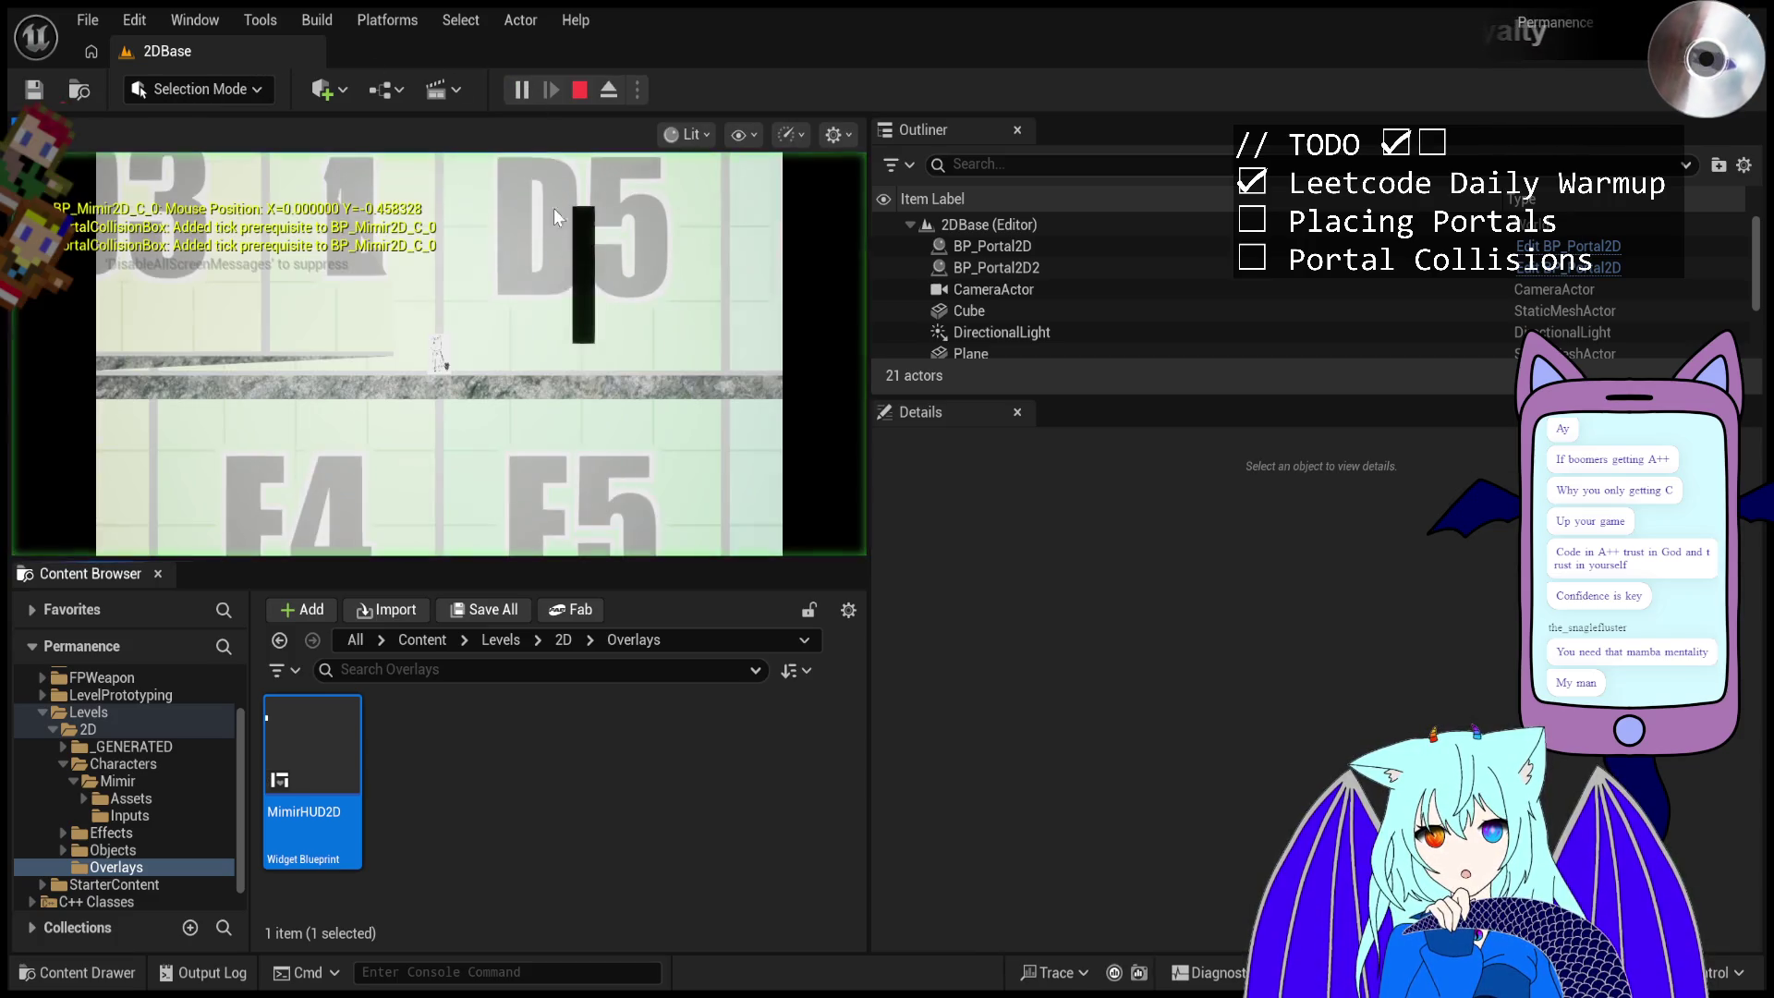
pyautogui.click(675, 425)
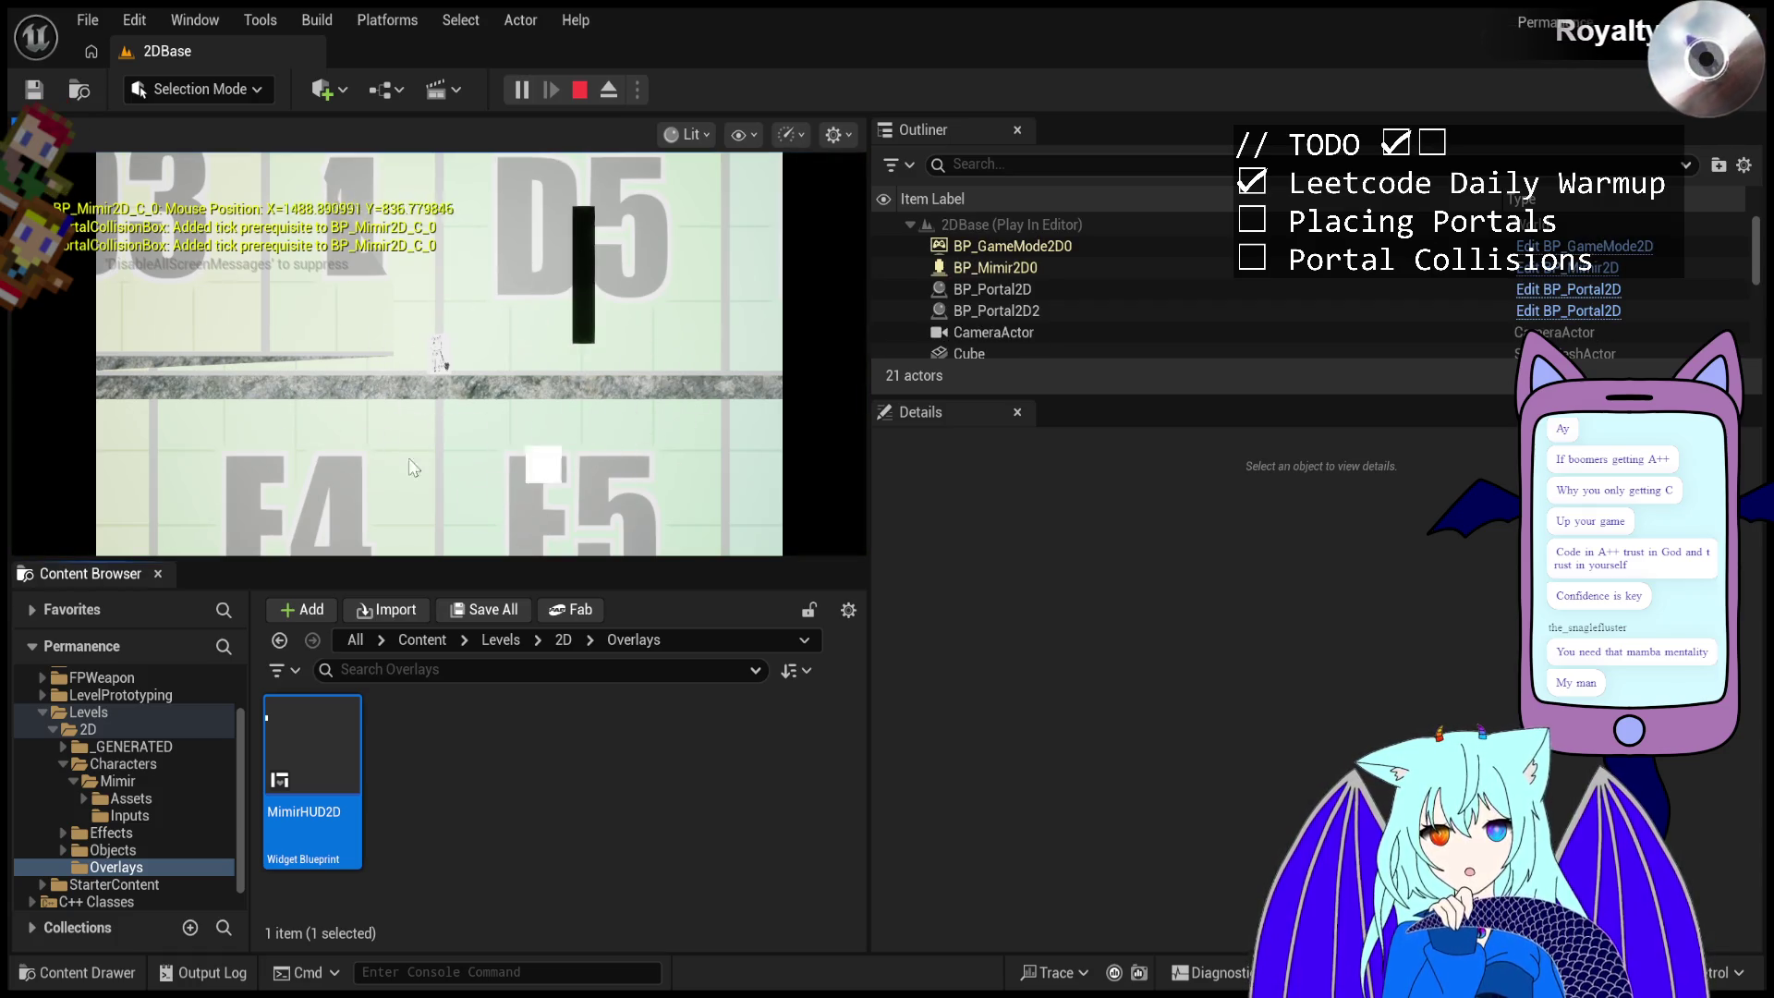
# - Fire a rapid burst of portals onto the black wall
pyautogui.click(586, 293)
pyautogui.click(558, 286)
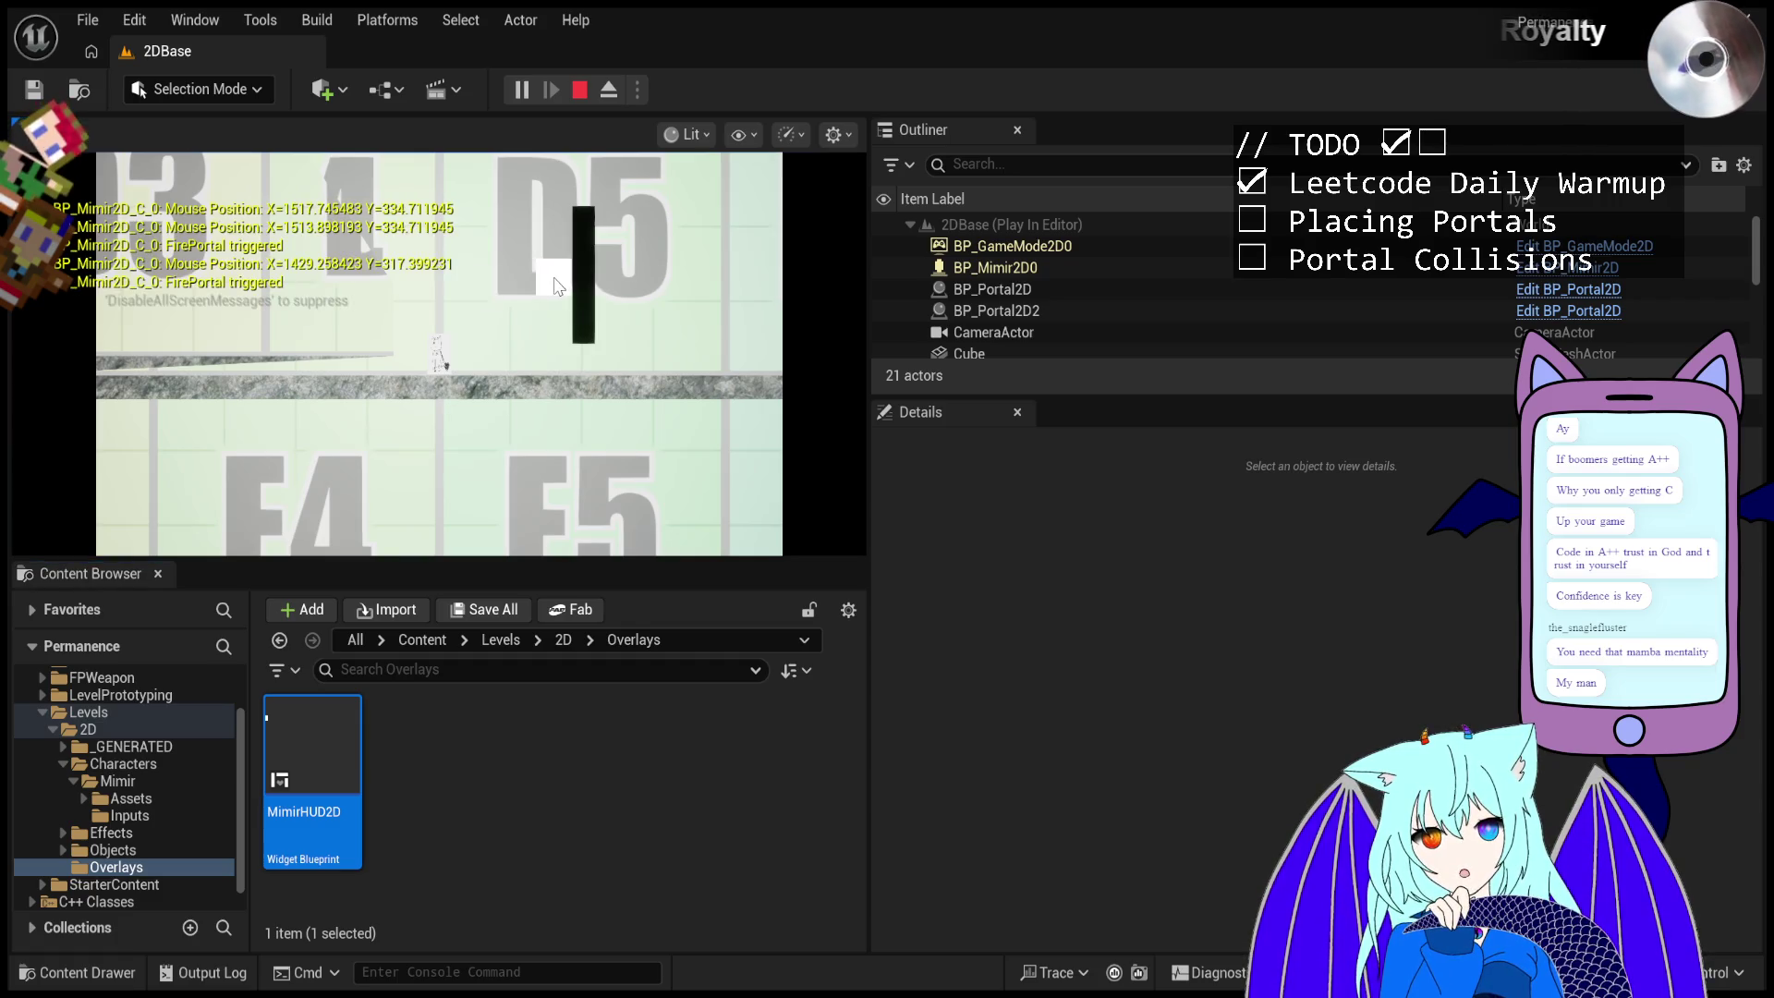
pyautogui.click(560, 287)
pyautogui.click(566, 290)
pyautogui.click(574, 298)
pyautogui.click(581, 301)
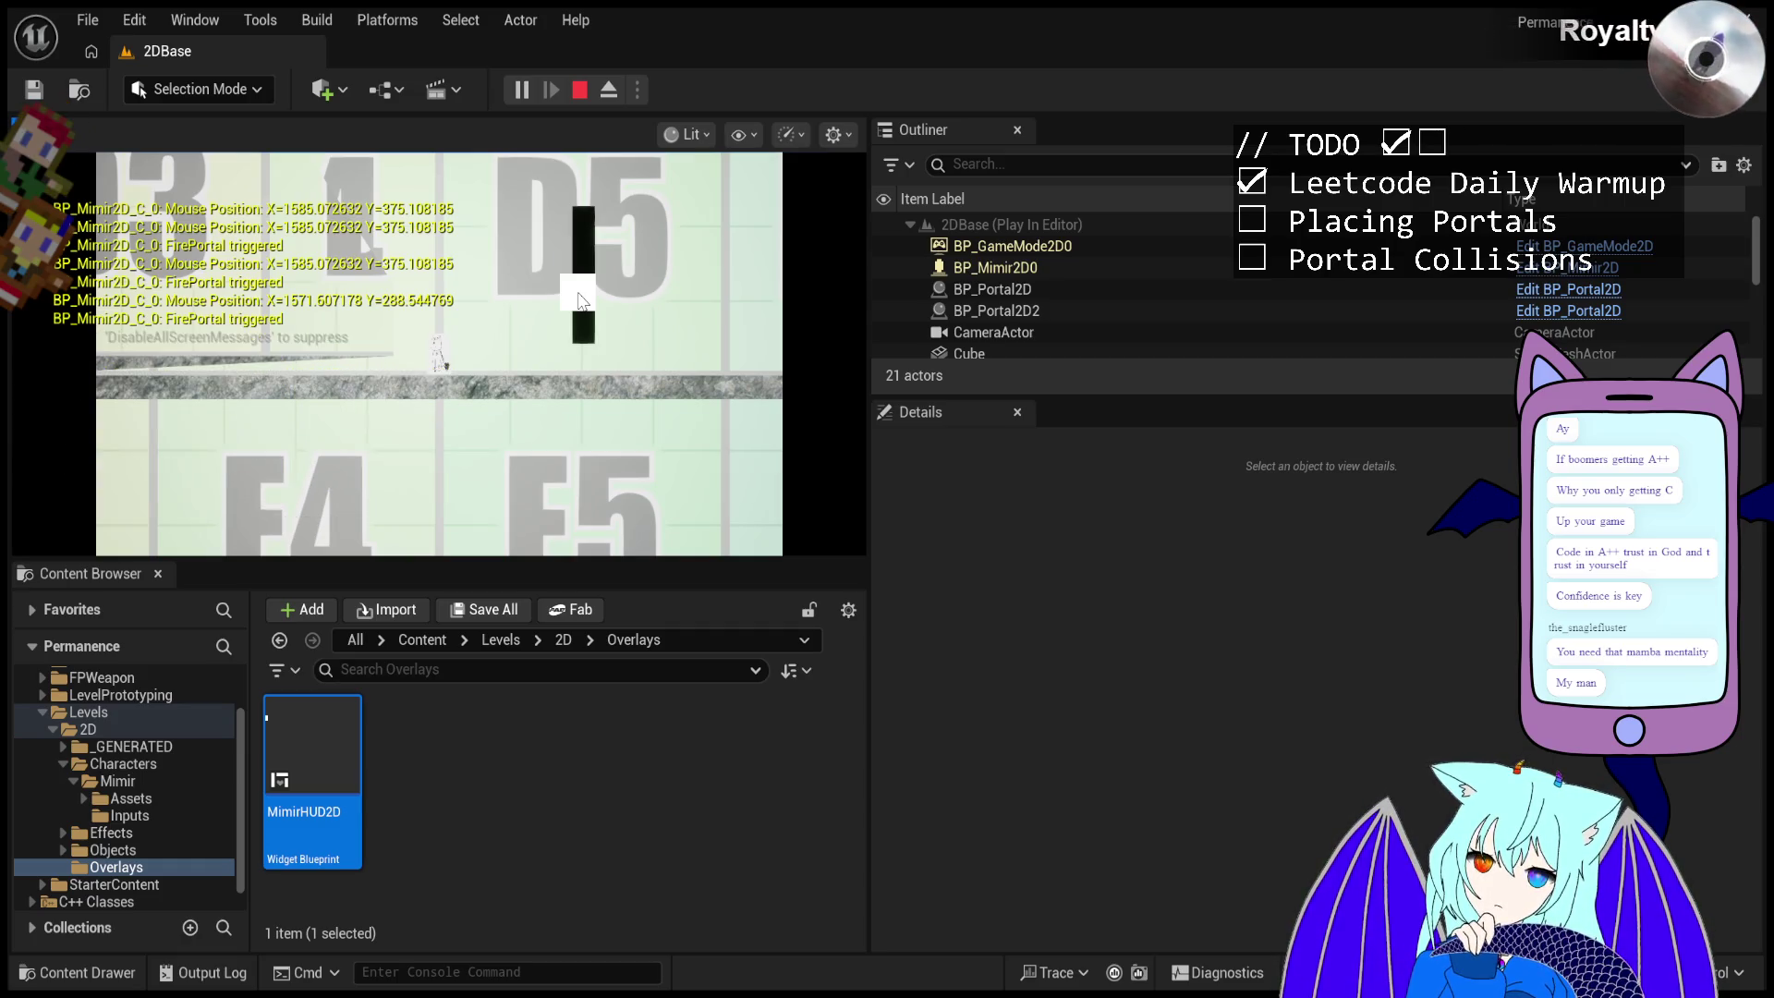
pyautogui.click(580, 301)
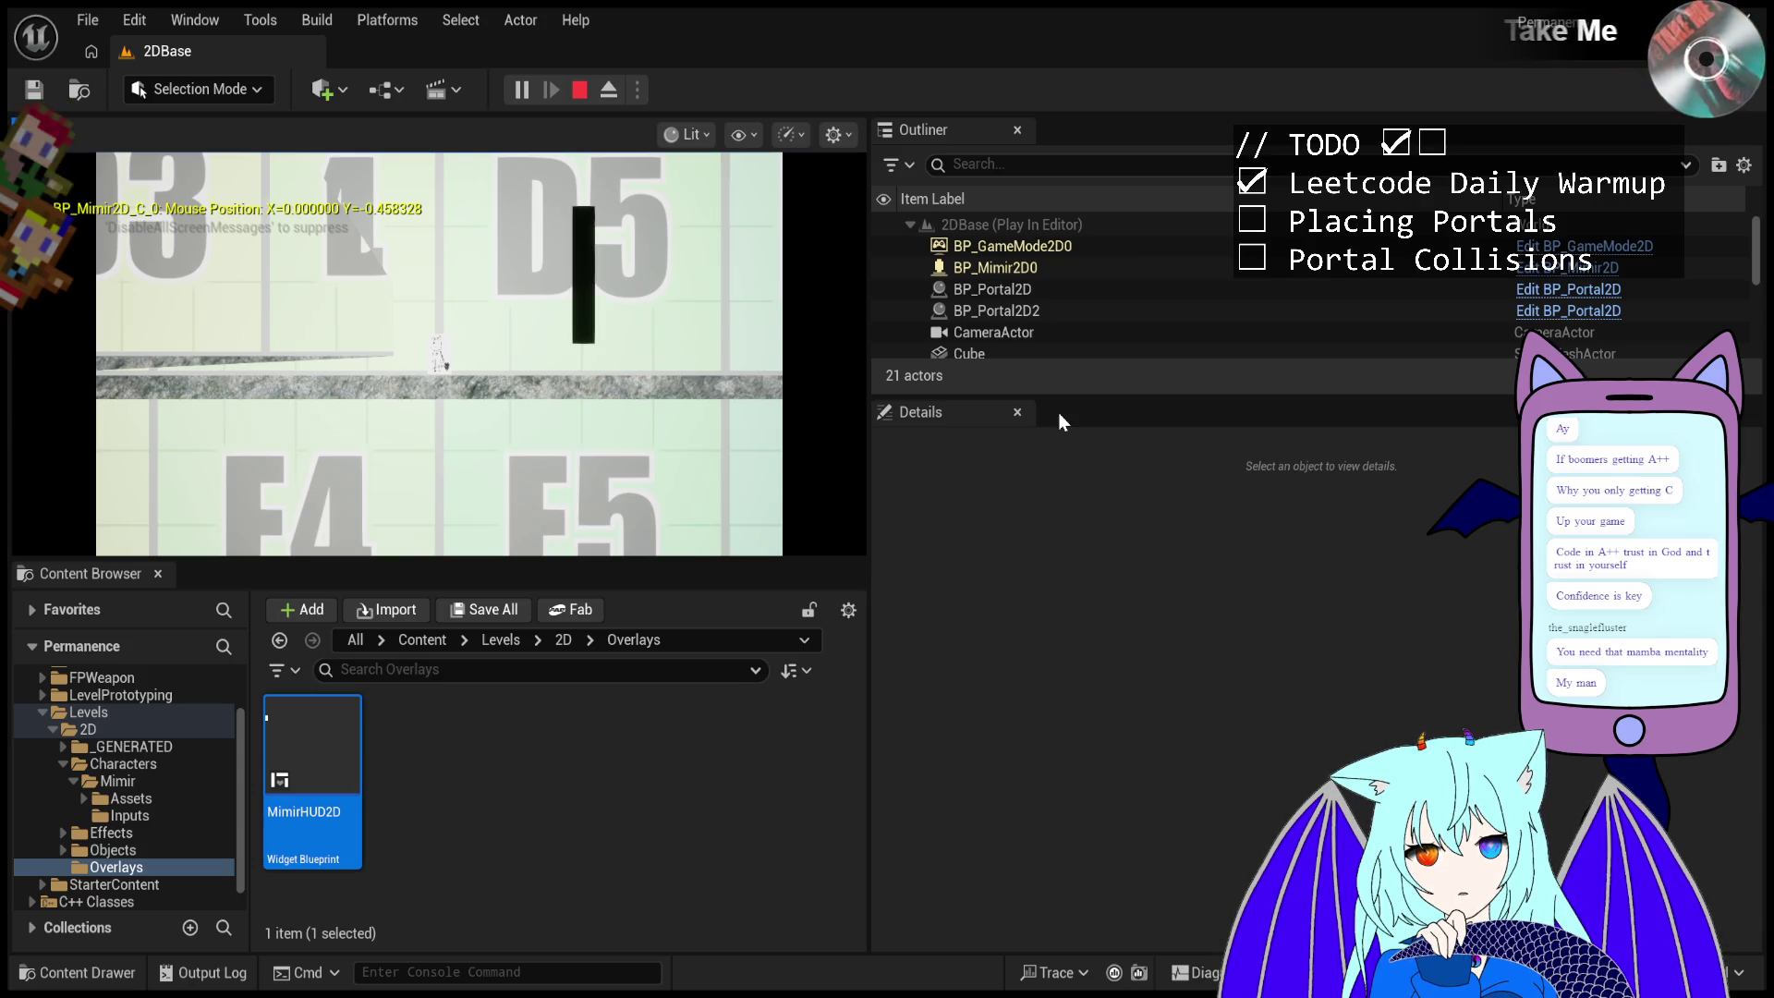
# - Restart the test run and fire portals beside the black wall and toward the upper right
pyautogui.click(575, 98)
pyautogui.click(523, 96)
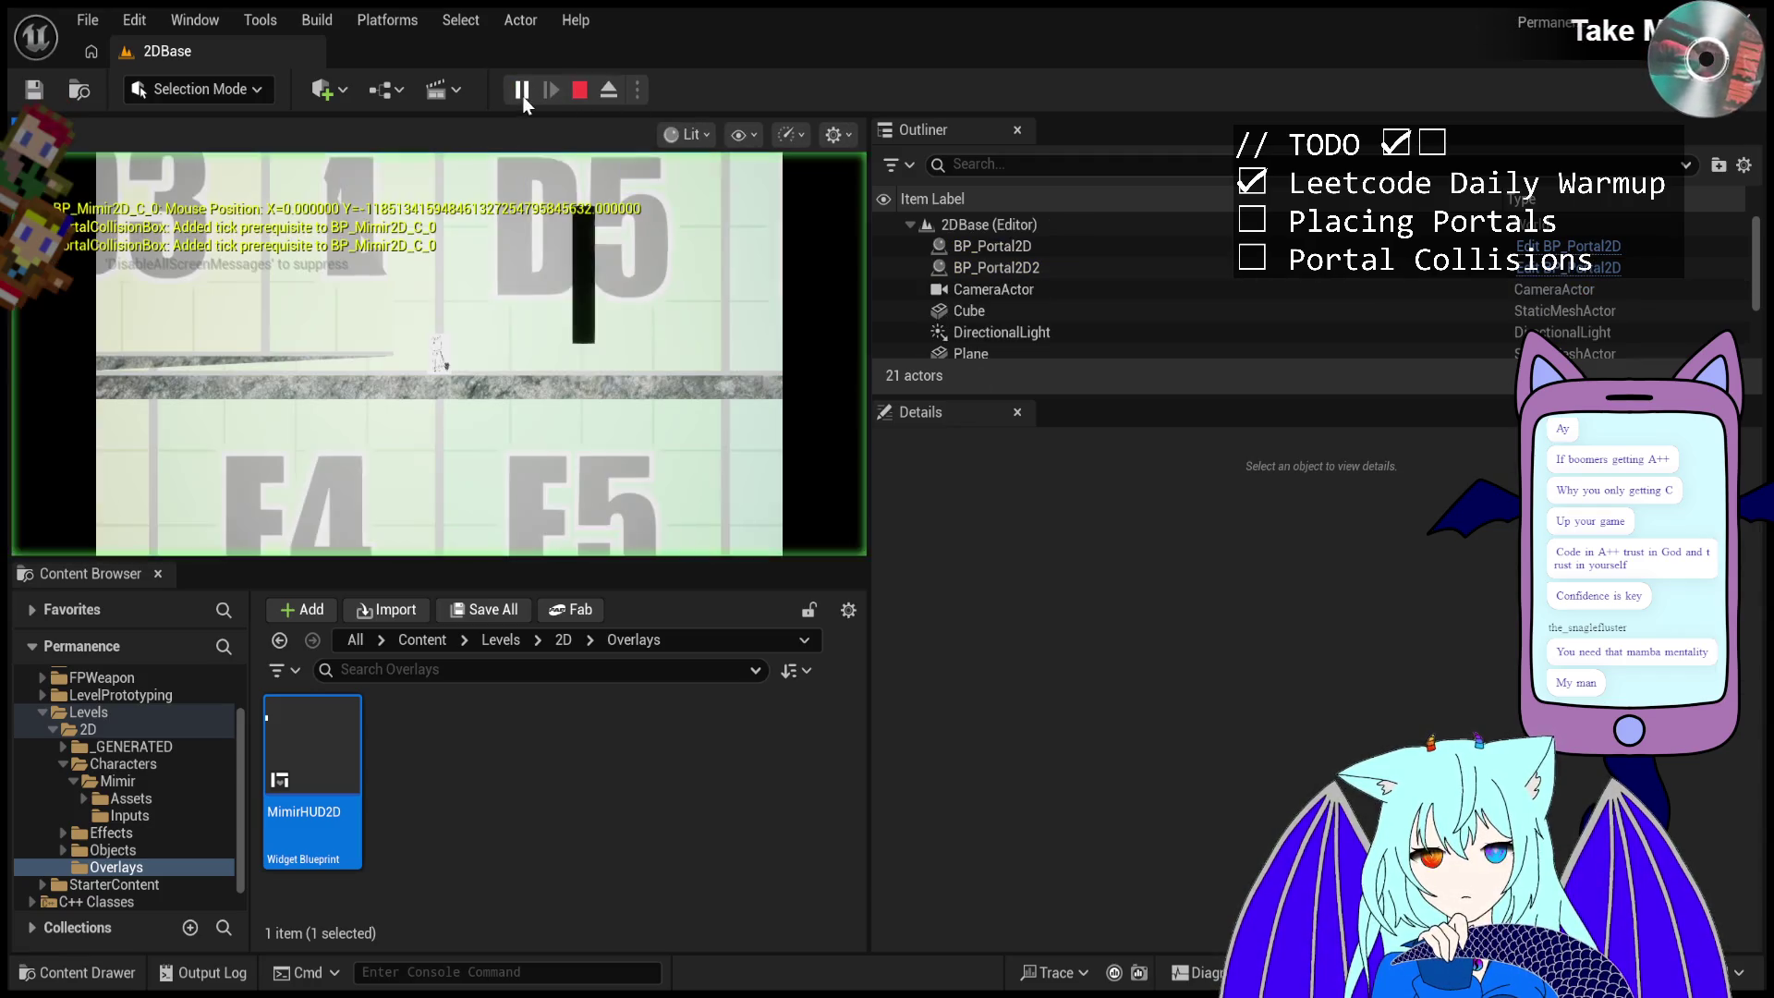
pyautogui.click(583, 281)
pyautogui.click(610, 269)
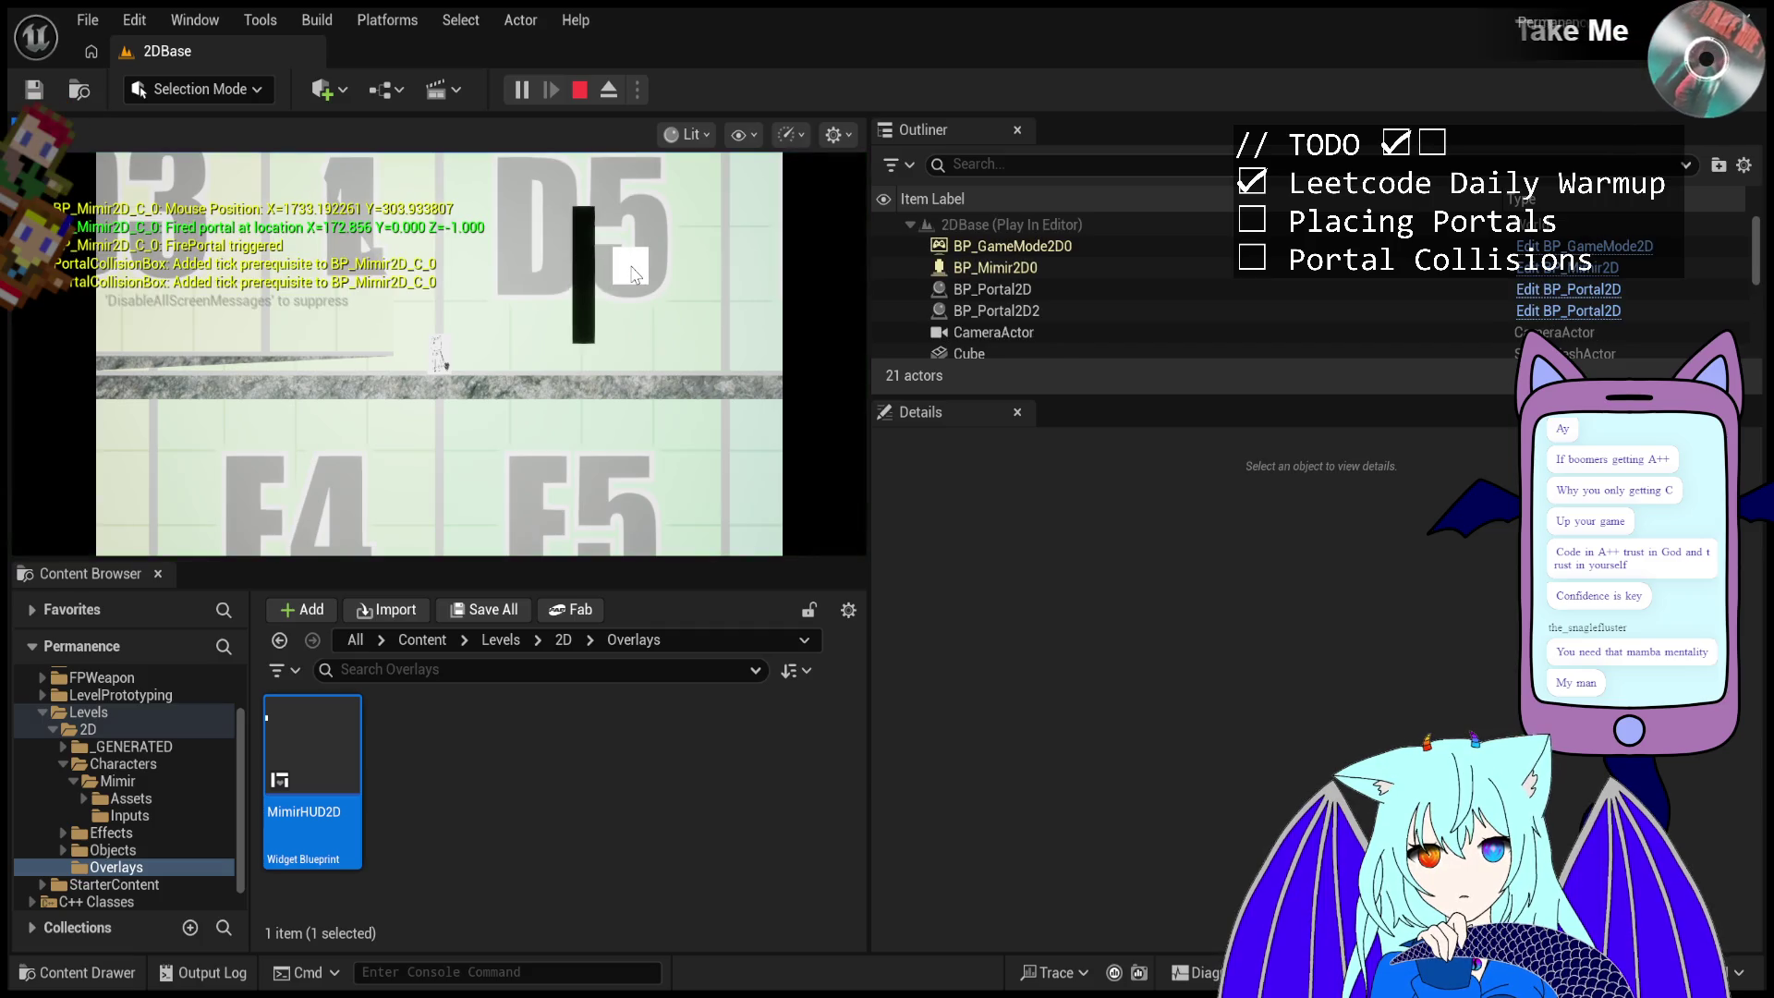
pyautogui.click(647, 255)
pyautogui.click(671, 246)
pyautogui.click(672, 245)
pyautogui.click(673, 245)
# - Fire portals along the right side and sweeping toward the lower left
pyautogui.click(672, 244)
pyautogui.click(673, 245)
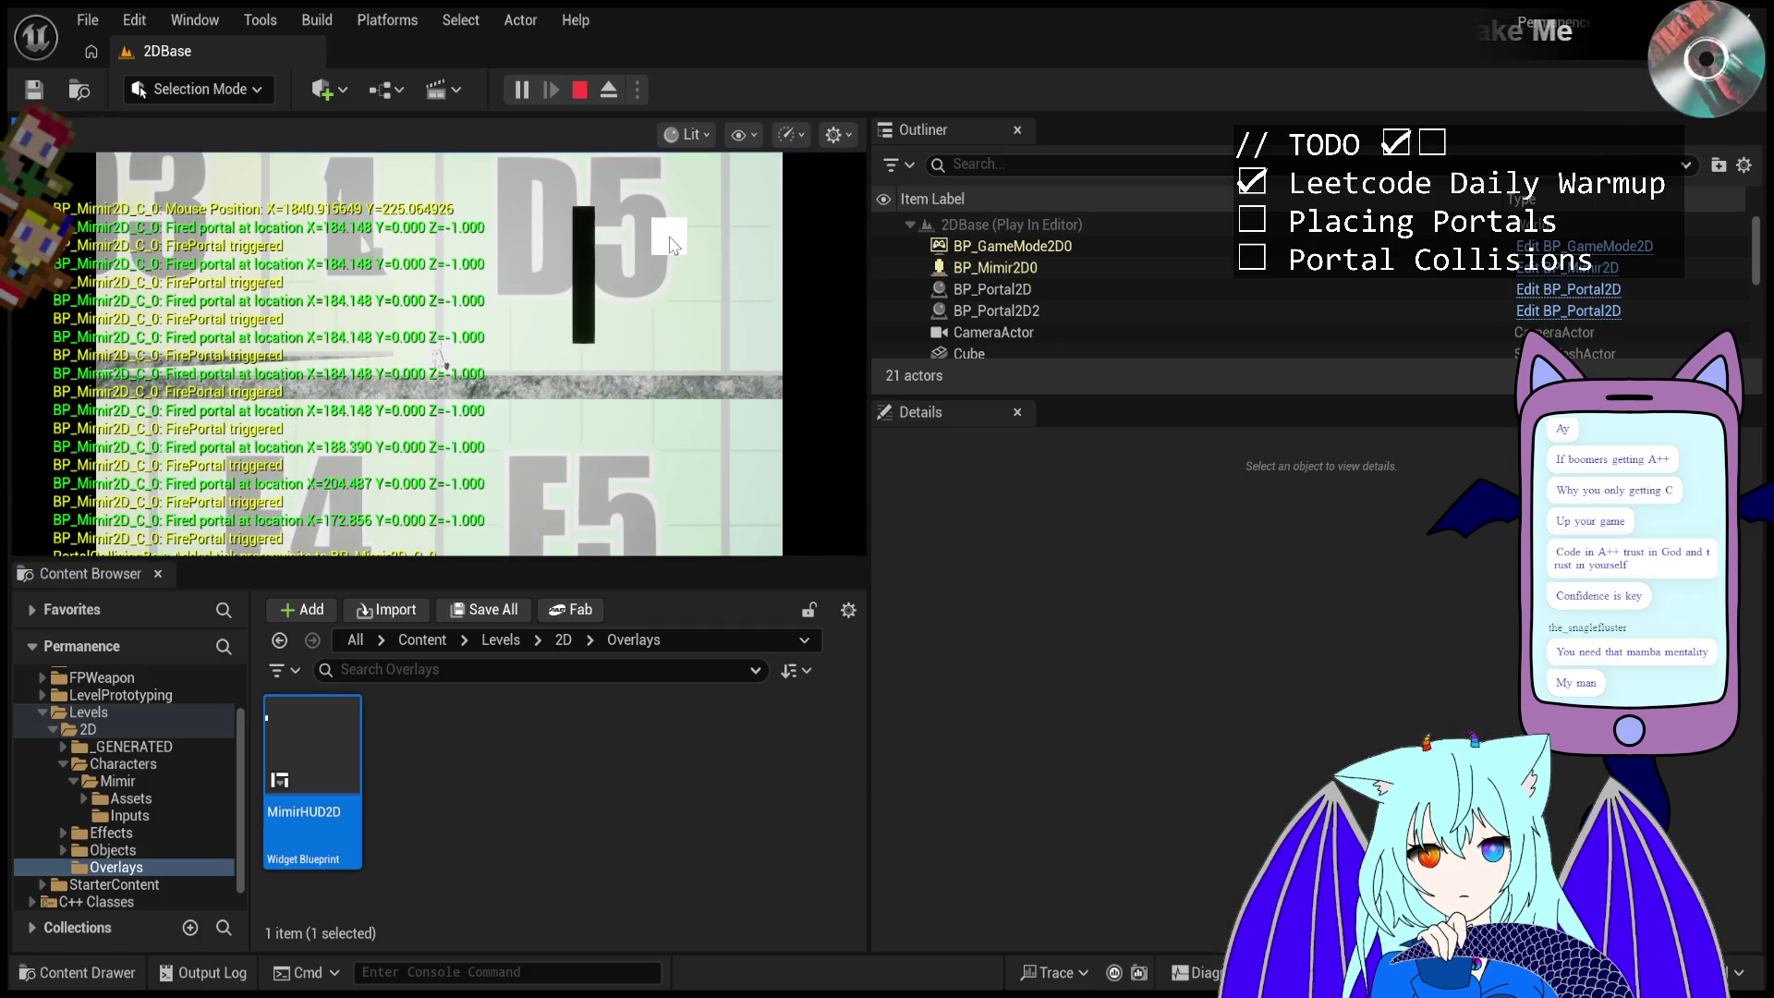
pyautogui.click(730, 211)
pyautogui.click(739, 196)
pyautogui.click(740, 277)
pyautogui.click(752, 391)
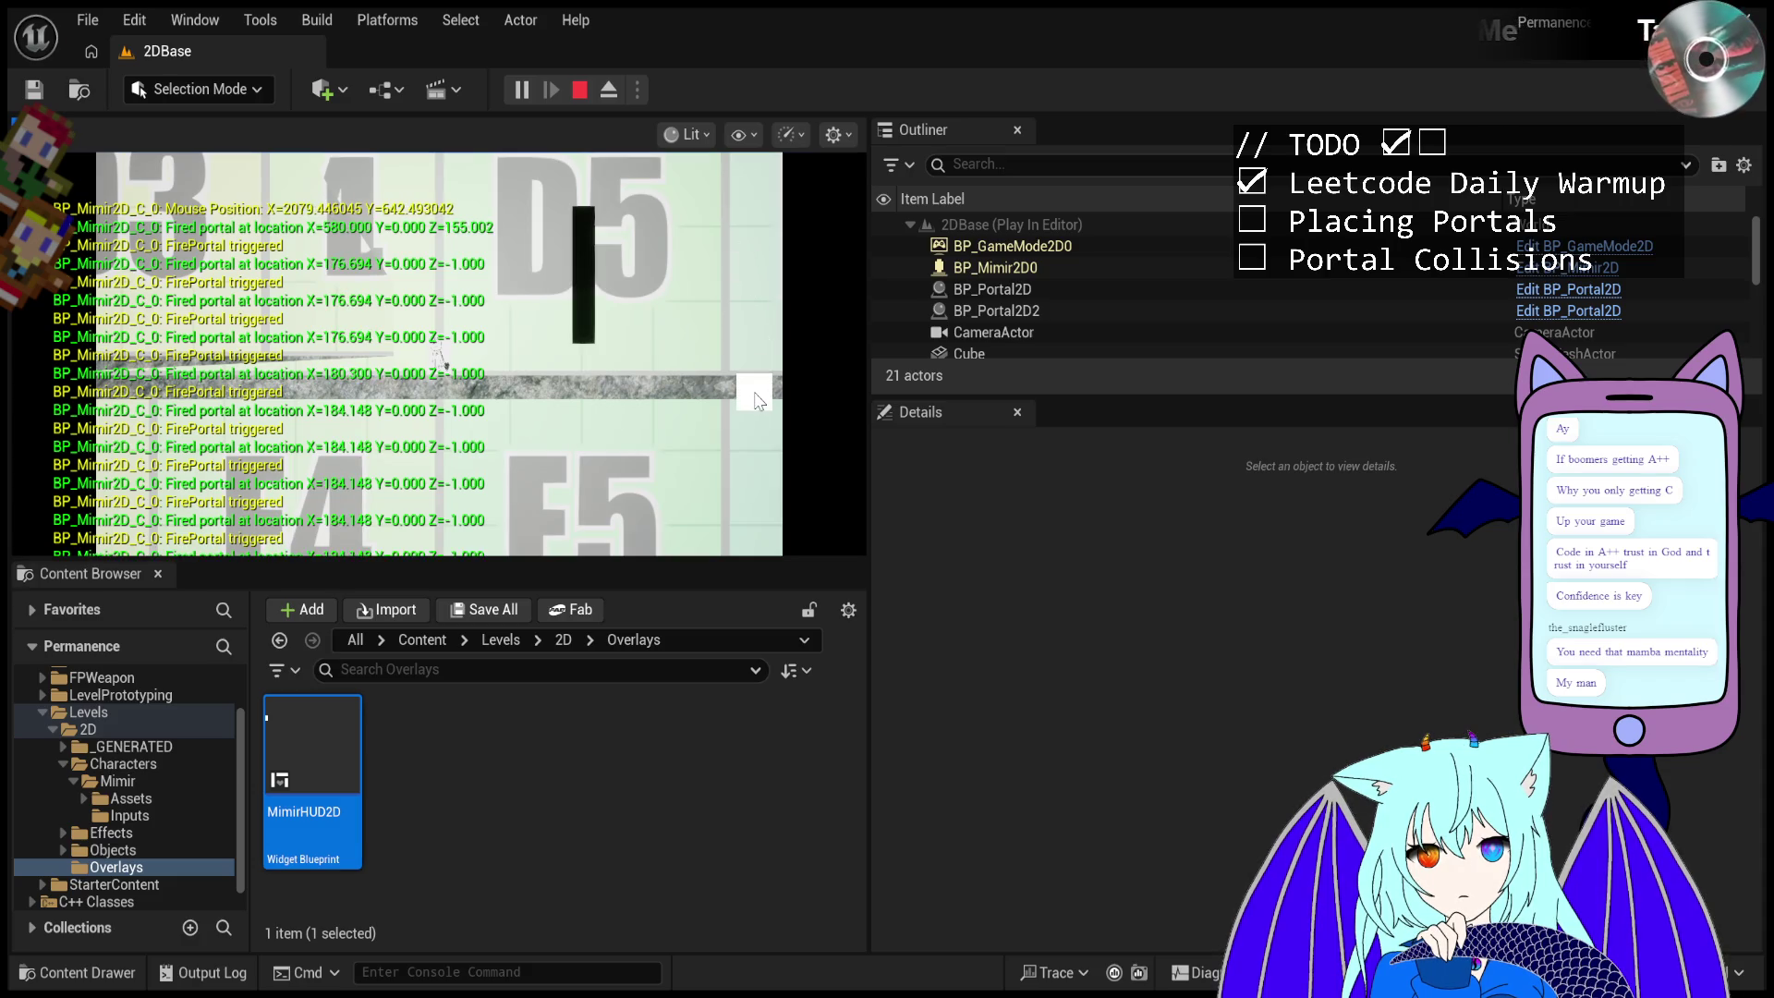
pyautogui.click(739, 434)
pyautogui.click(709, 485)
pyautogui.click(709, 485)
pyautogui.click(591, 504)
pyautogui.click(473, 510)
pyautogui.click(473, 510)
pyautogui.click(473, 510)
pyautogui.click(473, 510)
pyautogui.click(473, 510)
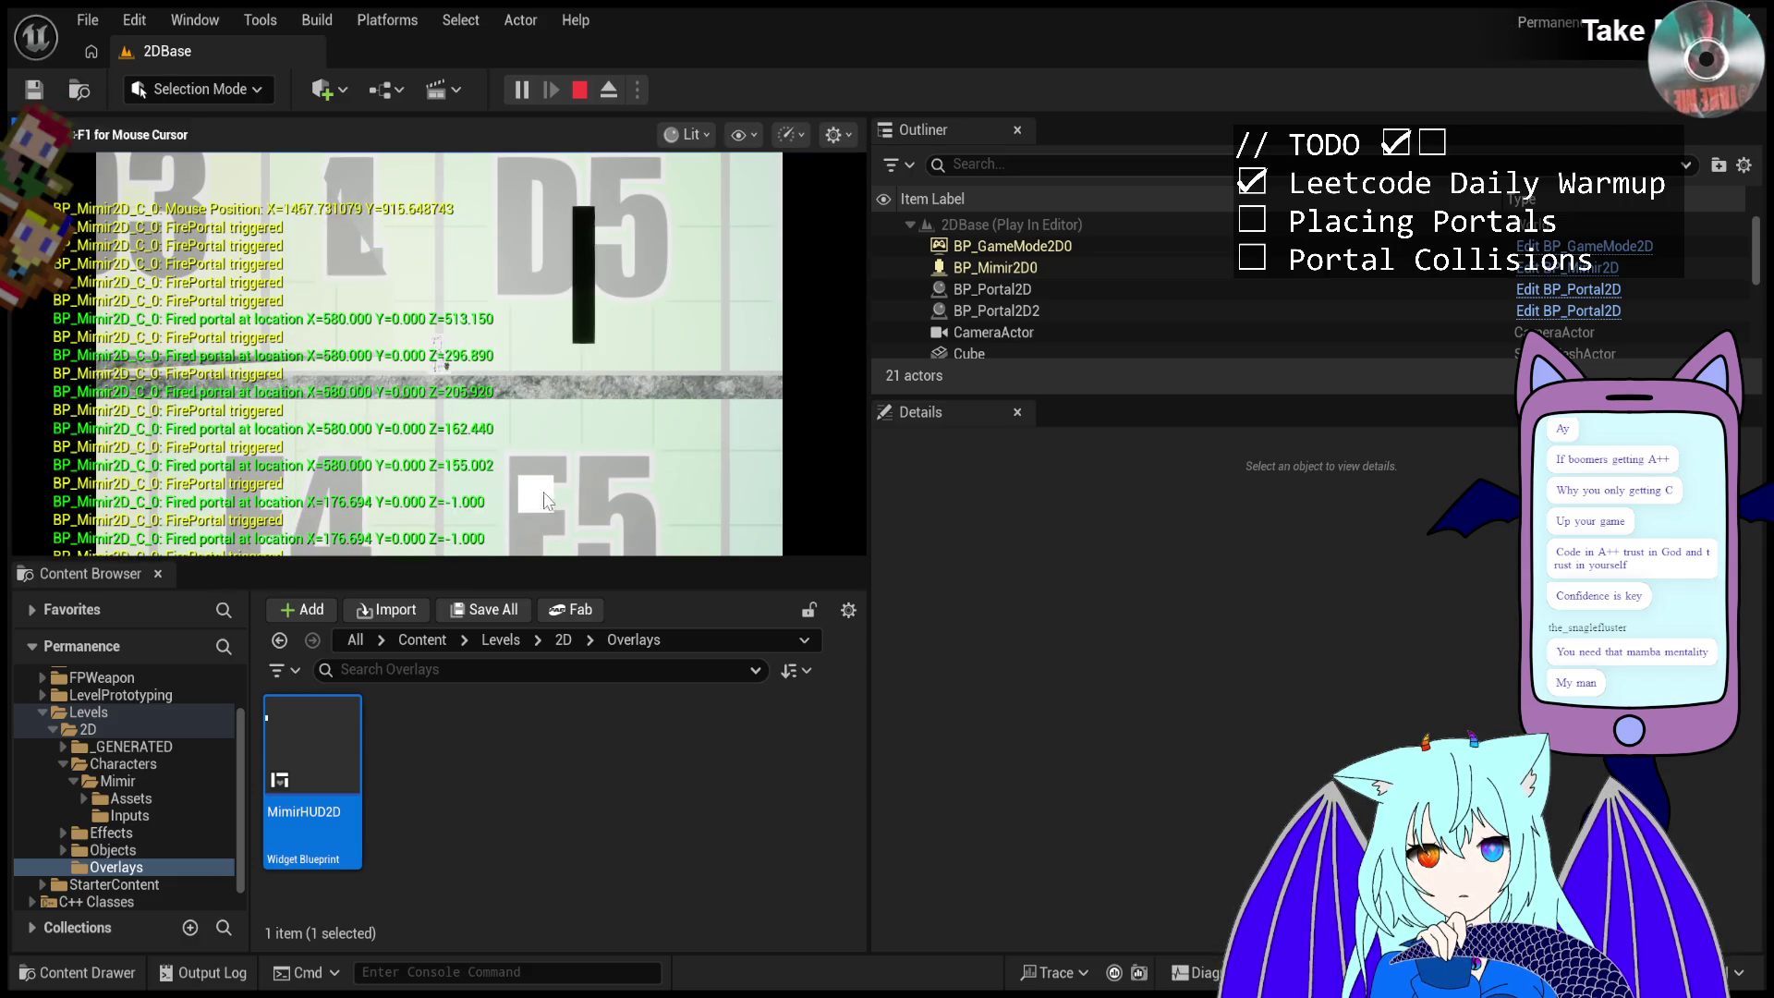
# - Fire portals near the E5 label, then across toward the upper left
pyautogui.click(517, 504)
pyautogui.click(555, 495)
pyautogui.click(567, 493)
pyautogui.click(499, 441)
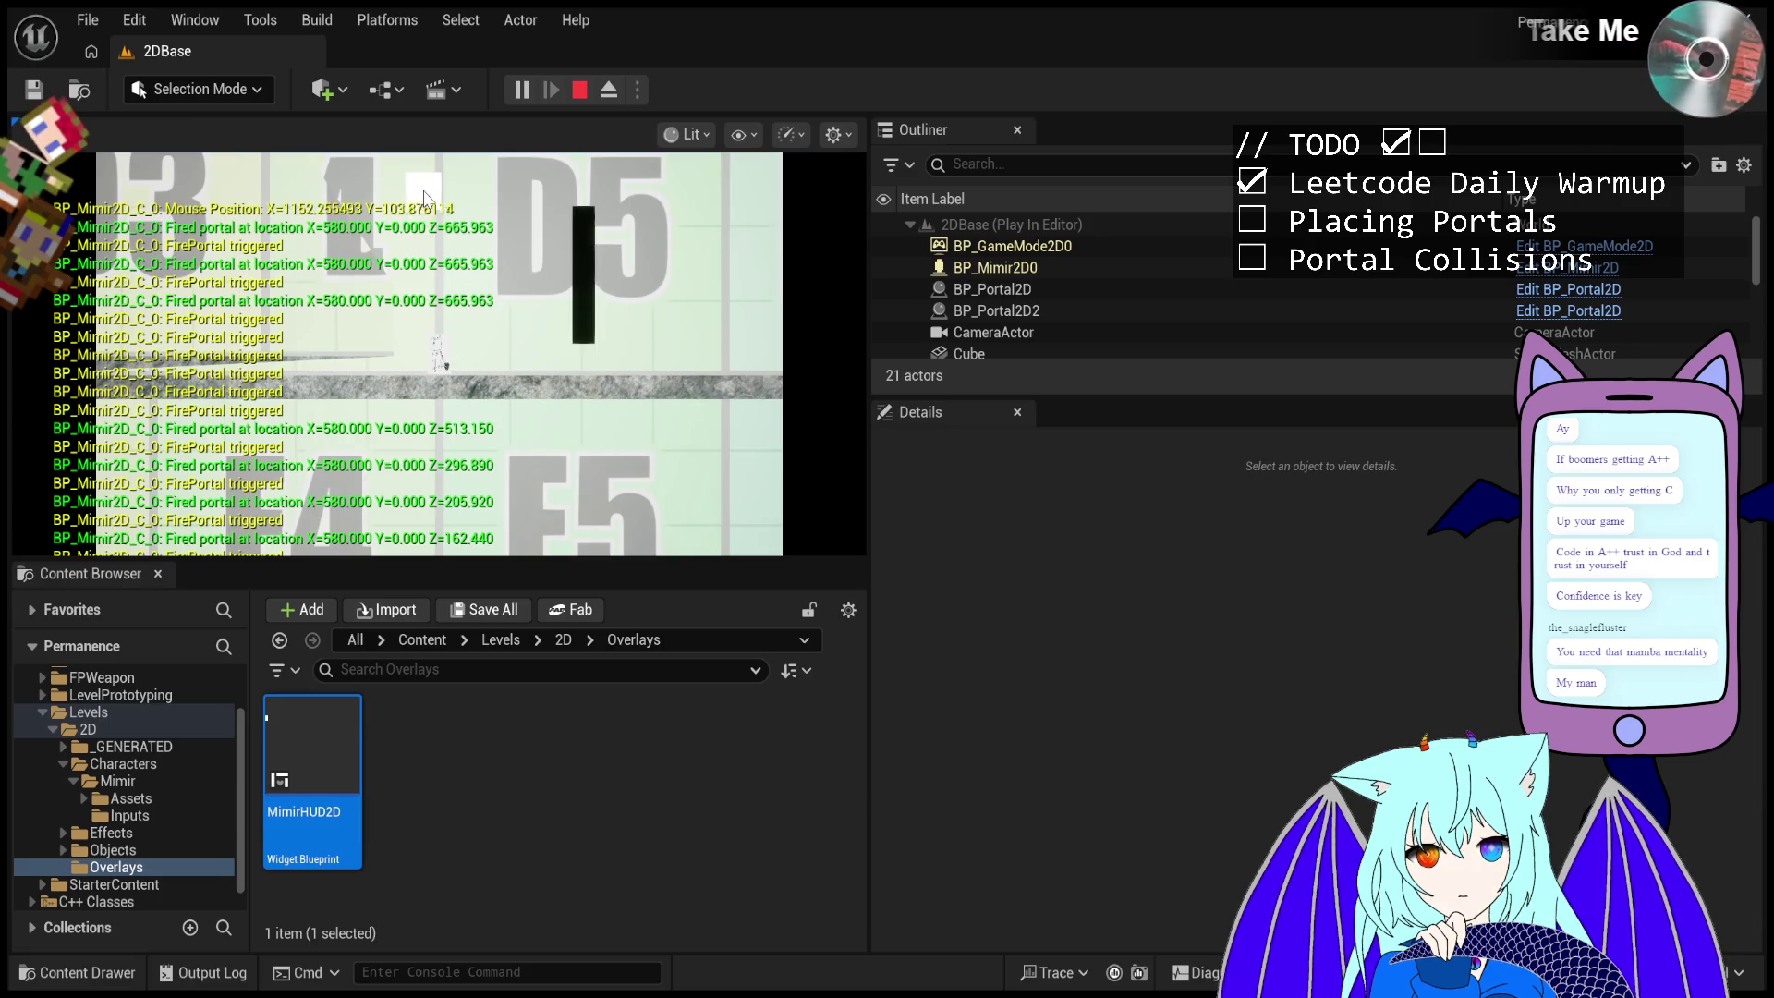
pyautogui.click(416, 379)
pyautogui.click(337, 323)
pyautogui.click(264, 268)
# - Fire portals along the left floor and back across the lower area
pyautogui.click(260, 267)
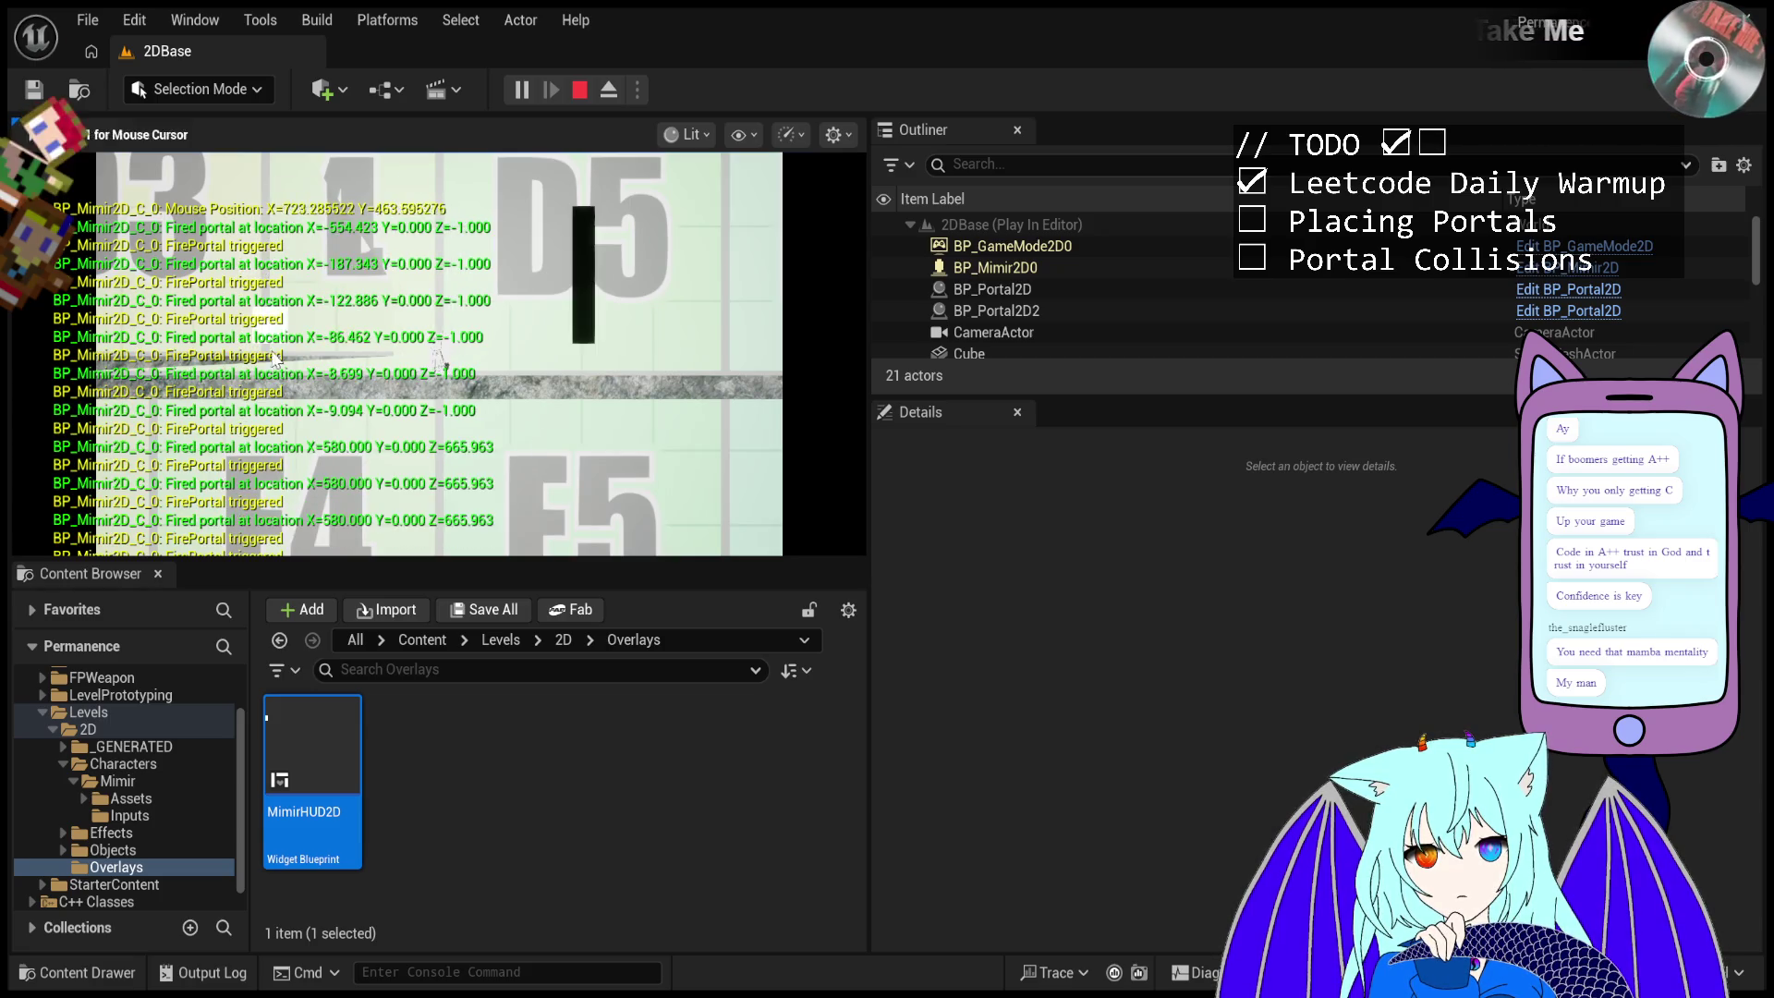
pyautogui.click(296, 332)
pyautogui.click(351, 416)
pyautogui.click(407, 512)
pyautogui.click(444, 473)
pyautogui.click(480, 434)
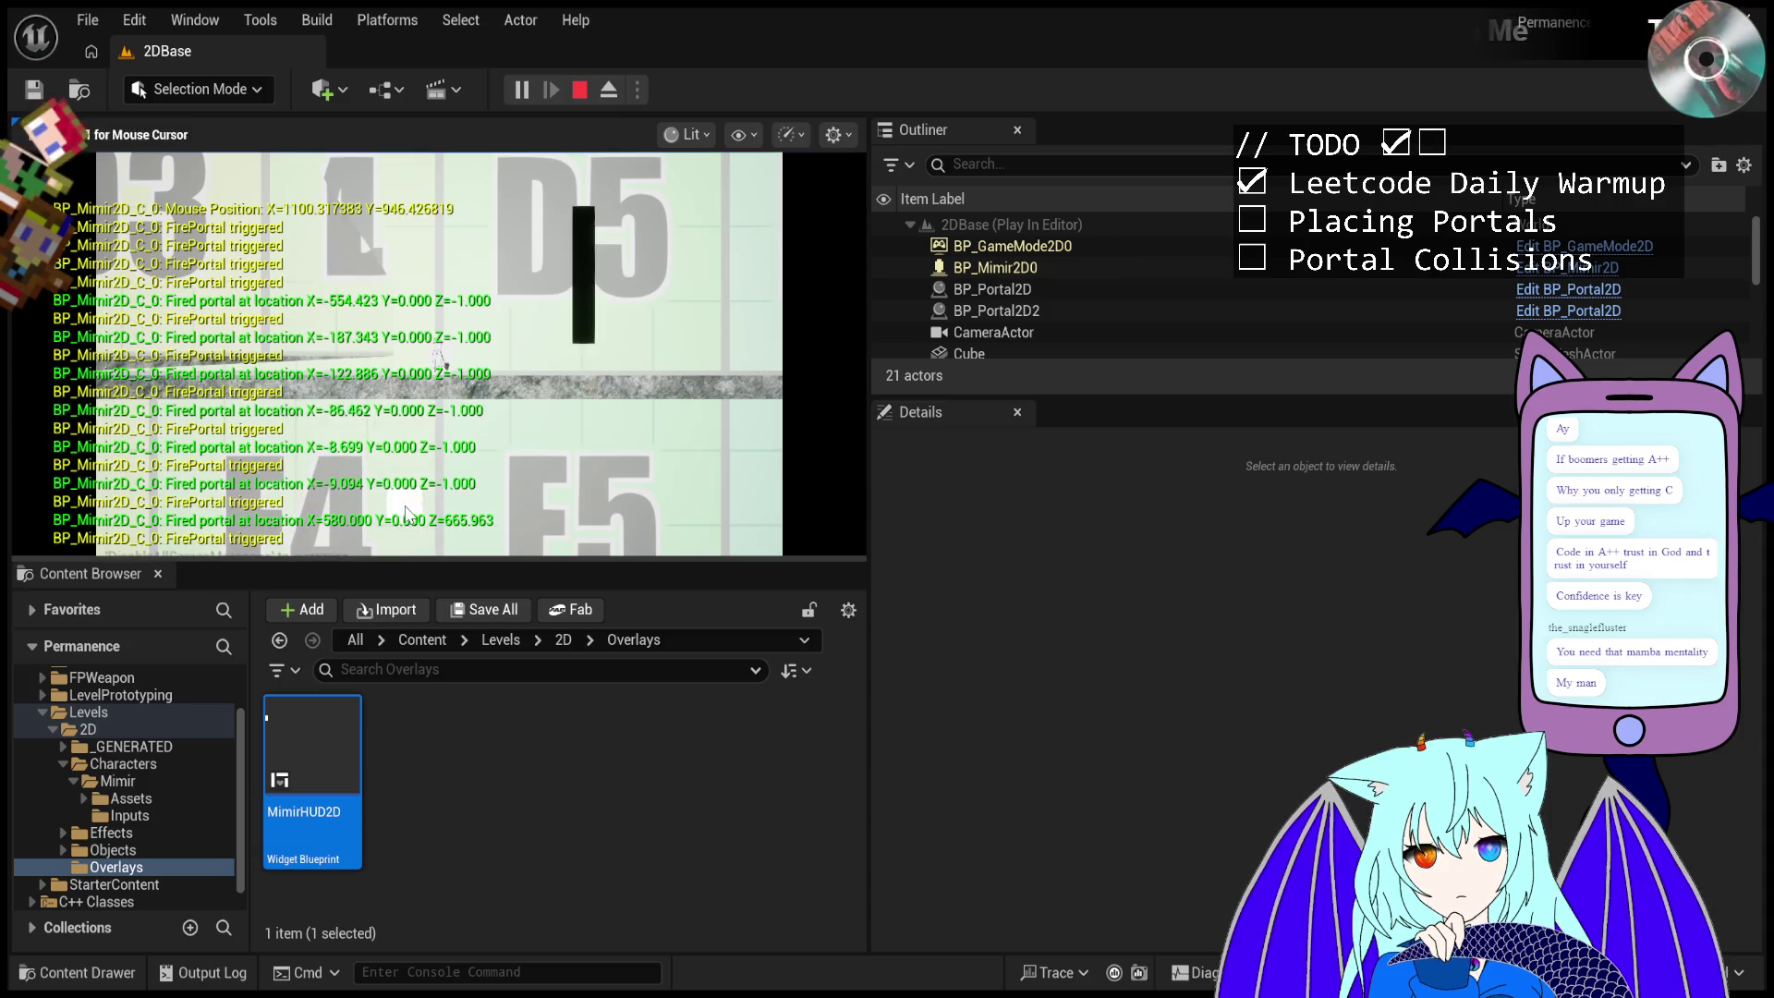
pyautogui.click(522, 388)
pyautogui.click(566, 348)
# - Fire portals repeatedly onto the black wall until one sits against it
pyautogui.click(612, 296)
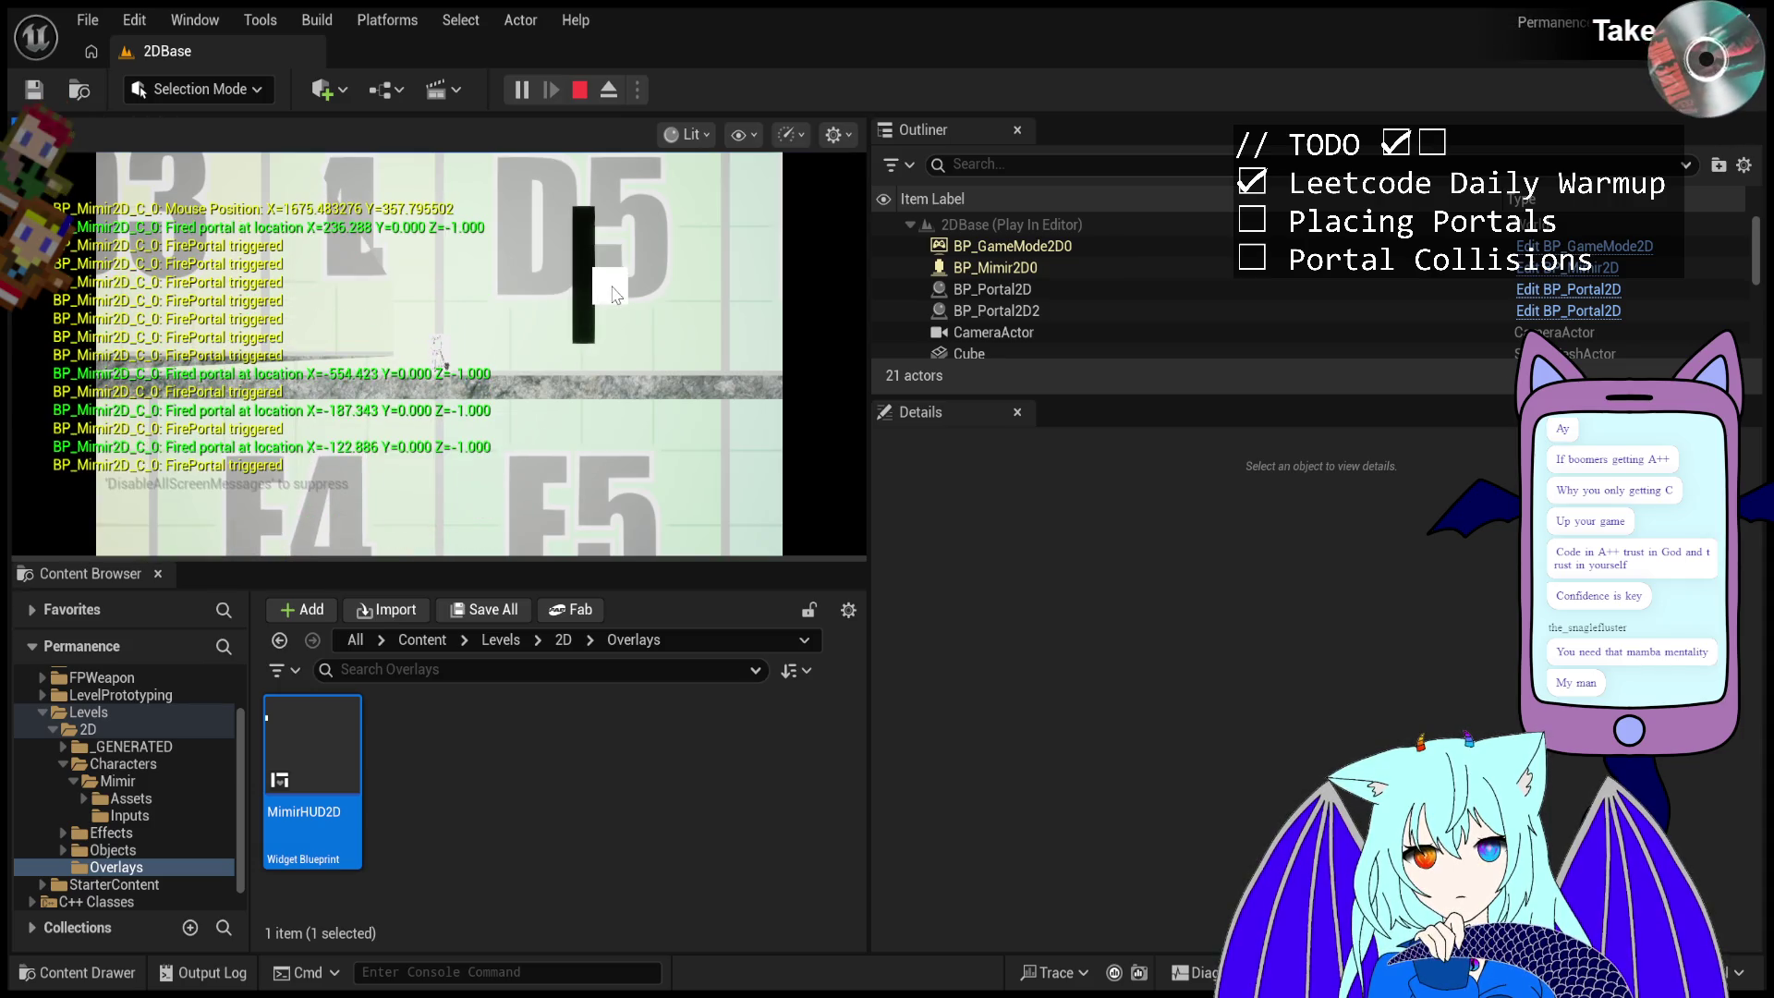
pyautogui.click(616, 293)
pyautogui.click(616, 294)
pyautogui.click(614, 294)
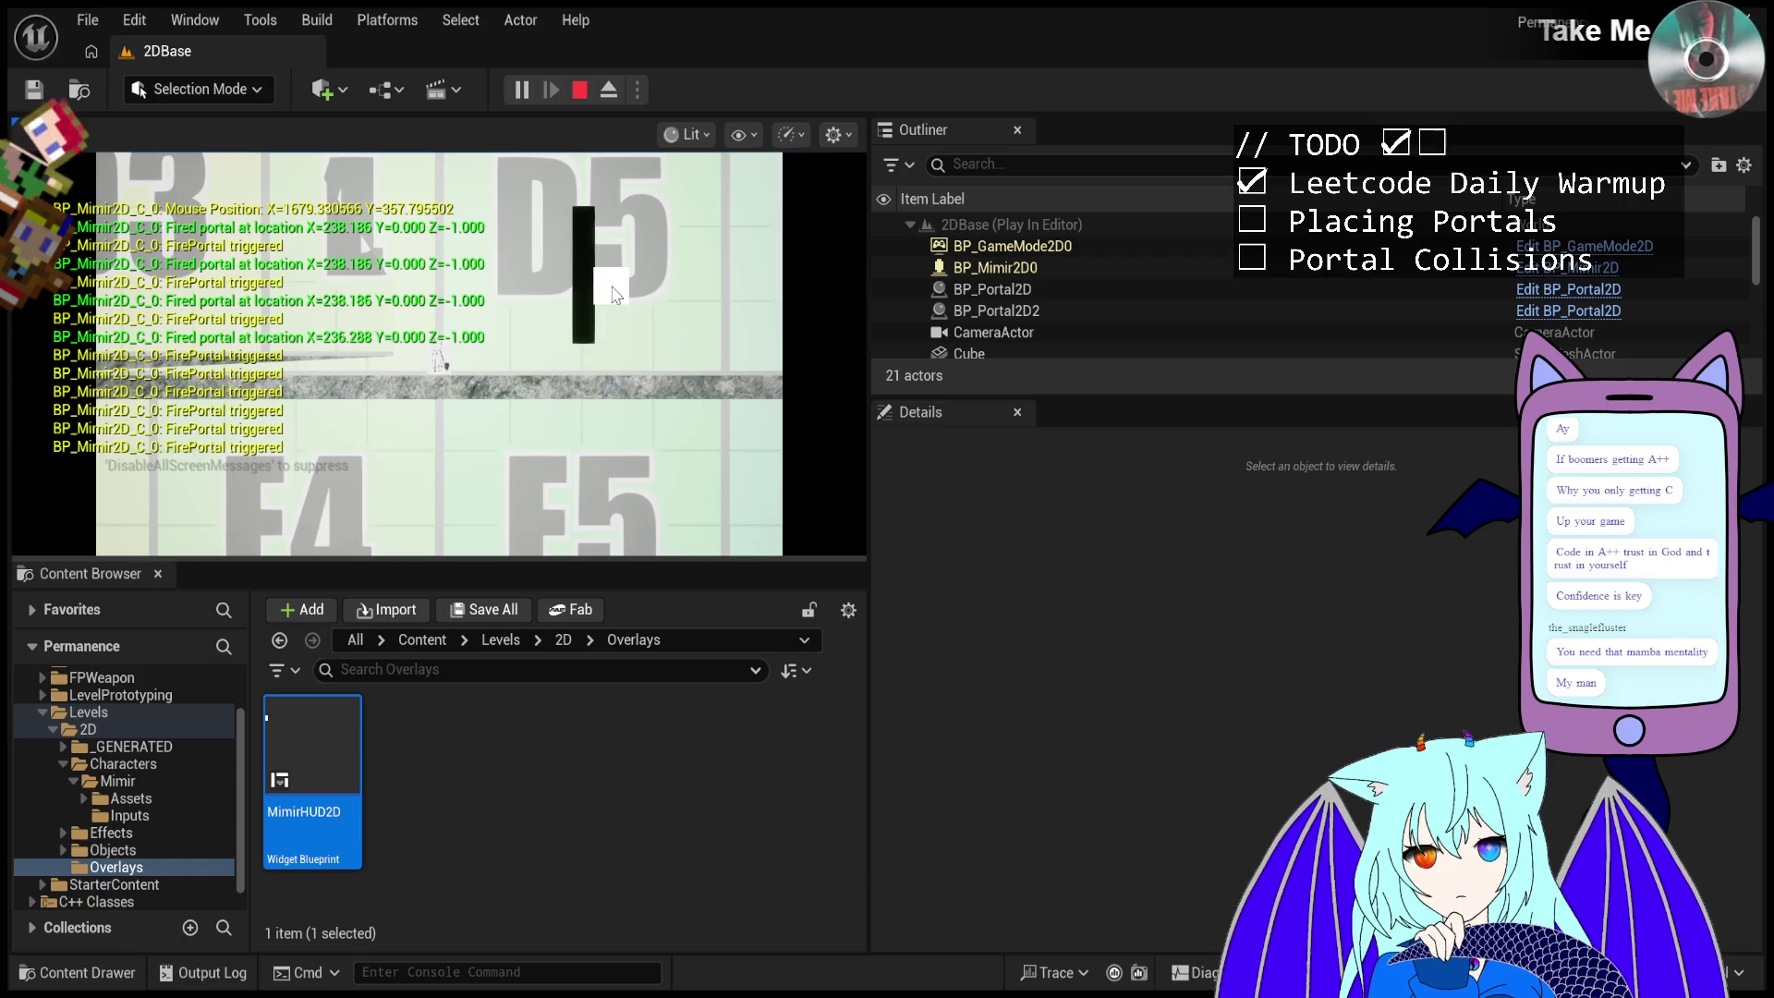
pyautogui.click(614, 294)
pyautogui.click(614, 294)
pyautogui.click(615, 294)
pyautogui.click(614, 294)
pyautogui.click(615, 294)
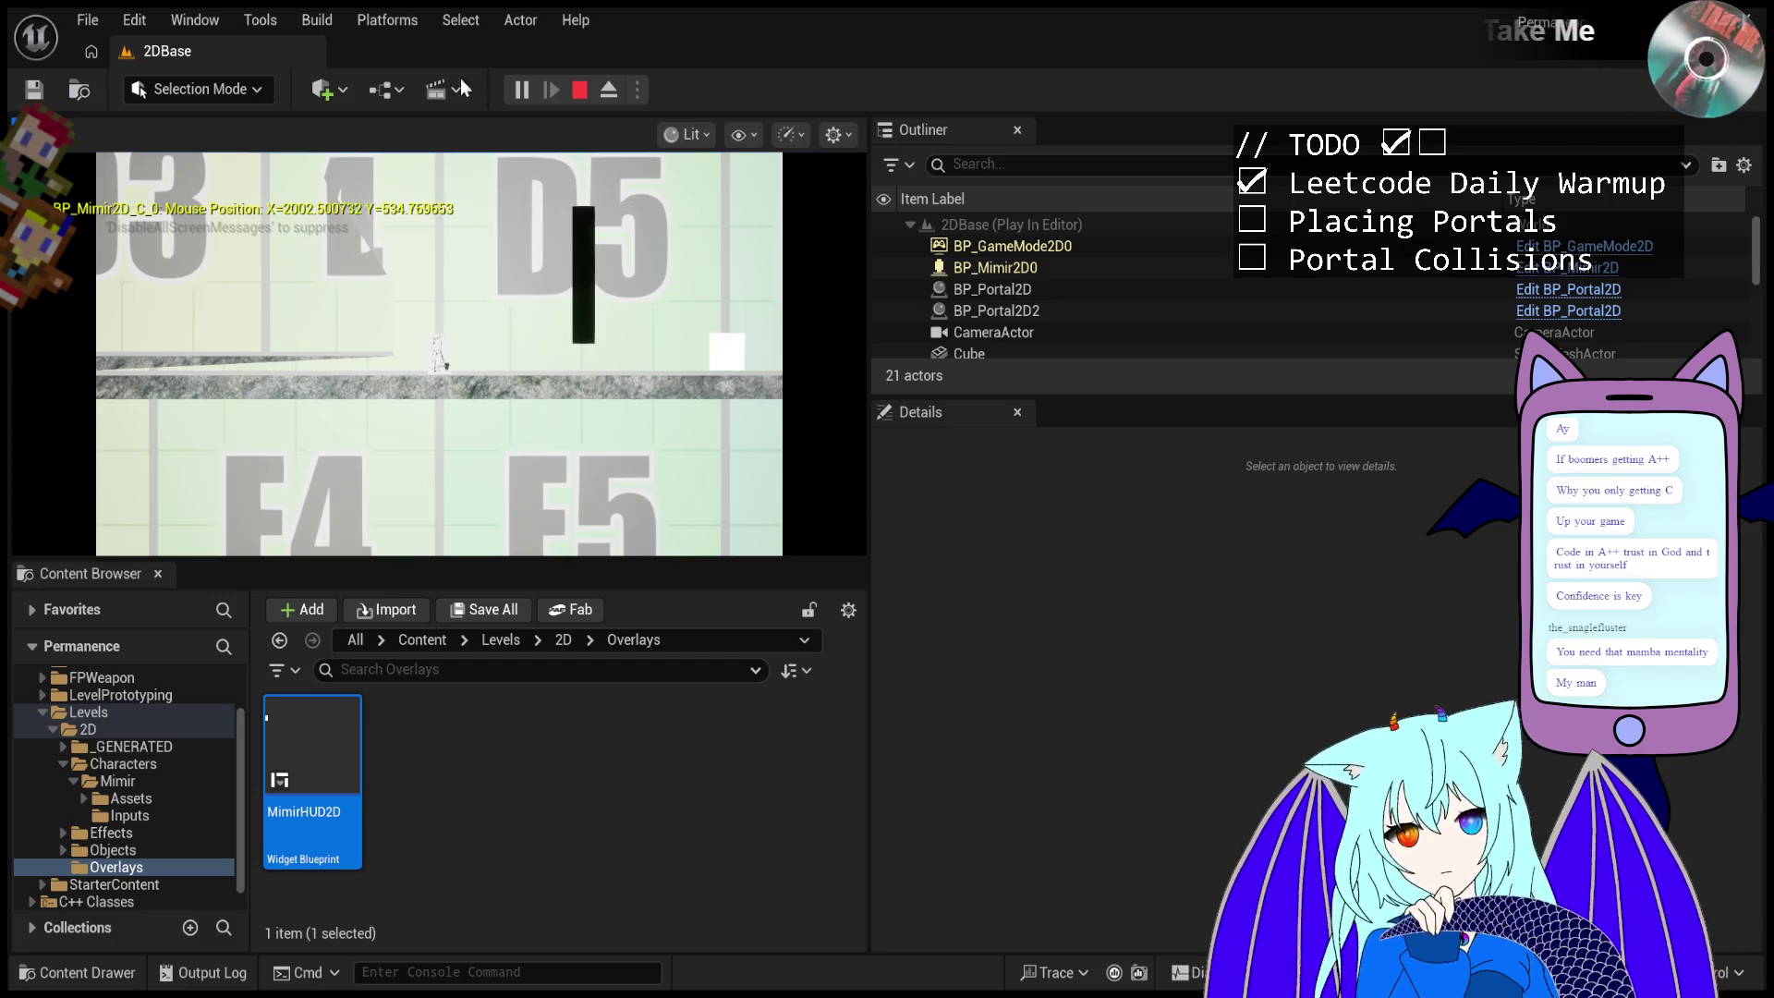
# - Fire one last portal toward the upper left, then stop the Play-In-Editor run
pyautogui.click(465, 215)
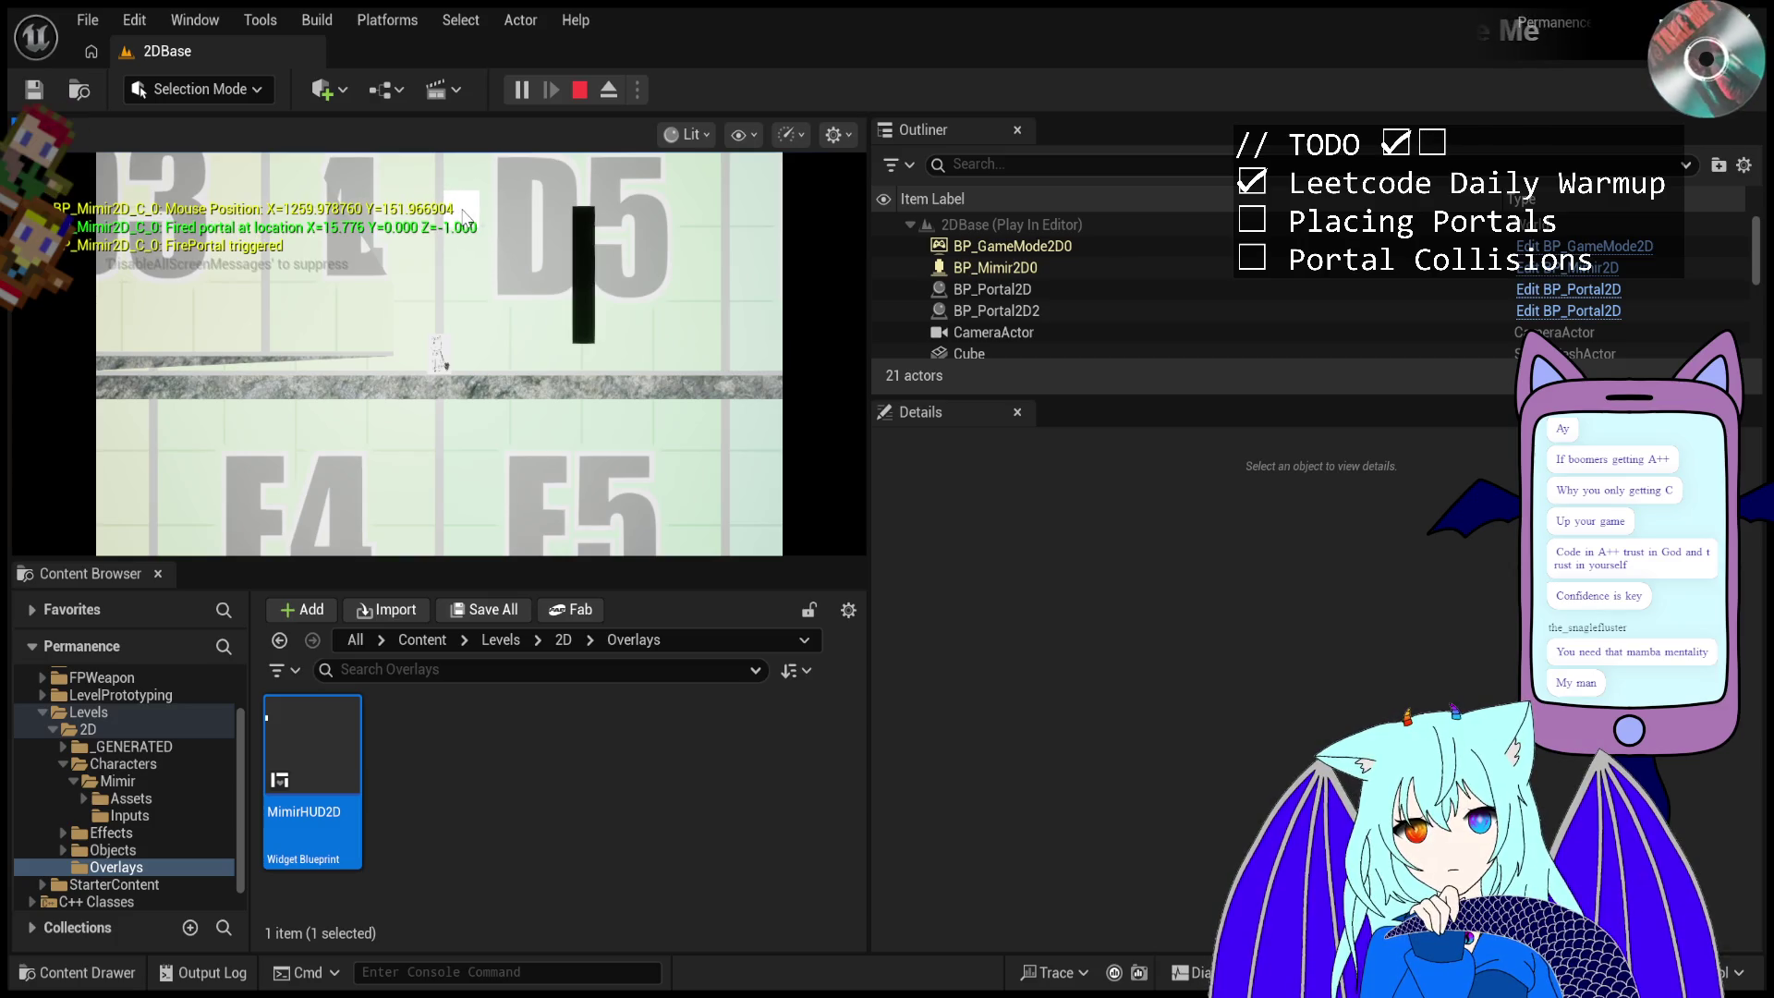
pyautogui.click(574, 96)
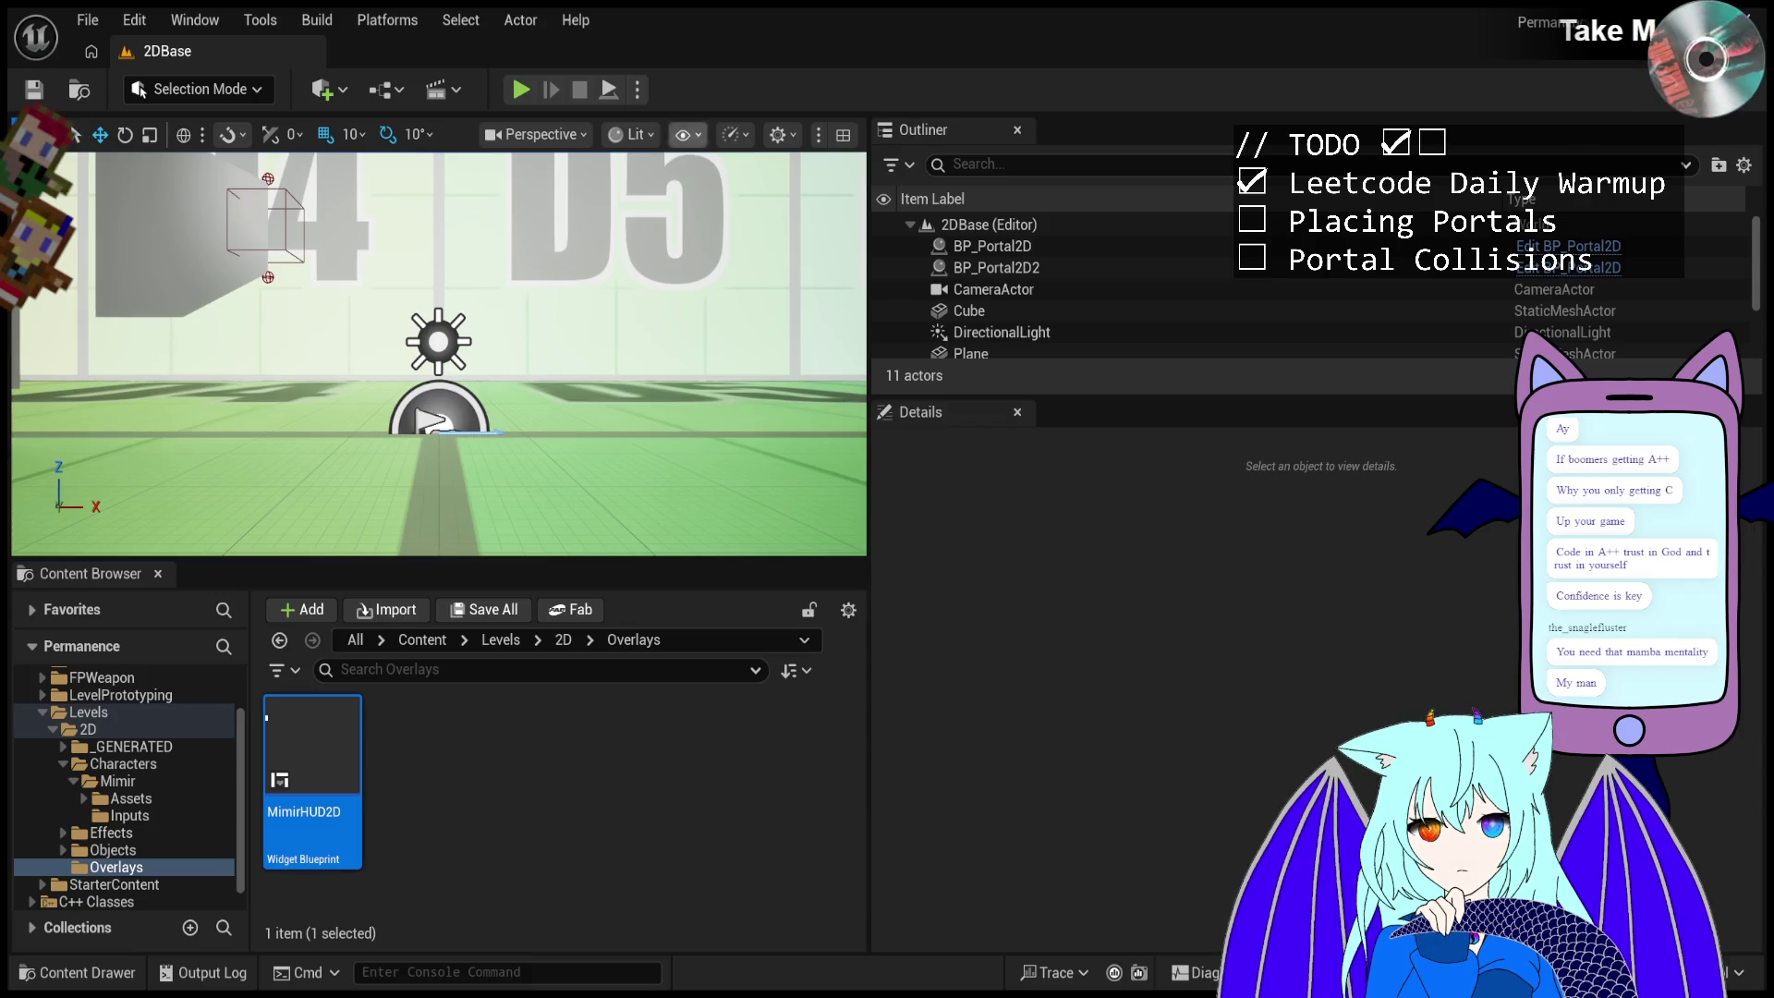
# - Start a new test run, fire portals while aiming up and right, and move right
pyautogui.click(523, 90)
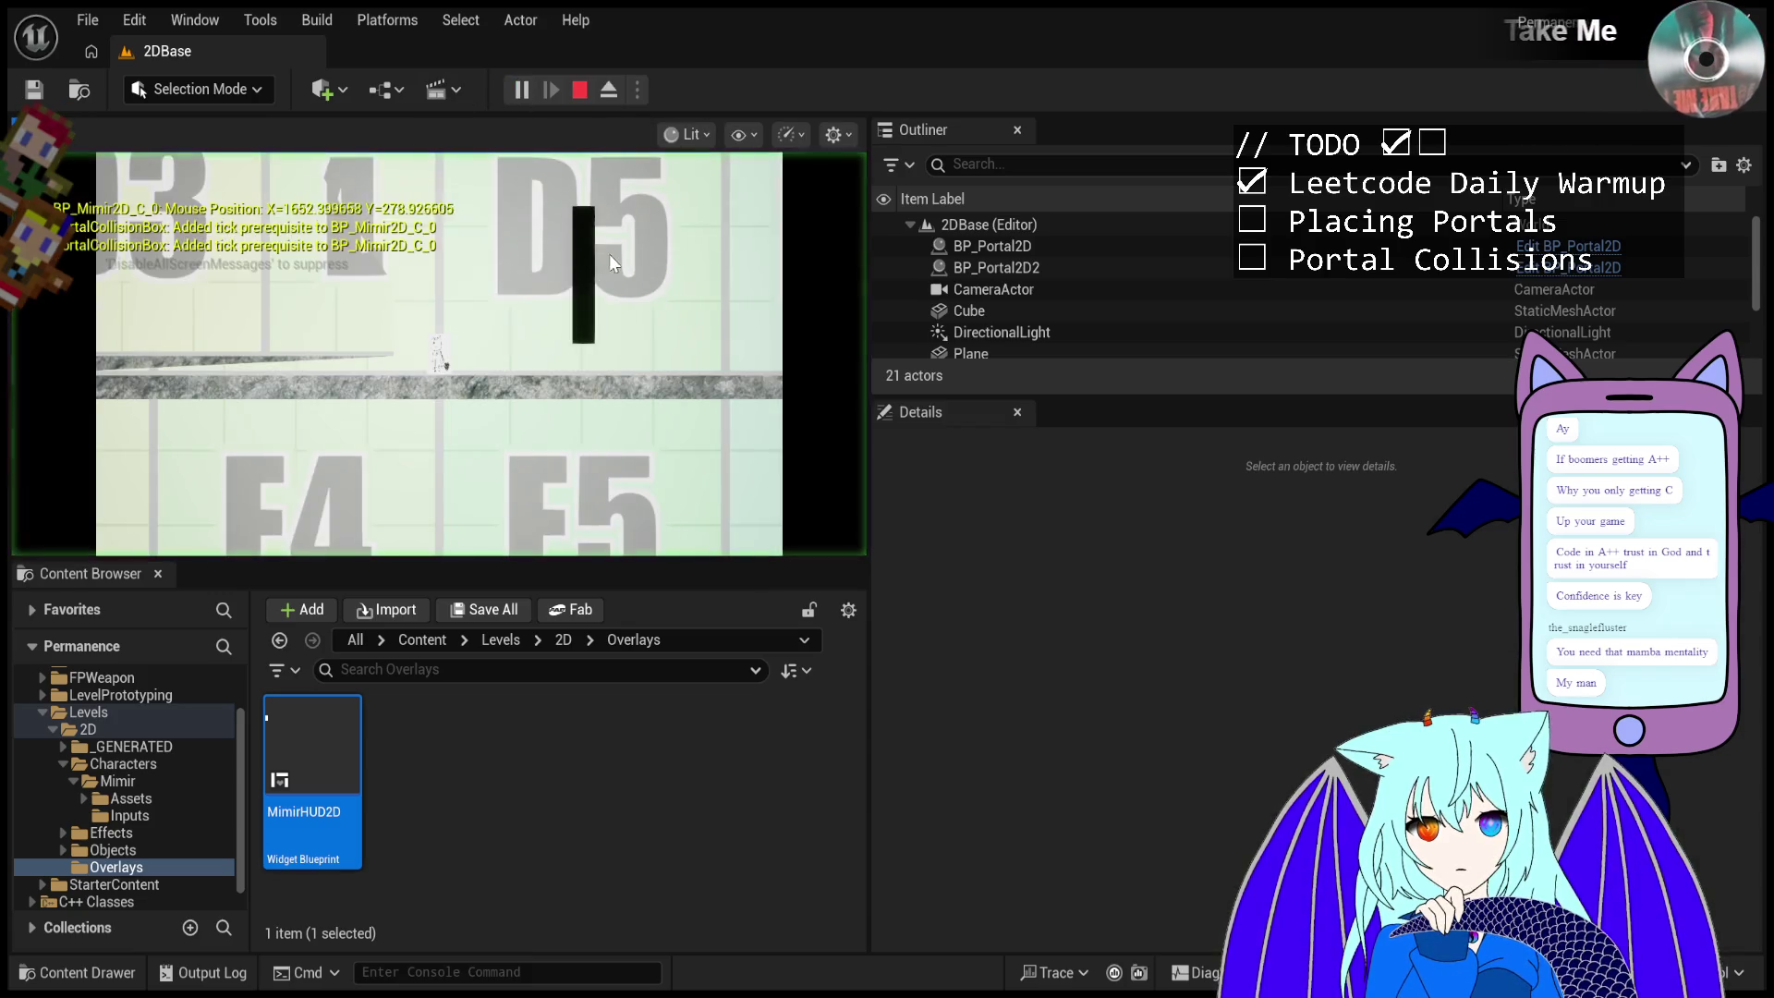
pyautogui.click(650, 341)
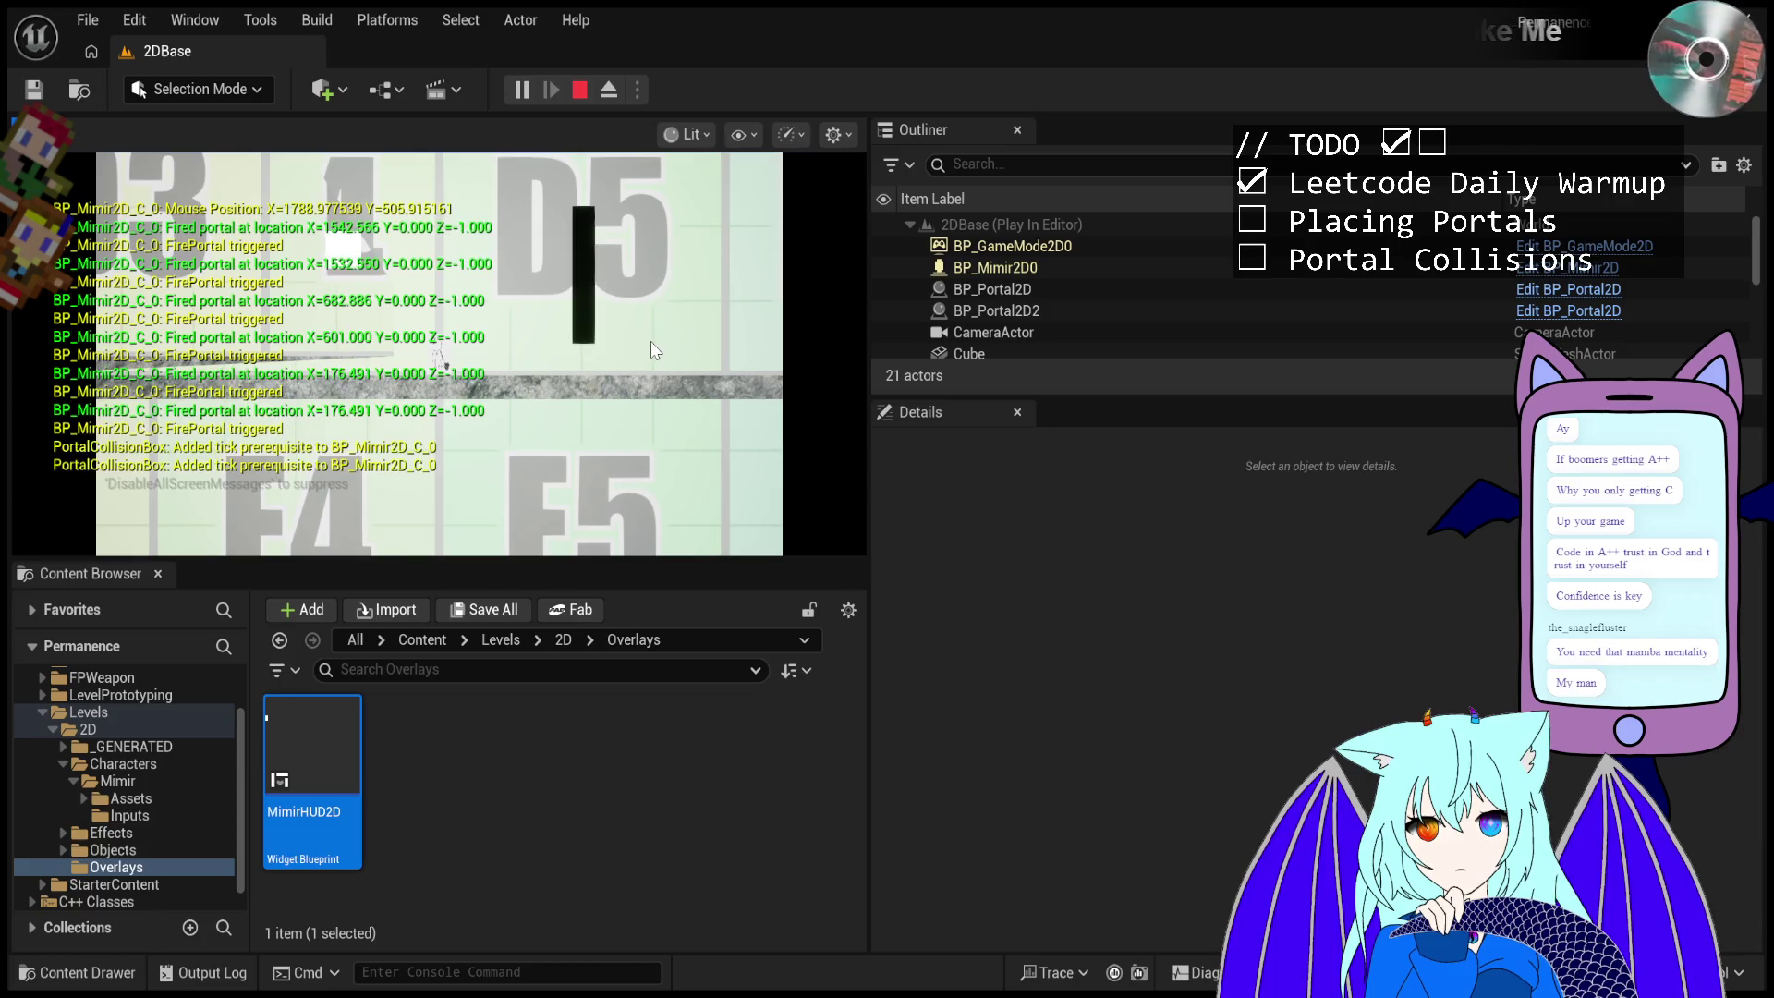
pyautogui.click(536, 435)
pyautogui.click(425, 521)
pyautogui.moveTo(425, 520)
pyautogui.mouseDown()
pyautogui.moveTo(636, 197)
pyautogui.moveTo(839, 203)
pyautogui.moveTo(844, 453)
pyautogui.moveTo(789, 287)
pyautogui.moveTo(388, 264)
pyautogui.moveTo(522, 549)
pyautogui.mouseUp()
pyautogui.click(845, 453)
pyautogui.press('d')
# - Fire a series of portals at and around the black bar
pyautogui.click(519, 541)
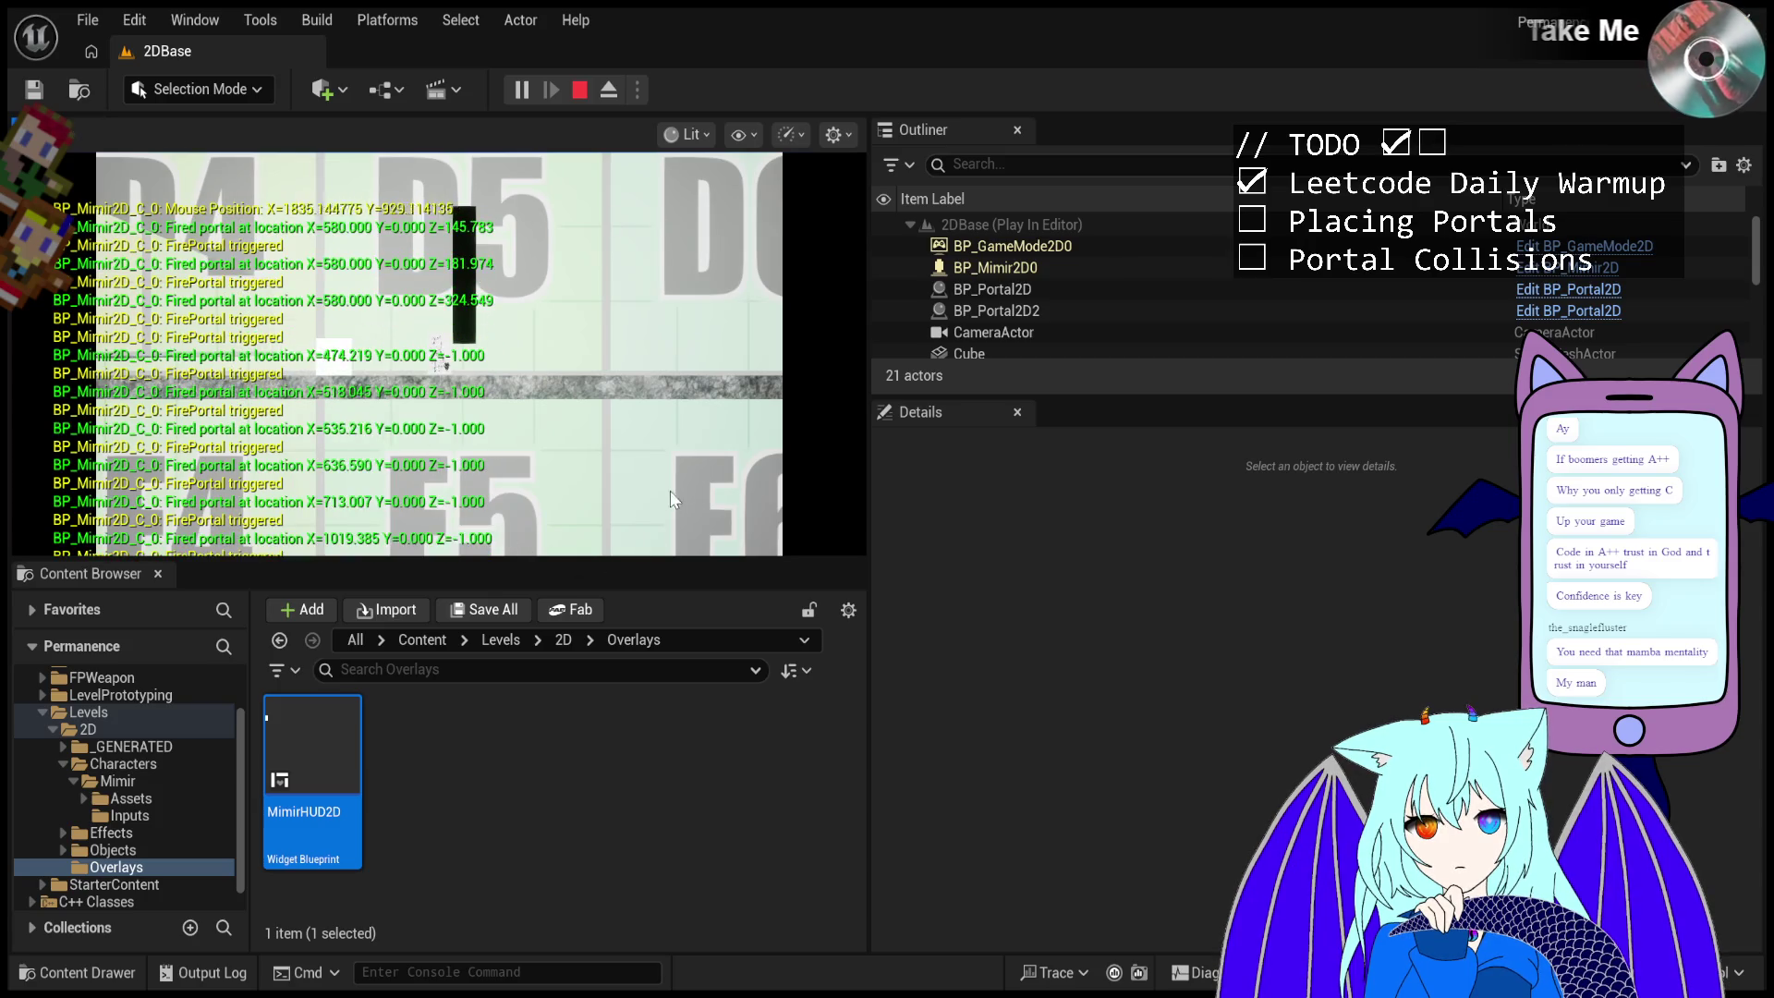
pyautogui.click(669, 490)
pyautogui.click(517, 485)
pyautogui.click(377, 481)
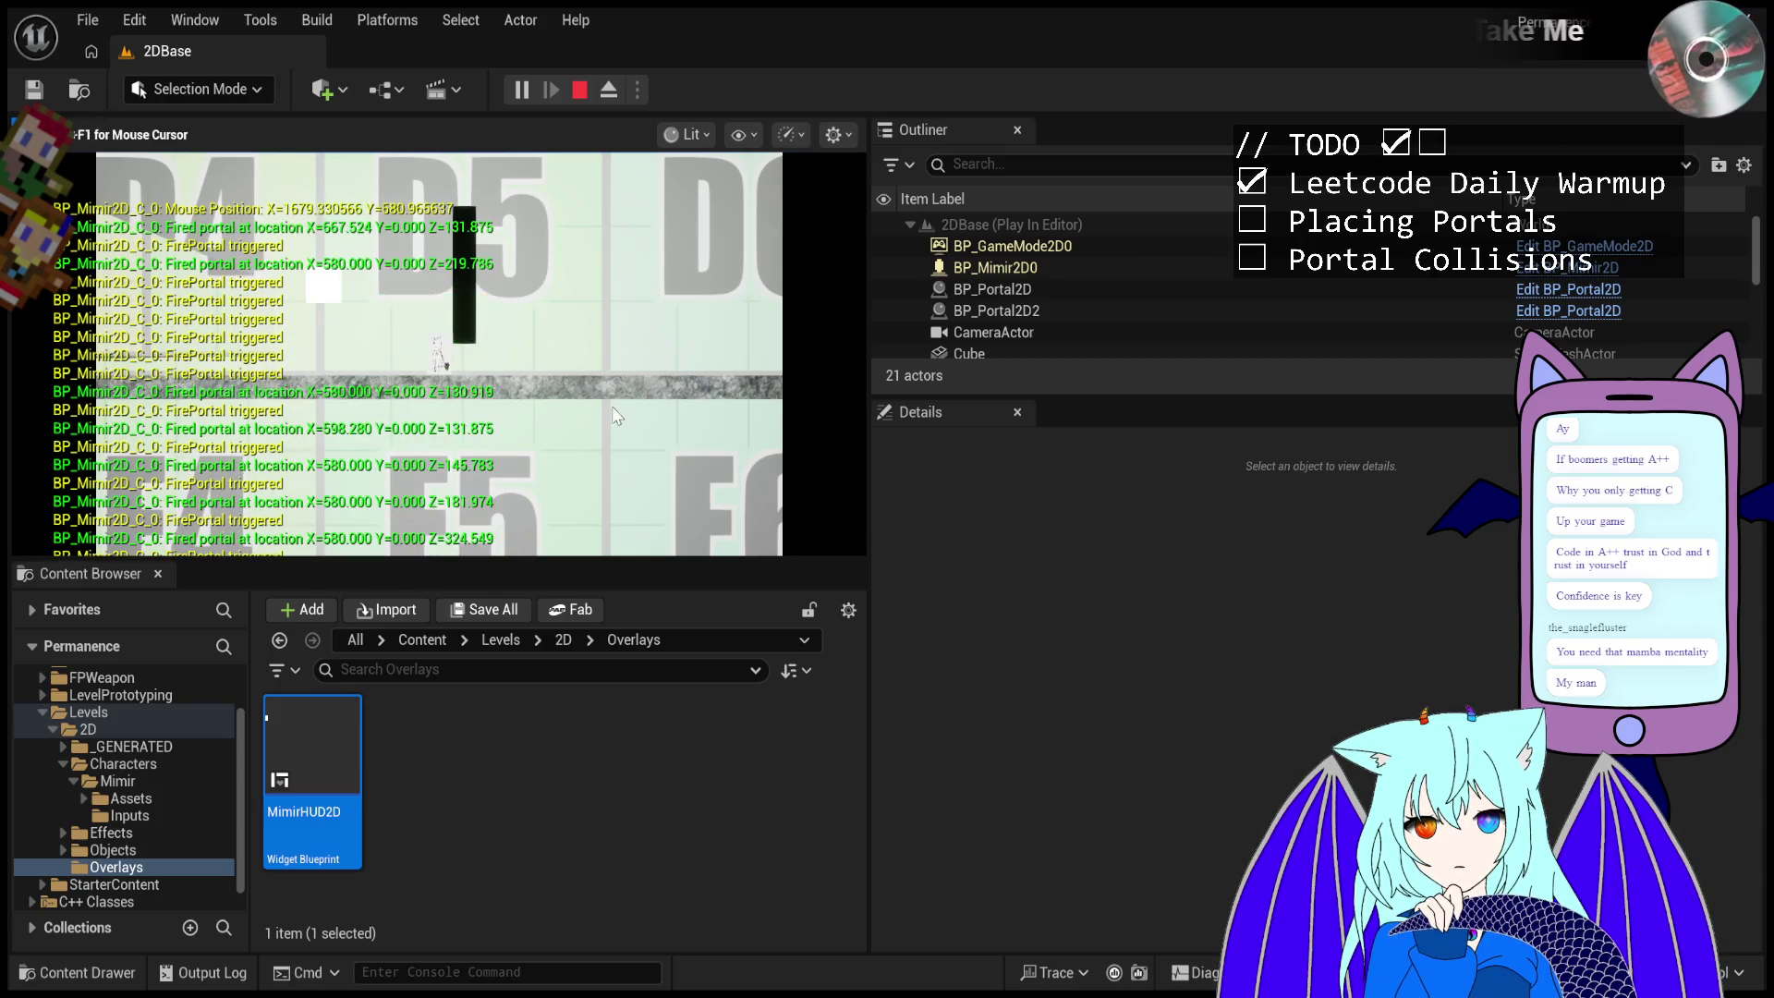
pyautogui.click(591, 416)
pyautogui.click(801, 351)
pyautogui.click(739, 236)
# - Fire more portals toward the upper right, then reset the game view with A
pyautogui.click(725, 217)
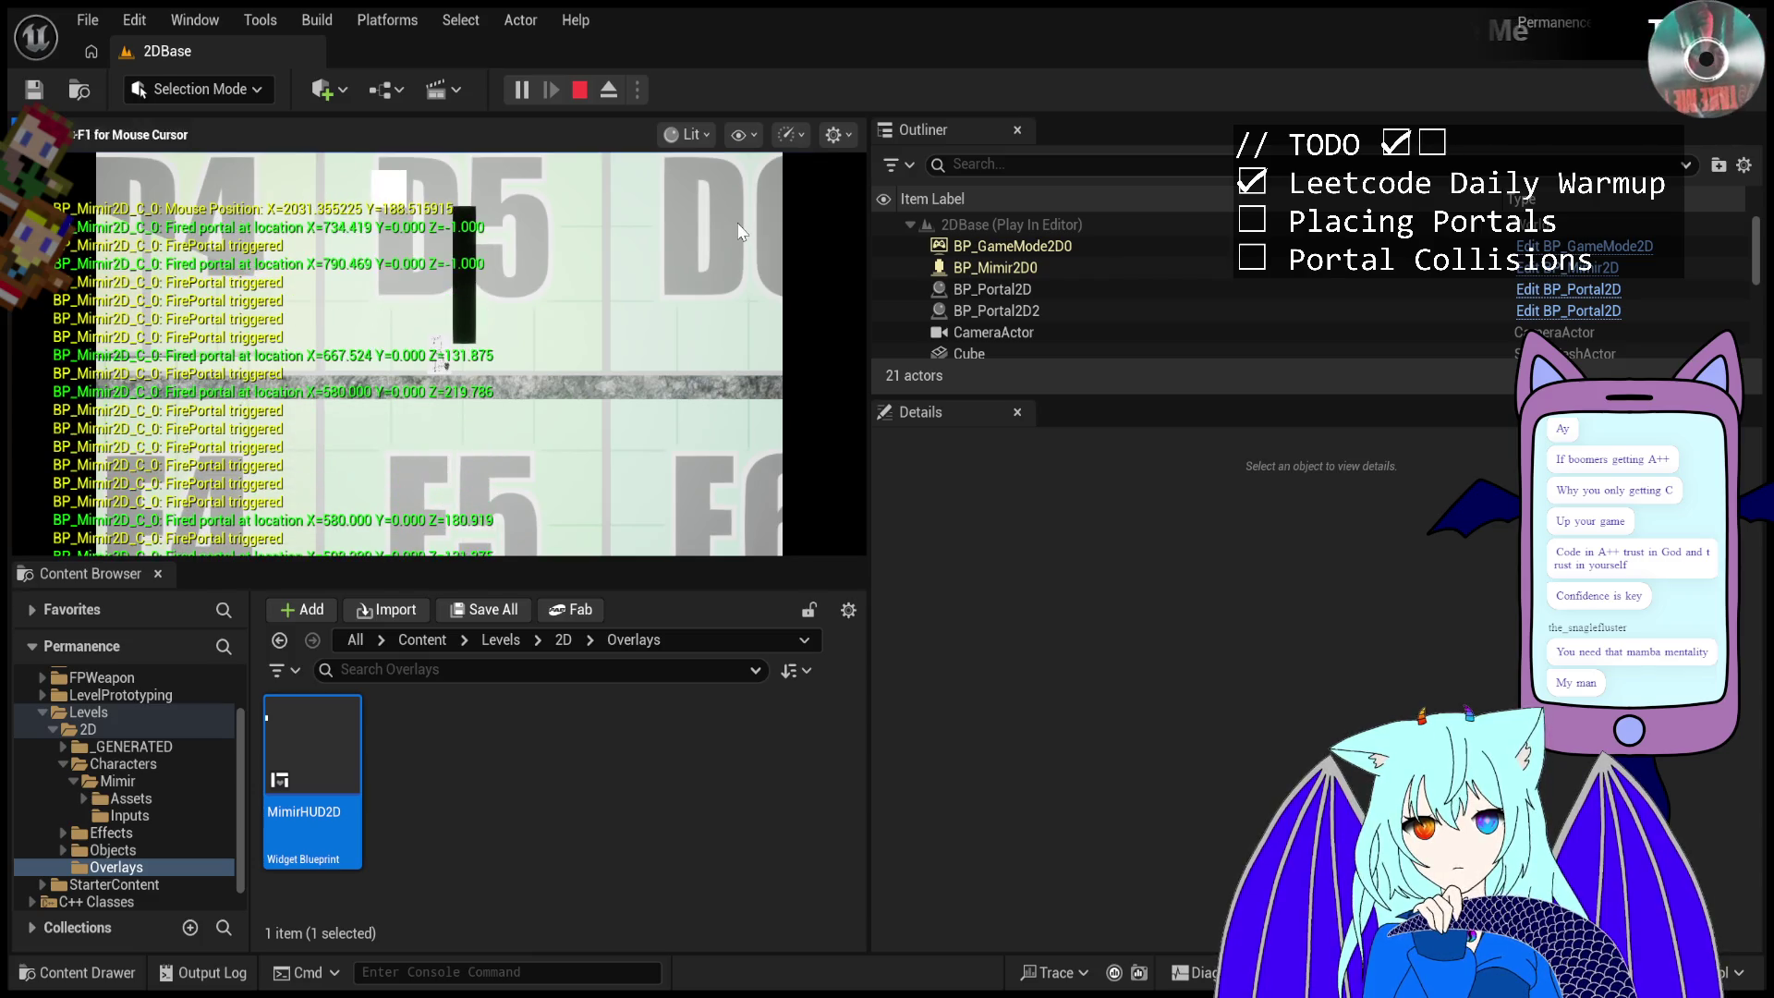
pyautogui.click(707, 196)
pyautogui.click(695, 182)
pyautogui.click(711, 188)
pyautogui.click(731, 197)
pyautogui.click(754, 209)
pyautogui.click(768, 208)
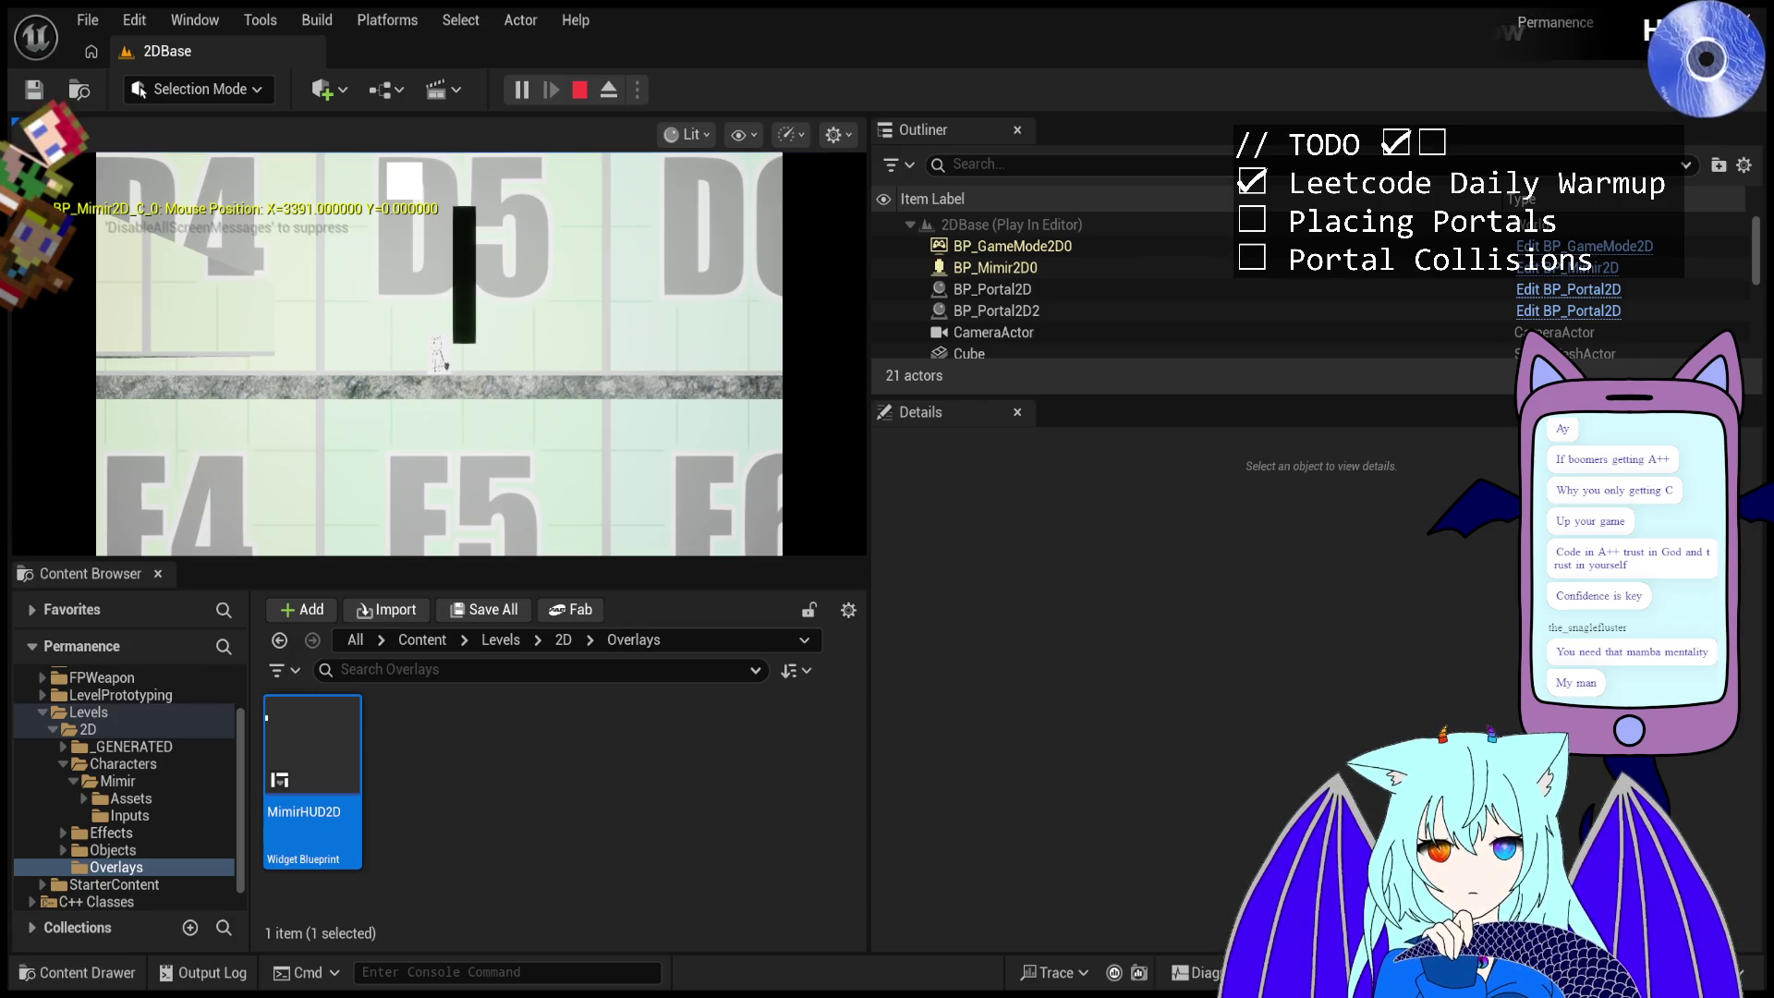
pyautogui.press('a')
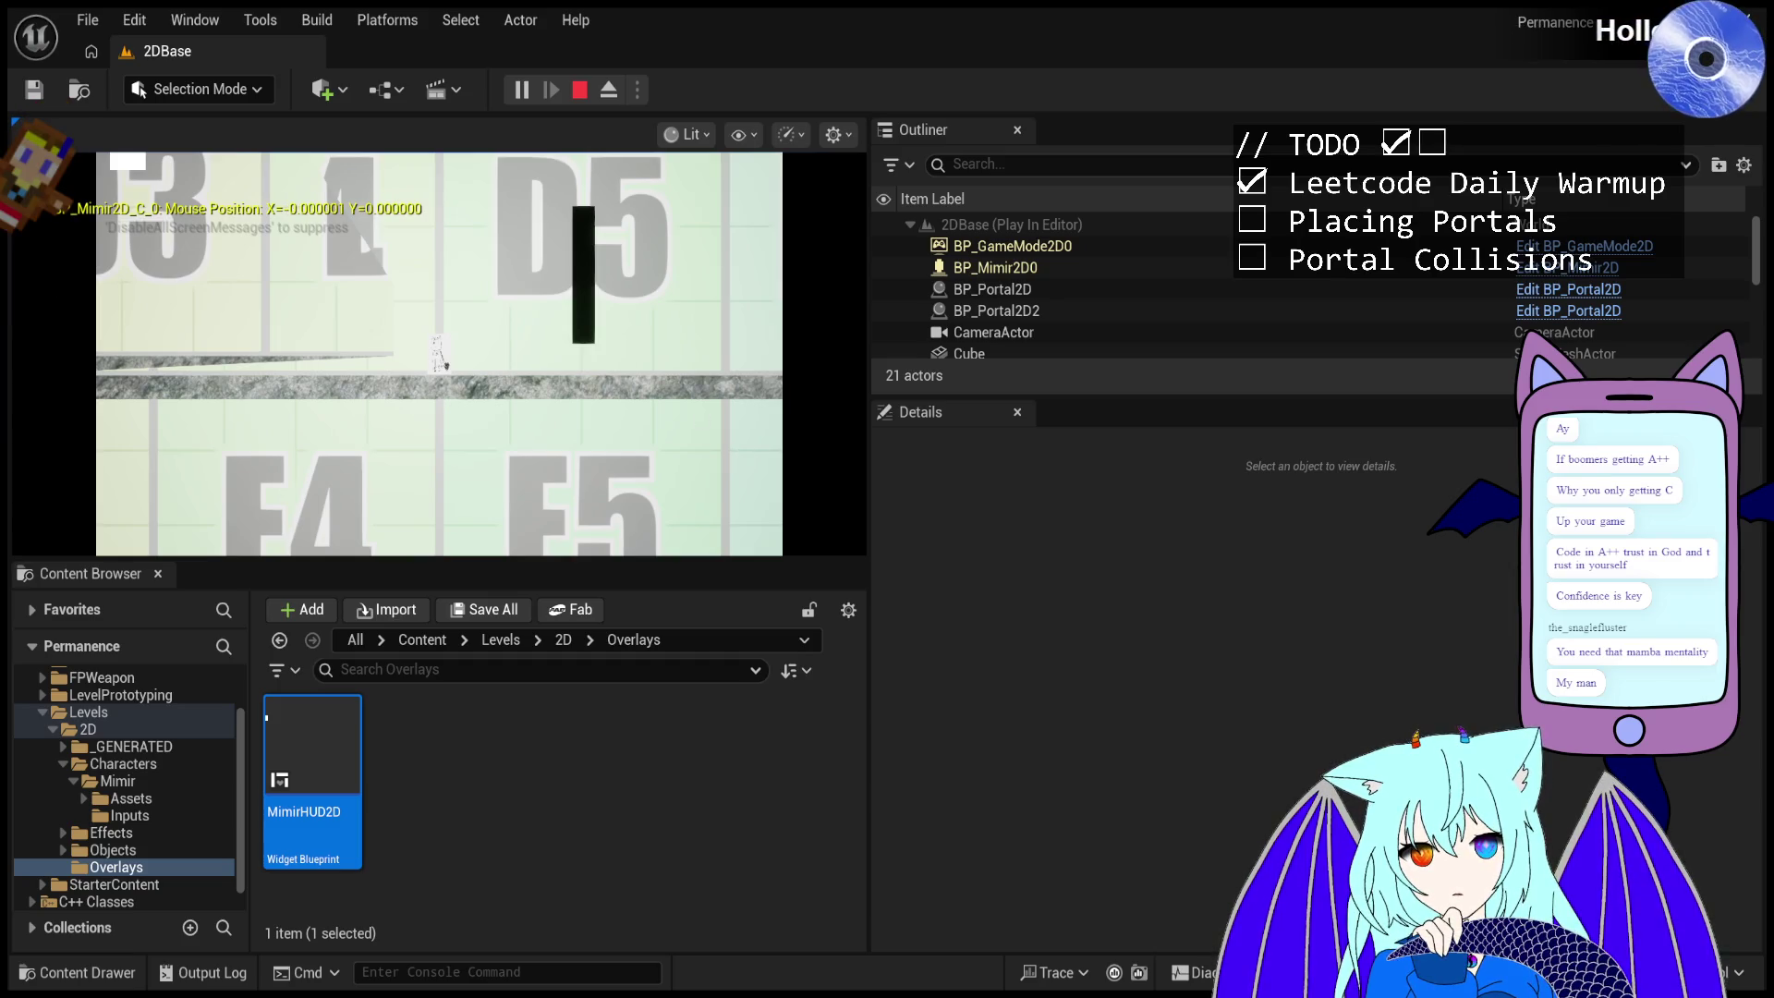
# - Restart the play session and fire portals at the black bar and the floor to its left
pyautogui.click(579, 89)
pyautogui.click(520, 89)
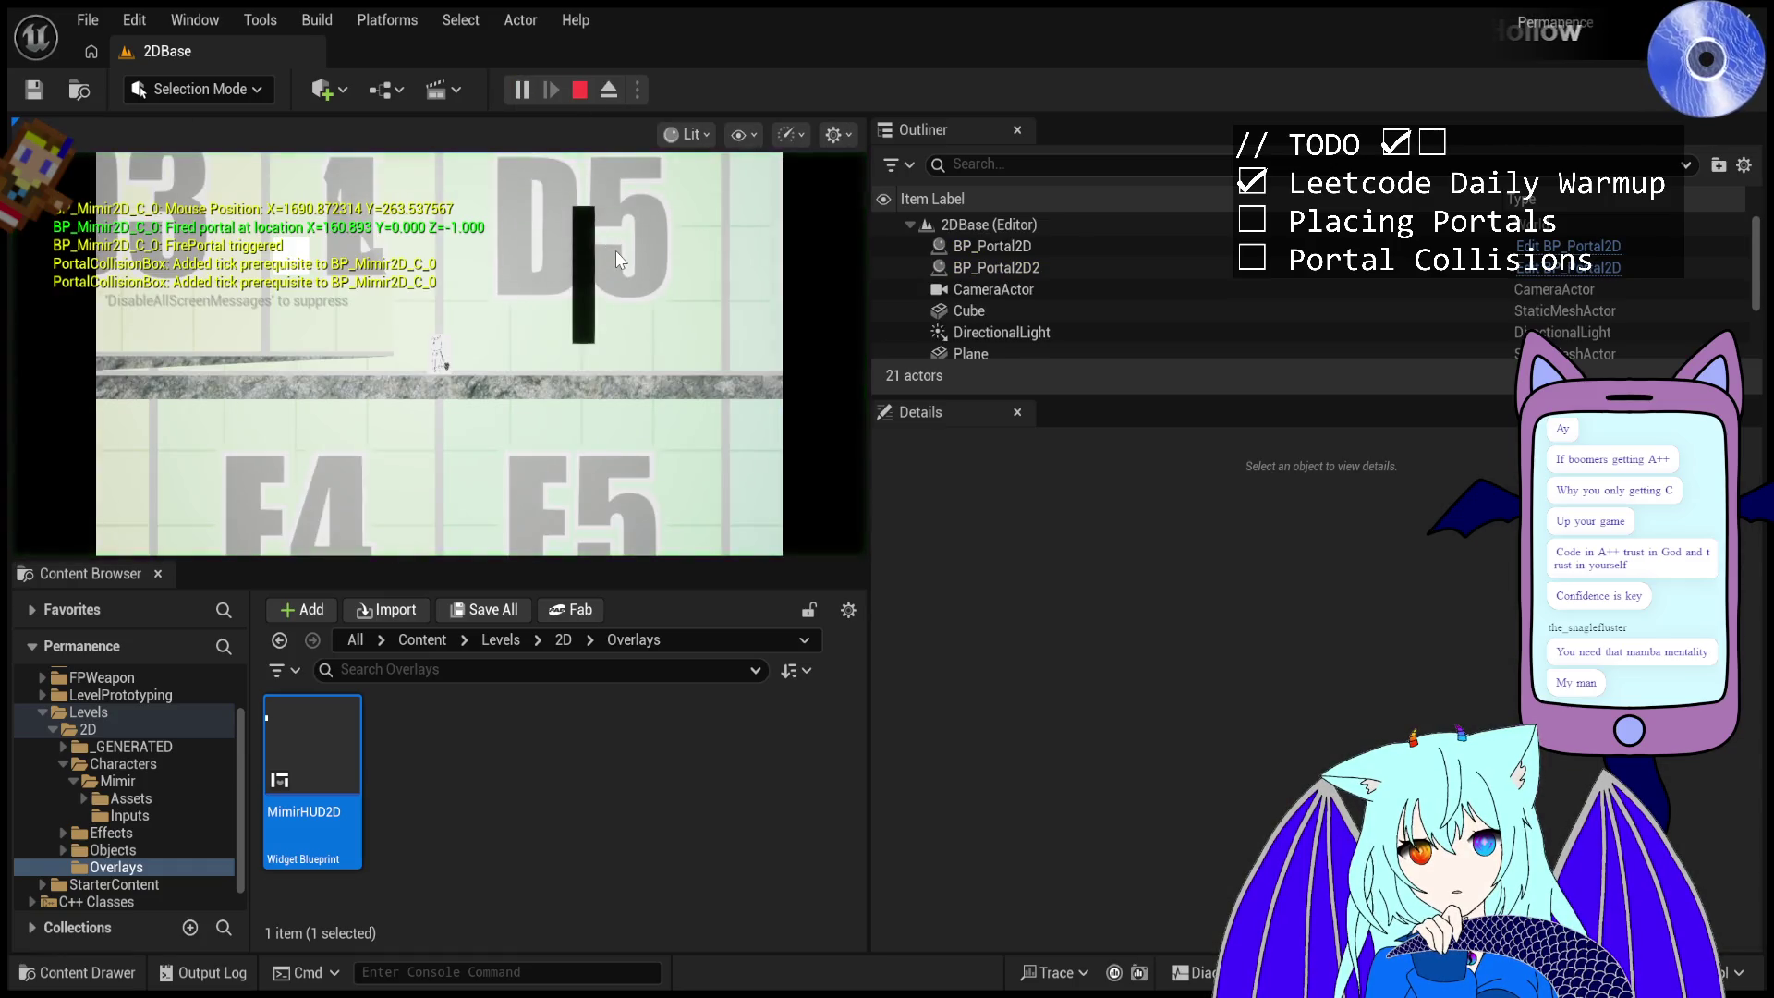
pyautogui.click(620, 314)
pyautogui.click(630, 416)
pyautogui.click(637, 471)
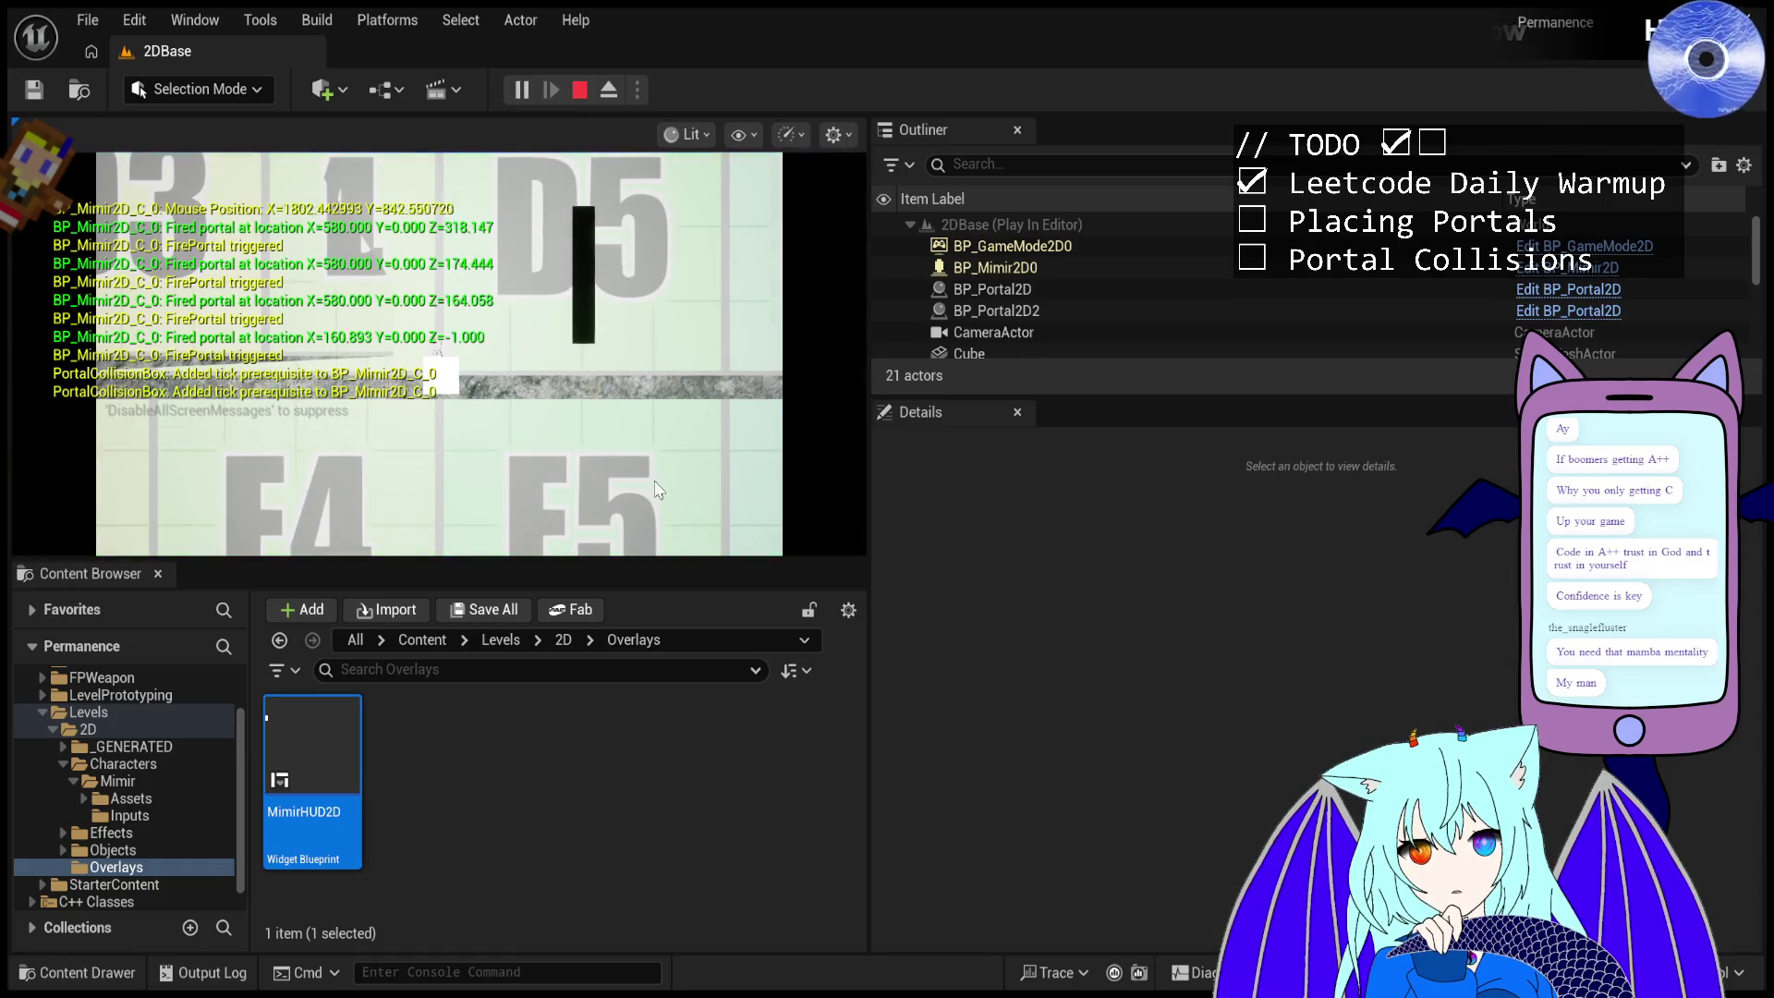
pyautogui.click(645, 508)
pyautogui.click(436, 475)
pyautogui.click(472, 388)
pyautogui.click(517, 287)
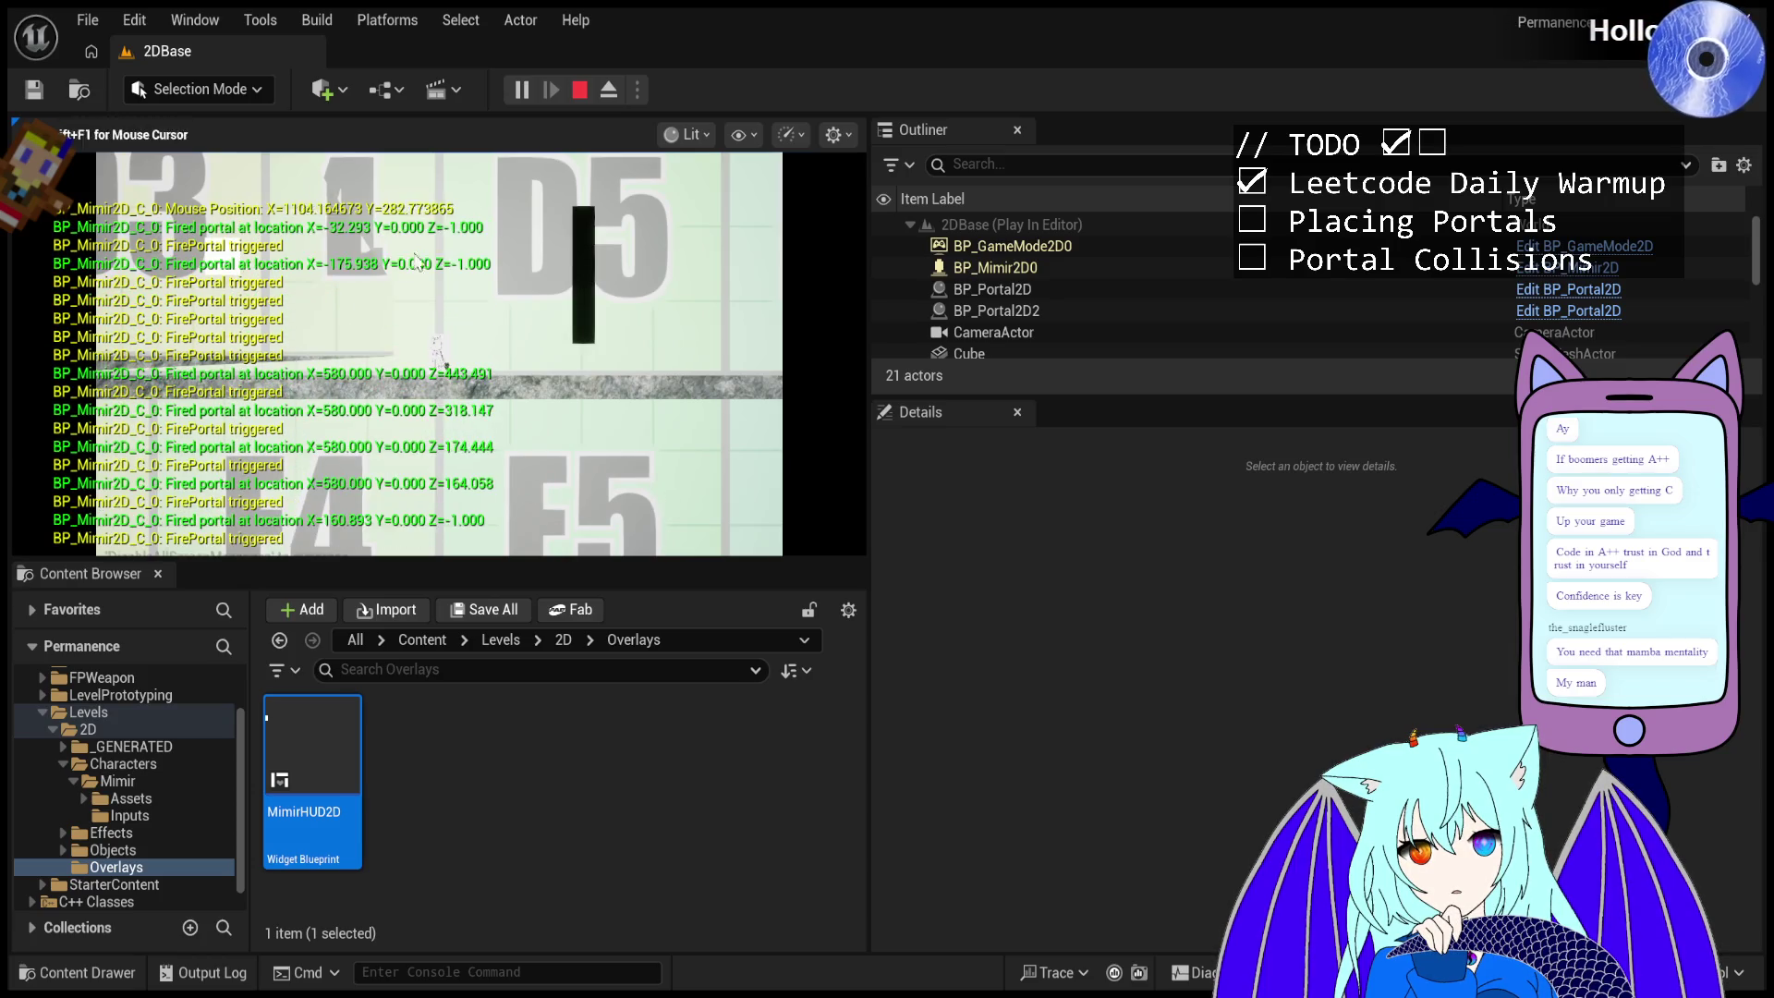
# - Fire a rapid series of portals along the floor and onto the black bar
pyautogui.click(565, 300)
pyautogui.click(608, 342)
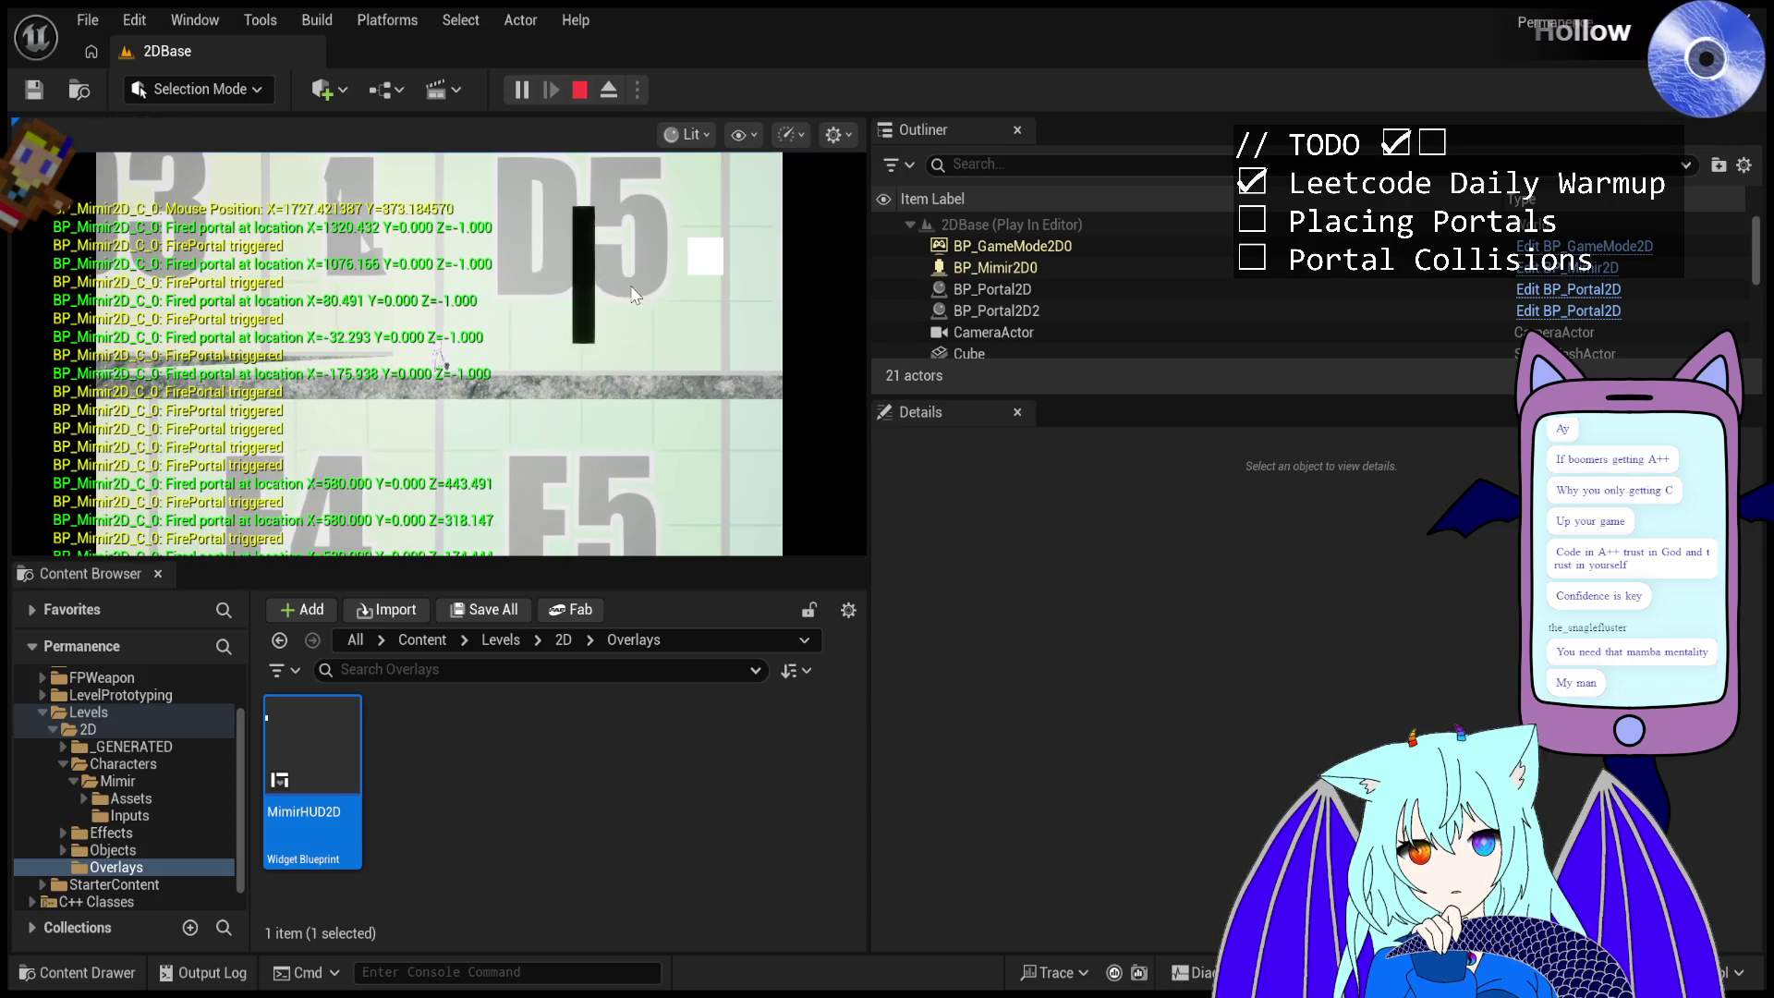
pyautogui.click(618, 268)
pyautogui.click(634, 299)
pyautogui.click(634, 303)
pyautogui.click(634, 309)
pyautogui.click(634, 315)
pyautogui.click(634, 322)
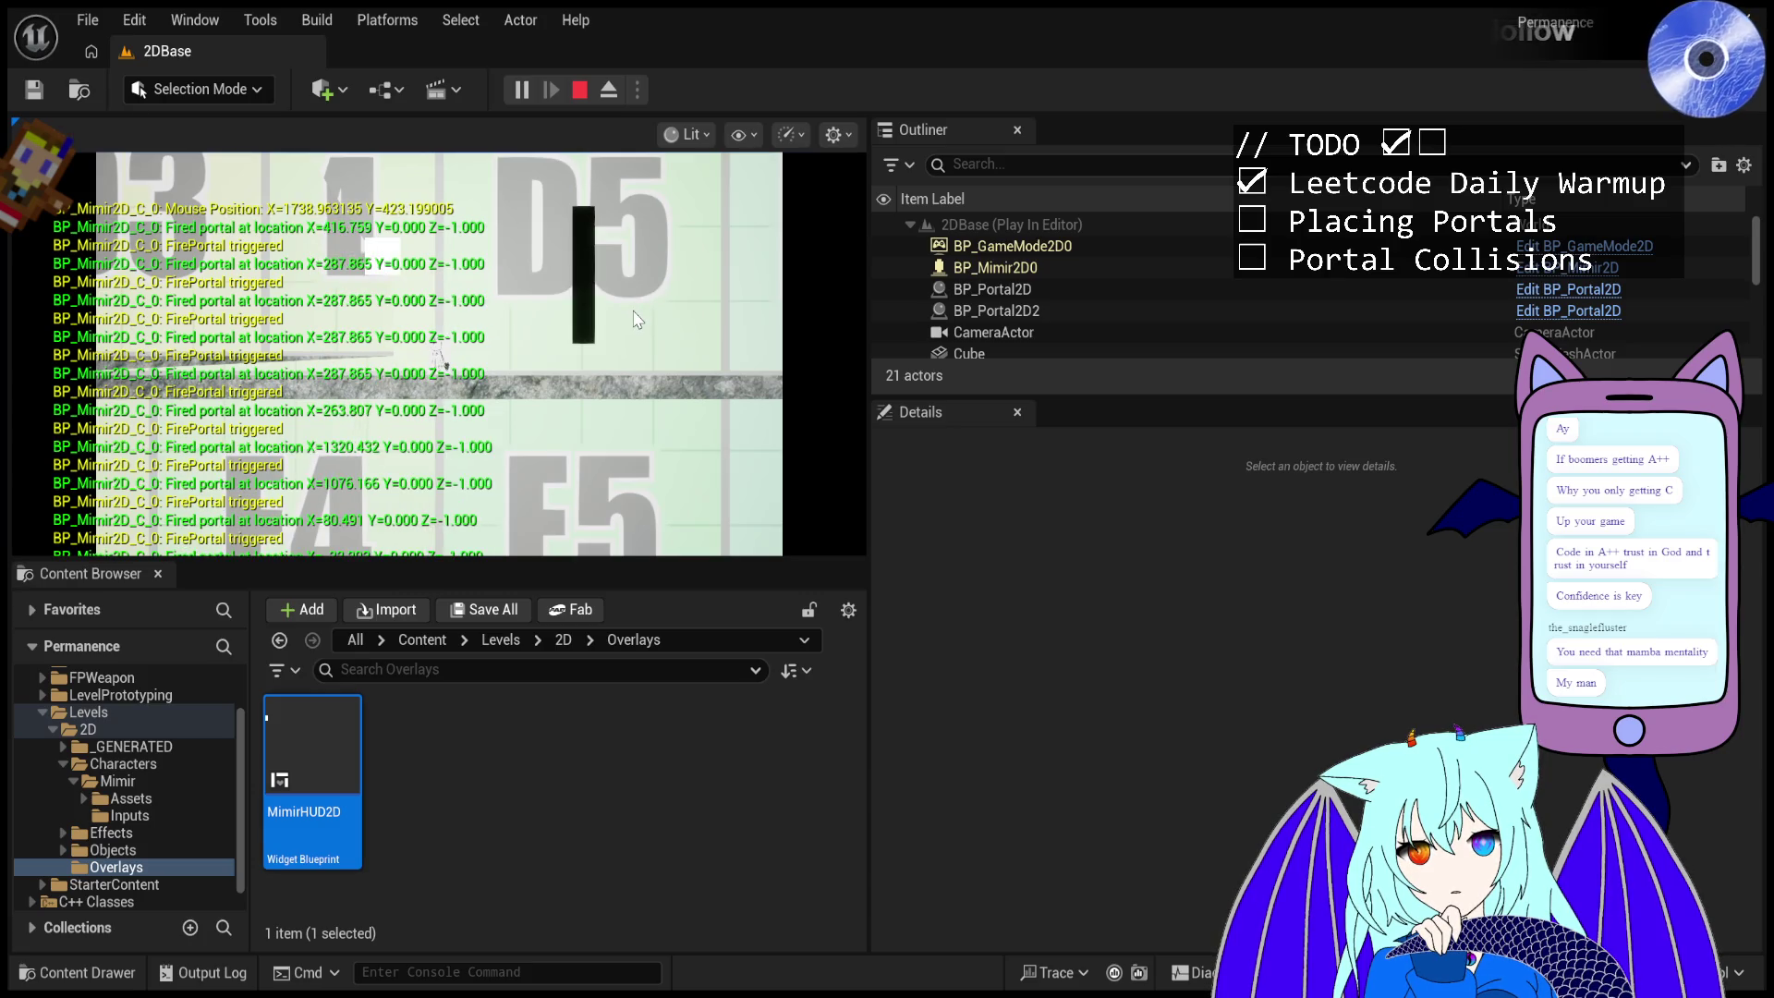
pyautogui.click(634, 328)
pyautogui.click(633, 332)
pyautogui.click(636, 335)
pyautogui.click(636, 334)
pyautogui.click(634, 360)
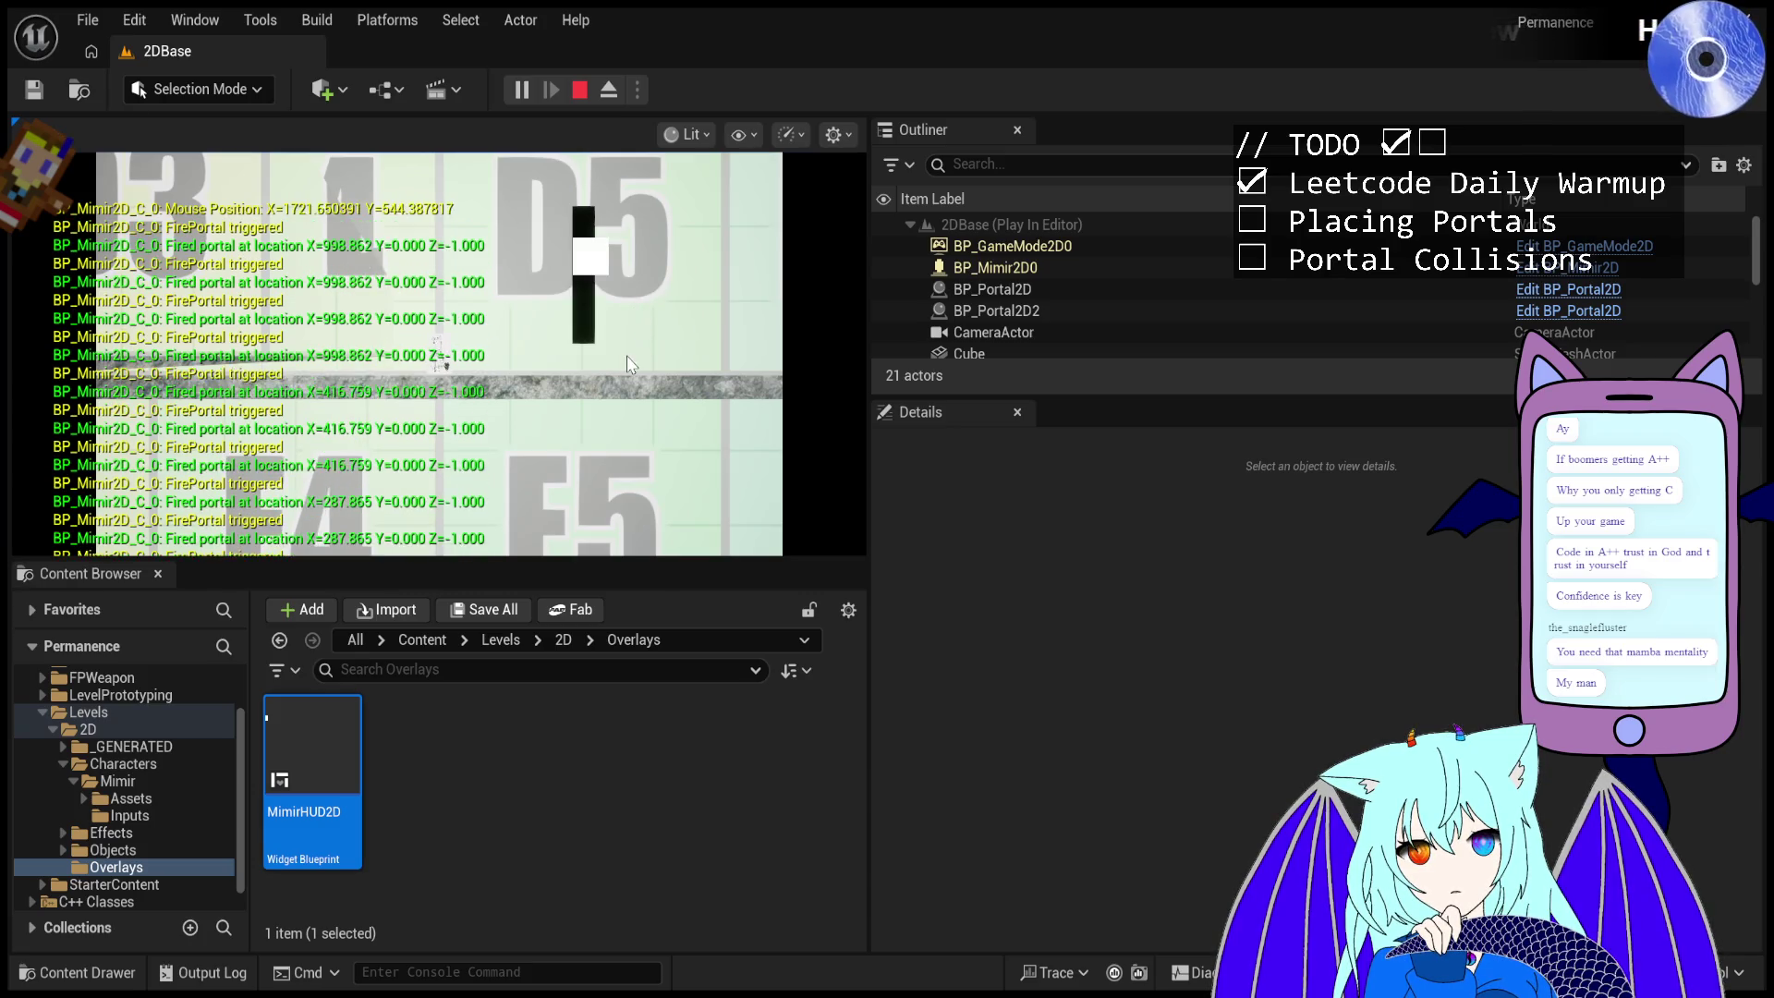
pyautogui.click(617, 412)
pyautogui.click(621, 388)
pyautogui.click(629, 351)
pyautogui.click(638, 305)
pyautogui.click(644, 277)
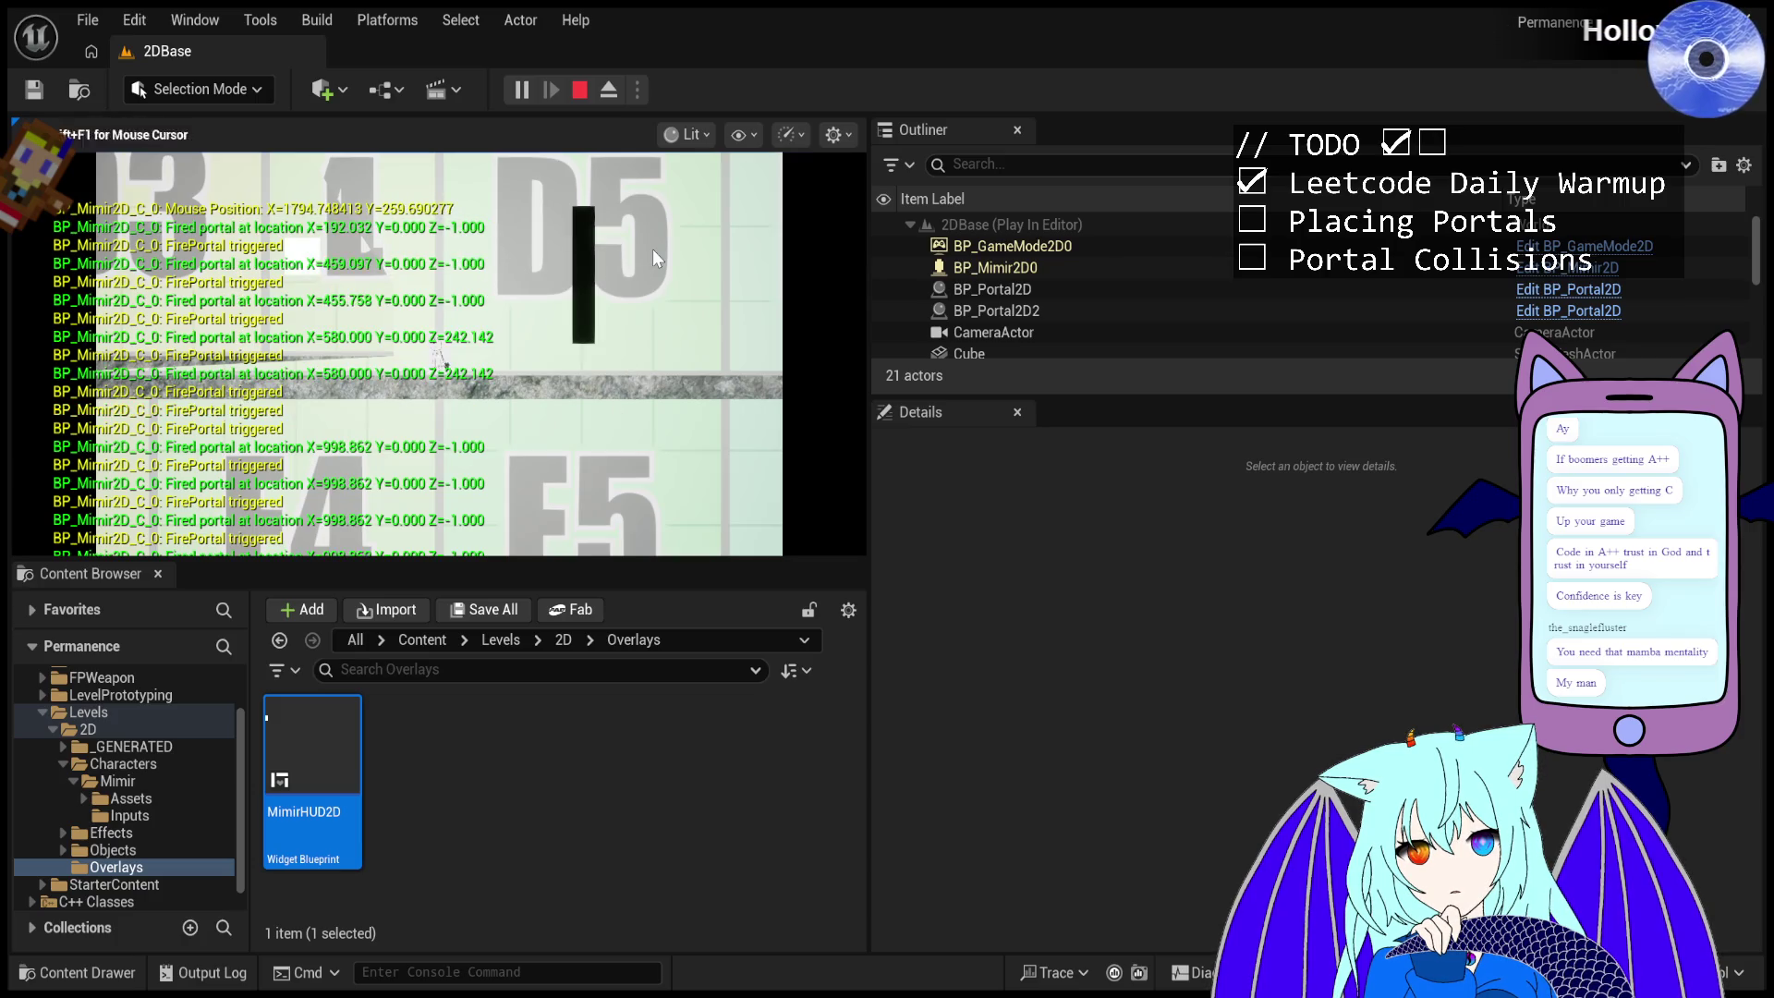
pyautogui.click(652, 248)
pyautogui.click(652, 242)
pyautogui.click(654, 245)
pyautogui.click(658, 248)
pyautogui.click(662, 250)
pyautogui.click(662, 259)
pyautogui.click(663, 273)
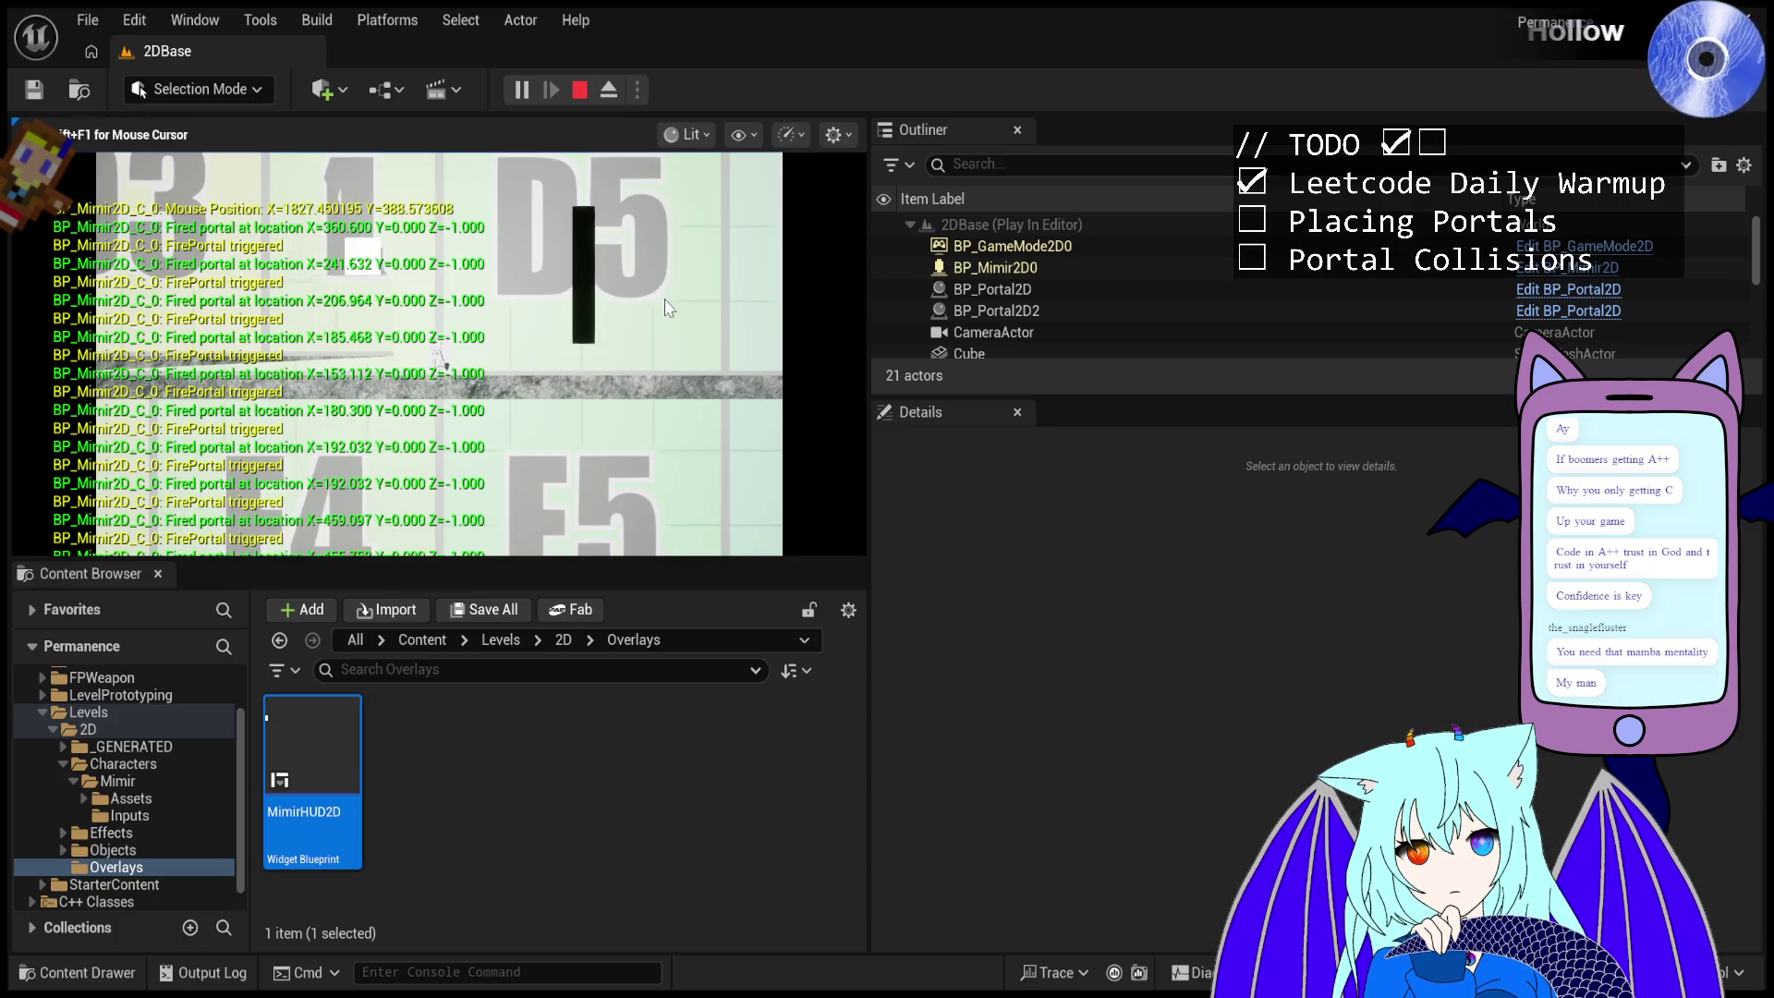
pyautogui.click(663, 291)
pyautogui.click(663, 314)
# - Fire portals sweeping up and down the area right next to the black bar
pyautogui.click(667, 324)
pyautogui.click(666, 326)
pyautogui.click(665, 329)
pyautogui.click(664, 332)
pyautogui.click(664, 334)
pyautogui.click(662, 337)
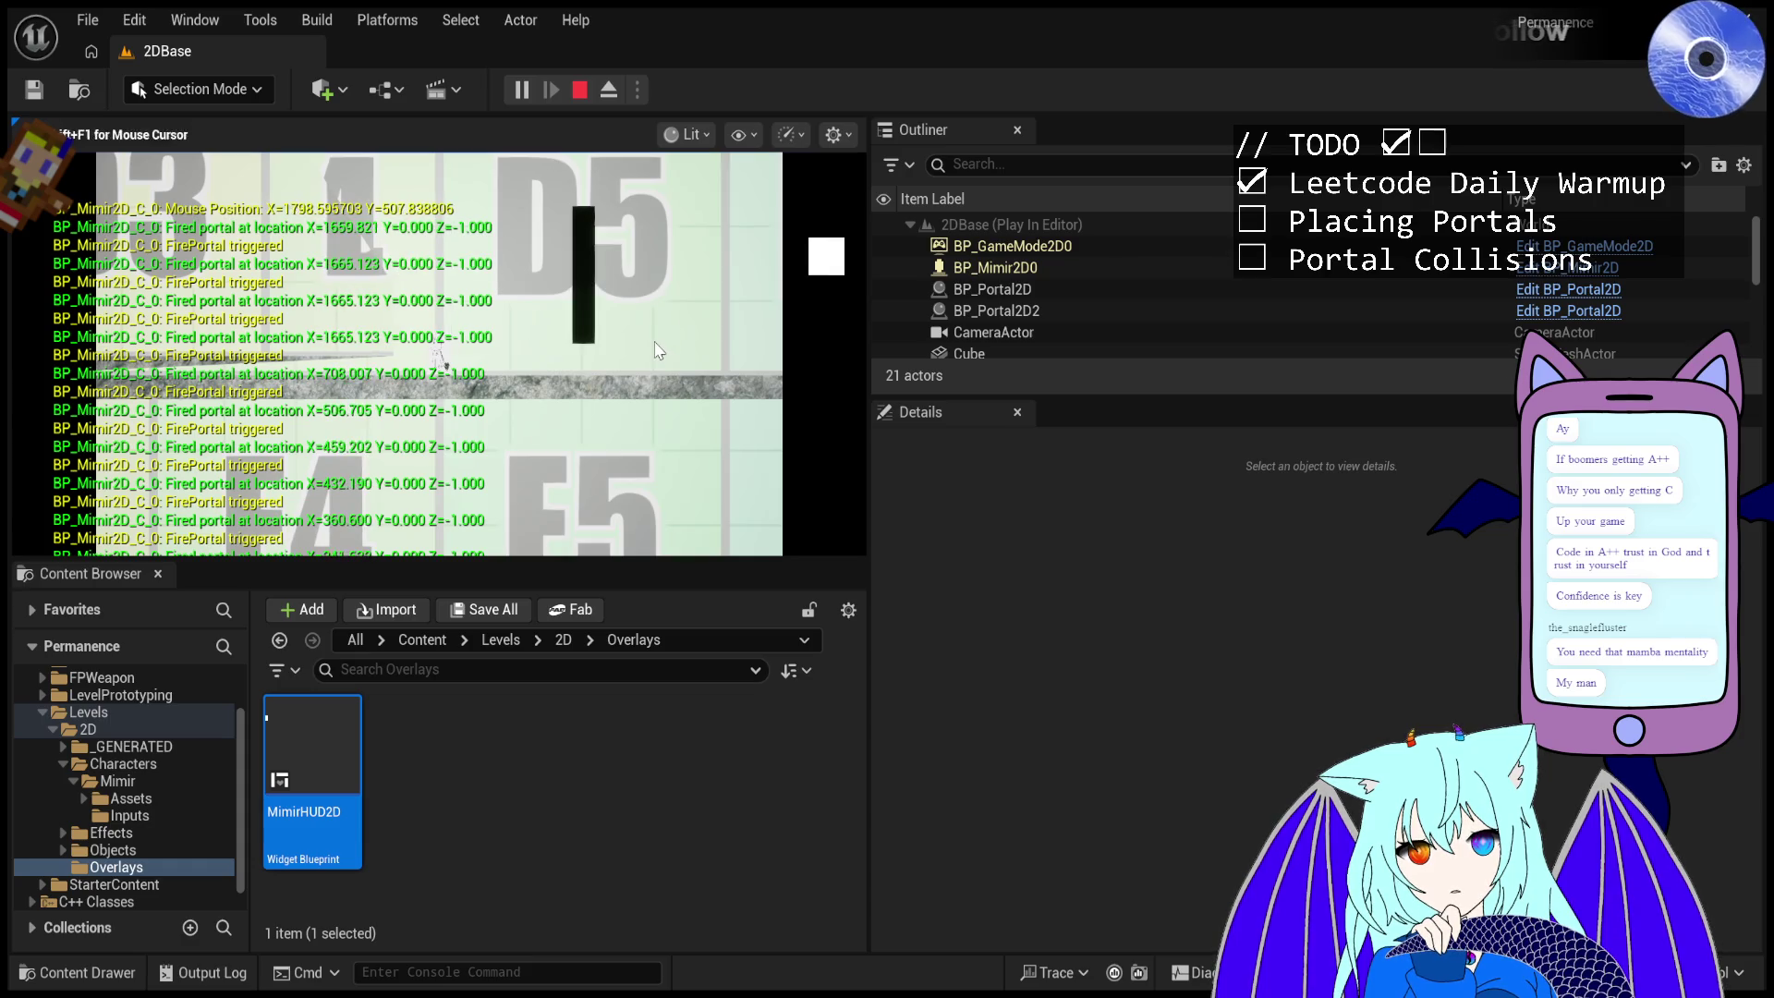
pyautogui.click(660, 341)
pyautogui.click(659, 345)
pyautogui.click(660, 338)
pyautogui.click(660, 329)
pyautogui.click(661, 320)
pyautogui.click(661, 311)
pyautogui.click(662, 303)
pyautogui.click(661, 296)
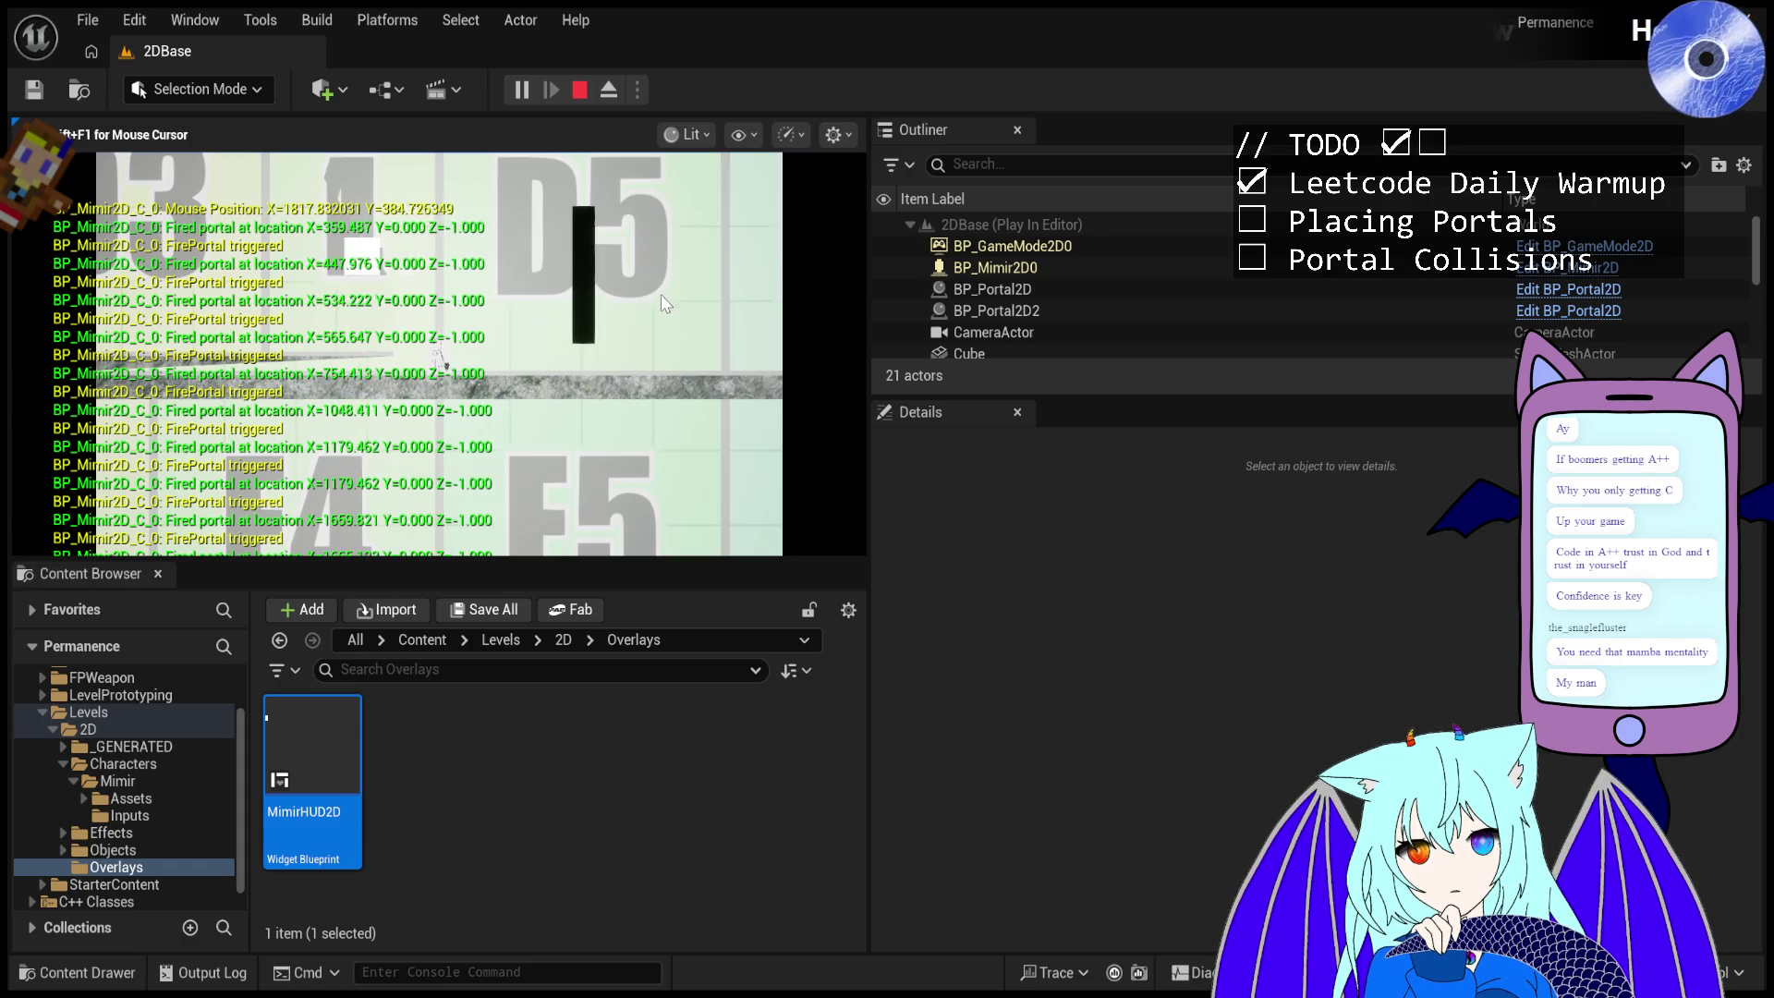
pyautogui.click(662, 283)
pyautogui.click(662, 270)
pyautogui.click(662, 255)
pyautogui.click(662, 246)
pyautogui.click(660, 231)
pyautogui.click(658, 212)
pyautogui.click(647, 198)
pyautogui.click(629, 185)
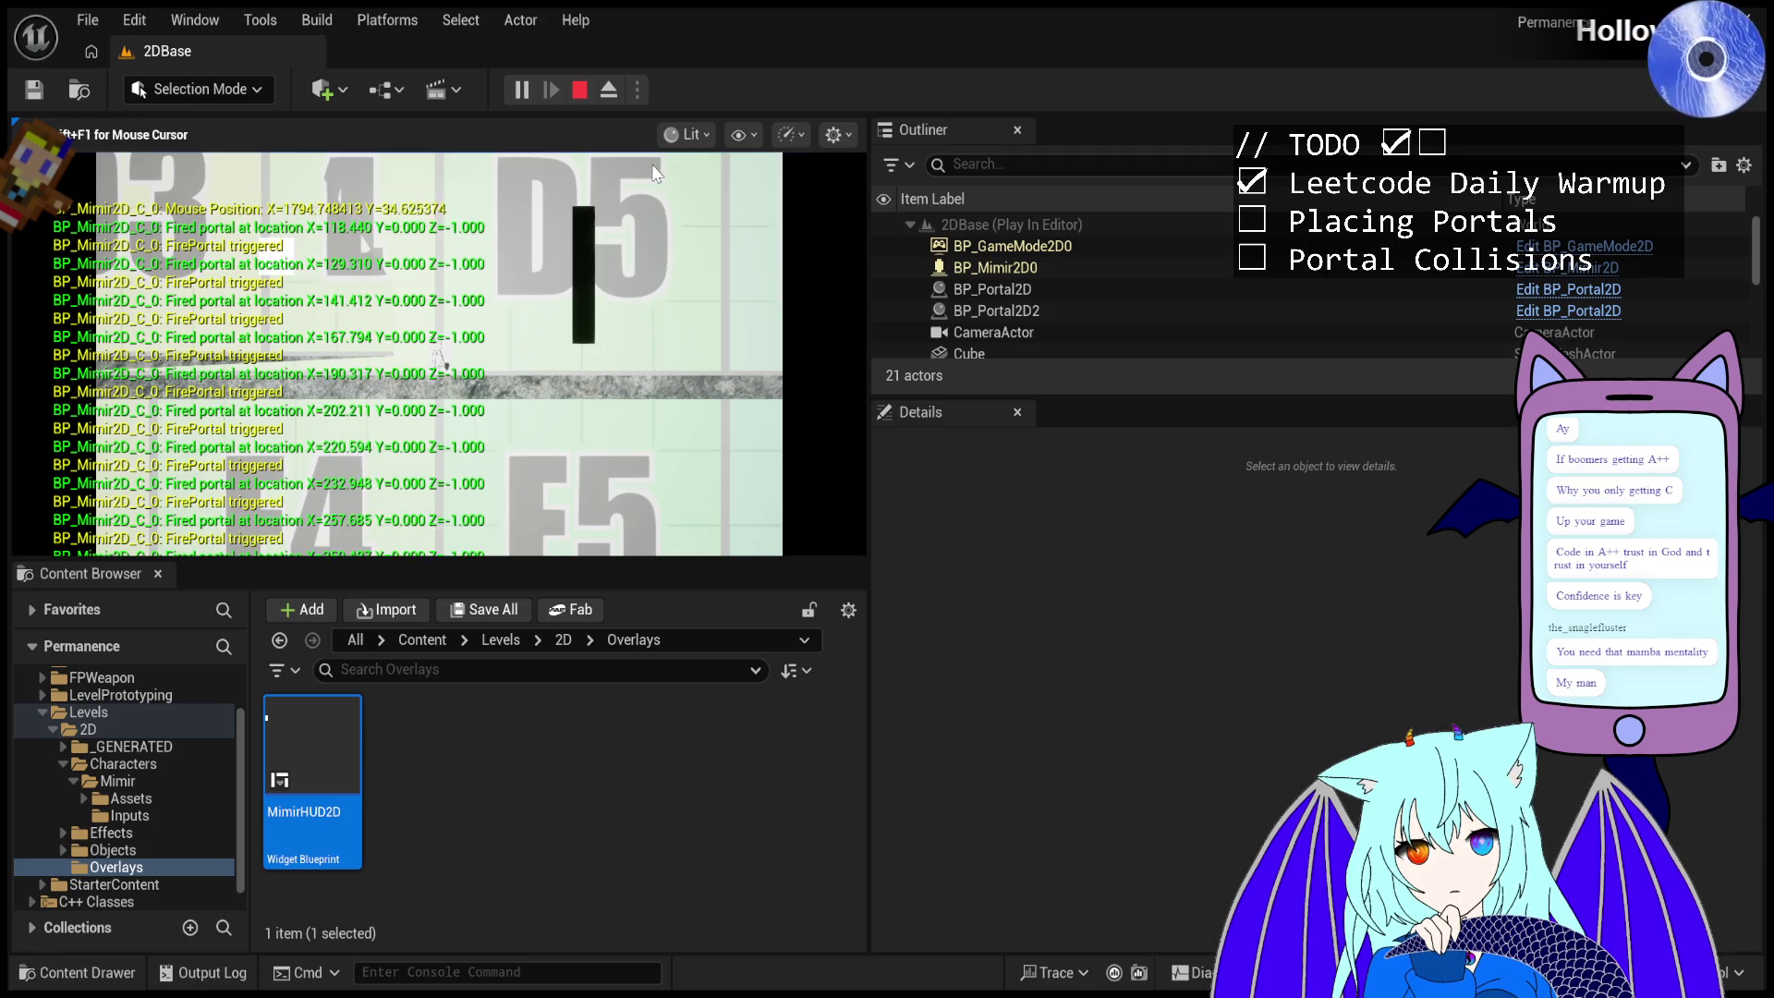
pyautogui.click(606, 172)
# - Fire a series of portals onto the black bar's side
pyautogui.click(582, 231)
pyautogui.click(536, 370)
pyautogui.click(519, 409)
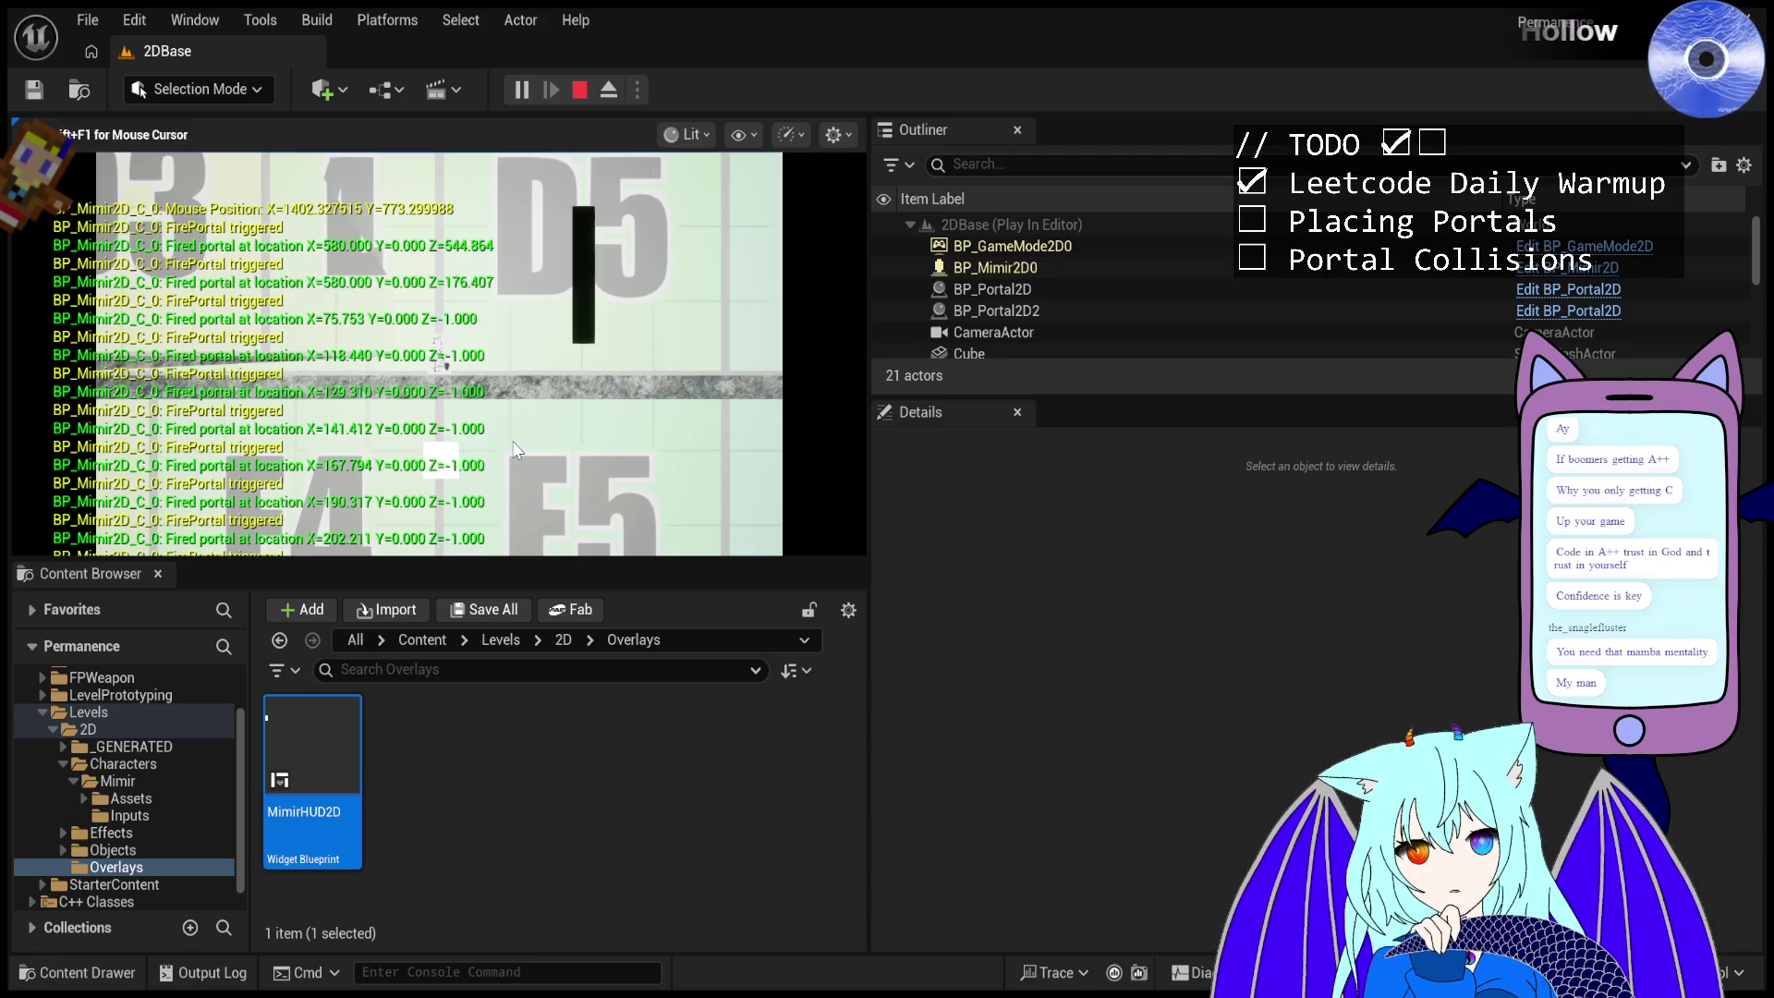
pyautogui.click(522, 406)
pyautogui.click(524, 360)
pyautogui.click(524, 388)
pyautogui.click(518, 433)
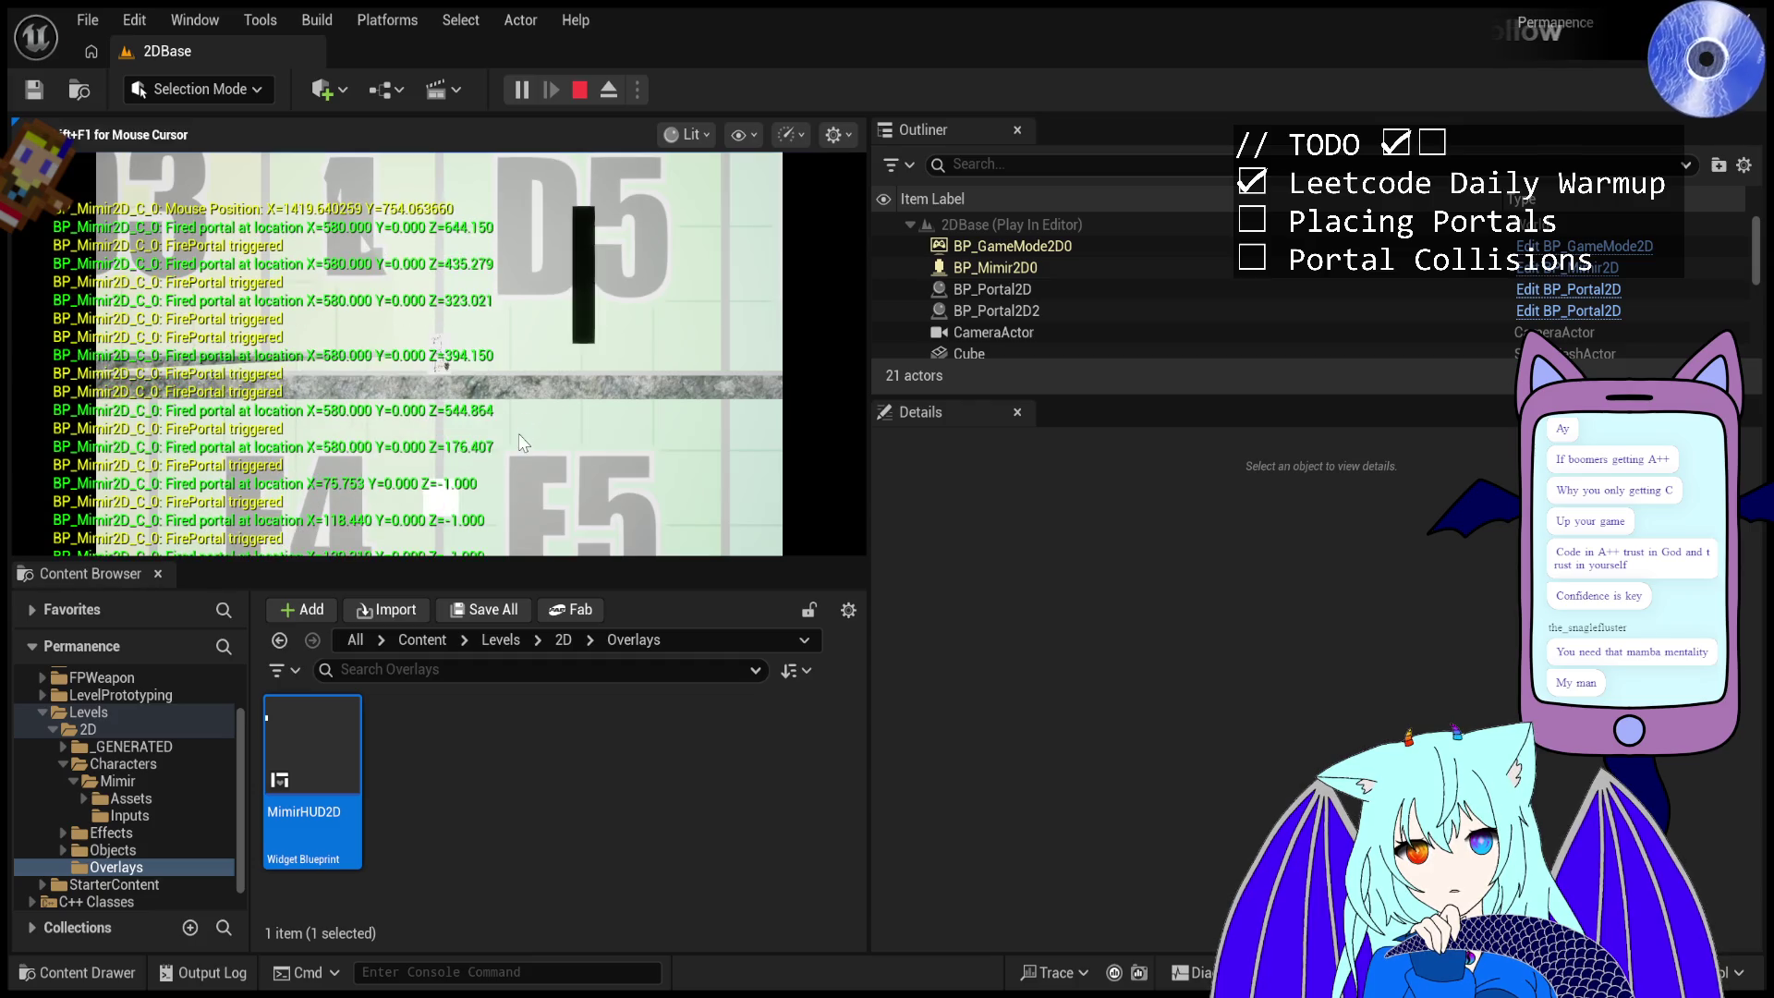
pyautogui.click(521, 462)
pyautogui.click(521, 464)
pyautogui.click(521, 480)
pyautogui.click(519, 504)
pyautogui.click(499, 527)
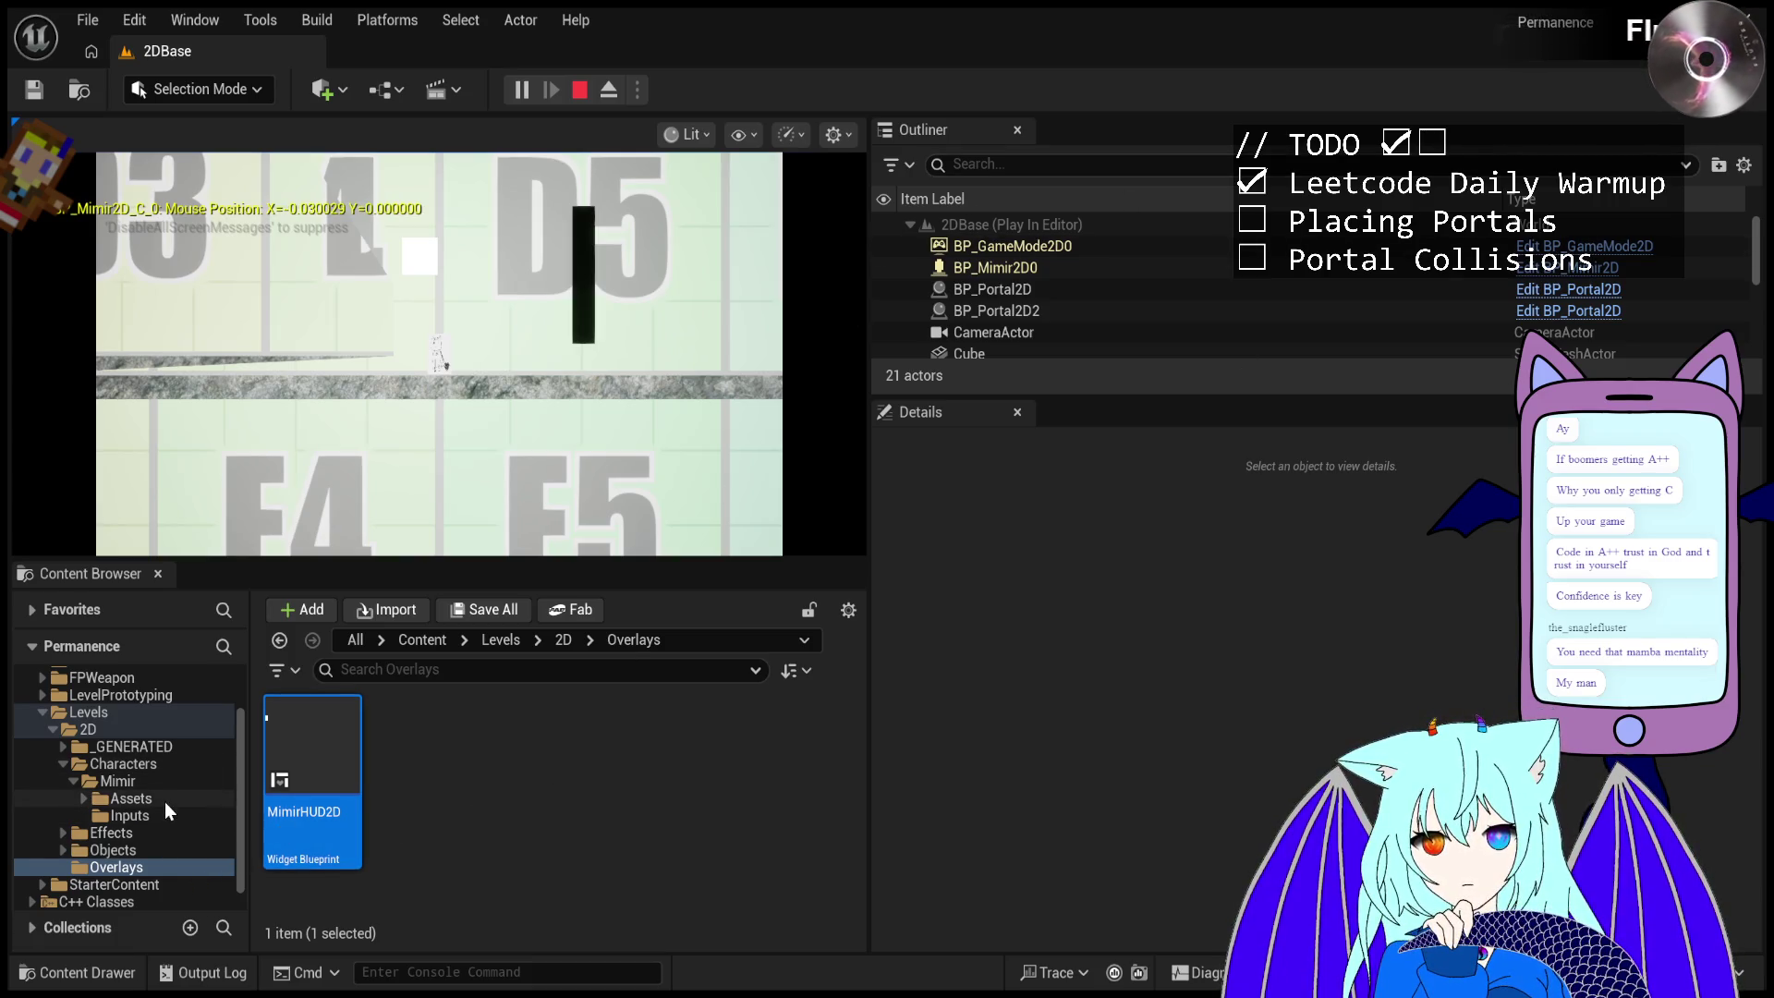
# - Browse the Inputs and Idle folders, then the Mimir folder containing BP_Mimir2D
pyautogui.click(79, 809)
pyautogui.click(85, 798)
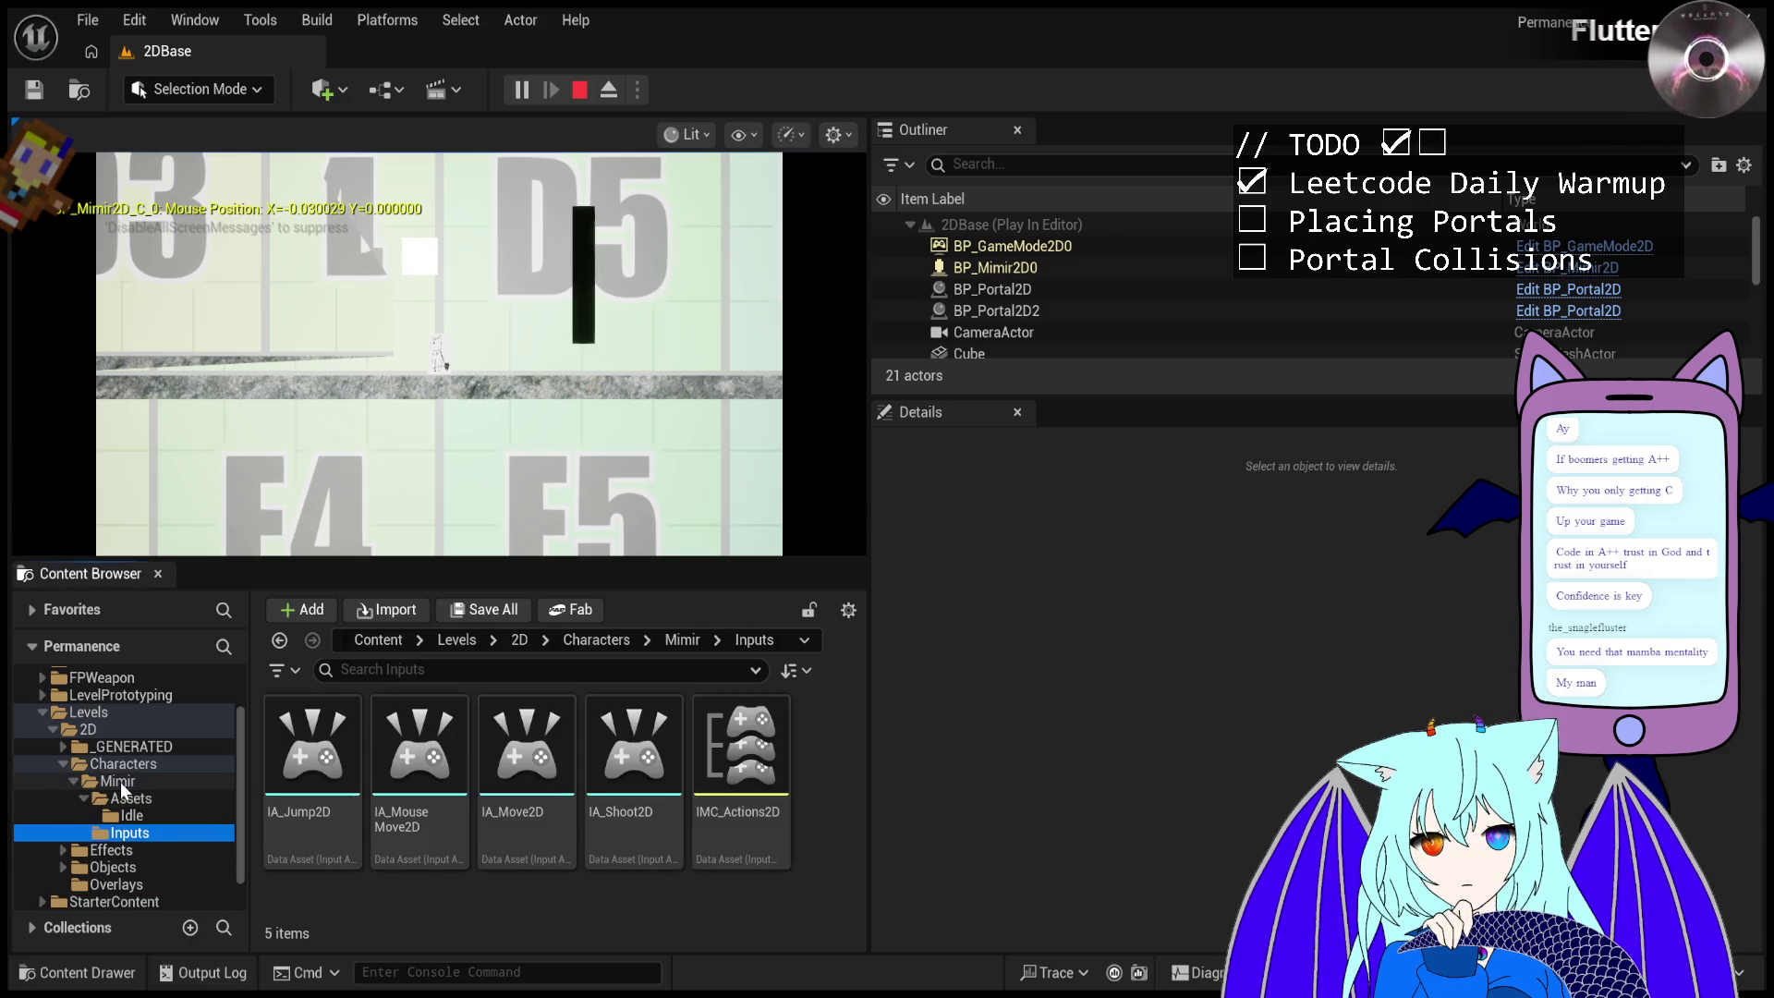
pyautogui.click(125, 798)
pyautogui.click(132, 816)
pyautogui.click(148, 780)
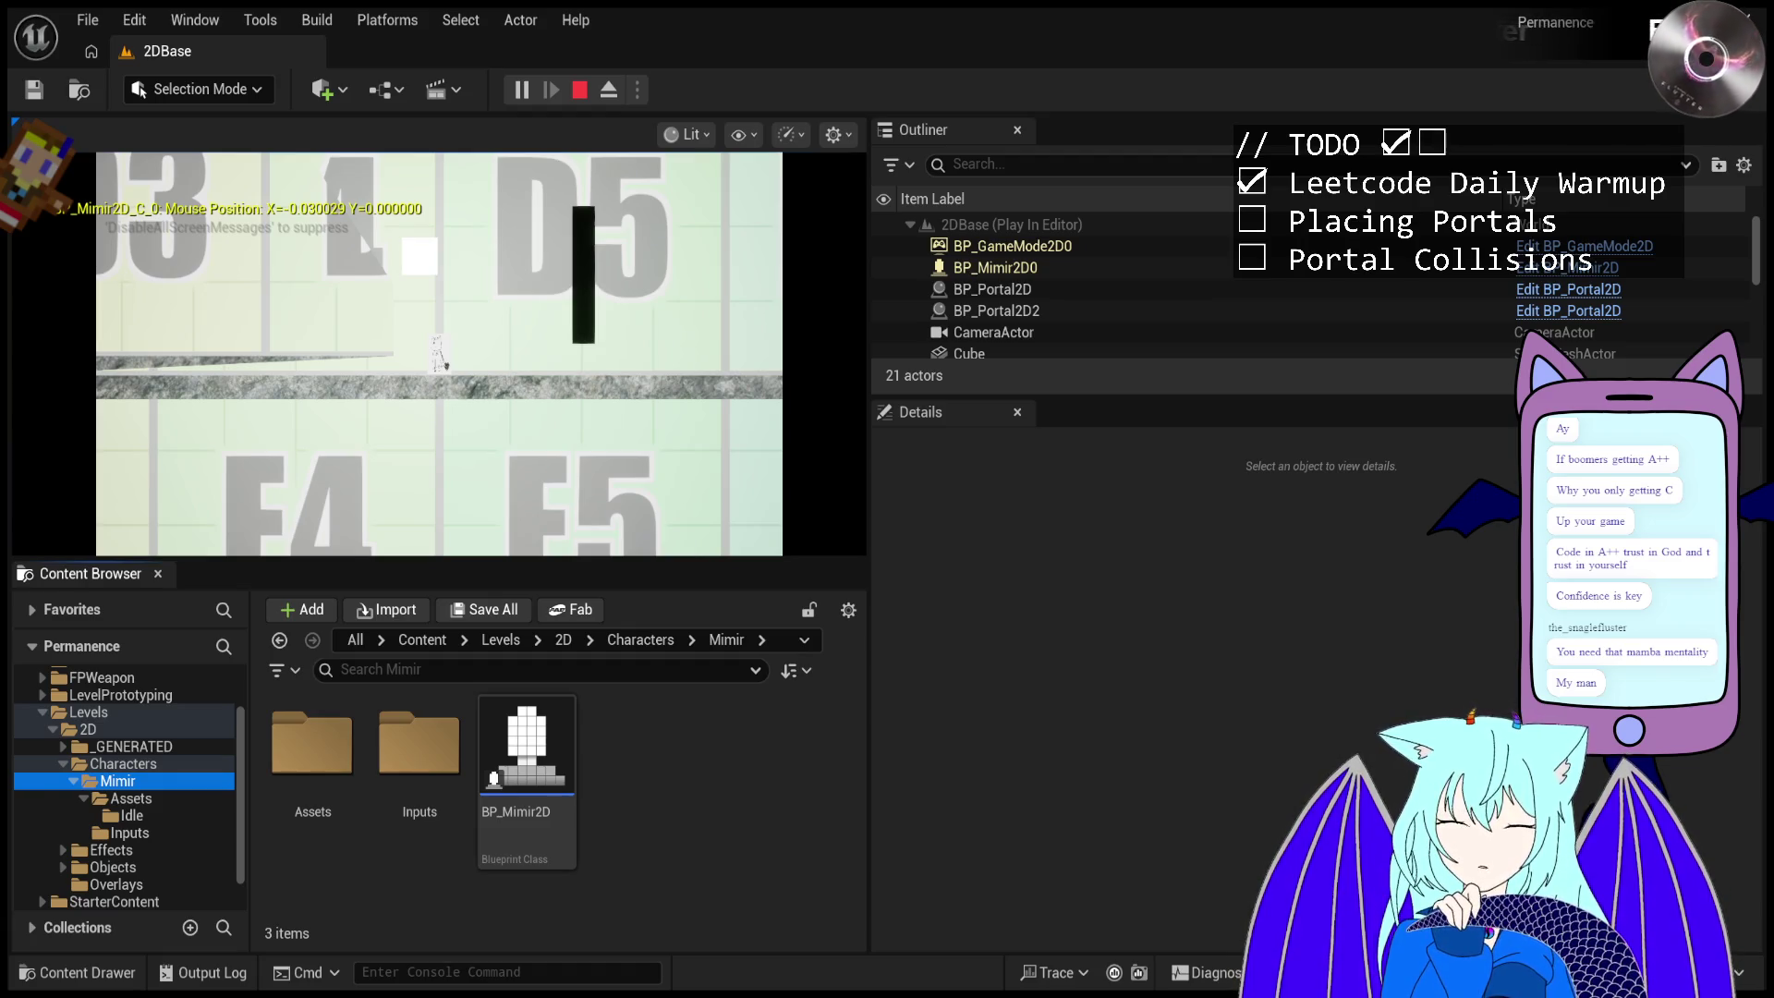
# - Stop the play session and open the BP_Mimir2D blueprint for editing
pyautogui.click(580, 90)
pyautogui.click(536, 763)
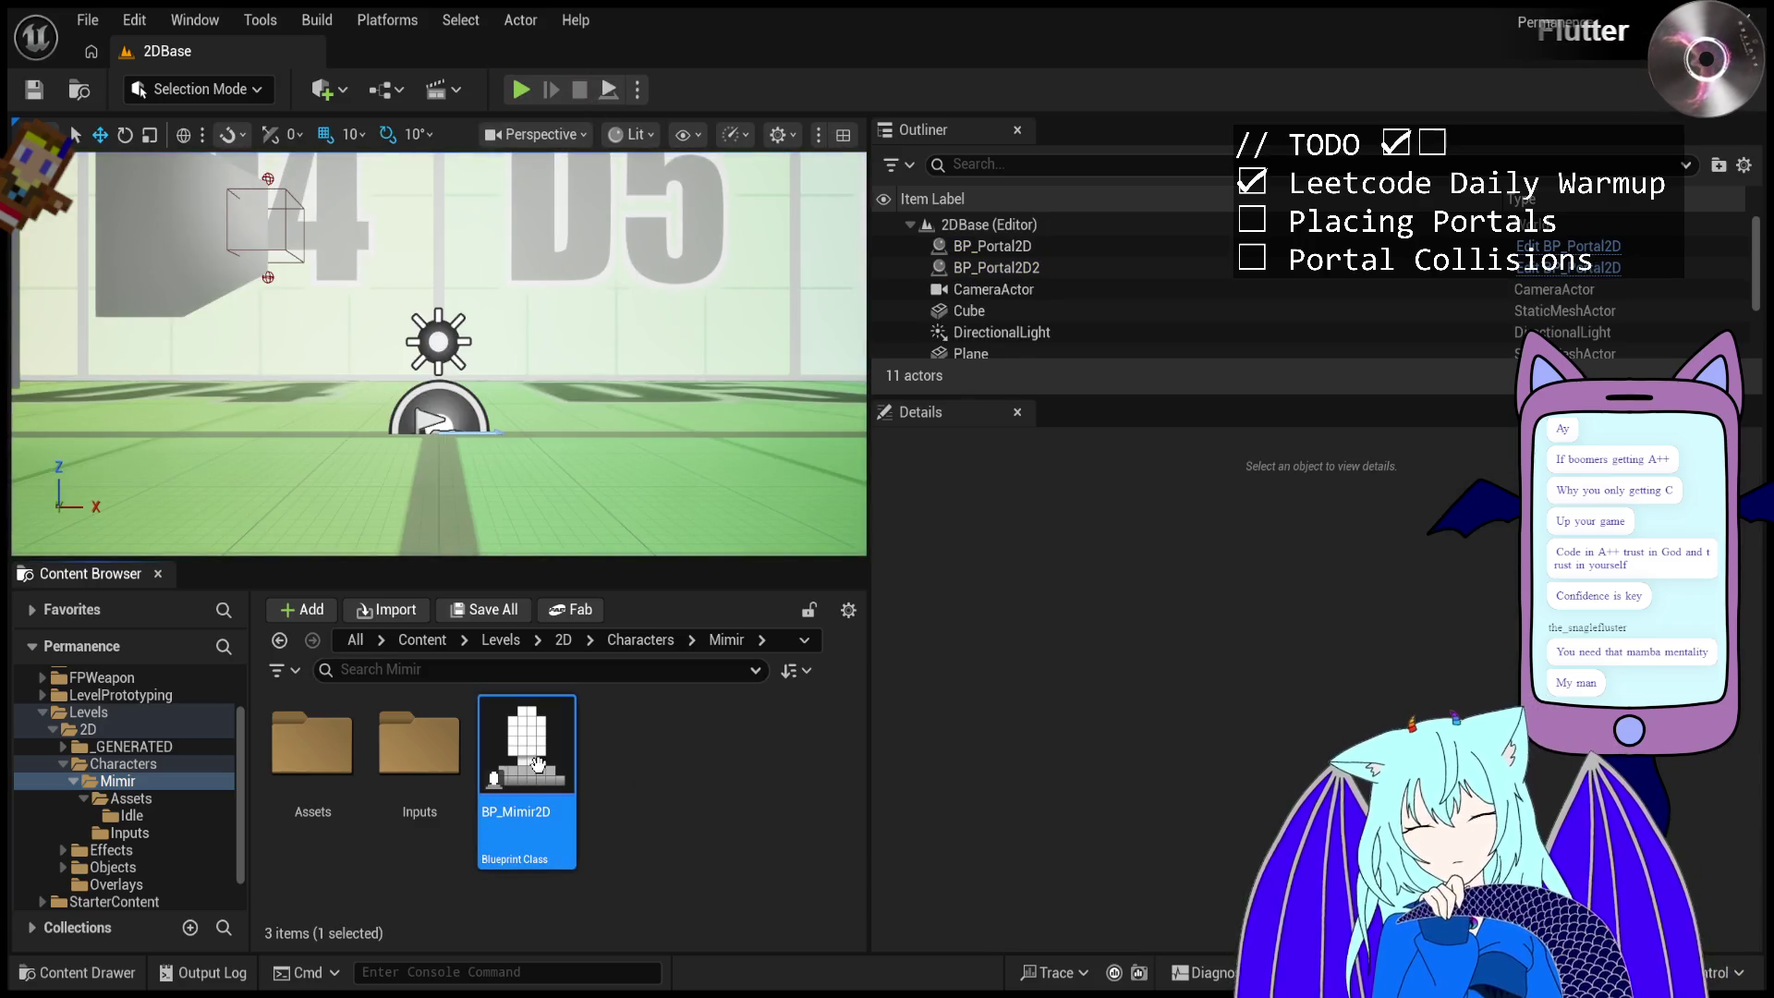
pyautogui.doubleClick(536, 763)
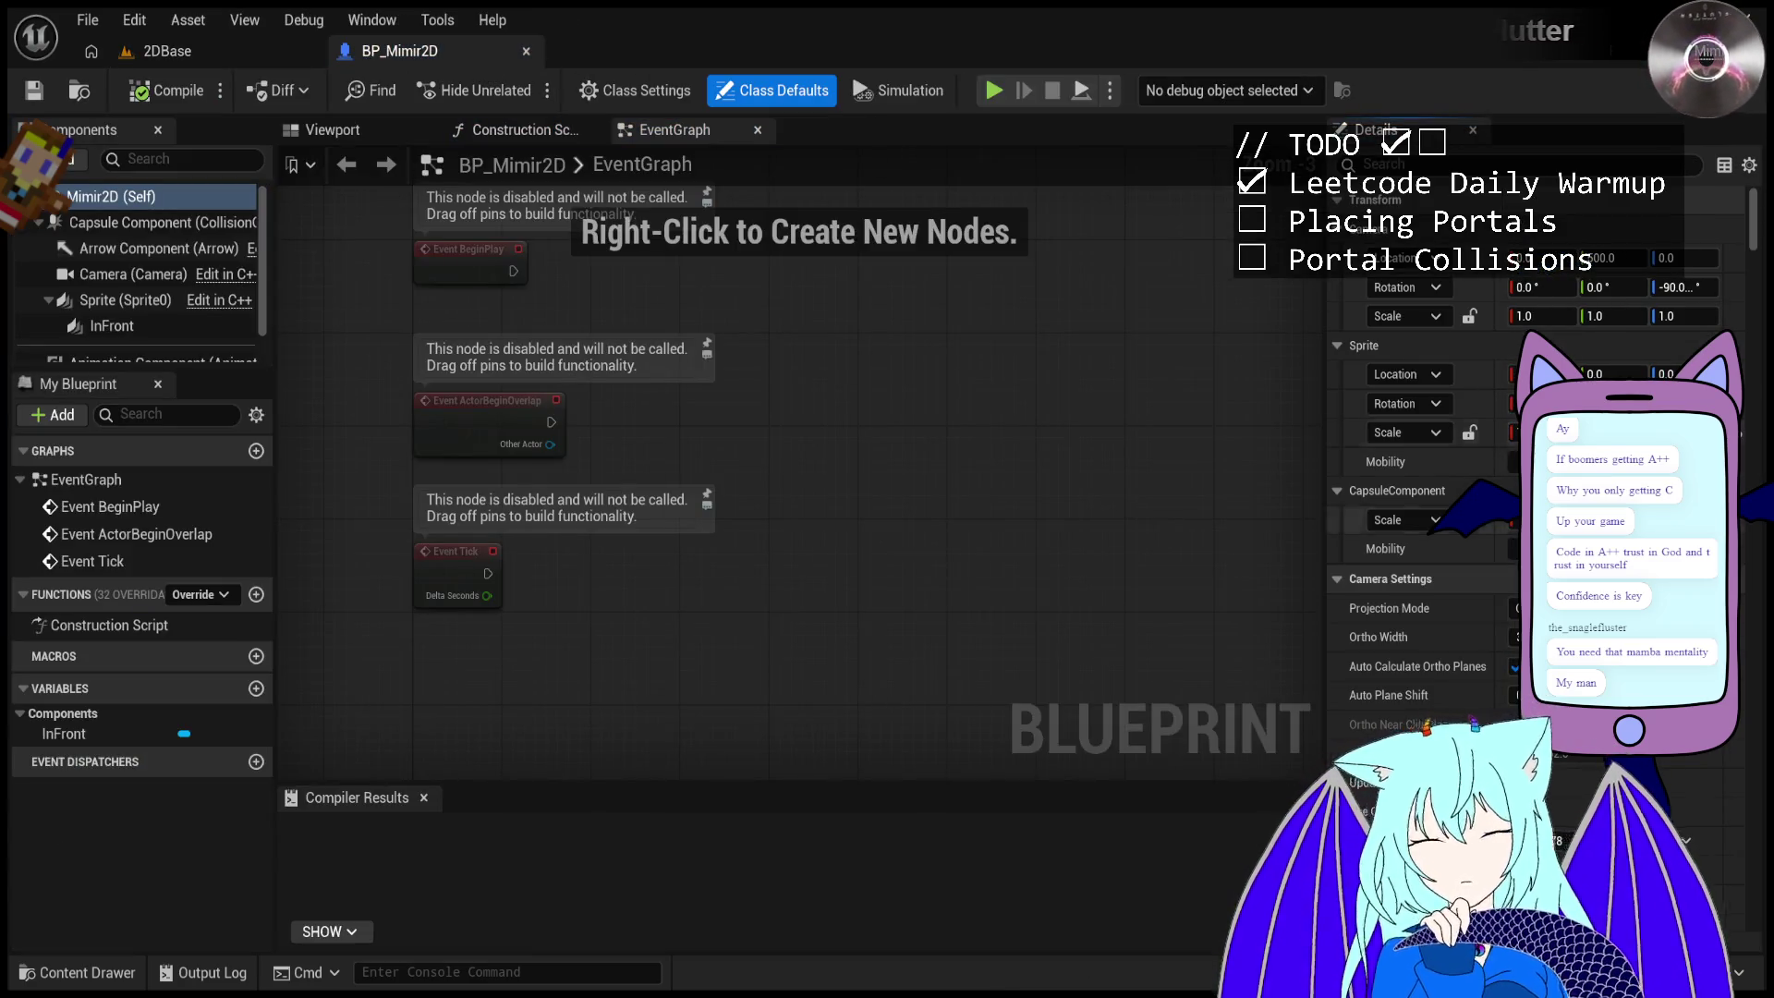
# - Set BP_Mimir2D's Portal1 default to Portal2D and return to the 2DBase level
pyautogui.click(1386, 164)
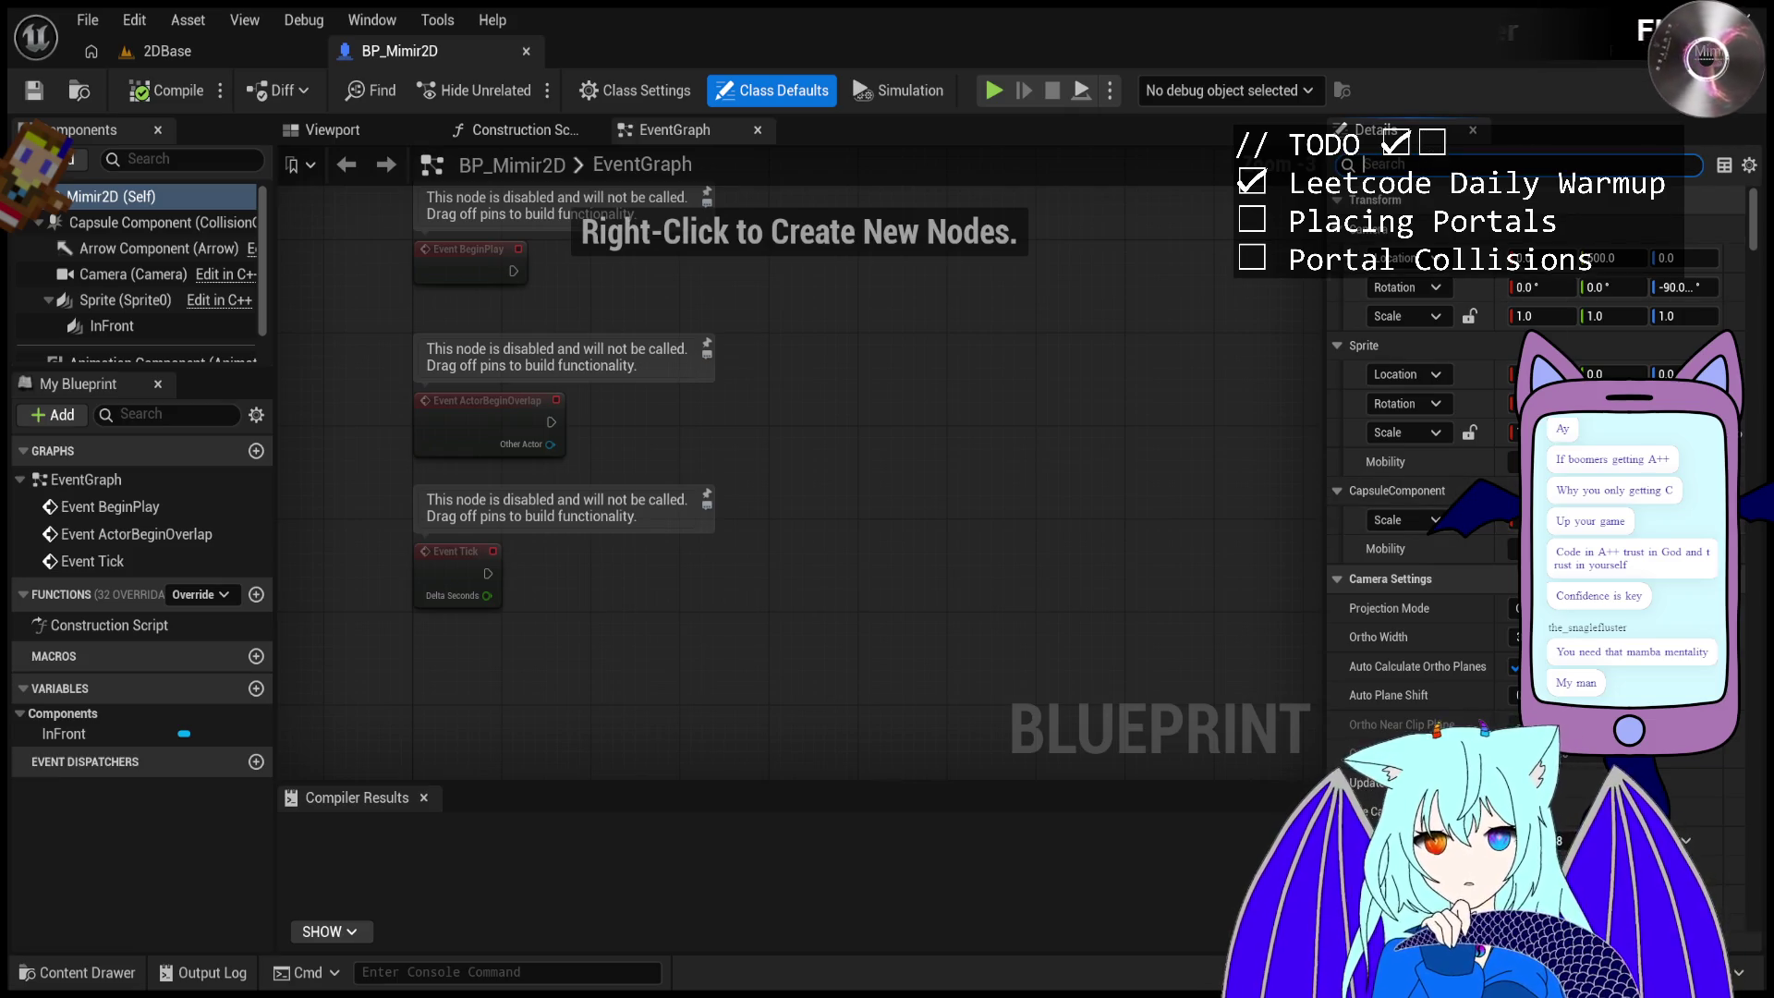
pyautogui.write('Portal')
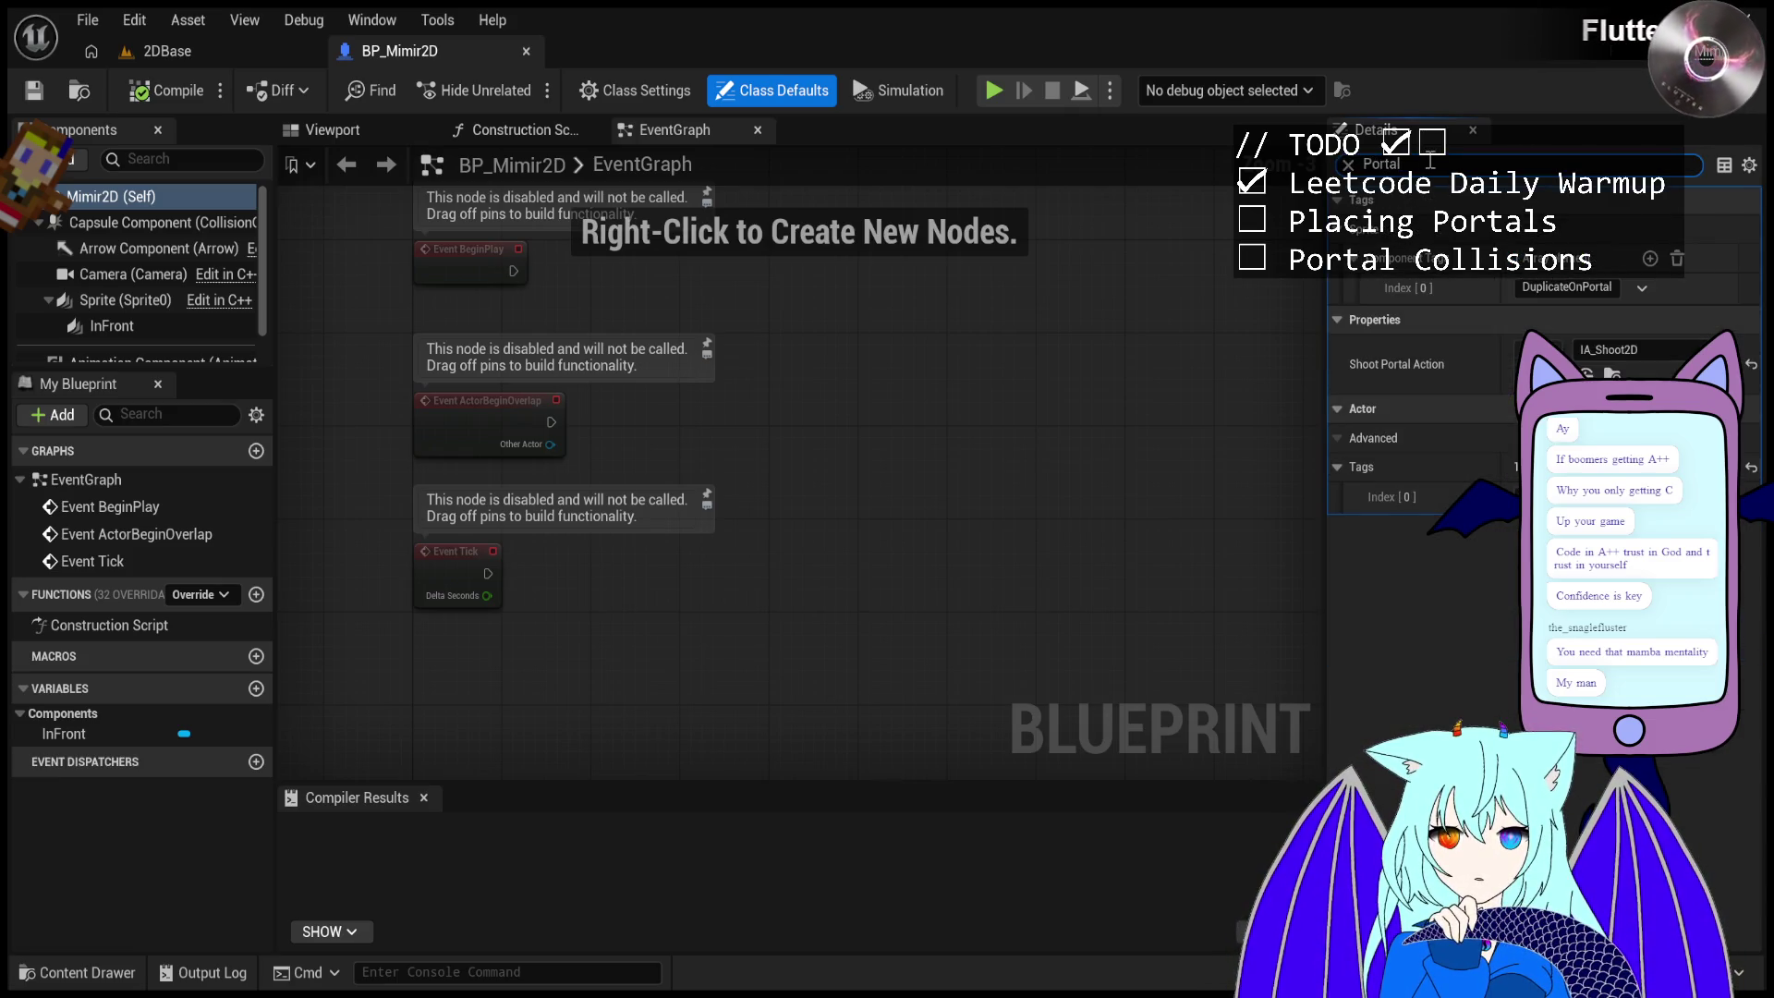
pyautogui.write('11')
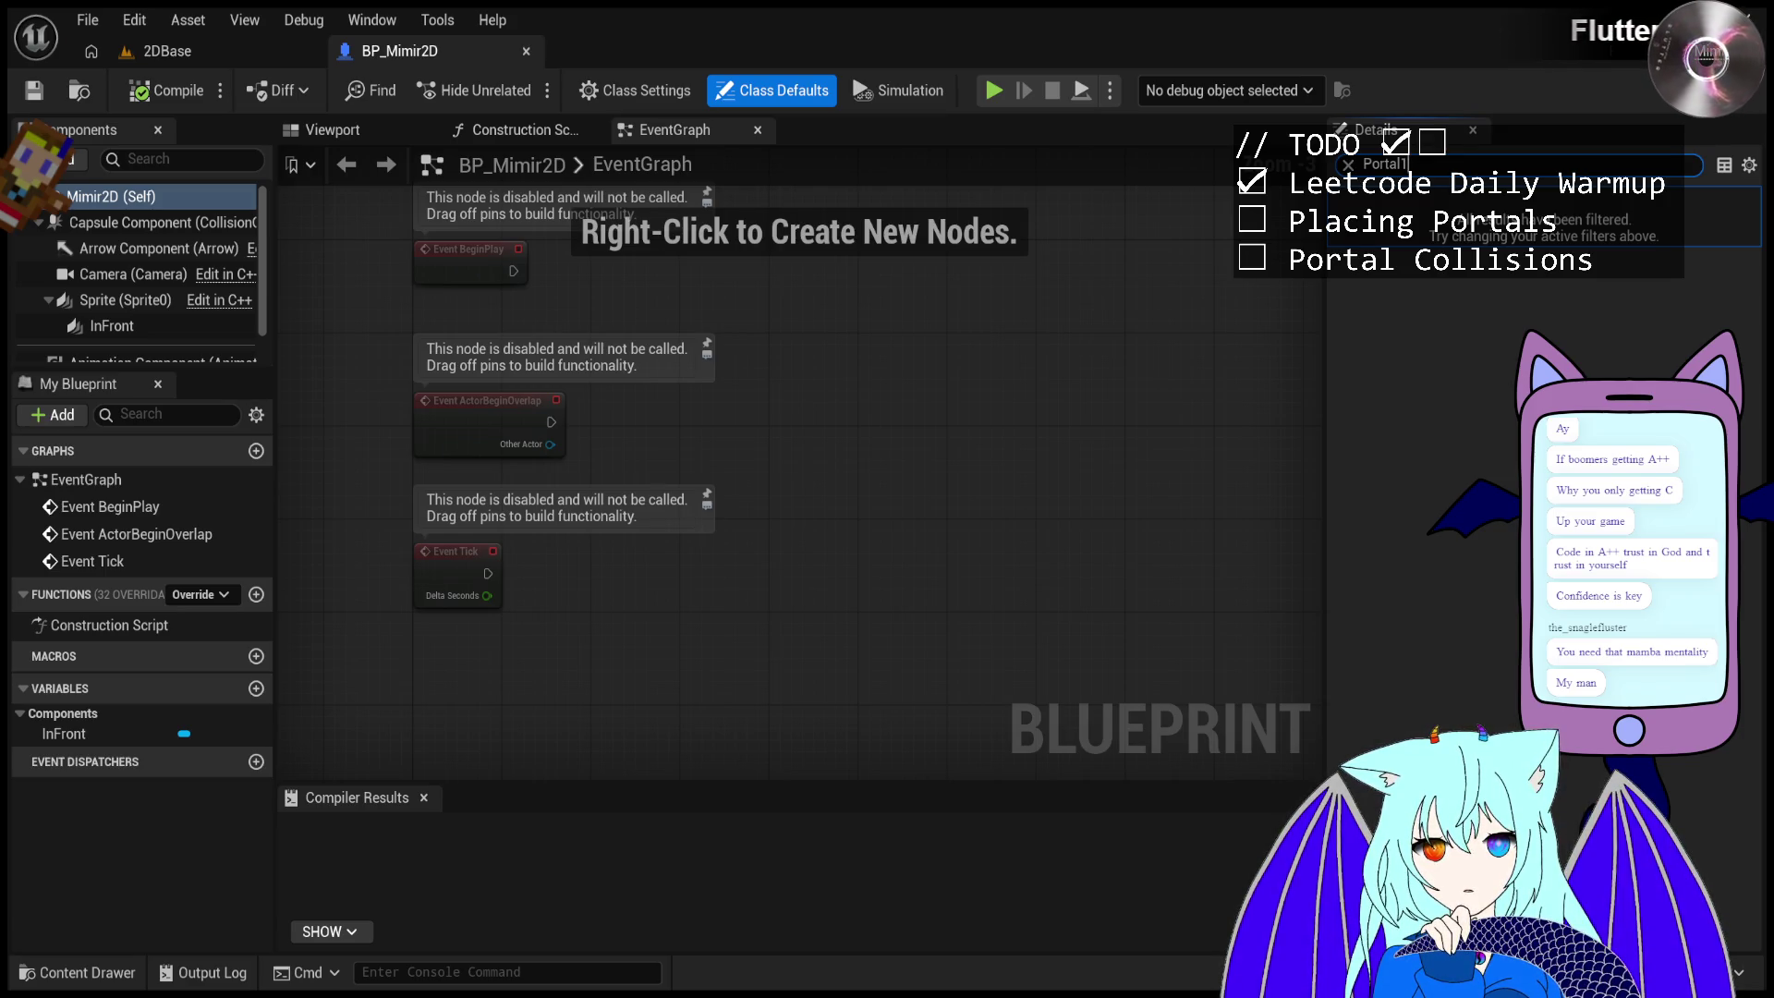
pyautogui.click(772, 89)
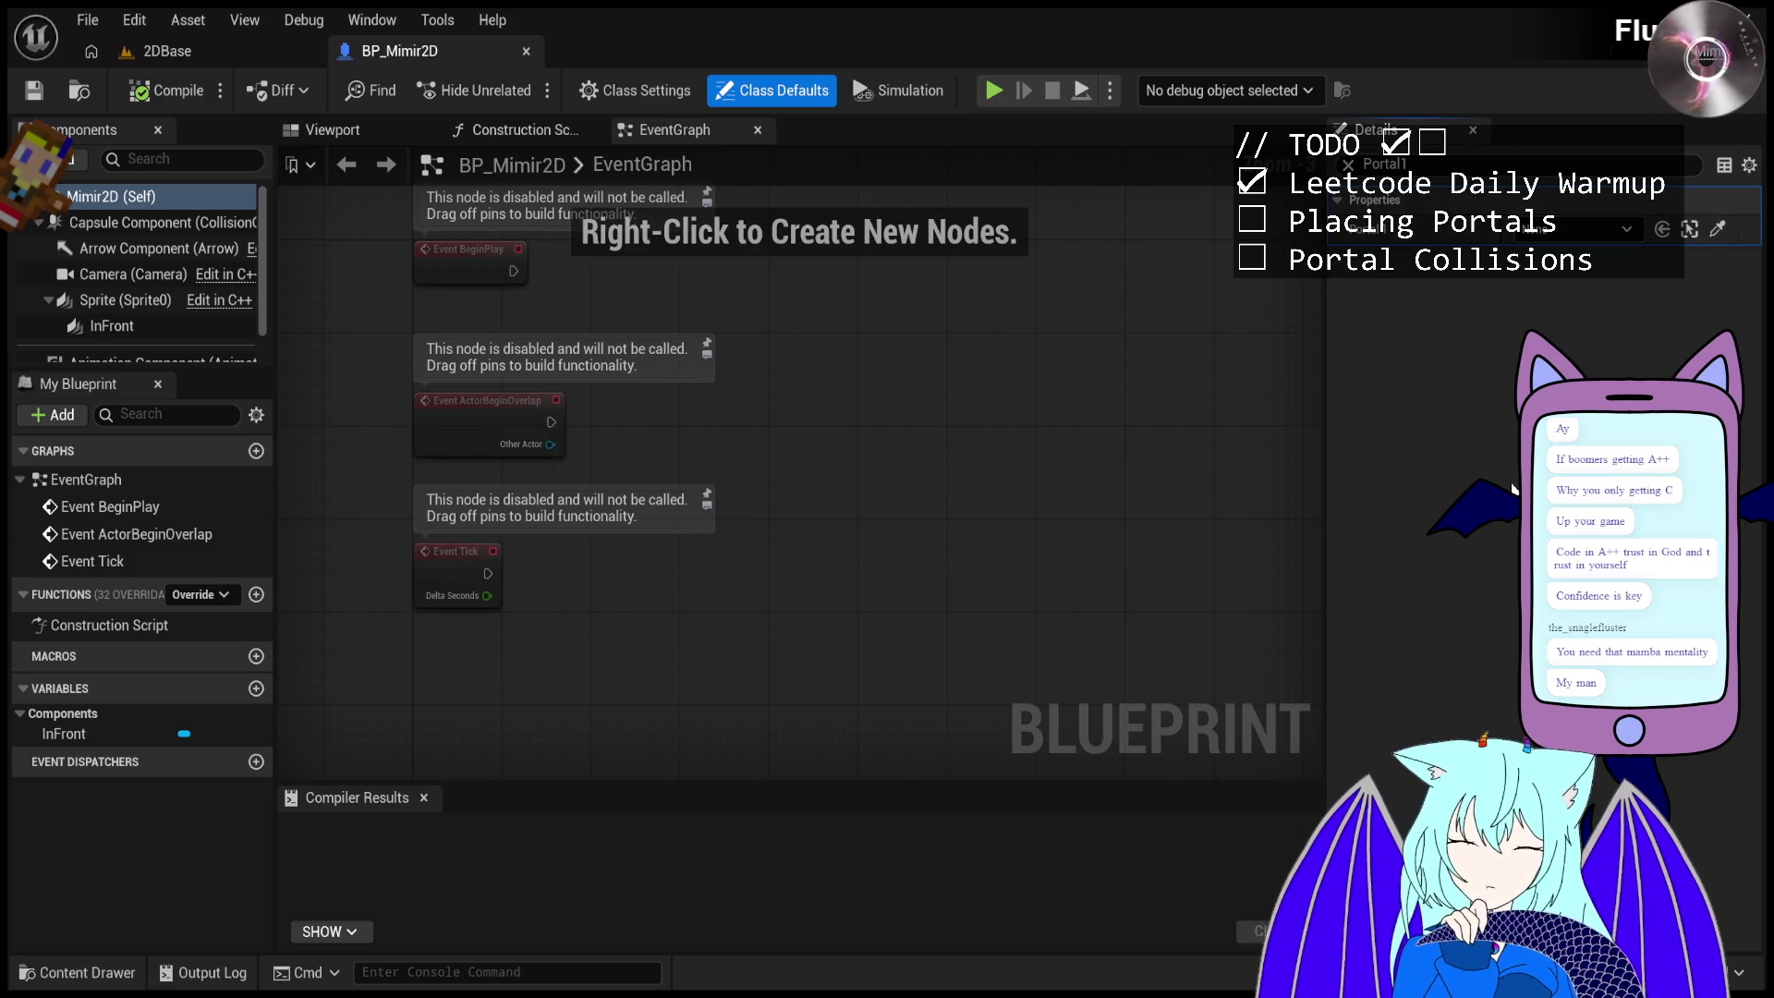
pyautogui.click(1483, 166)
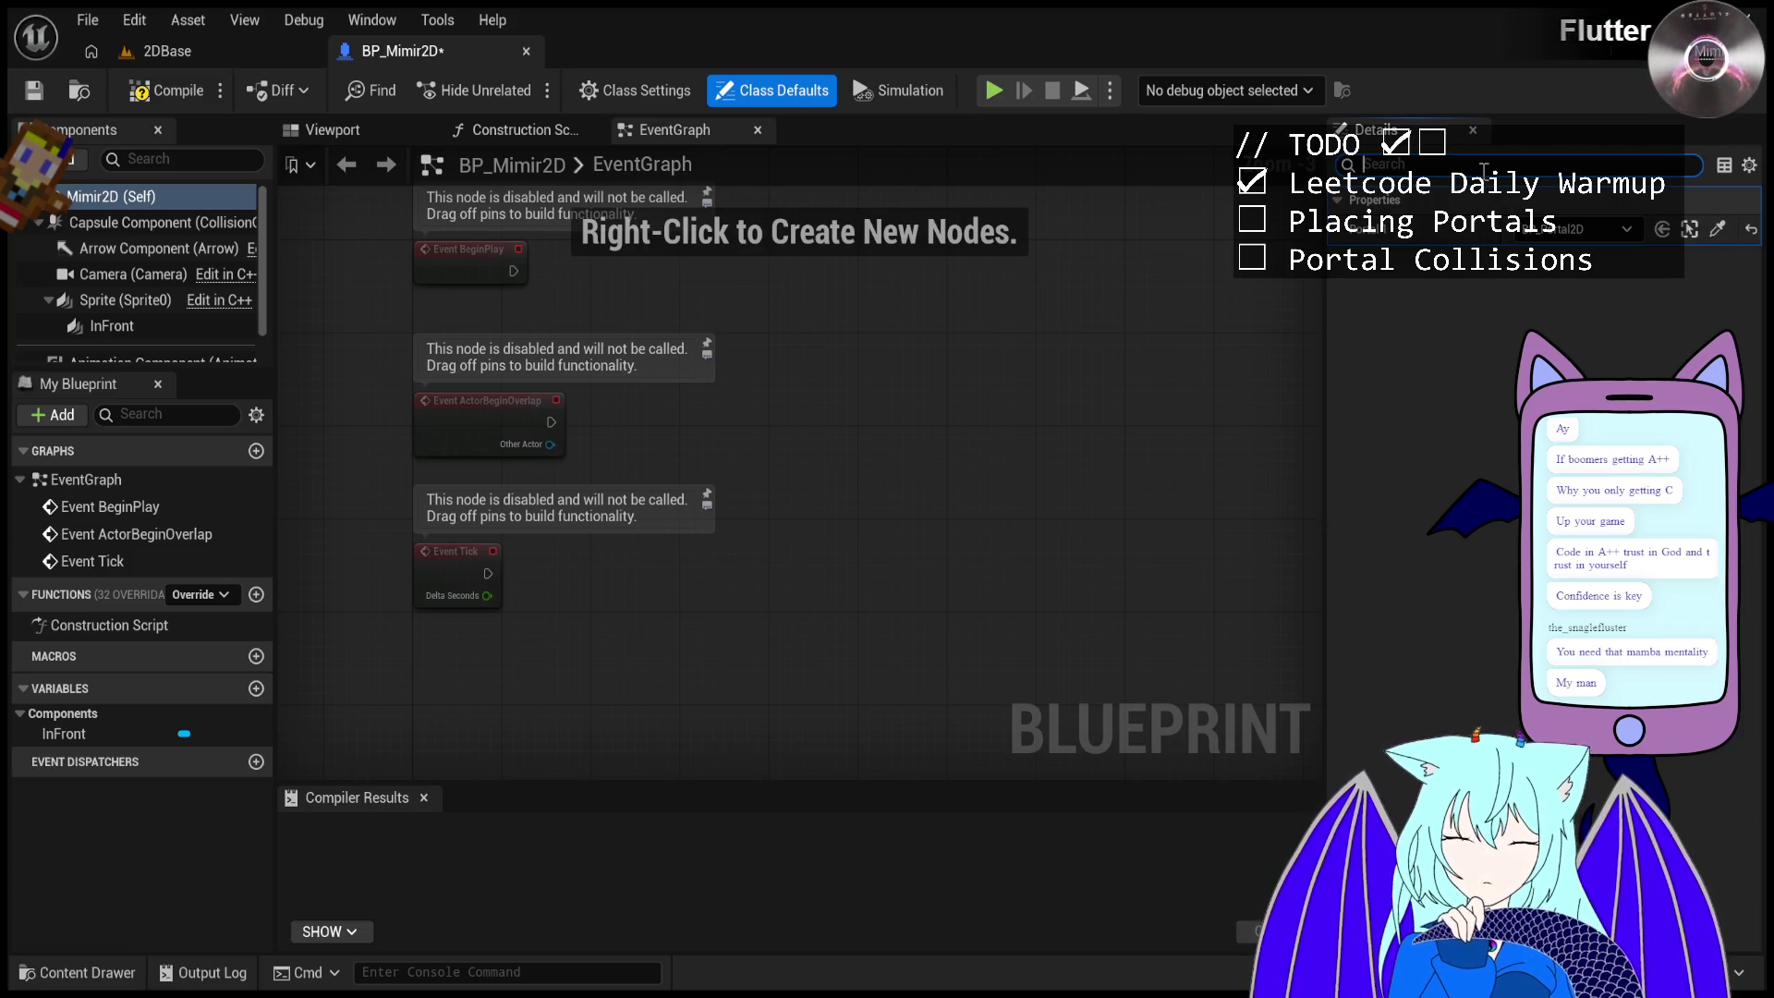
pyautogui.write('Portal')
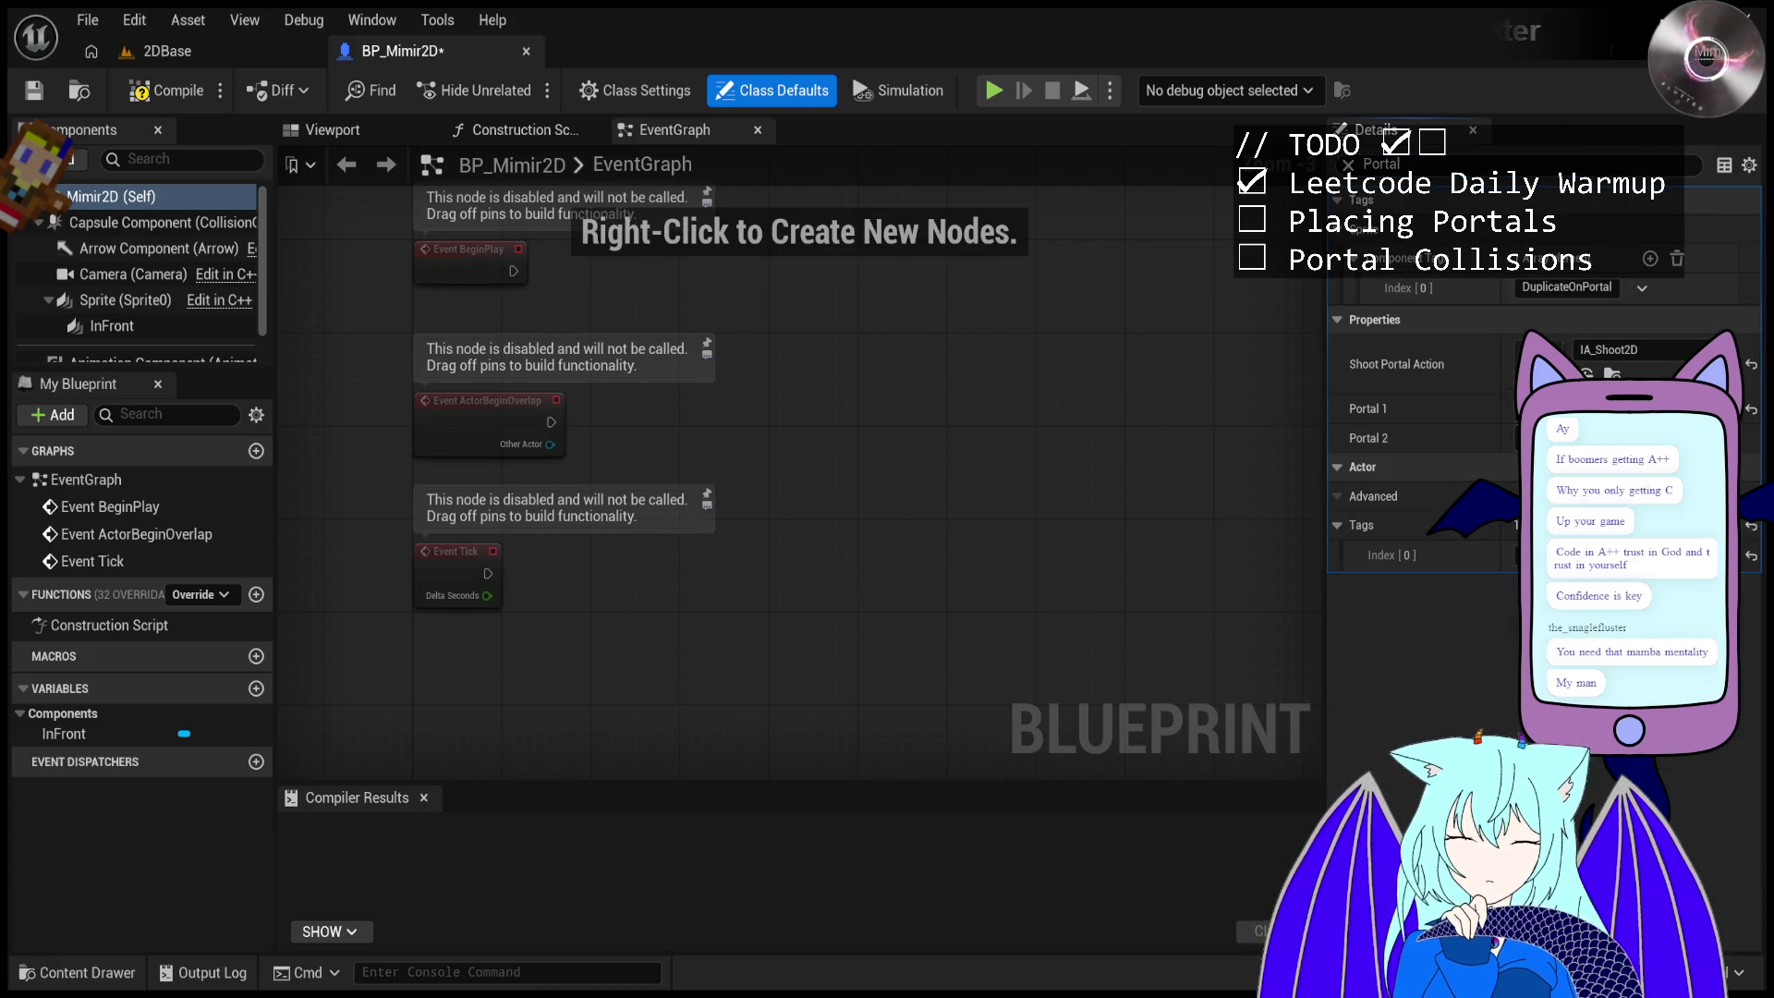
pyautogui.click(1382, 165)
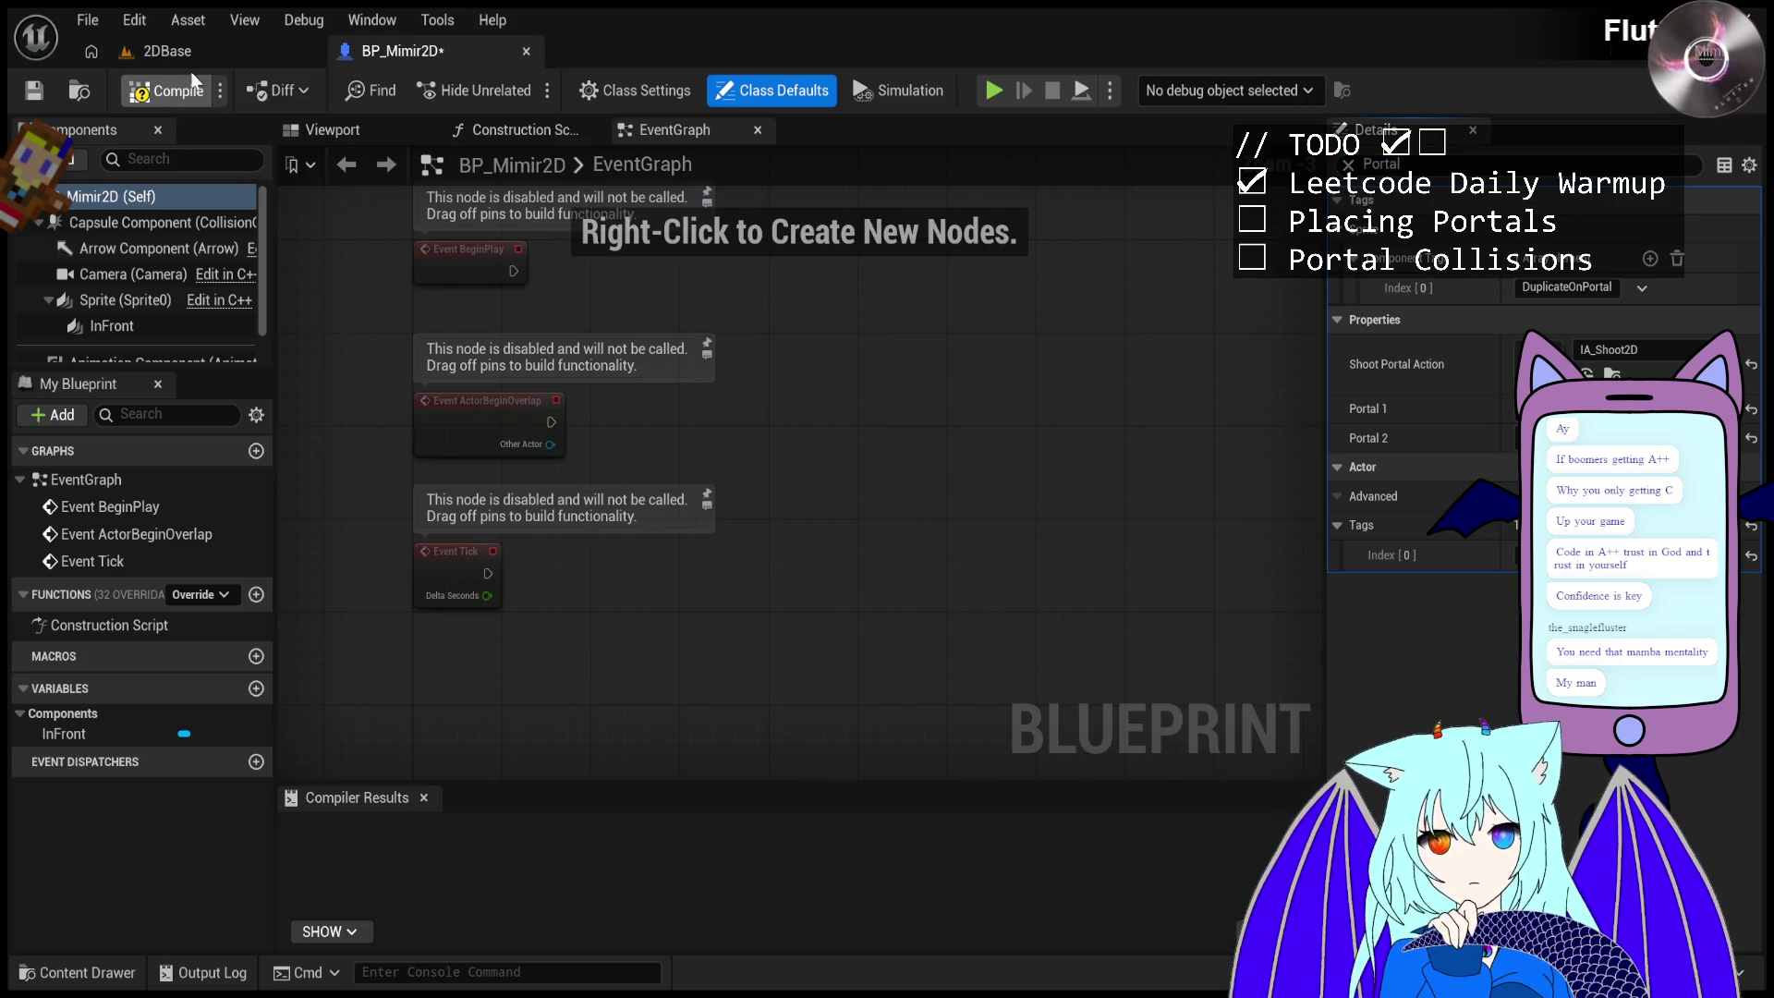
pyautogui.click(202, 51)
# - Play the level, fire a portal at the black cube, and eject to the free camera
pyautogui.click(519, 94)
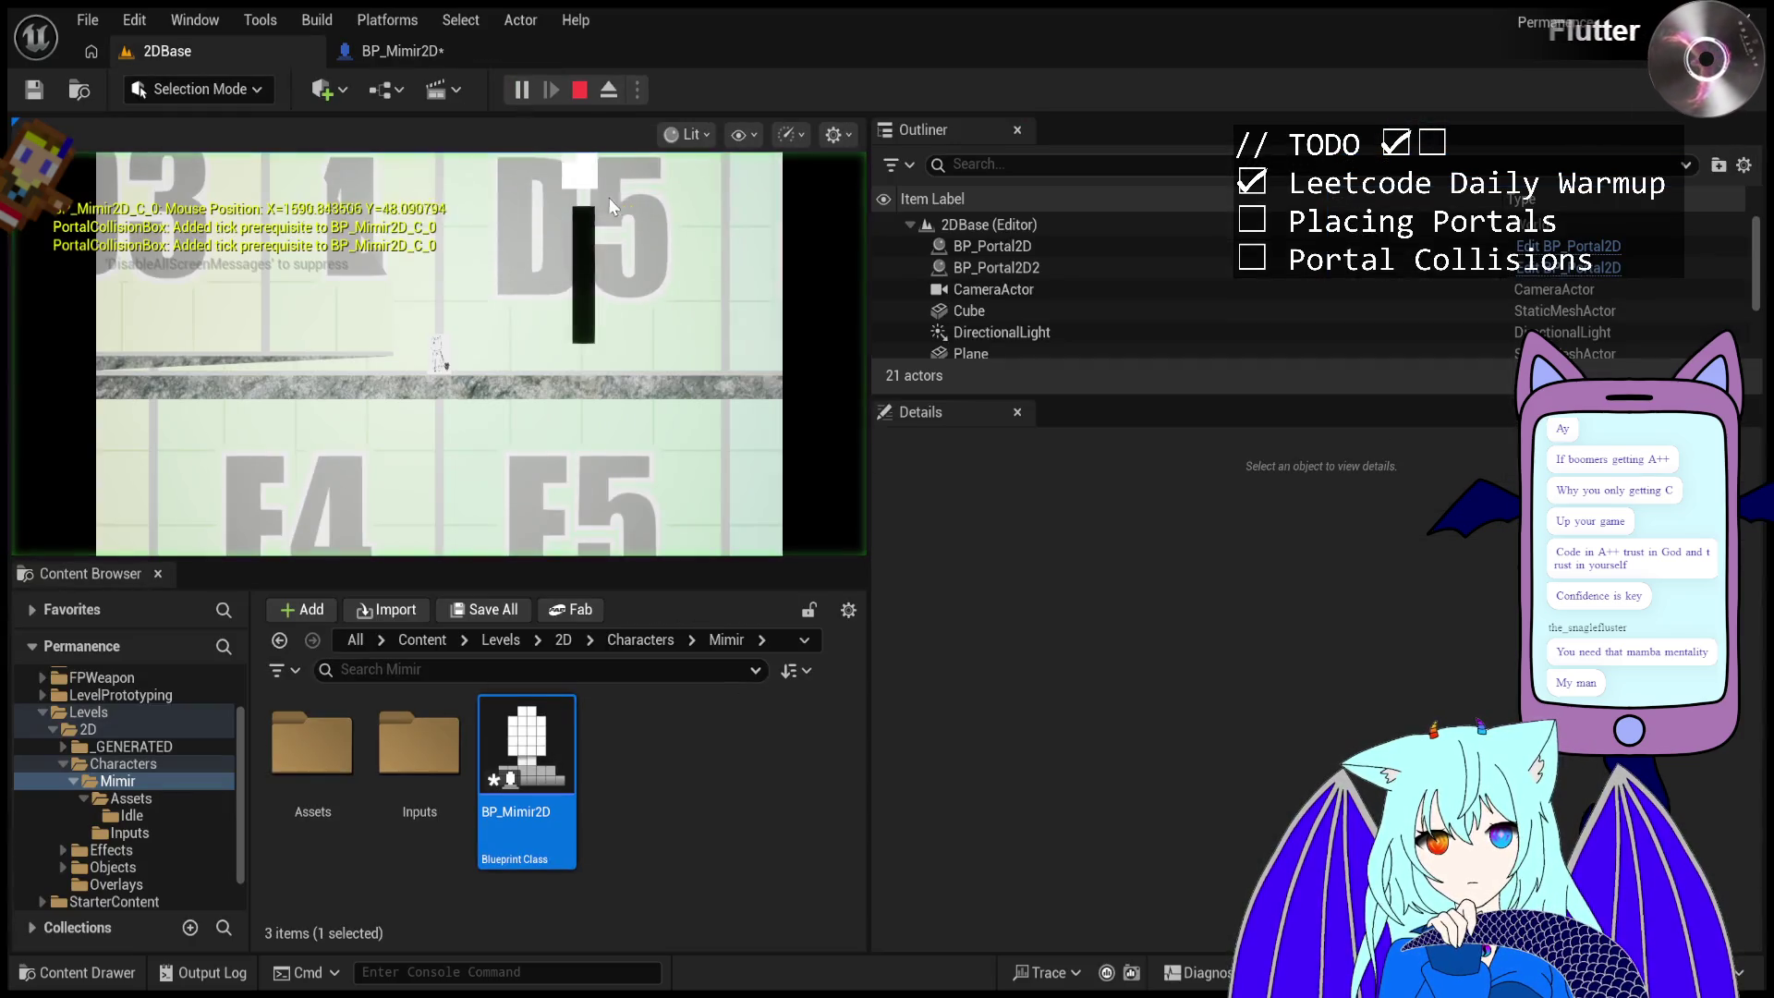
pyautogui.click(634, 259)
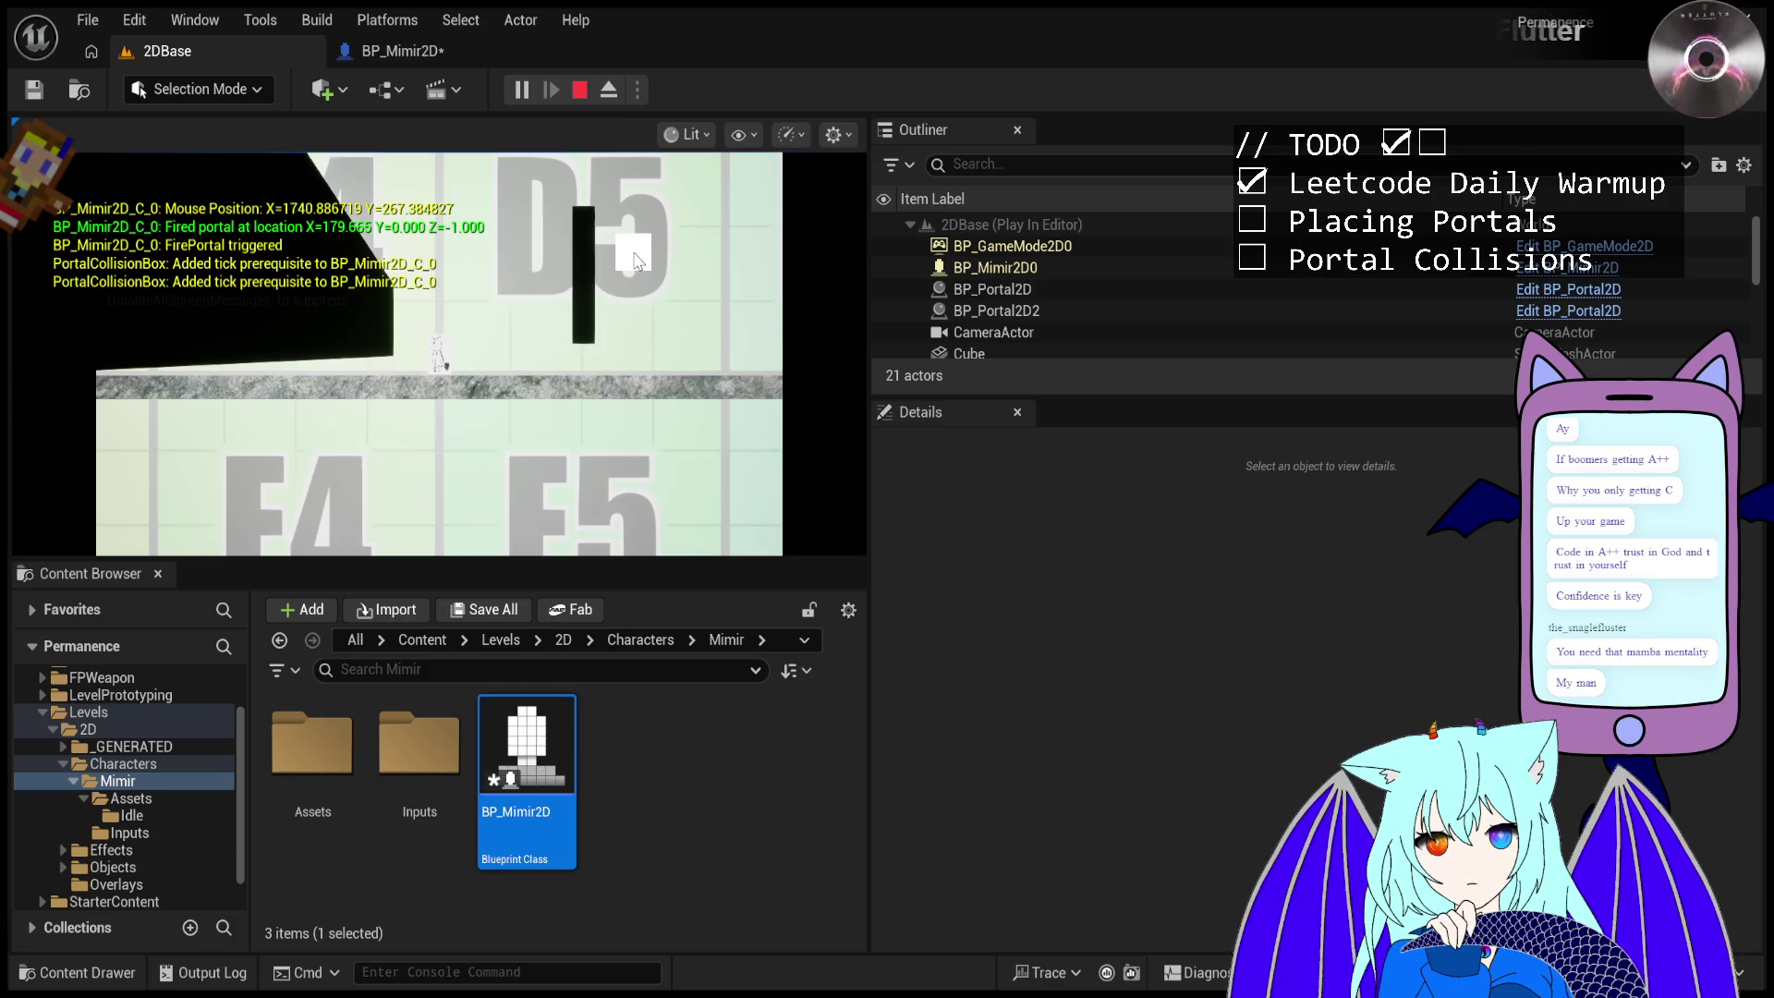
pyautogui.click(610, 90)
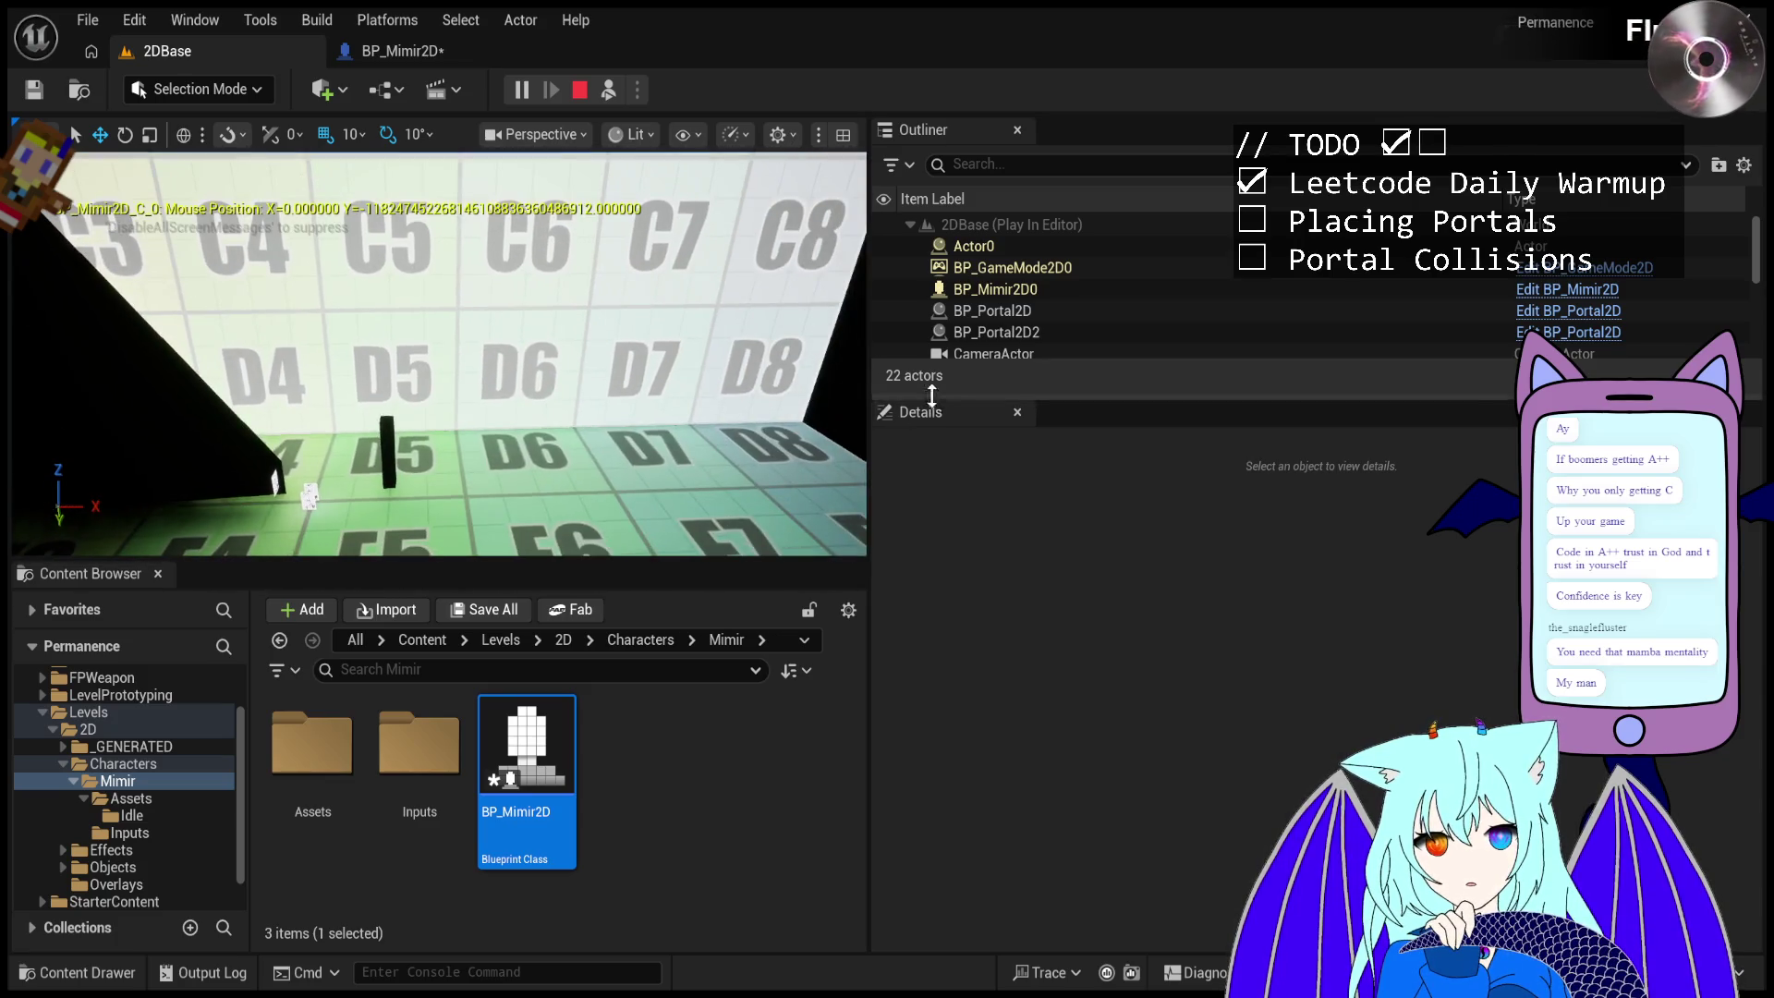
# - Raise BP_Portal2D to about 209 in Z and tilt its Rotation Y from 90° to 110°
pyautogui.click(993, 310)
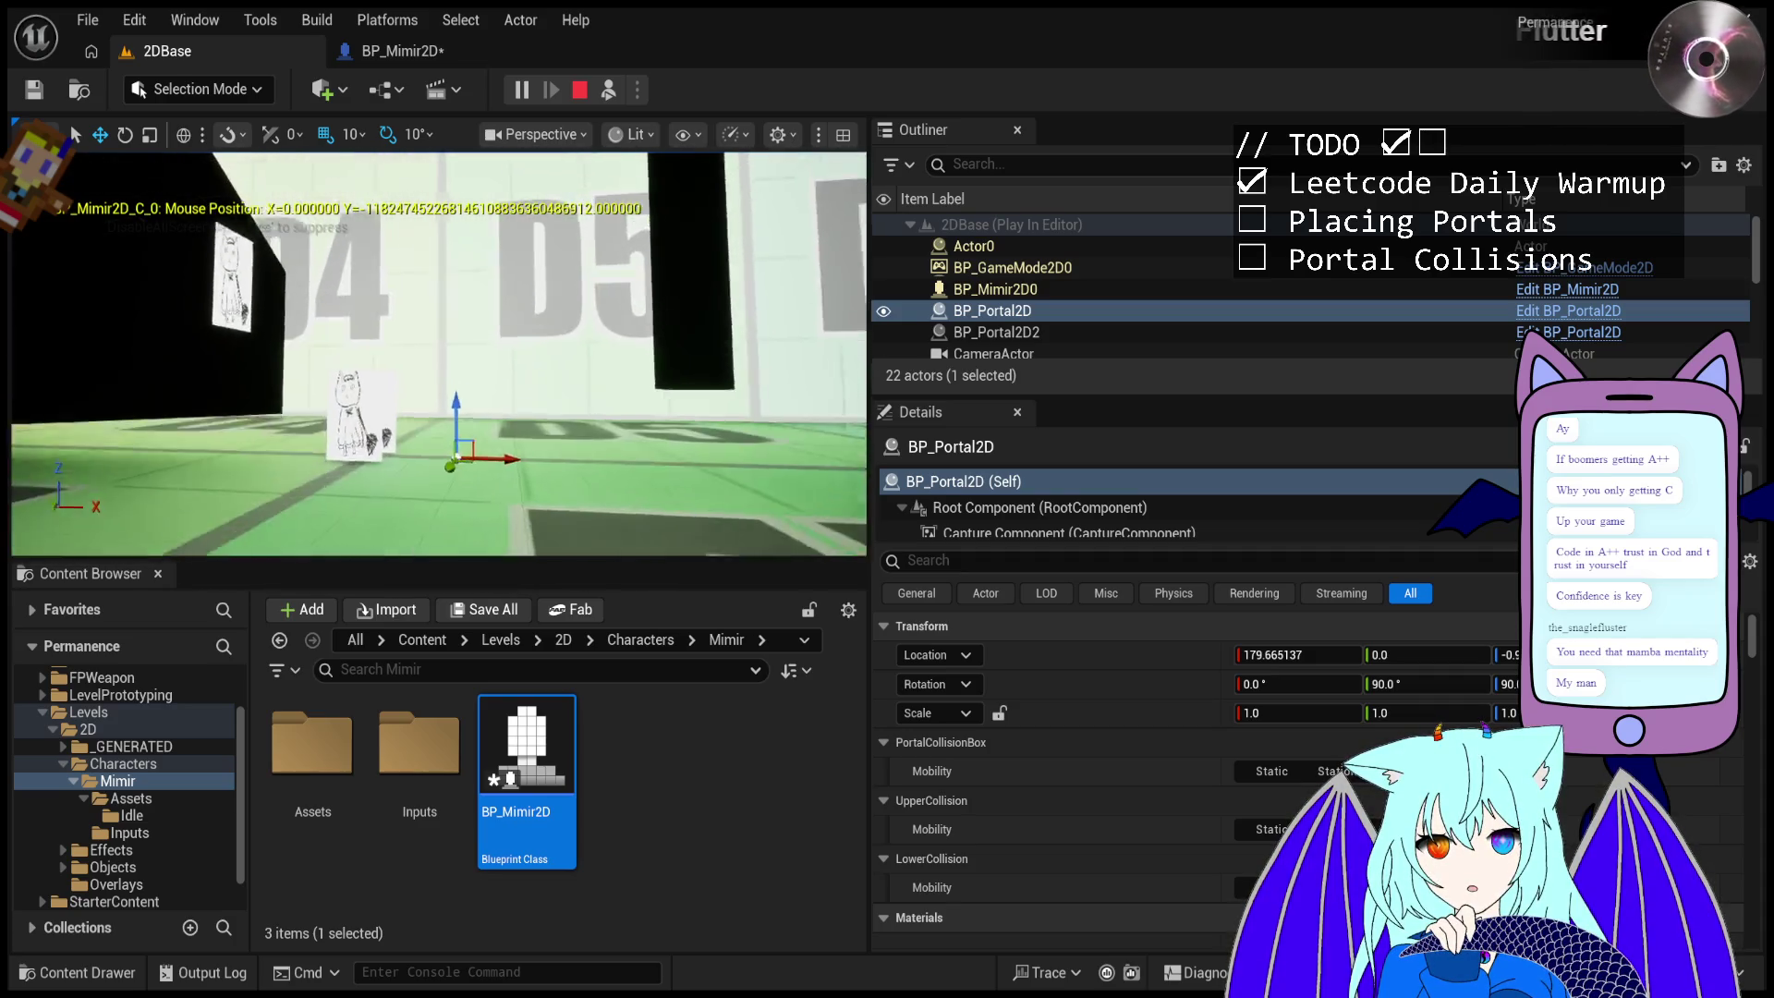
pyautogui.moveTo(450, 399); pyautogui.dragTo(450, 314)
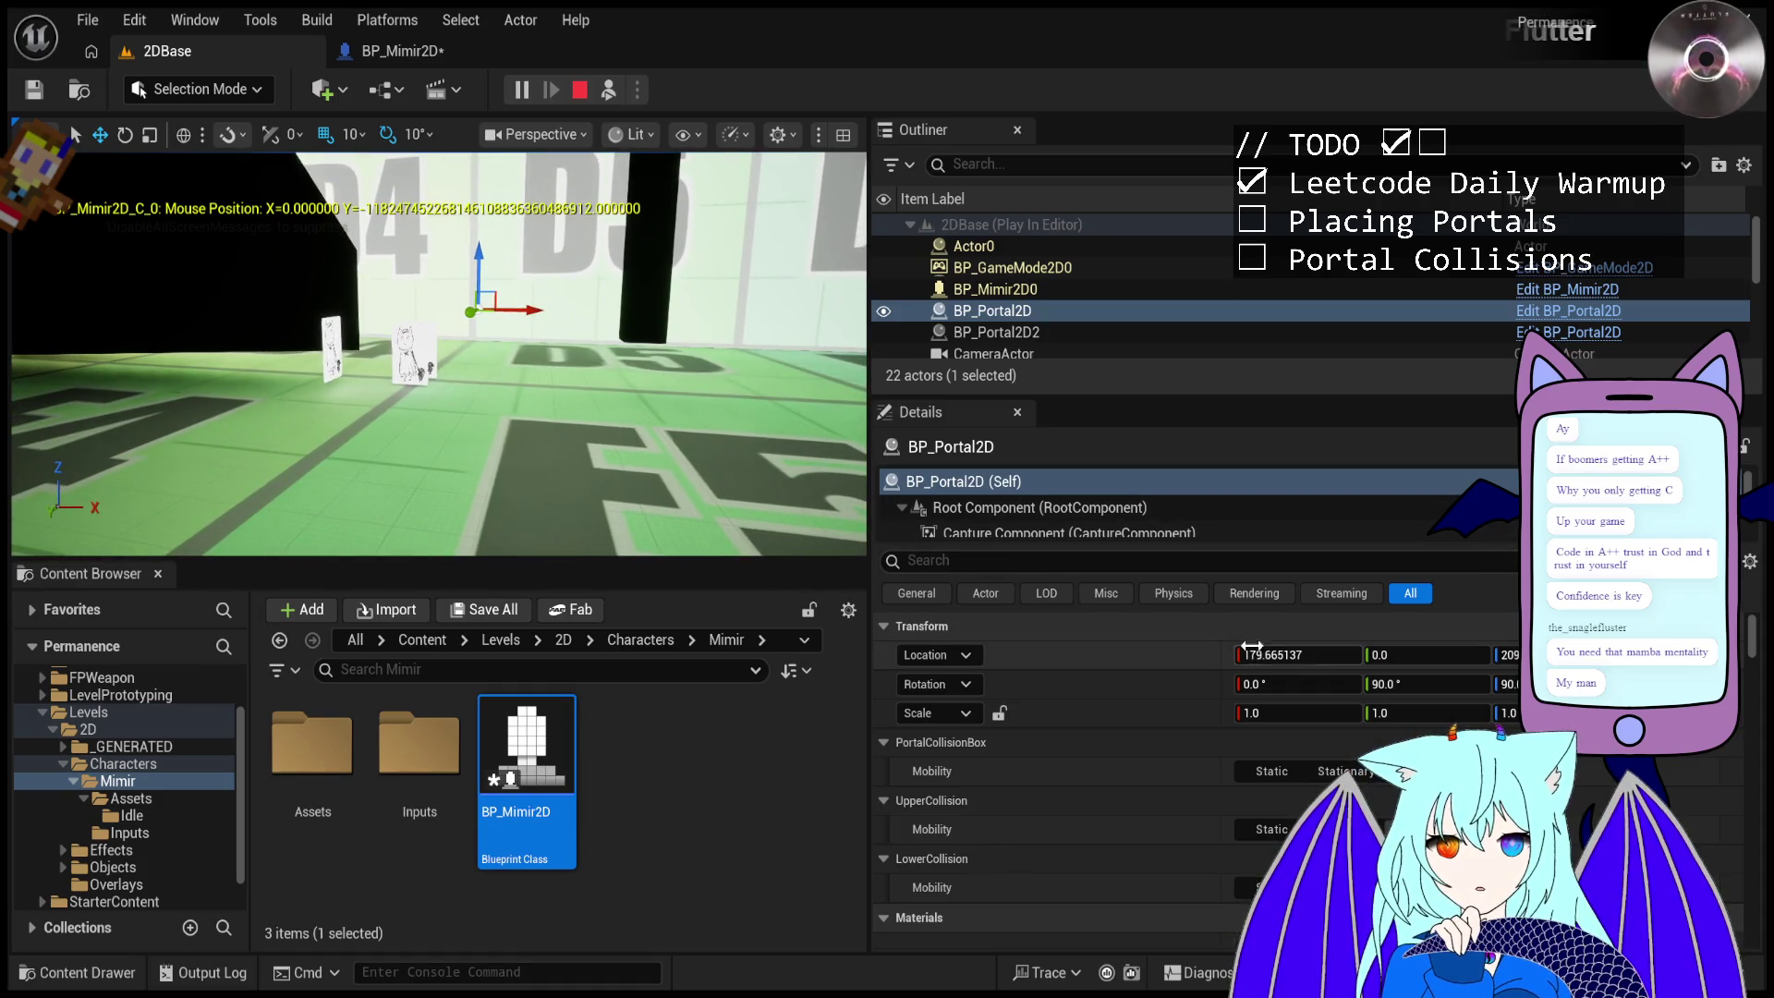
pyautogui.click(1429, 693)
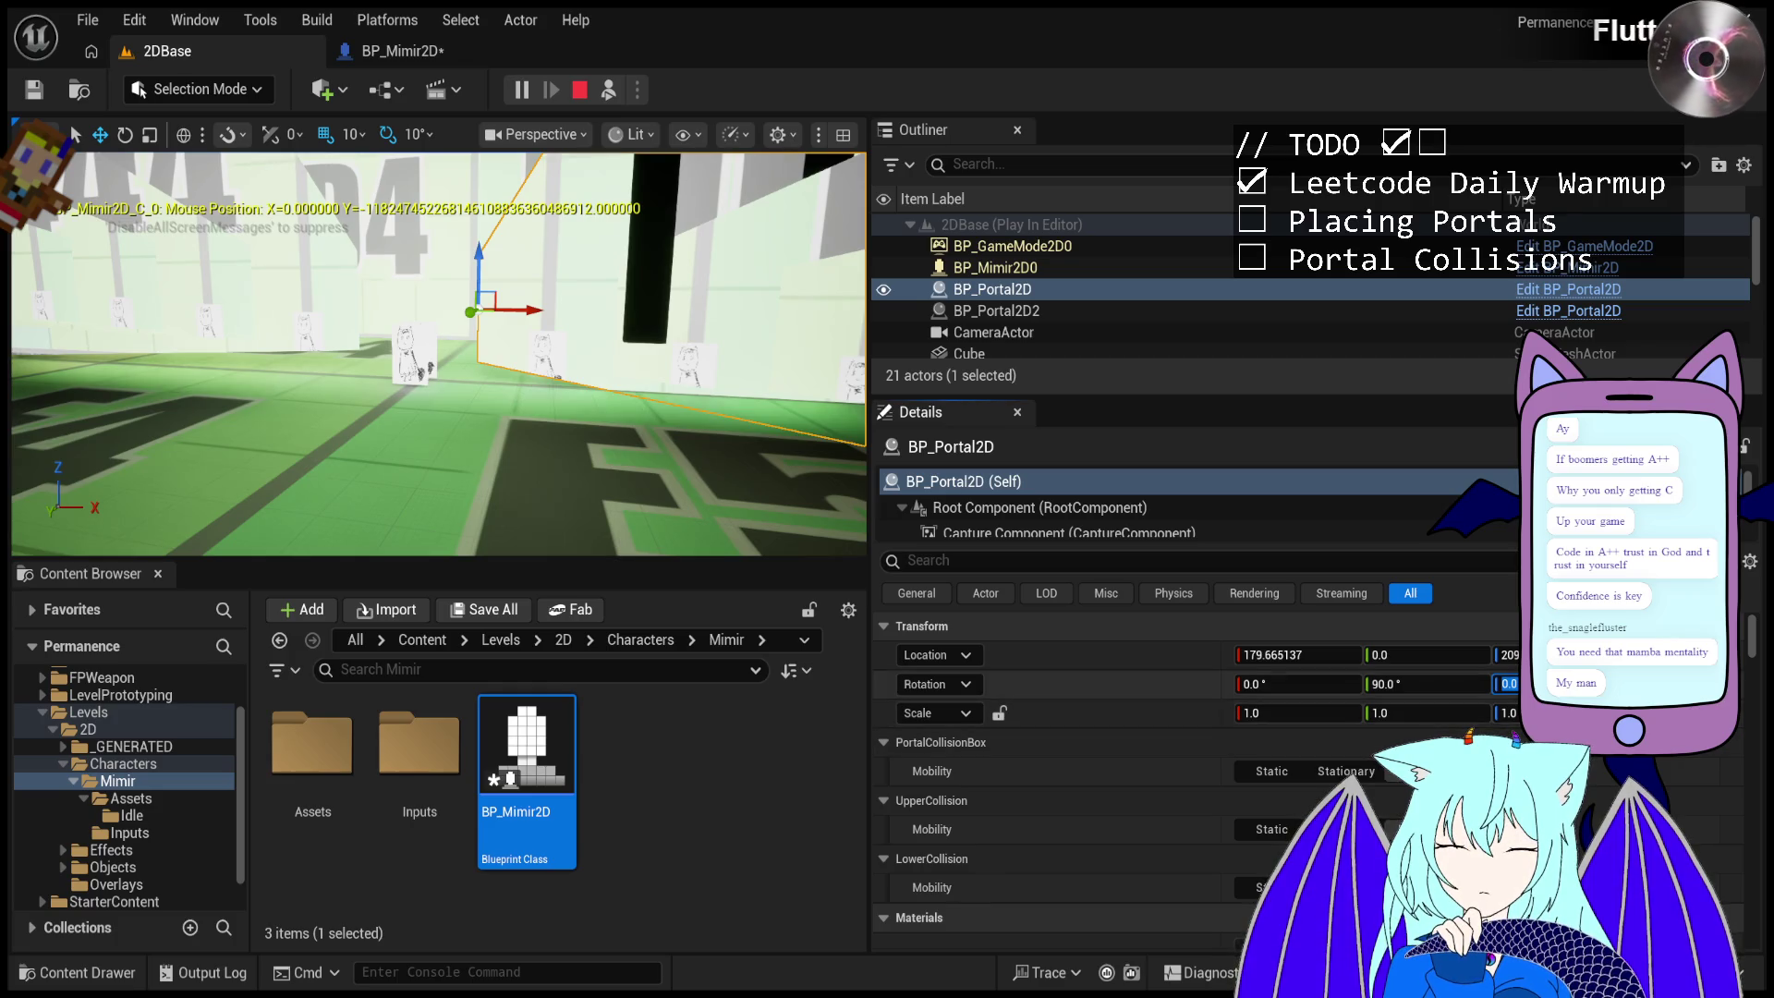
pyautogui.moveTo(1423, 682); pyautogui.dragTo(1411, 682)
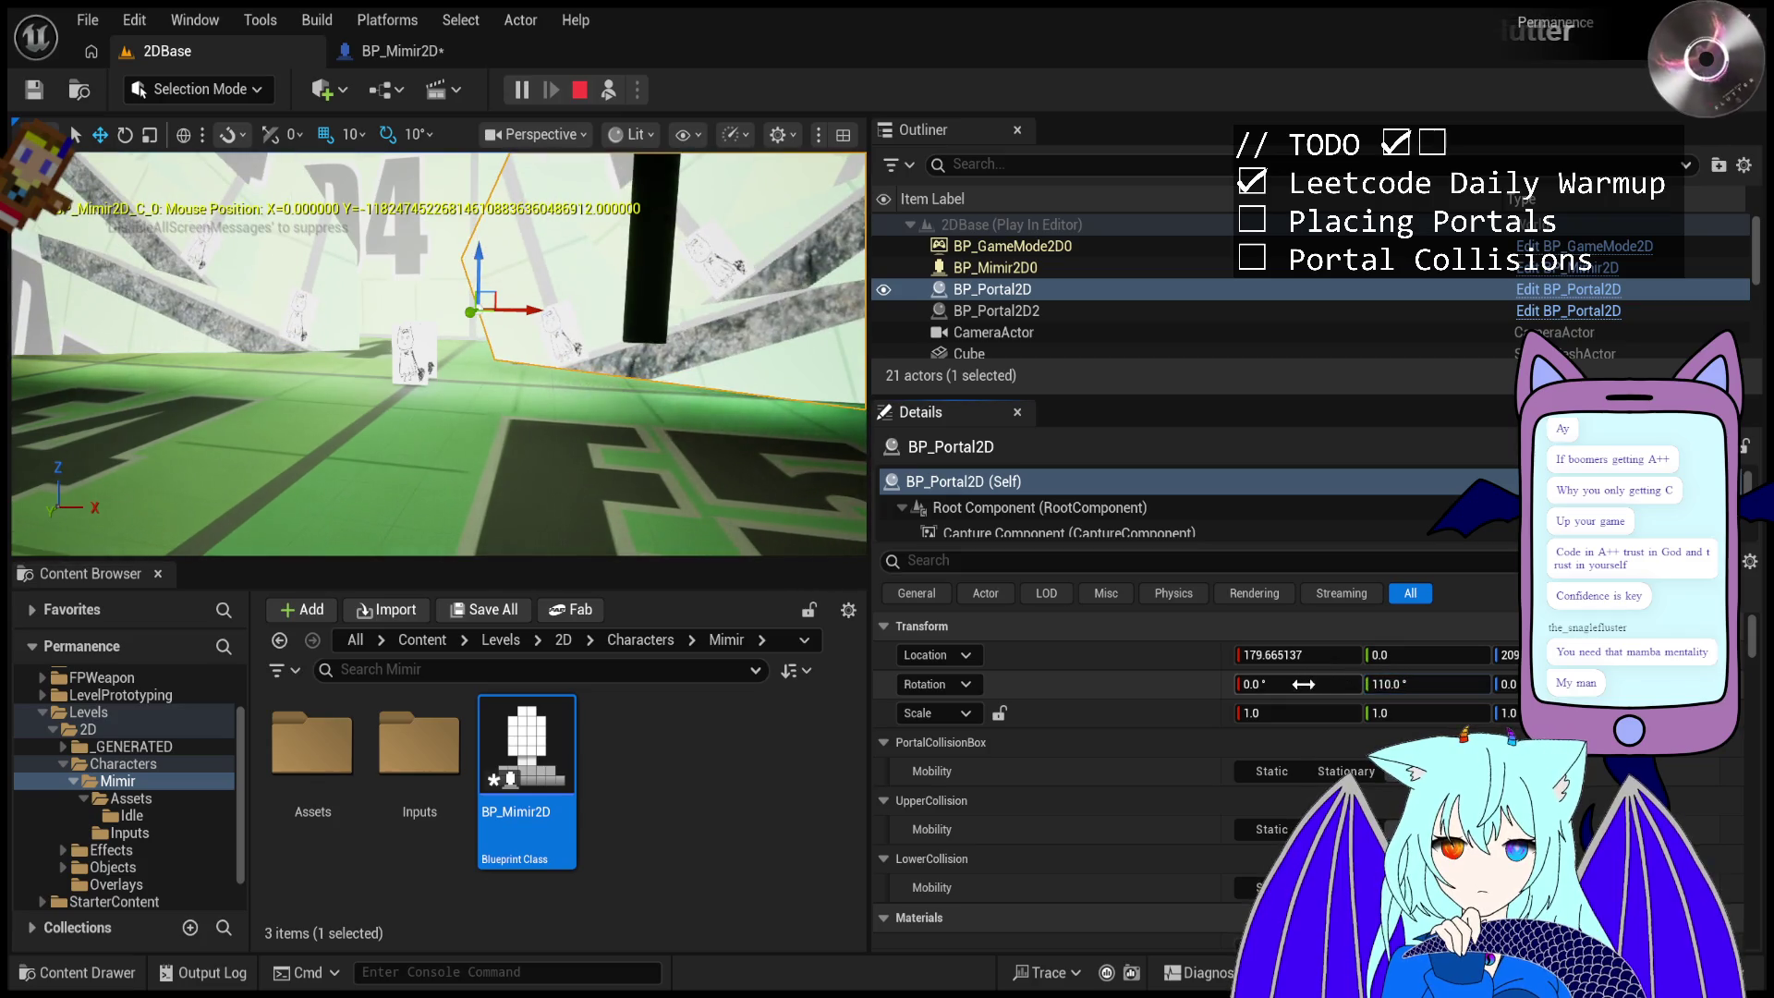
# - Test rotations on BP_Portal2D2, BP_Mimir2D and BP_Portal2D, ending near 199°, then stop playing
pyautogui.click(1101, 310)
pyautogui.click(1147, 270)
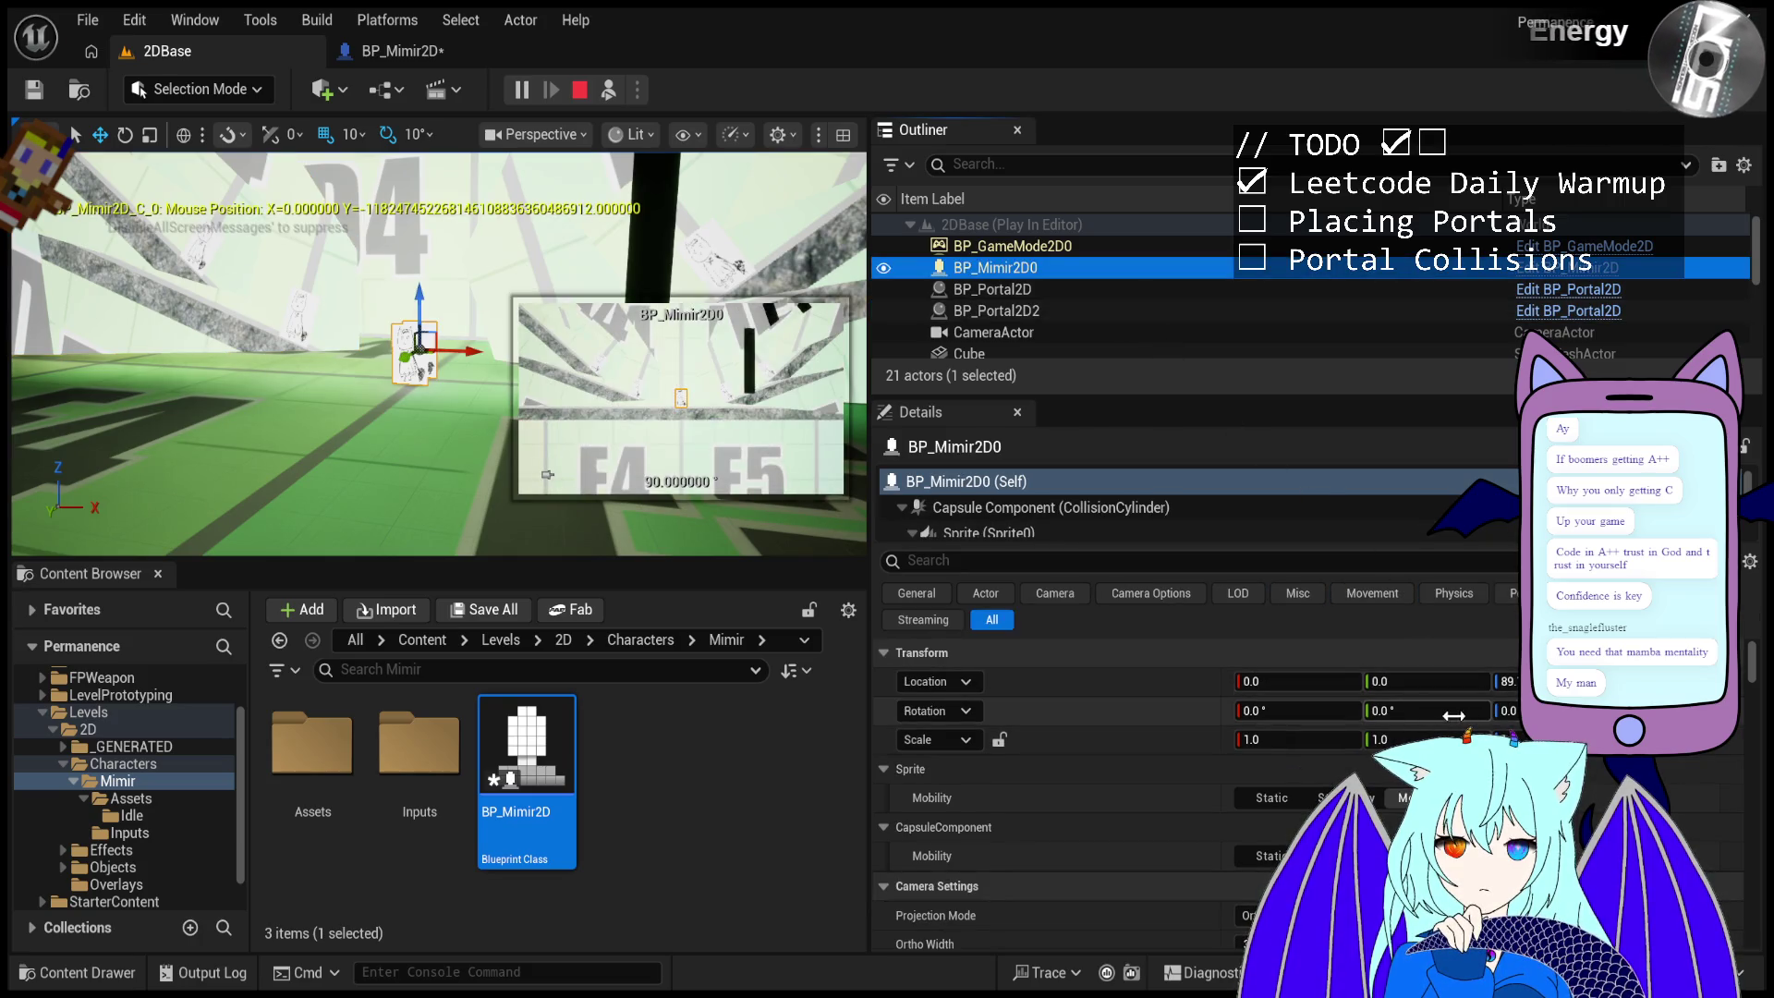
pyautogui.moveTo(1409, 710)
pyautogui.mouseDown()
pyautogui.moveTo(1455, 709)
pyautogui.moveTo(1408, 709)
pyautogui.mouseUp()
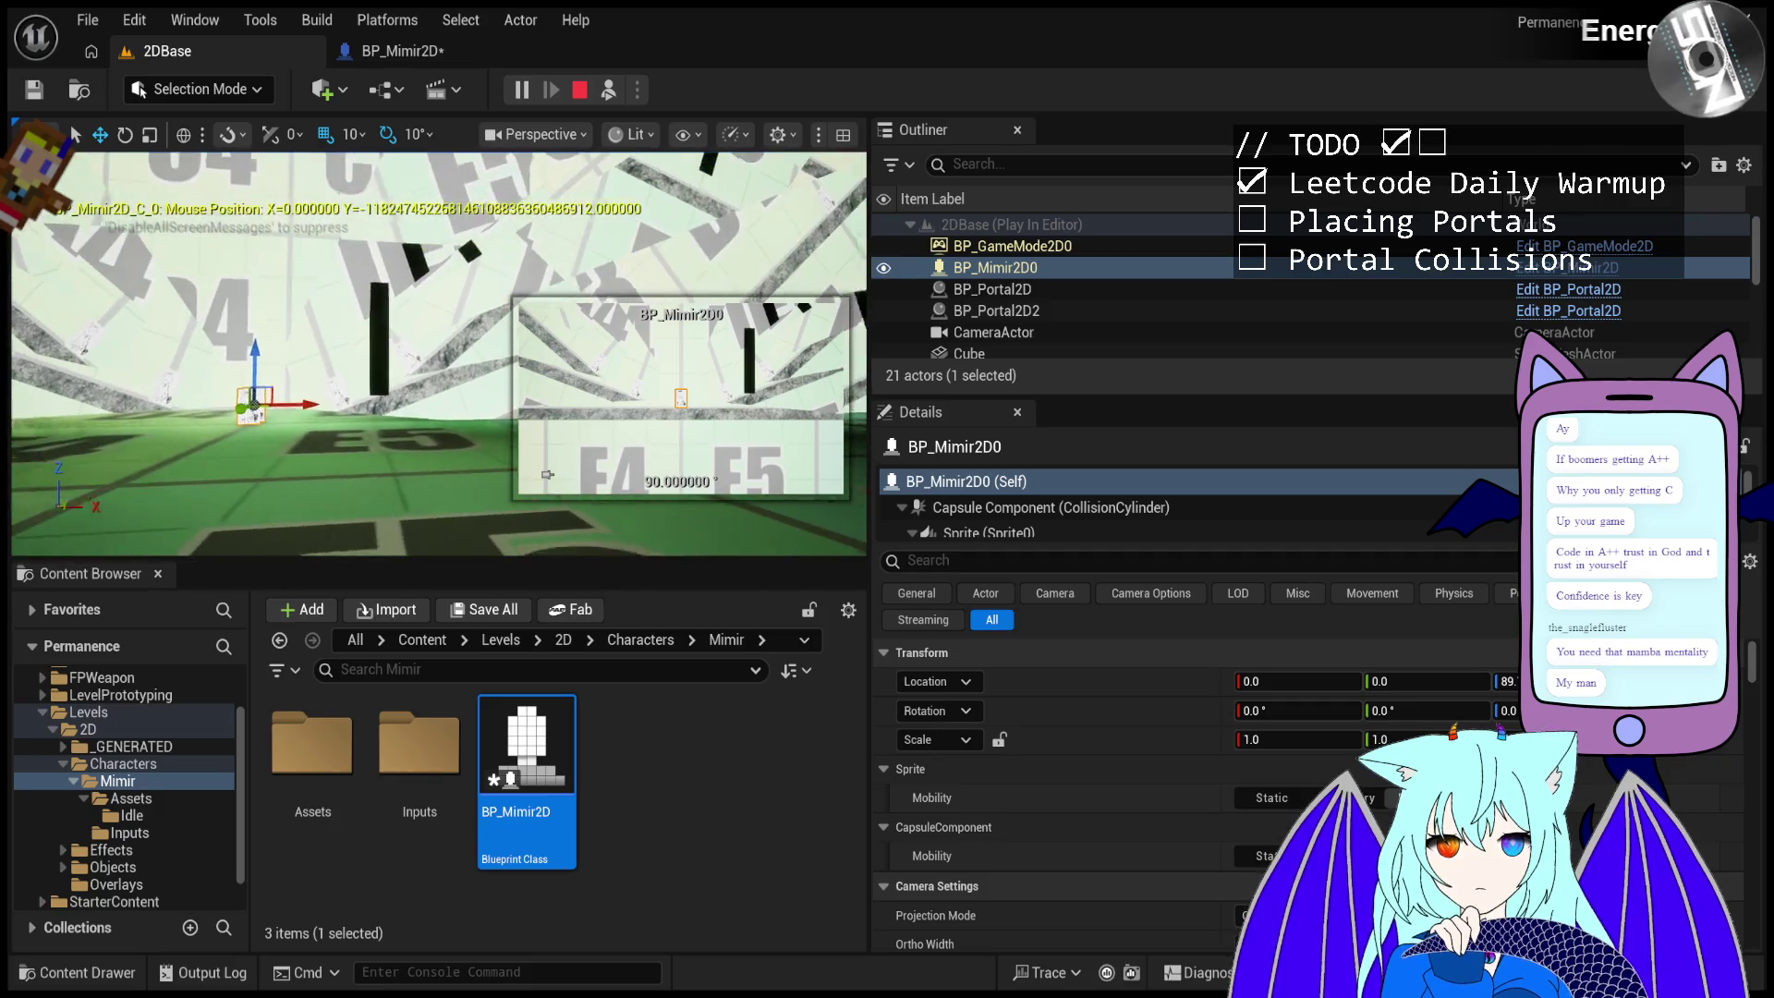
pyautogui.click(1029, 291)
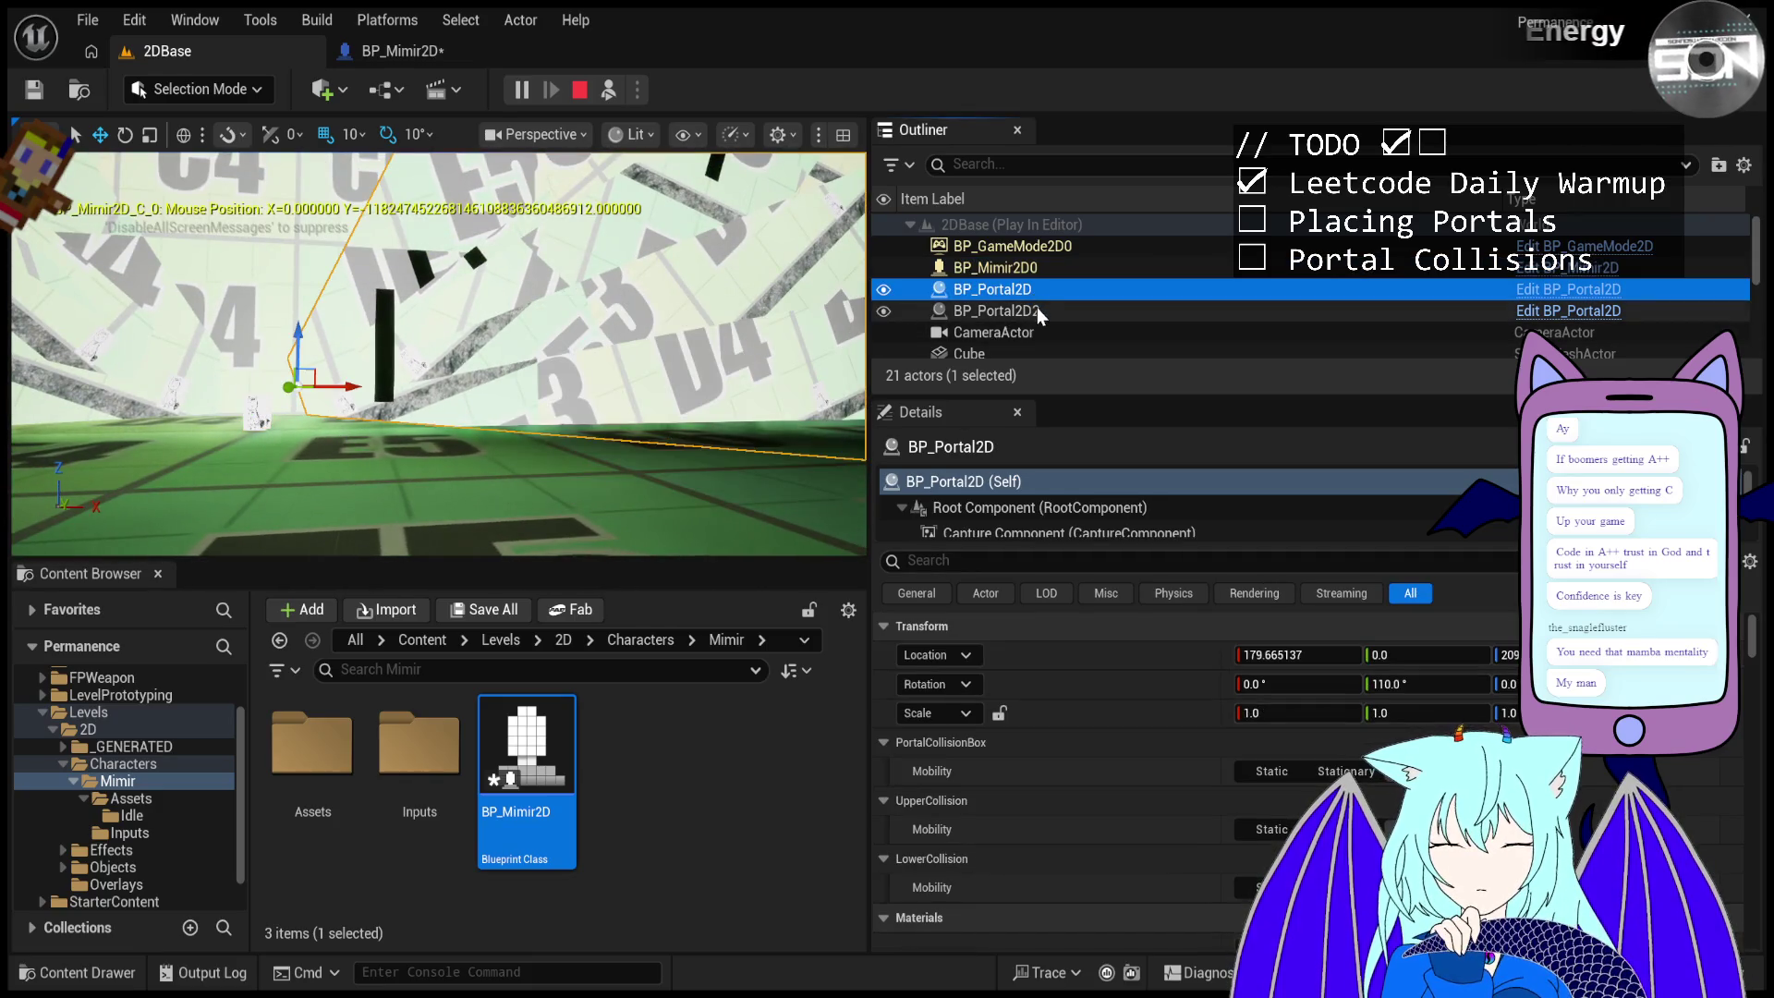
pyautogui.click(1037, 306)
pyautogui.moveTo(1427, 683)
pyautogui.mouseDown()
pyautogui.moveTo(1709, 684)
pyautogui.moveTo(1635, 683)
pyautogui.moveTo(1659, 684)
pyautogui.mouseUp()
pyautogui.click(1111, 290)
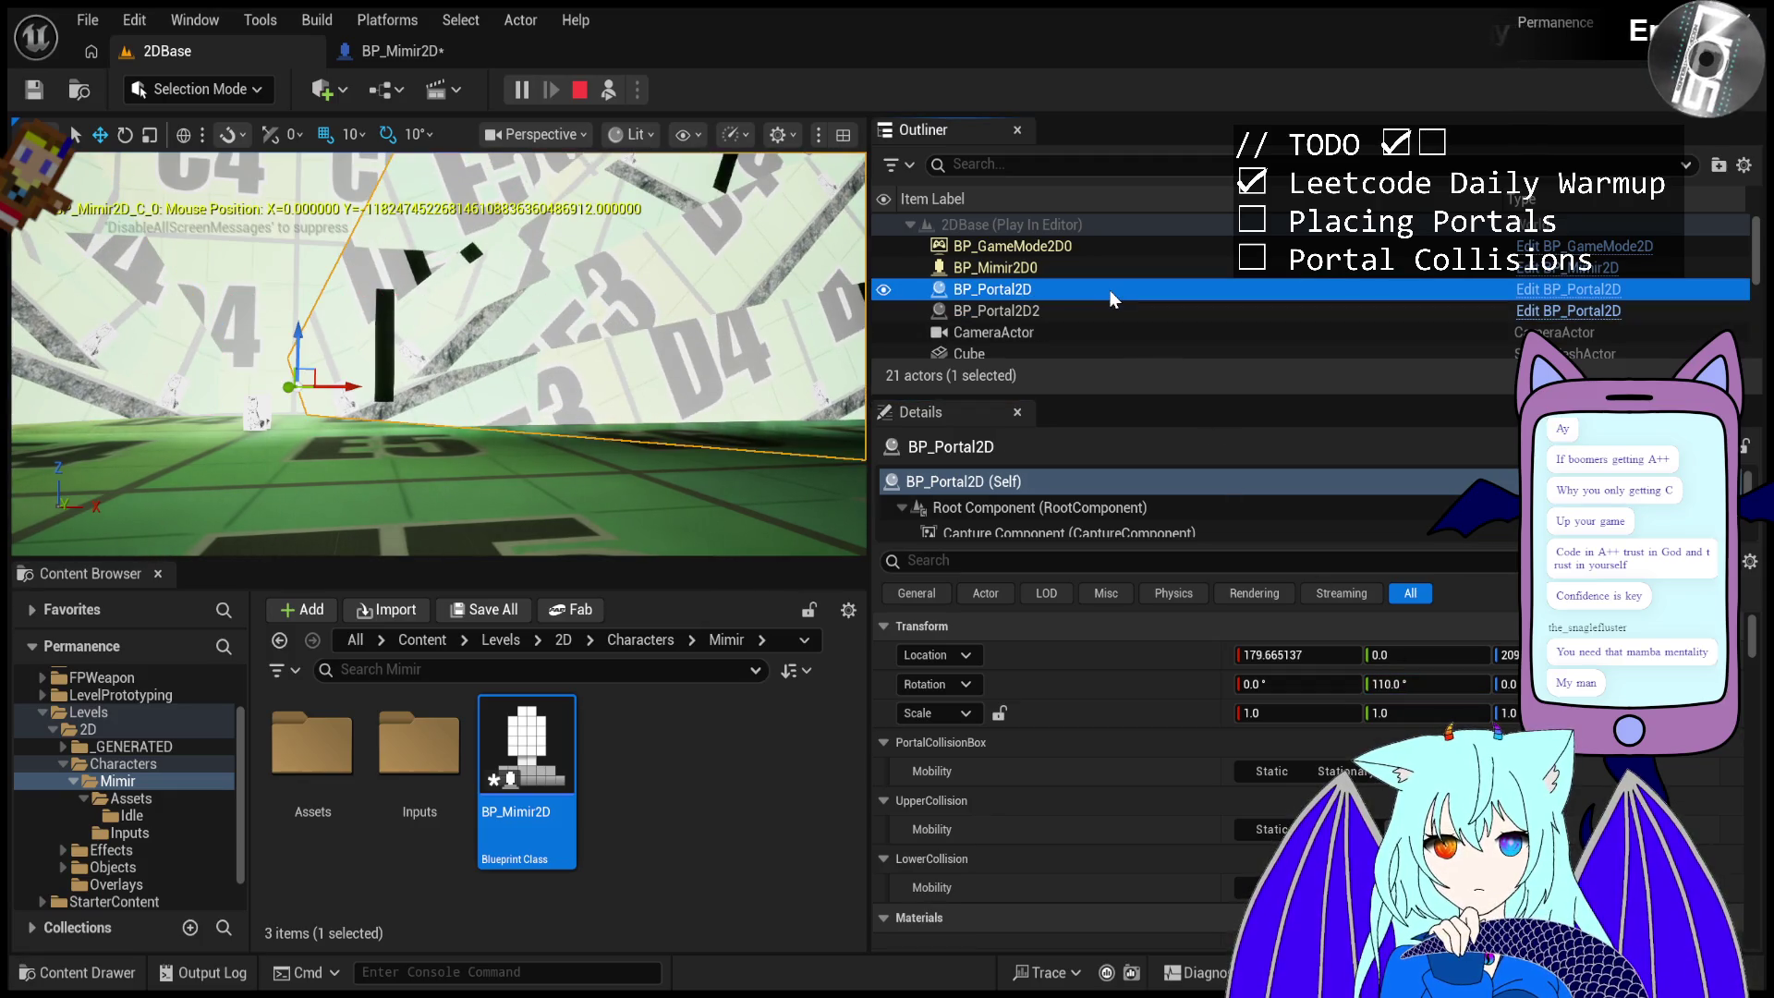
pyautogui.moveTo(1394, 674)
pyautogui.mouseDown()
pyautogui.moveTo(1455, 683)
pyautogui.moveTo(1347, 677)
pyautogui.mouseUp()
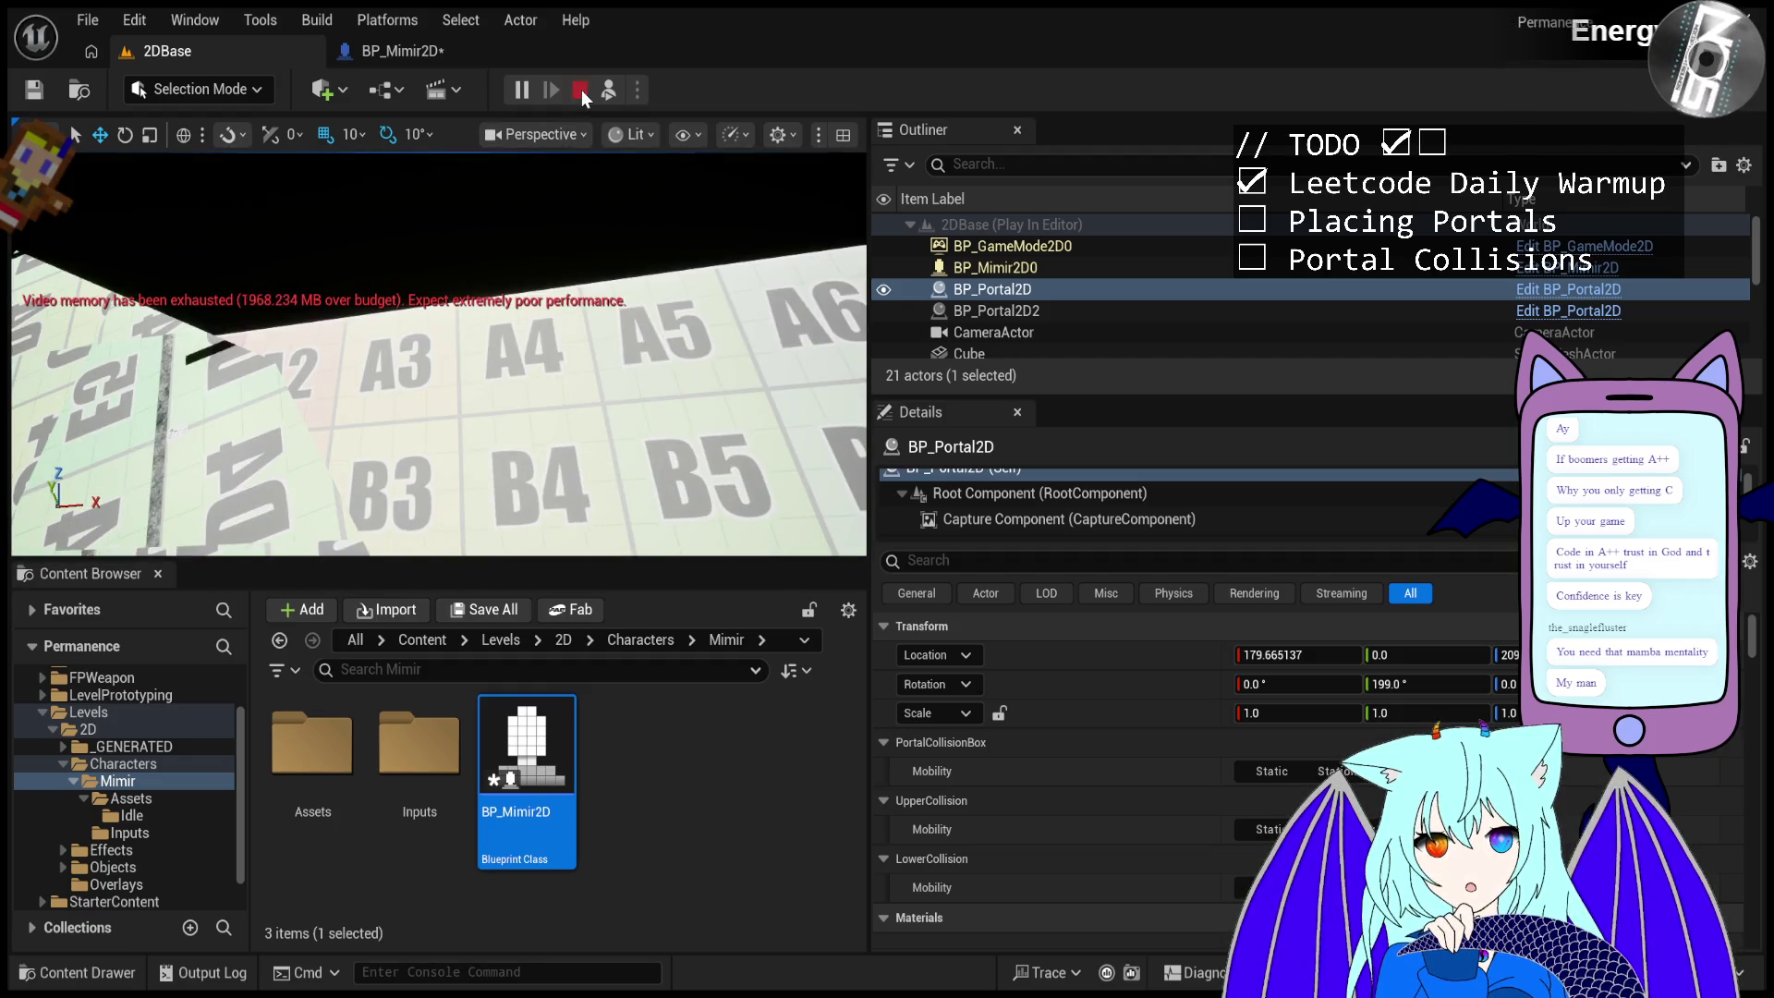
pyautogui.click(580, 90)
# - Stop playtesting, focus BP_Portal2D, try a 75° tilt, and undo it back to 90°
pyautogui.click(523, 98)
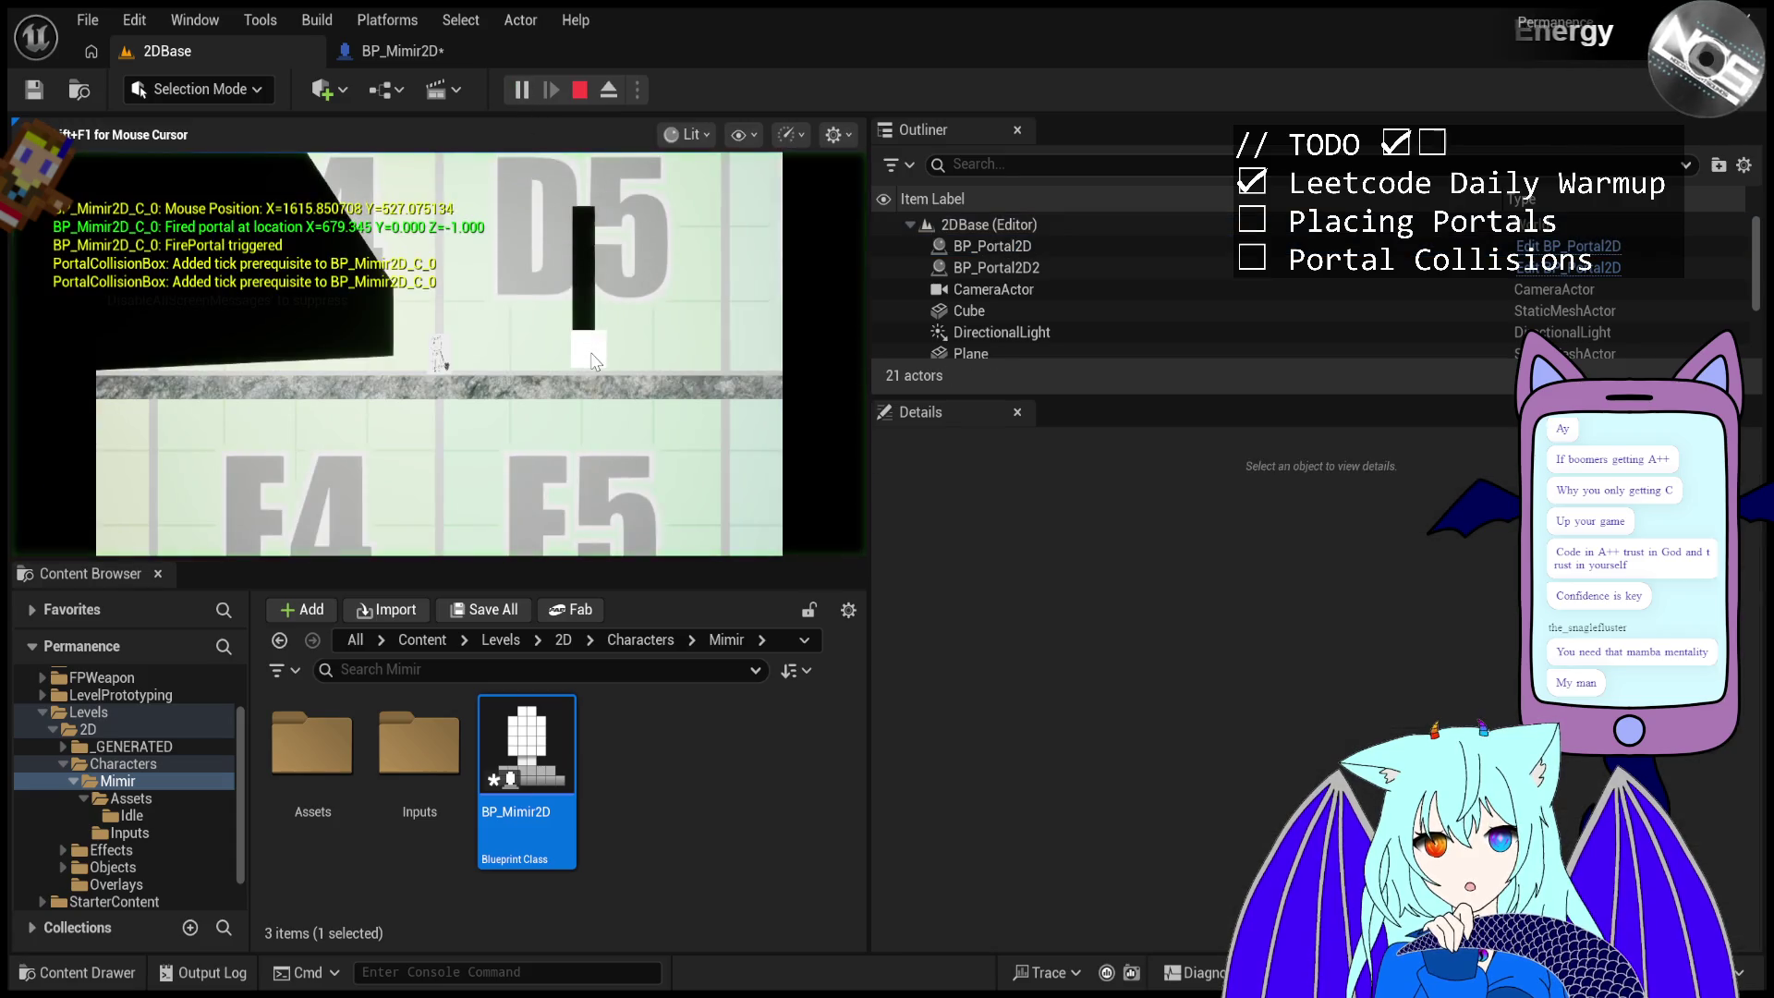
pyautogui.click(581, 92)
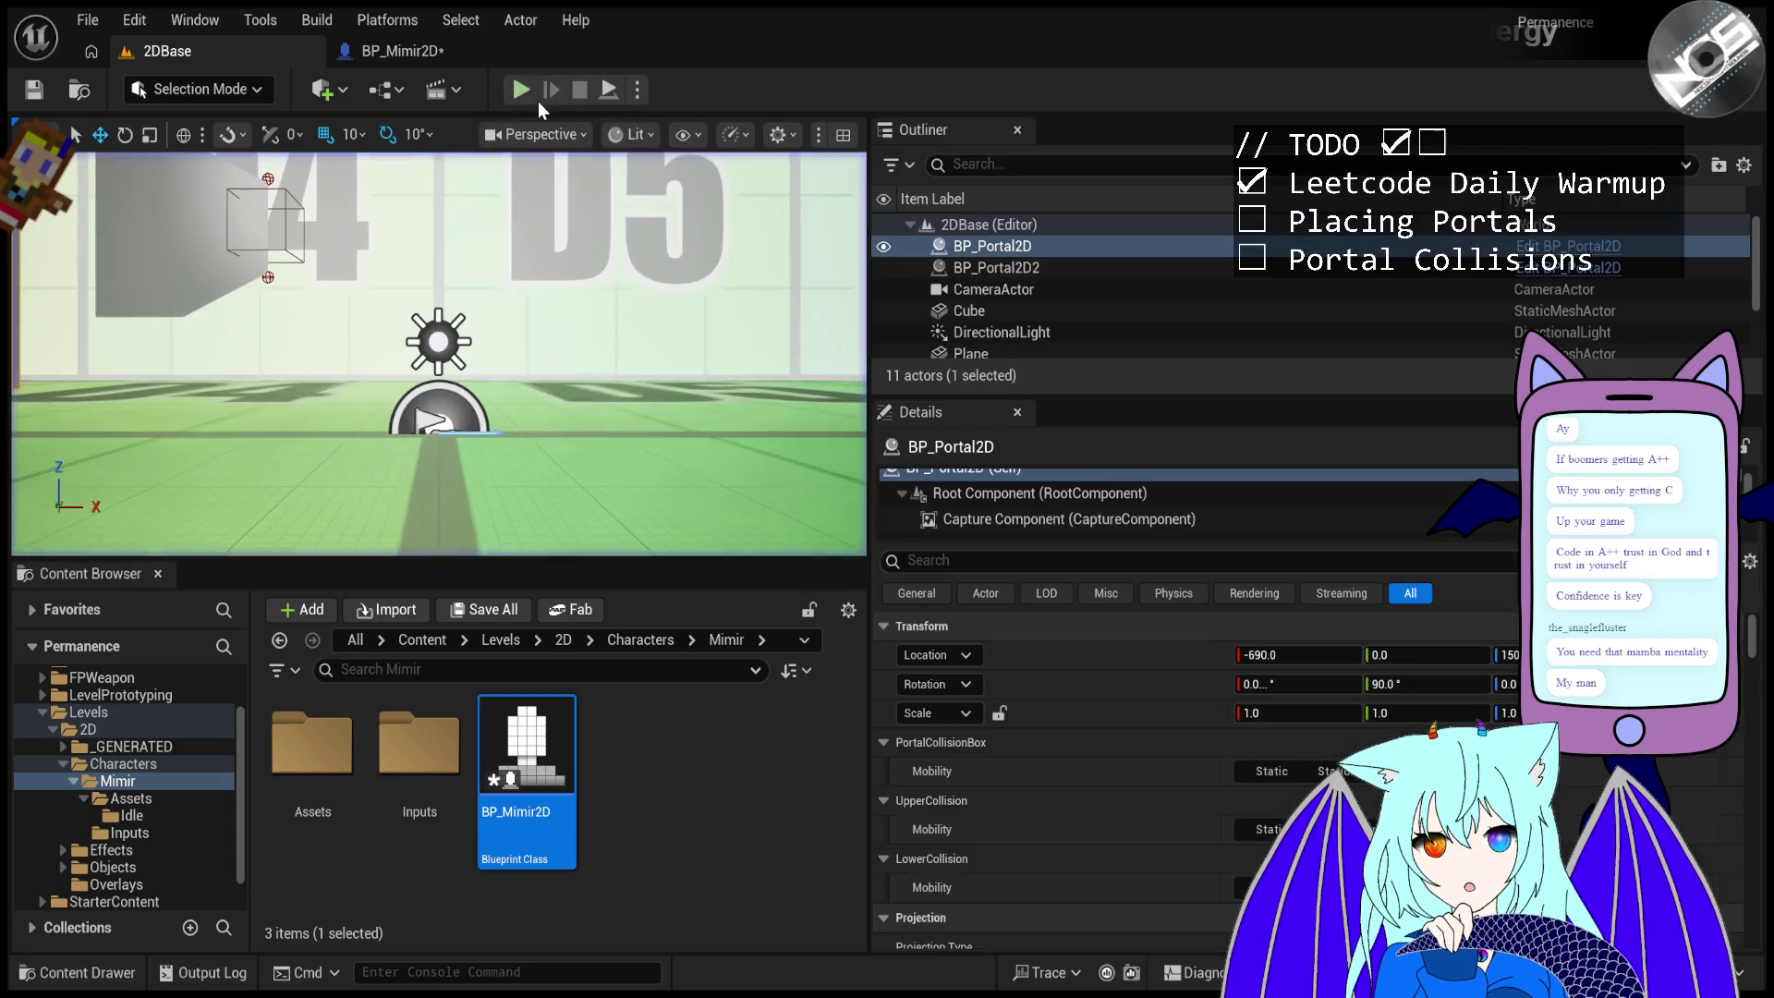
pyautogui.press('f')
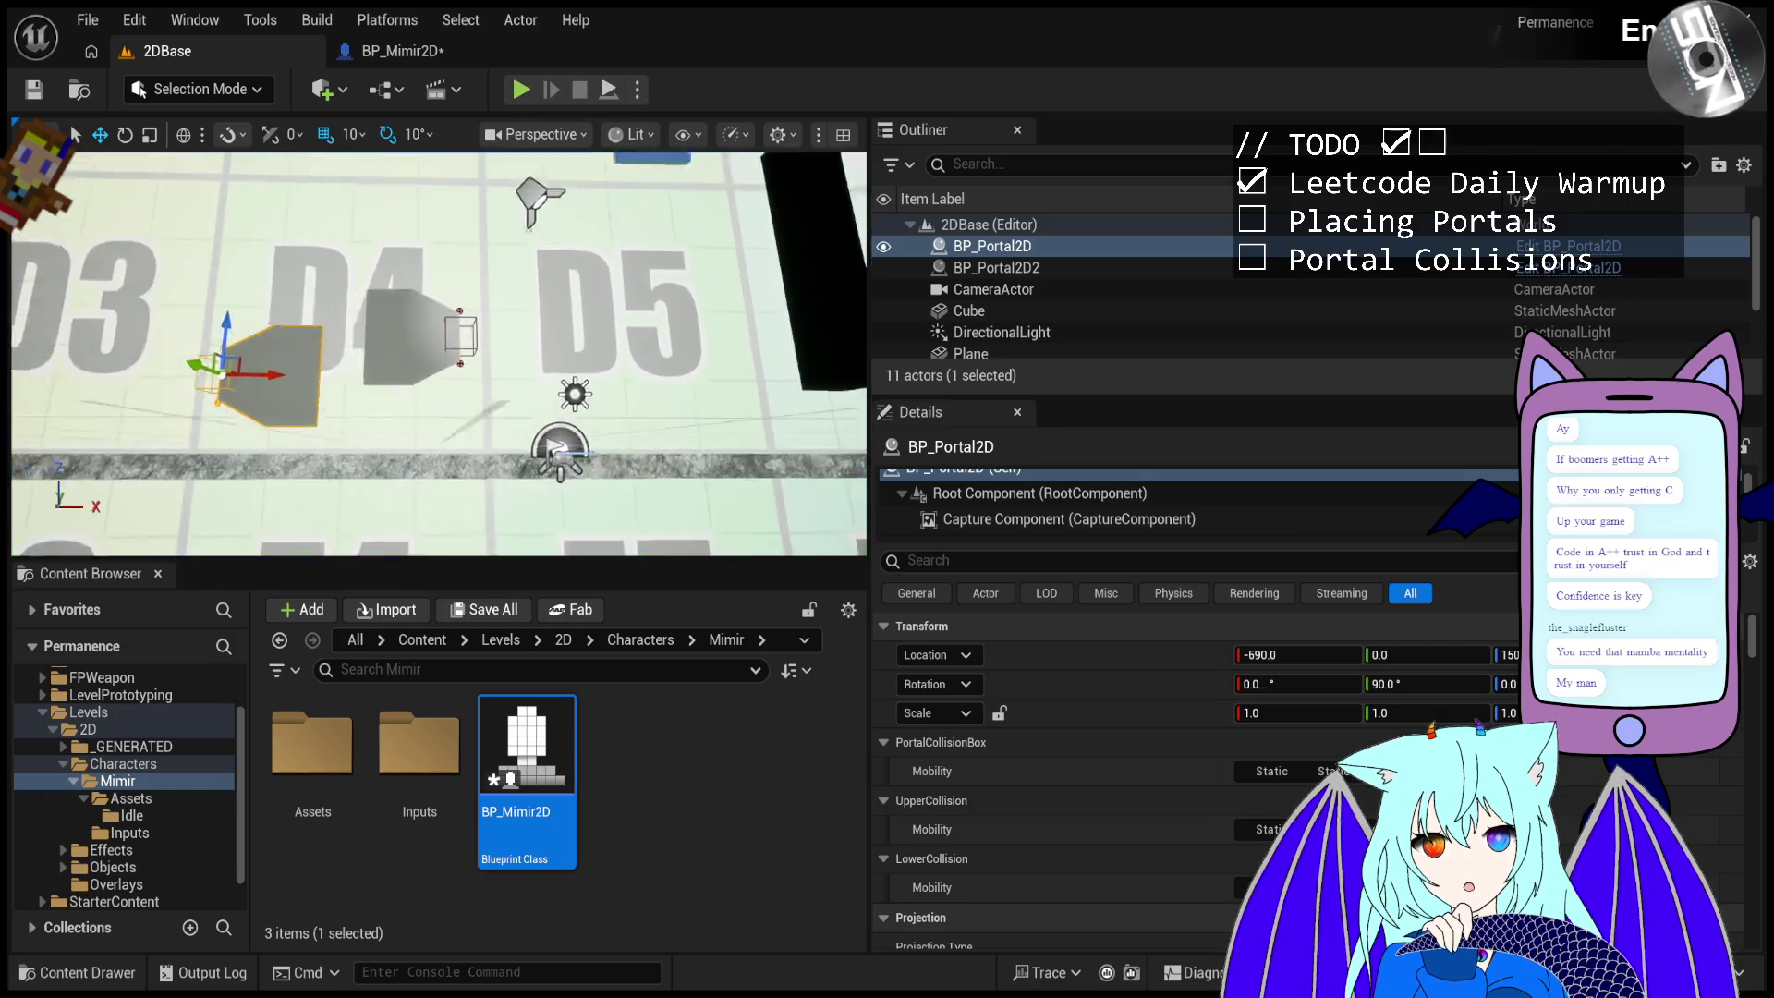
pyautogui.moveTo(1401, 684); pyautogui.dragTo(1312, 683)
pyautogui.hotkey('ctrl', 'z')
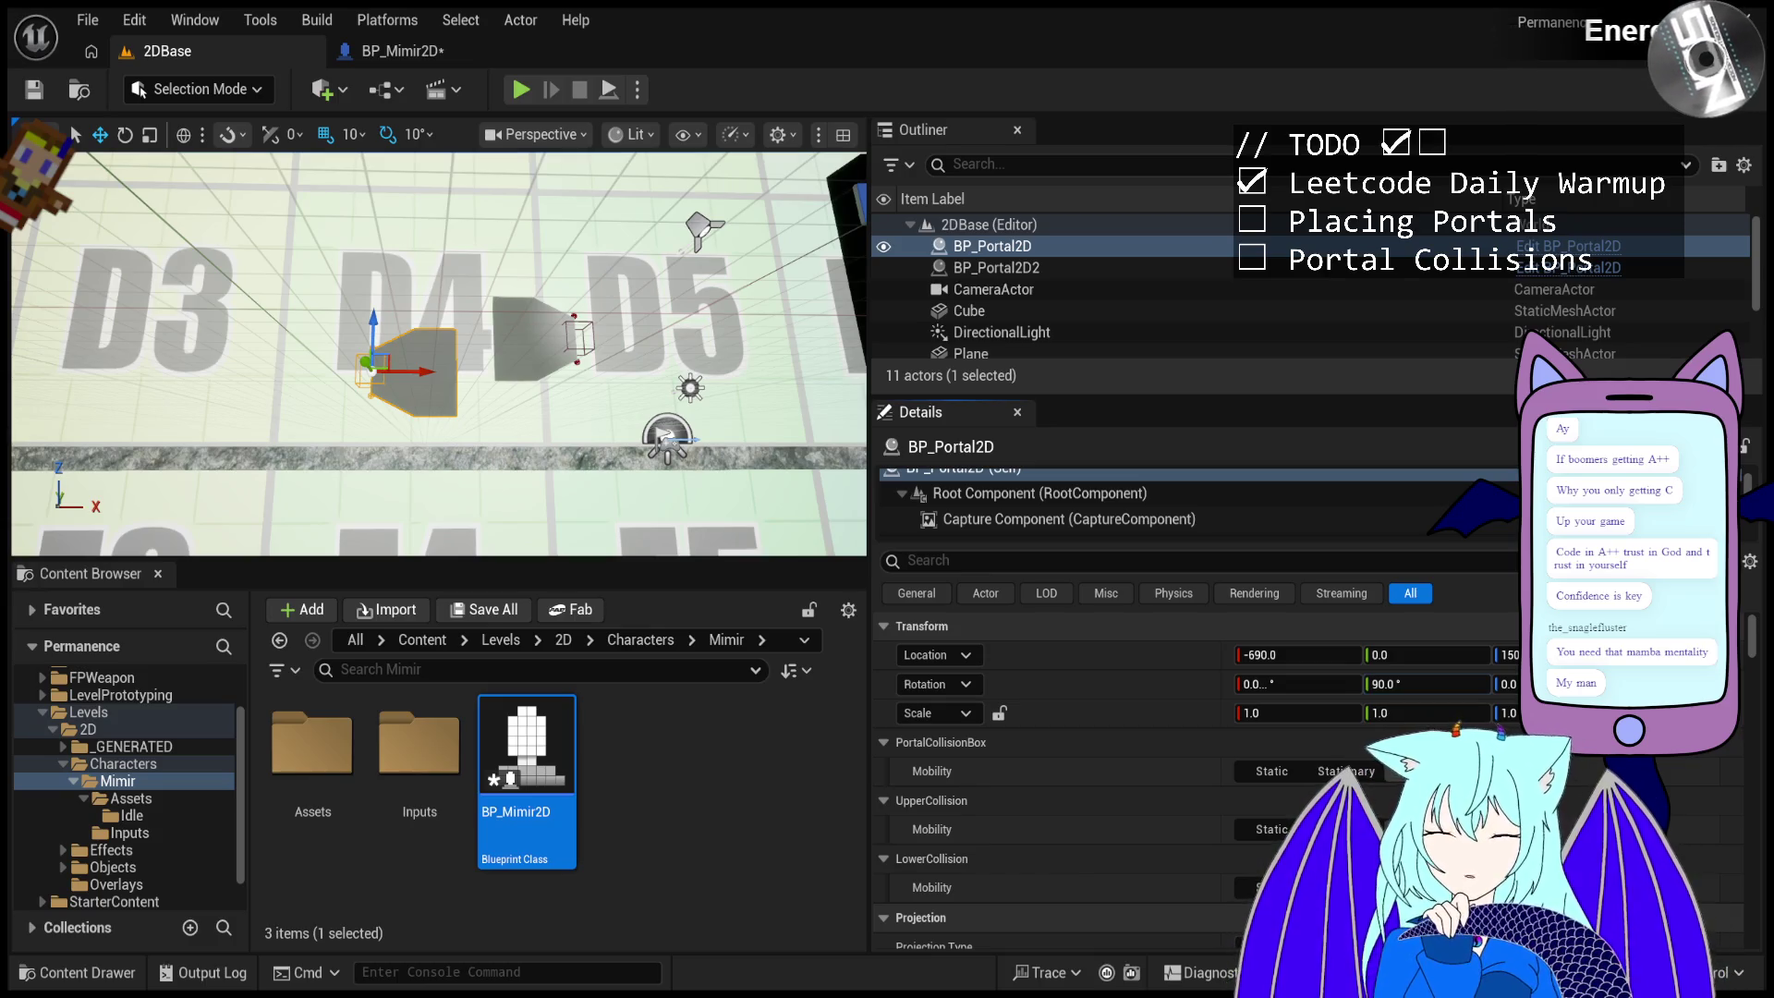
# - Start a play test and fire portals at the angled and upright black cubes
pyautogui.click(520, 90)
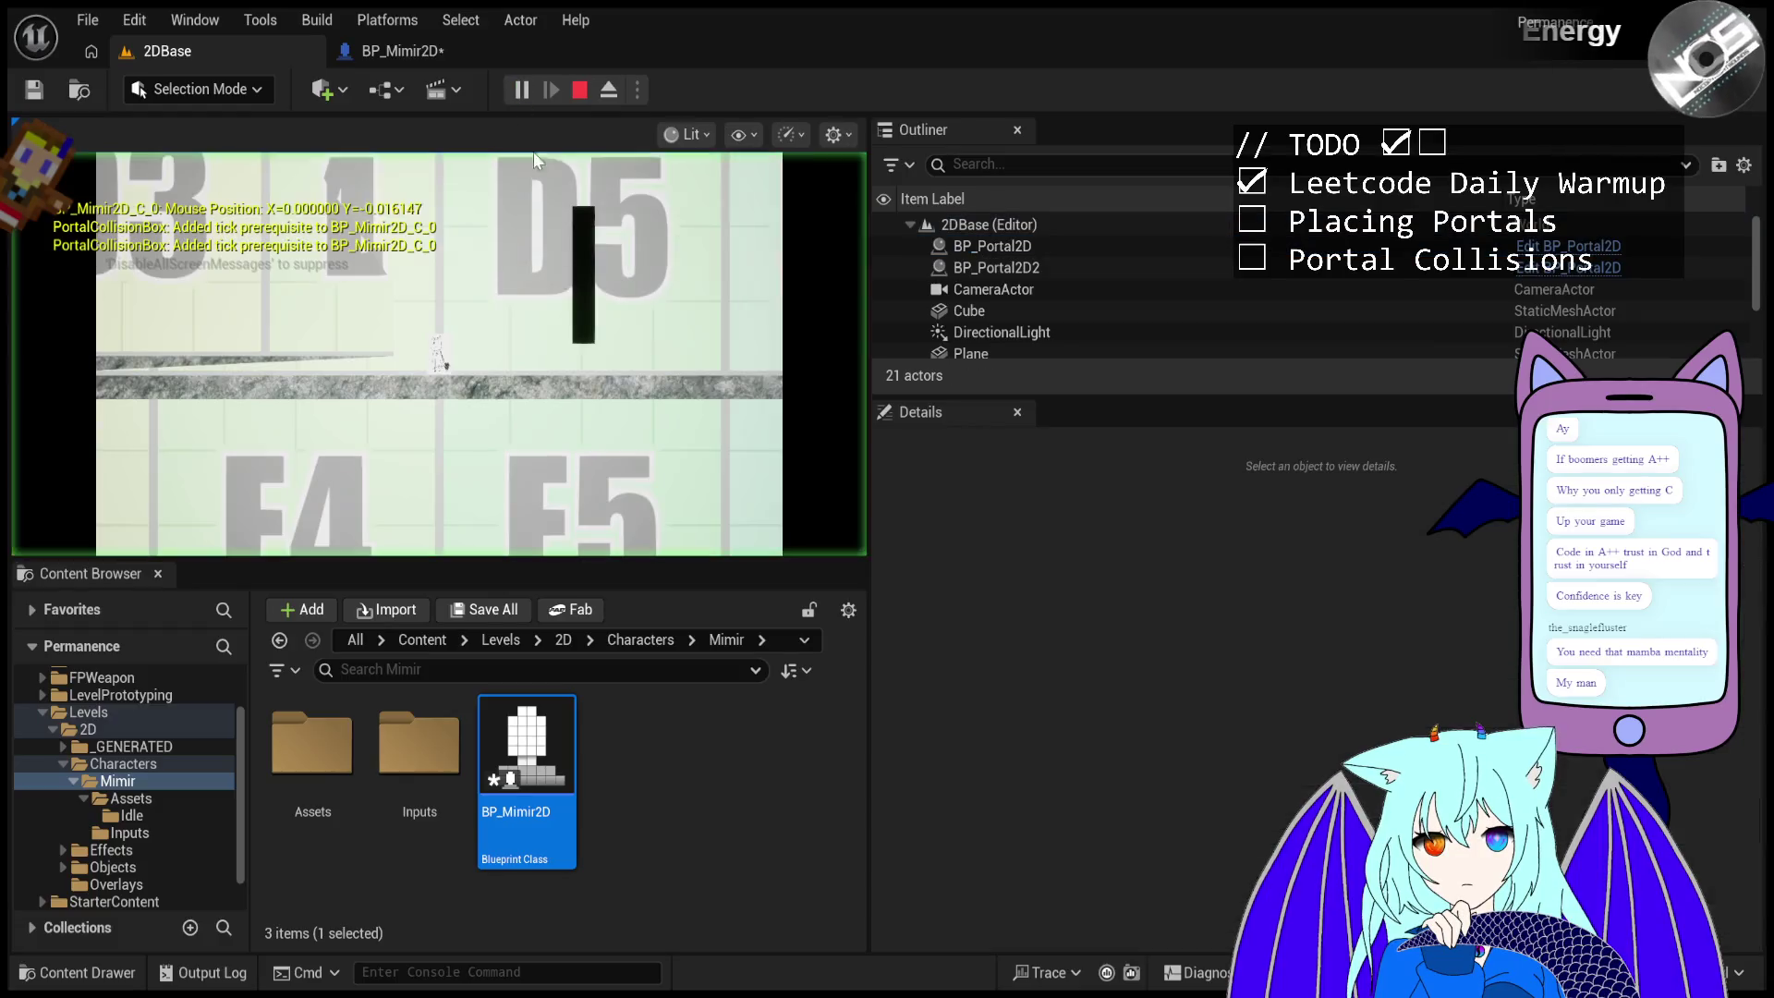
pyautogui.click(627, 249)
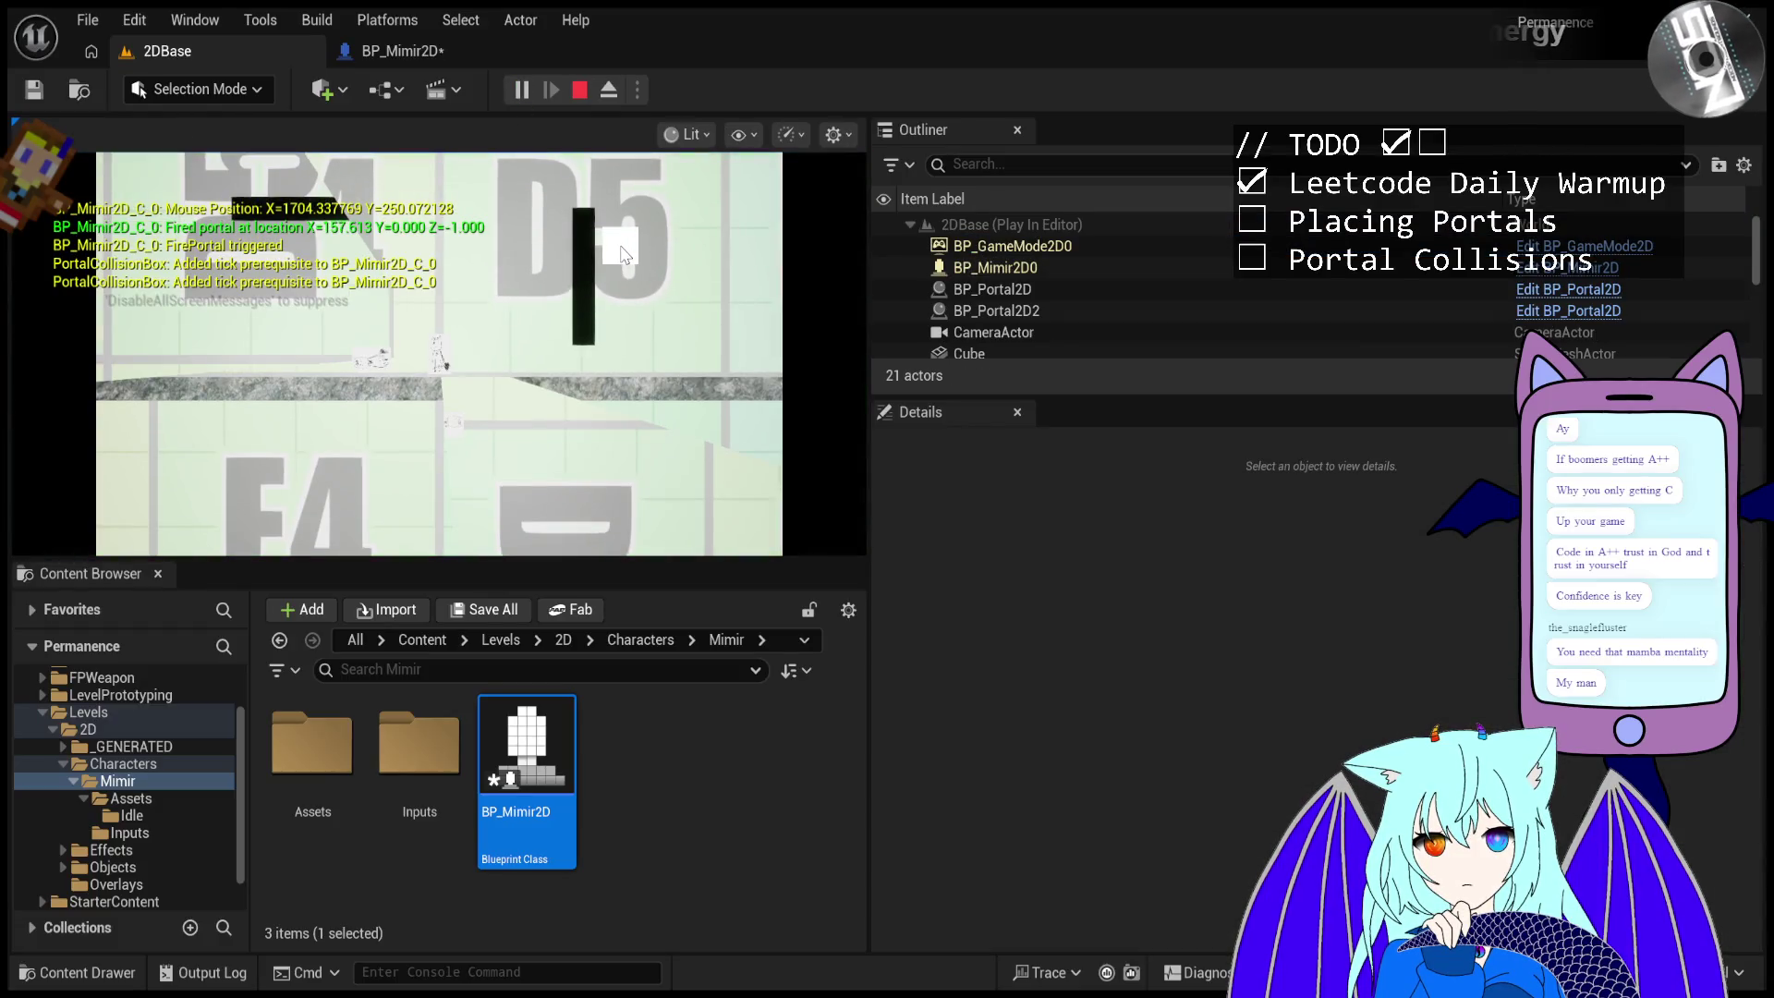
pyautogui.click(634, 220)
pyautogui.click(634, 220)
pyautogui.click(586, 178)
pyautogui.click(578, 198)
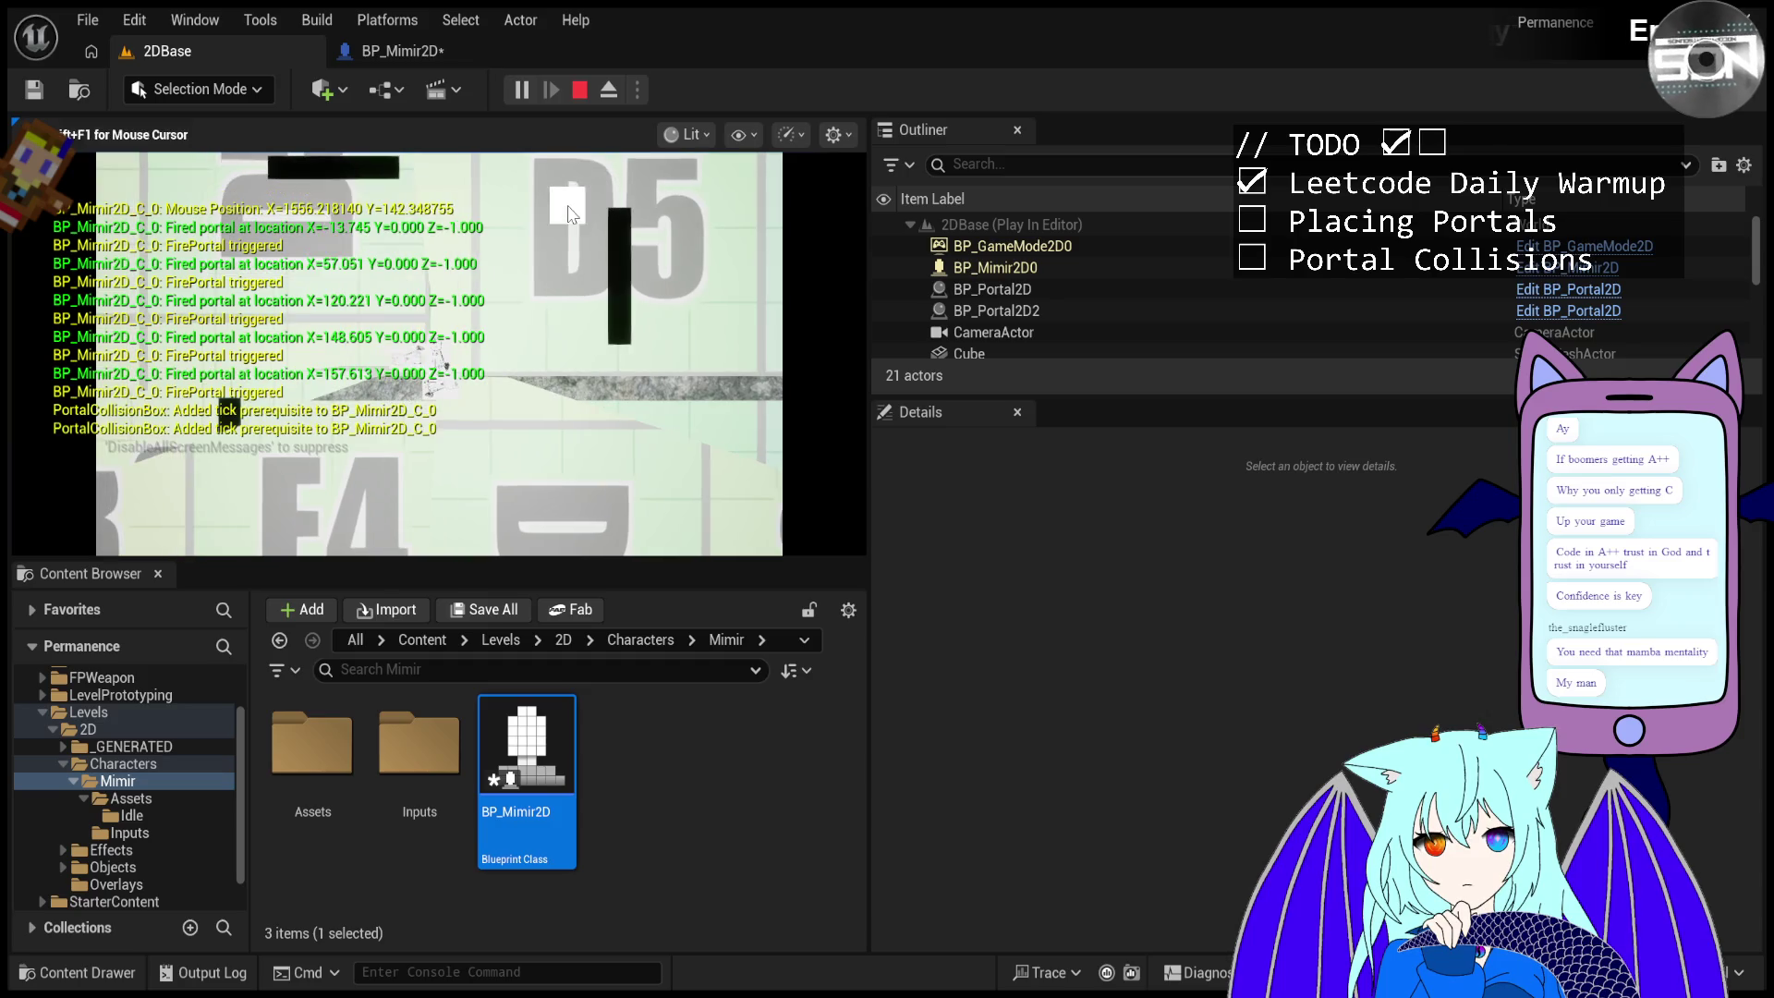
pyautogui.click(551, 353)
pyautogui.click(559, 393)
pyautogui.click(561, 444)
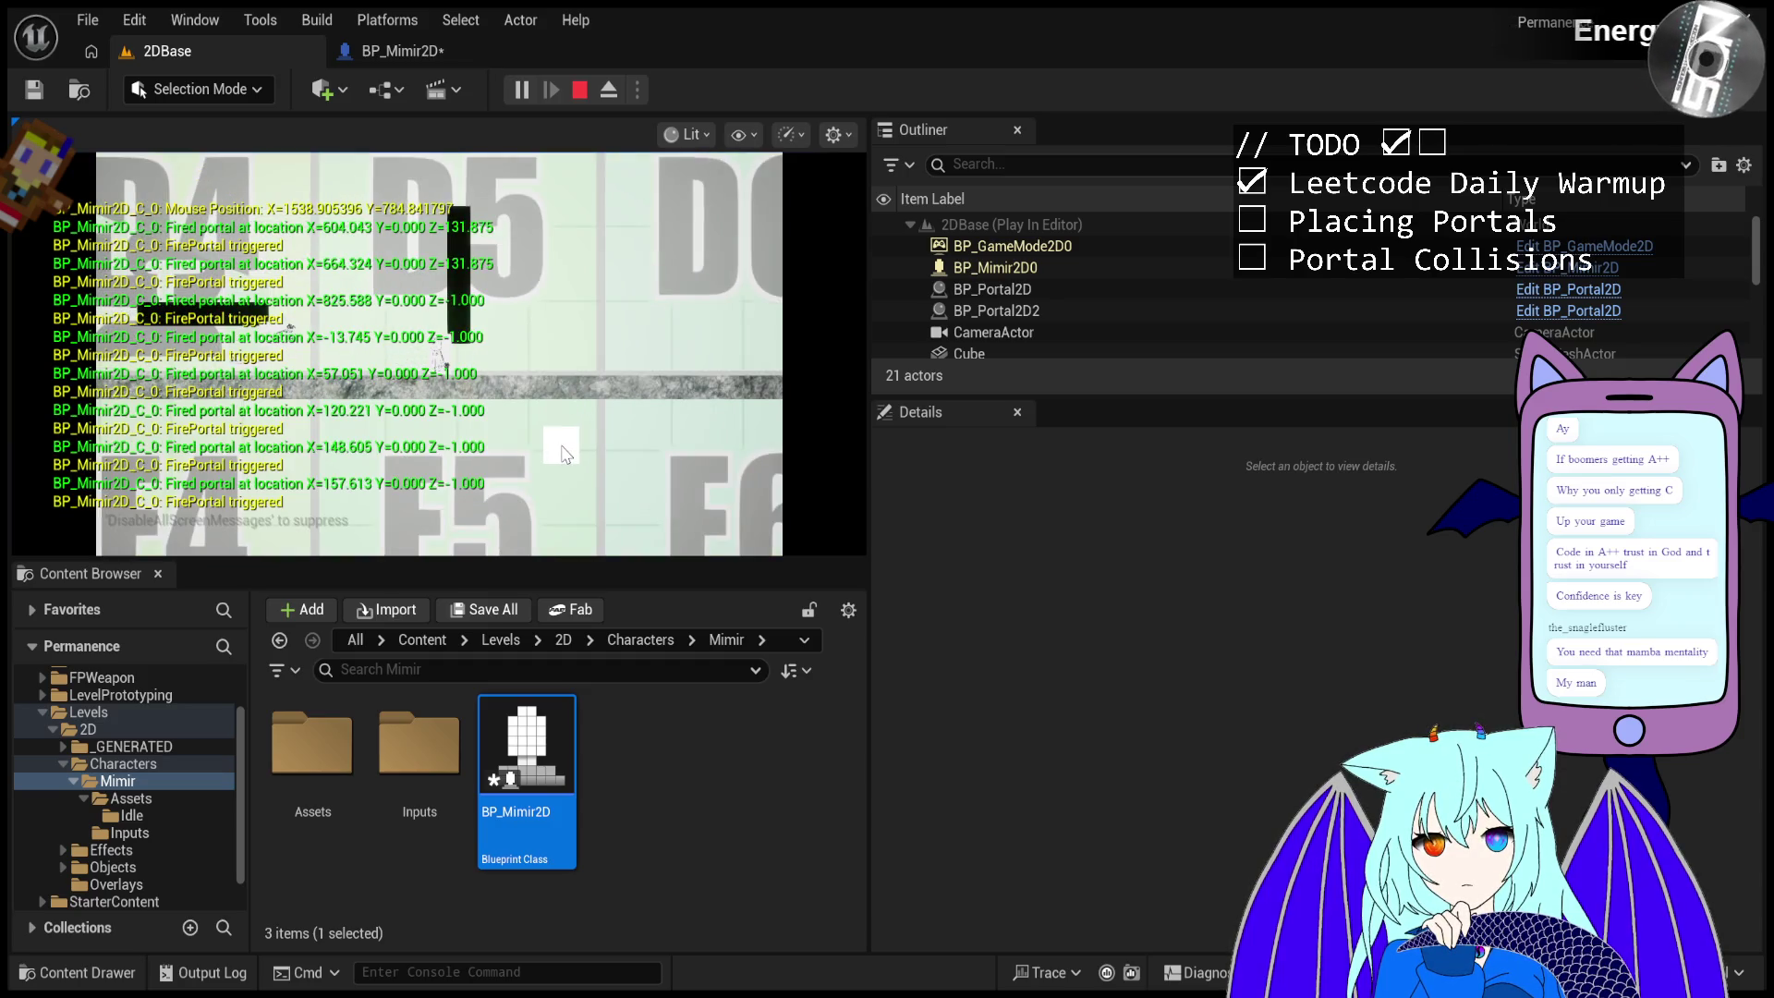
pyautogui.click(552, 385)
pyautogui.click(477, 282)
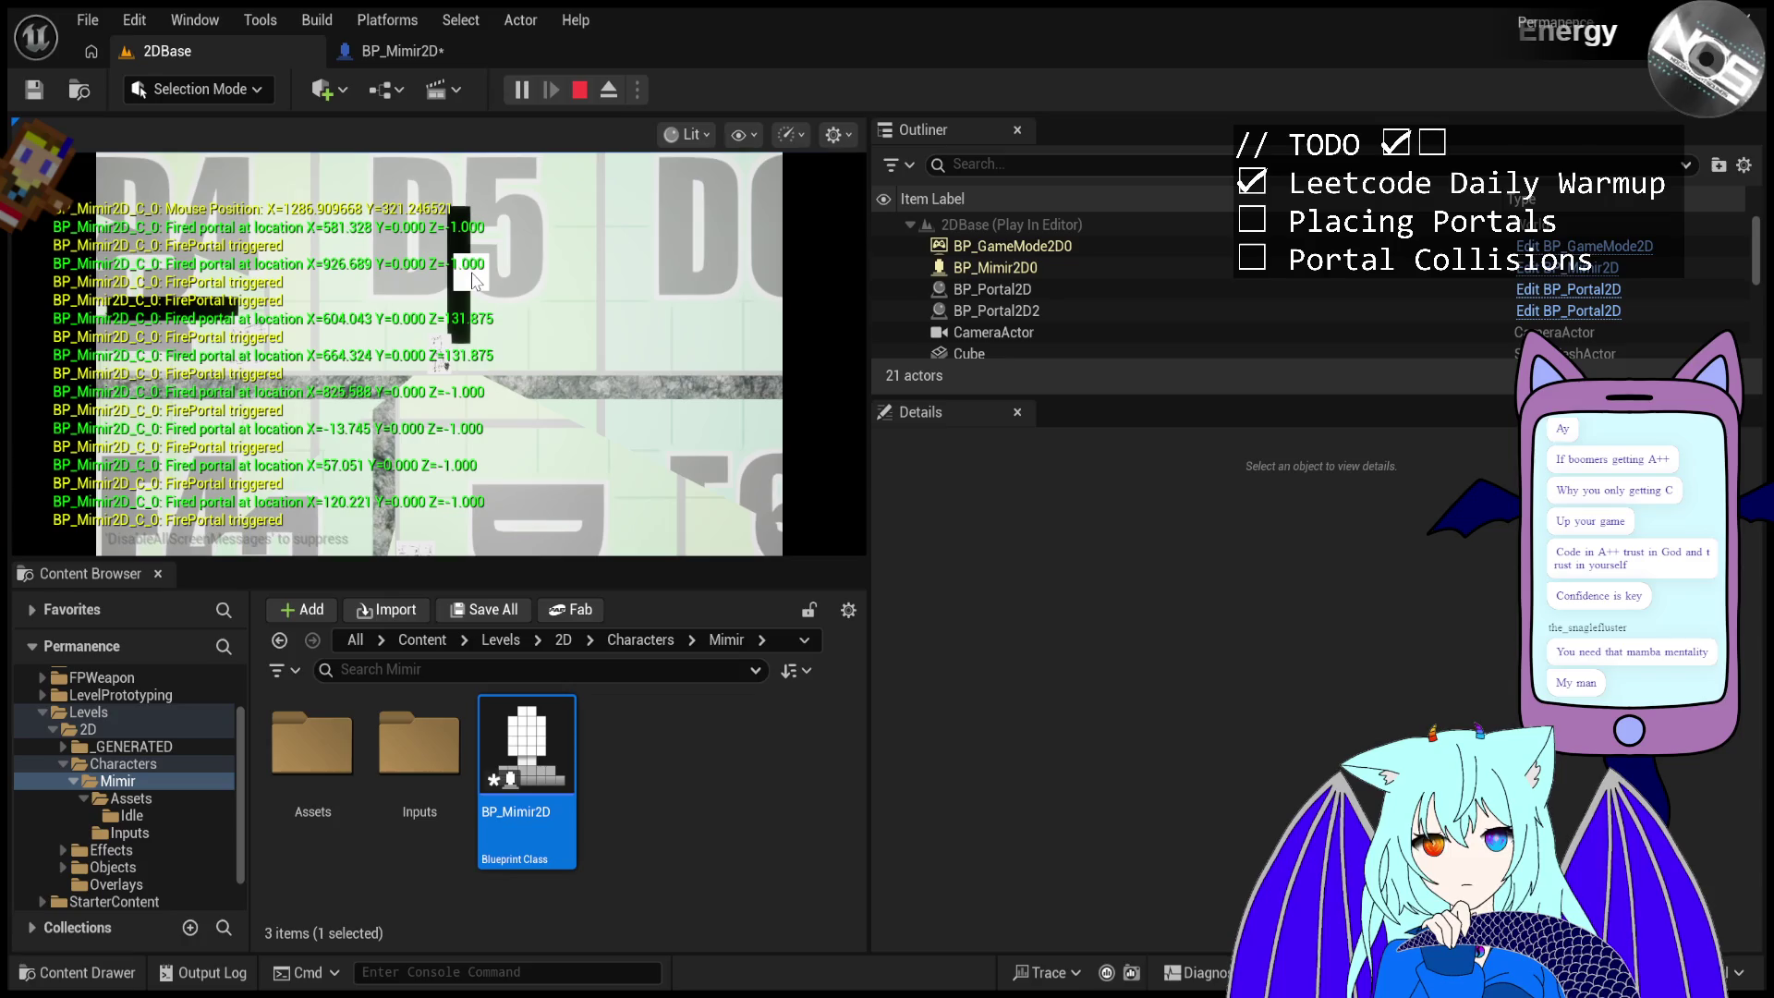
pyautogui.click(473, 280)
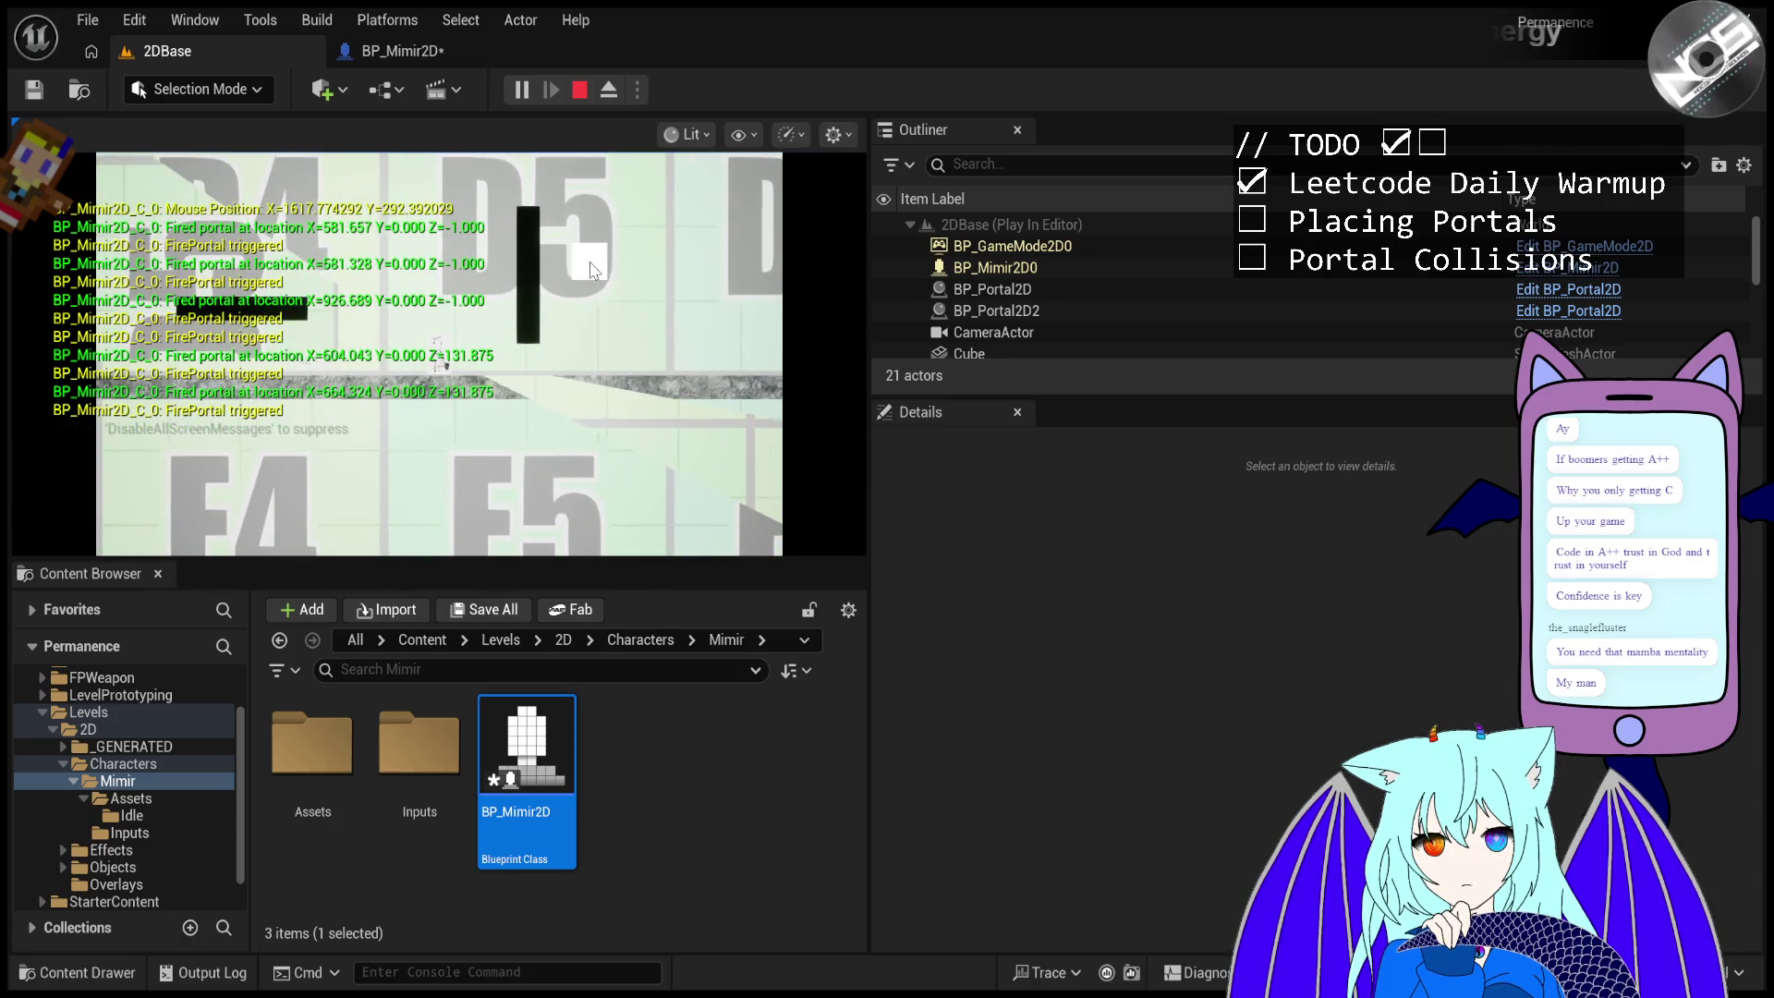
pyautogui.click(552, 282)
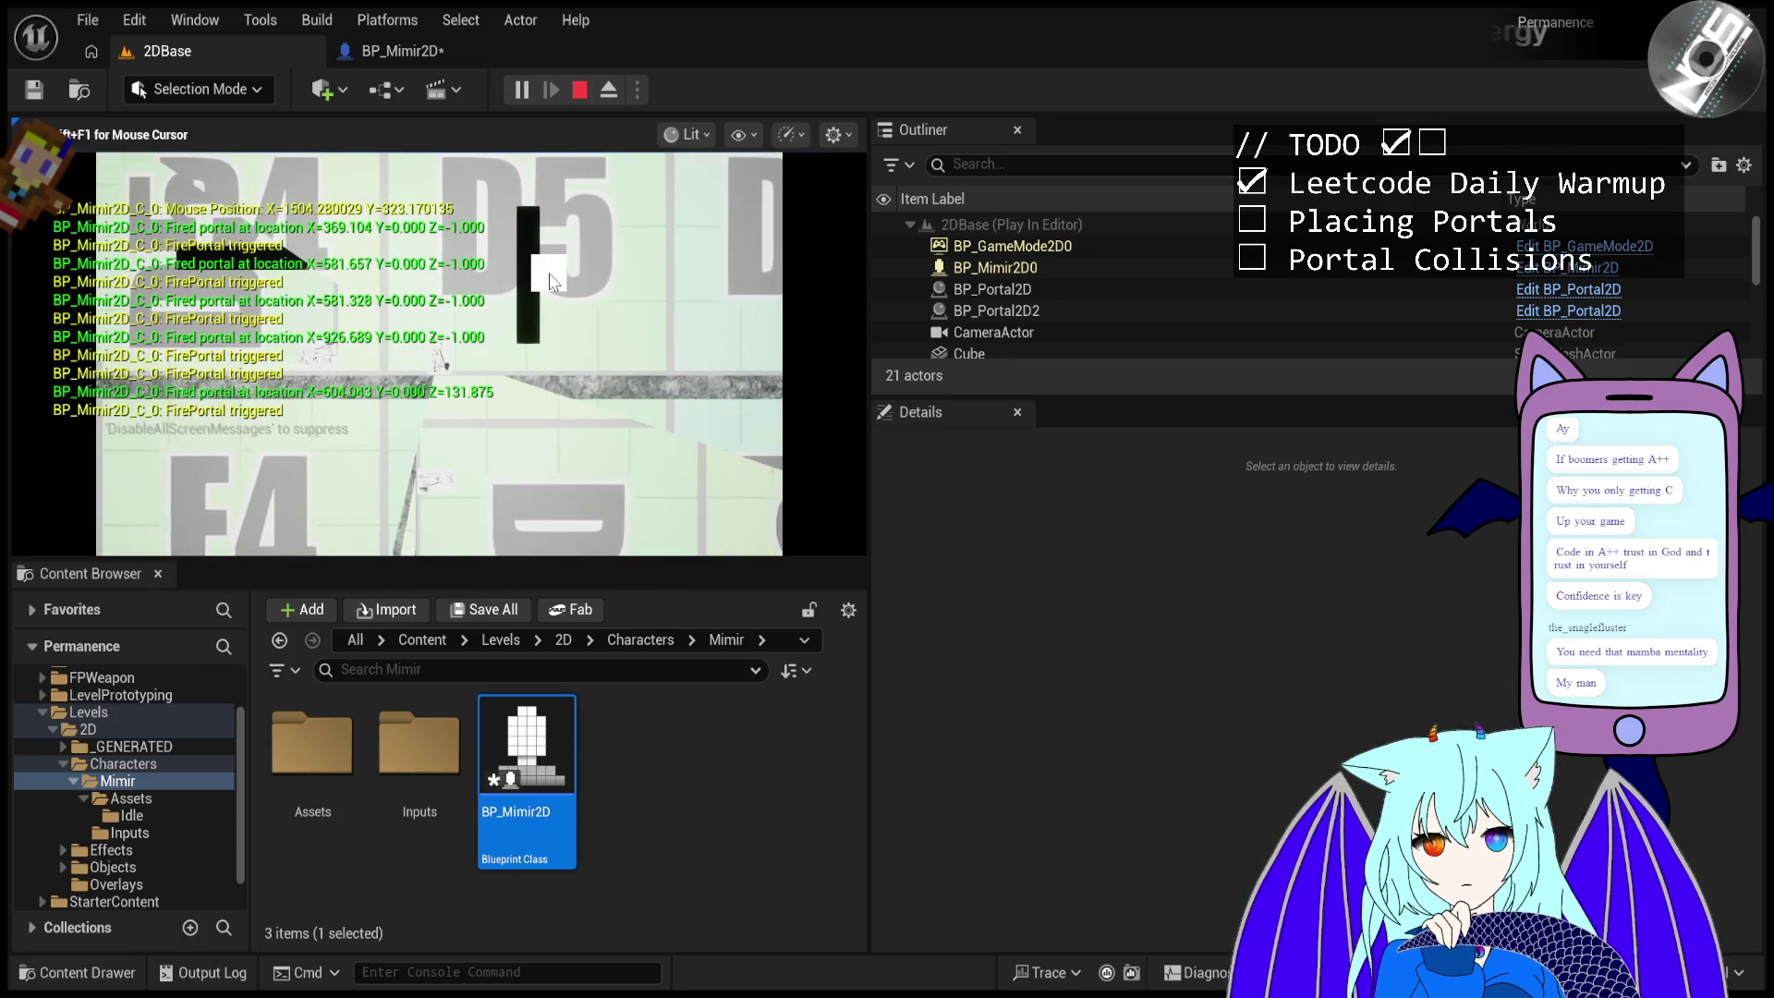
# - Eject to check the first fired portal's rotation in Details, then possess the player again
pyautogui.click(608, 90)
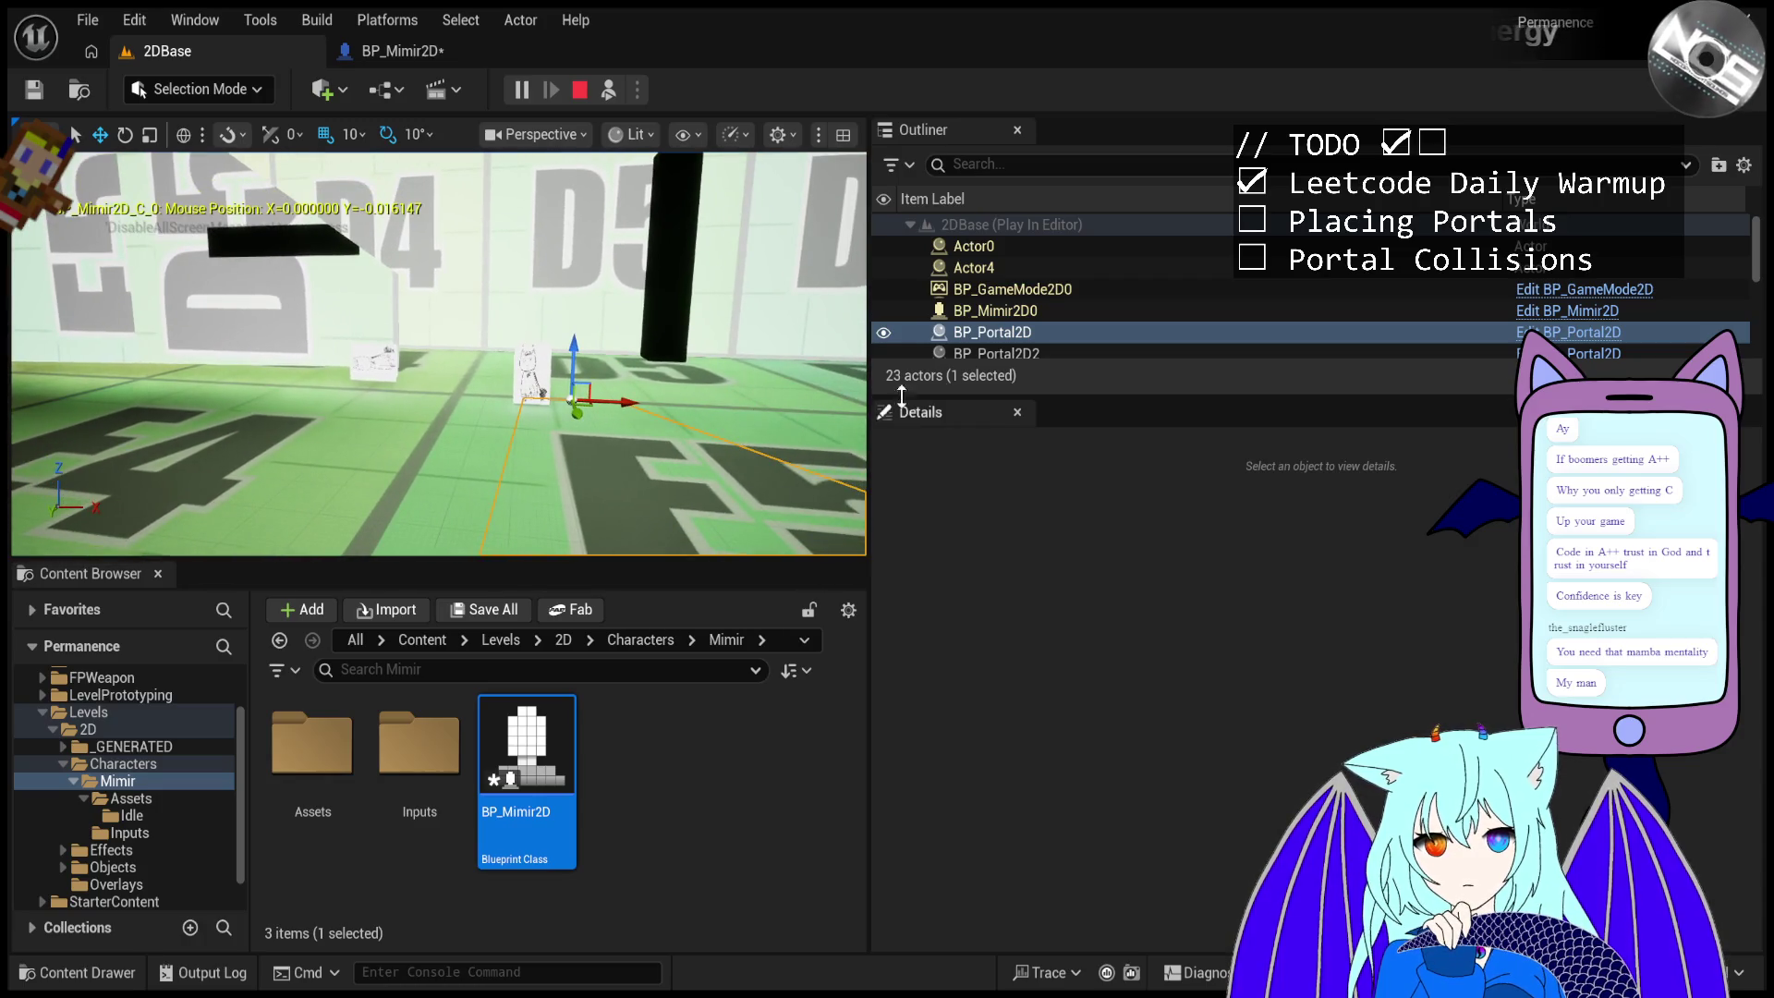
pyautogui.scroll(-1, 1044, 305)
pyautogui.scroll(1, 1044, 277)
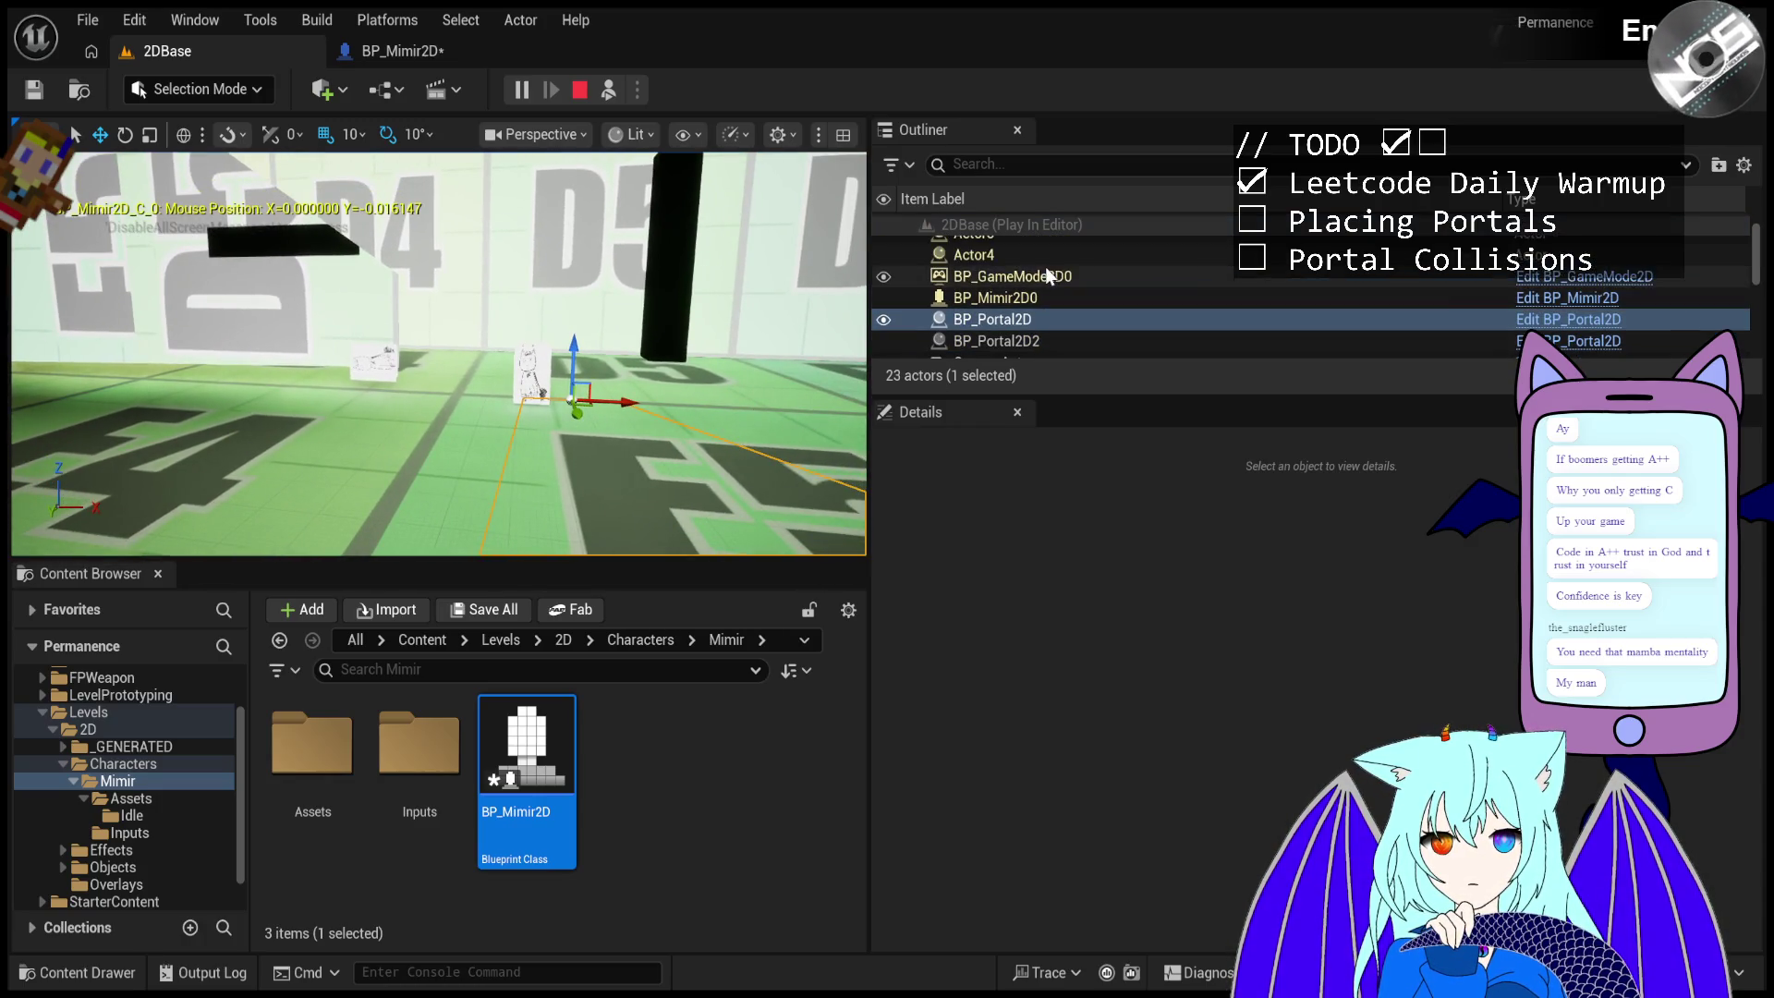
pyautogui.click(1040, 314)
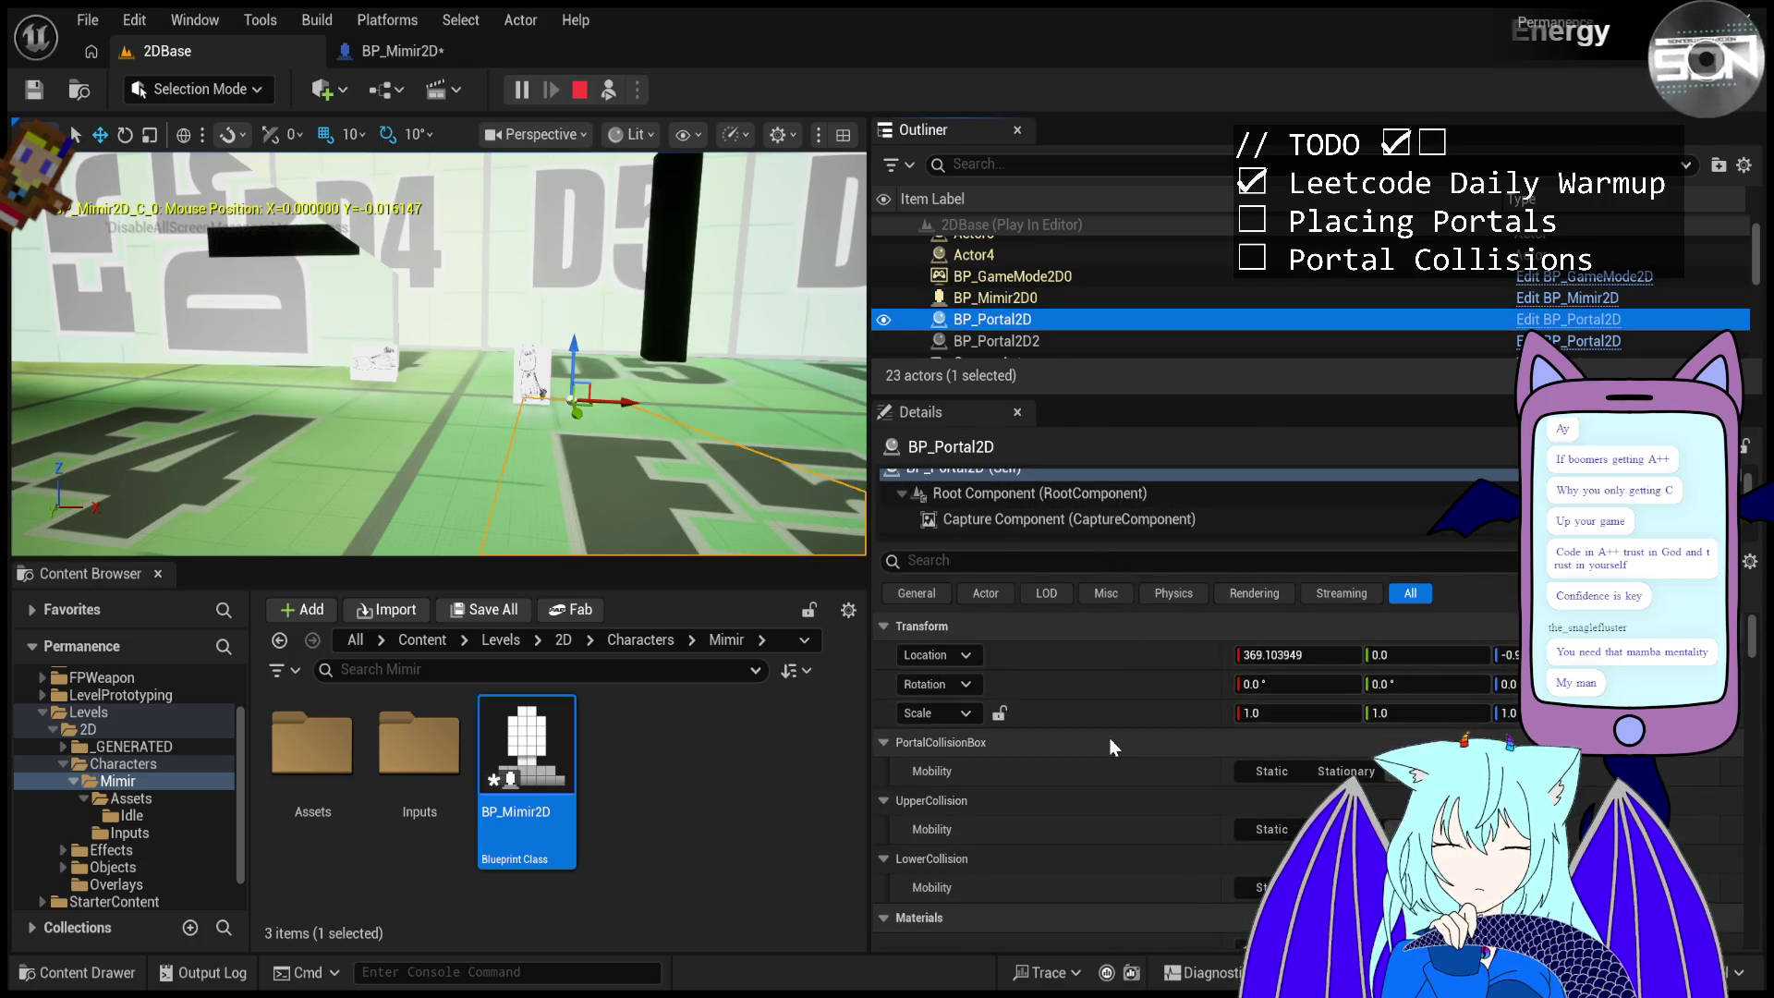
pyautogui.click(615, 88)
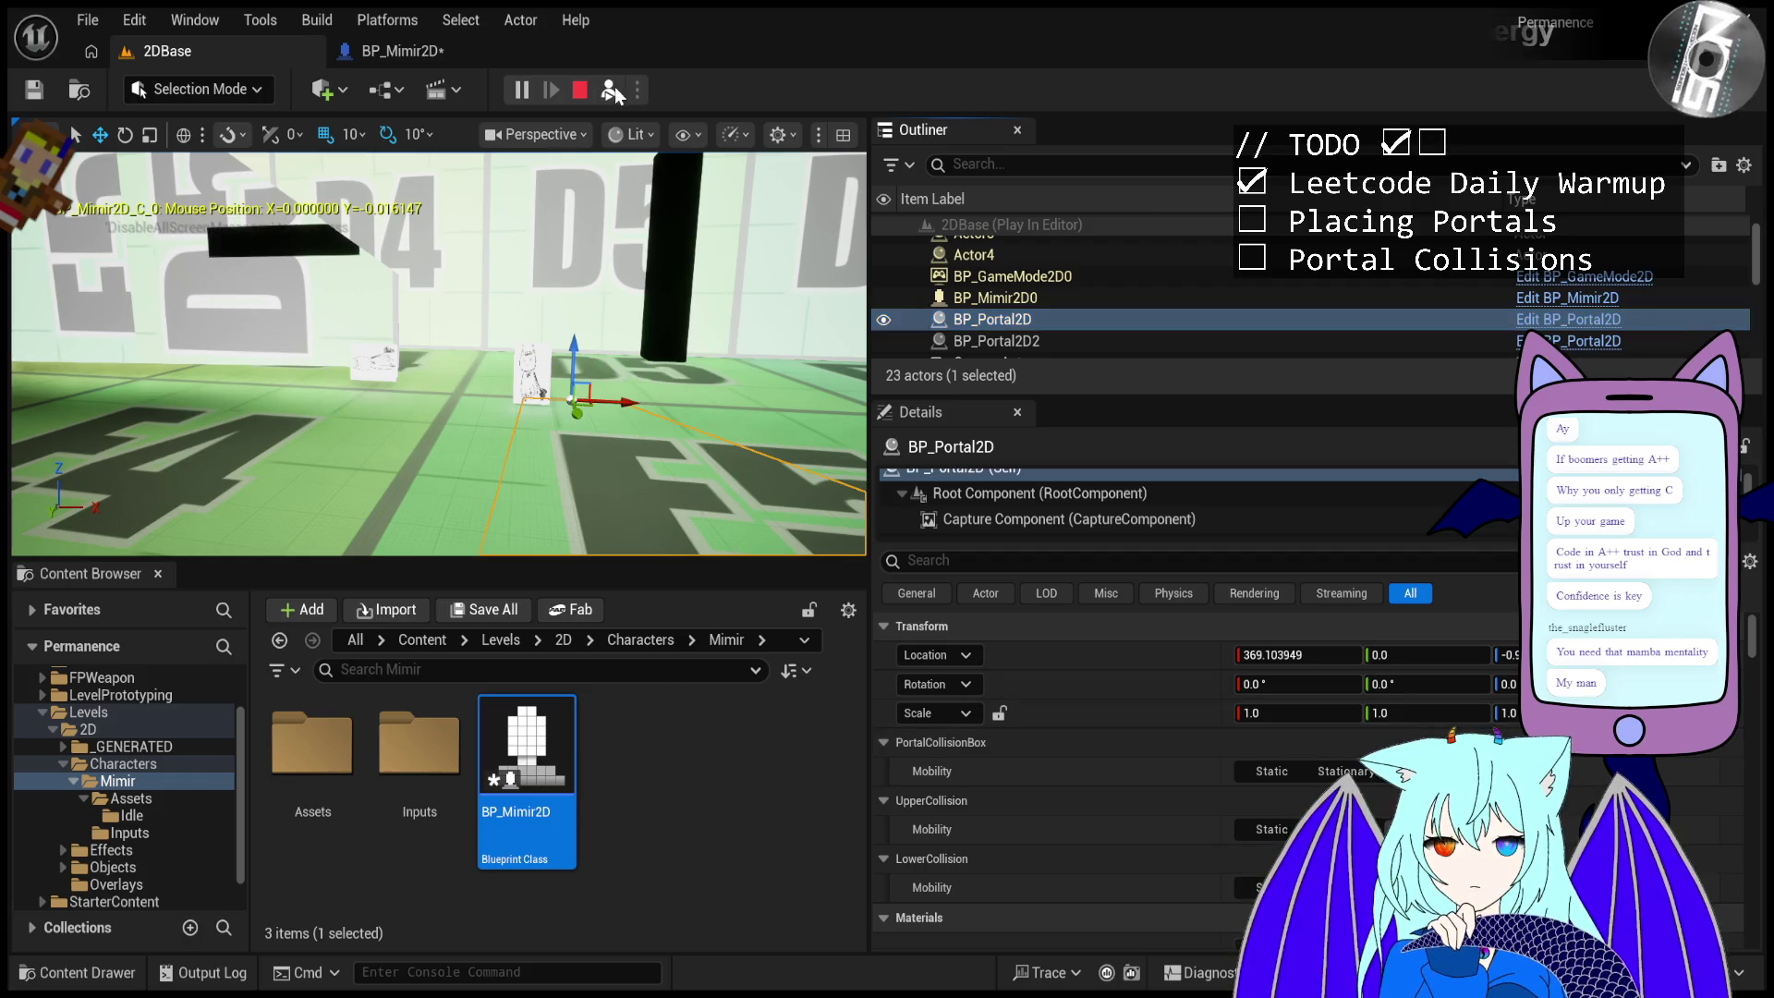
pyautogui.click(614, 90)
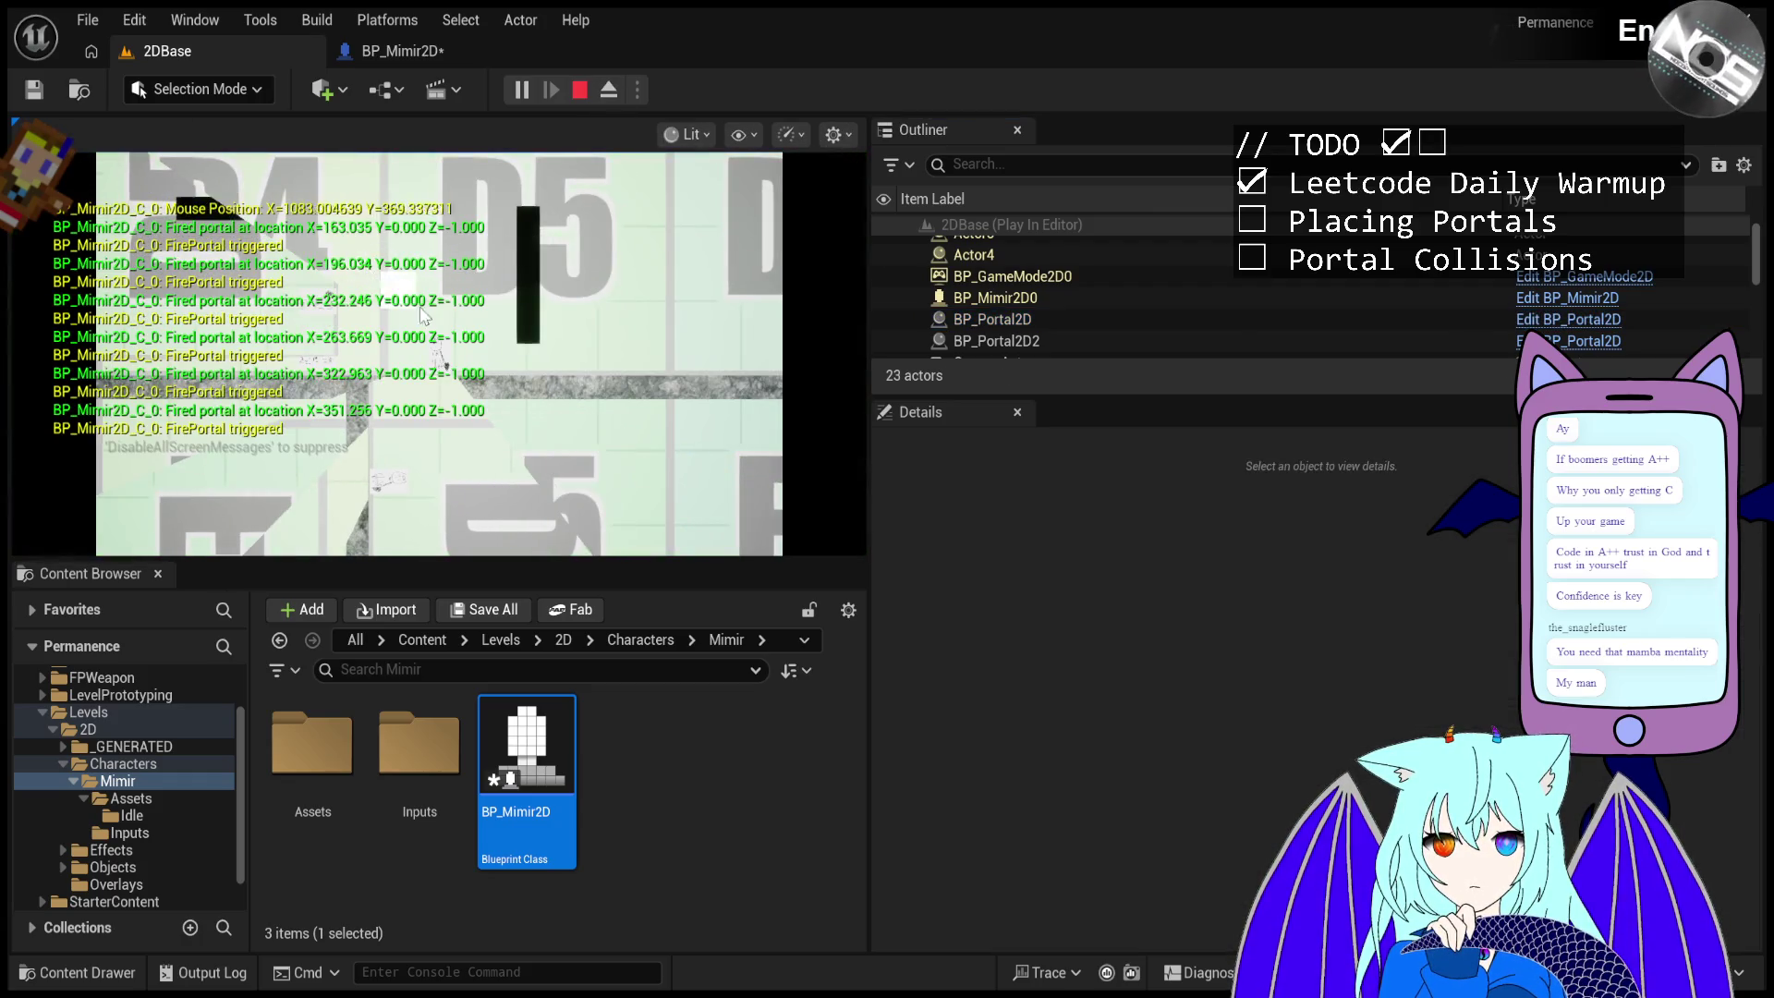
# - Fire more portals at and beside the angled black cube, then end the session
pyautogui.click(454, 411)
pyautogui.click(518, 474)
pyautogui.click(605, 468)
pyautogui.click(629, 372)
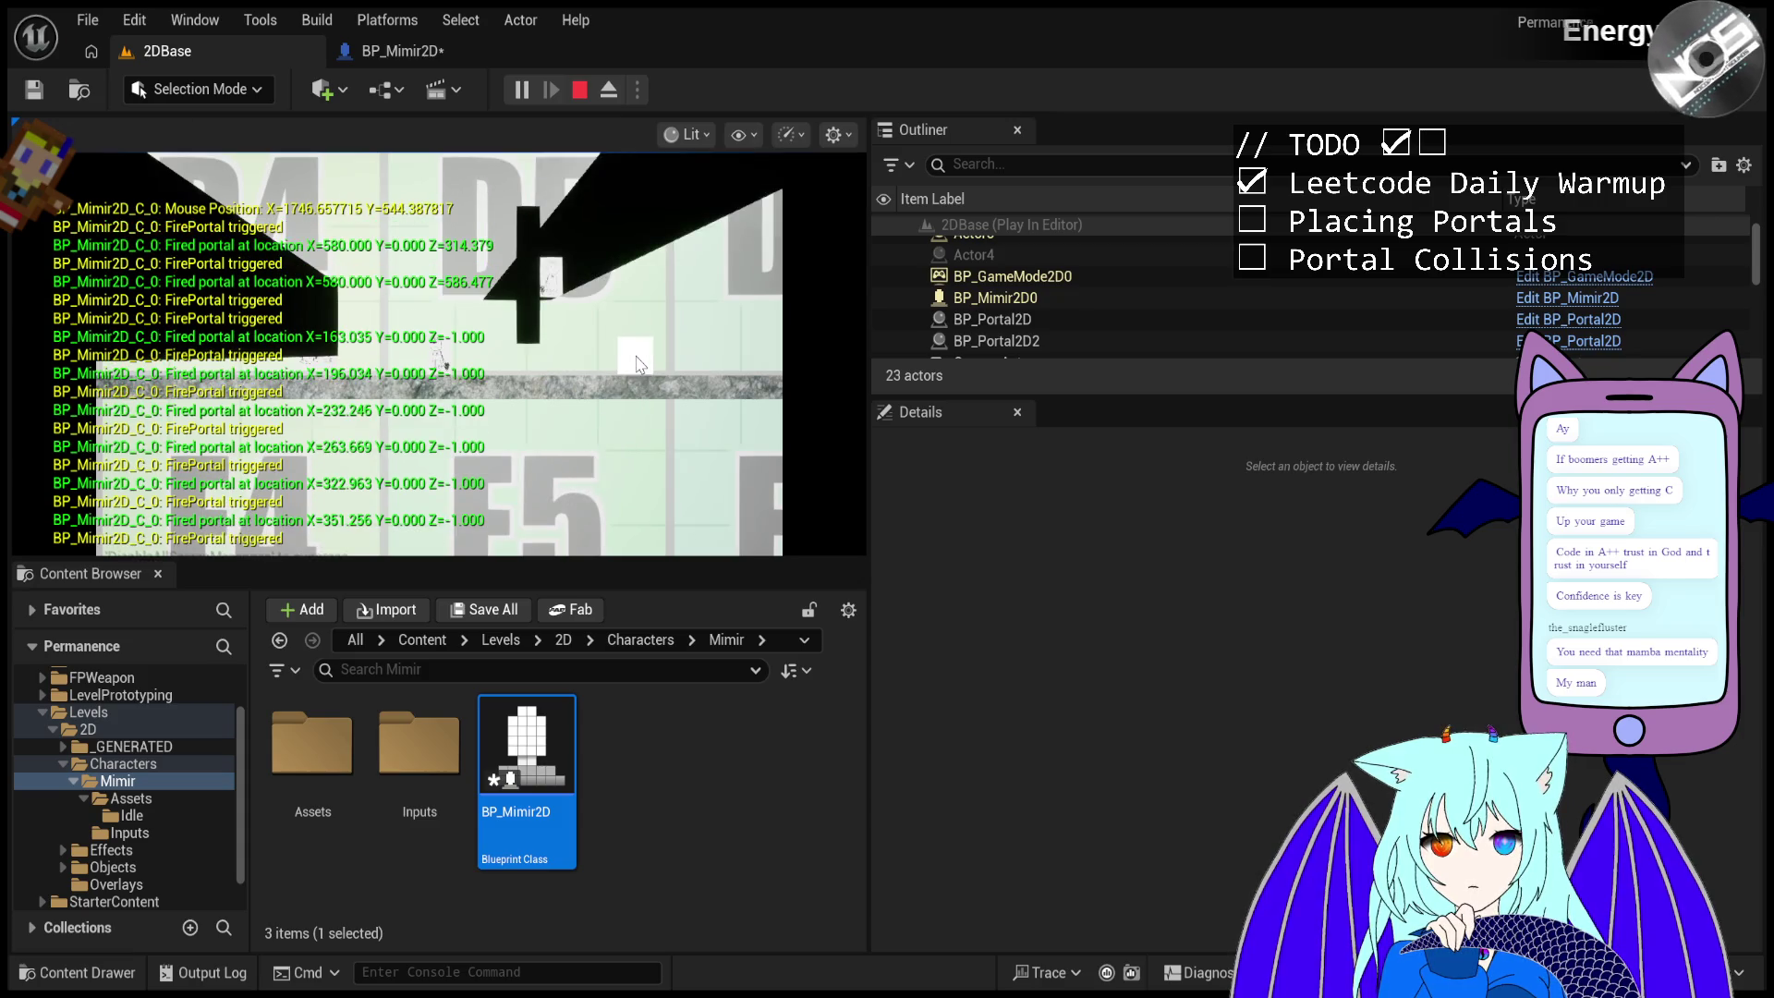
pyautogui.click(636, 342)
pyautogui.click(635, 335)
pyautogui.click(636, 333)
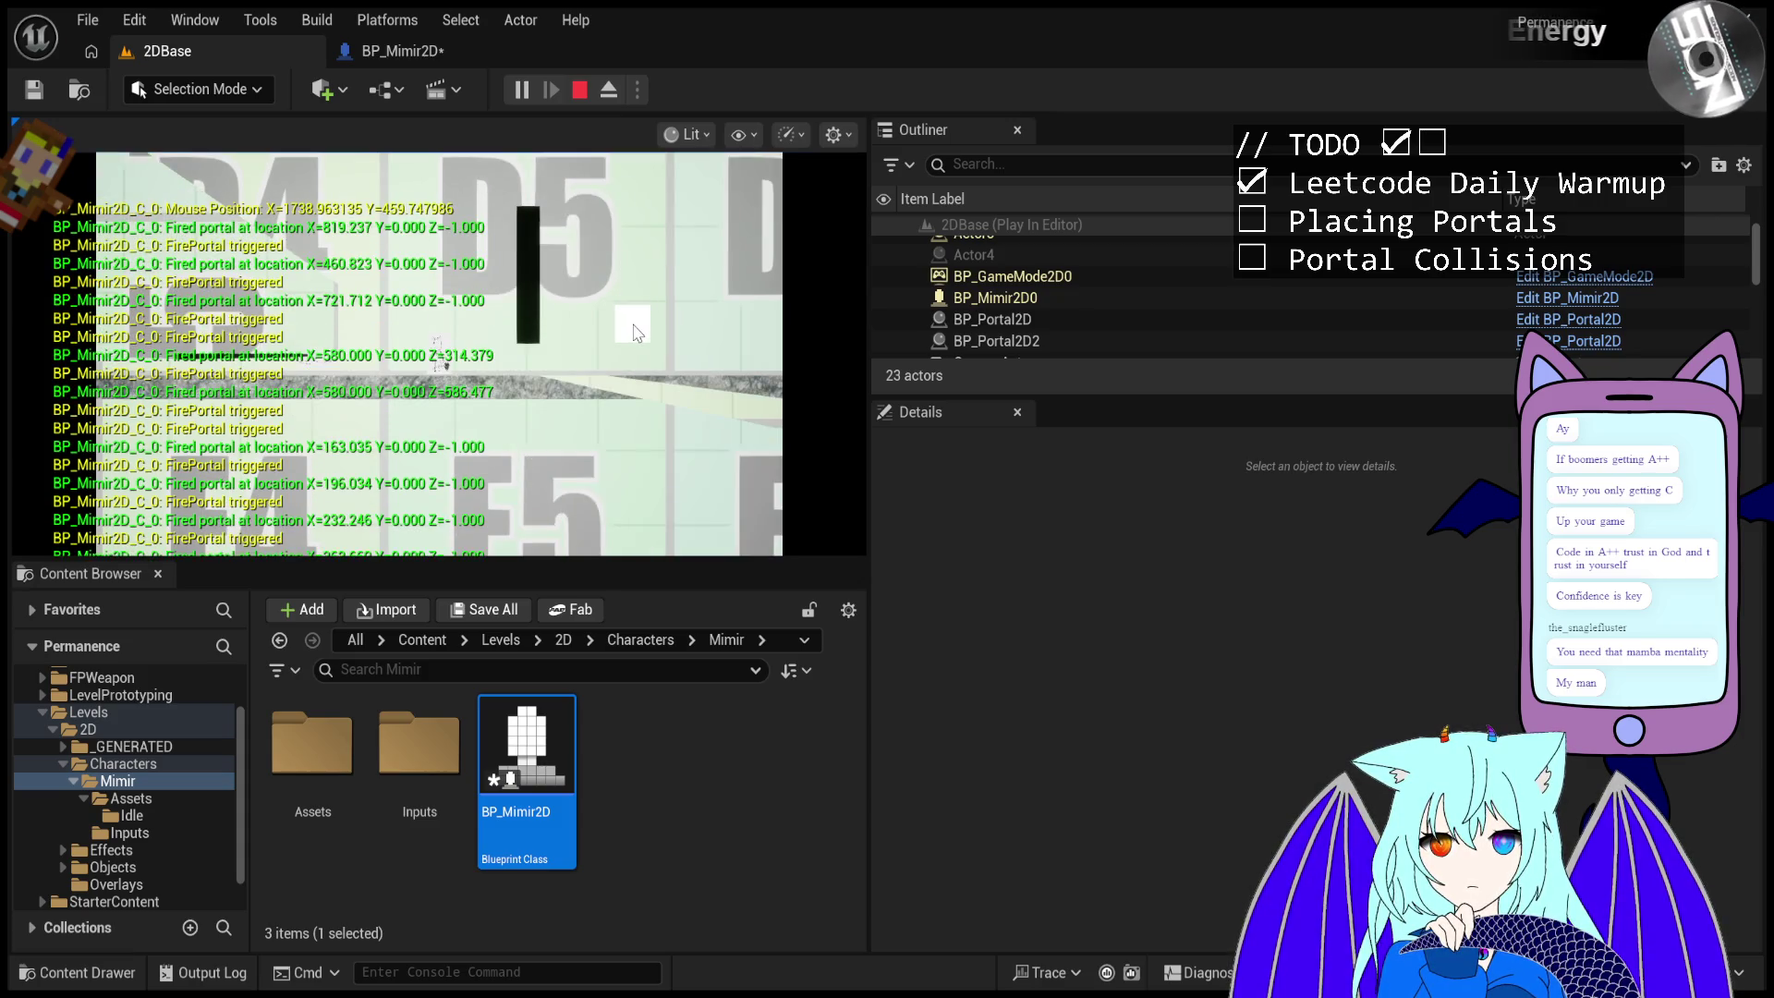
pyautogui.click(633, 347)
pyautogui.click(636, 360)
pyautogui.click(636, 368)
pyautogui.click(638, 373)
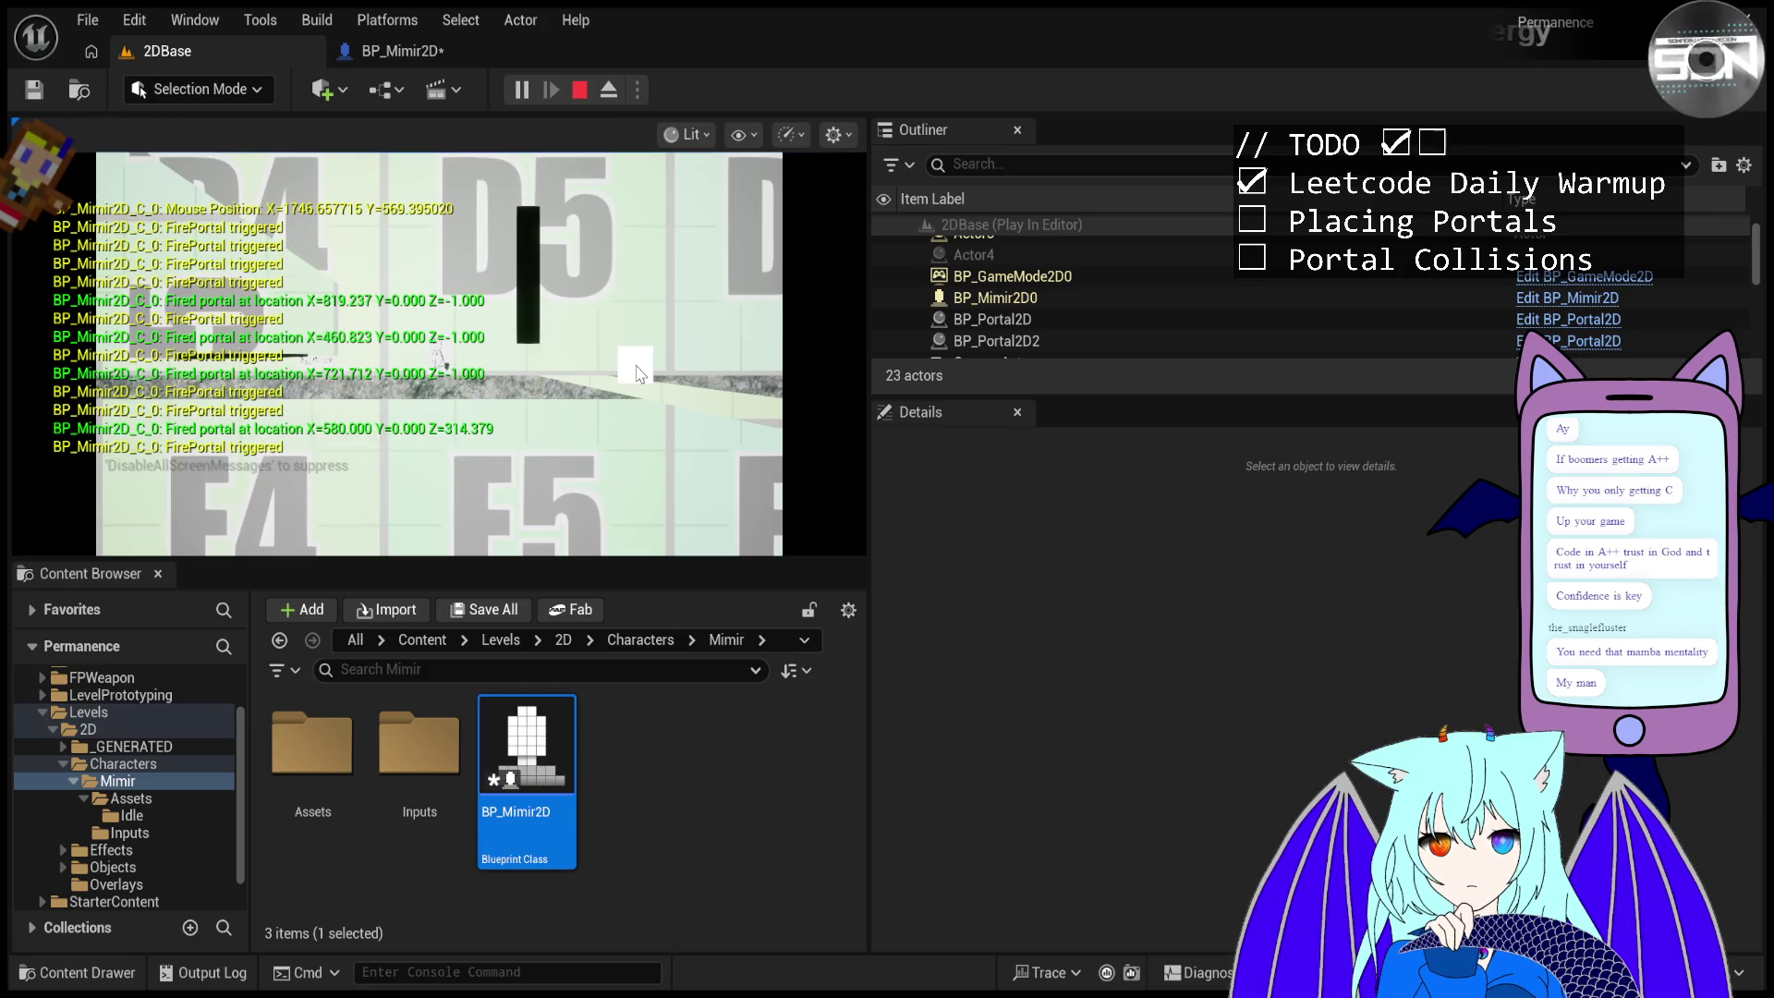
pyautogui.press('Escape')
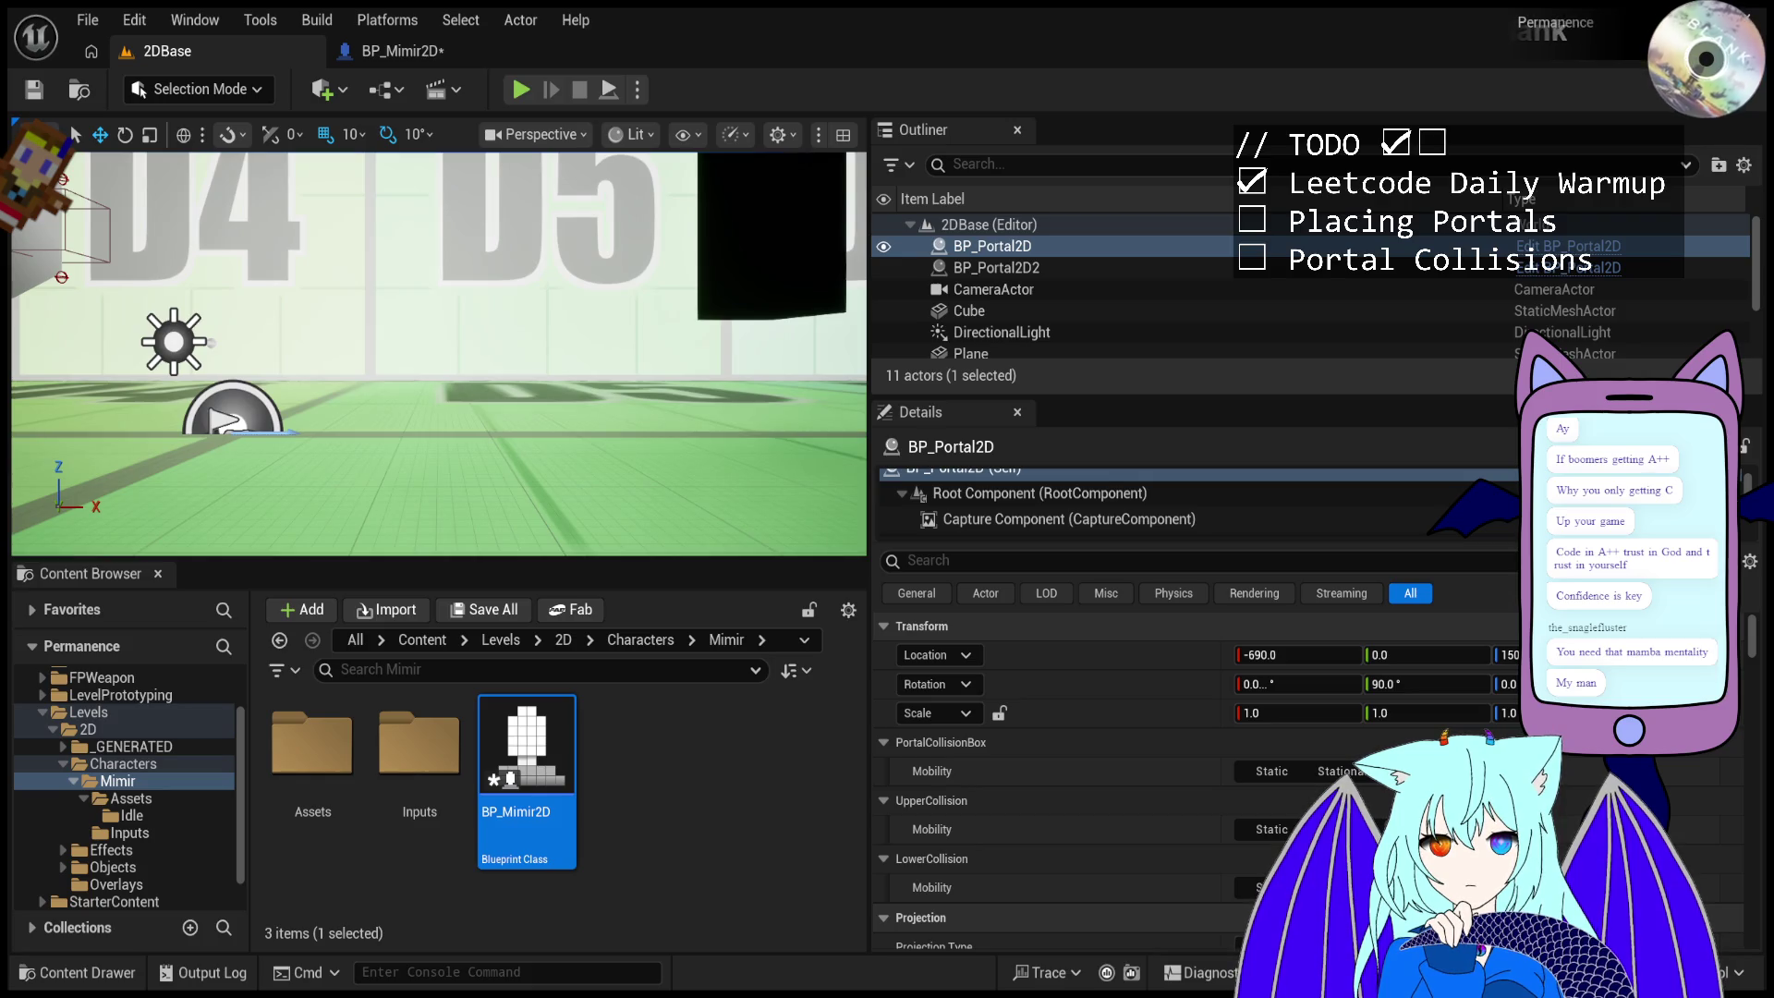
# - Start Play-In-Editor and fire portals at the black pillar, cube surface and floor
pyautogui.click(520, 90)
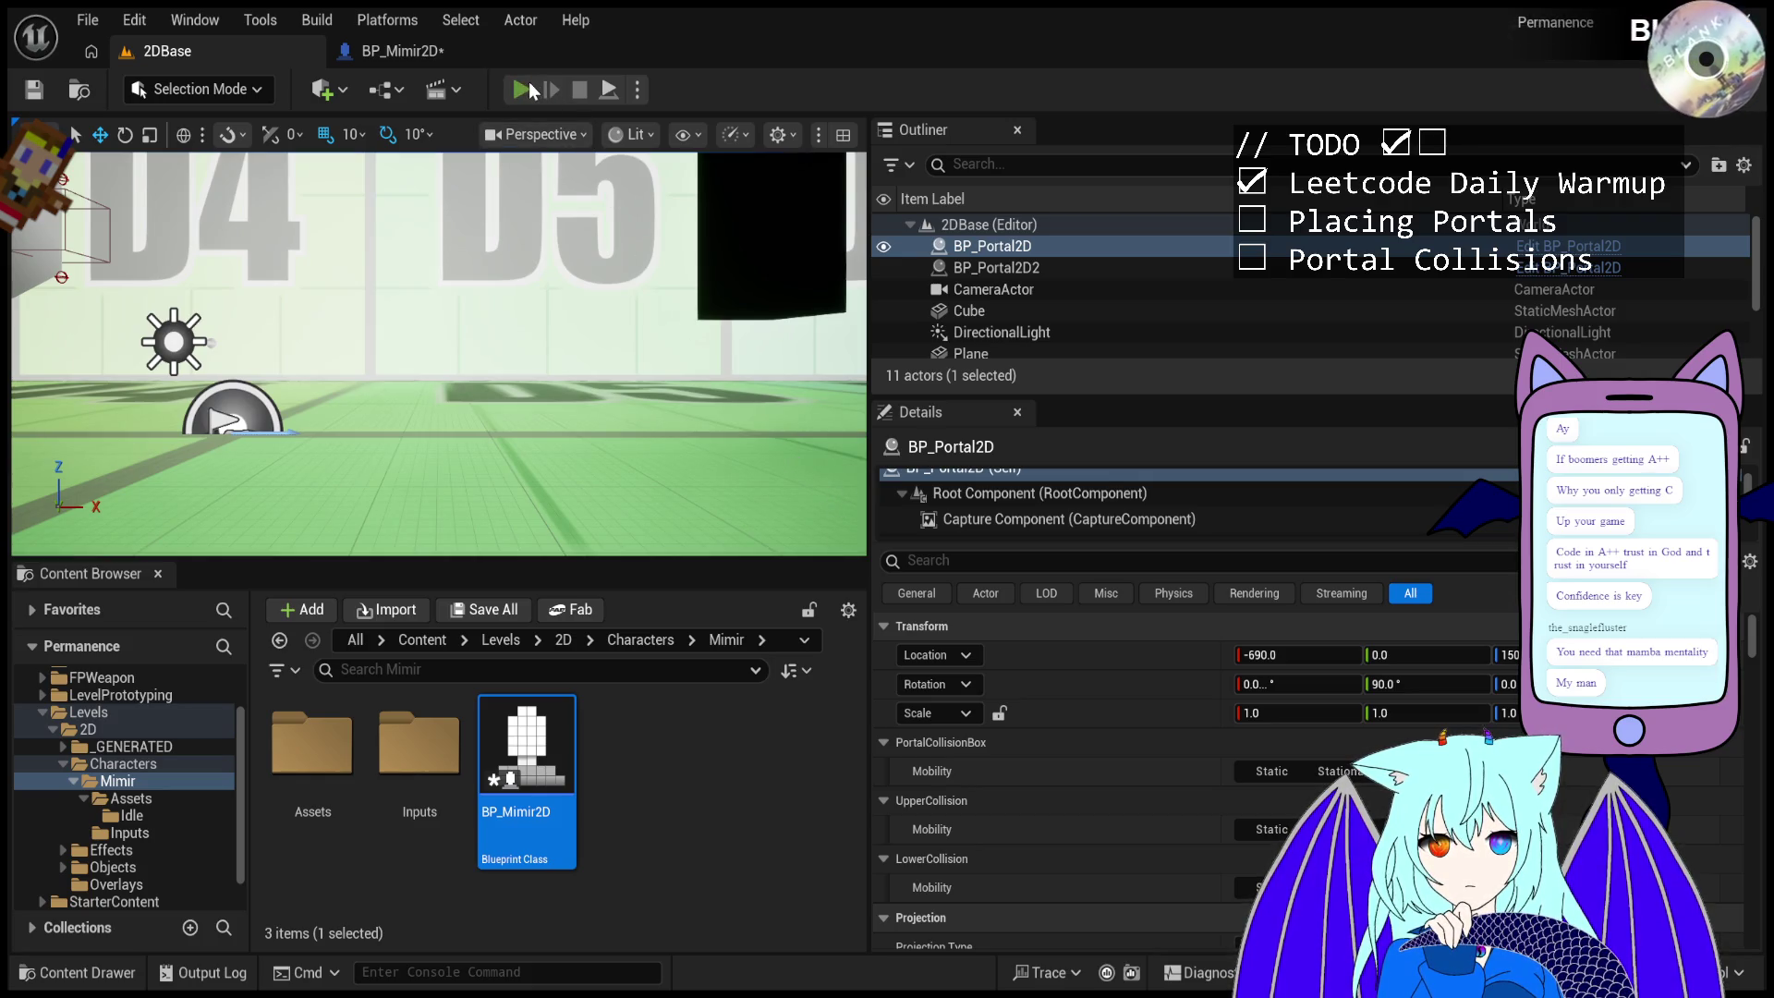
pyautogui.click(647, 370)
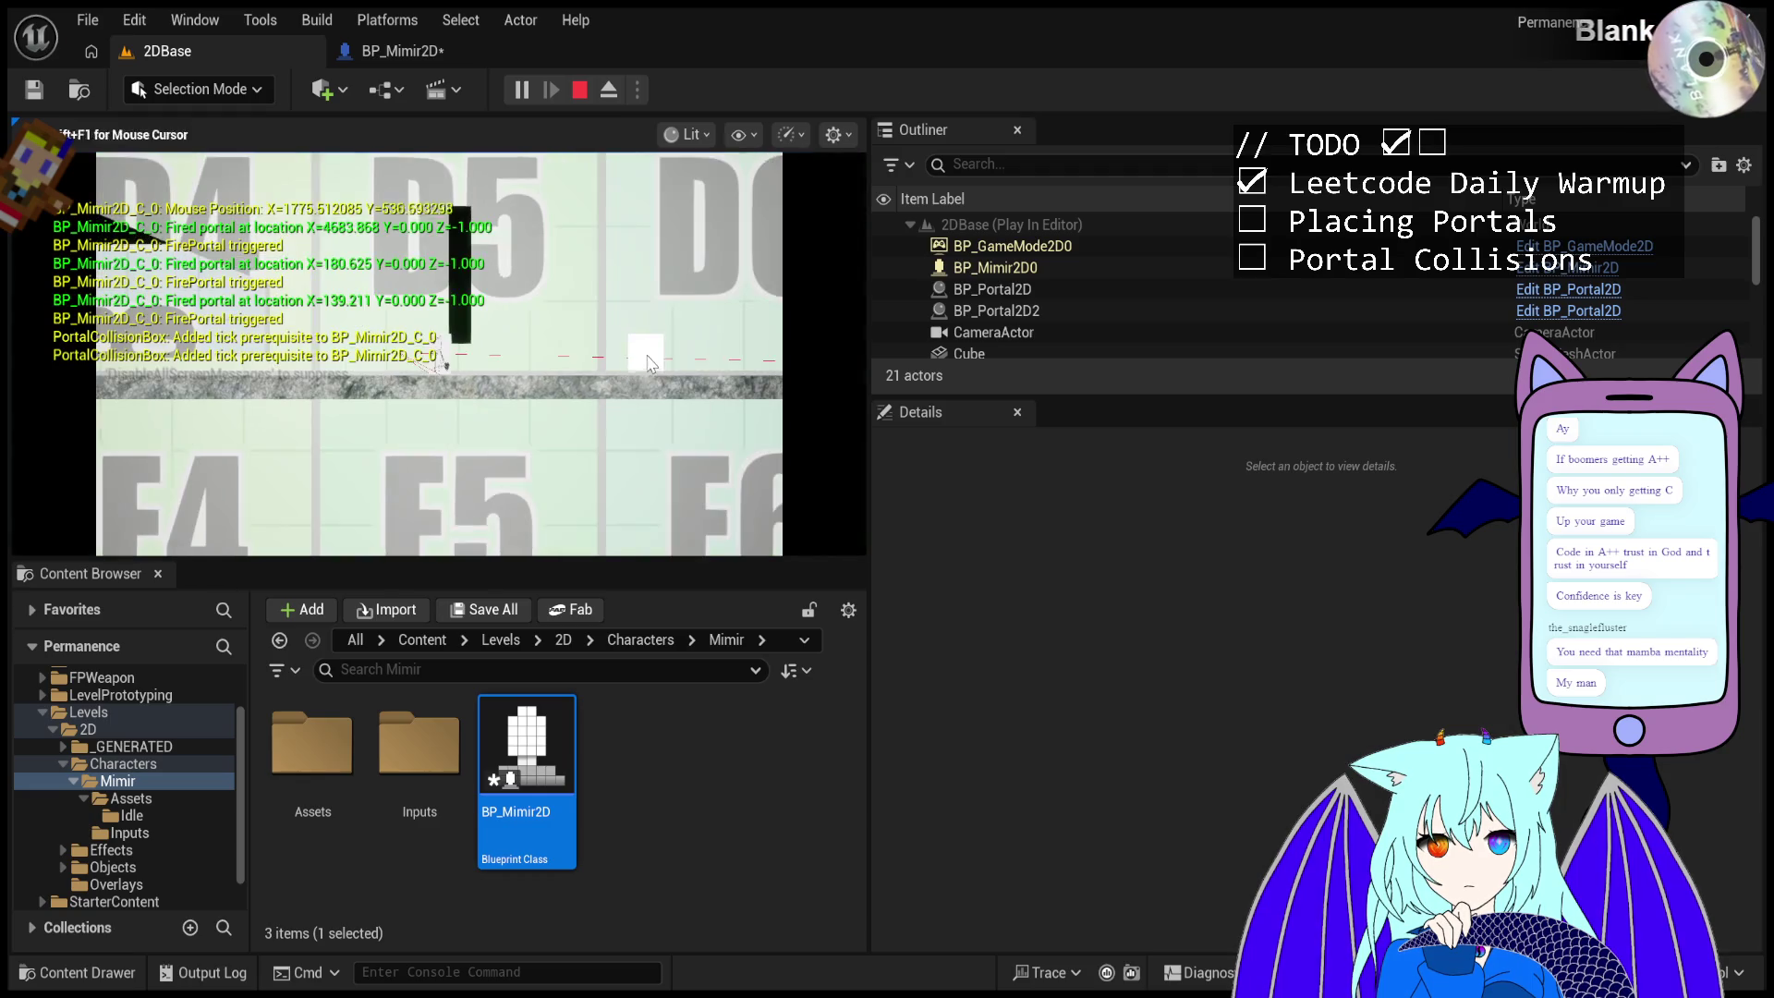
pyautogui.click(651, 374)
pyautogui.click(654, 365)
pyautogui.click(670, 337)
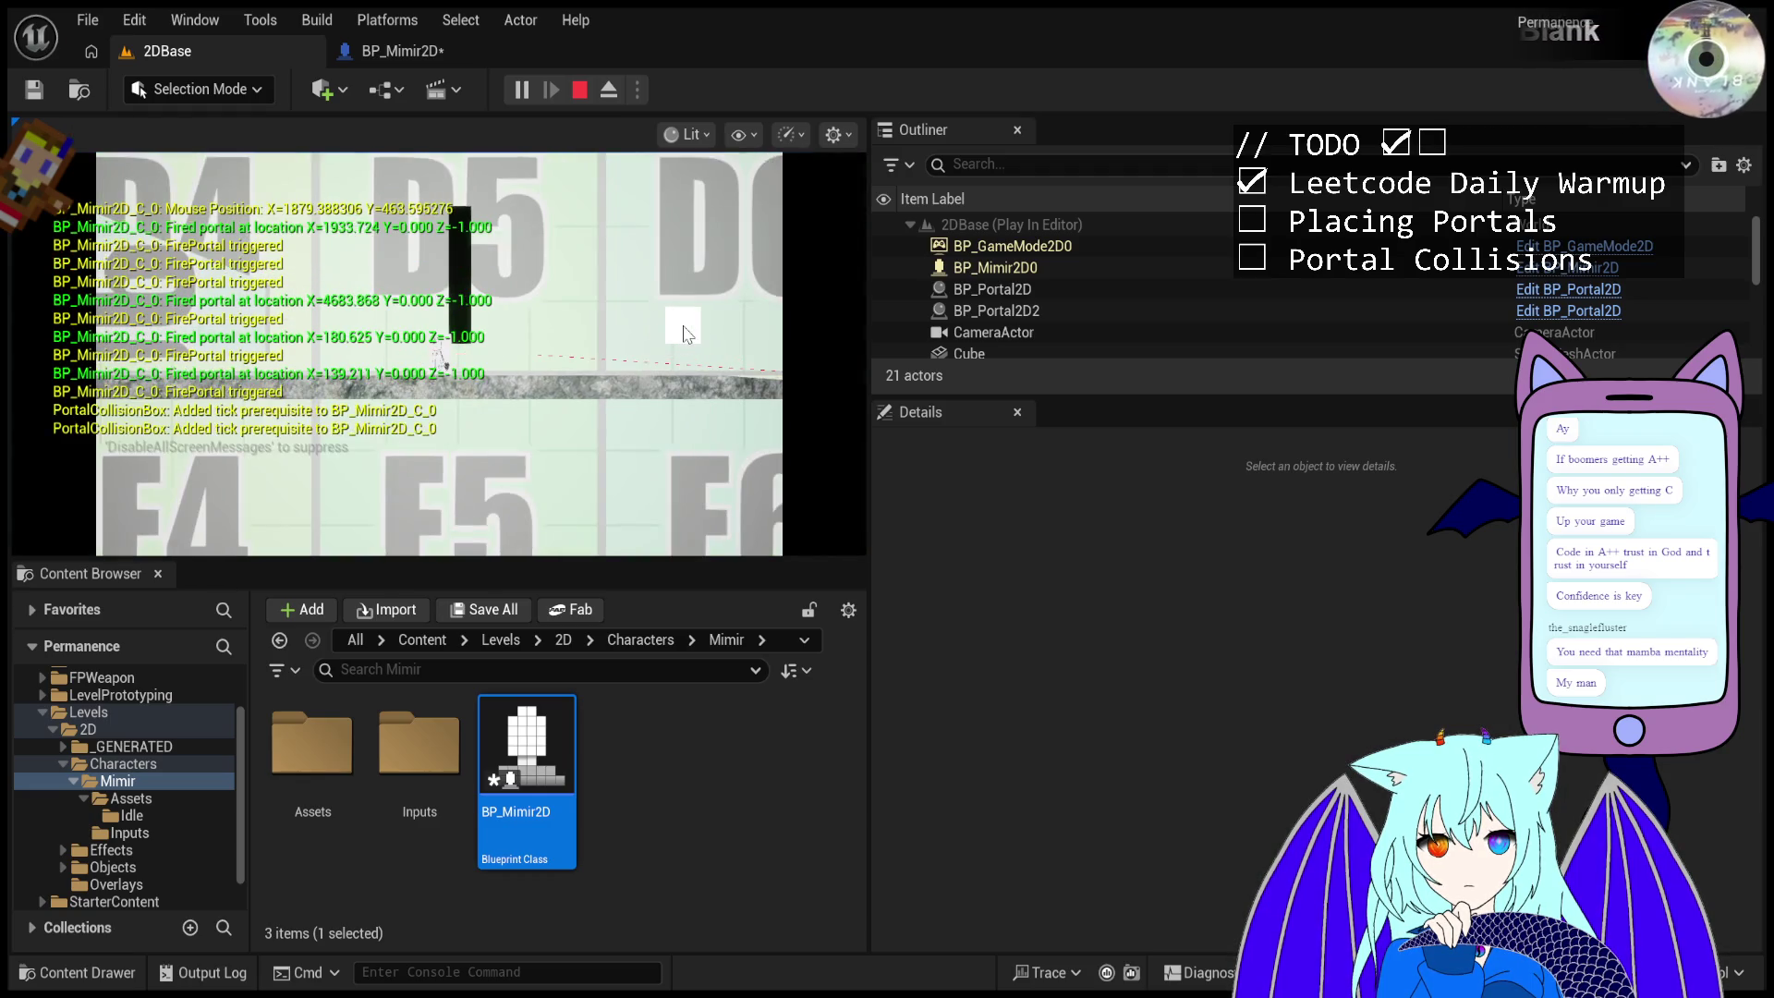
pyautogui.click(689, 313)
pyautogui.click(691, 307)
pyautogui.click(688, 332)
pyautogui.click(673, 376)
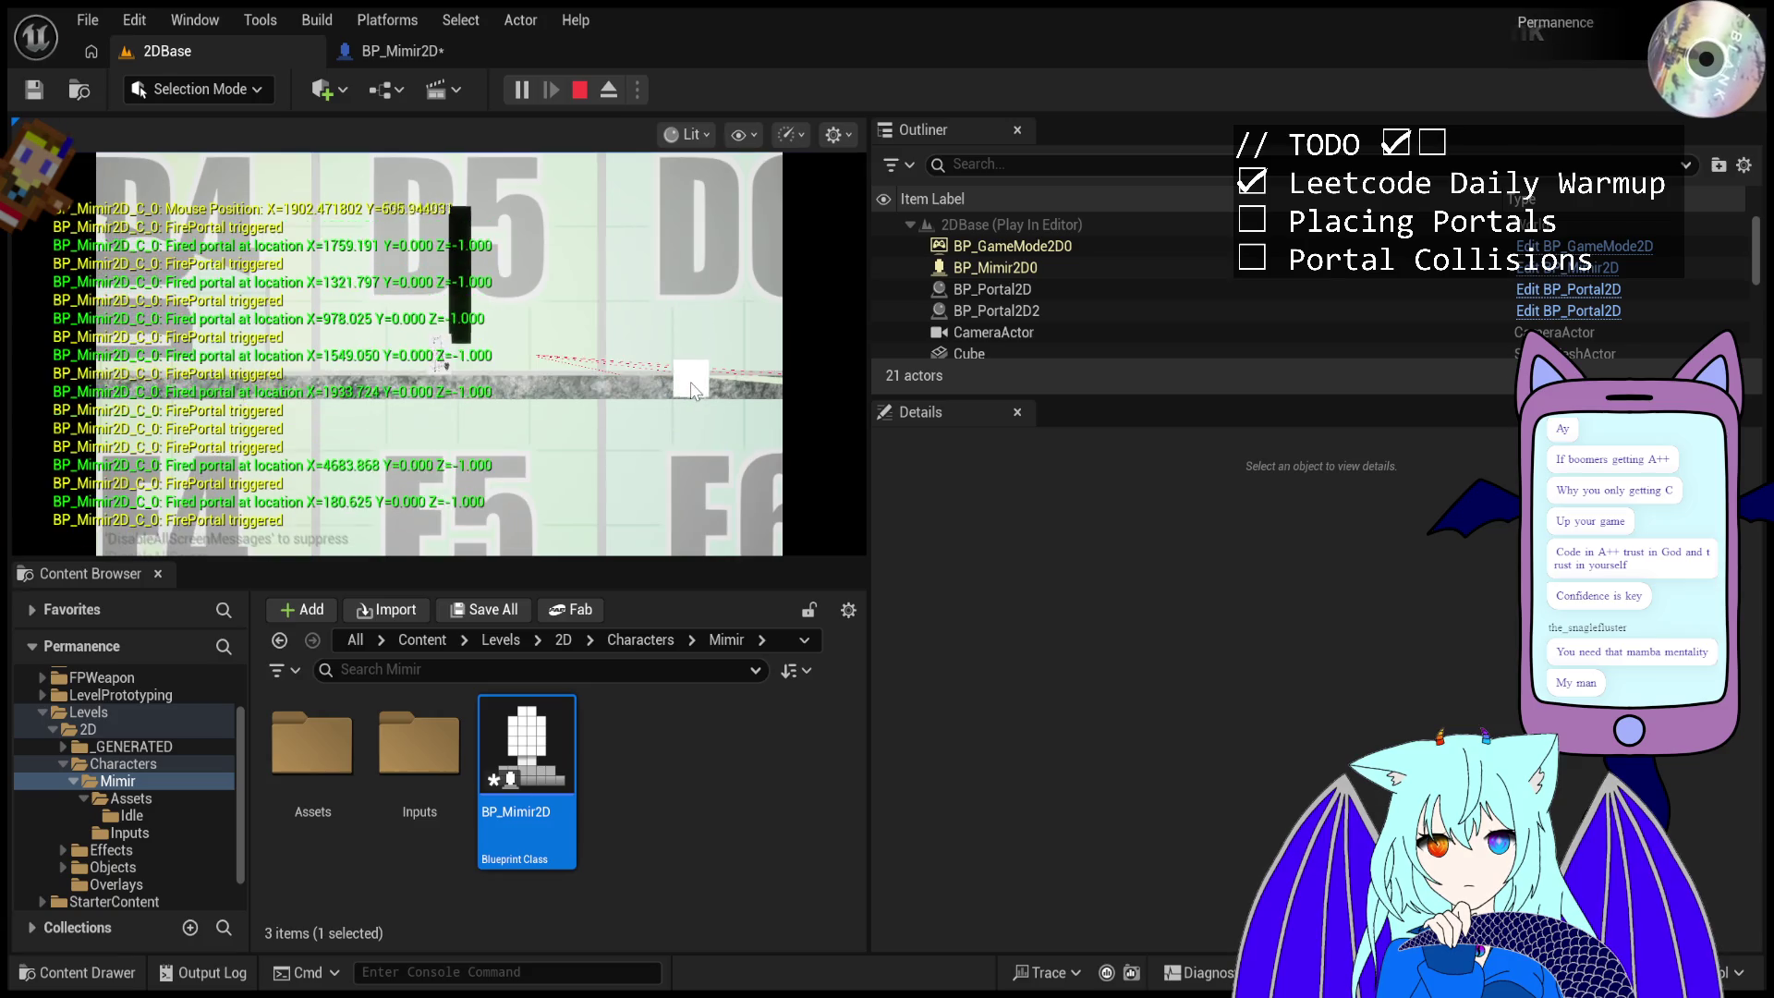
pyautogui.click(681, 396)
pyautogui.click(692, 397)
pyautogui.click(672, 430)
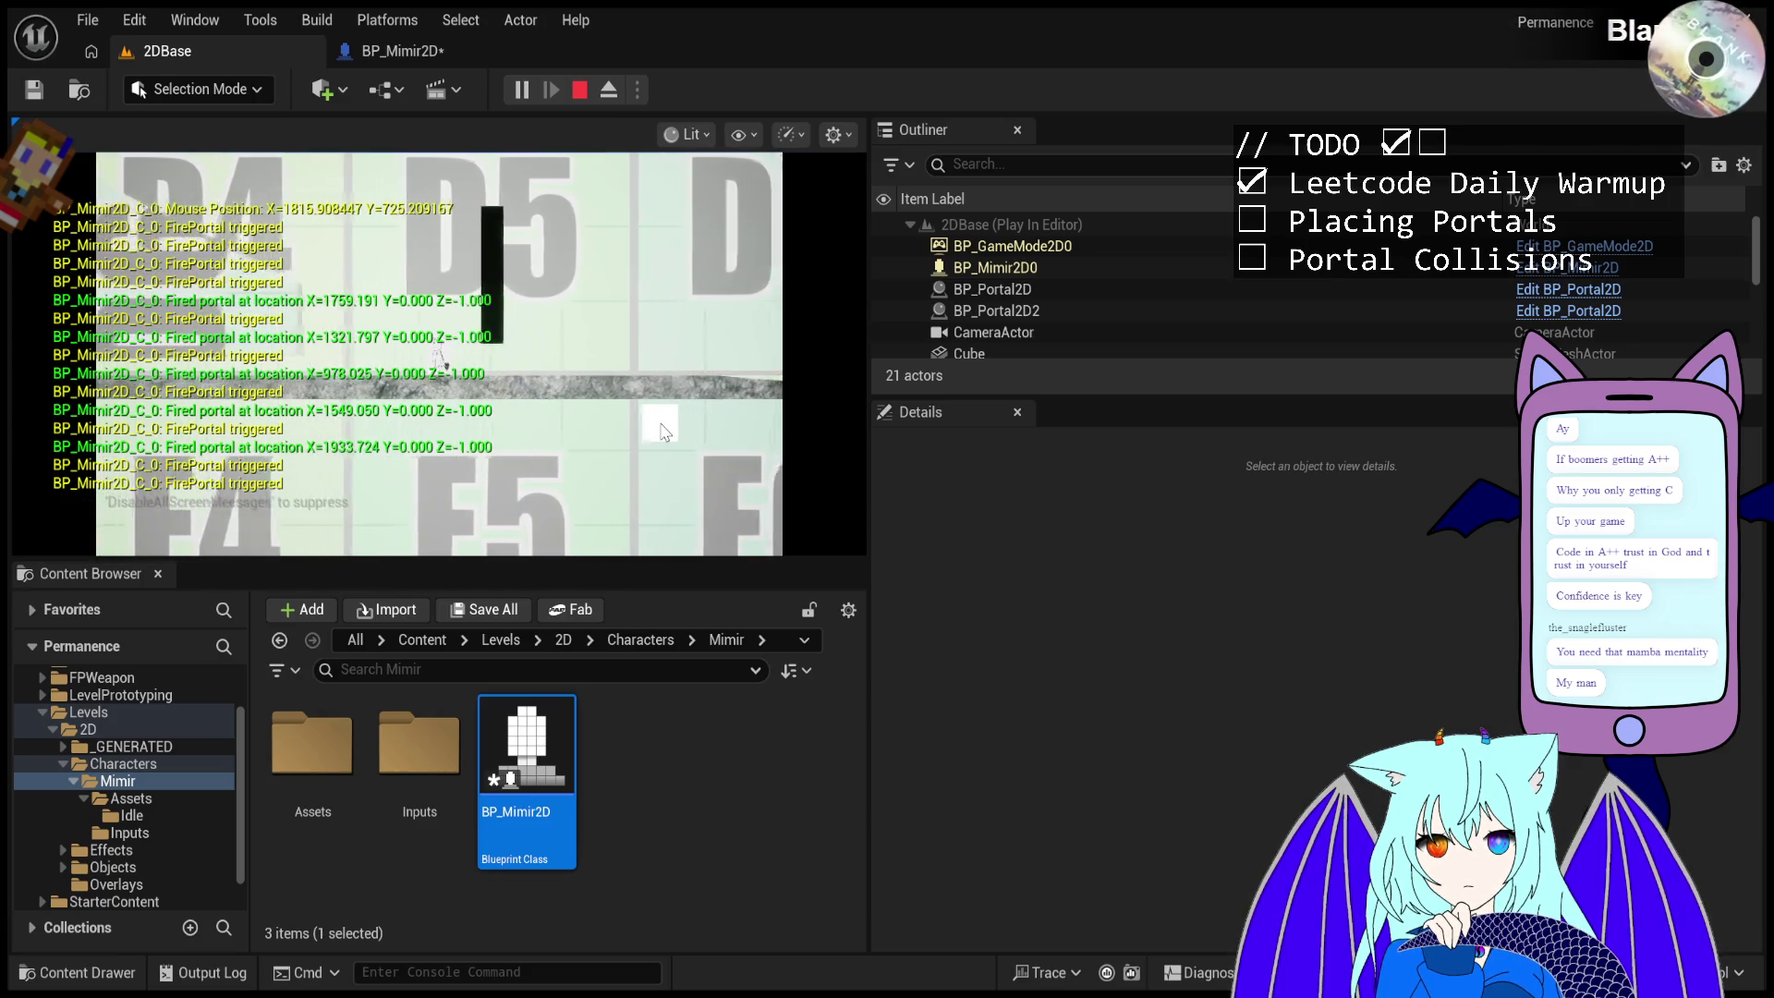
pyautogui.click(652, 471)
pyautogui.click(636, 504)
# - Fire a burst of portals along the angled black cube's surface
pyautogui.click(637, 504)
pyautogui.click(642, 496)
pyautogui.click(647, 488)
pyautogui.click(650, 482)
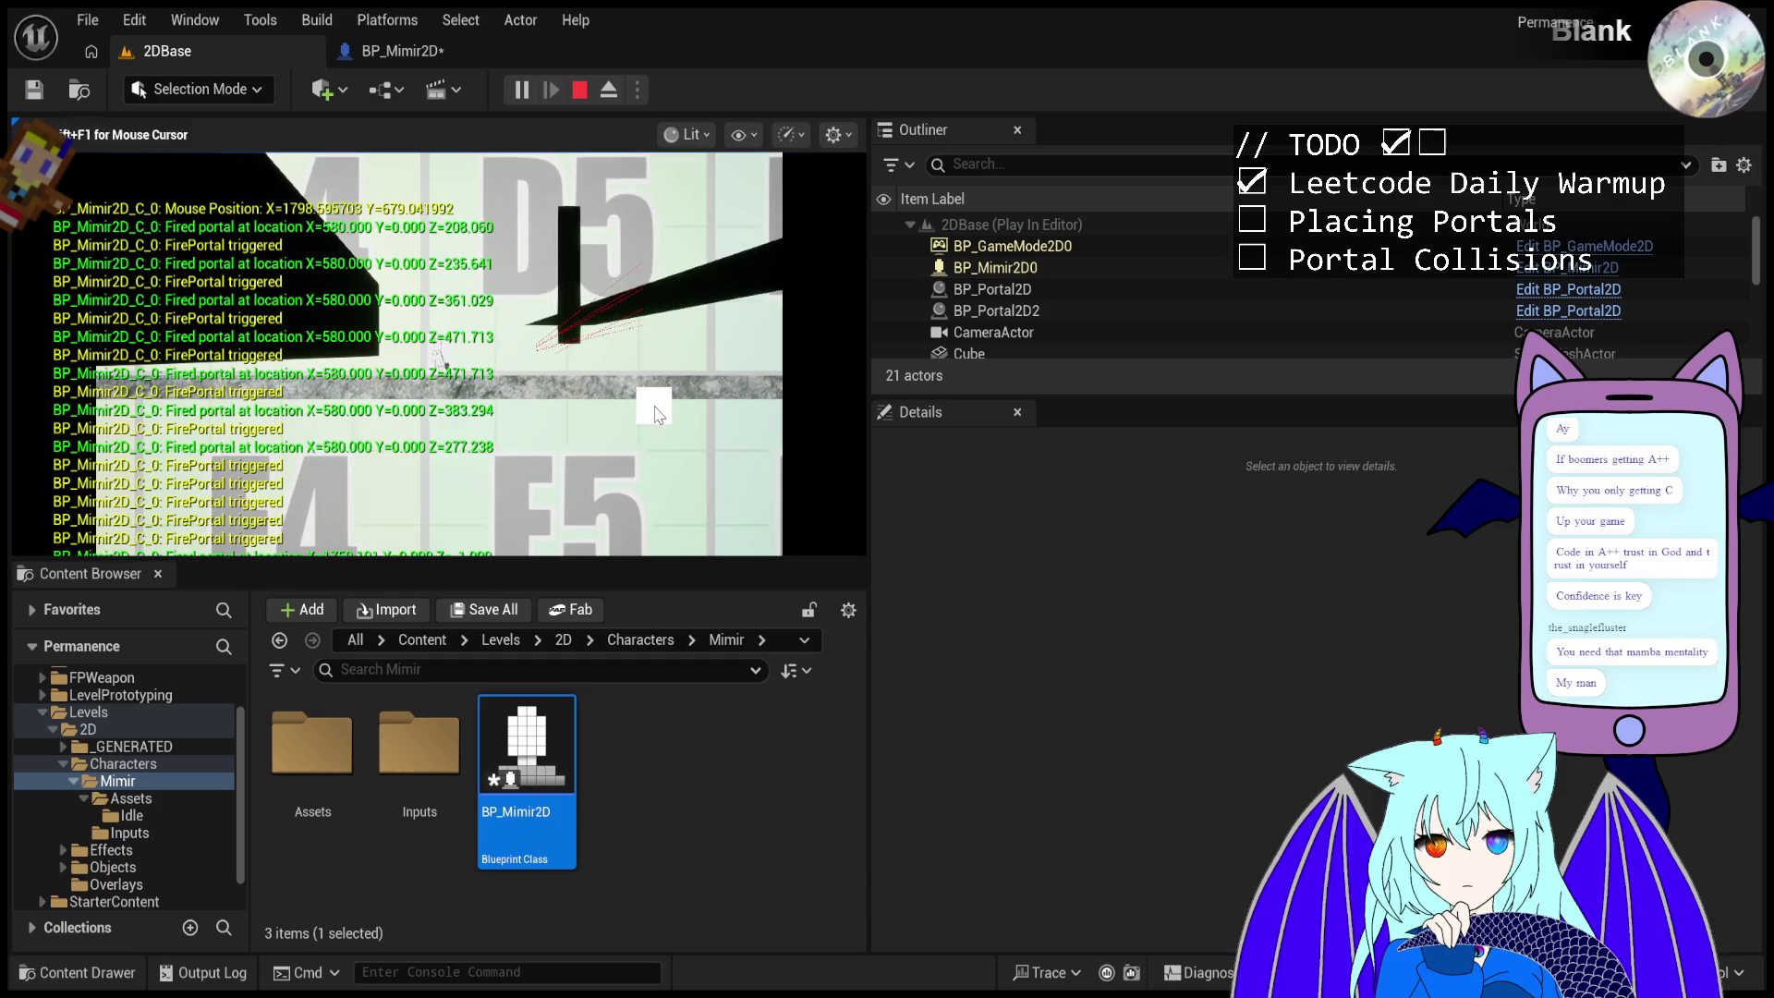
pyautogui.click(653, 476)
pyautogui.click(657, 471)
pyautogui.click(661, 464)
pyautogui.click(661, 500)
pyautogui.click(661, 513)
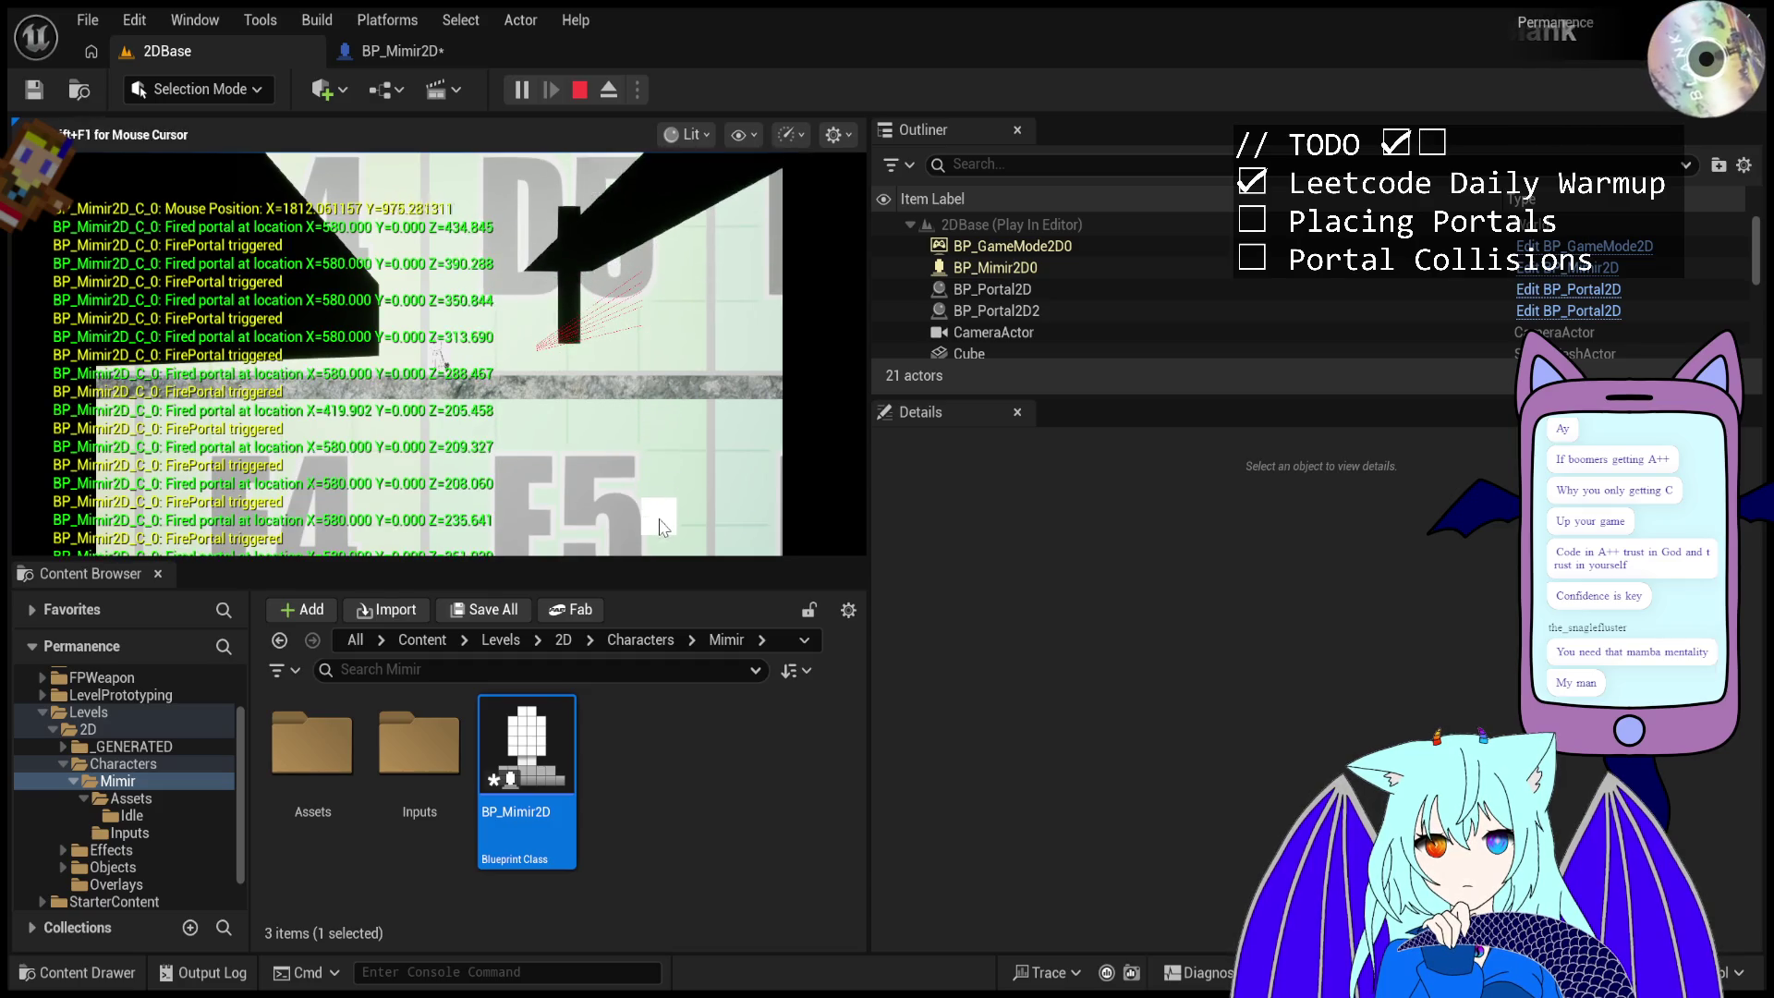
pyautogui.click(663, 527)
pyautogui.click(662, 540)
pyautogui.click(666, 485)
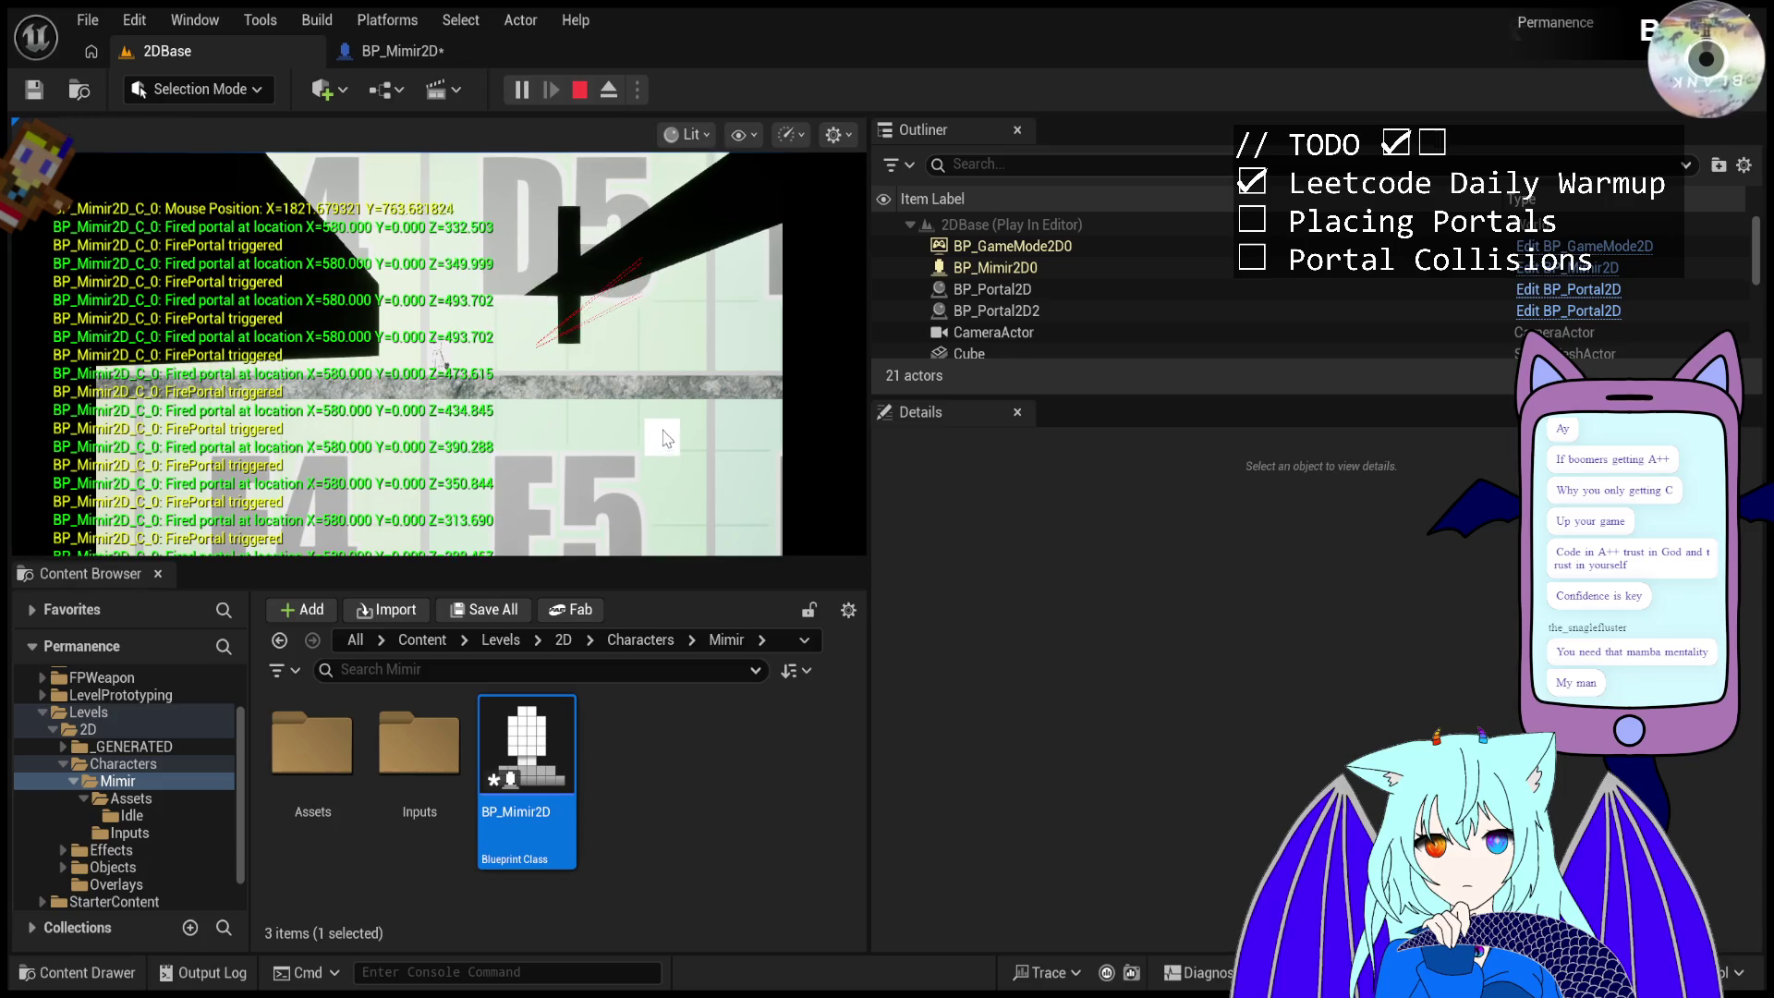
pyautogui.click(667, 393)
pyautogui.click(668, 388)
pyautogui.click(667, 384)
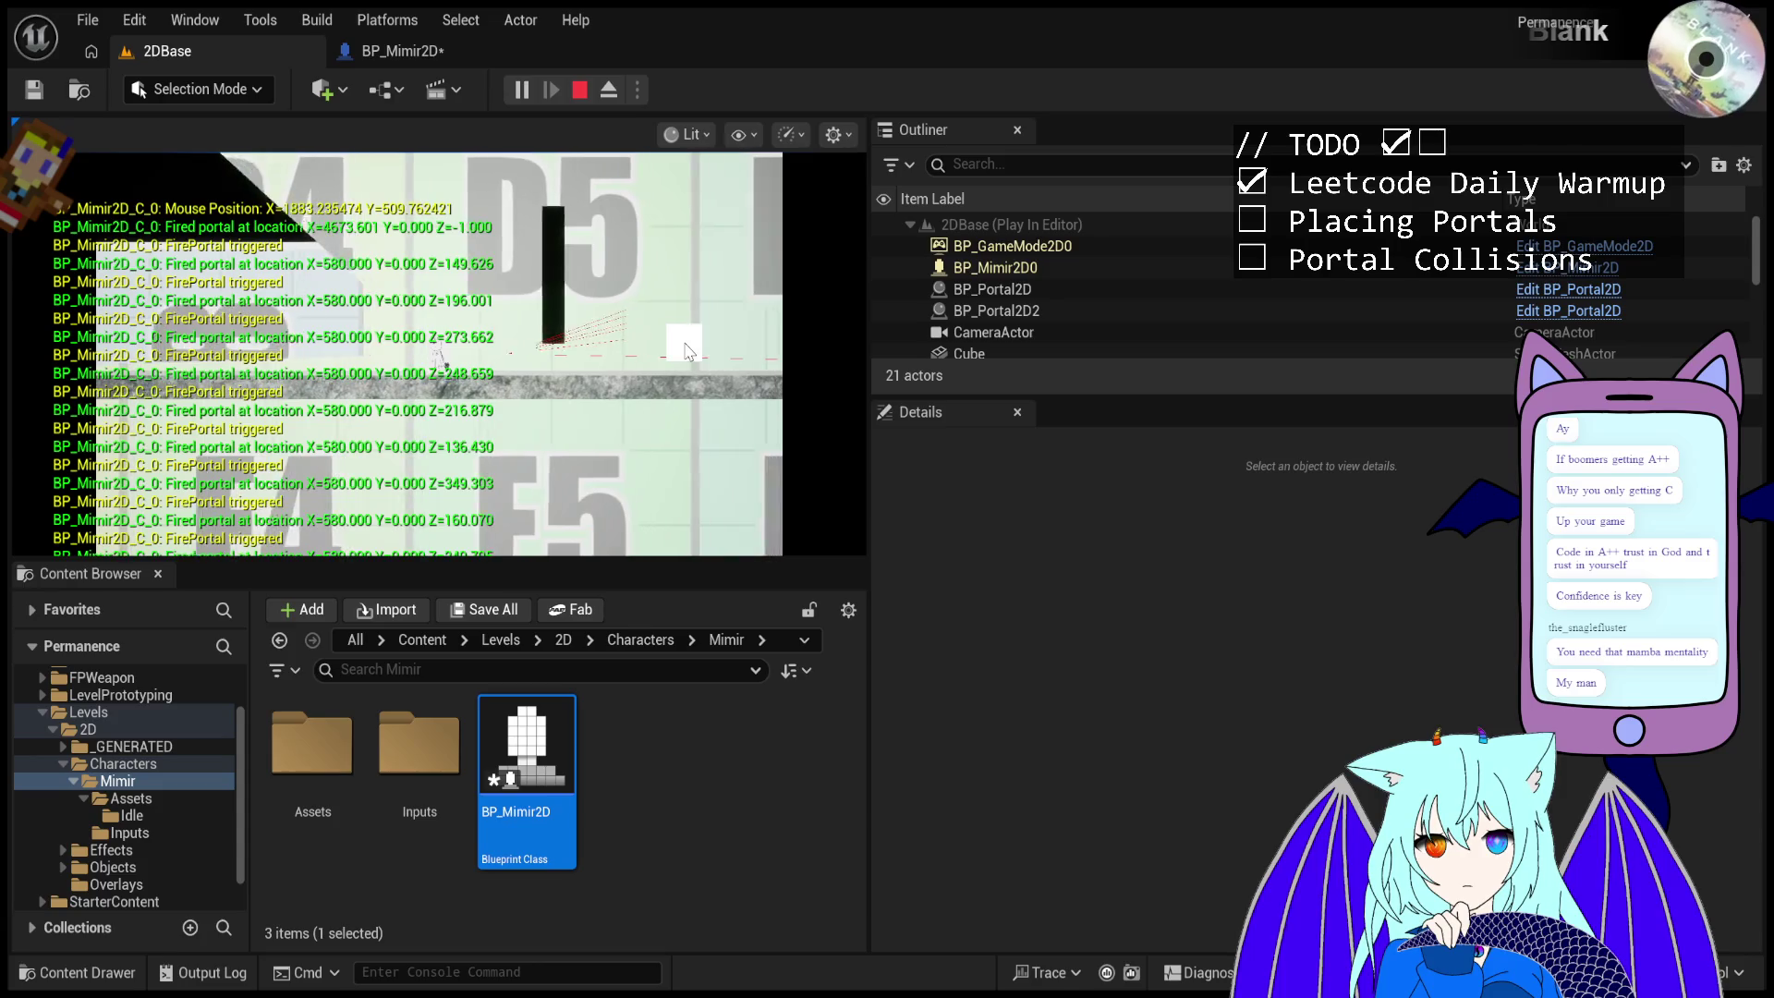
pyautogui.click(686, 355)
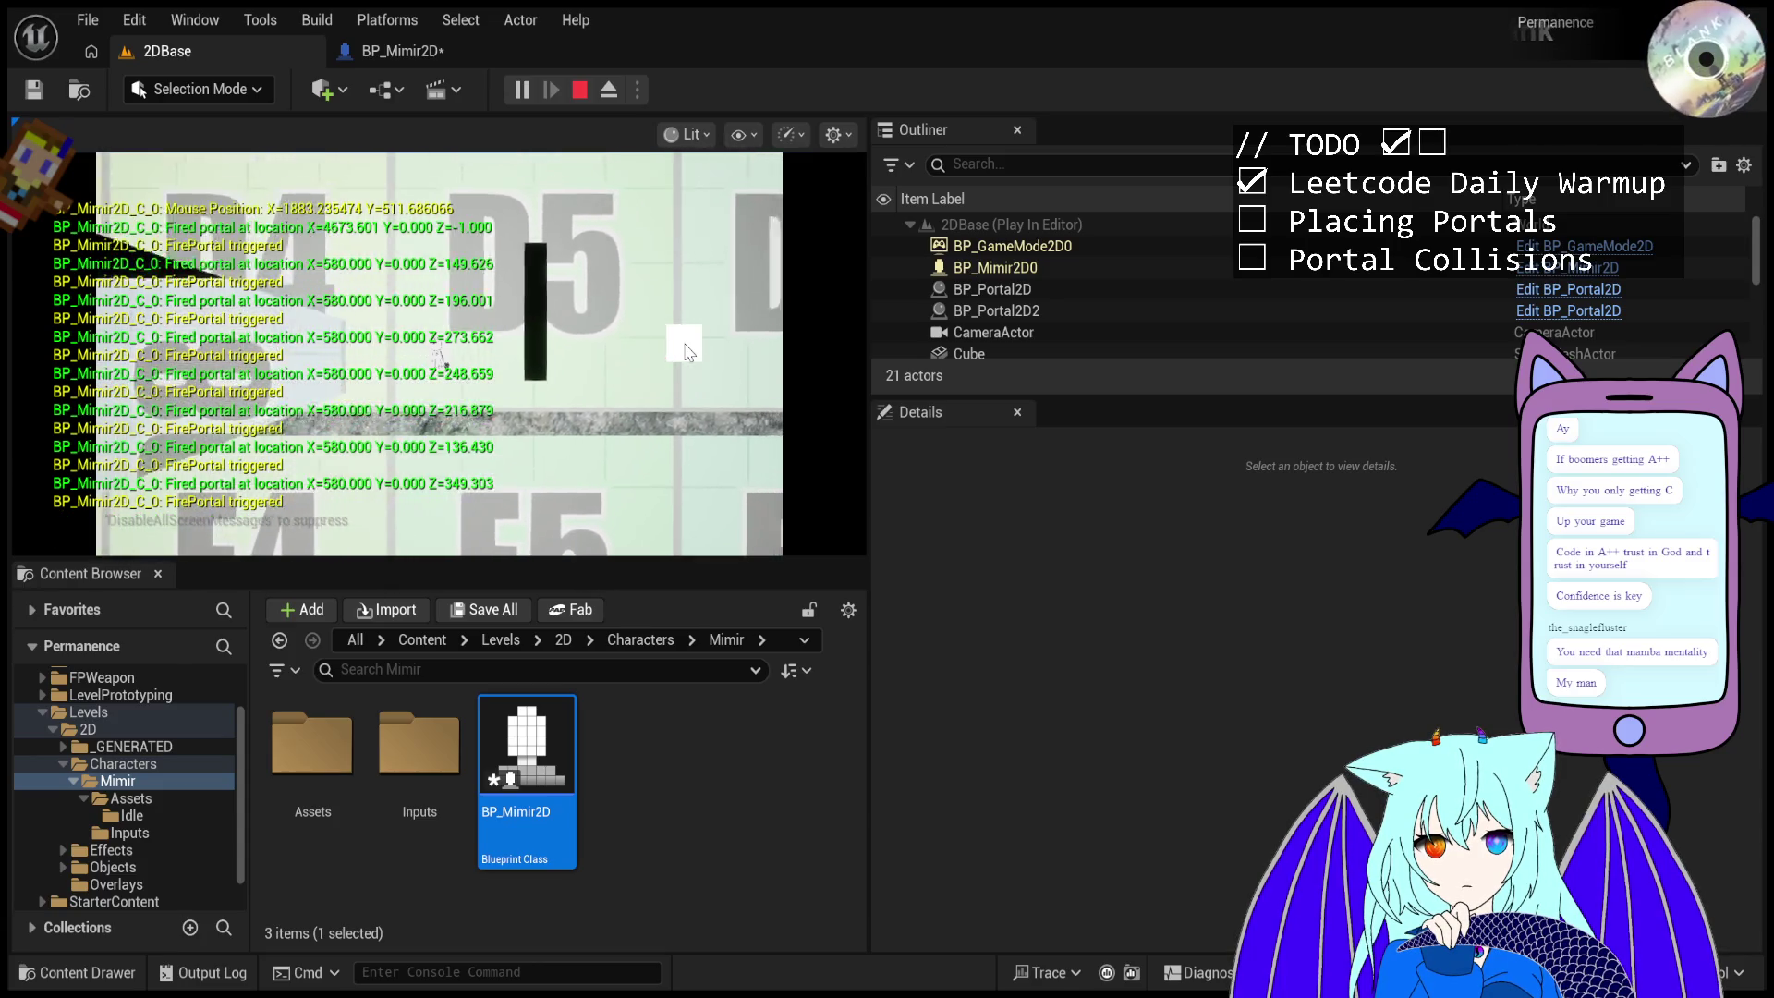
# - Fire a run of portals down the tilted black cube
pyautogui.click(684, 407)
pyautogui.click(682, 429)
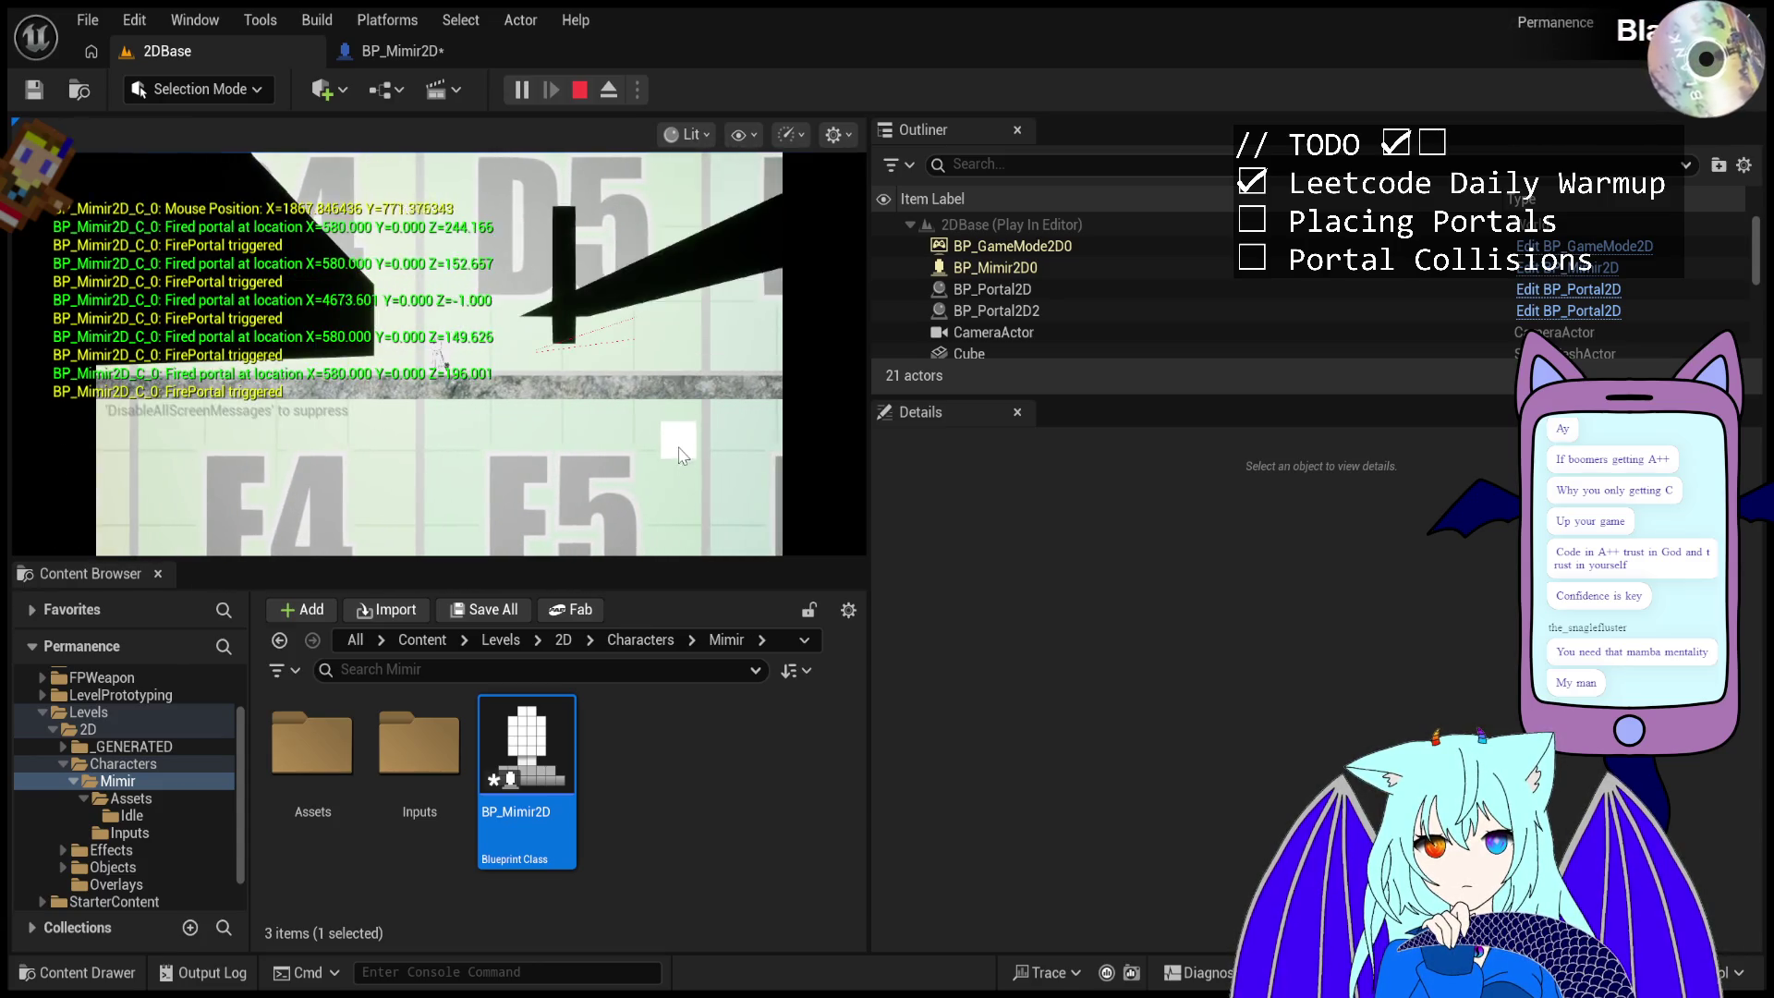
pyautogui.click(678, 458)
pyautogui.click(675, 490)
pyautogui.click(674, 504)
pyautogui.click(674, 516)
pyautogui.click(675, 525)
pyautogui.click(675, 534)
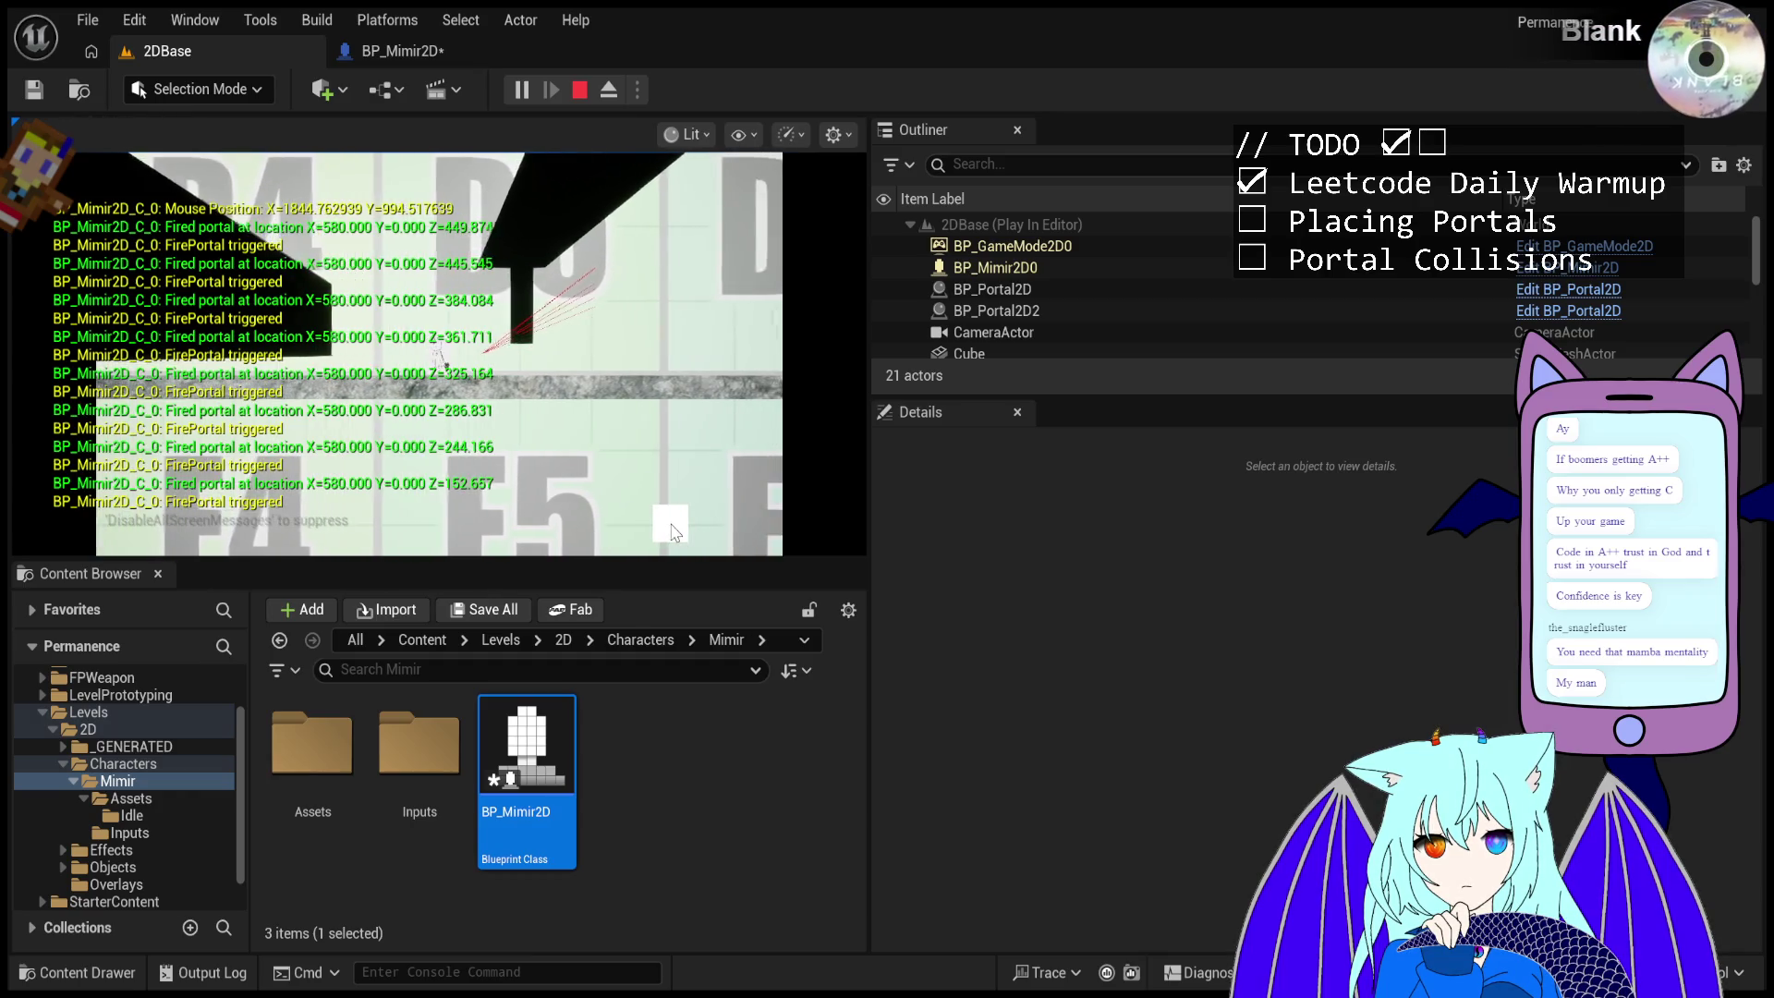
pyautogui.doubleClick(676, 534)
pyautogui.click(675, 533)
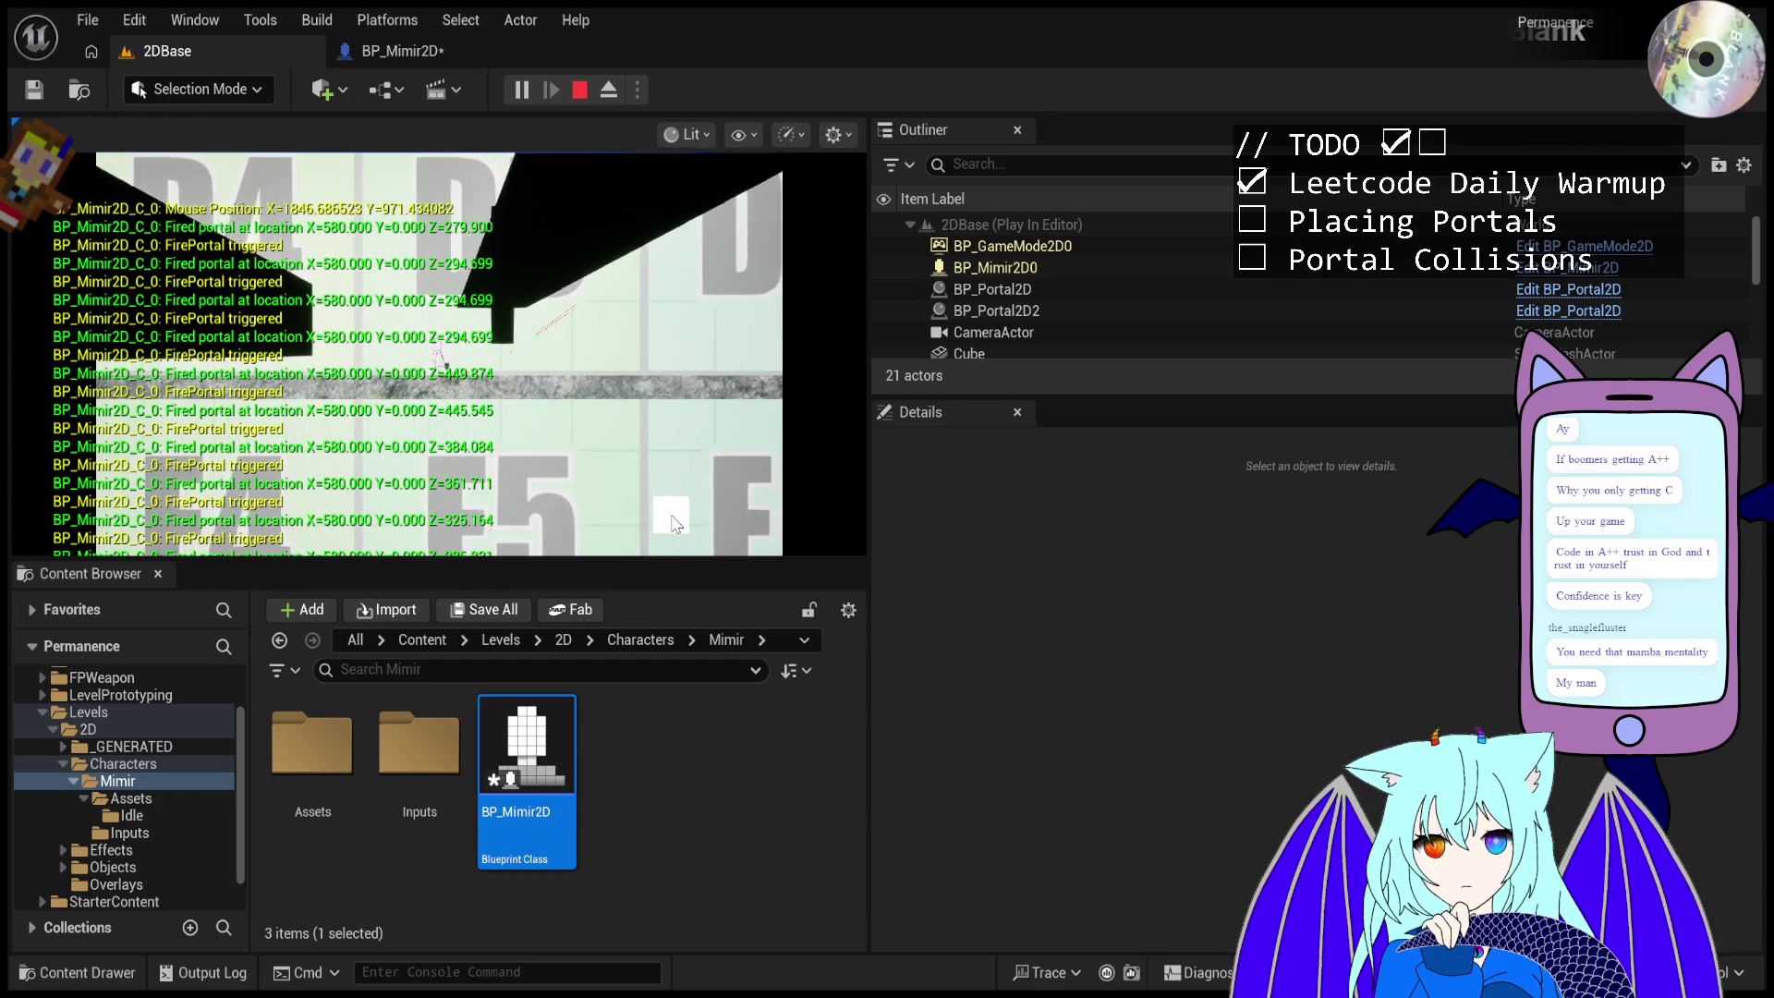
pyautogui.click(676, 530)
pyautogui.click(675, 526)
# - Sweep portal shots across the cube near D5 and the floor, then eject
pyautogui.click(675, 522)
pyautogui.click(673, 498)
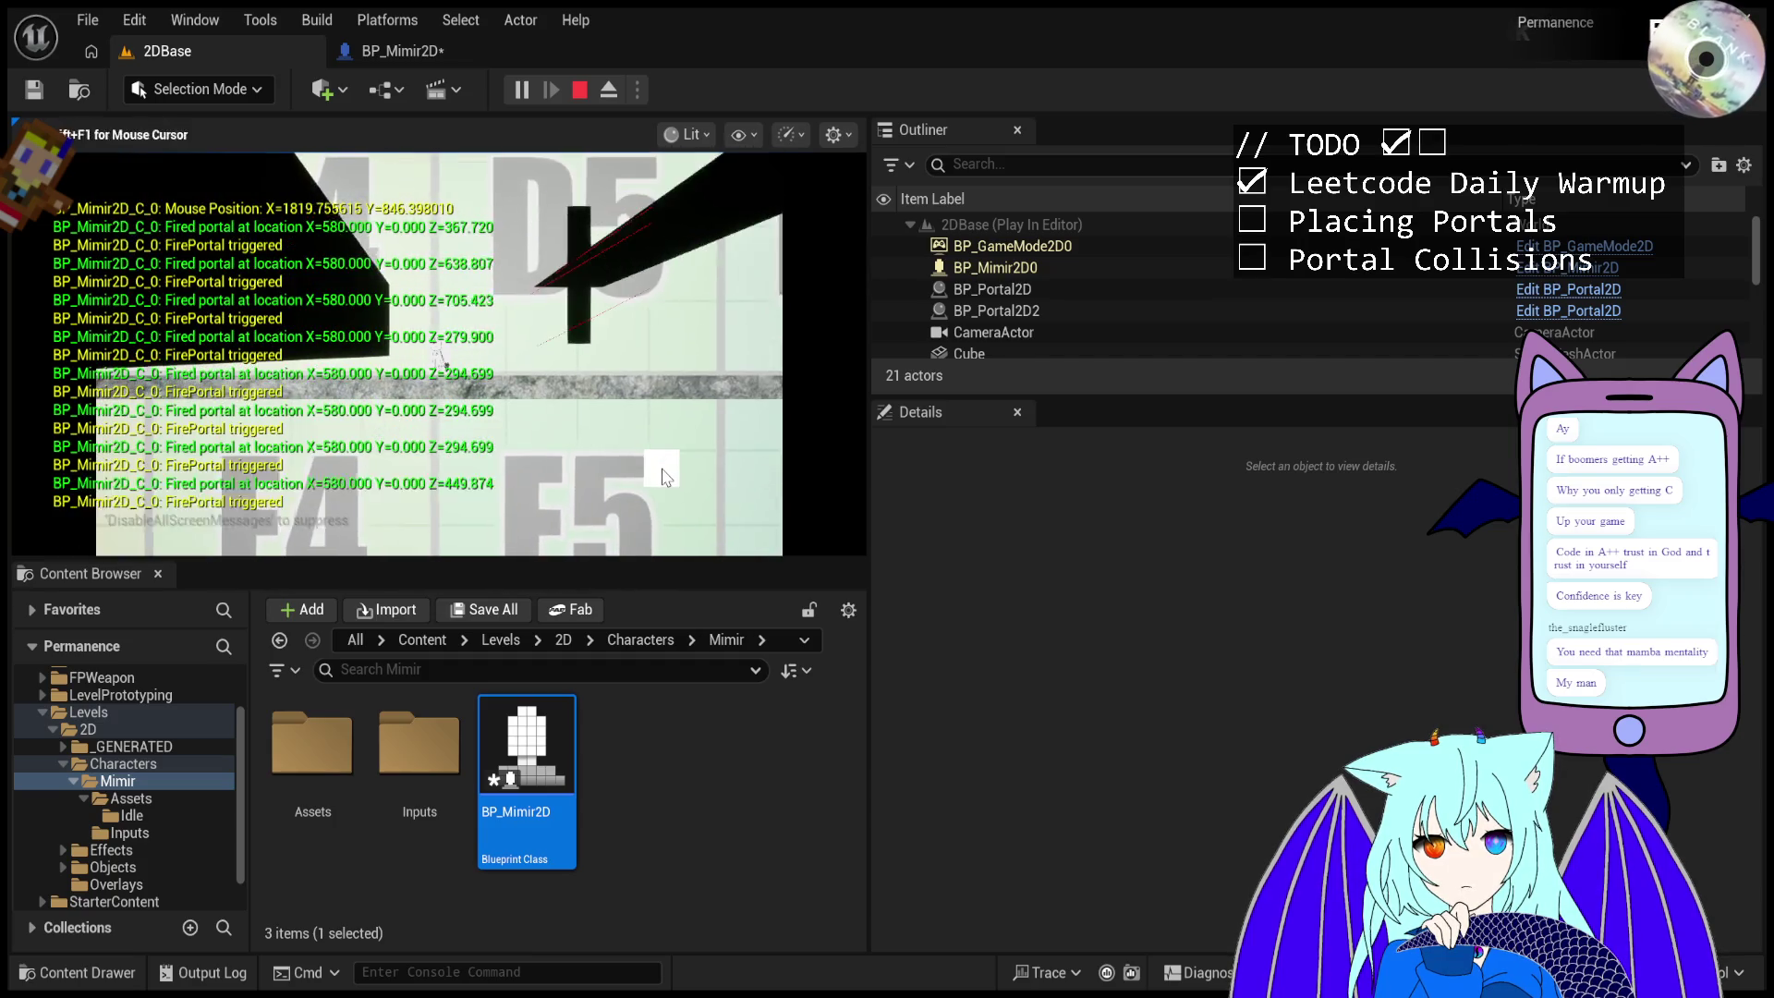
pyautogui.click(667, 452)
pyautogui.click(664, 416)
pyautogui.click(658, 369)
pyautogui.click(652, 323)
pyautogui.click(647, 287)
pyautogui.click(644, 277)
pyautogui.click(644, 279)
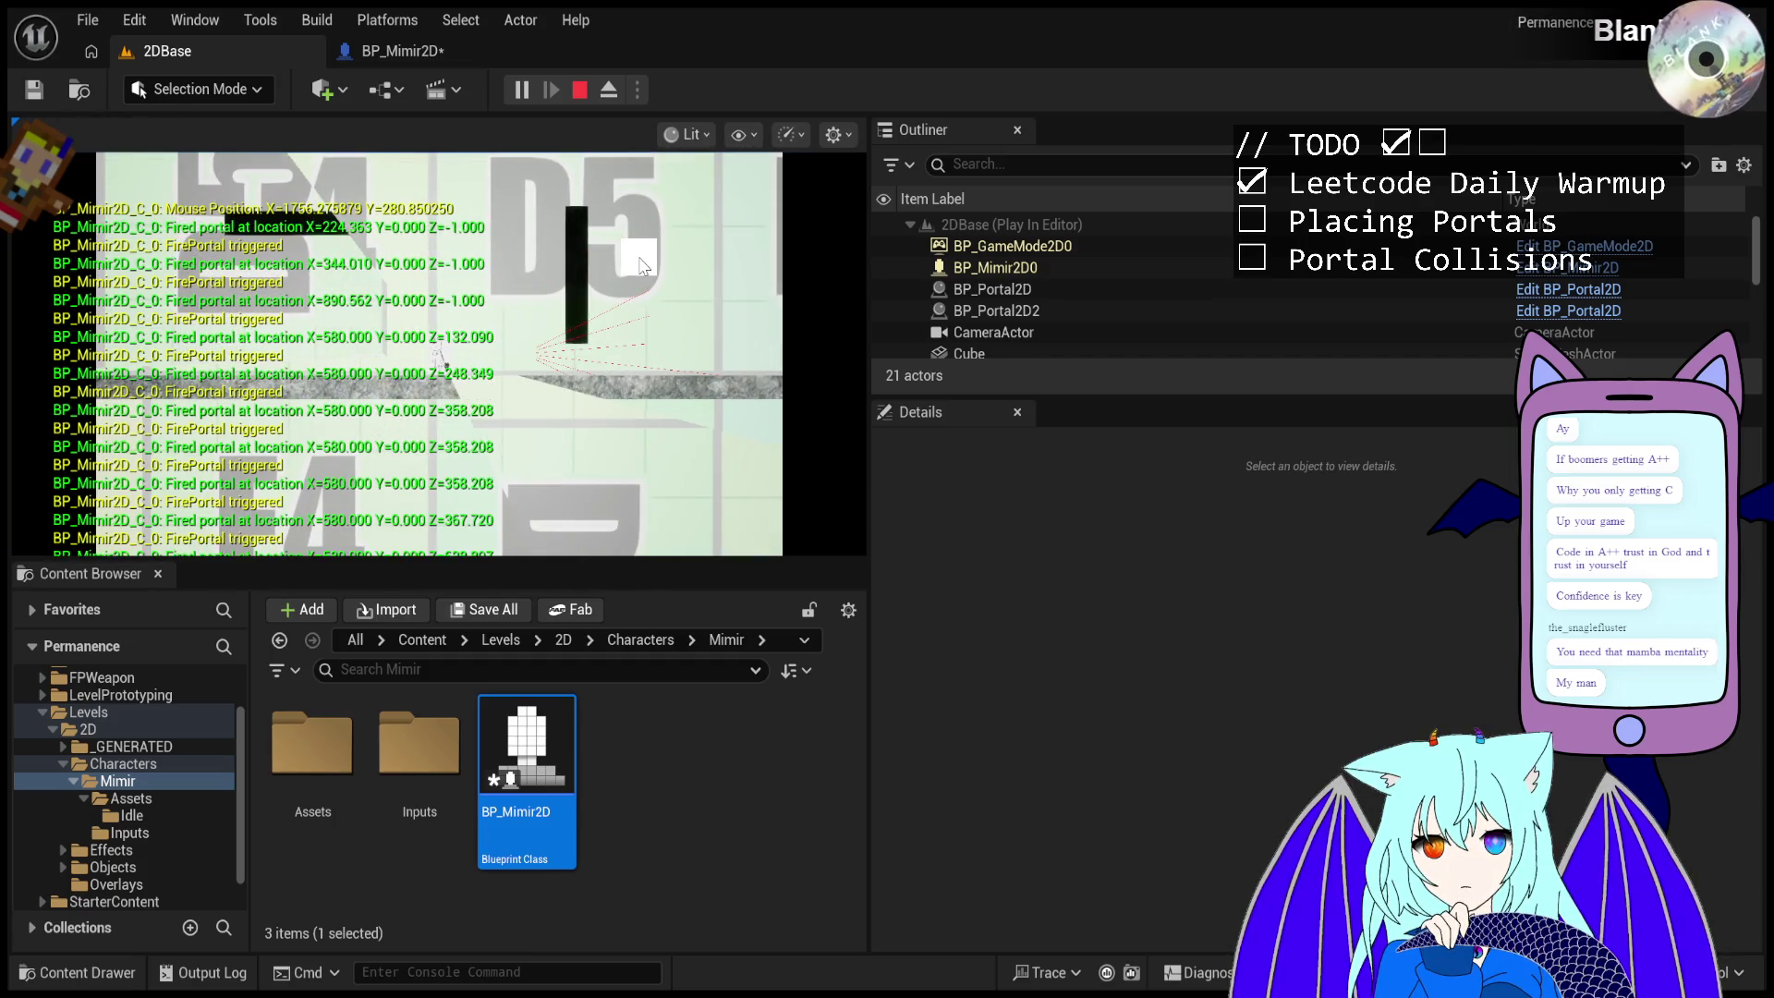
pyautogui.click(647, 291)
pyautogui.click(652, 310)
pyautogui.click(657, 325)
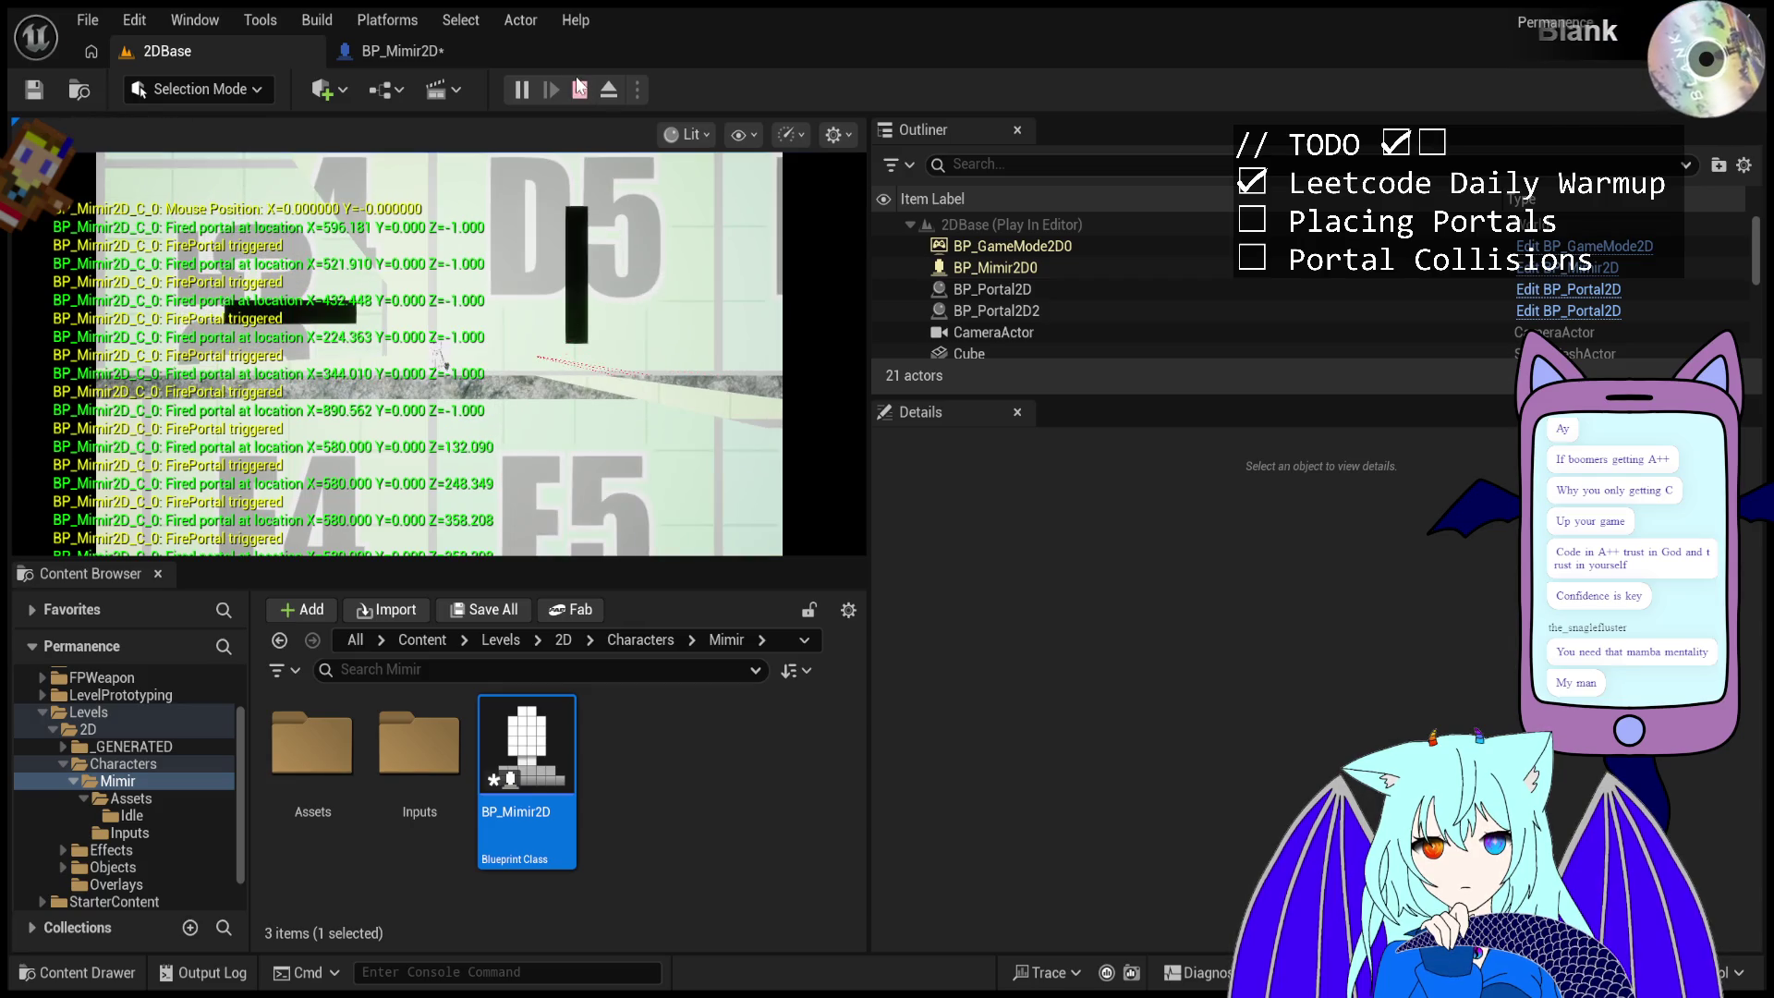
pyautogui.click(607, 91)
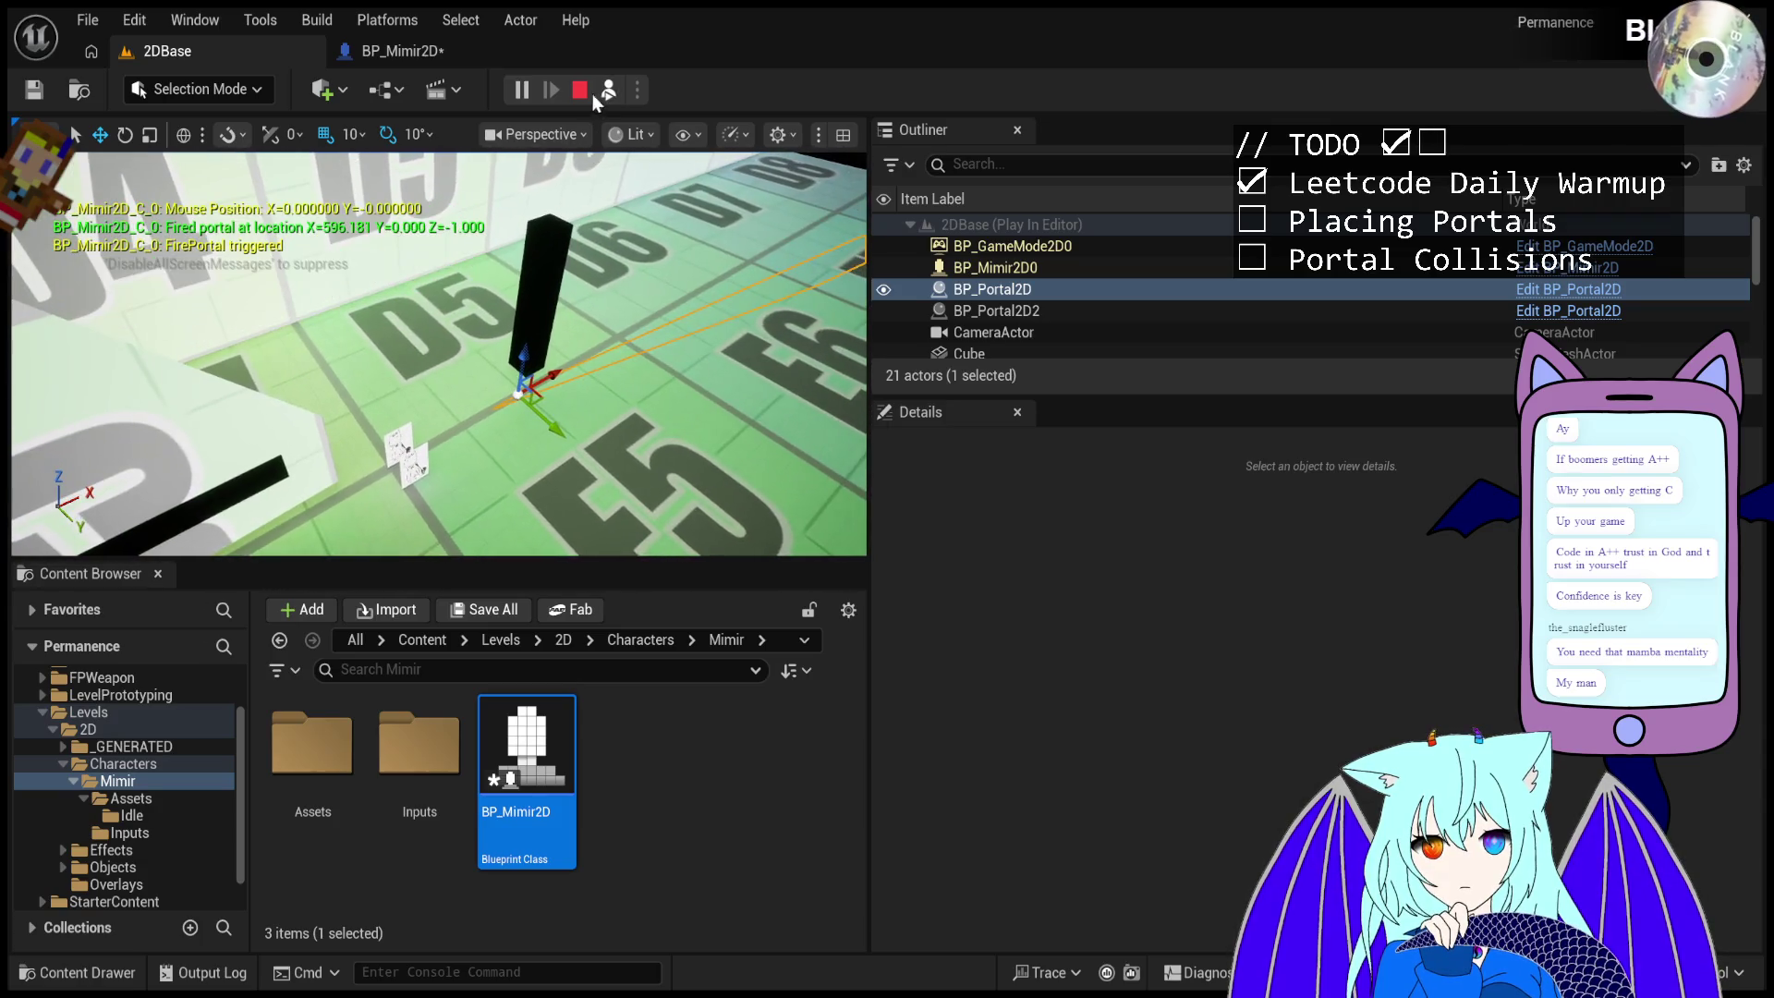
# - Possess the player again and fire portals toward the D6 area's angled cube
pyautogui.click(602, 89)
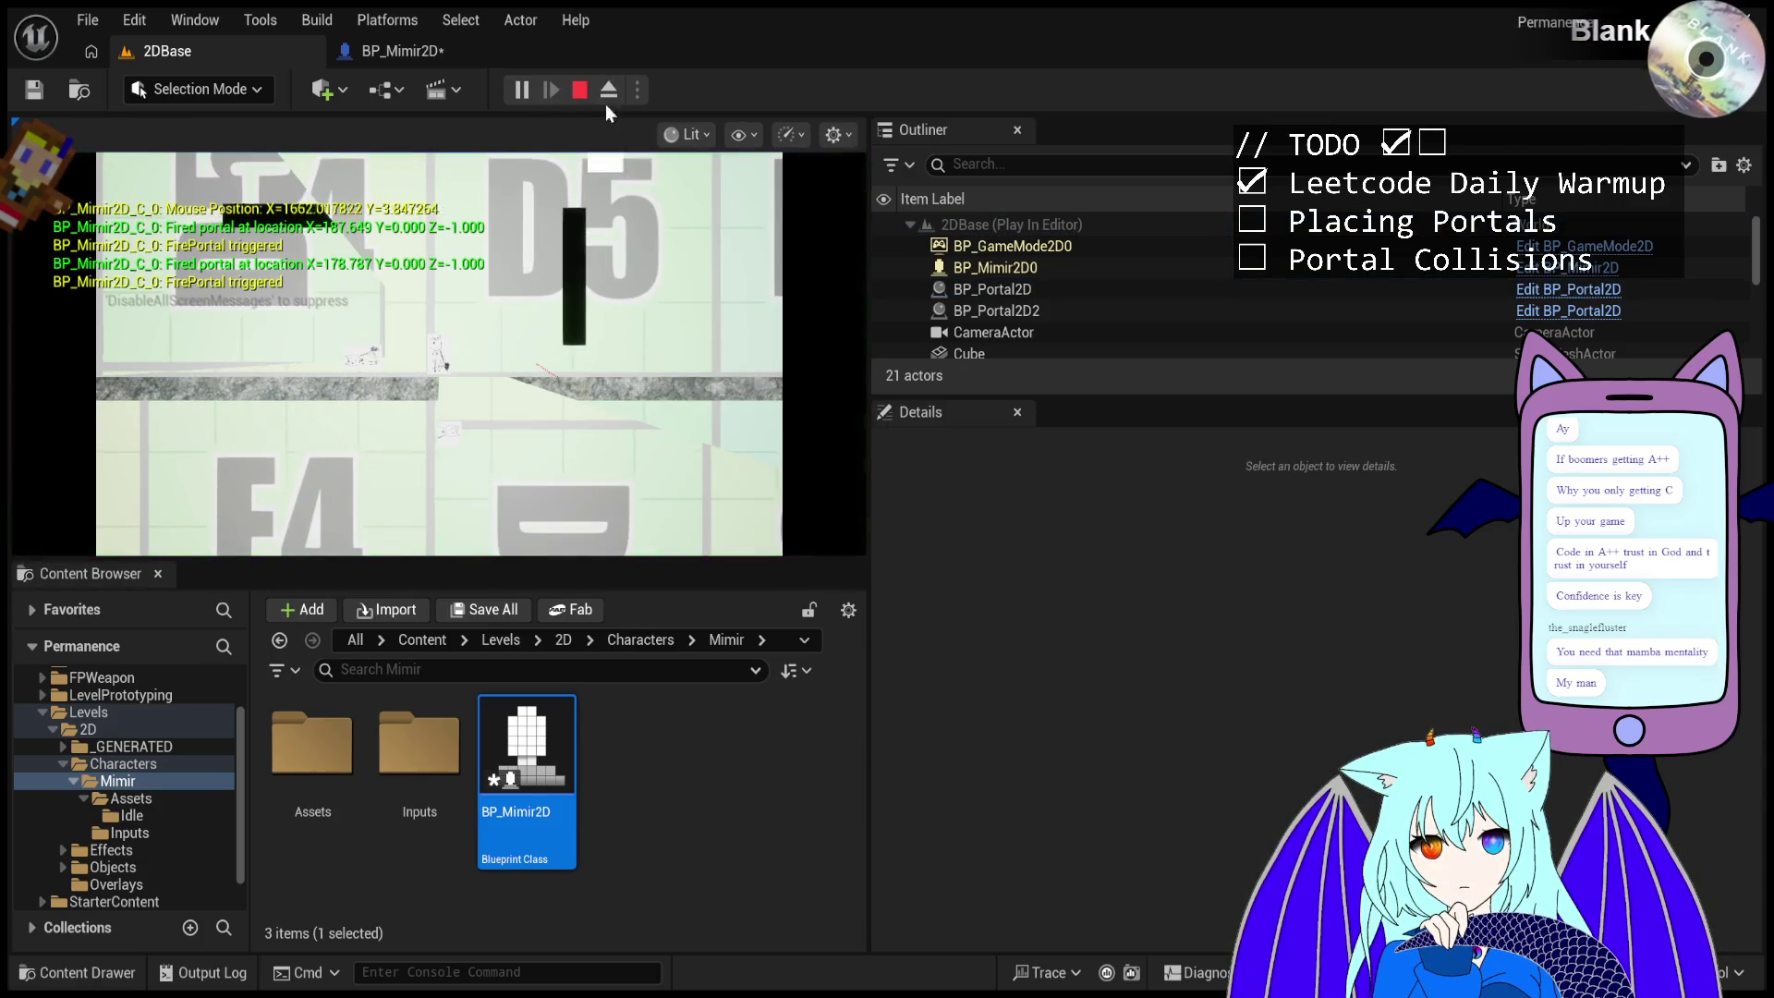
pyautogui.click(635, 444)
pyautogui.click(637, 453)
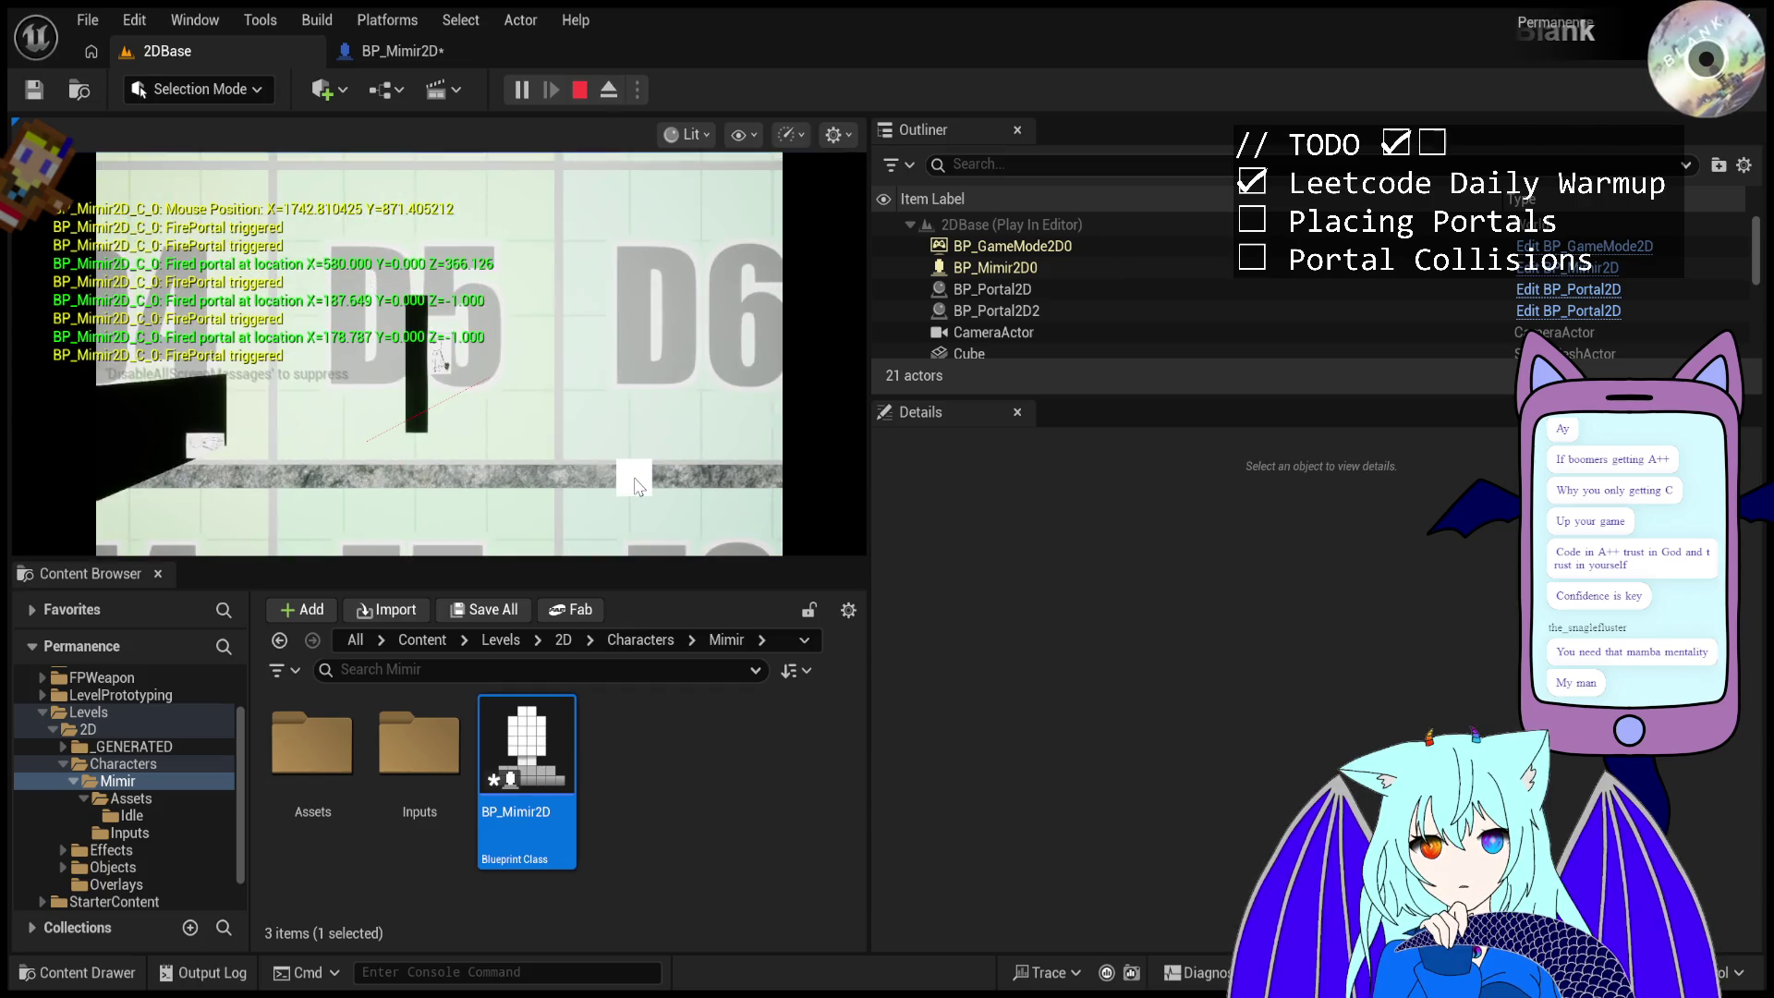
pyautogui.click(638, 462)
pyautogui.click(640, 472)
pyautogui.click(638, 467)
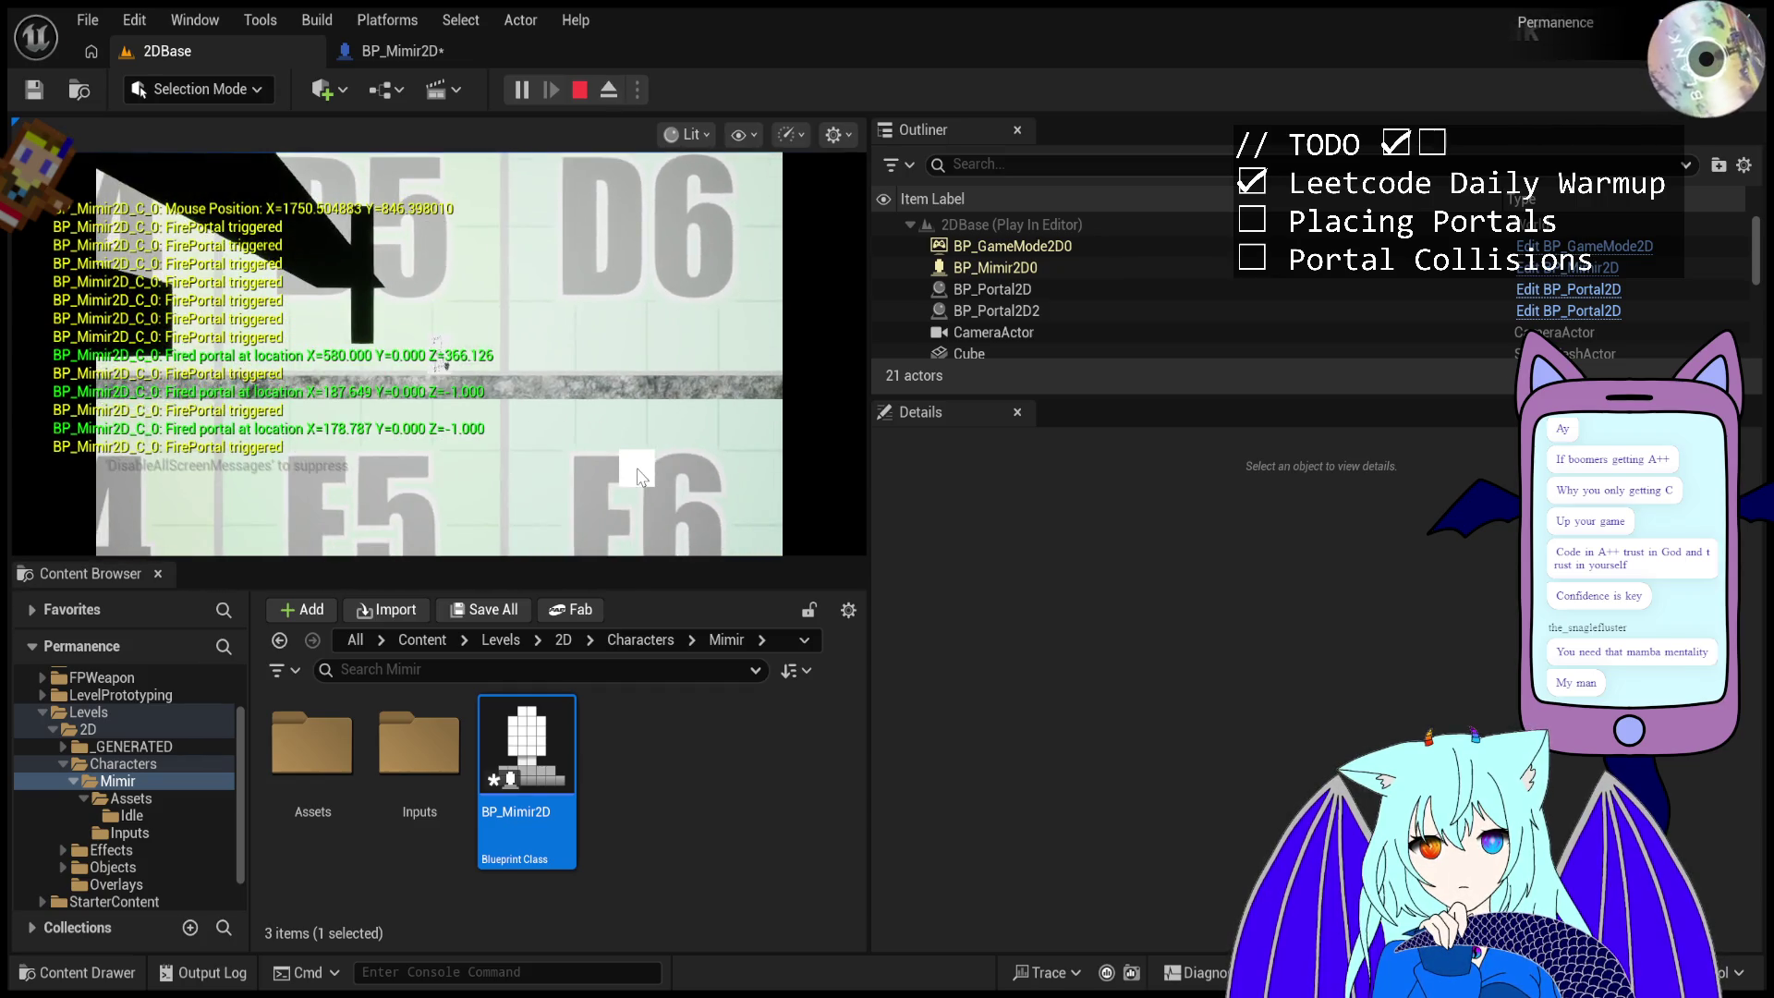
pyautogui.click(658, 369)
pyautogui.click(680, 263)
# - Fire repeated portals at the black cube near D6, then eject to inspect
pyautogui.click(679, 262)
pyautogui.click(679, 261)
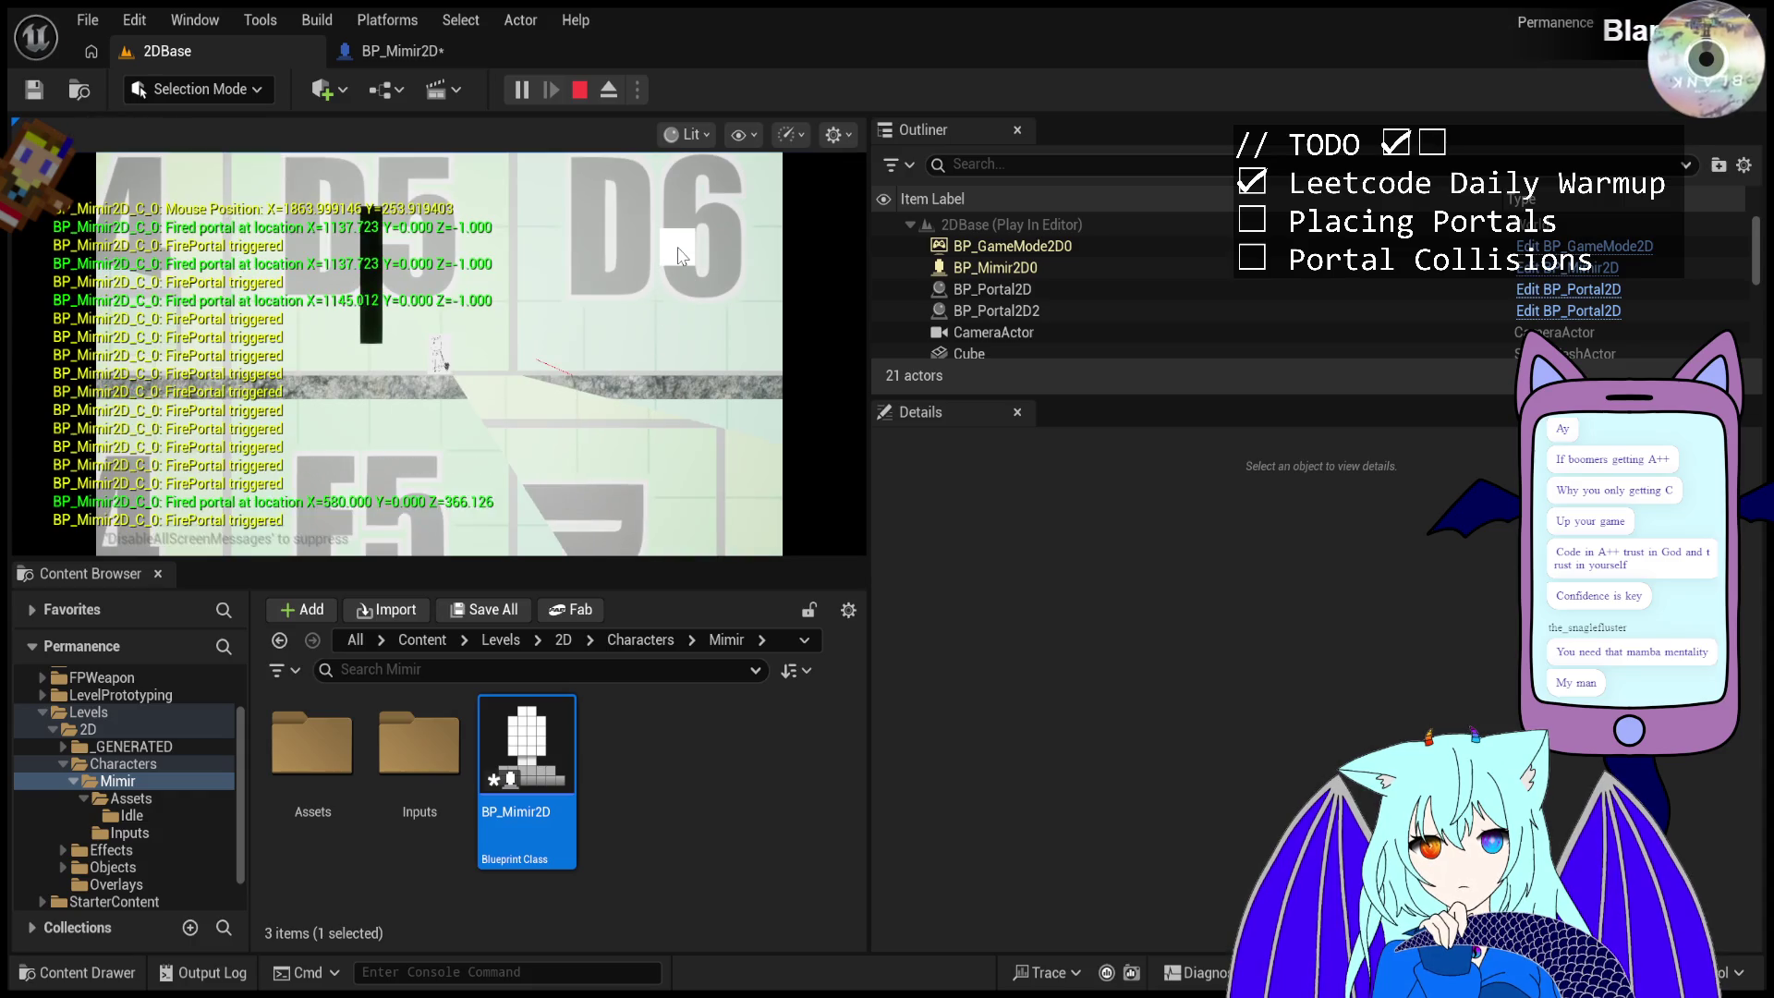
pyautogui.click(679, 259)
pyautogui.click(679, 257)
pyautogui.click(680, 256)
pyautogui.click(679, 256)
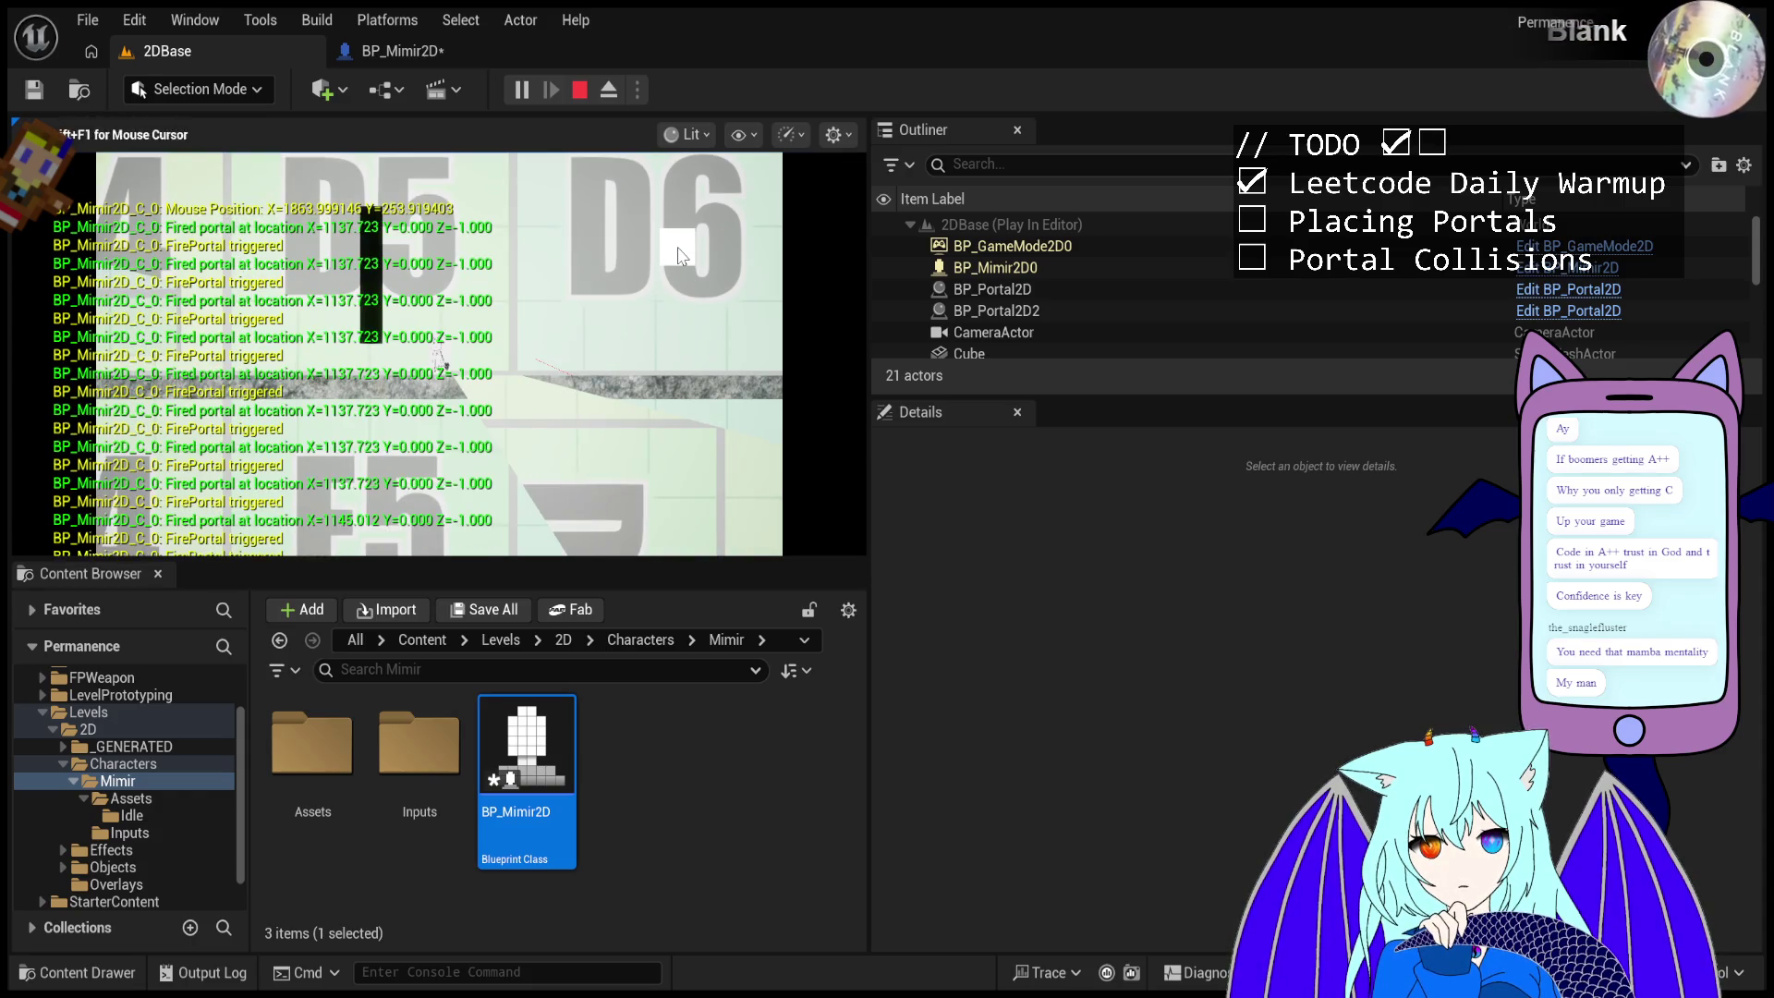
pyautogui.click(679, 256)
pyautogui.click(680, 256)
pyautogui.click(679, 256)
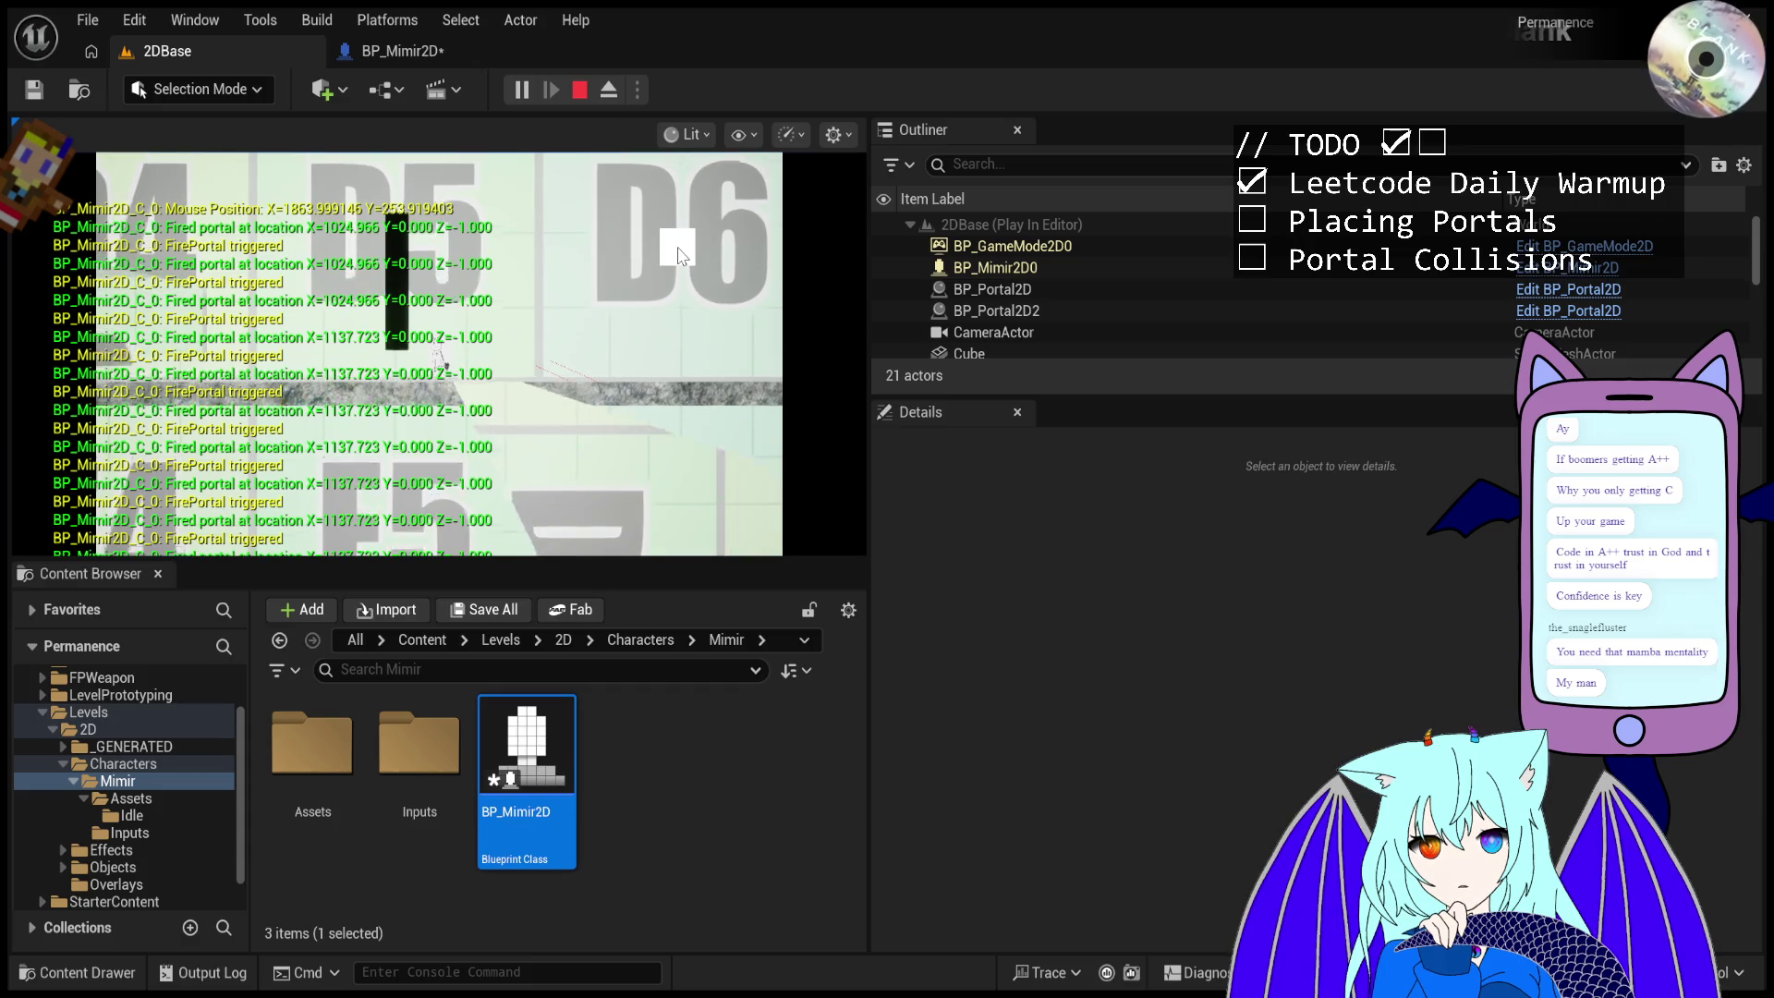
pyautogui.click(679, 256)
pyautogui.click(679, 256)
pyautogui.click(679, 256)
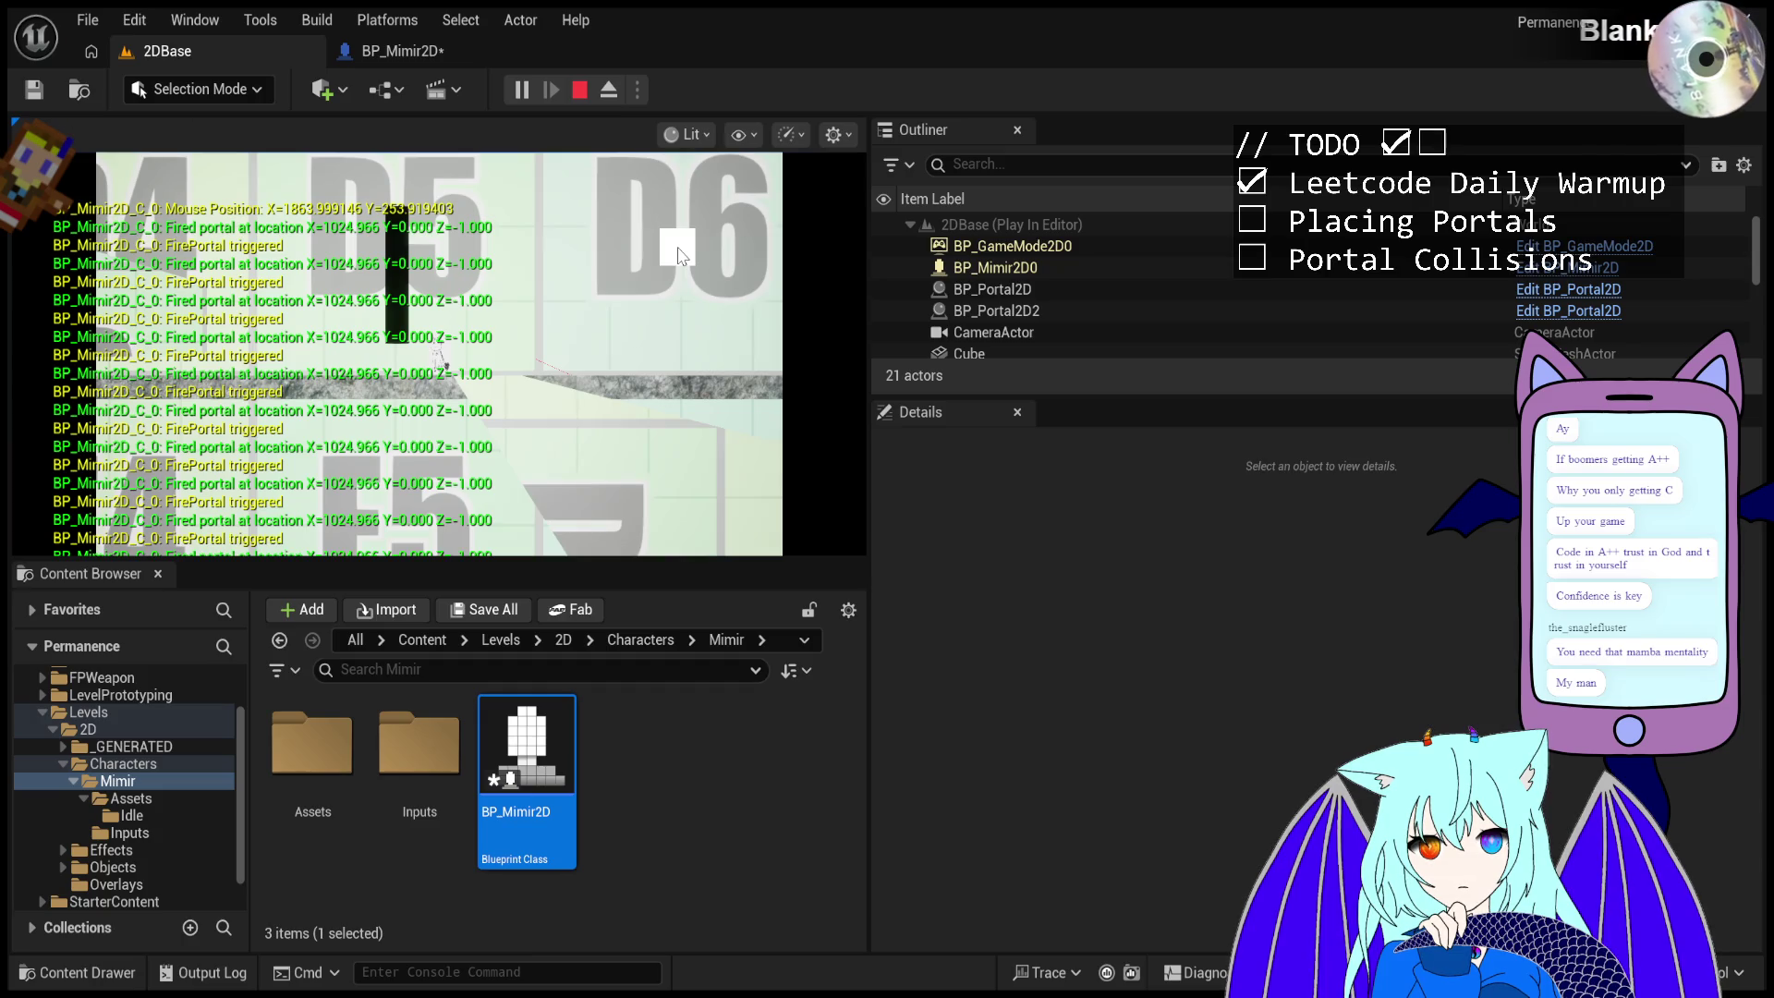
pyautogui.click(608, 89)
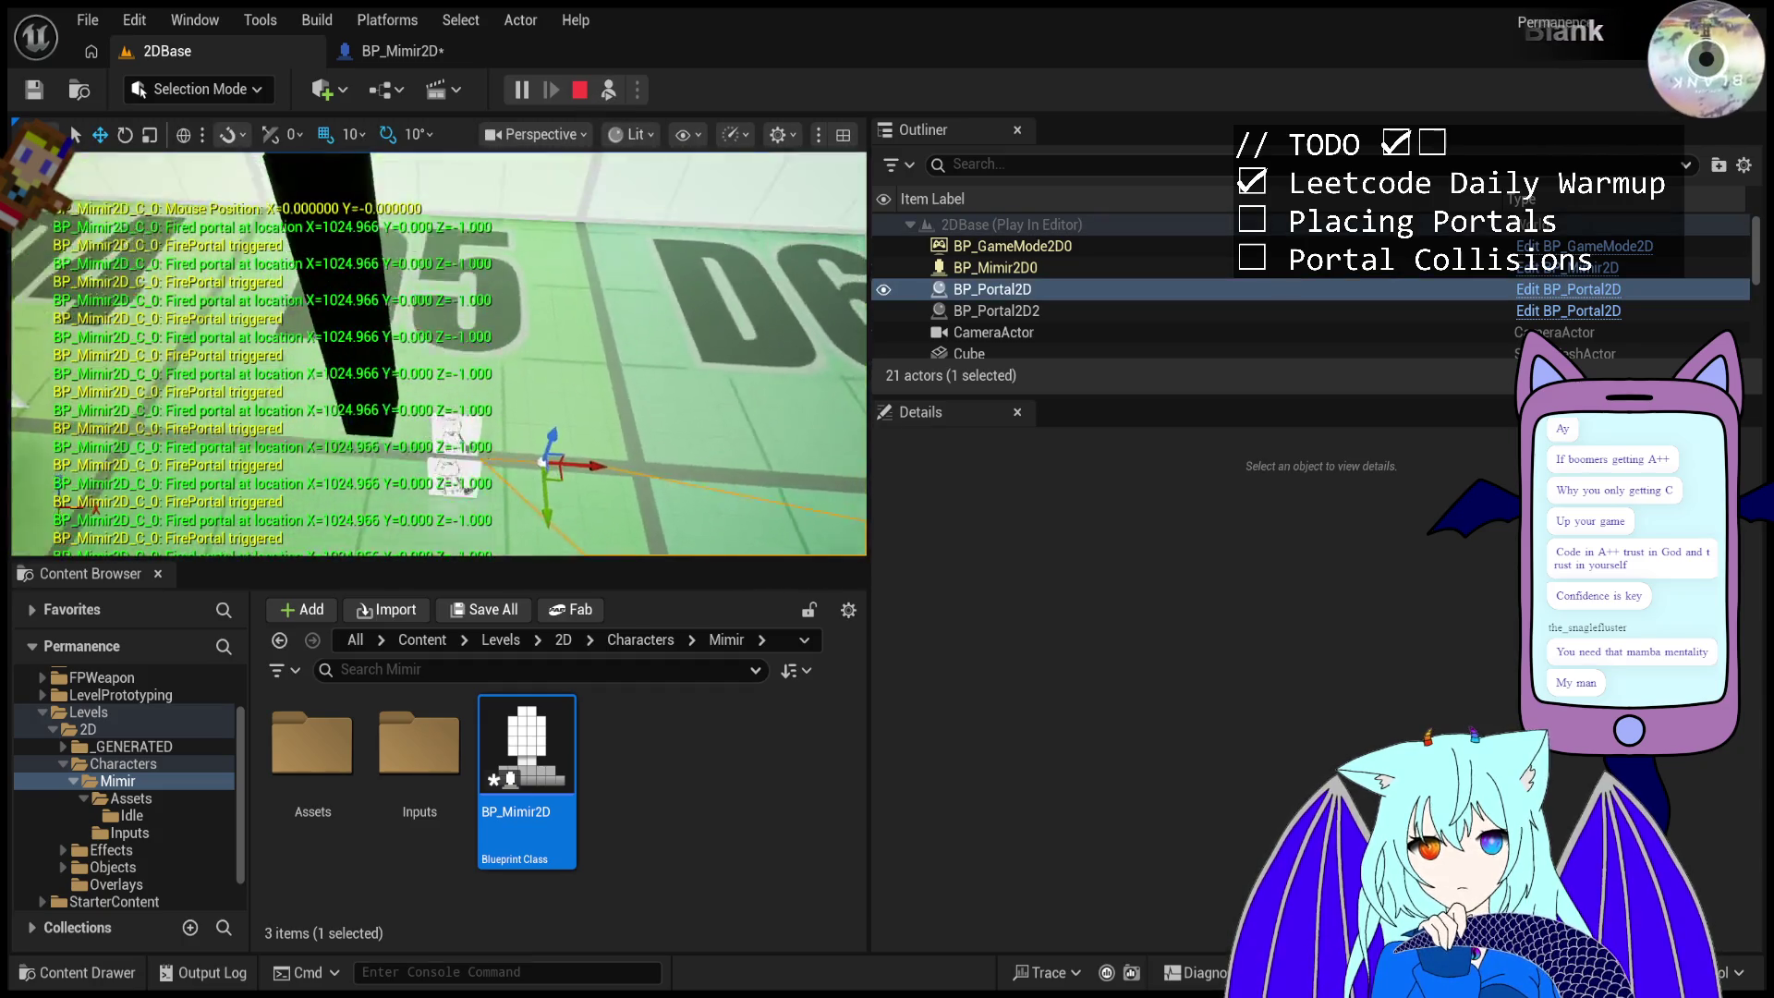
# - Inspect the placed portals, alternating Possess and Eject and focusing on a selected portal
pyautogui.moveTo(605, 242); pyautogui.dragTo(605, 242)
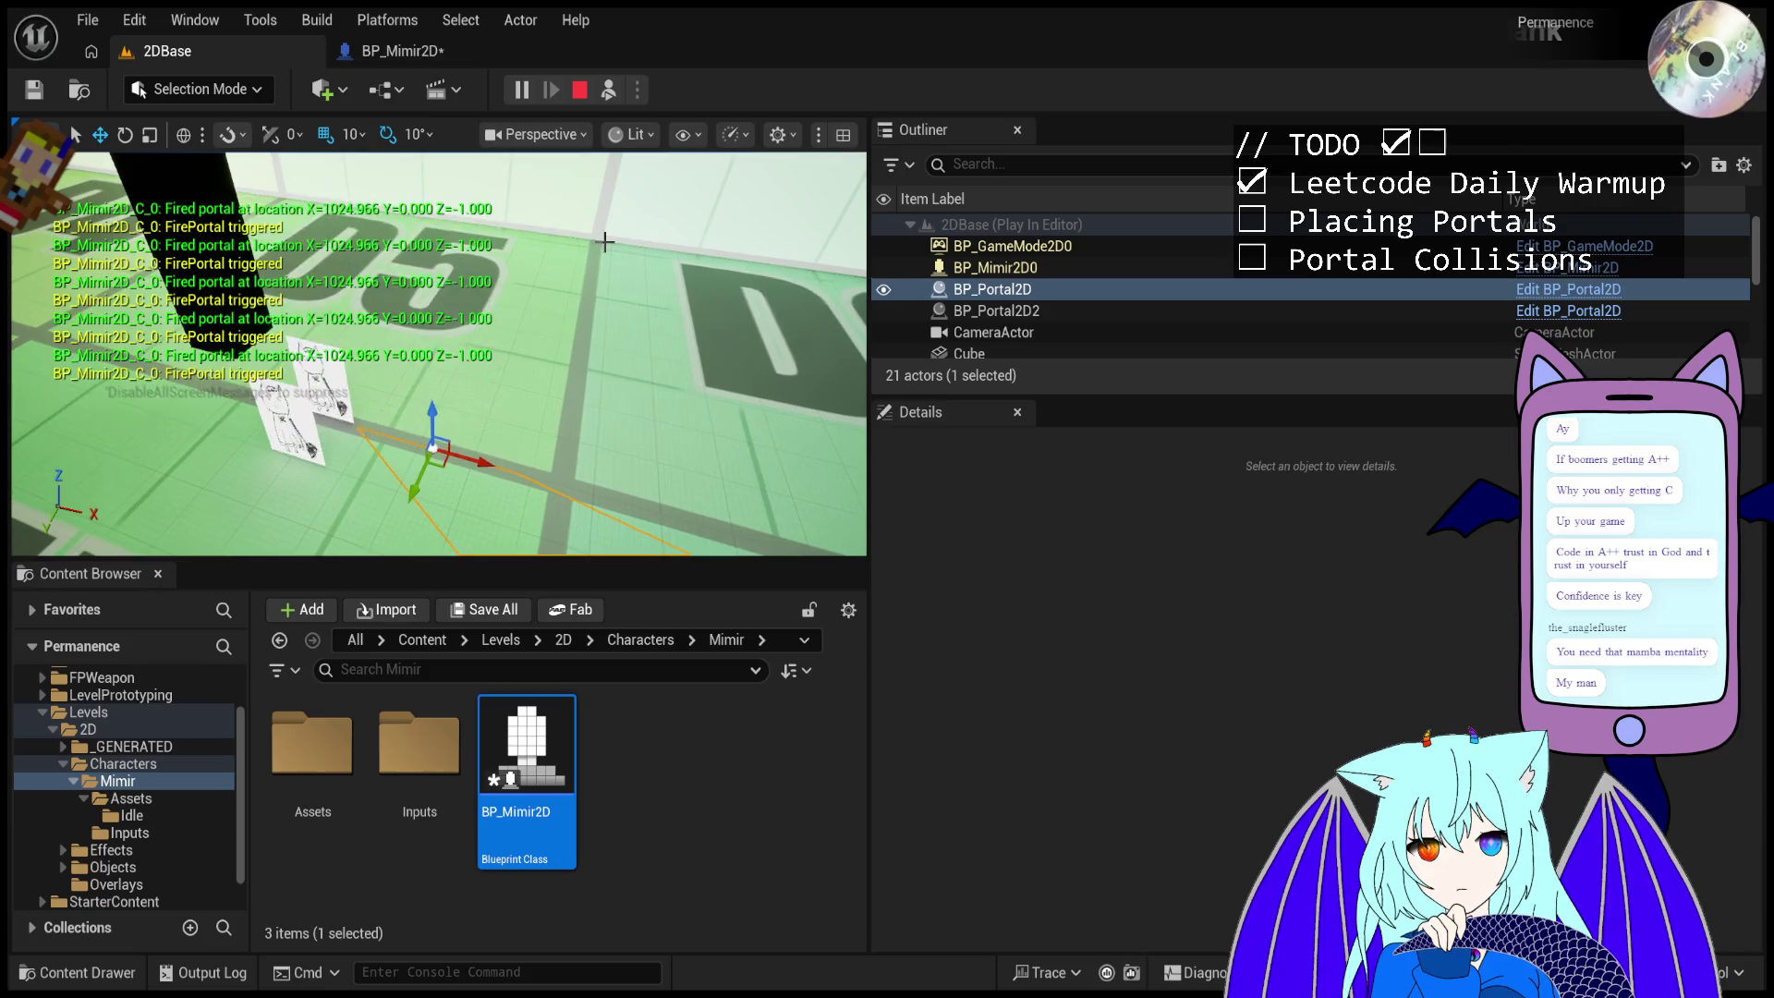
pyautogui.click(608, 89)
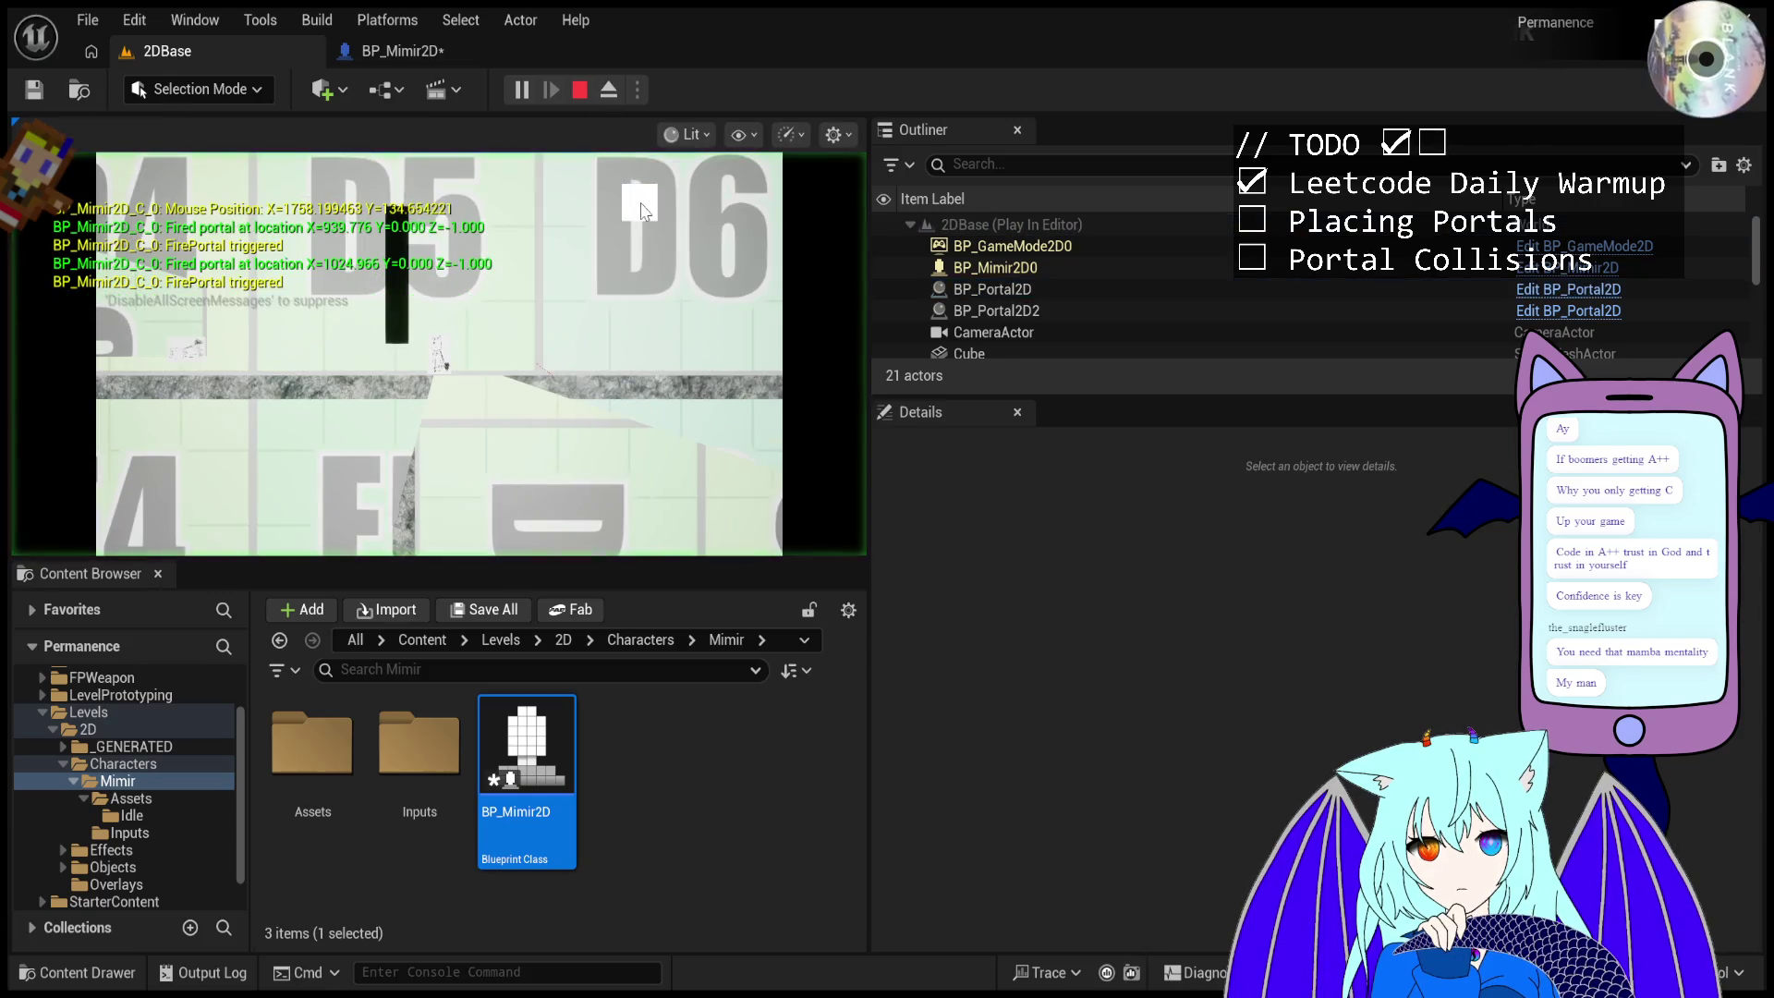
pyautogui.click(608, 89)
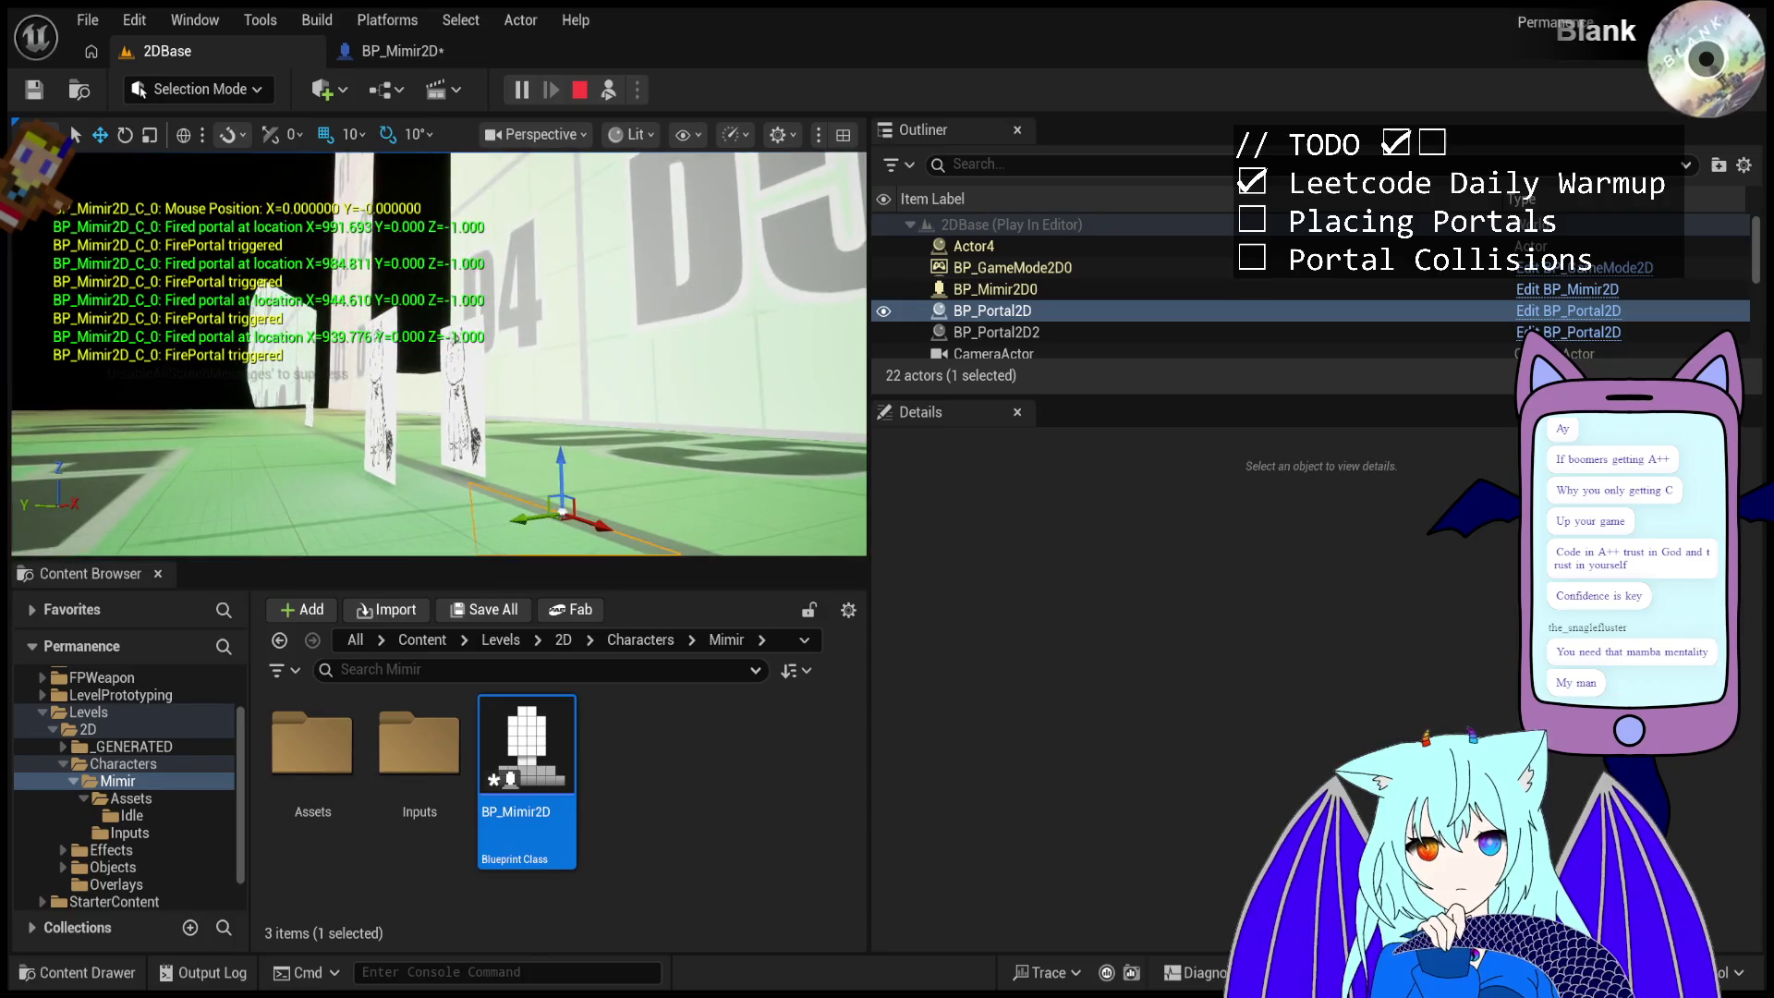
pyautogui.moveTo(605, 242); pyautogui.dragTo(605, 242)
pyautogui.click(608, 90)
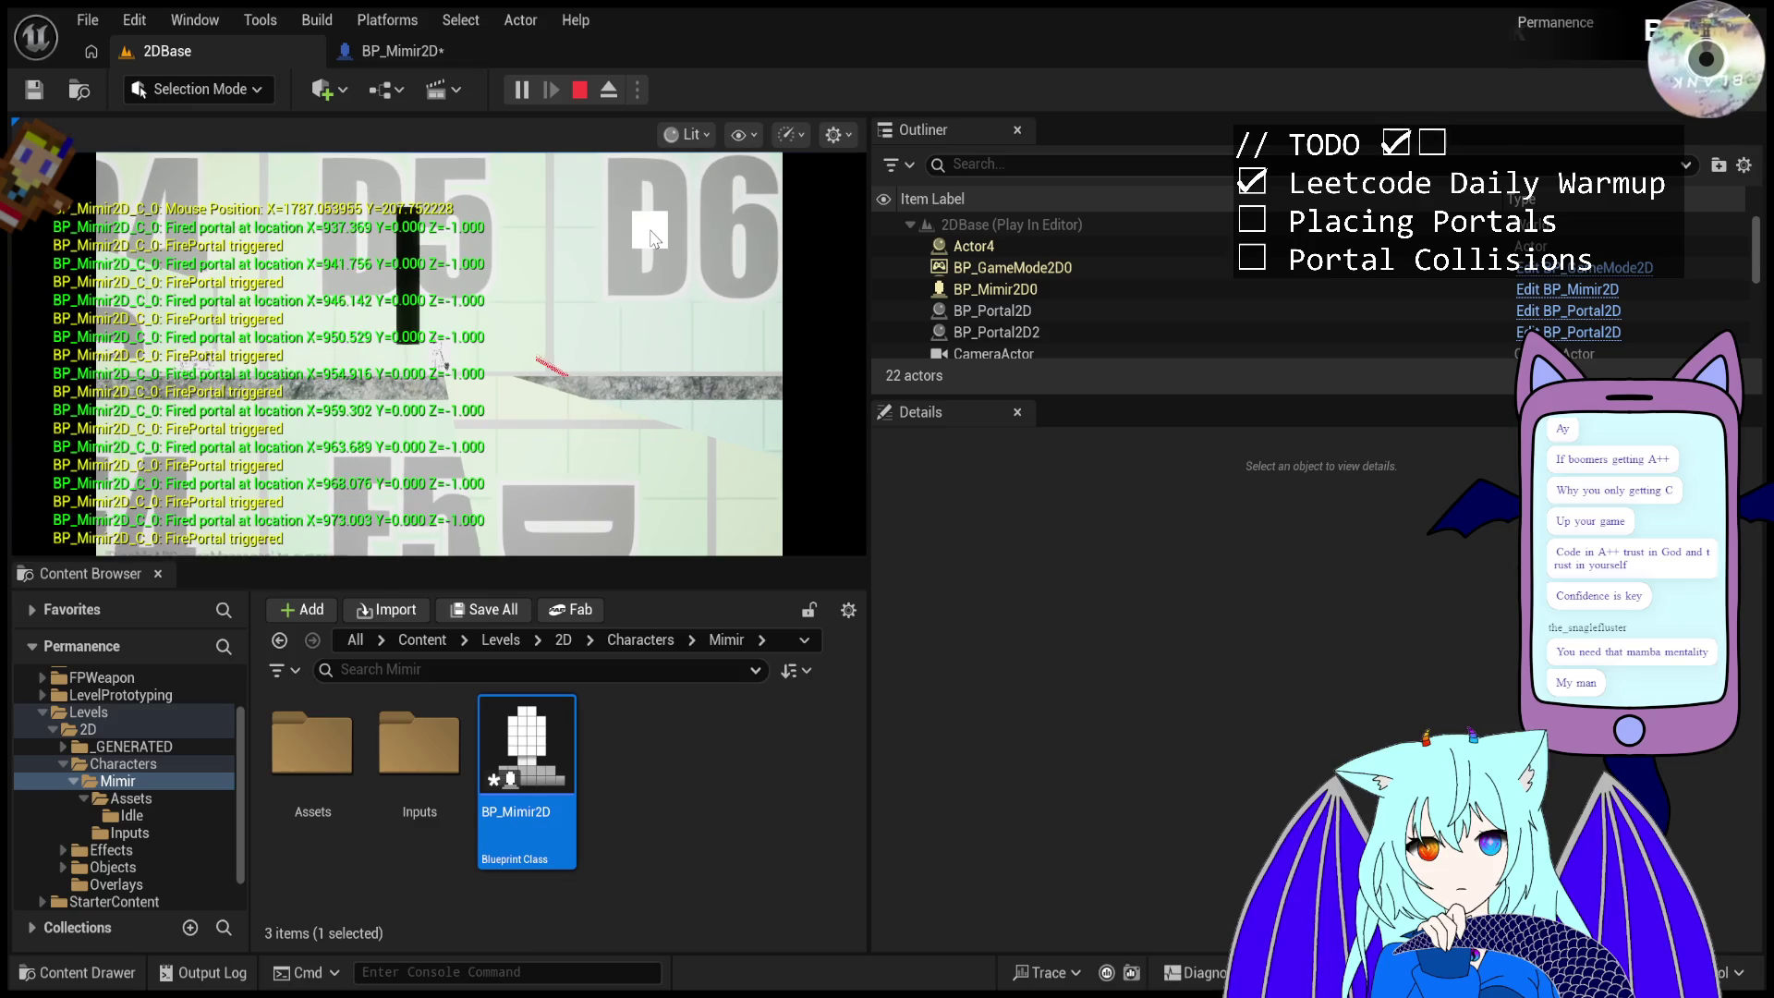
pyautogui.click(608, 90)
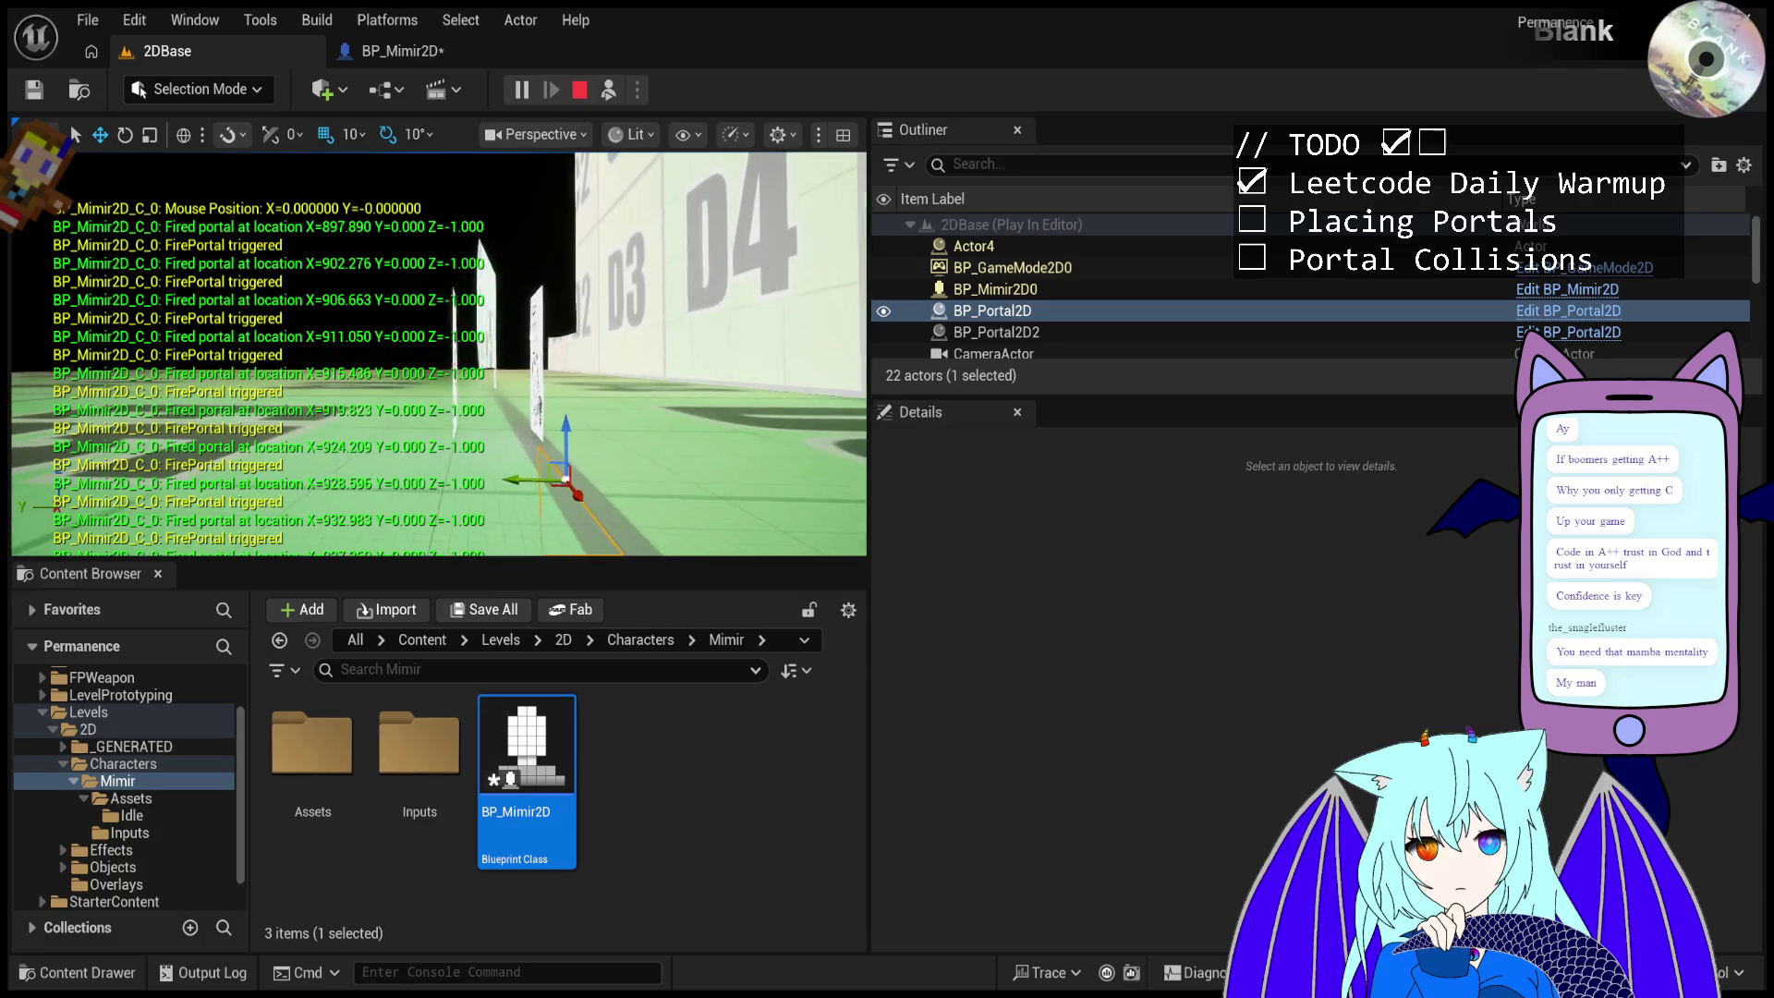
pyautogui.press('f')
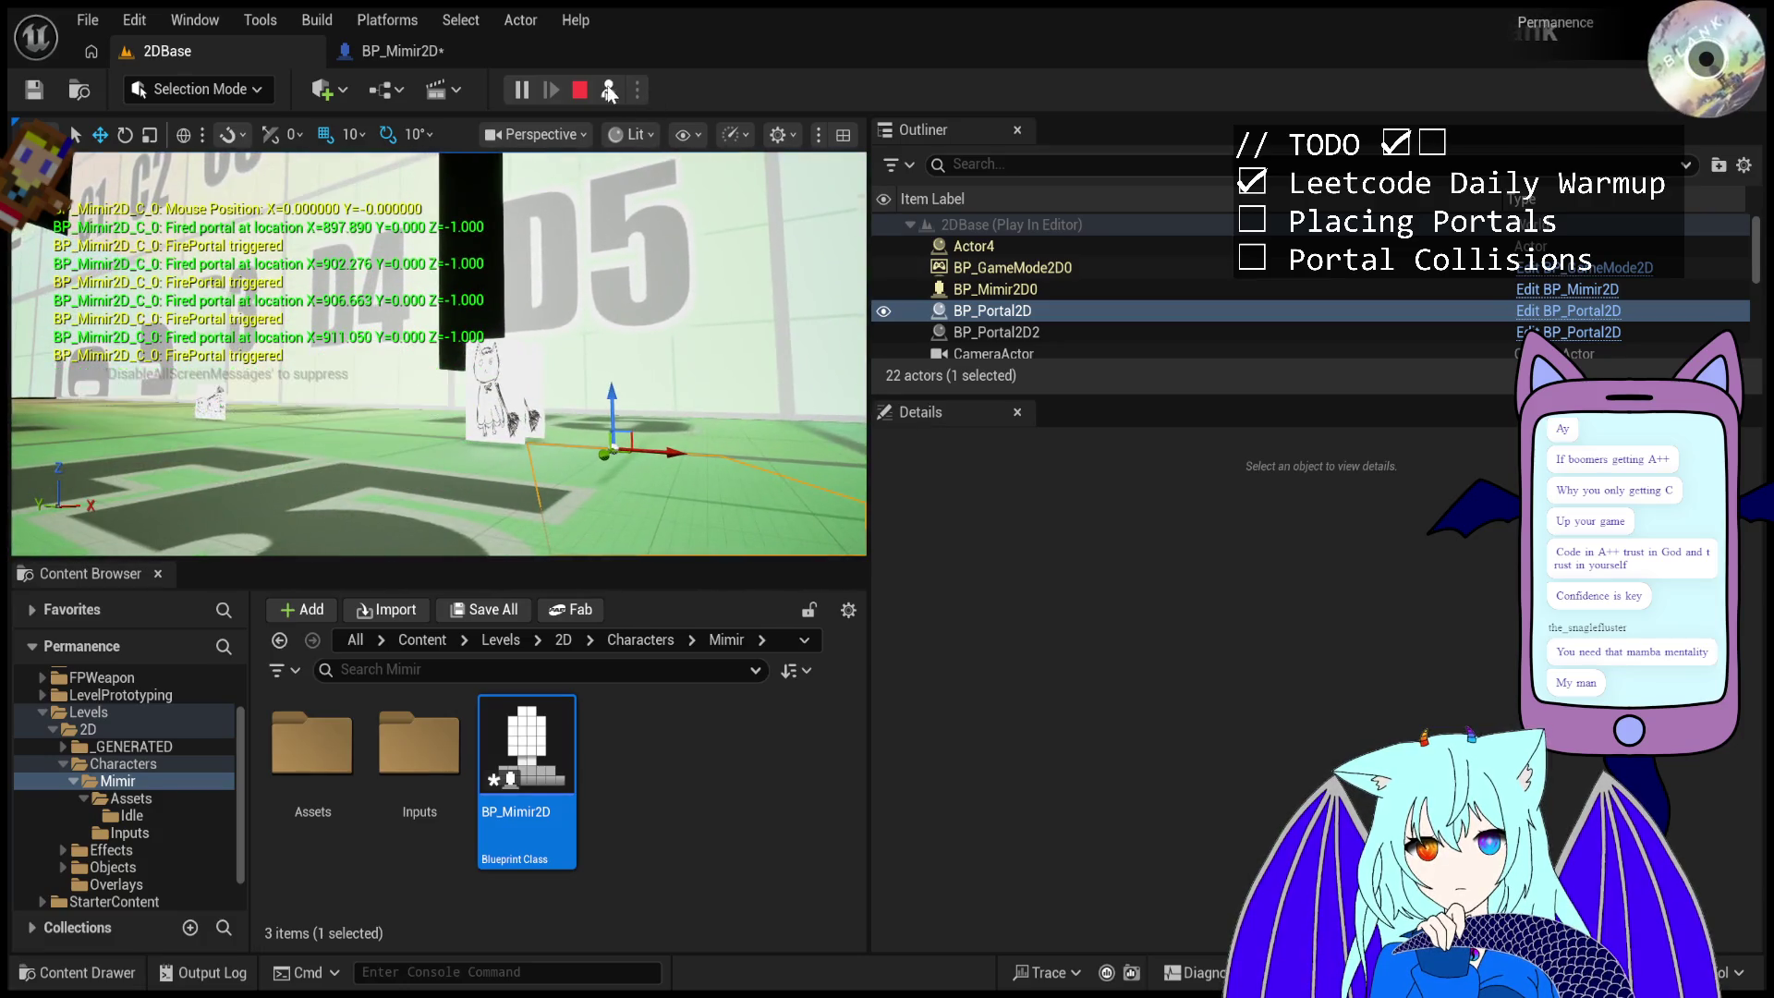
# - Fire a few more portals at the wall, stop PIE, and frame the D5 cube
pyautogui.click(608, 90)
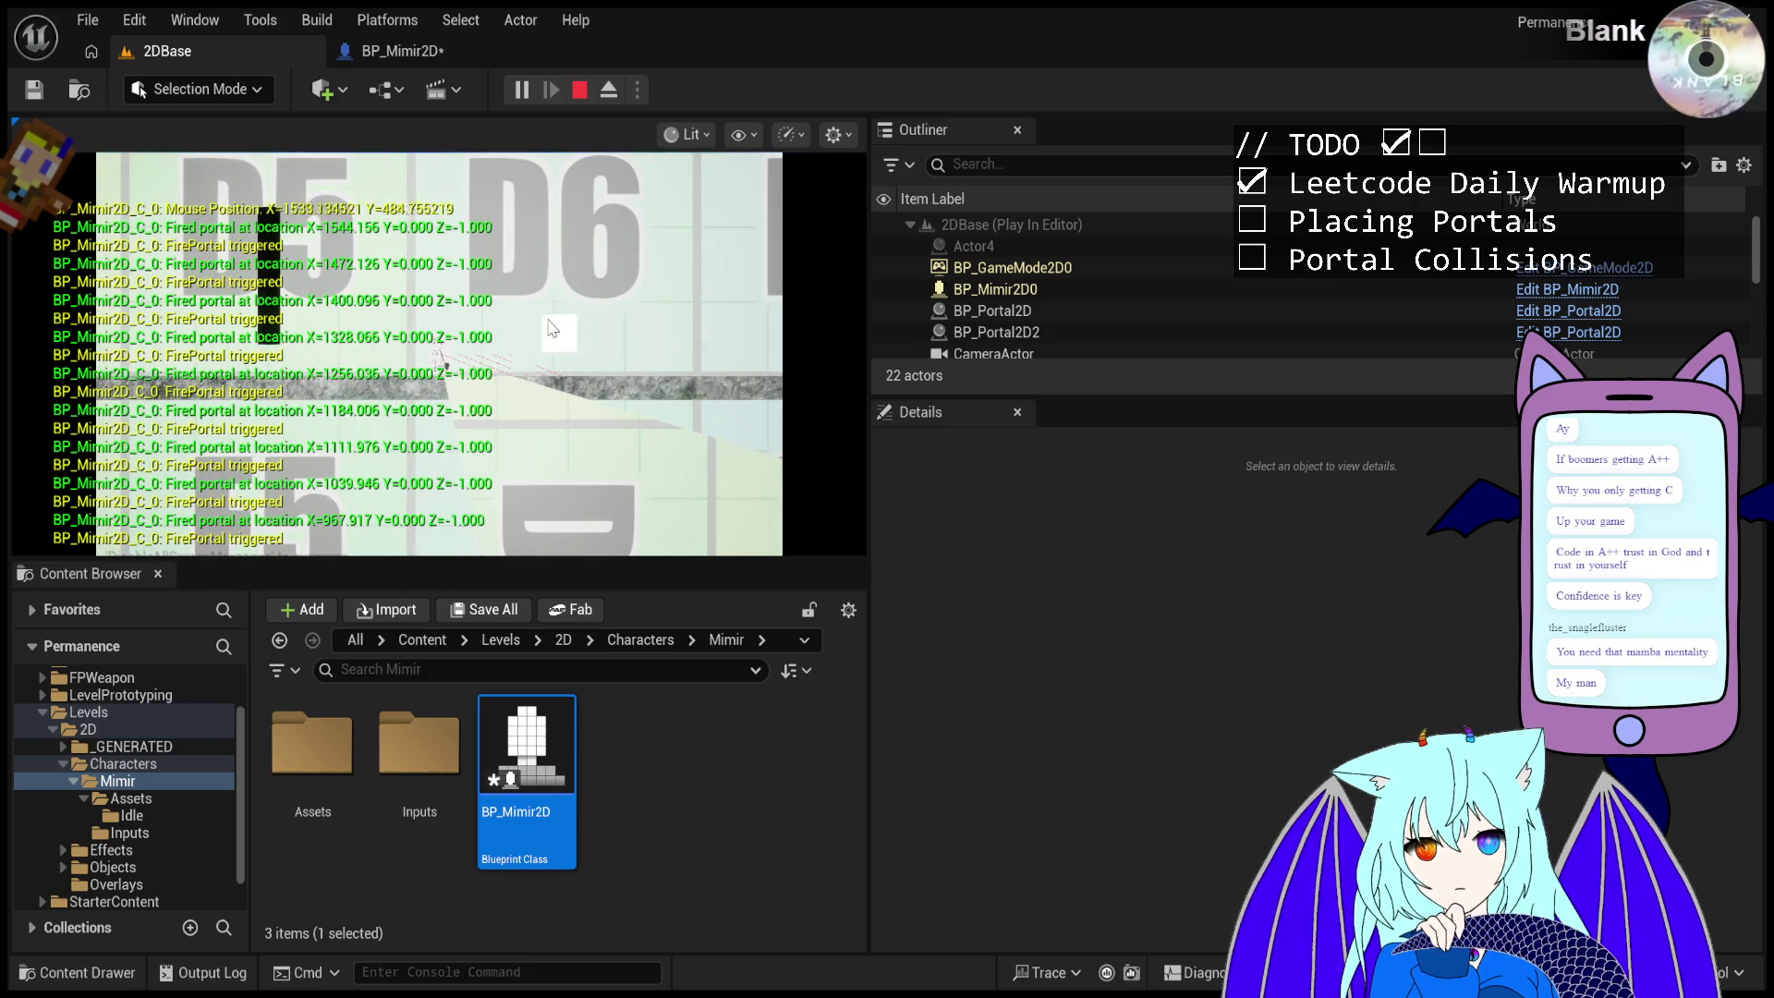
pyautogui.click(576, 372)
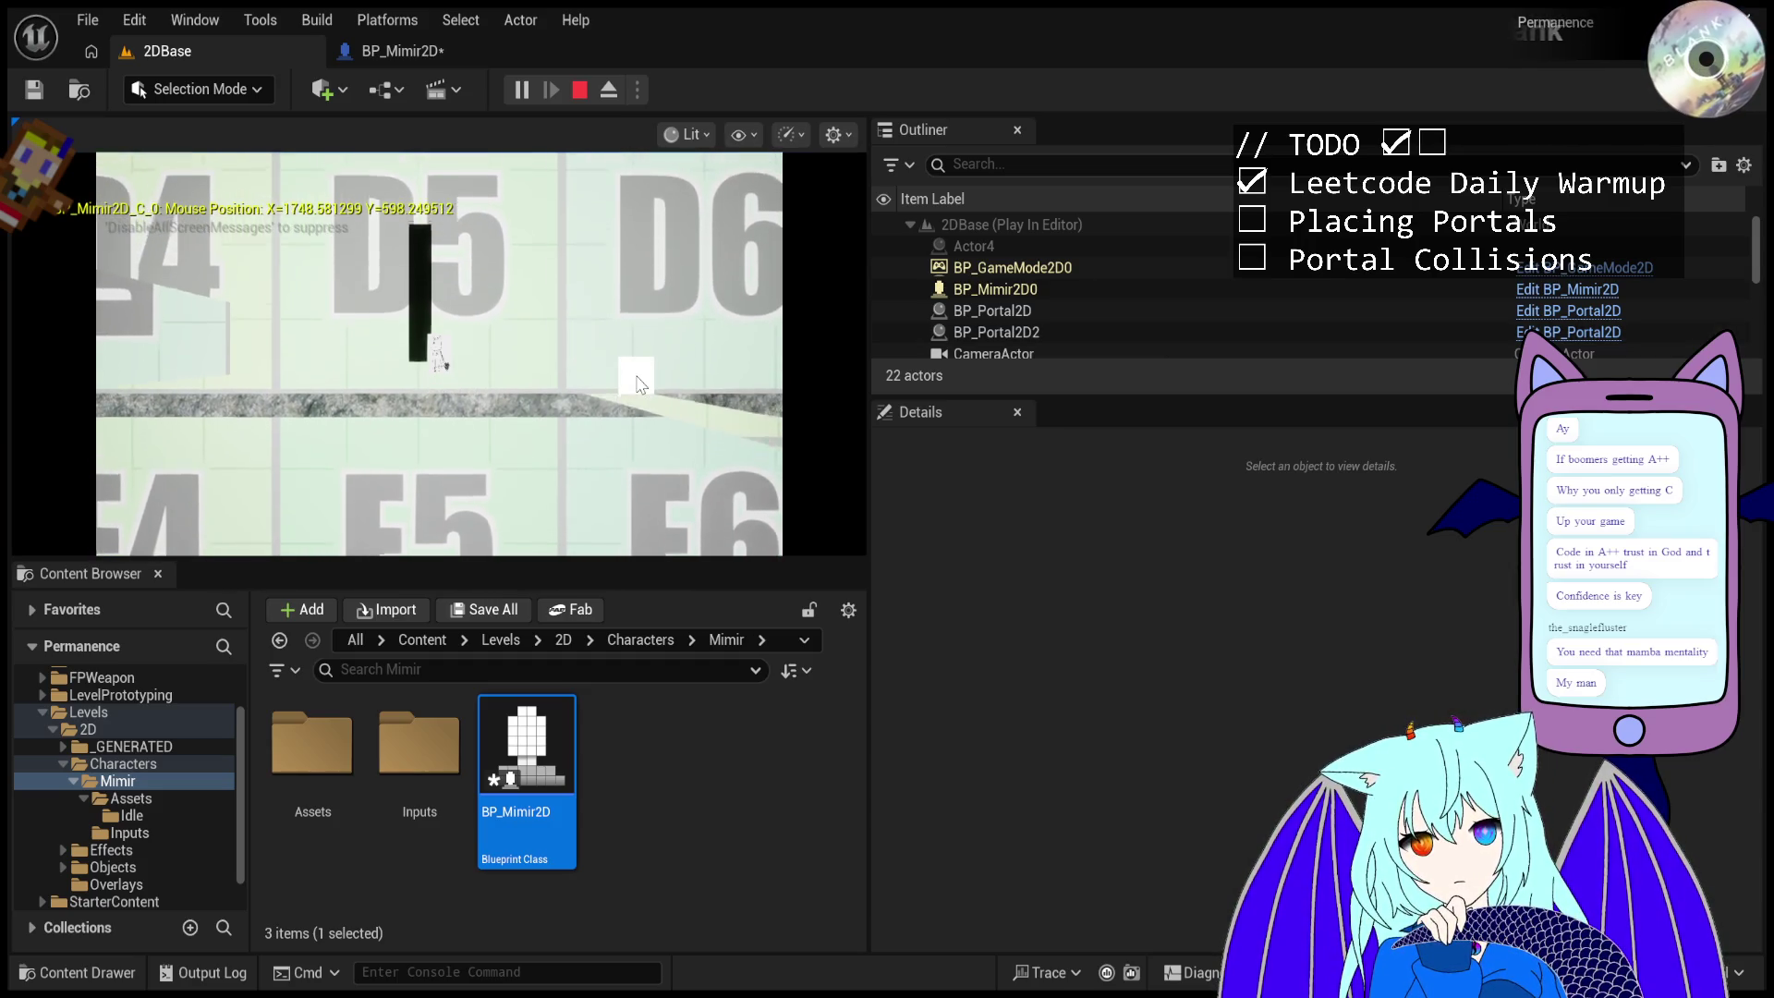
pyautogui.click(547, 383)
pyautogui.click(547, 383)
pyautogui.click(547, 383)
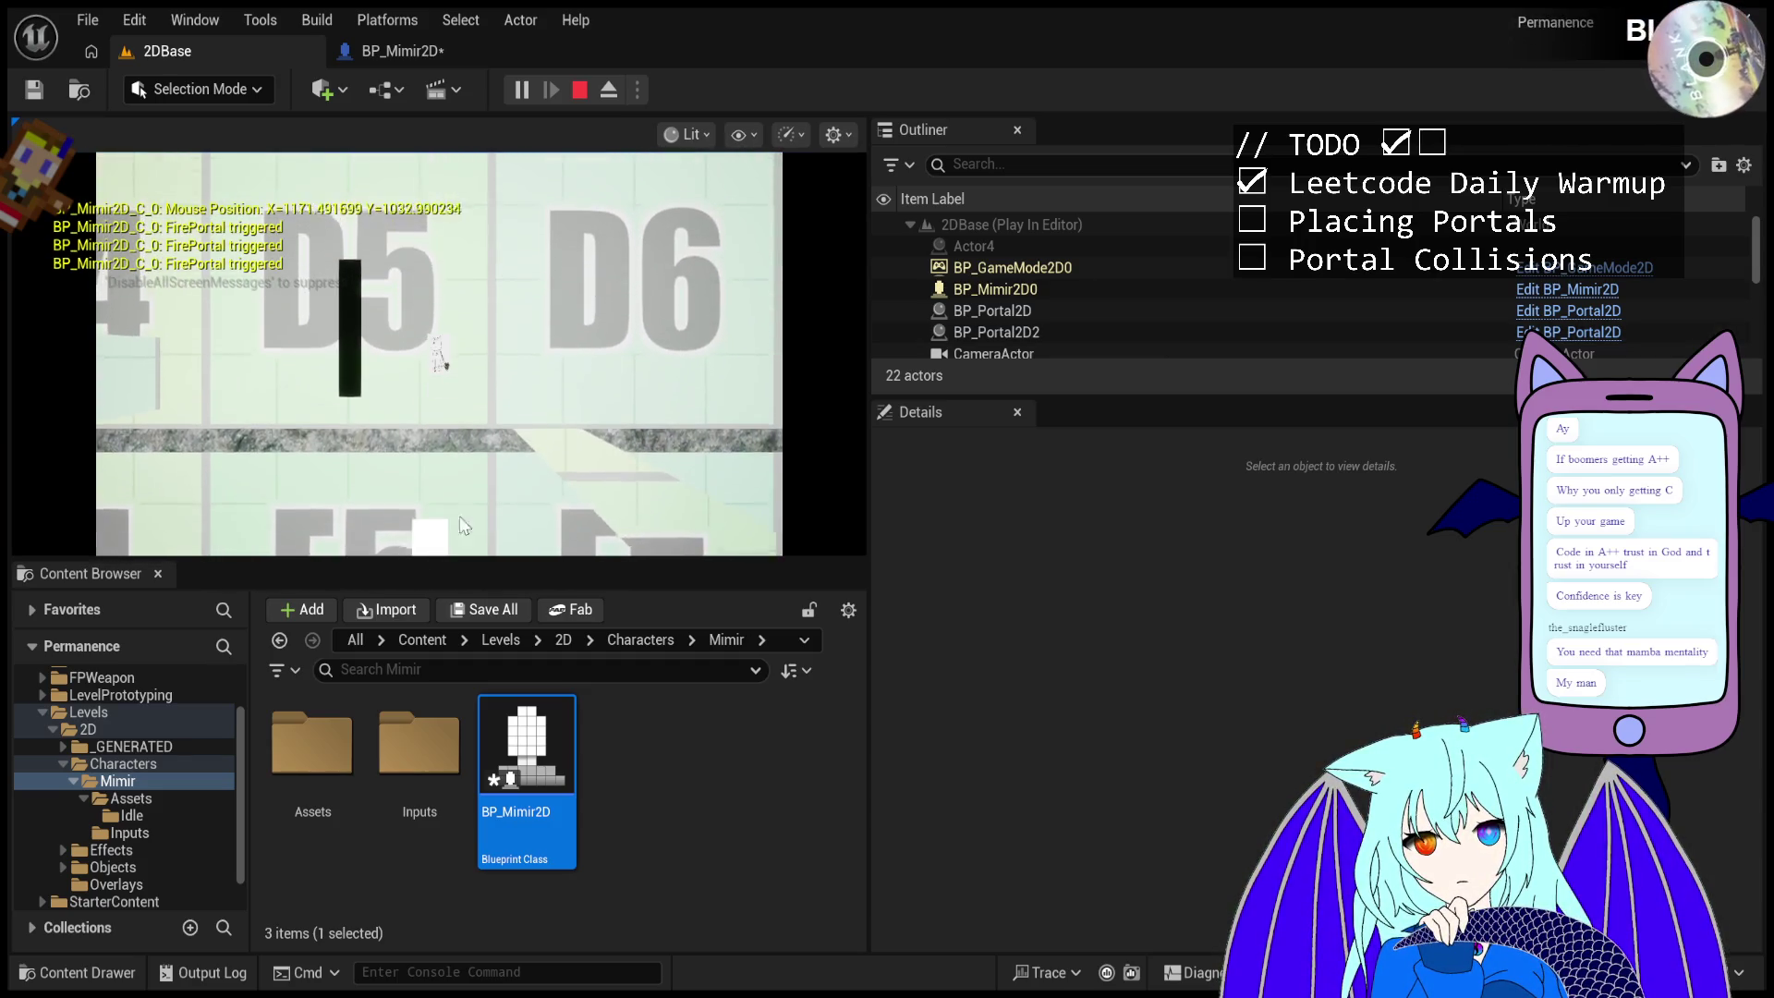
pyautogui.click(552, 242)
pyautogui.click(575, 89)
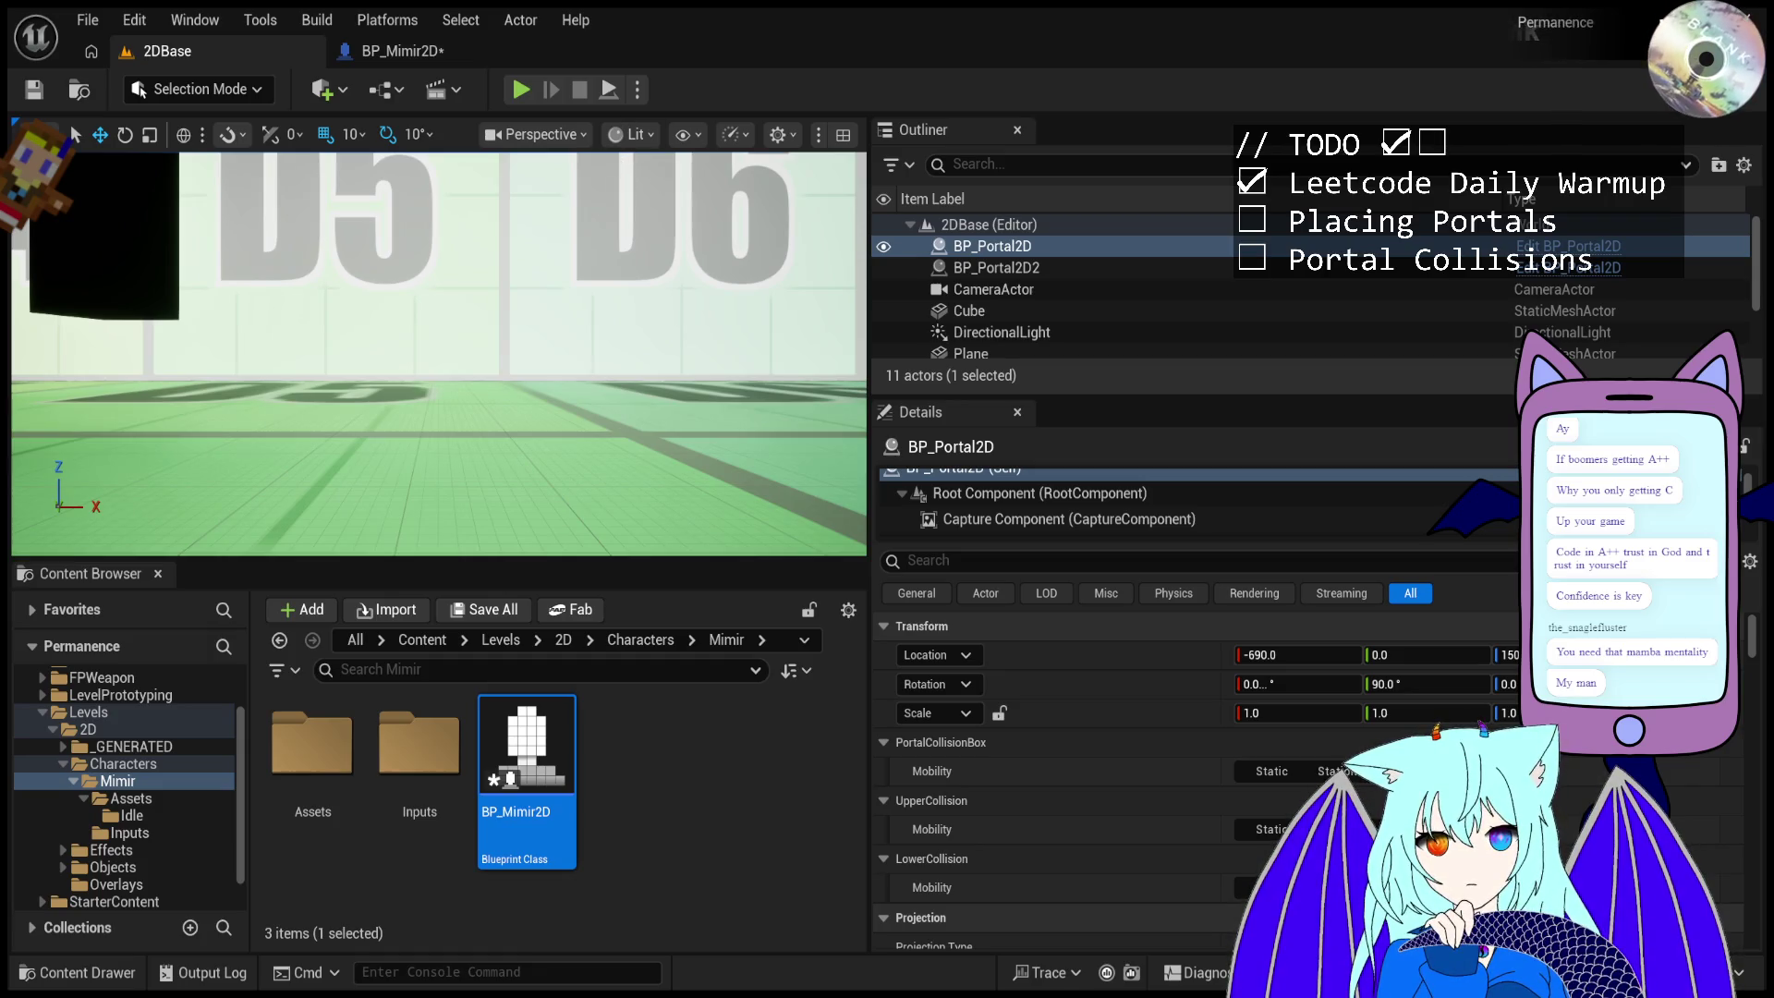
pyautogui.moveTo(439, 351)
pyautogui.mouseDown()
pyautogui.moveTo(365, 281)
pyautogui.moveTo(379, 360)
pyautogui.moveTo(378, 328)
pyautogui.mouseUp()
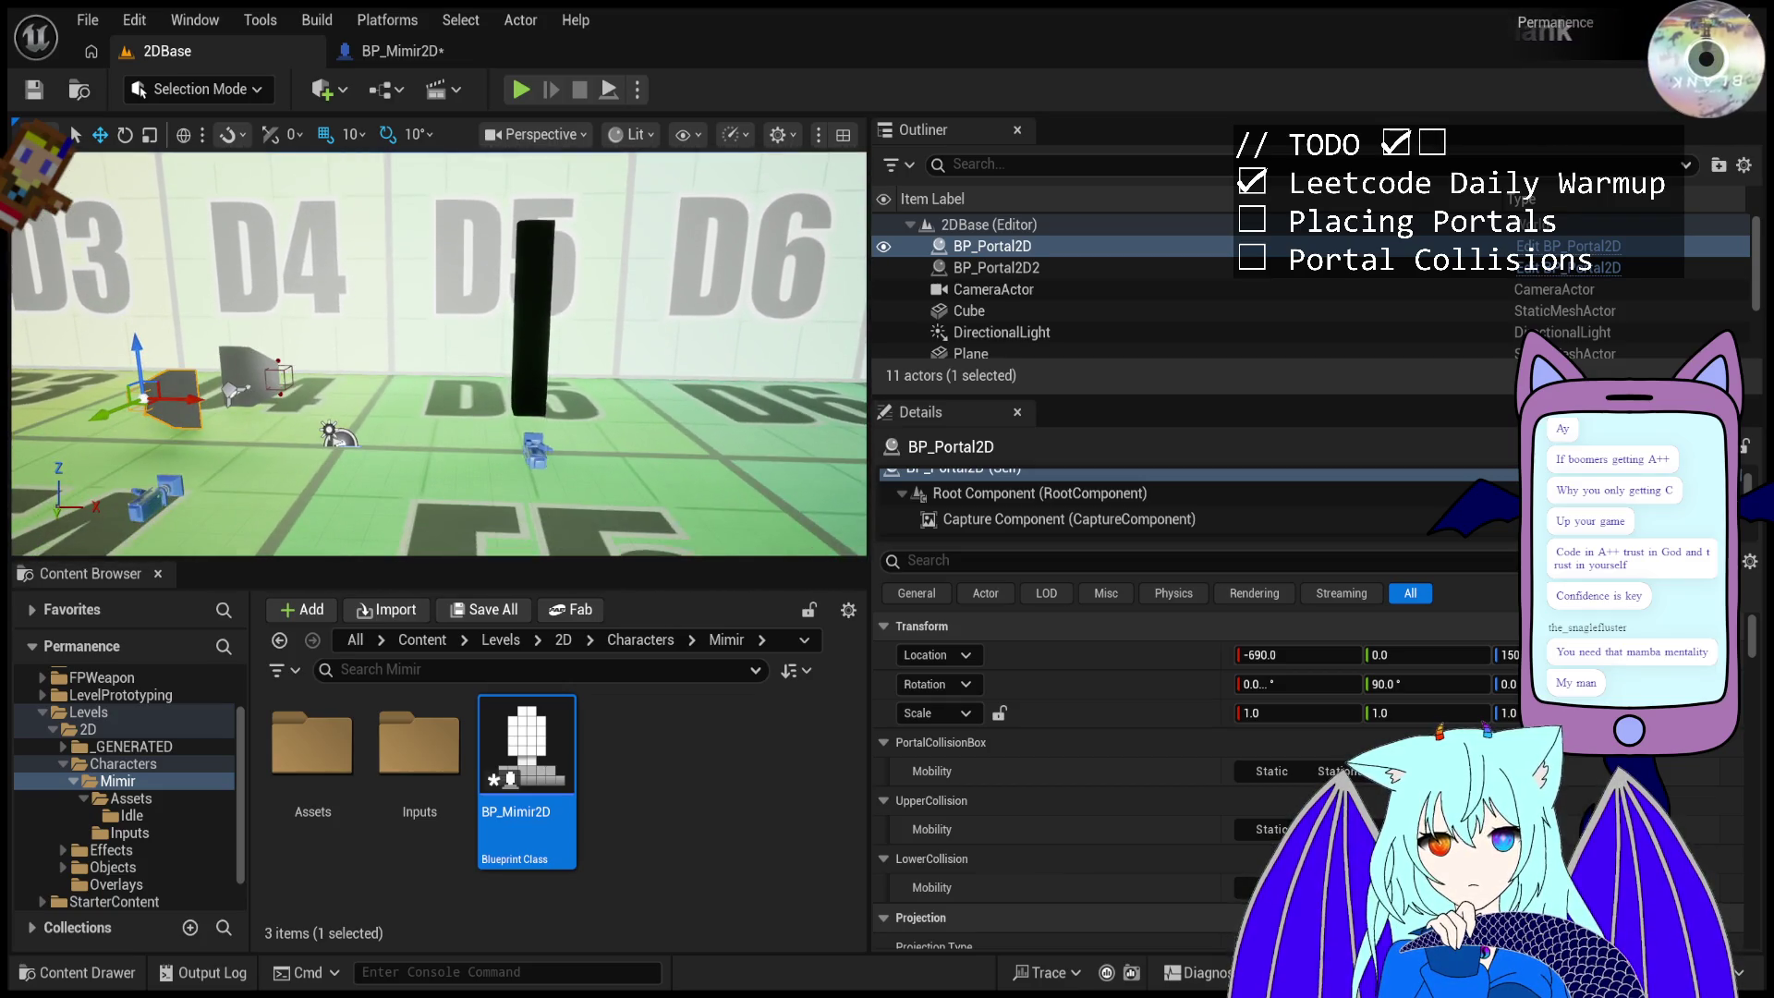
# - Start Play-In-Editor and fire portals at the angled black cube's face and left side
pyautogui.click(520, 92)
pyautogui.click(615, 265)
pyautogui.click(610, 277)
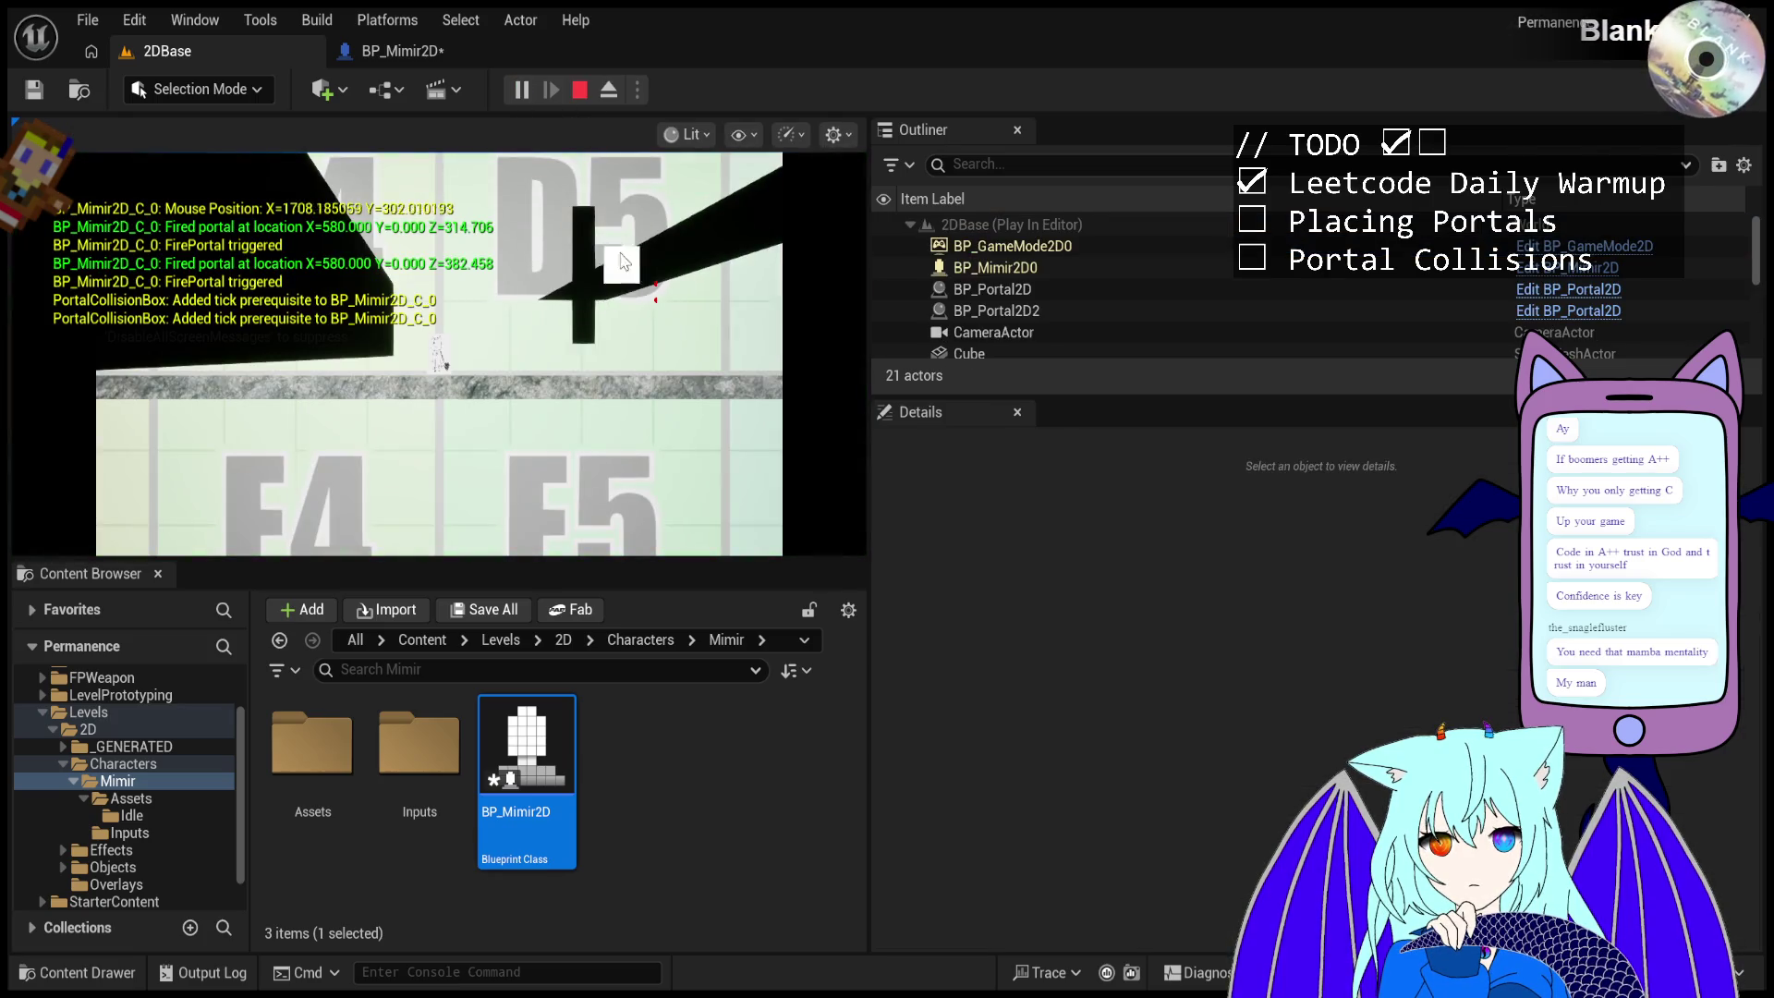
pyautogui.click(602, 296)
pyautogui.click(610, 205)
pyautogui.click(568, 196)
pyautogui.click(566, 196)
pyautogui.click(499, 193)
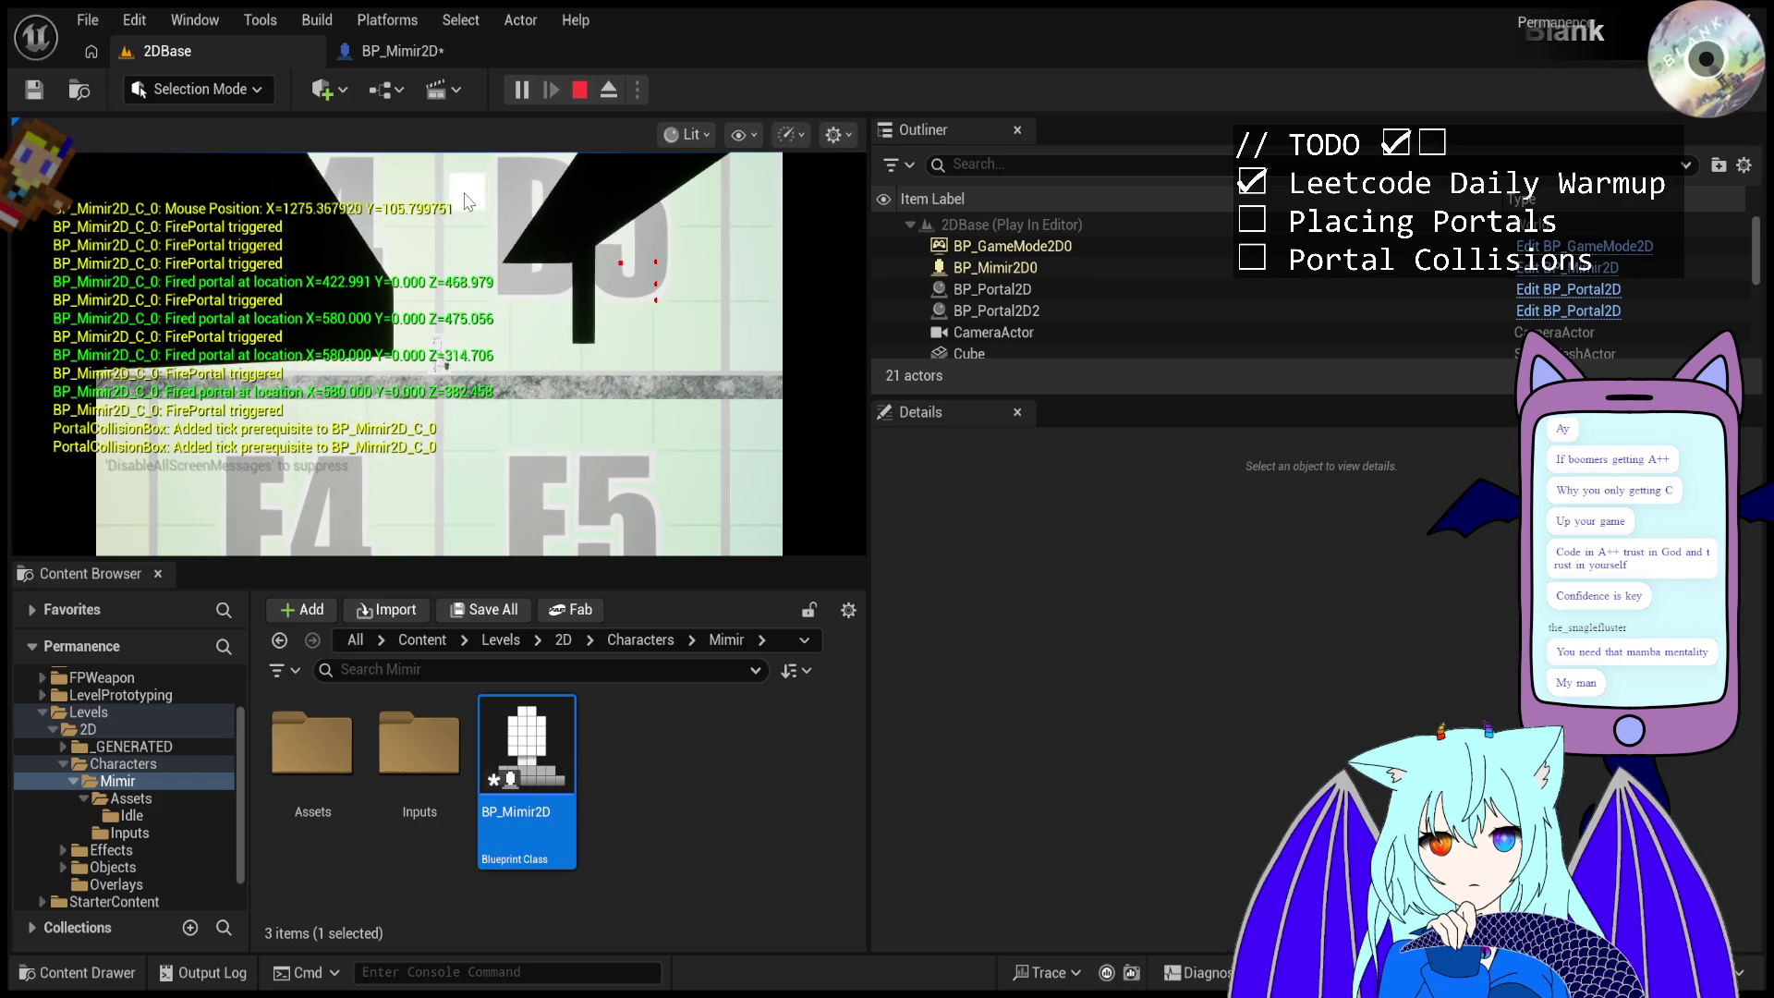
pyautogui.click(462, 207)
# - Fire portals climbing up, then back down, the angled cube's face
pyautogui.click(583, 295)
pyautogui.click(591, 277)
pyautogui.click(596, 249)
pyautogui.click(599, 221)
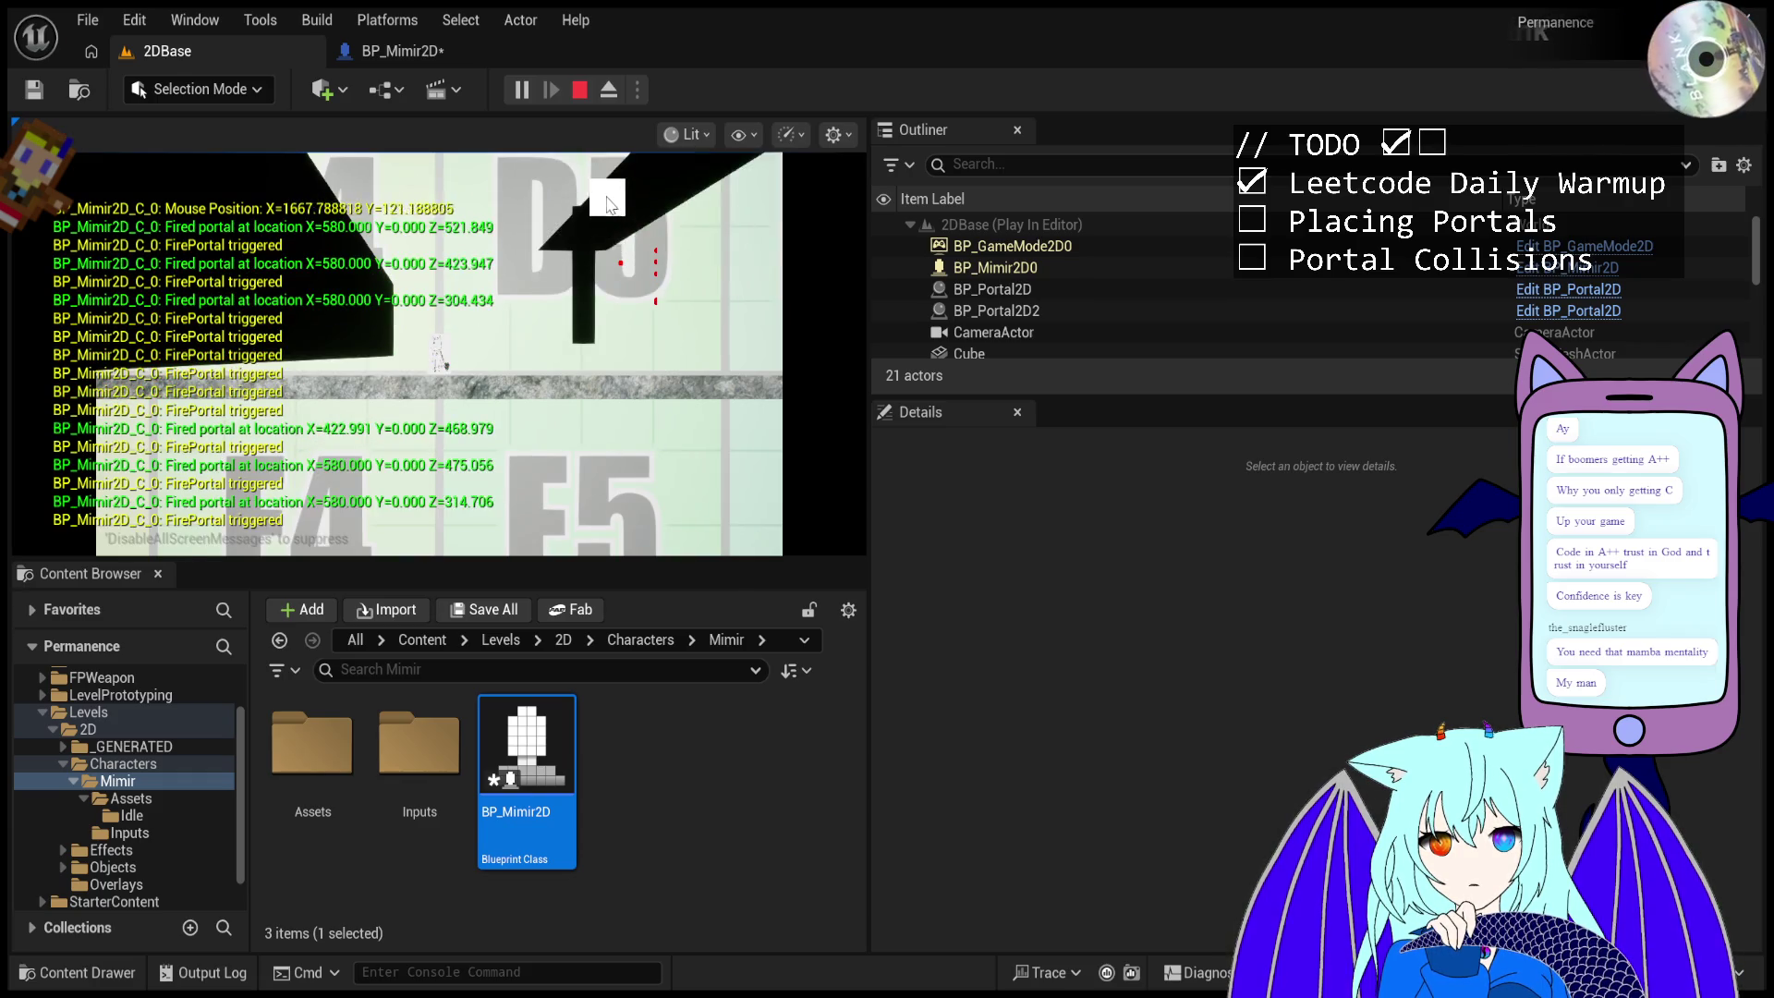
pyautogui.click(603, 189)
pyautogui.click(600, 185)
pyautogui.click(597, 189)
pyautogui.click(595, 194)
pyautogui.click(589, 205)
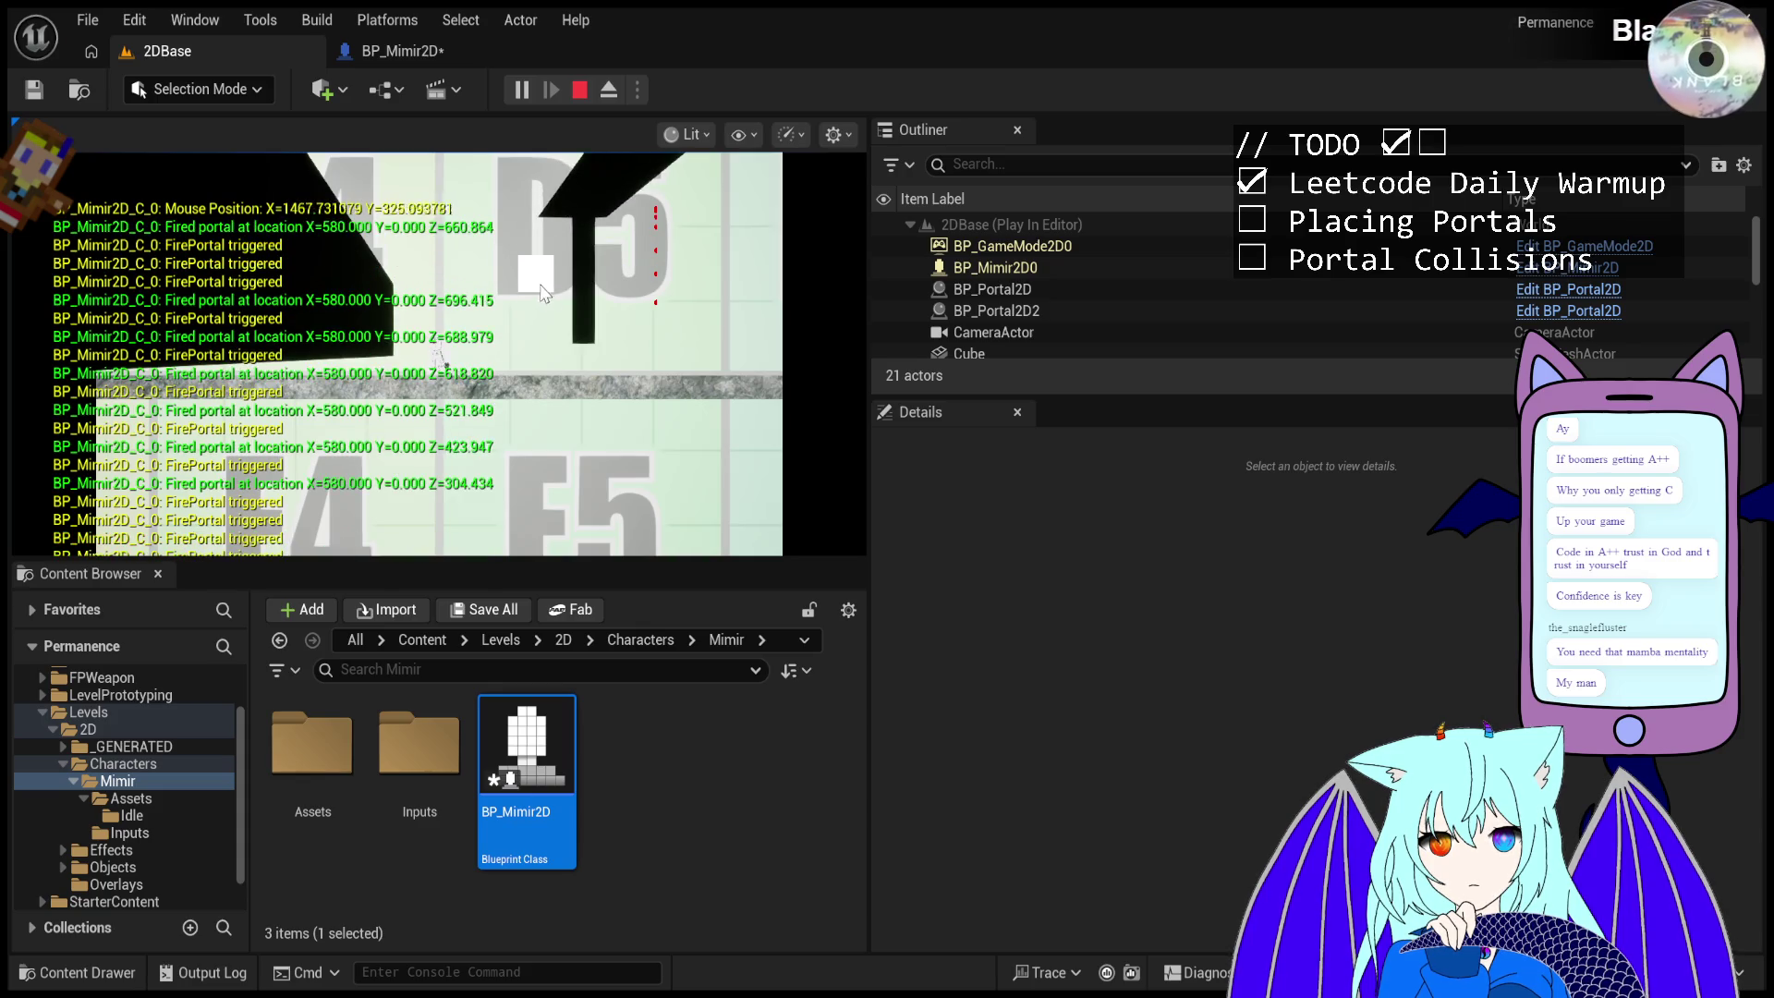
pyautogui.click(580, 282)
# - Fire portals at the cube's upper edge and then down its middle
pyautogui.click(582, 303)
pyautogui.click(601, 305)
pyautogui.click(619, 295)
pyautogui.click(621, 278)
pyautogui.click(610, 194)
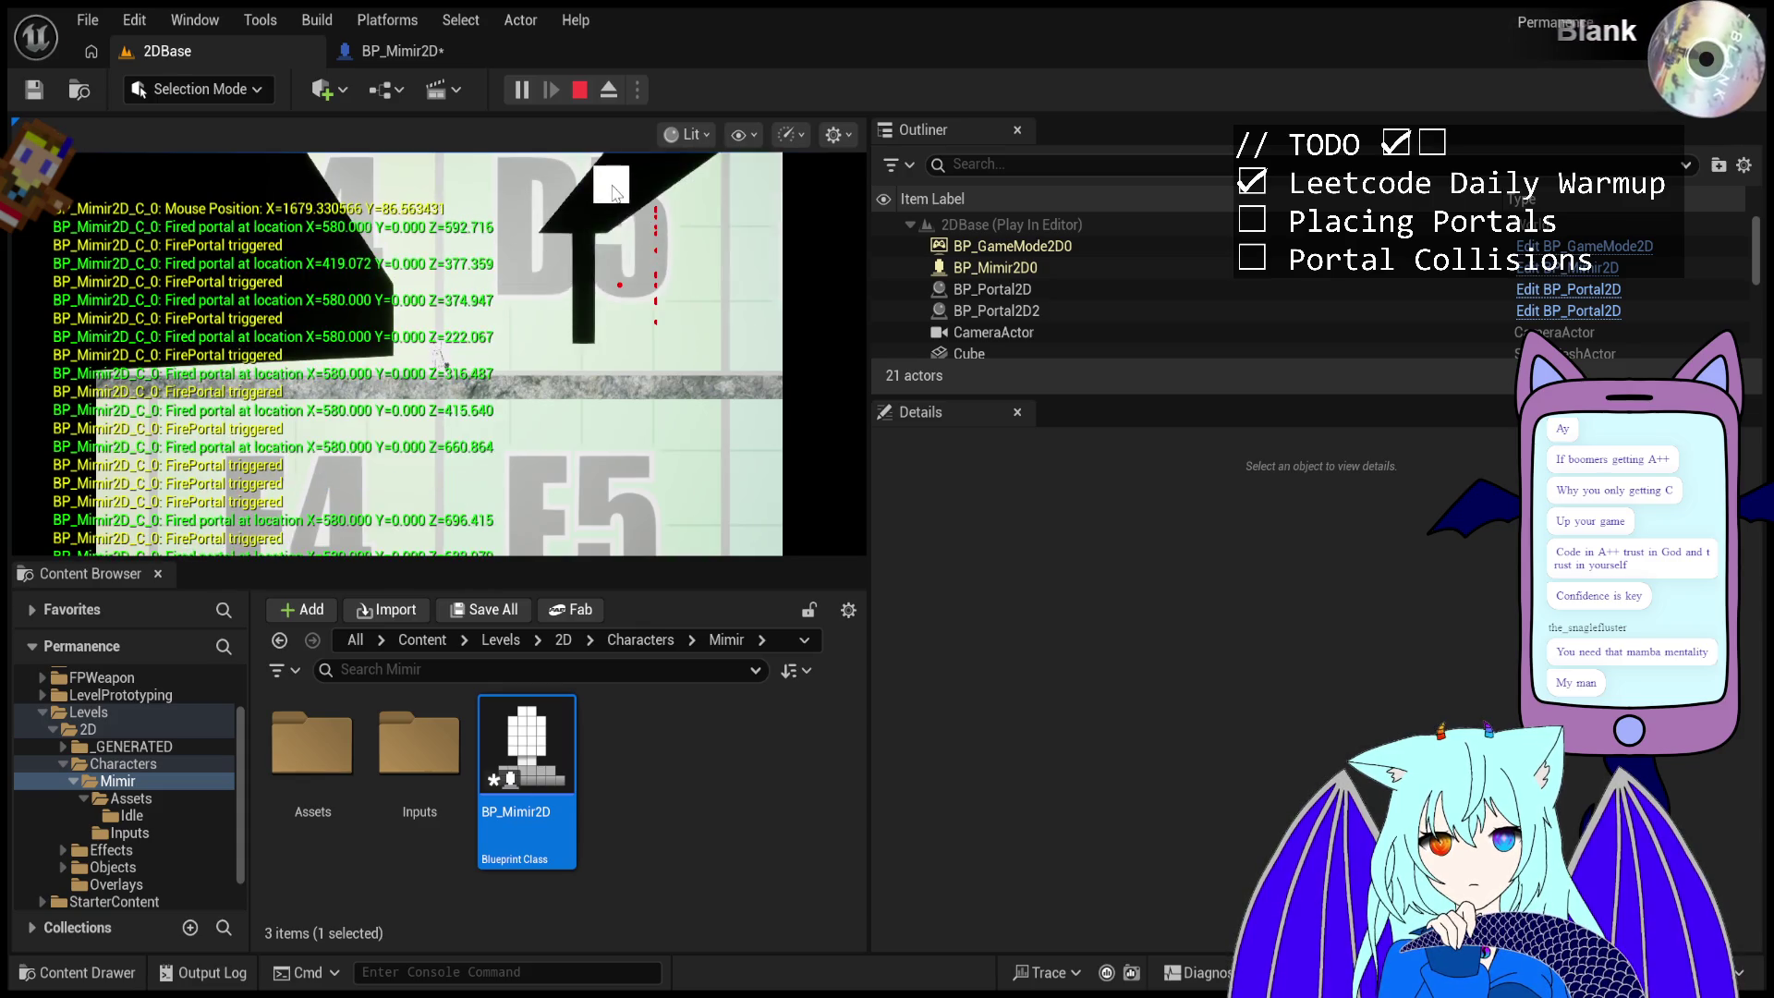
pyautogui.click(621, 254)
pyautogui.click(618, 255)
pyautogui.click(619, 258)
pyautogui.click(618, 263)
pyautogui.click(619, 265)
pyautogui.click(618, 269)
pyautogui.click(618, 272)
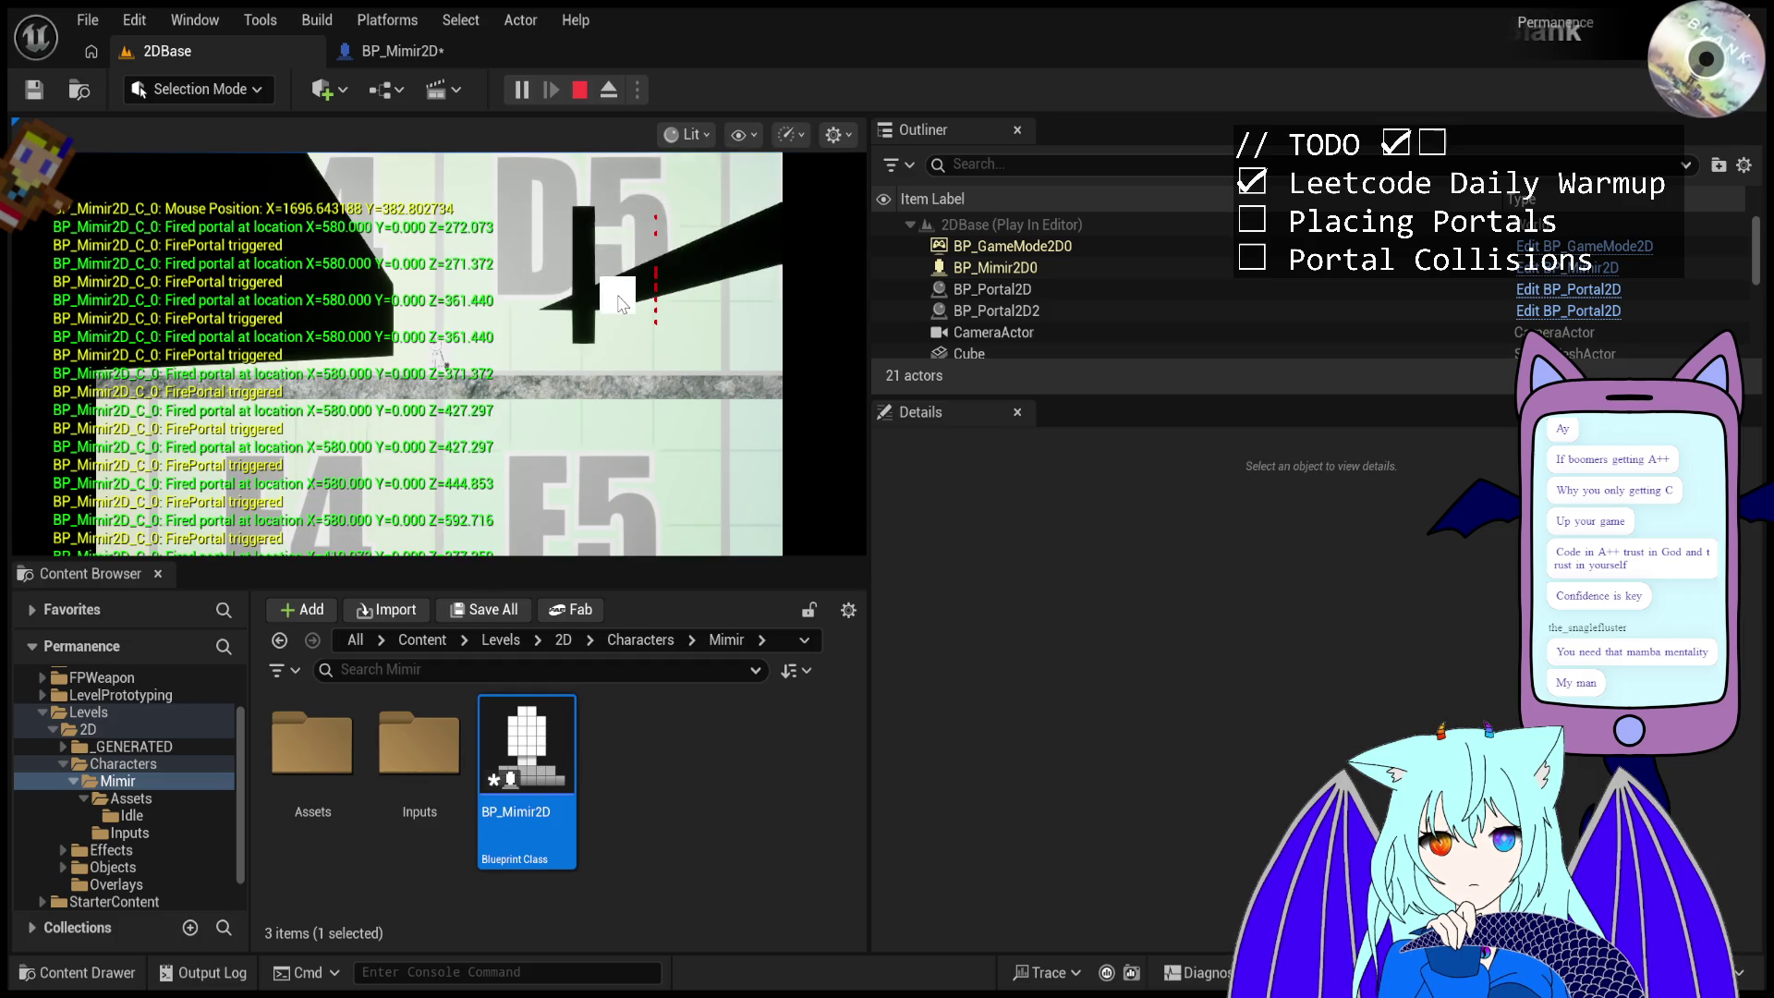
pyautogui.click(618, 271)
pyautogui.click(618, 275)
# - Fire a series of portals across the angled cube surface to check alignment
pyautogui.click(618, 274)
pyautogui.click(618, 272)
pyautogui.click(618, 268)
pyautogui.click(618, 264)
pyautogui.click(618, 258)
pyautogui.click(619, 268)
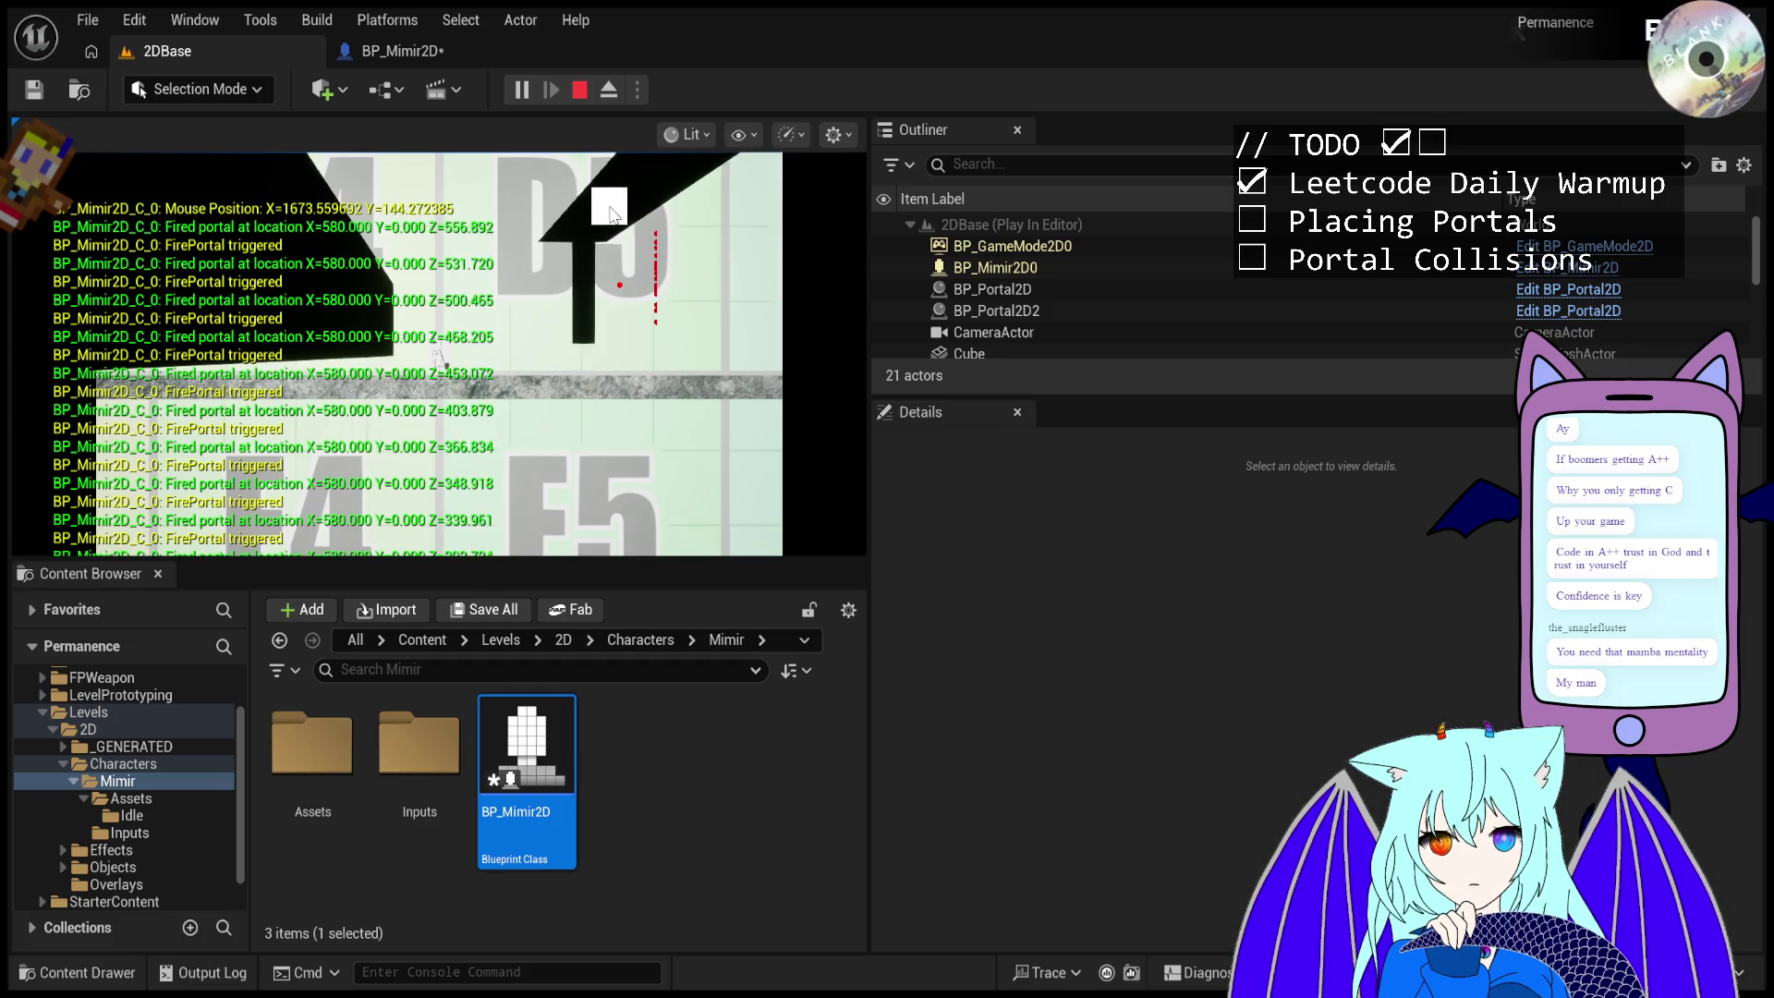
pyautogui.click(623, 277)
pyautogui.click(628, 421)
# - Fire portals at the floor platform and the cube's lower part near it
pyautogui.click(634, 395)
pyautogui.click(634, 369)
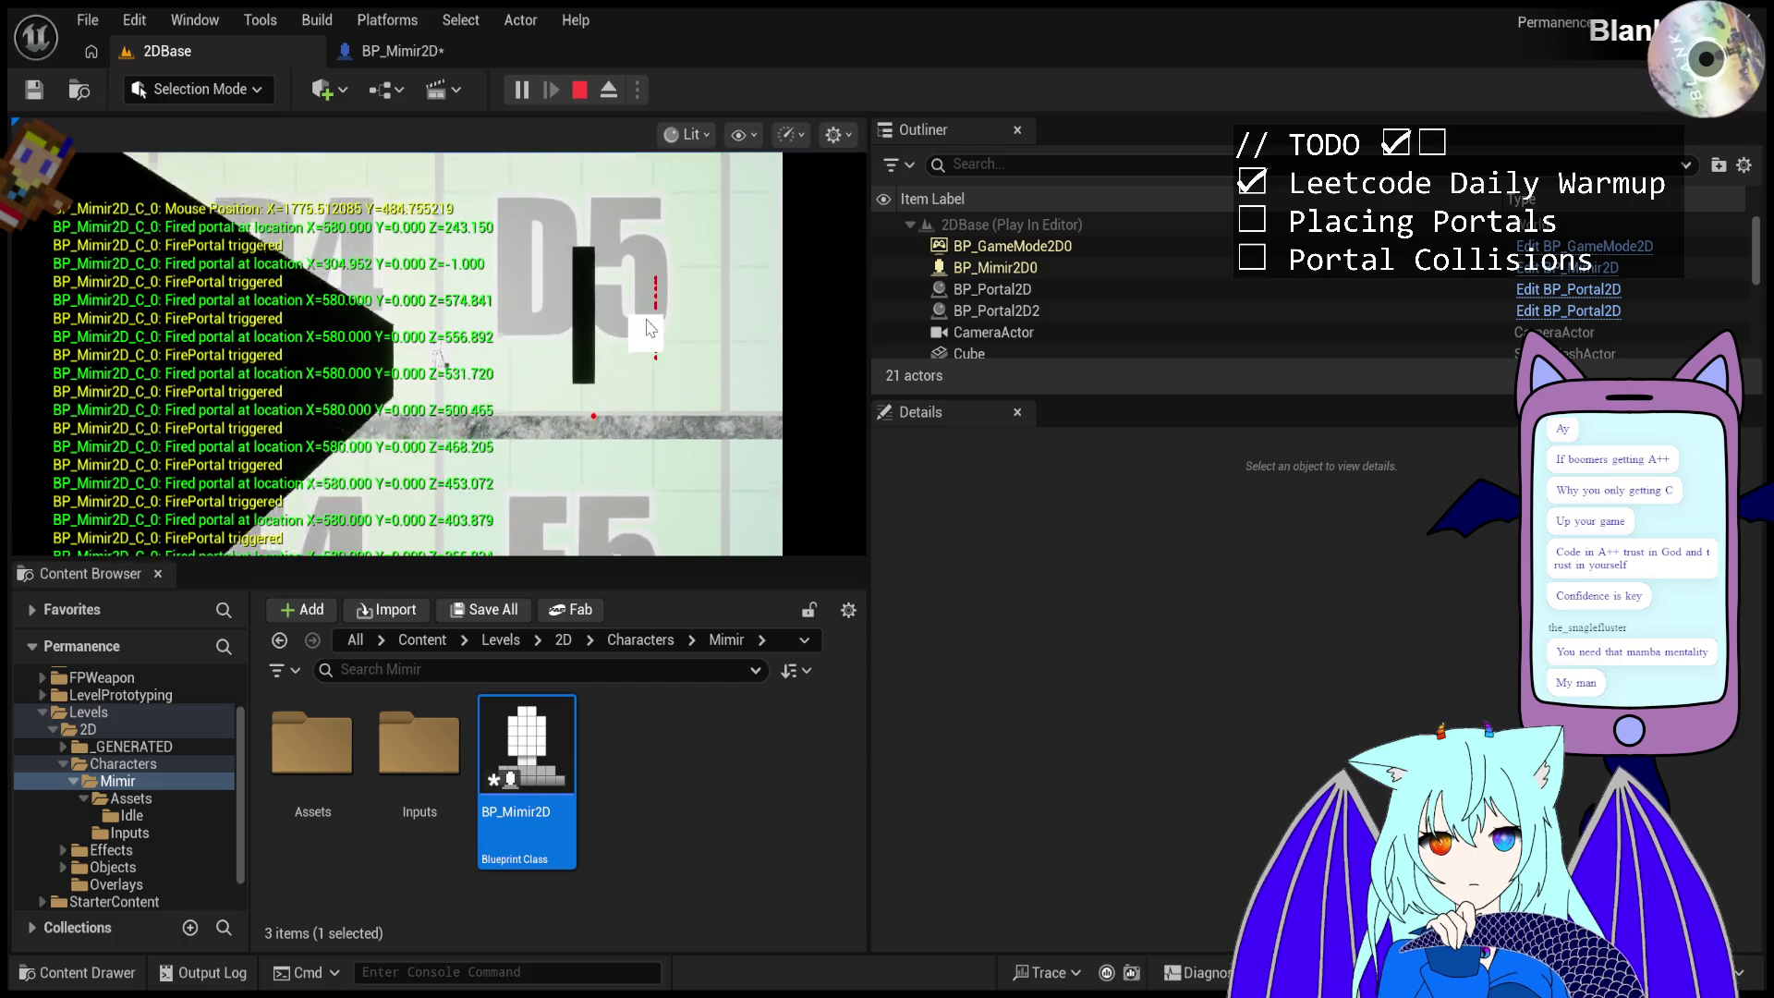
pyautogui.click(649, 284)
pyautogui.click(649, 284)
pyautogui.click(680, 367)
pyautogui.click(684, 392)
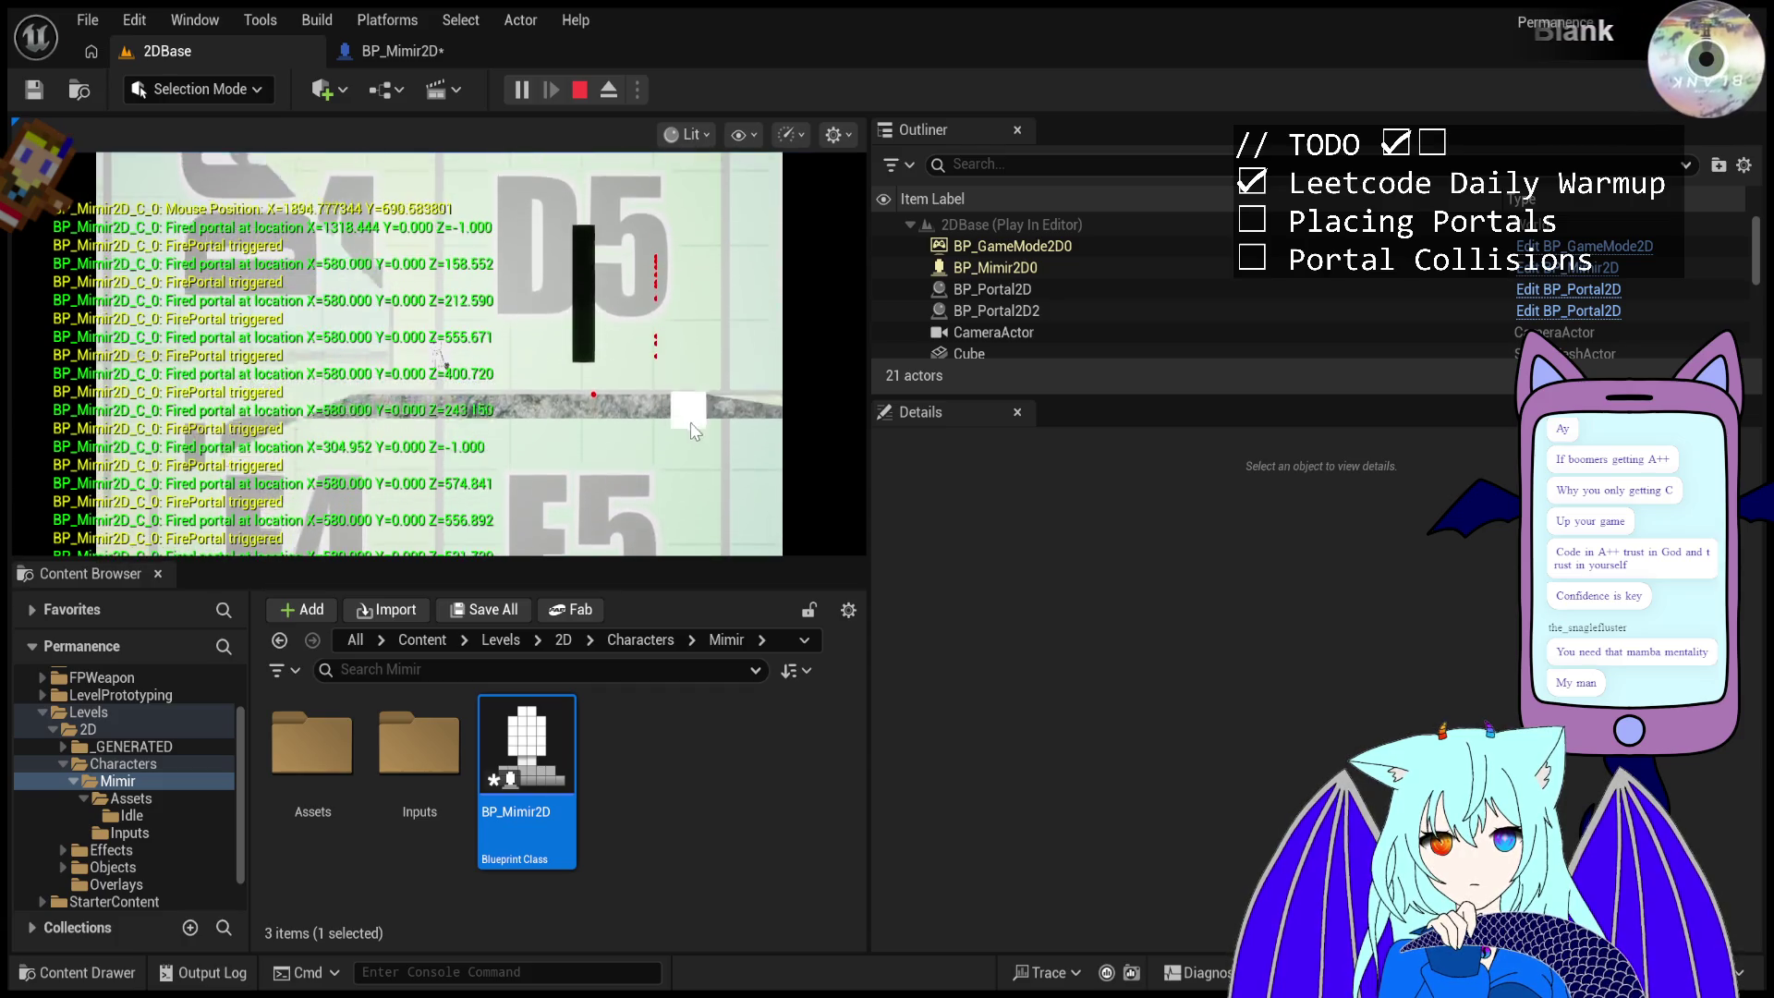
pyautogui.click(691, 424)
pyautogui.click(672, 446)
pyautogui.click(670, 434)
pyautogui.click(665, 416)
pyautogui.click(669, 393)
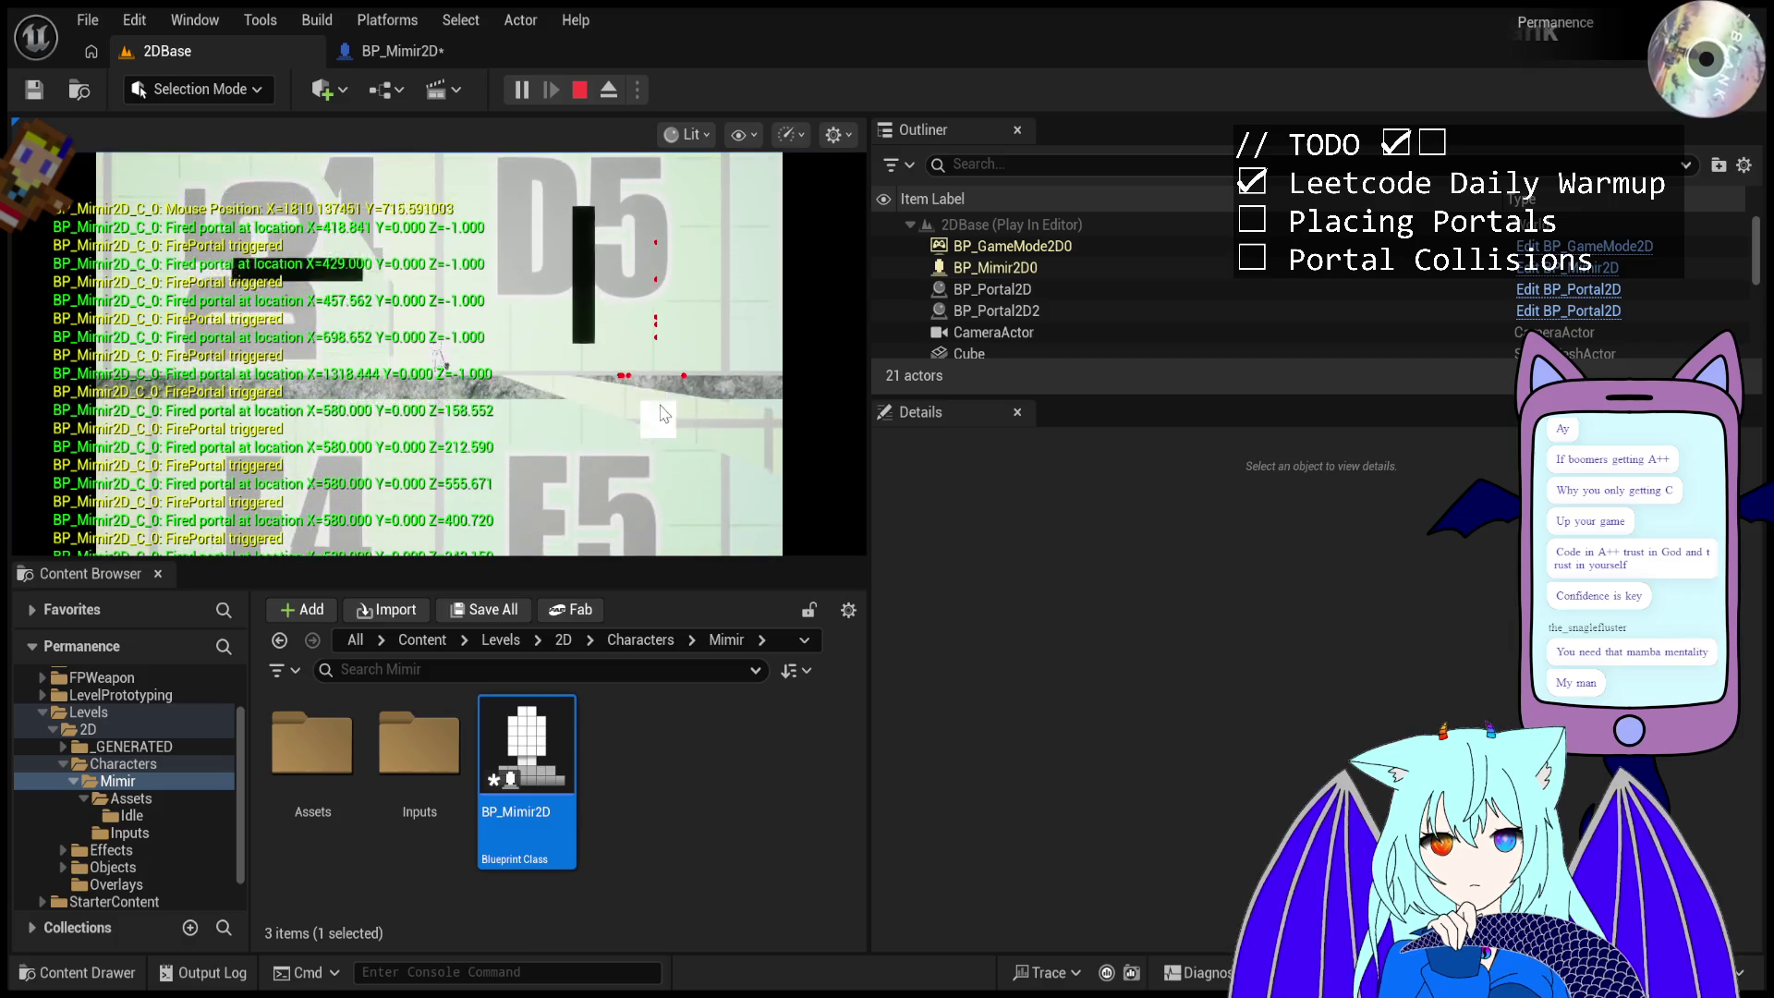
pyautogui.click(684, 360)
# - Fire portals at the upper angled cube and along its underside
pyautogui.click(703, 372)
pyautogui.click(689, 369)
pyautogui.click(679, 305)
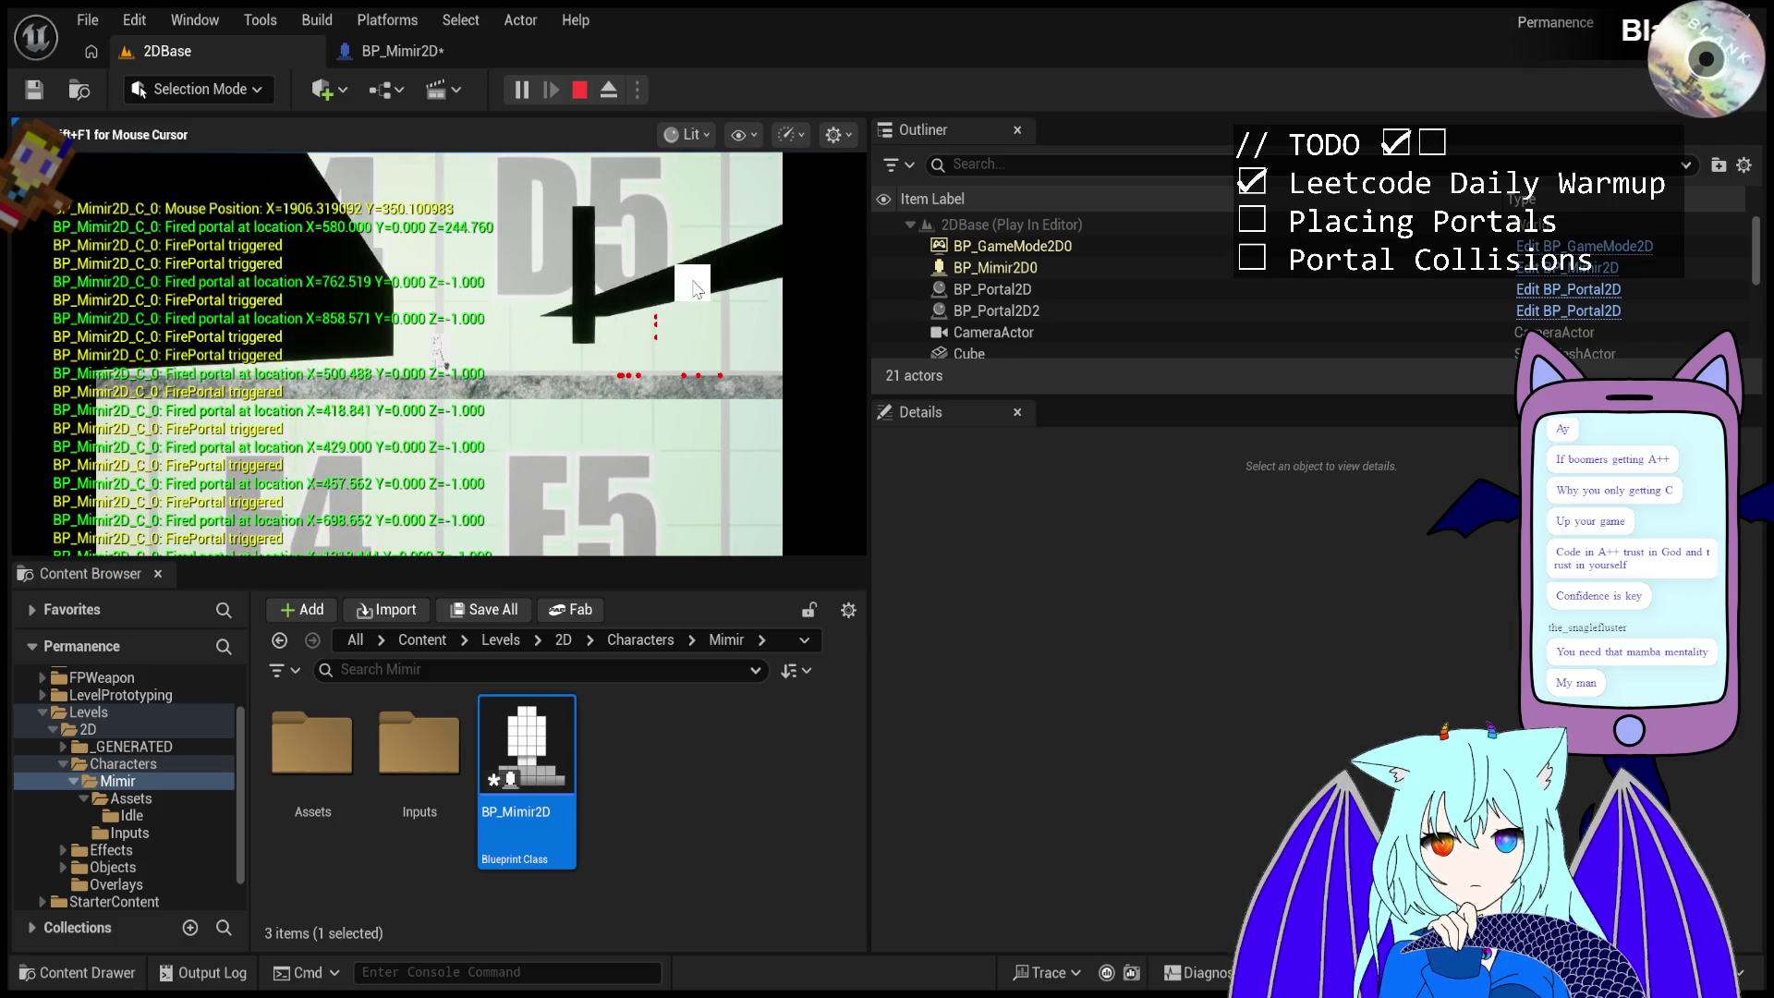
pyautogui.click(675, 268)
pyautogui.click(672, 235)
pyautogui.click(670, 222)
pyautogui.click(666, 315)
pyautogui.click(628, 323)
pyautogui.click(600, 328)
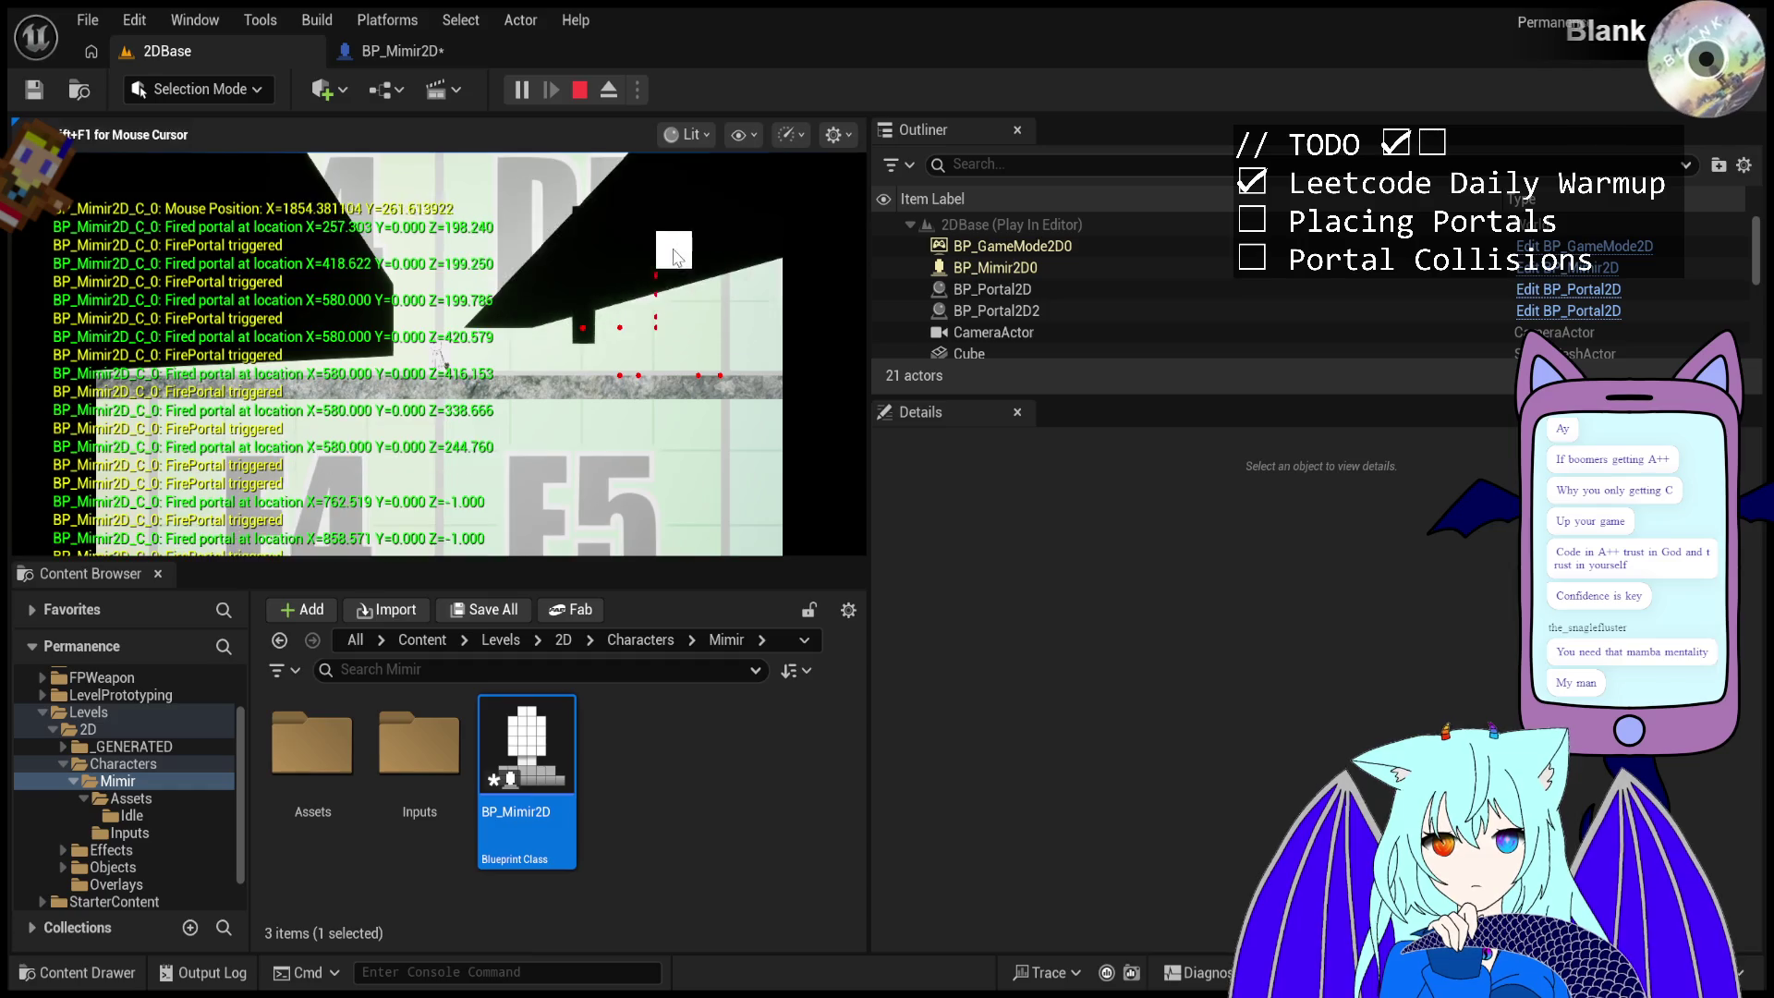
pyautogui.click(665, 240)
pyautogui.click(658, 235)
pyautogui.click(652, 228)
# - Fire portals along the cube's upper face and down the angled surface
pyautogui.click(649, 220)
pyautogui.click(642, 209)
pyautogui.click(634, 198)
pyautogui.click(609, 181)
pyautogui.click(601, 178)
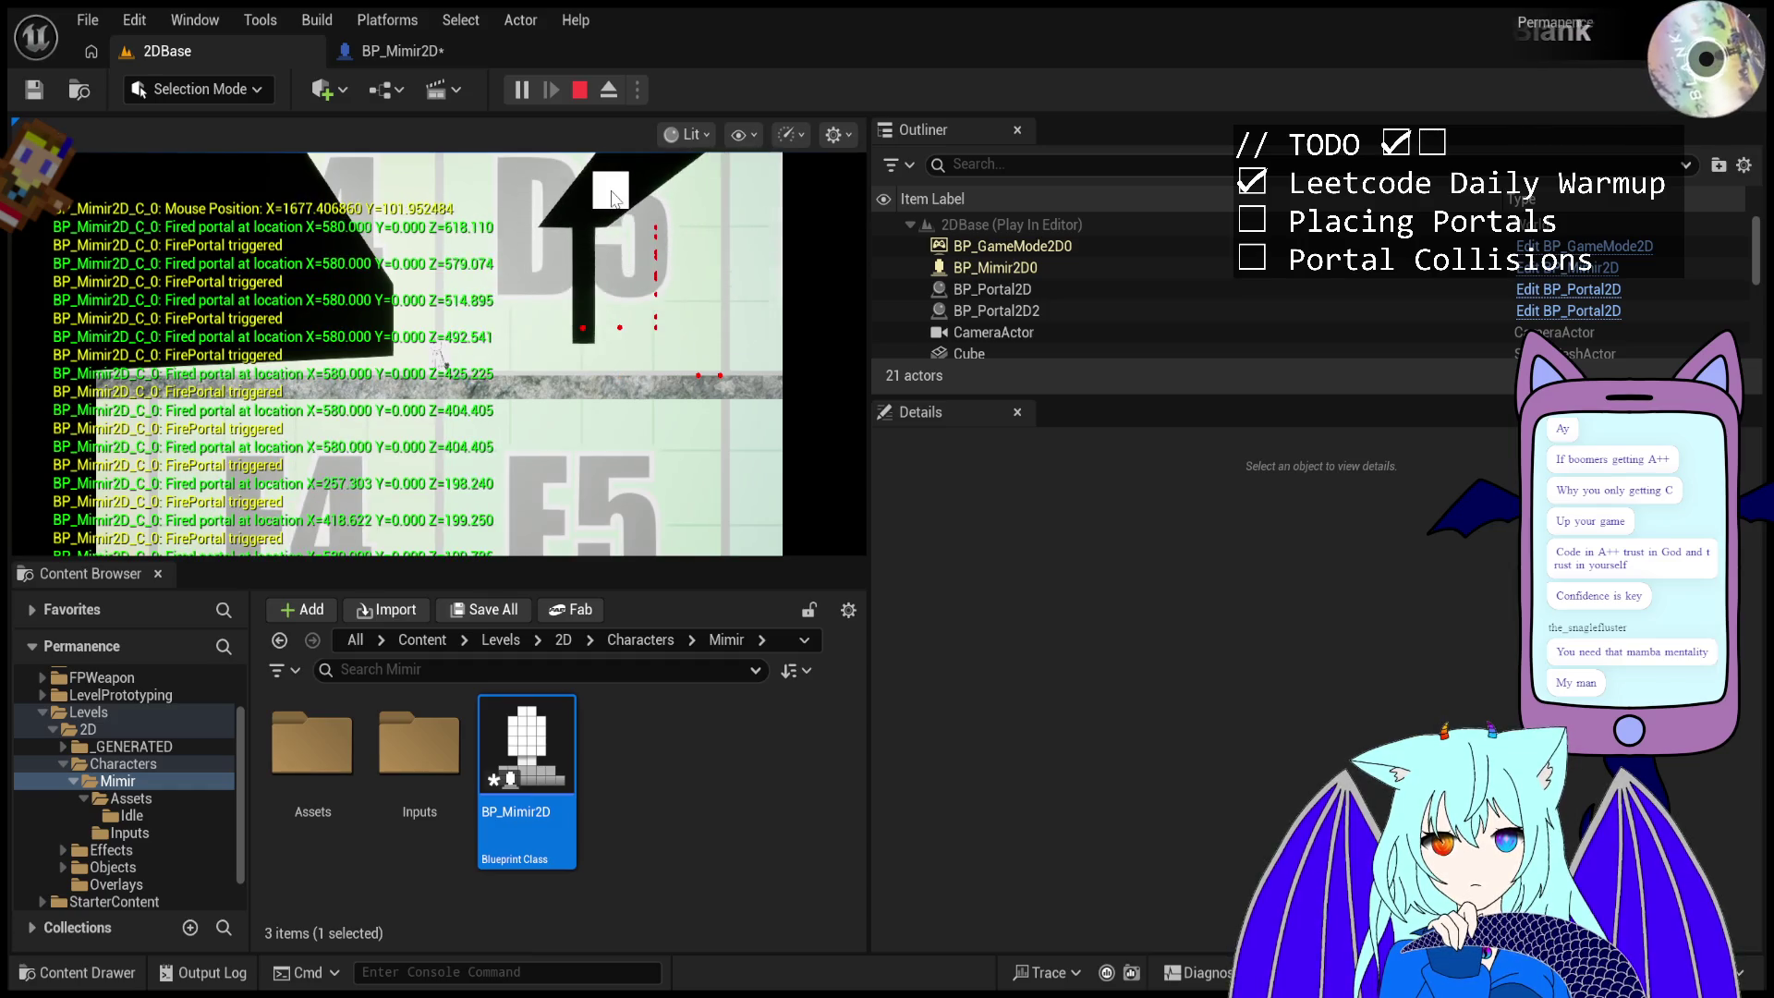
pyautogui.click(634, 206)
pyautogui.click(647, 242)
pyautogui.click(654, 260)
pyautogui.click(655, 268)
pyautogui.click(654, 277)
pyautogui.click(653, 286)
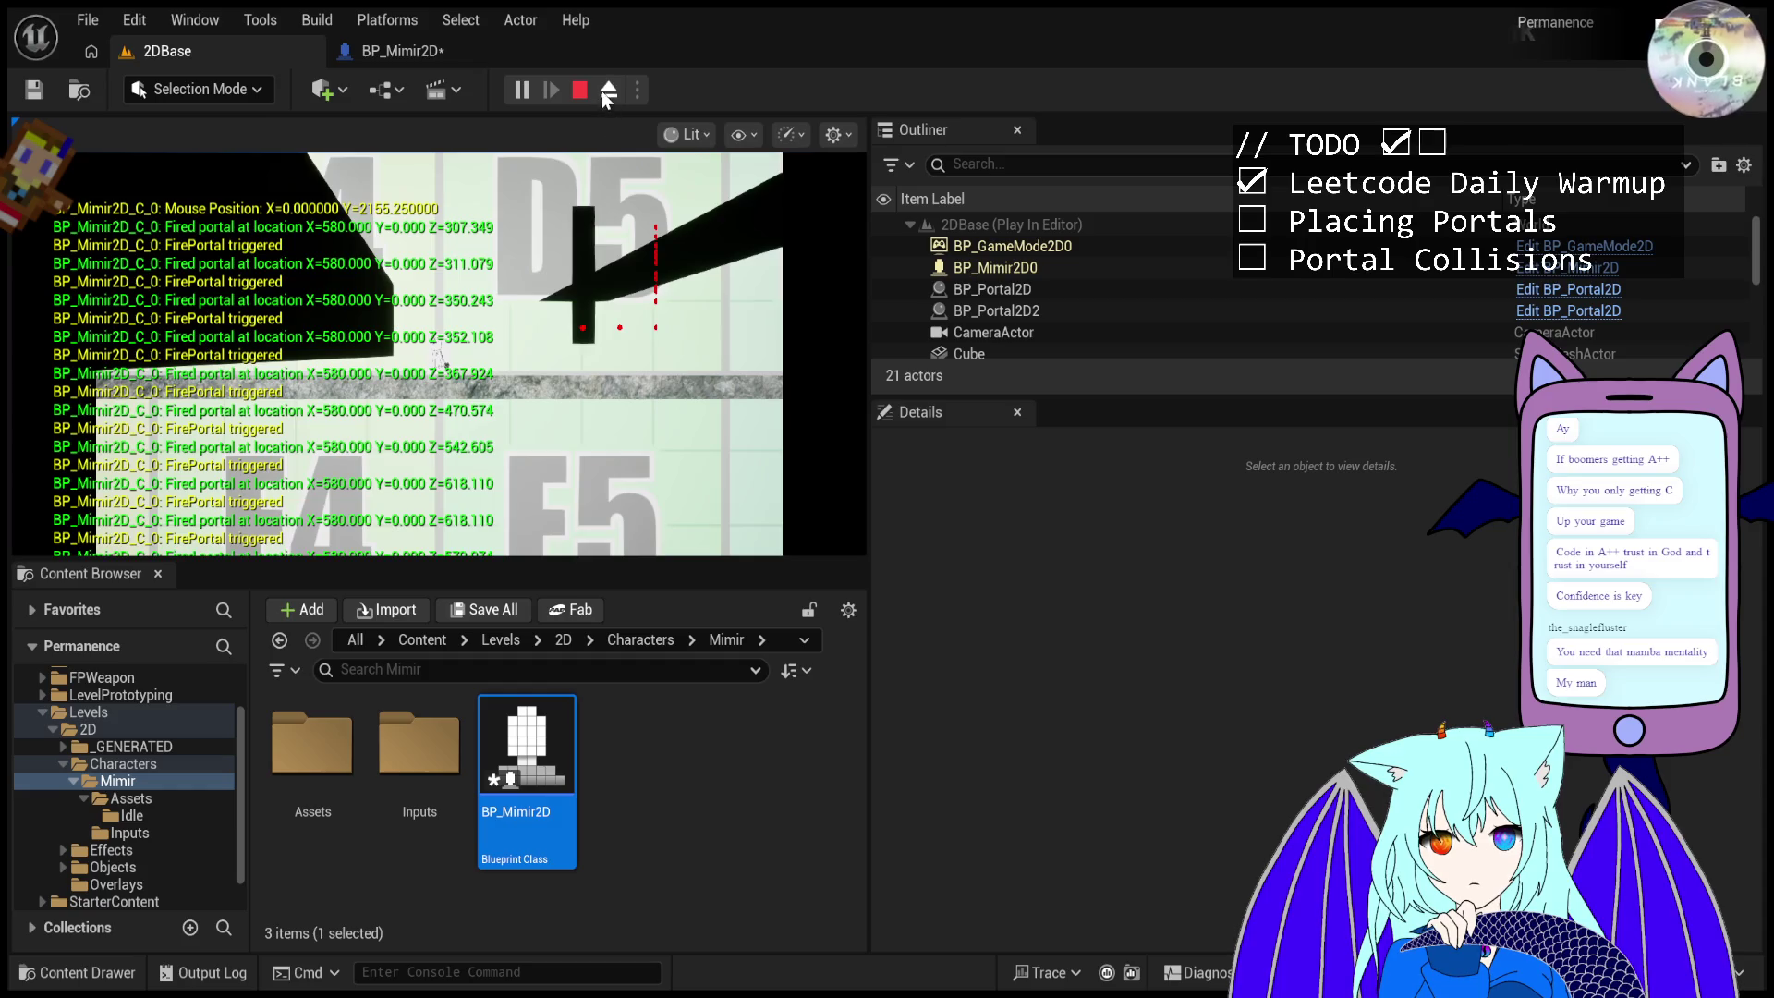
# - Eject from the player, select the placed portal, and focus the view on it
pyautogui.click(608, 90)
pyautogui.click(993, 289)
pyautogui.press('f')
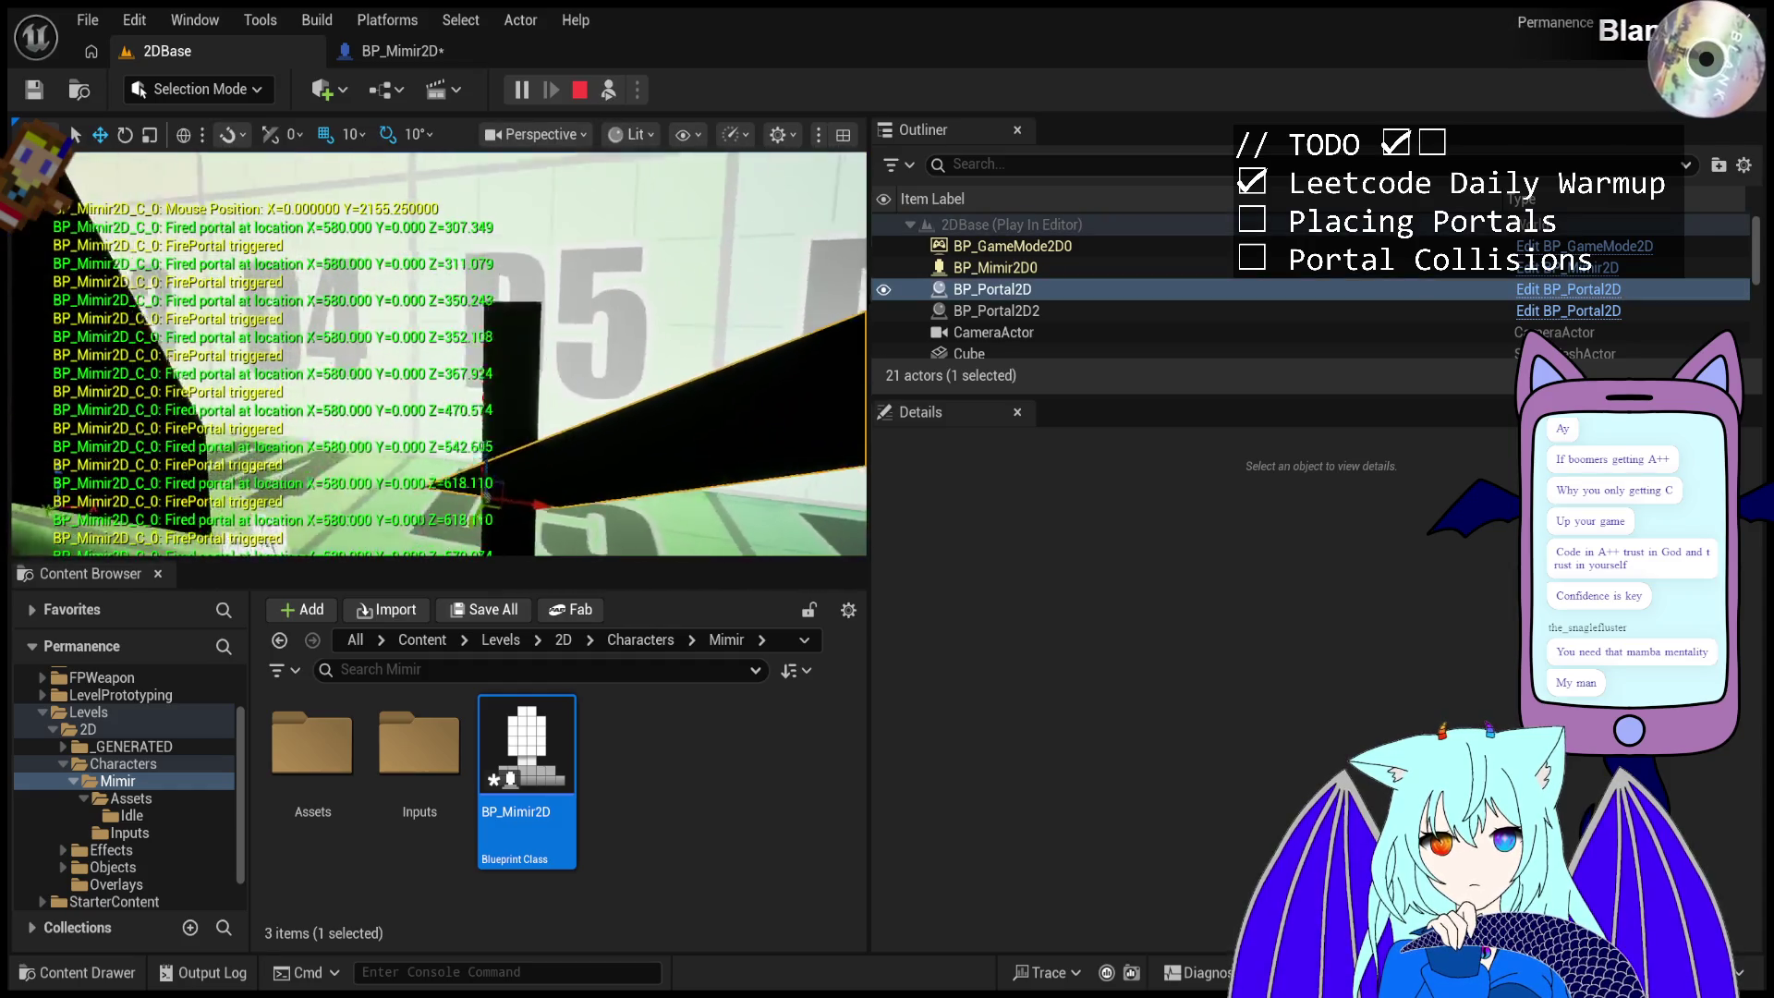
# - Possess the character again and fire portals at the cube's upper edge and where cubes cross
pyautogui.click(608, 90)
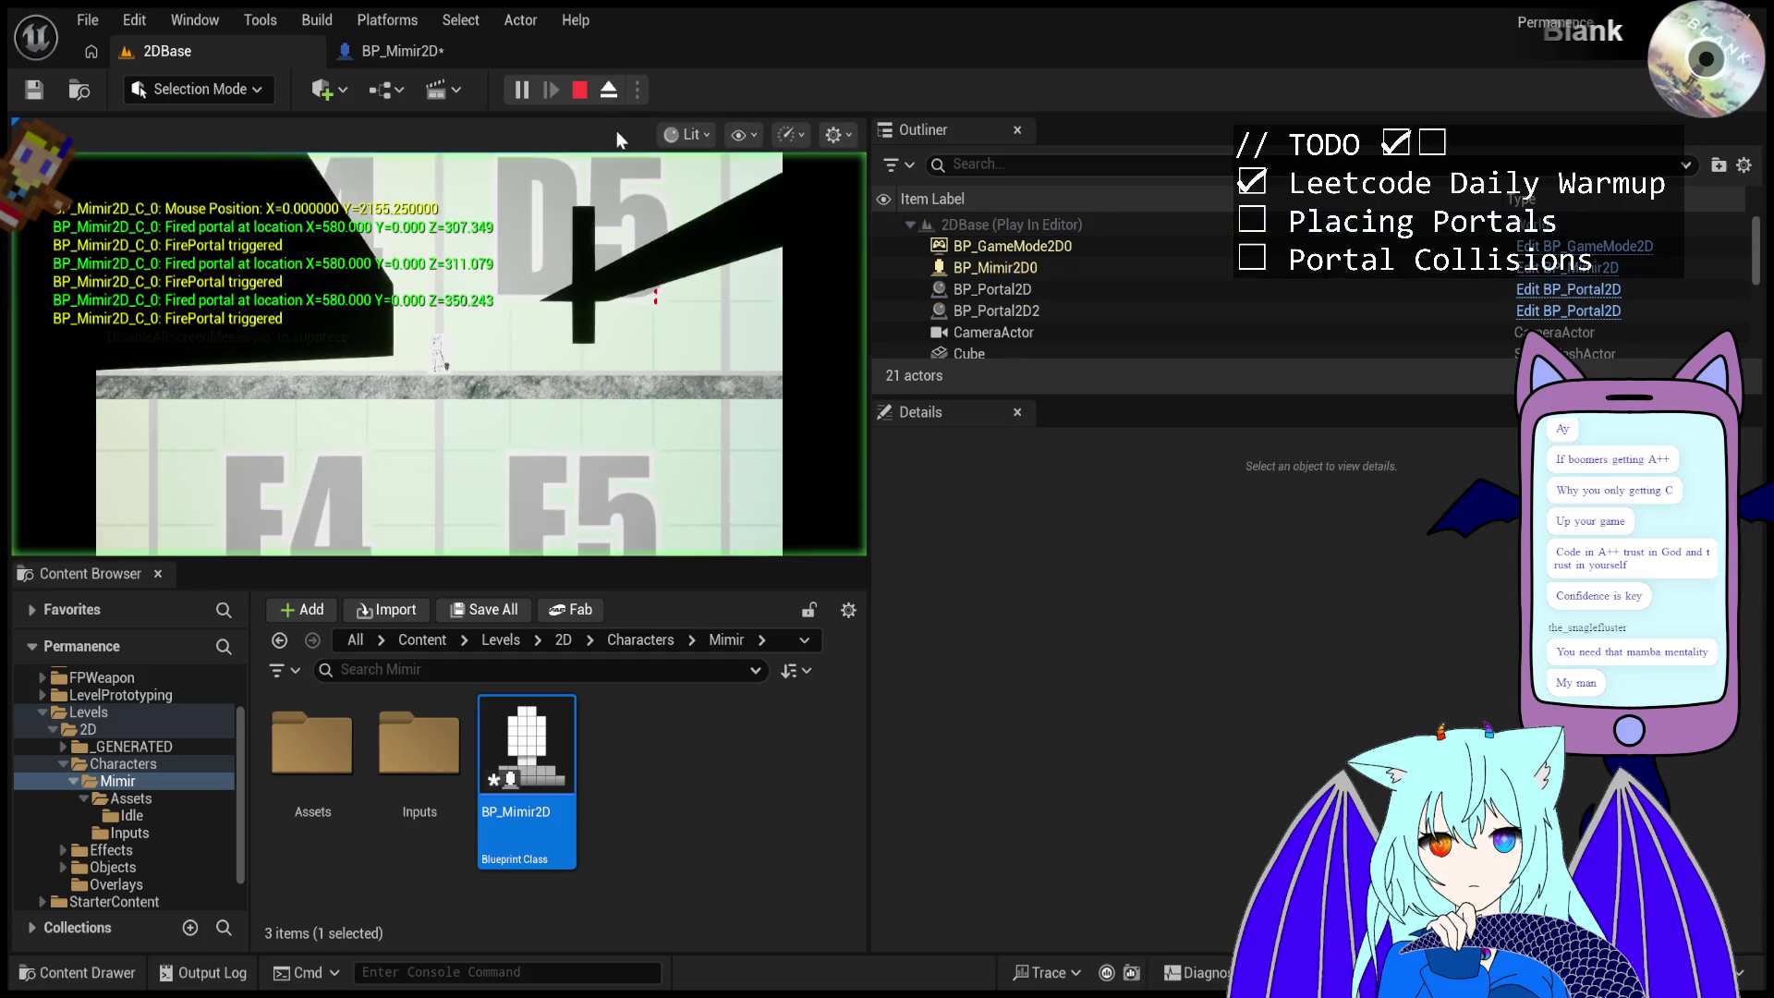
pyautogui.click(617, 185)
pyautogui.click(614, 257)
pyautogui.click(647, 305)
pyautogui.click(672, 351)
pyautogui.click(669, 278)
pyautogui.click(665, 194)
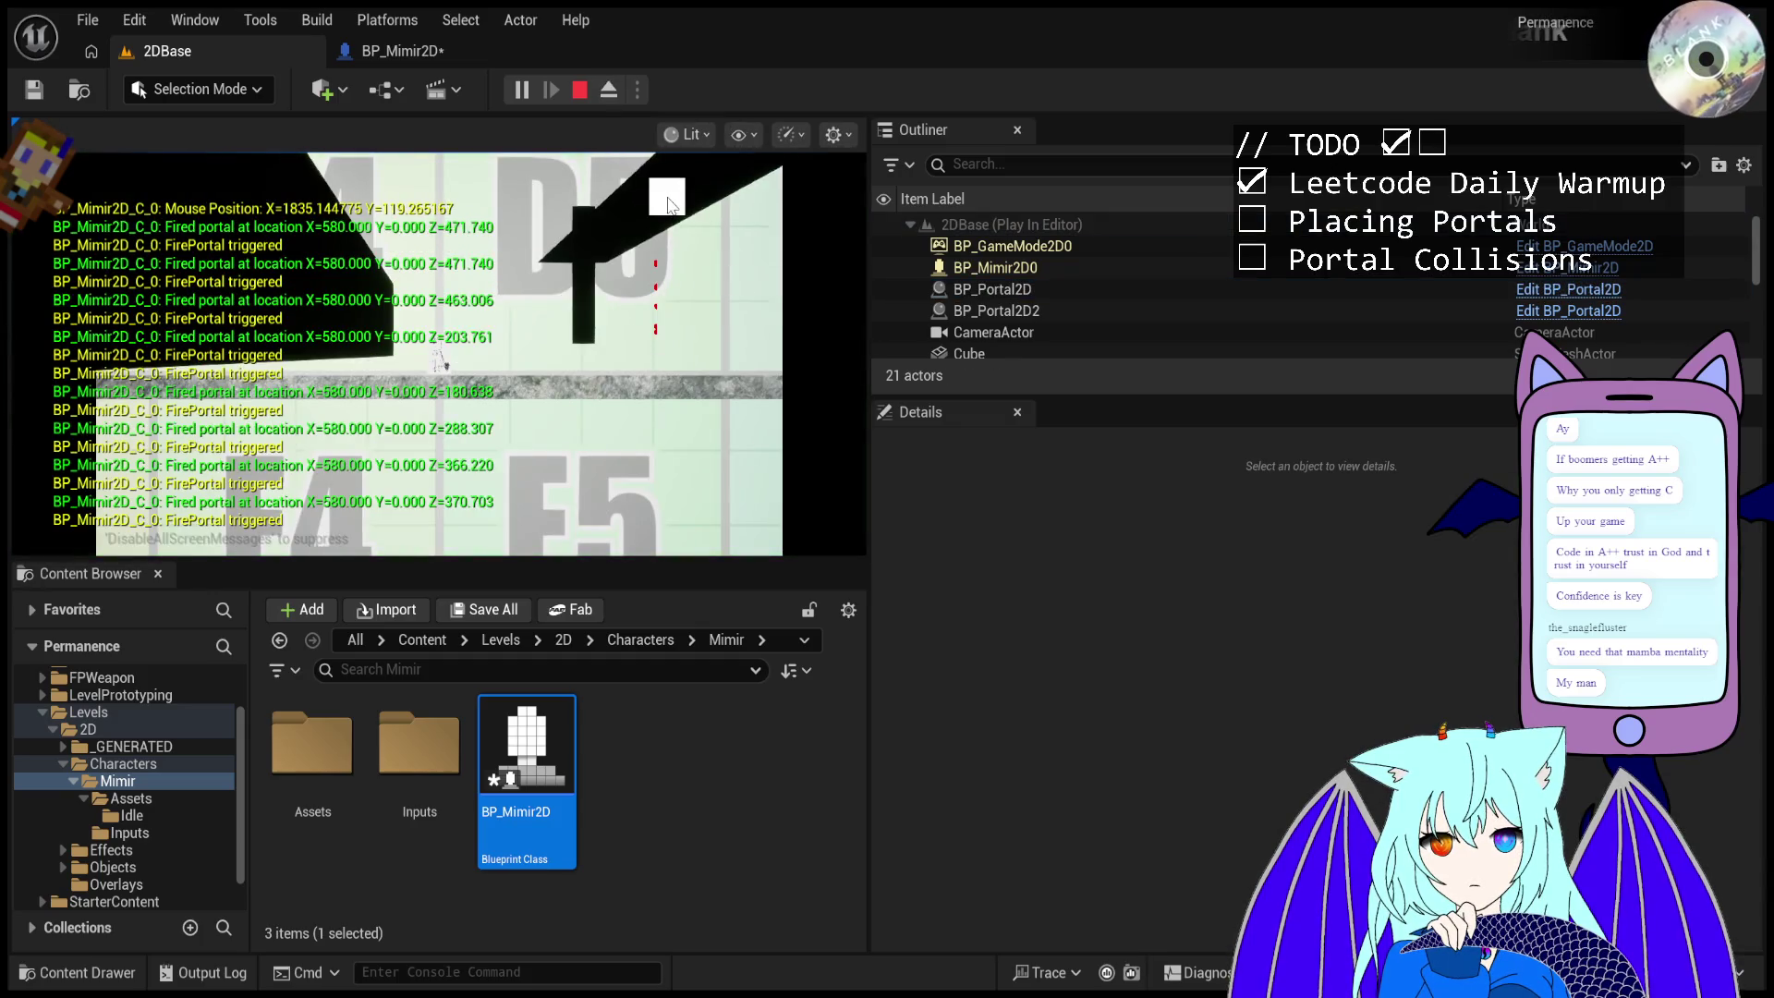
pyautogui.click(665, 231)
pyautogui.click(673, 268)
pyautogui.click(670, 264)
pyautogui.click(667, 257)
pyautogui.click(663, 250)
pyautogui.click(663, 249)
pyautogui.click(664, 249)
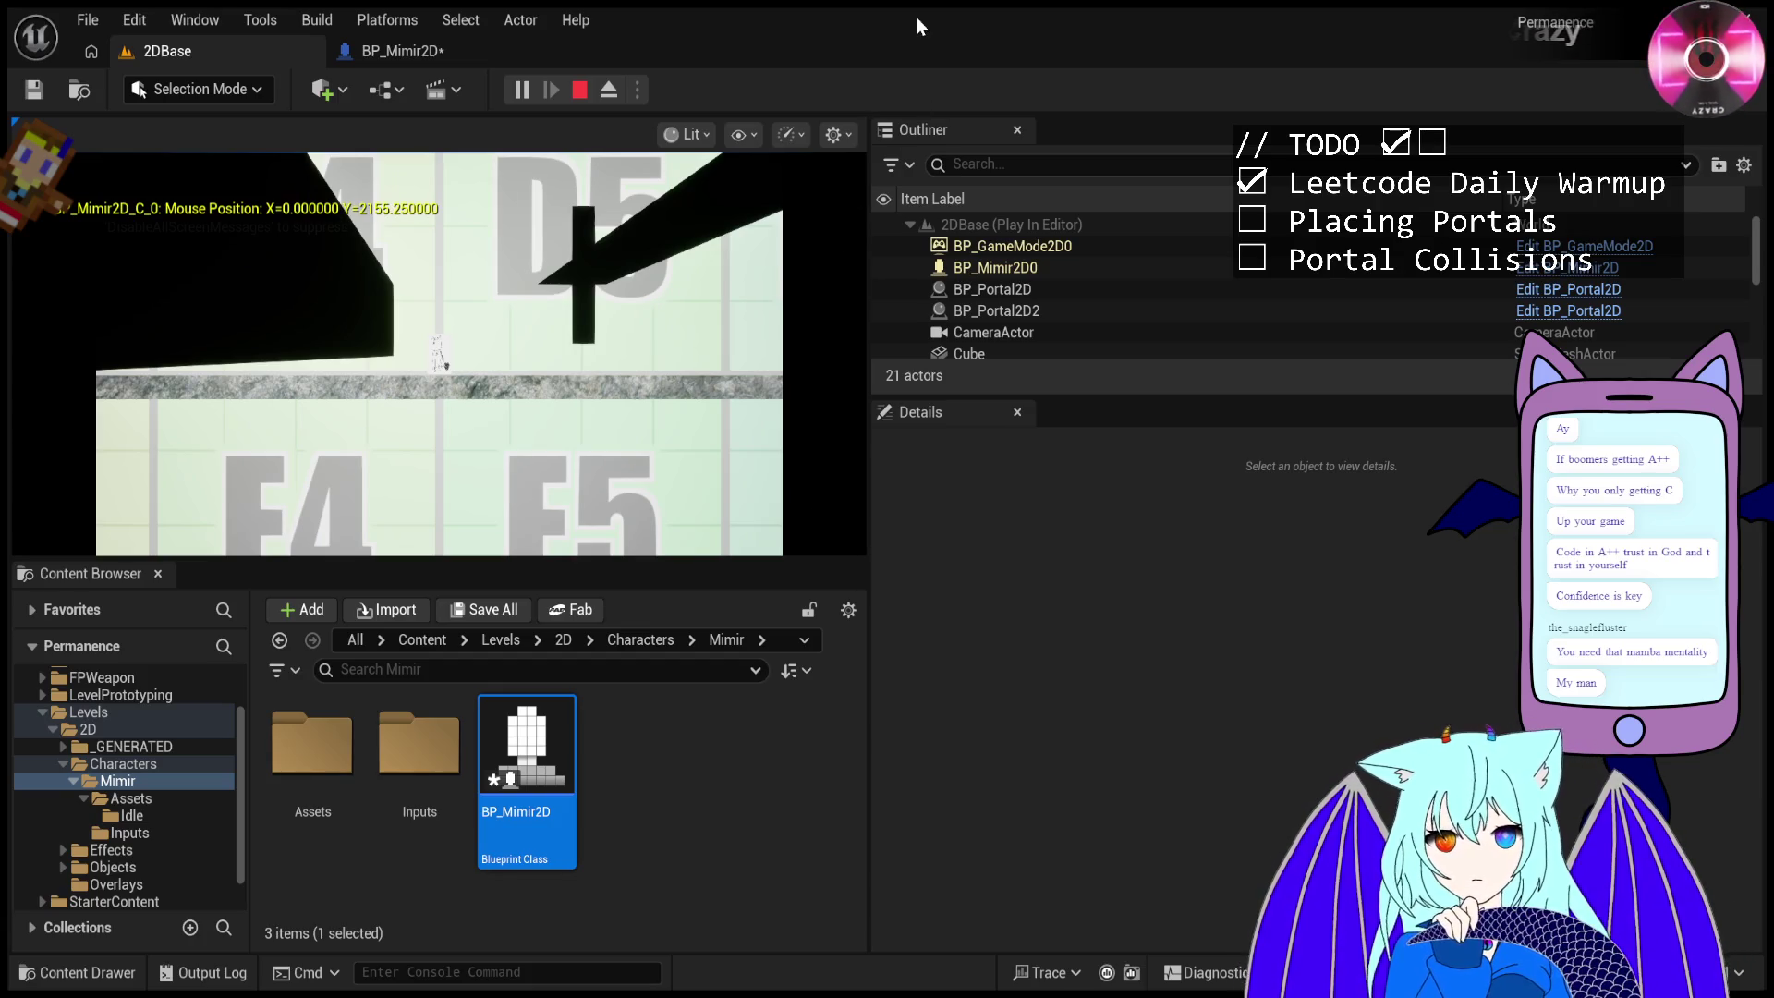
# - Stop the Play-In-Editor run to return to editing the 2DBase level
pyautogui.click(590, 87)
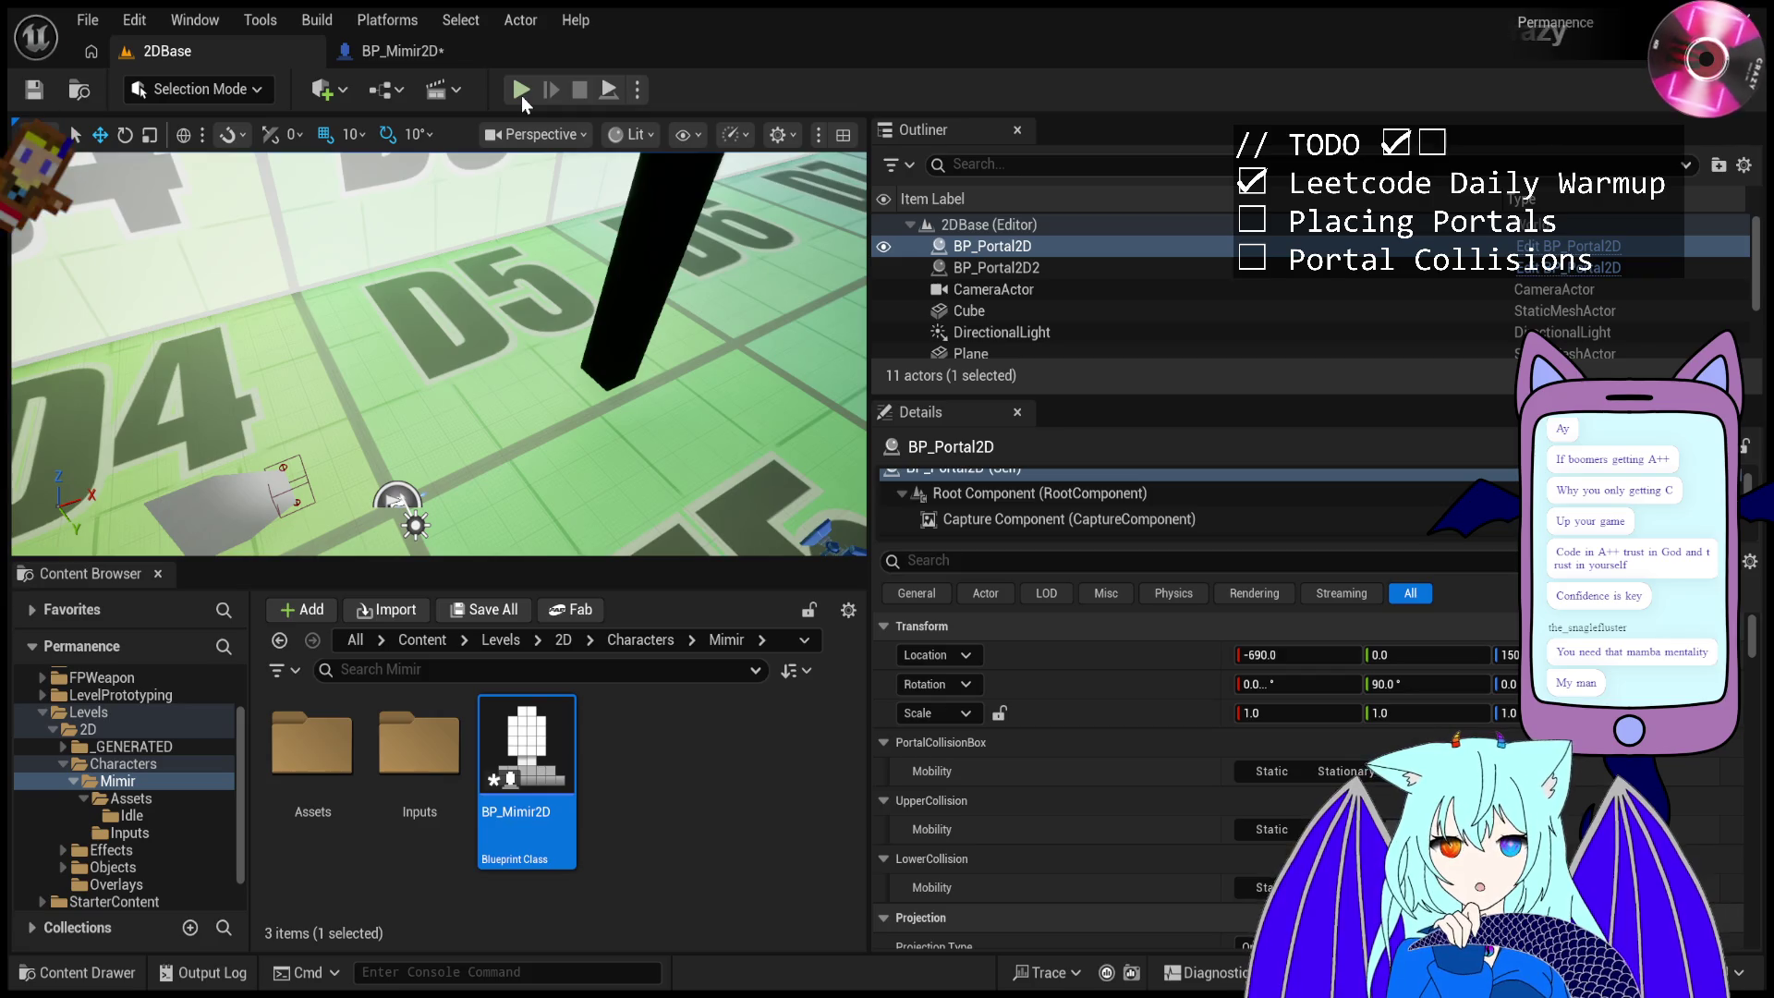
pyautogui.click(521, 89)
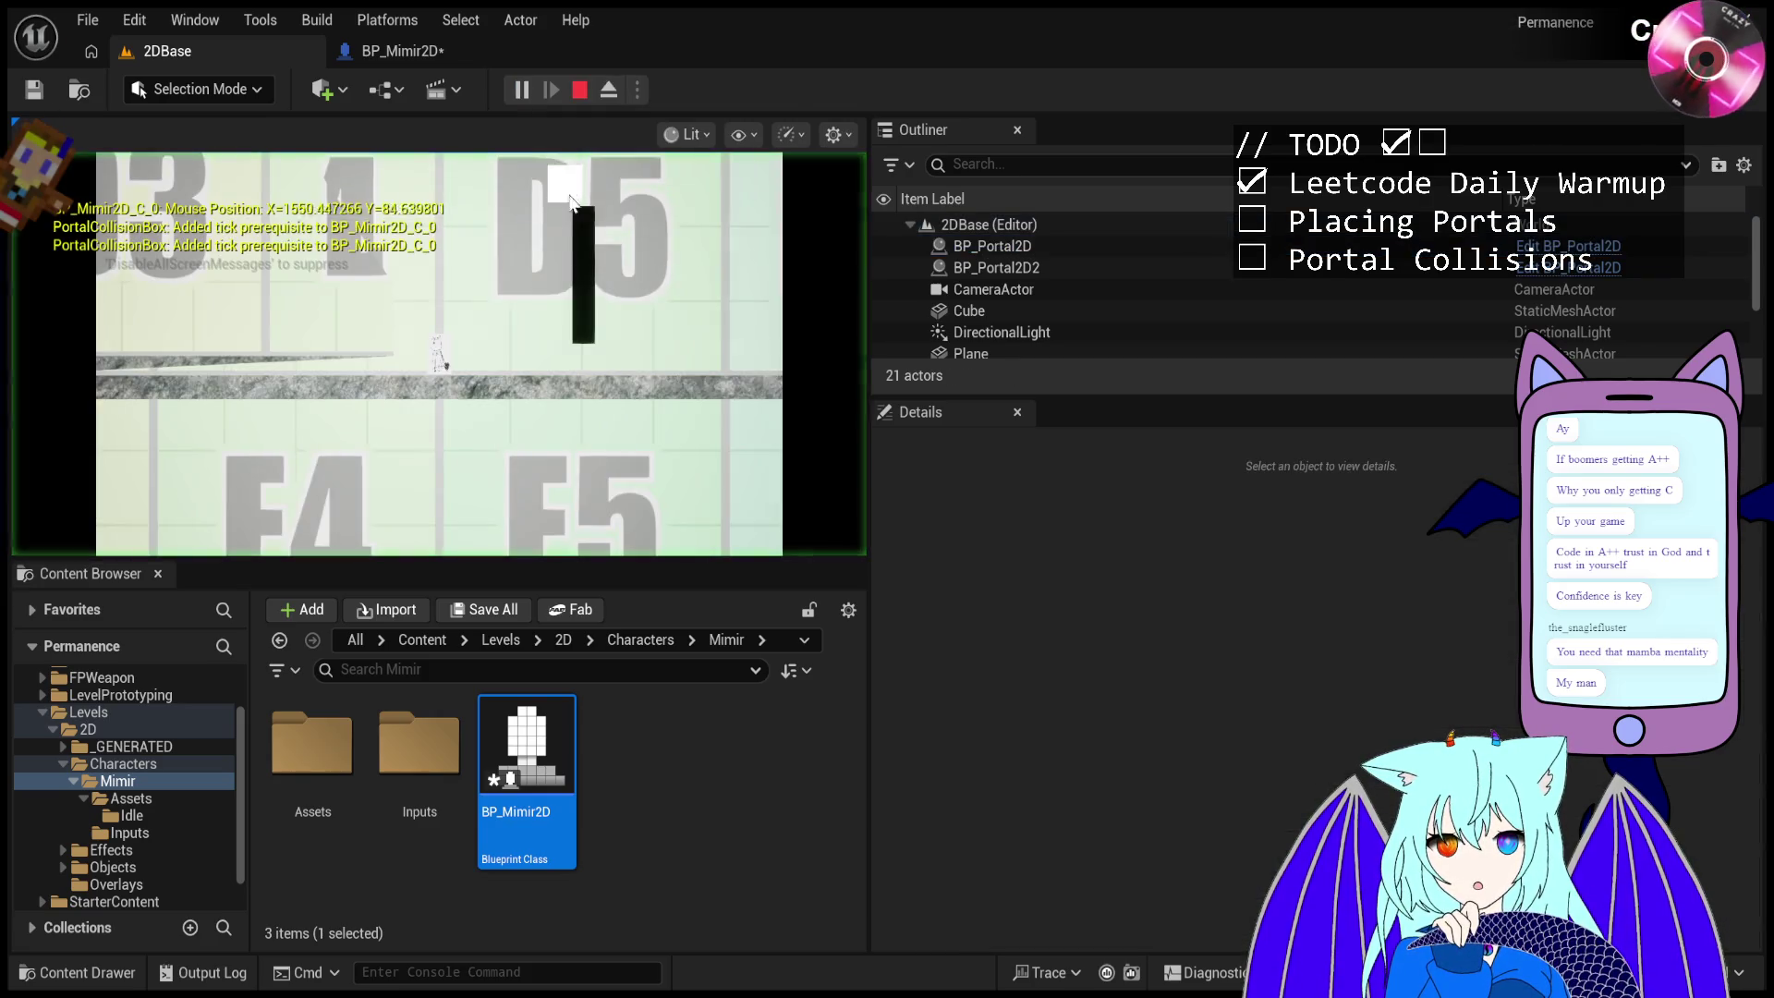
pyautogui.click(608, 90)
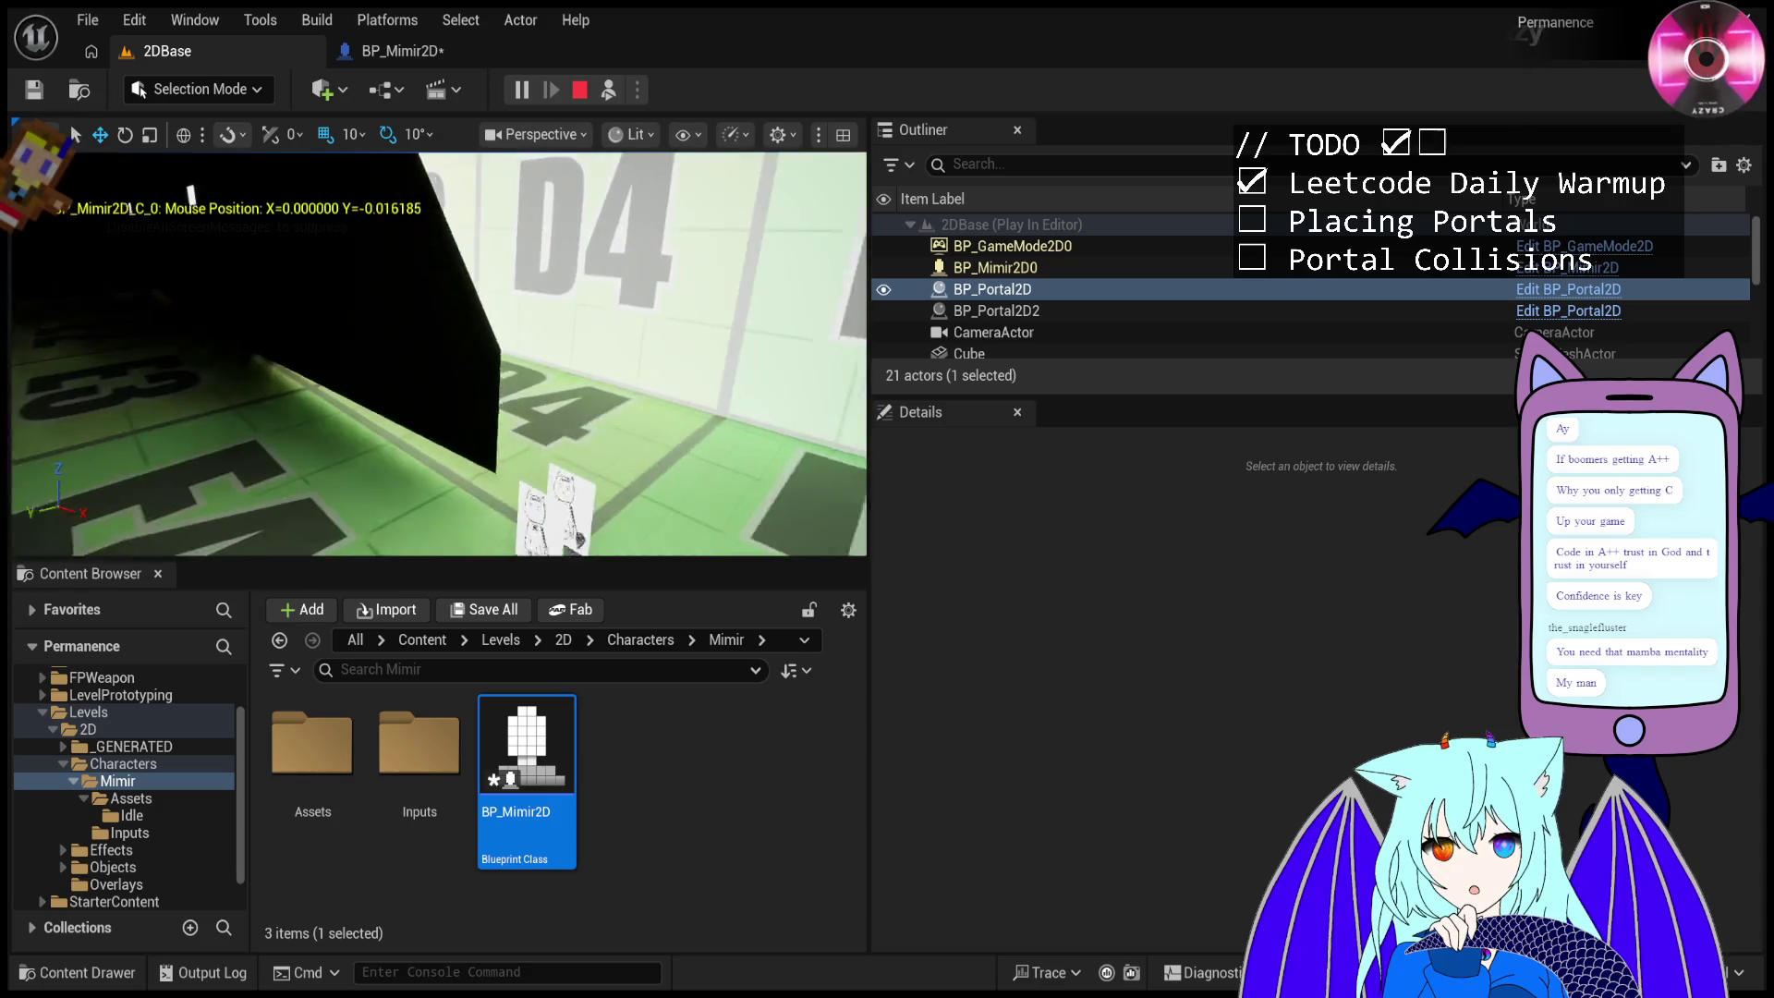
pyautogui.click(588, 89)
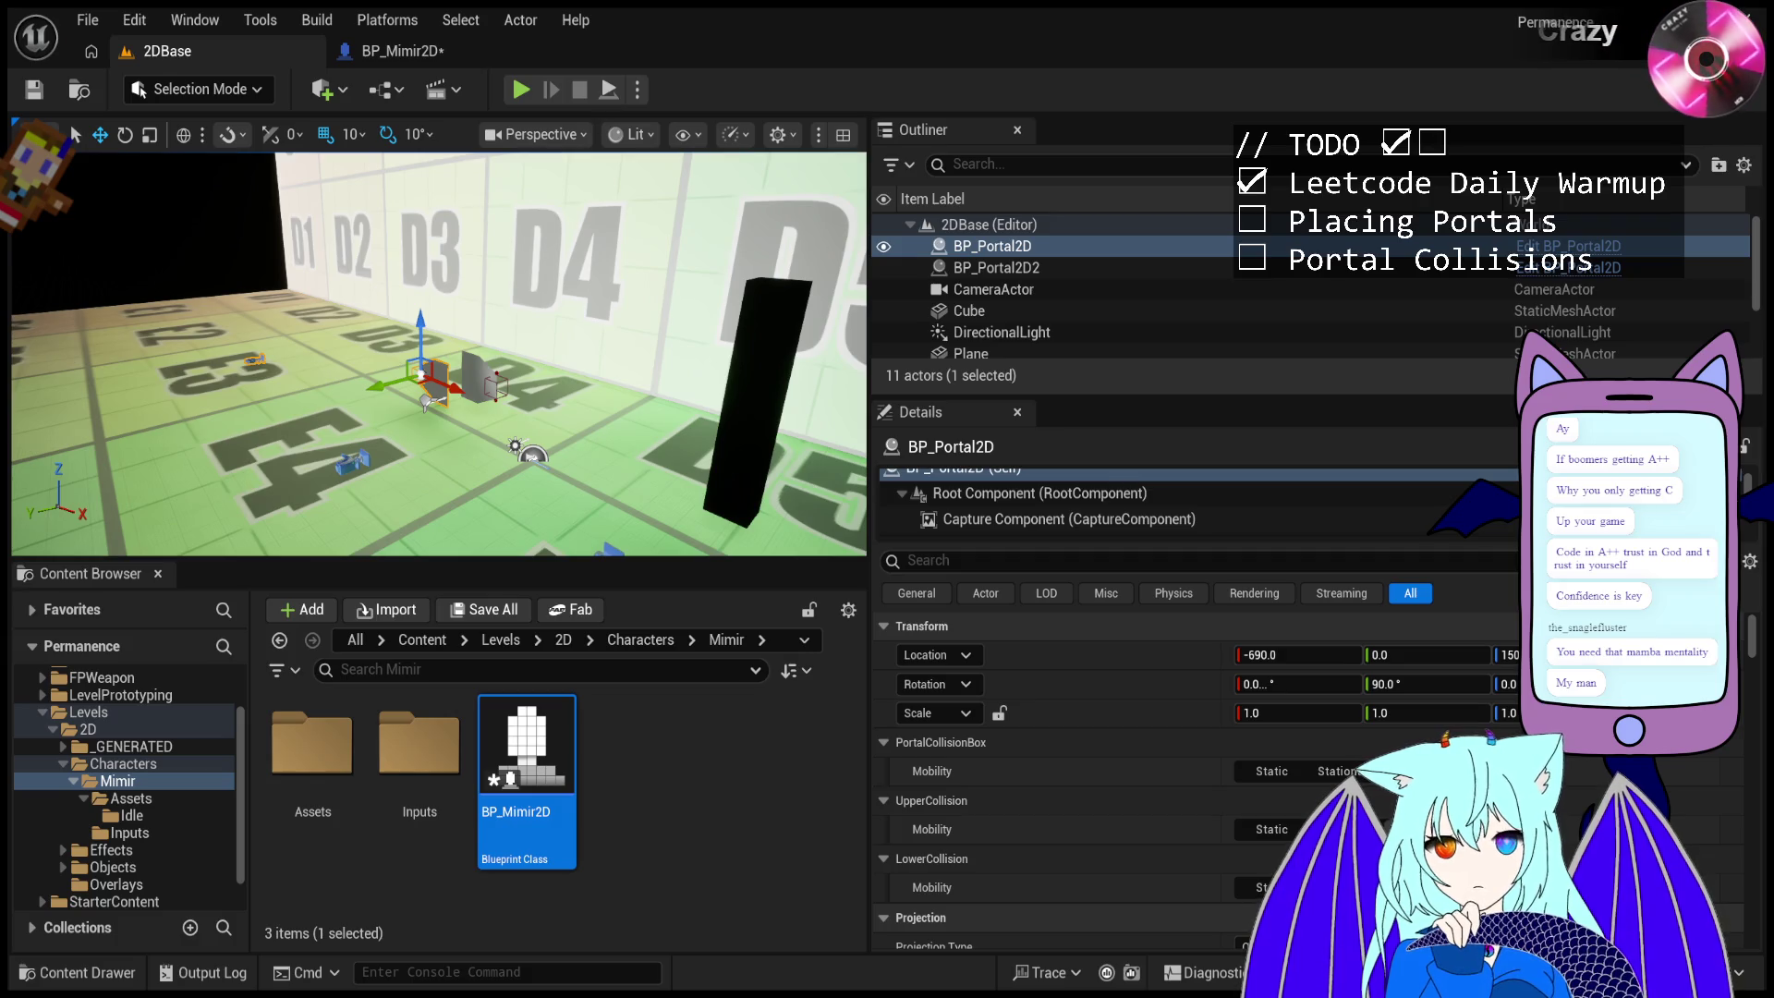
# - Play the level, fire a portal at the angled cube, eject to focus and raise it, then resume
pyautogui.click(521, 89)
pyautogui.click(624, 238)
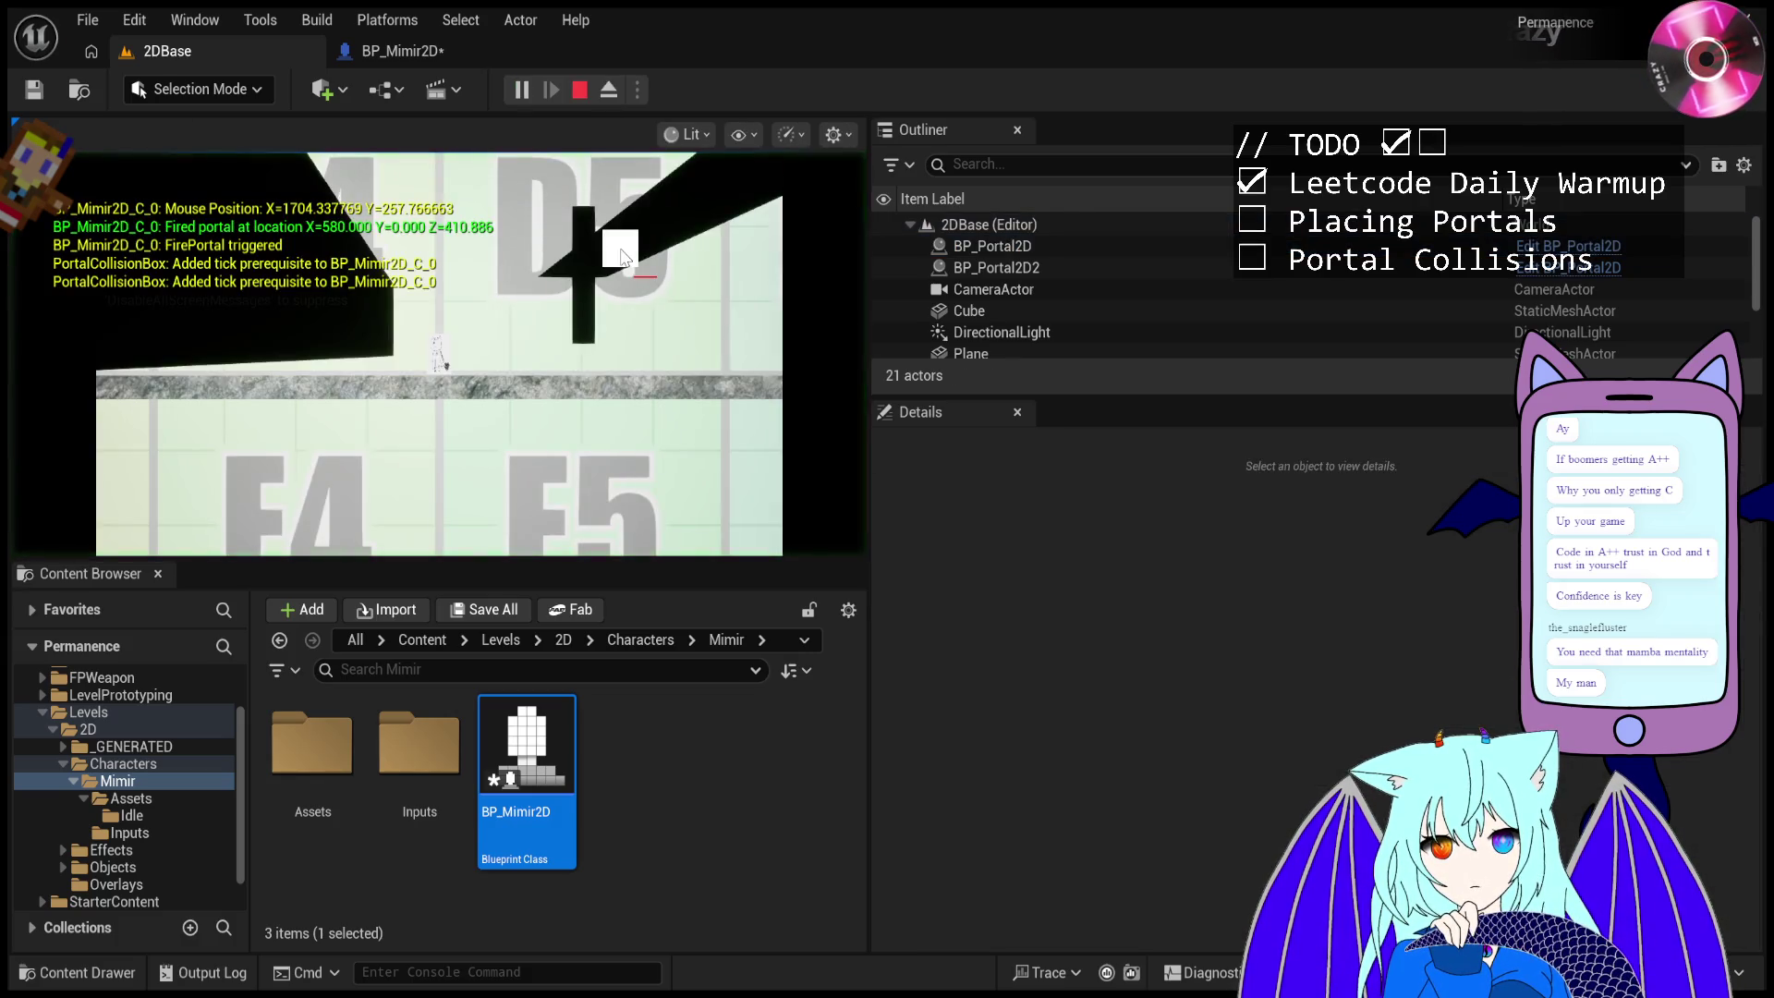
pyautogui.click(608, 90)
pyautogui.press('f')
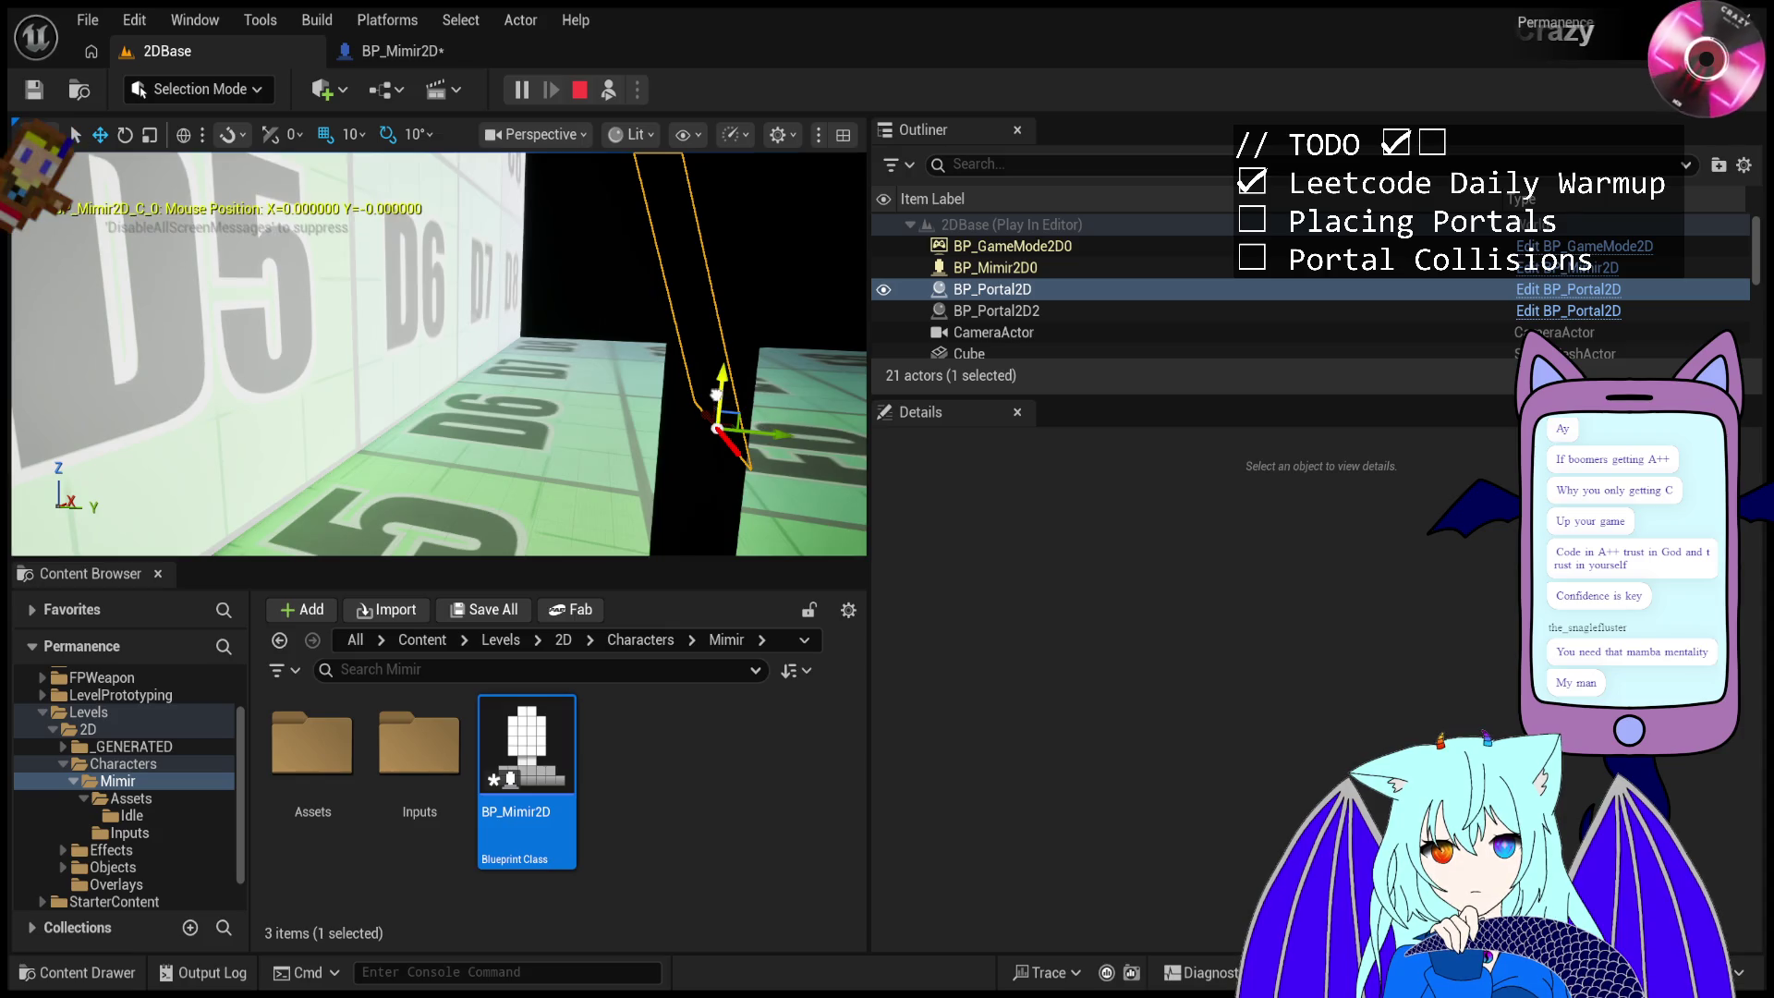
pyautogui.moveTo(718, 395)
pyautogui.mouseDown()
pyautogui.moveTo(720, 274)
pyautogui.moveTo(527, 282)
pyautogui.moveTo(671, 288)
pyautogui.moveTo(637, 277)
pyautogui.moveTo(604, 103)
pyautogui.mouseUp()
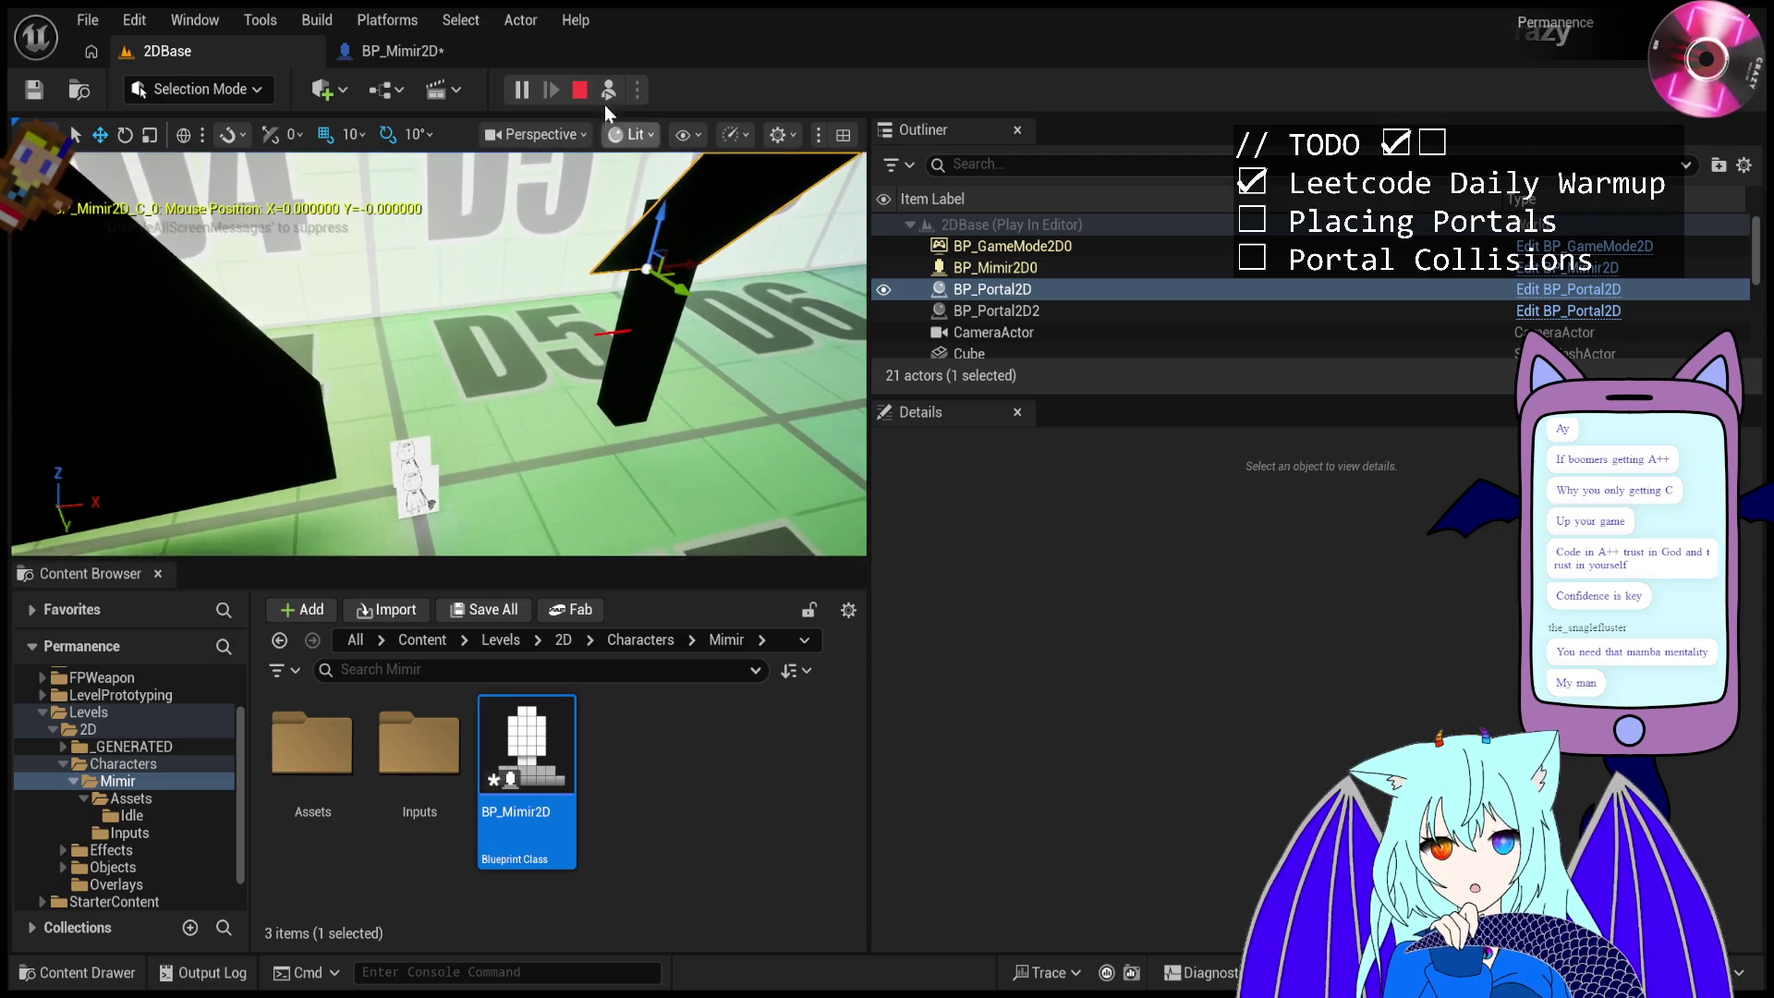
pyautogui.click(608, 92)
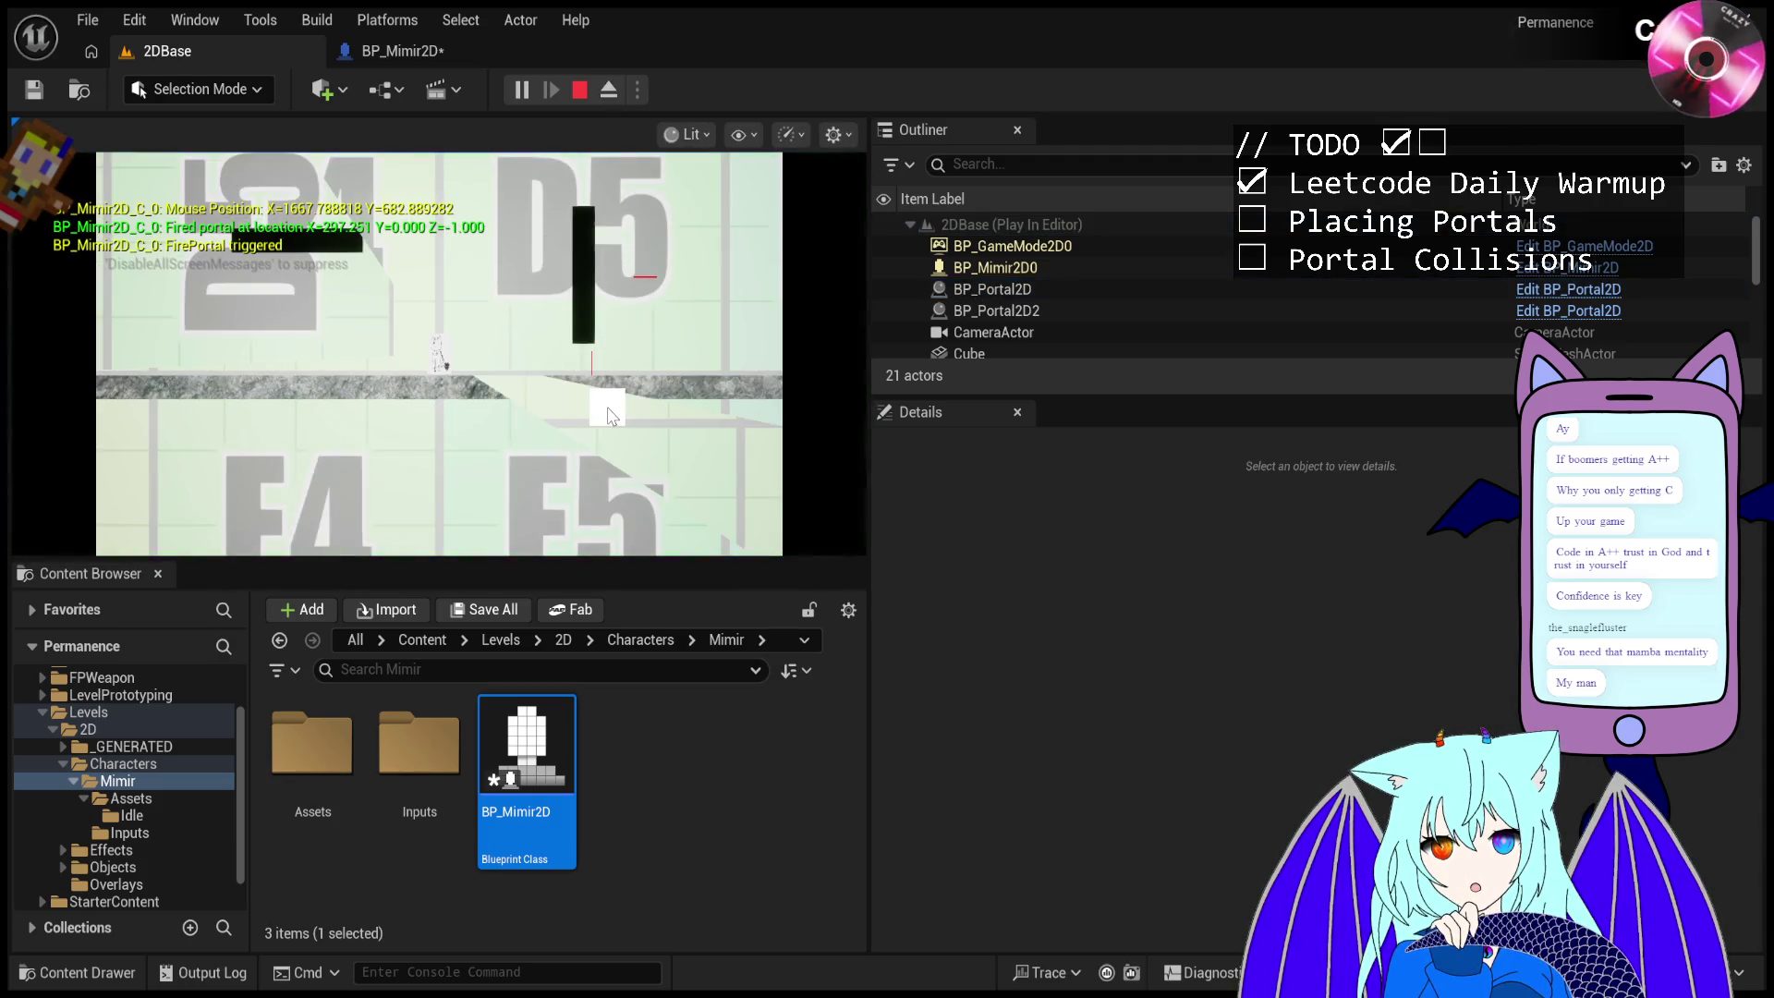
# - Eject again, focus the fired BP_Portal2D and view its transform (580, 0, 459, 180° rotation)
pyautogui.click(610, 89)
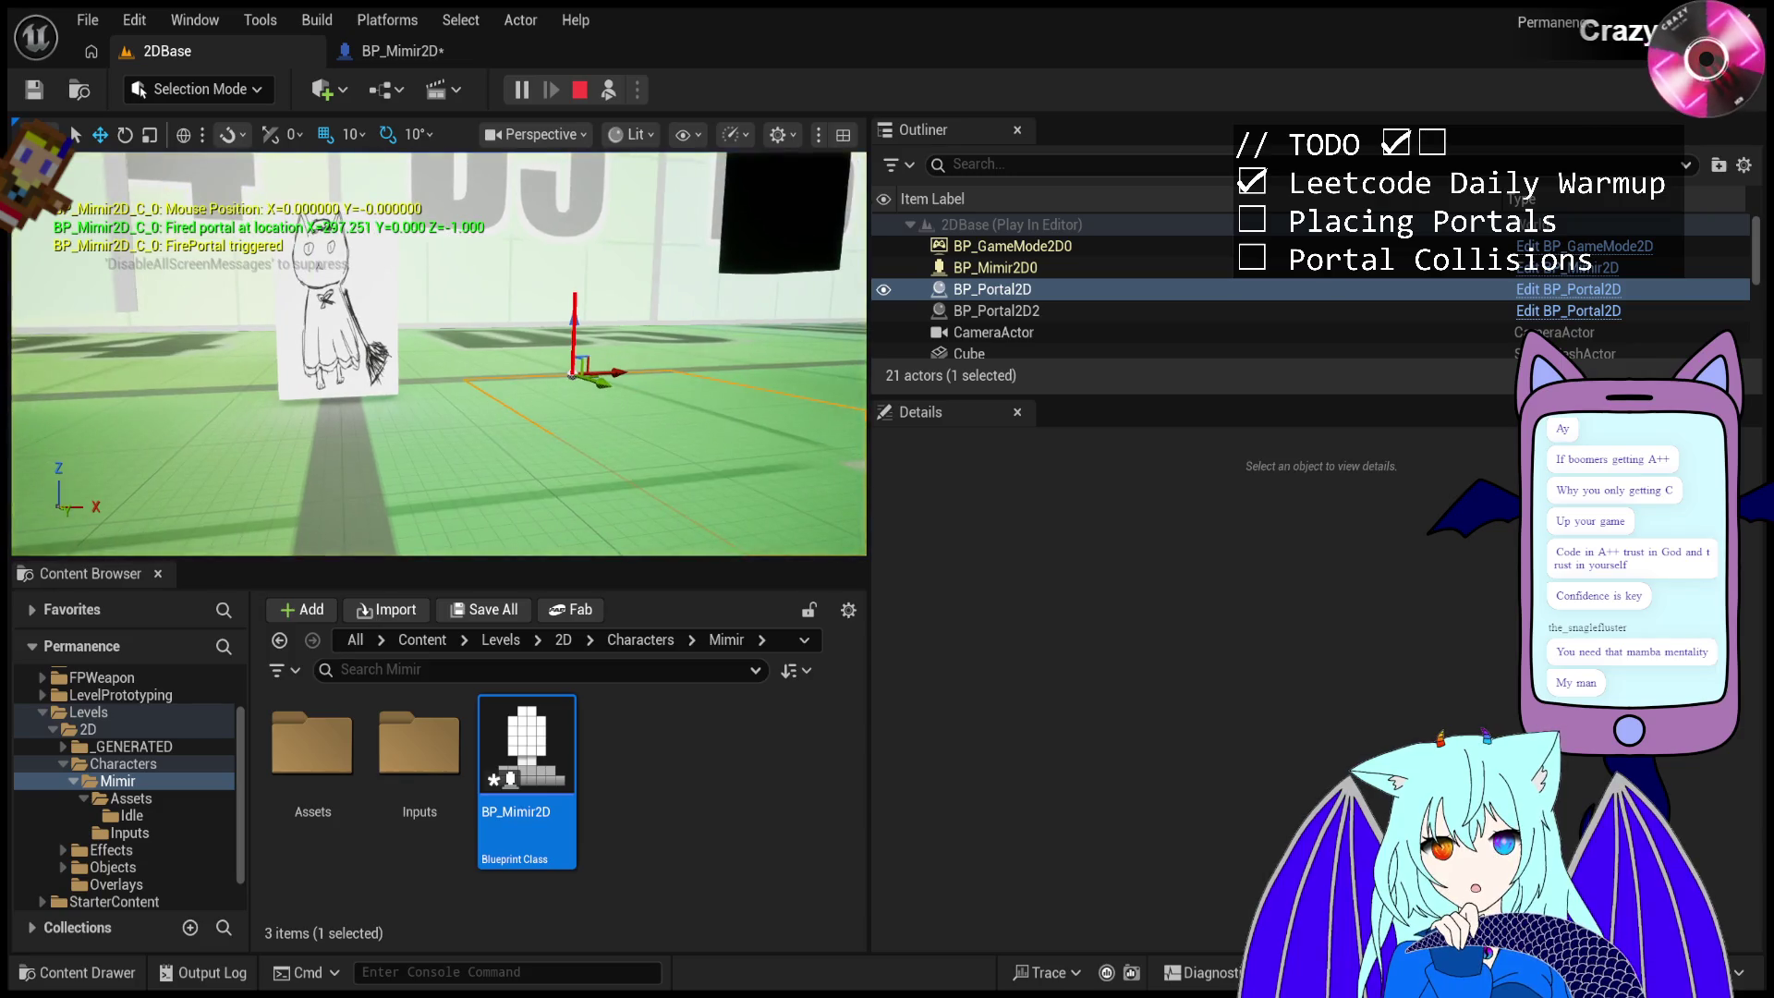
pyautogui.press('f')
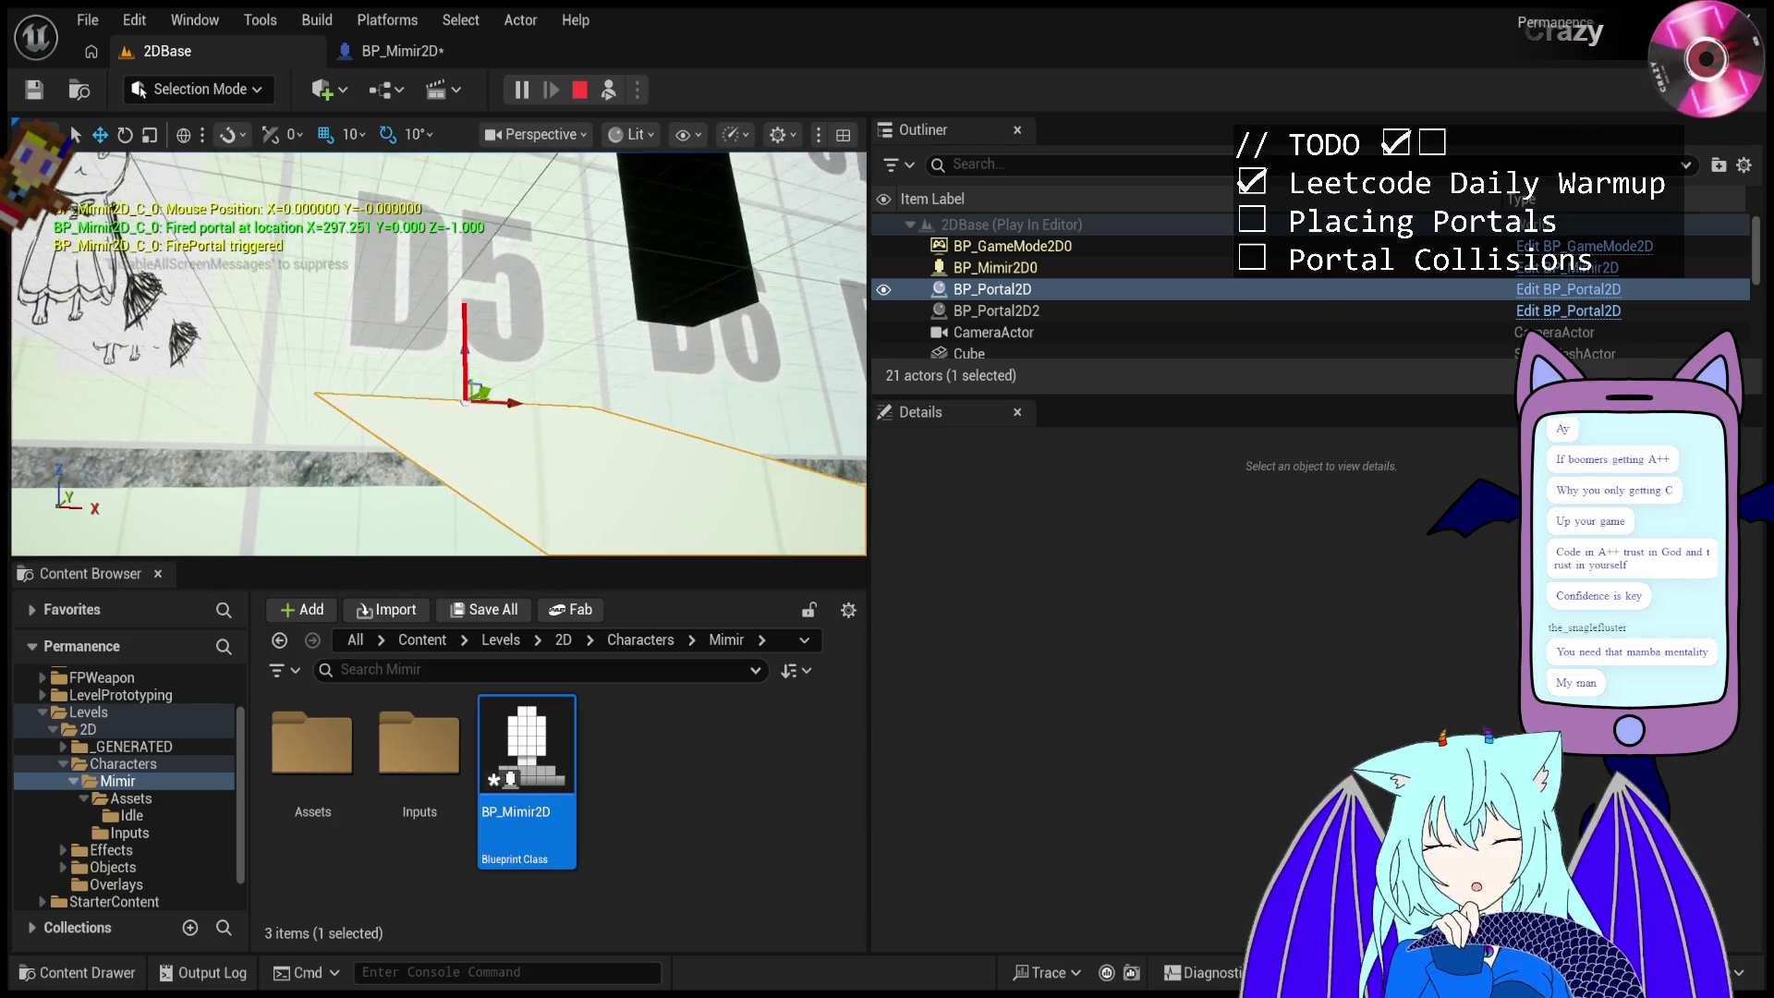
pyautogui.click(987, 289)
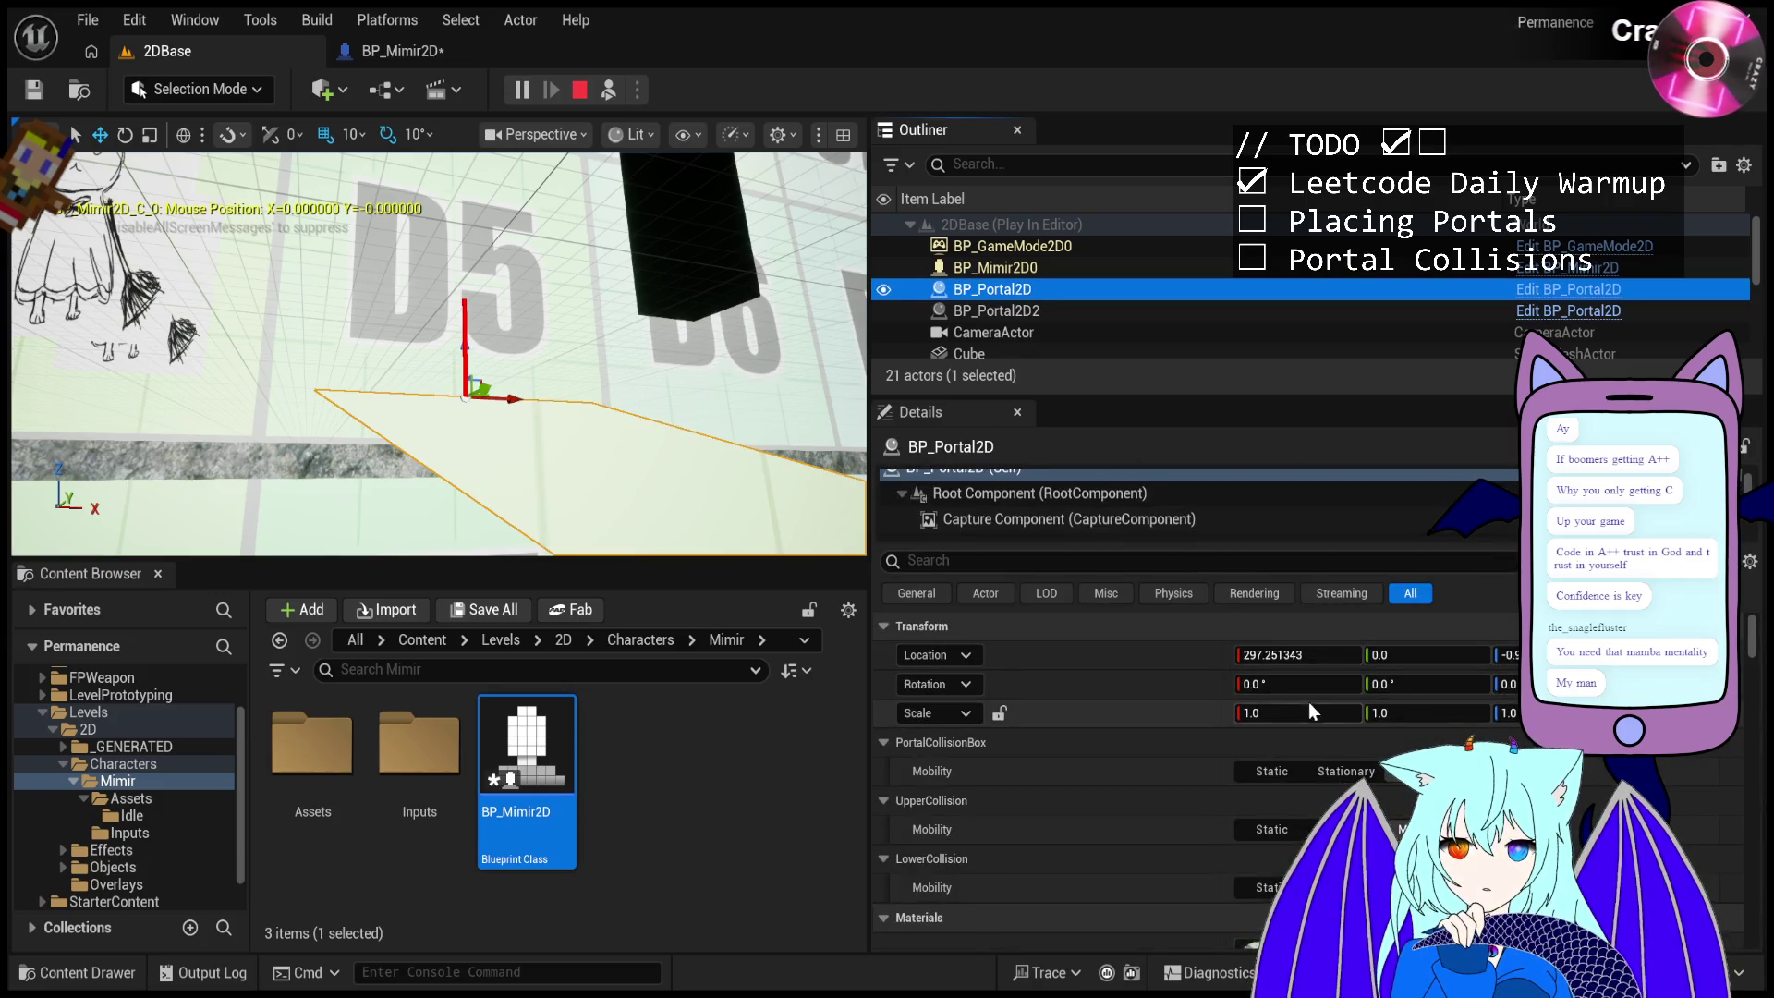
pyautogui.click(609, 90)
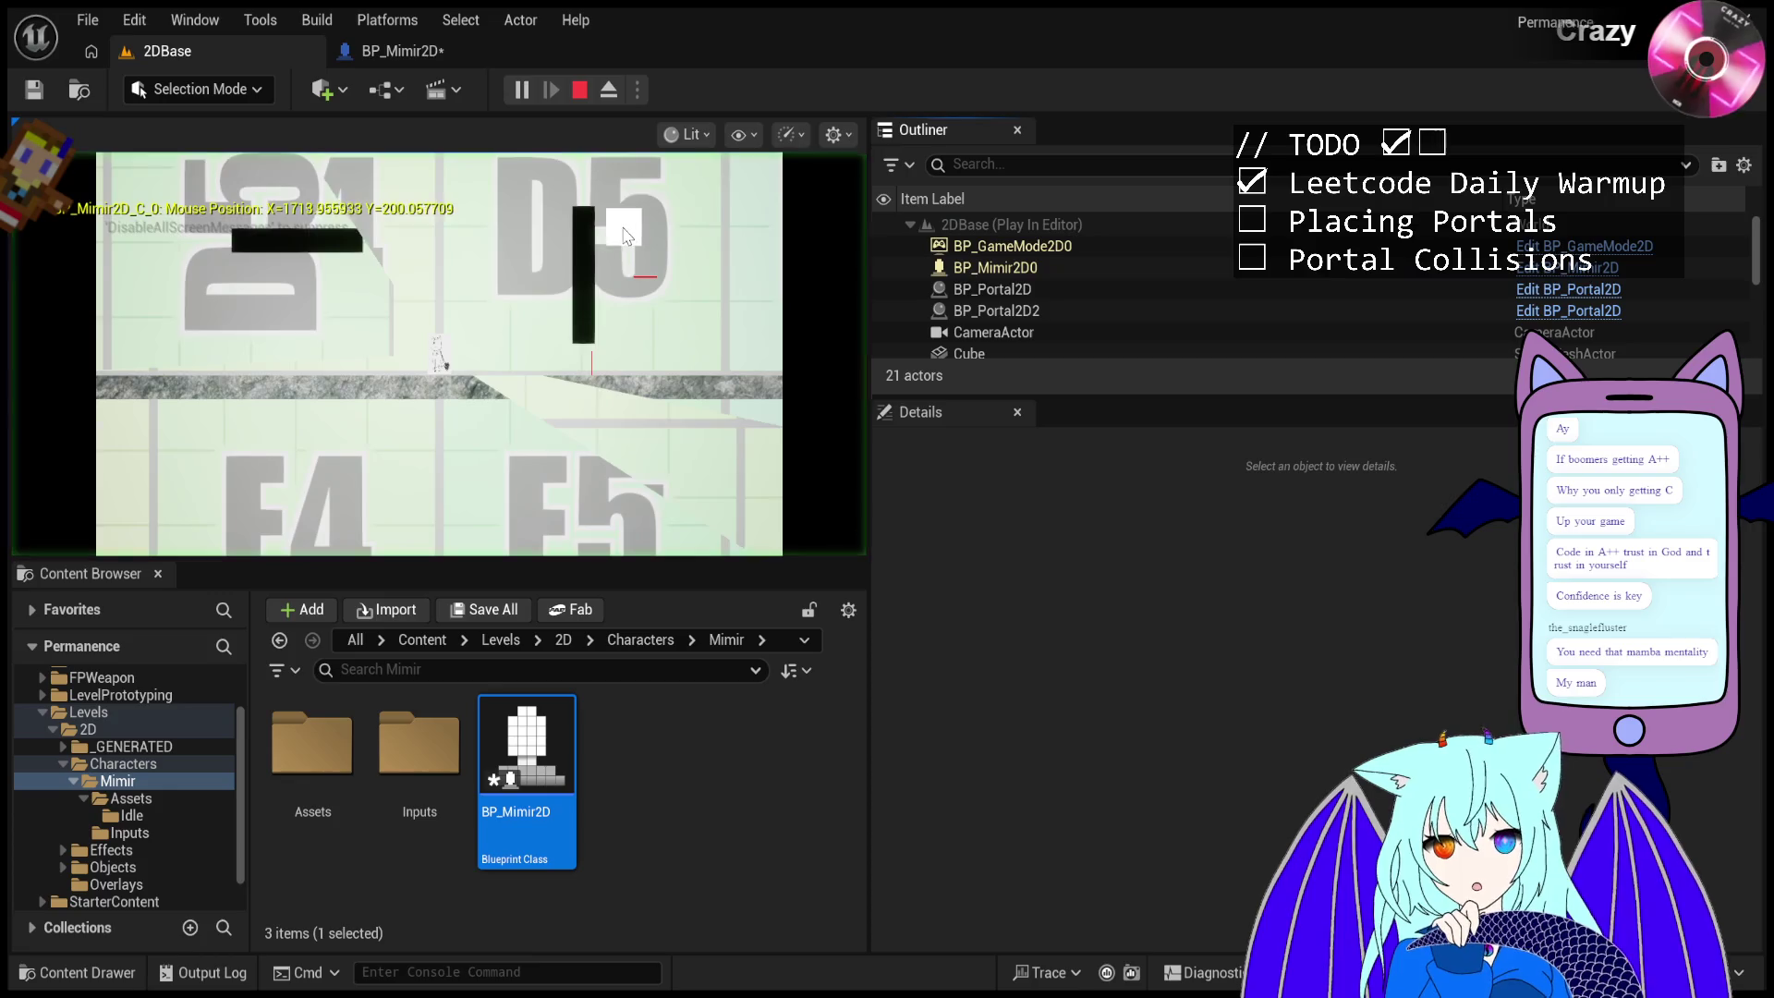
pyautogui.click(608, 89)
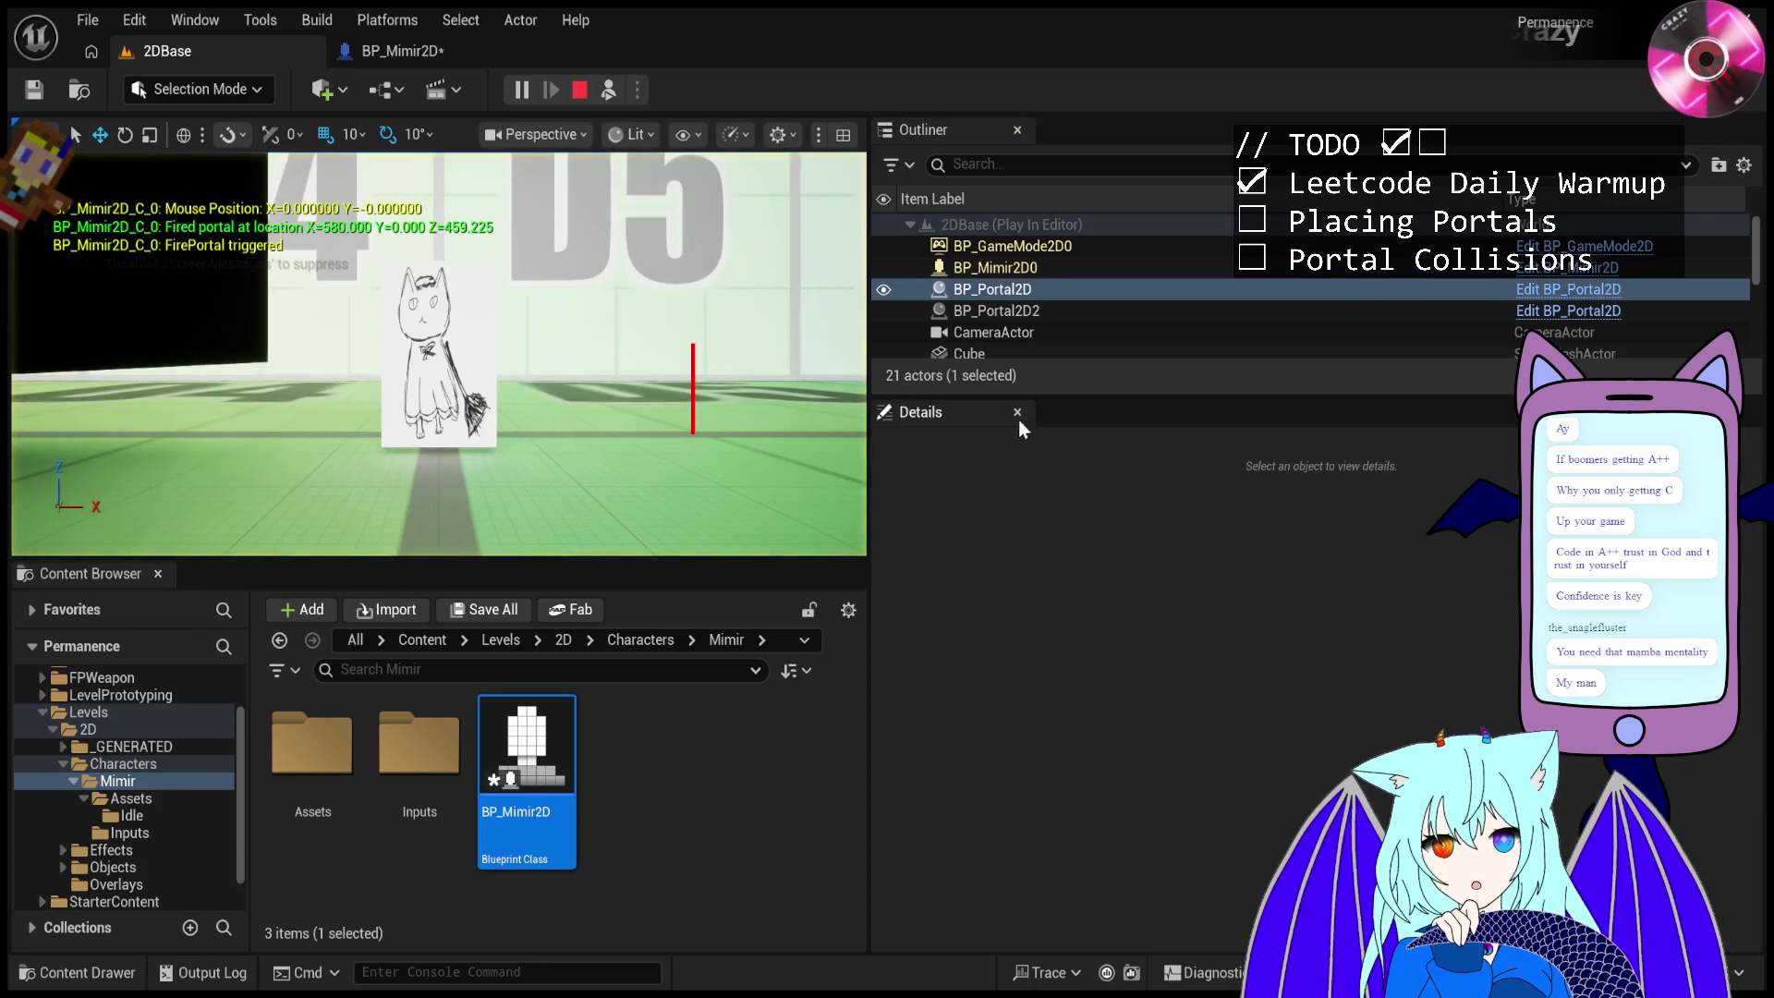
pyautogui.click(1101, 286)
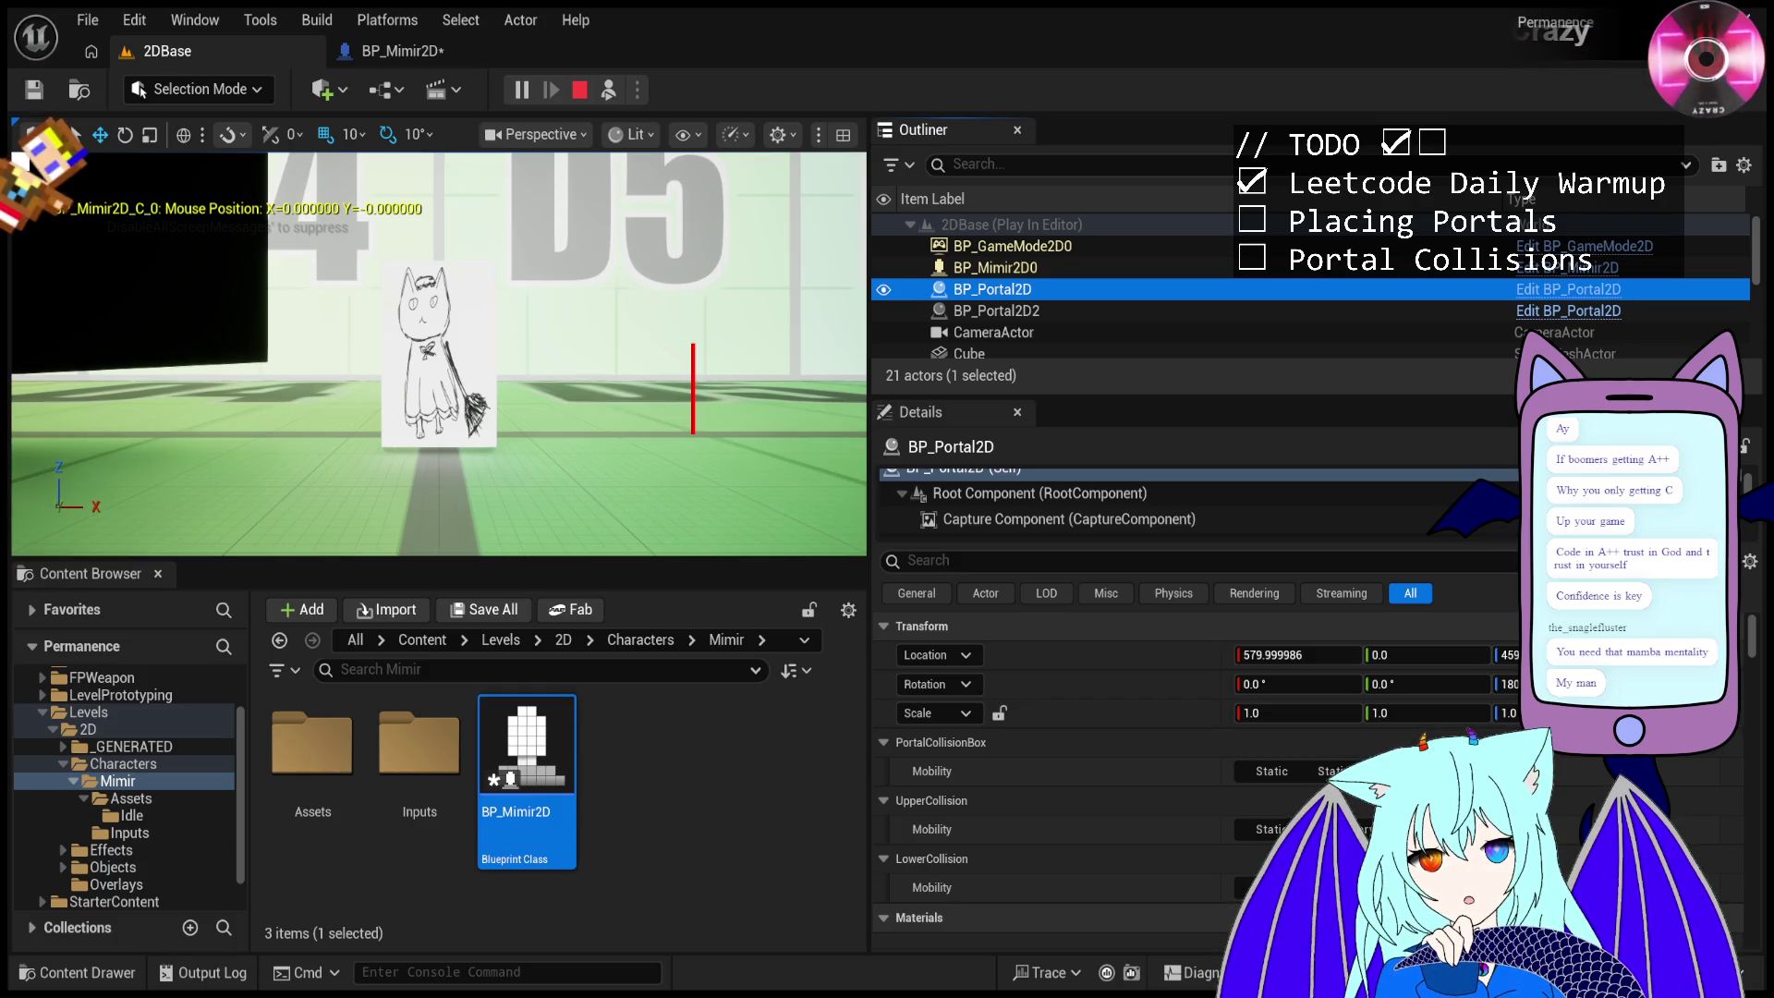
pyautogui.click(439, 351)
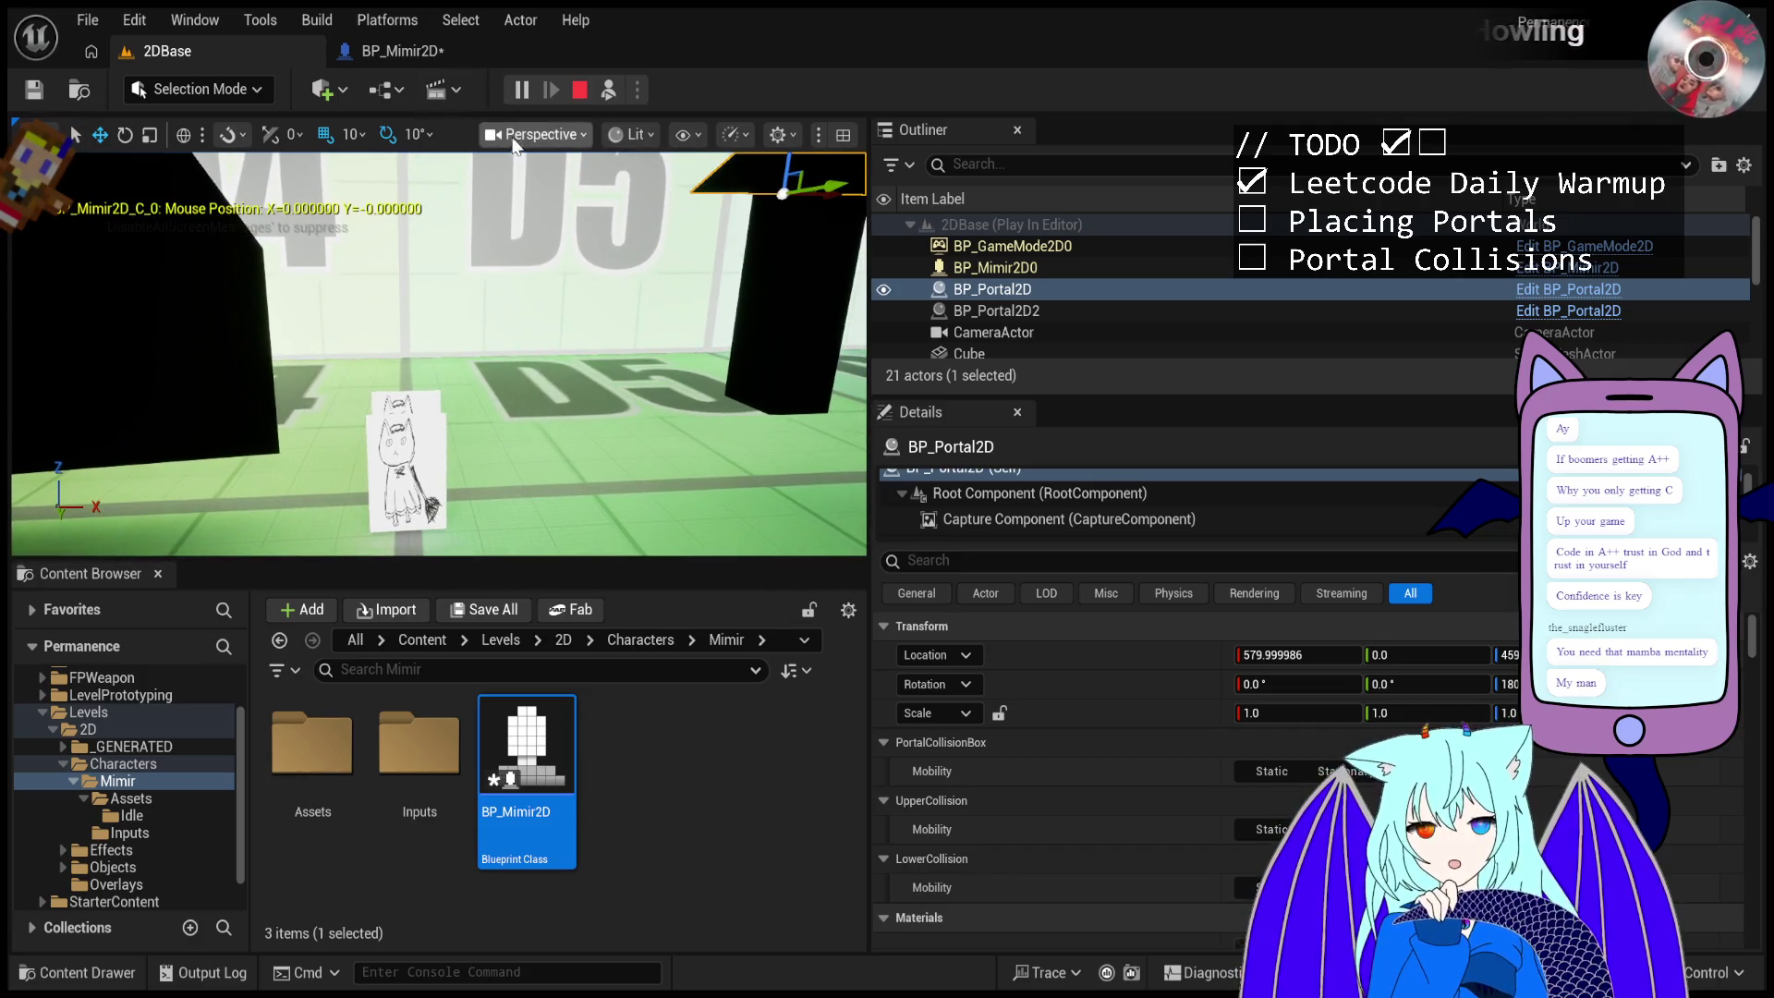
# - Stop the session and move the viewport over the D5 floor and D4/D5 walls
pyautogui.click(573, 104)
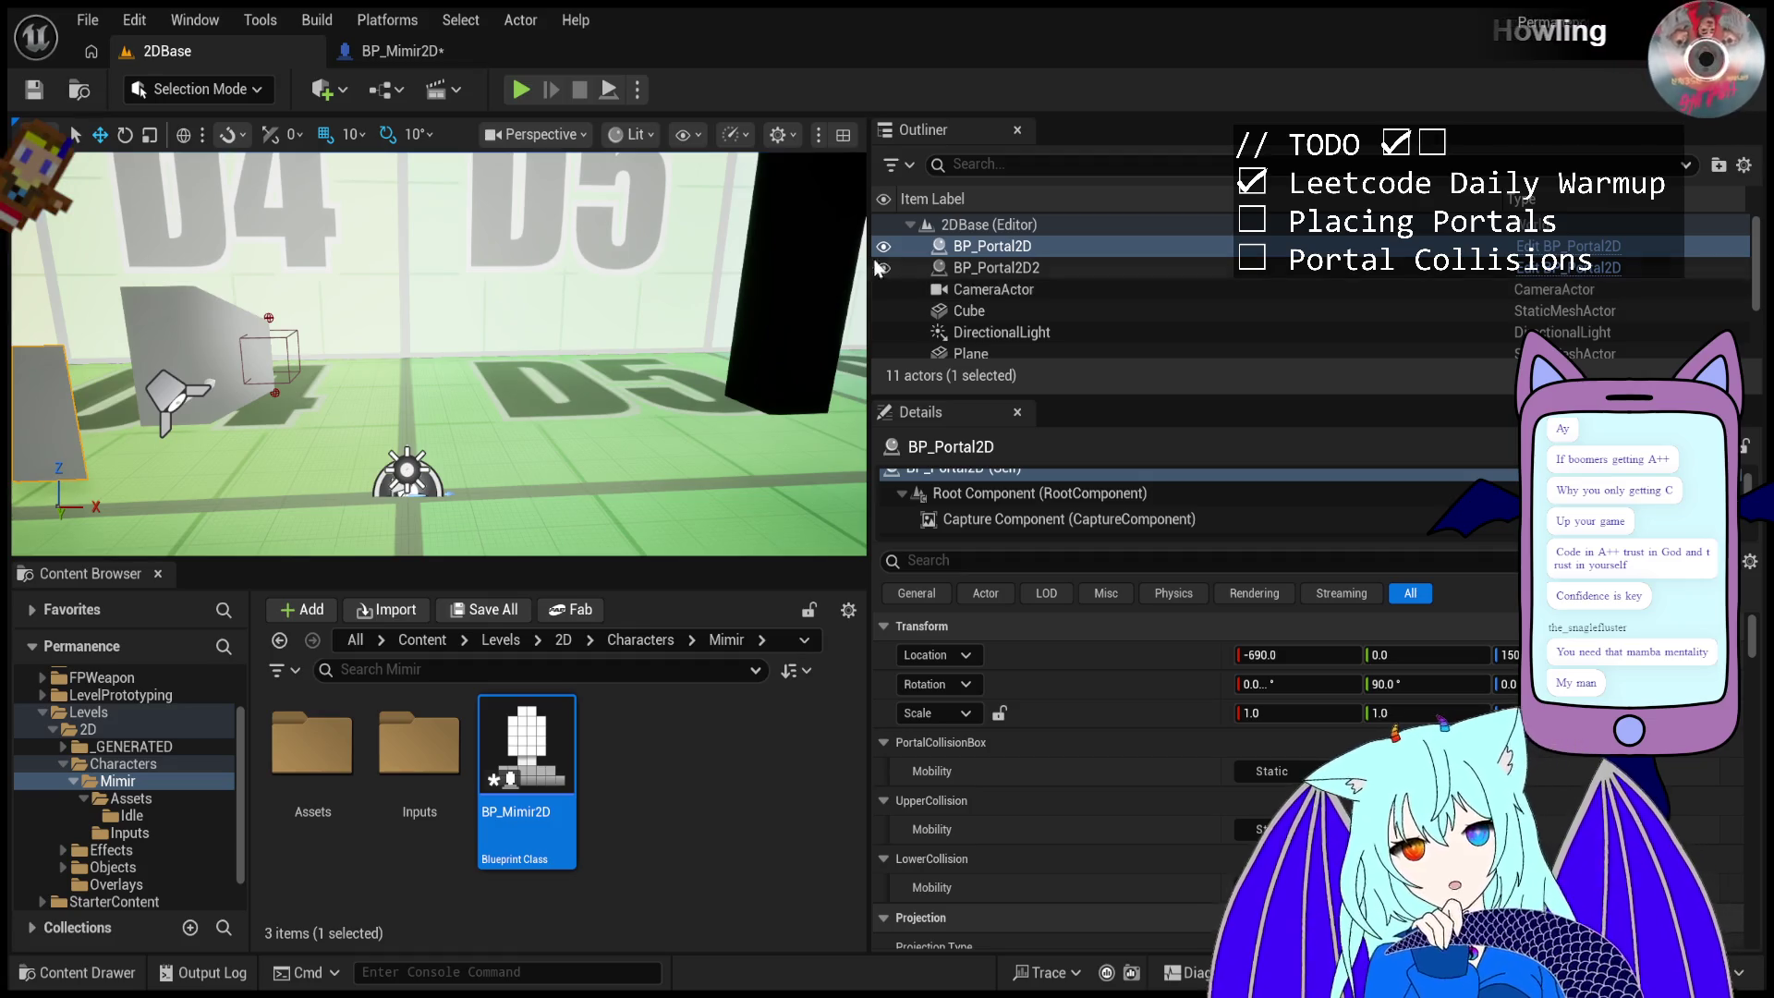
pyautogui.moveTo(462, 370); pyautogui.dragTo(291, 379)
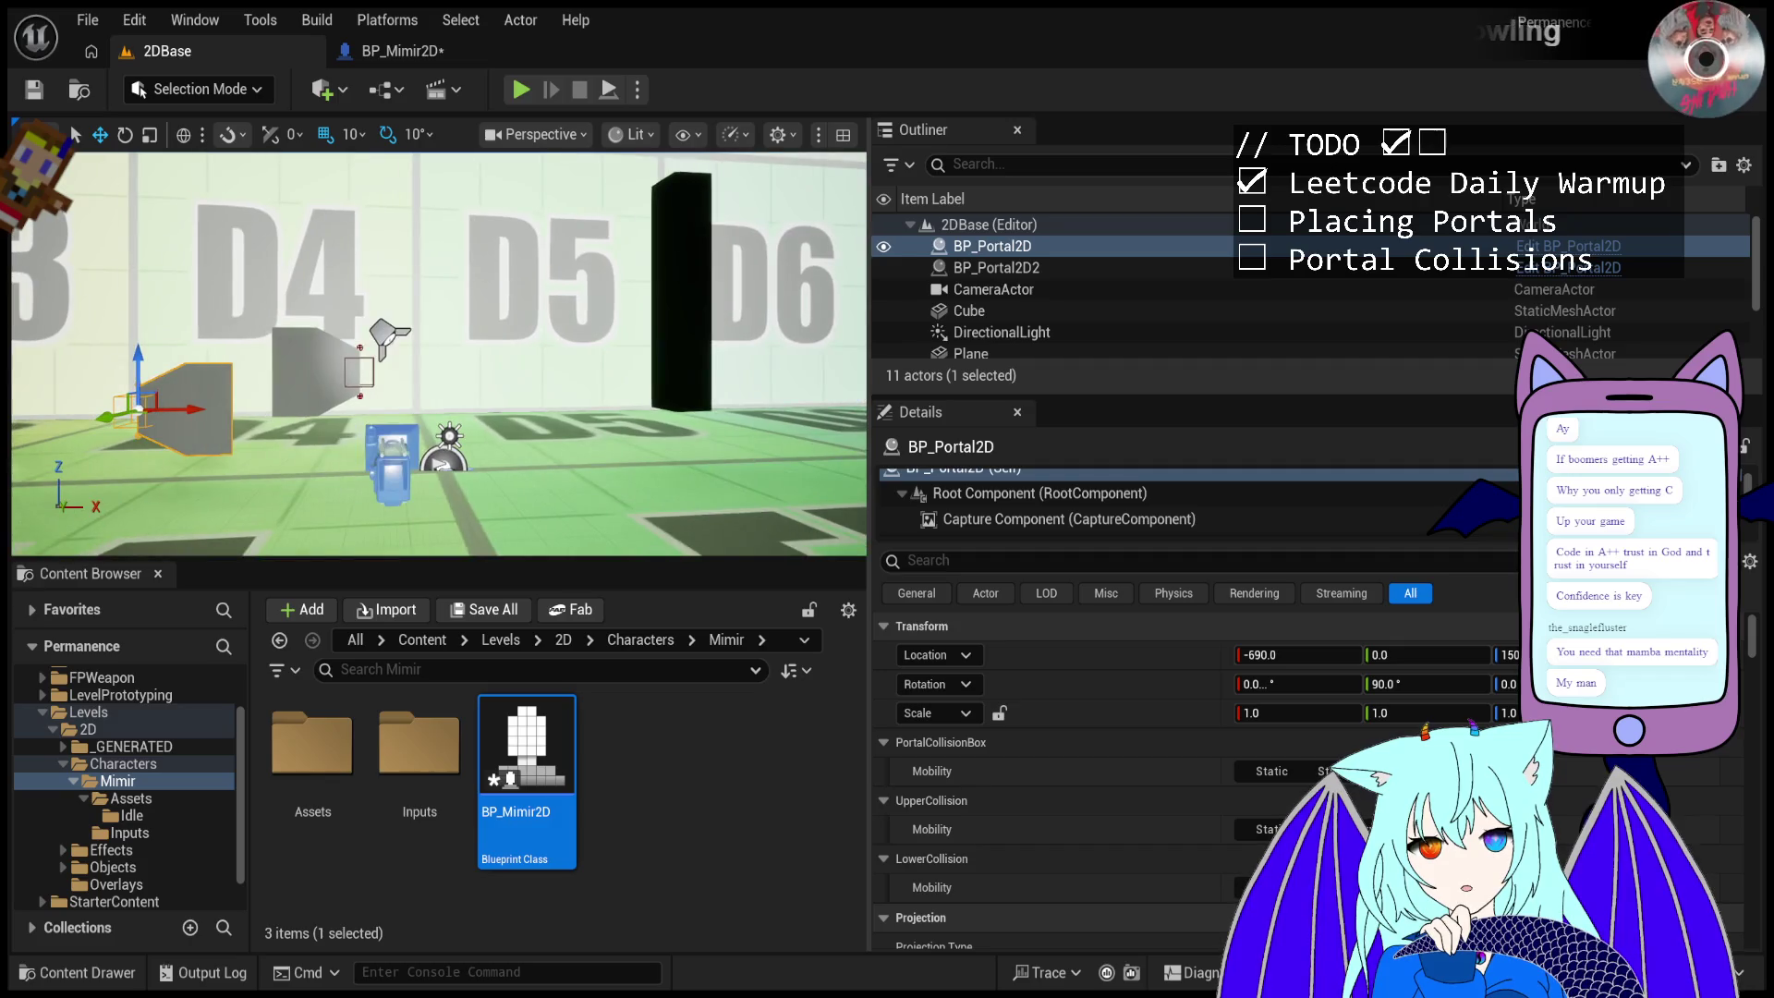
pyautogui.moveTo(617, 294); pyautogui.dragTo(616, 285)
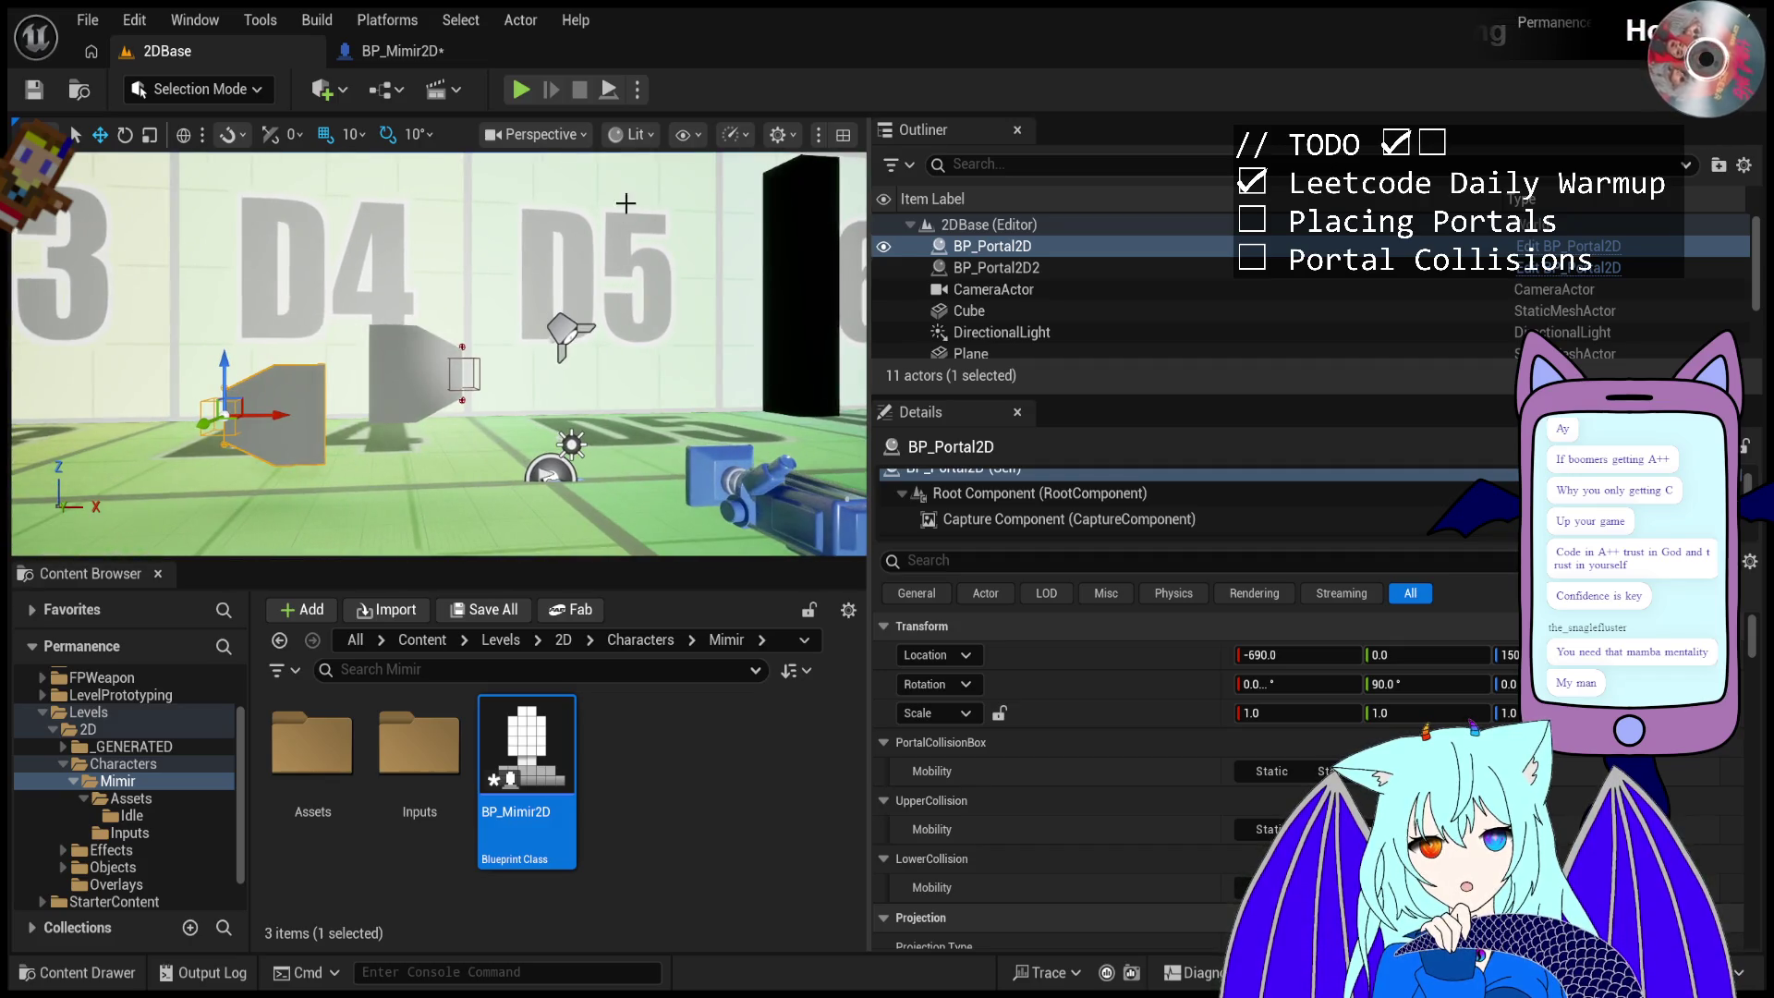
# - Play the level and fire portals at the floor and the black pillar's side
pyautogui.click(523, 87)
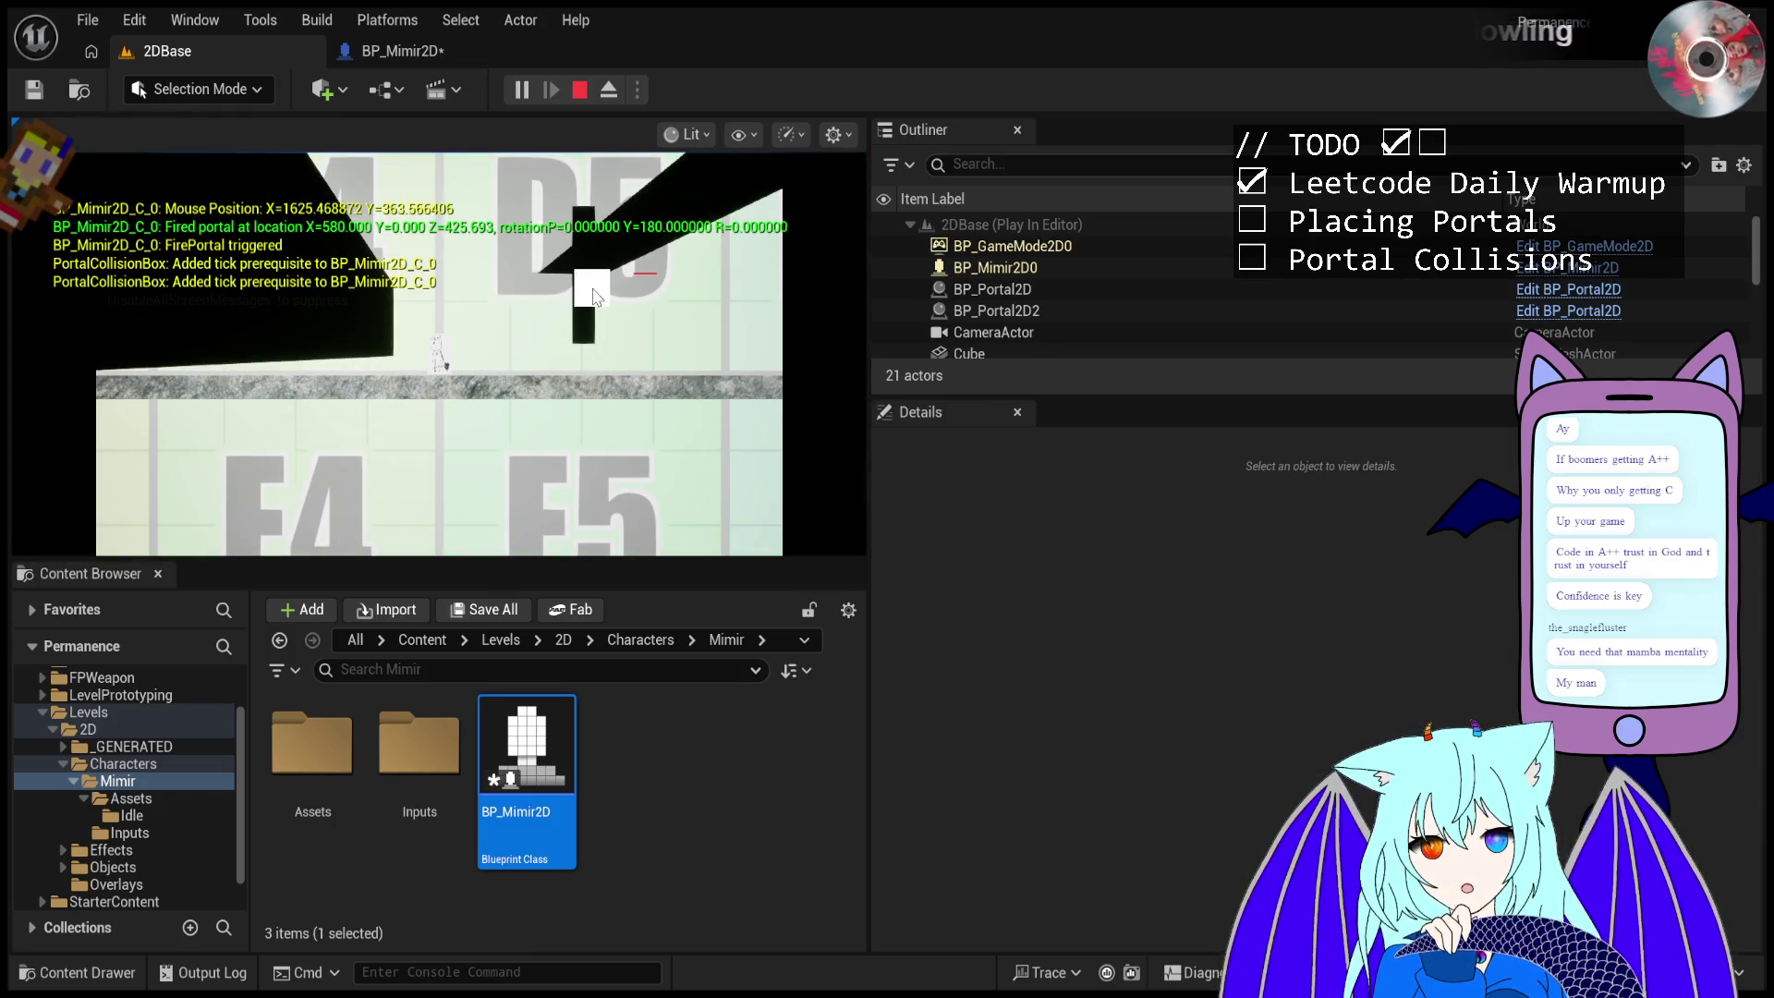
pyautogui.click(582, 379)
pyautogui.click(584, 398)
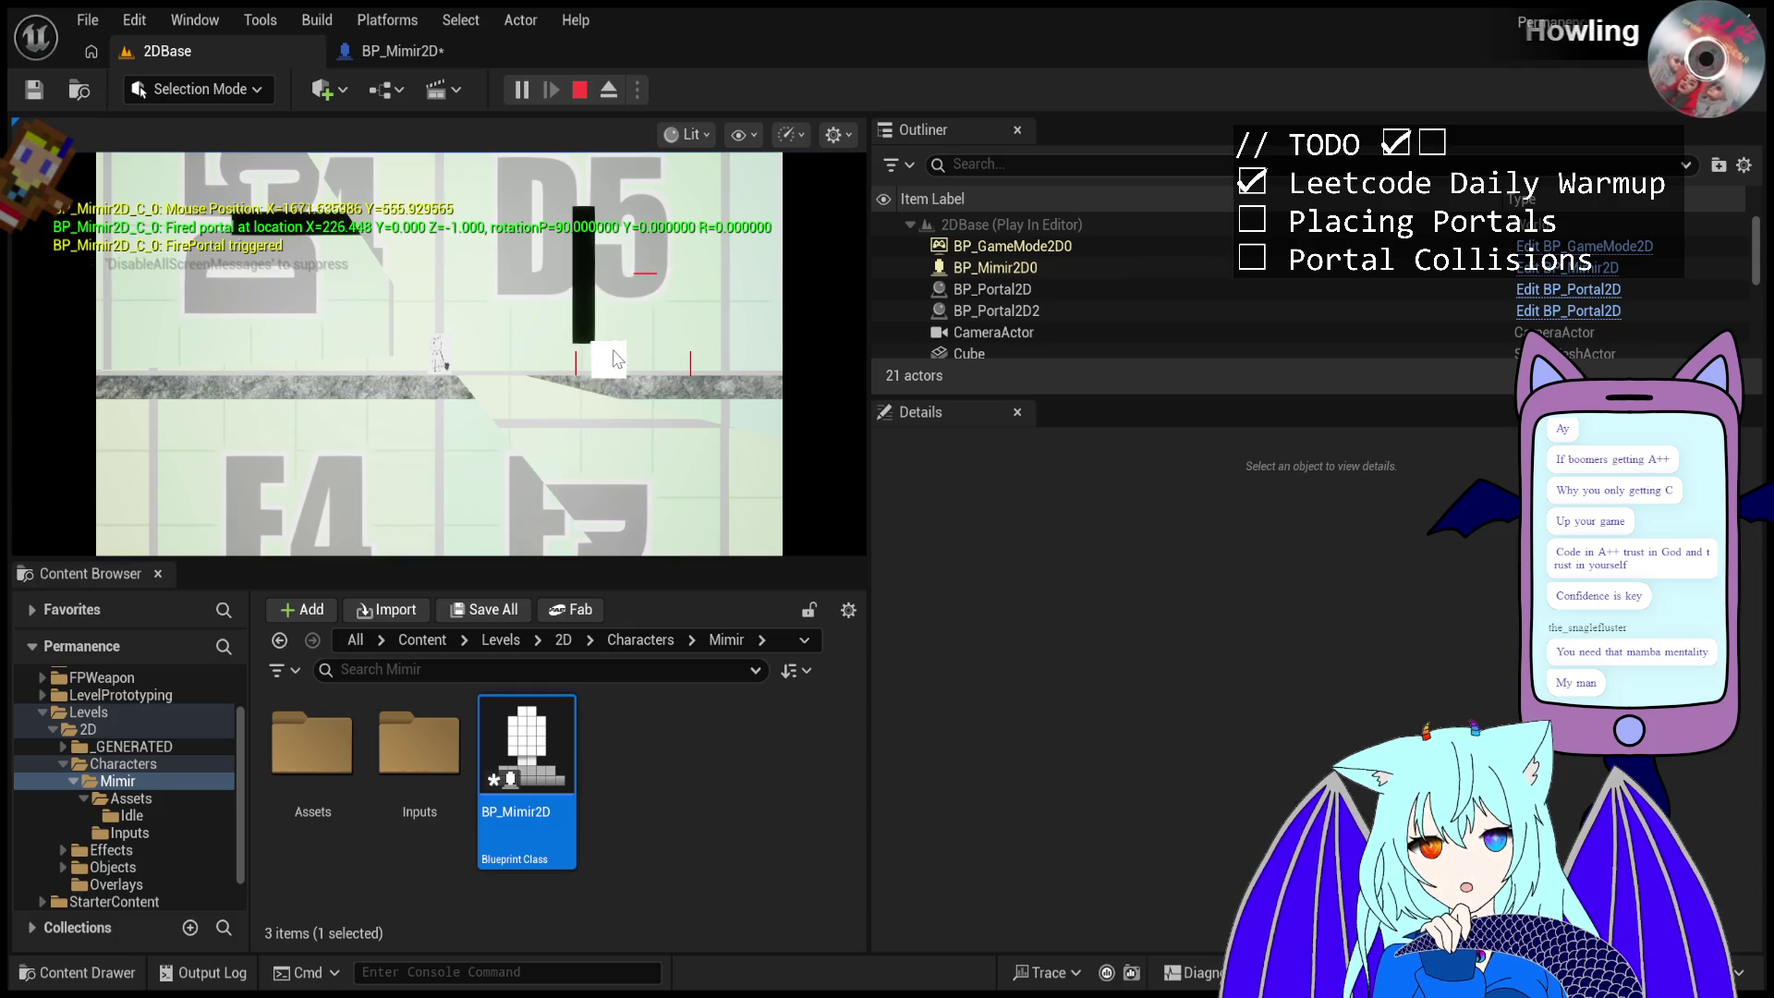
pyautogui.click(634, 295)
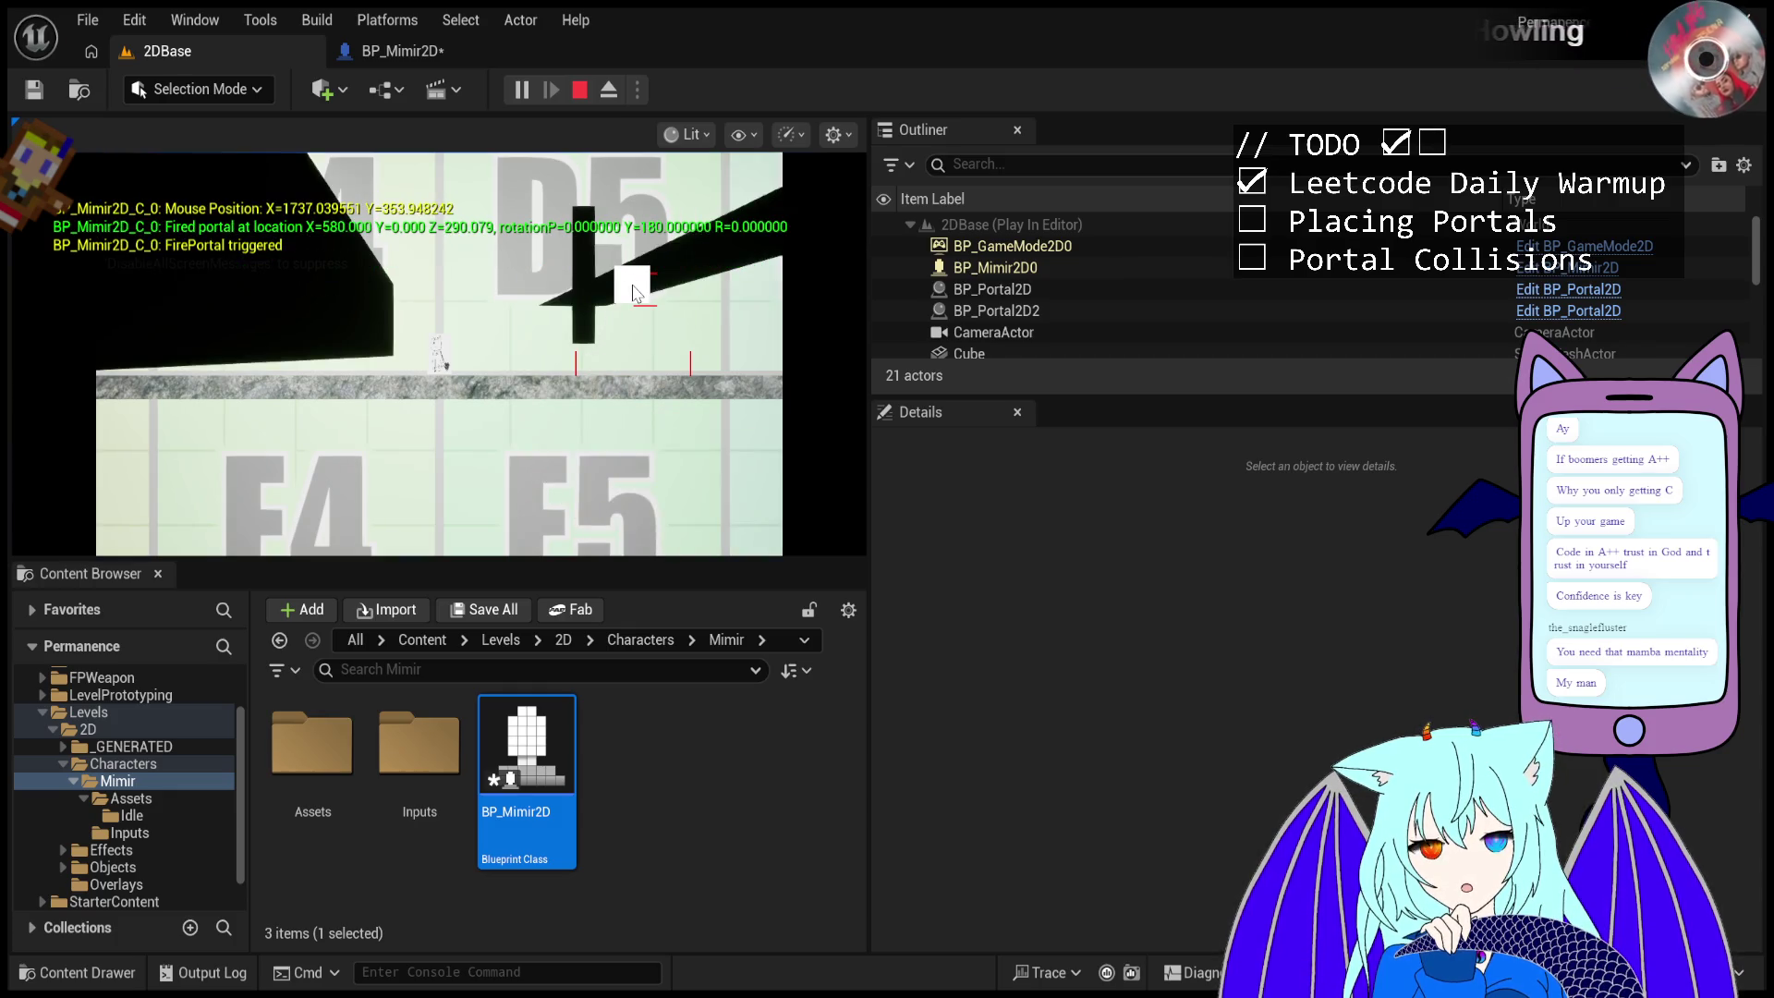
pyautogui.click(592, 250)
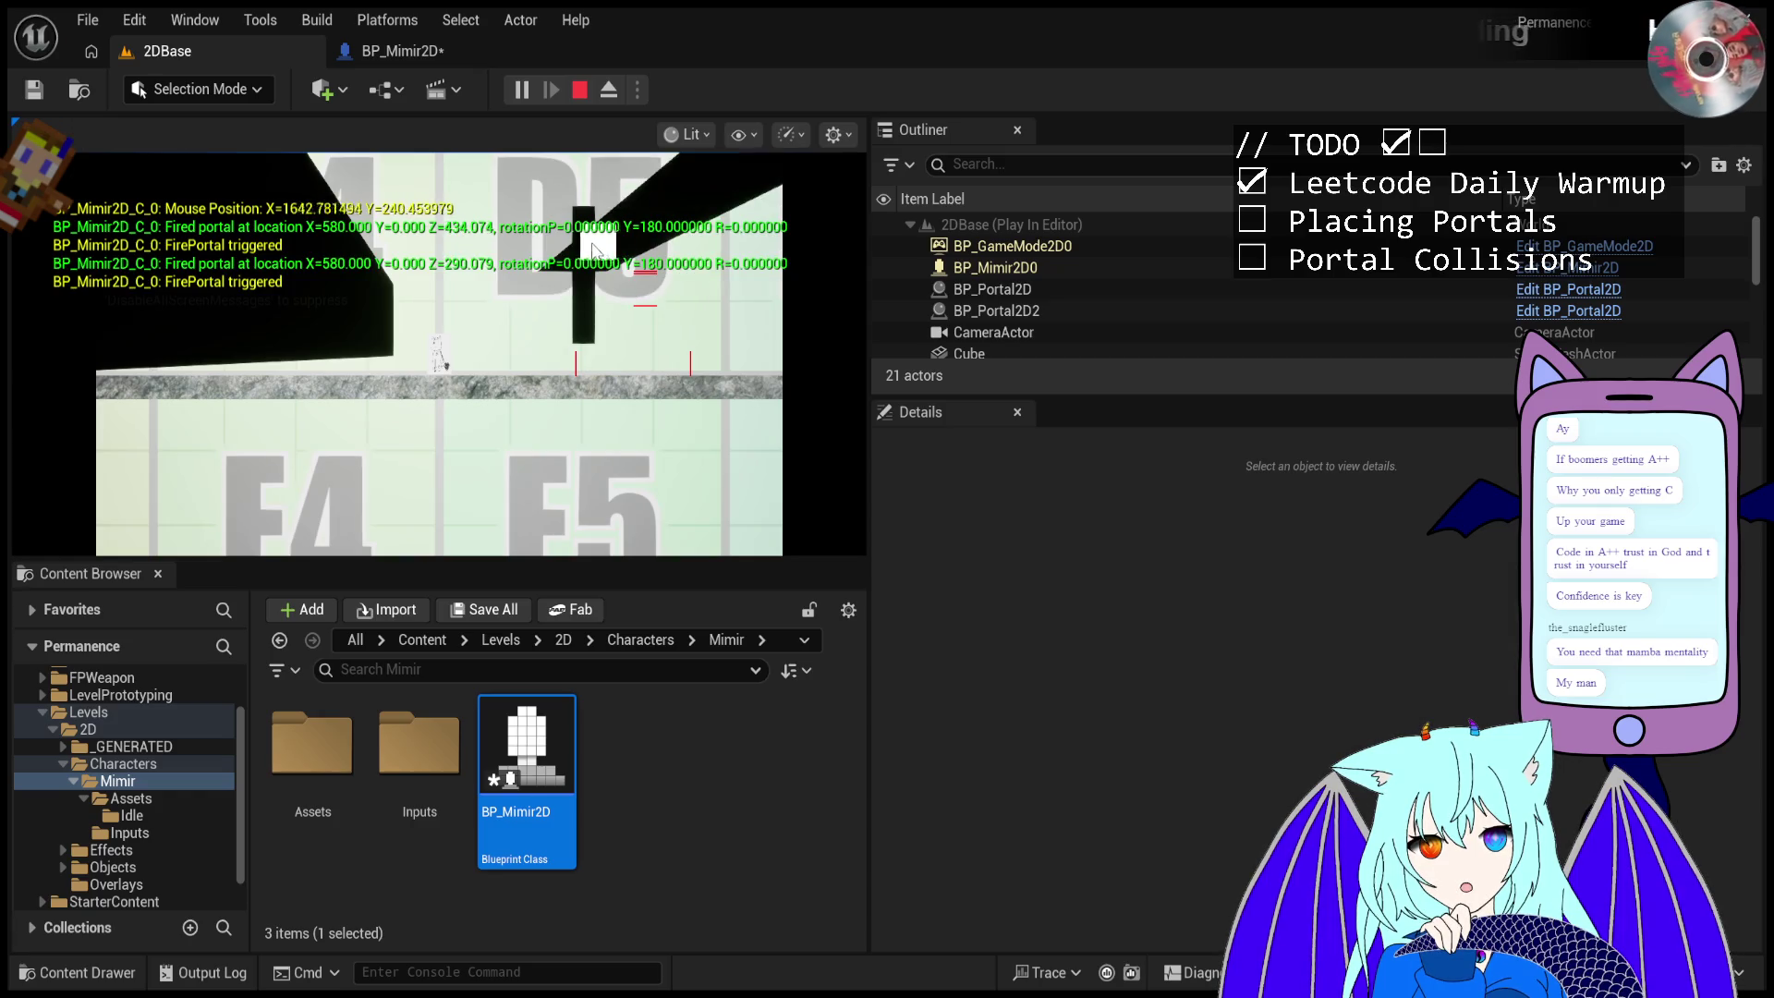
pyautogui.click(619, 384)
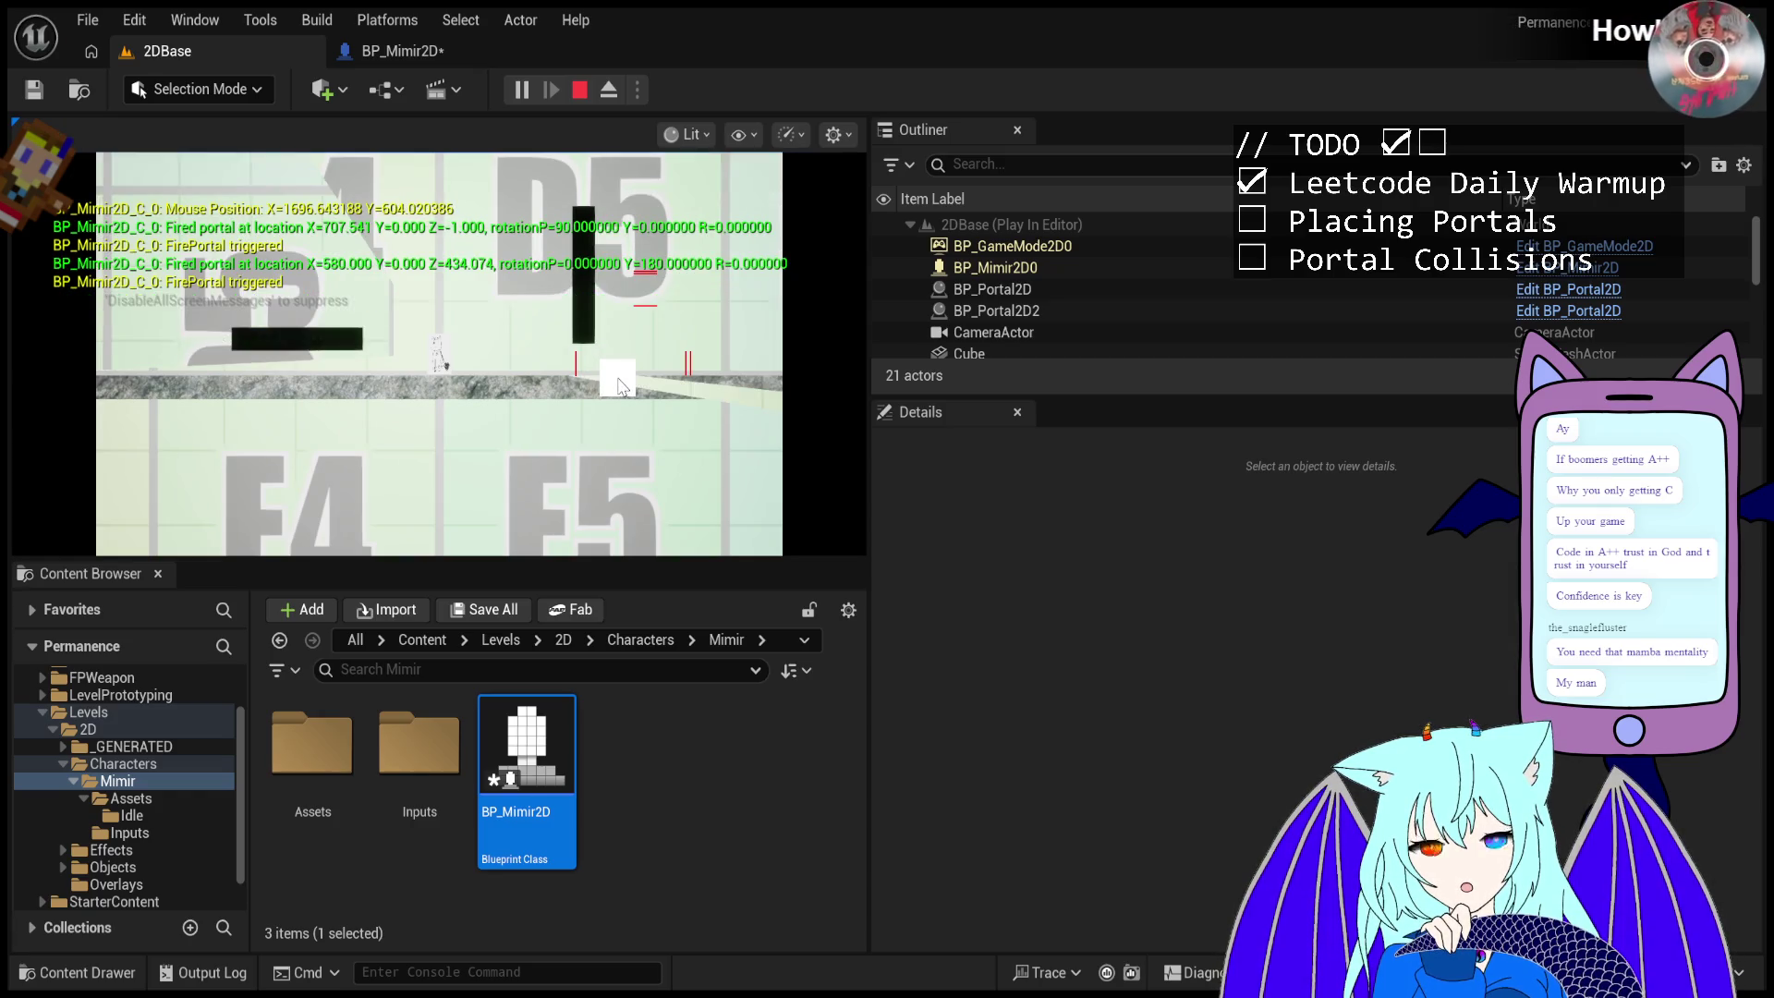
pyautogui.click(626, 403)
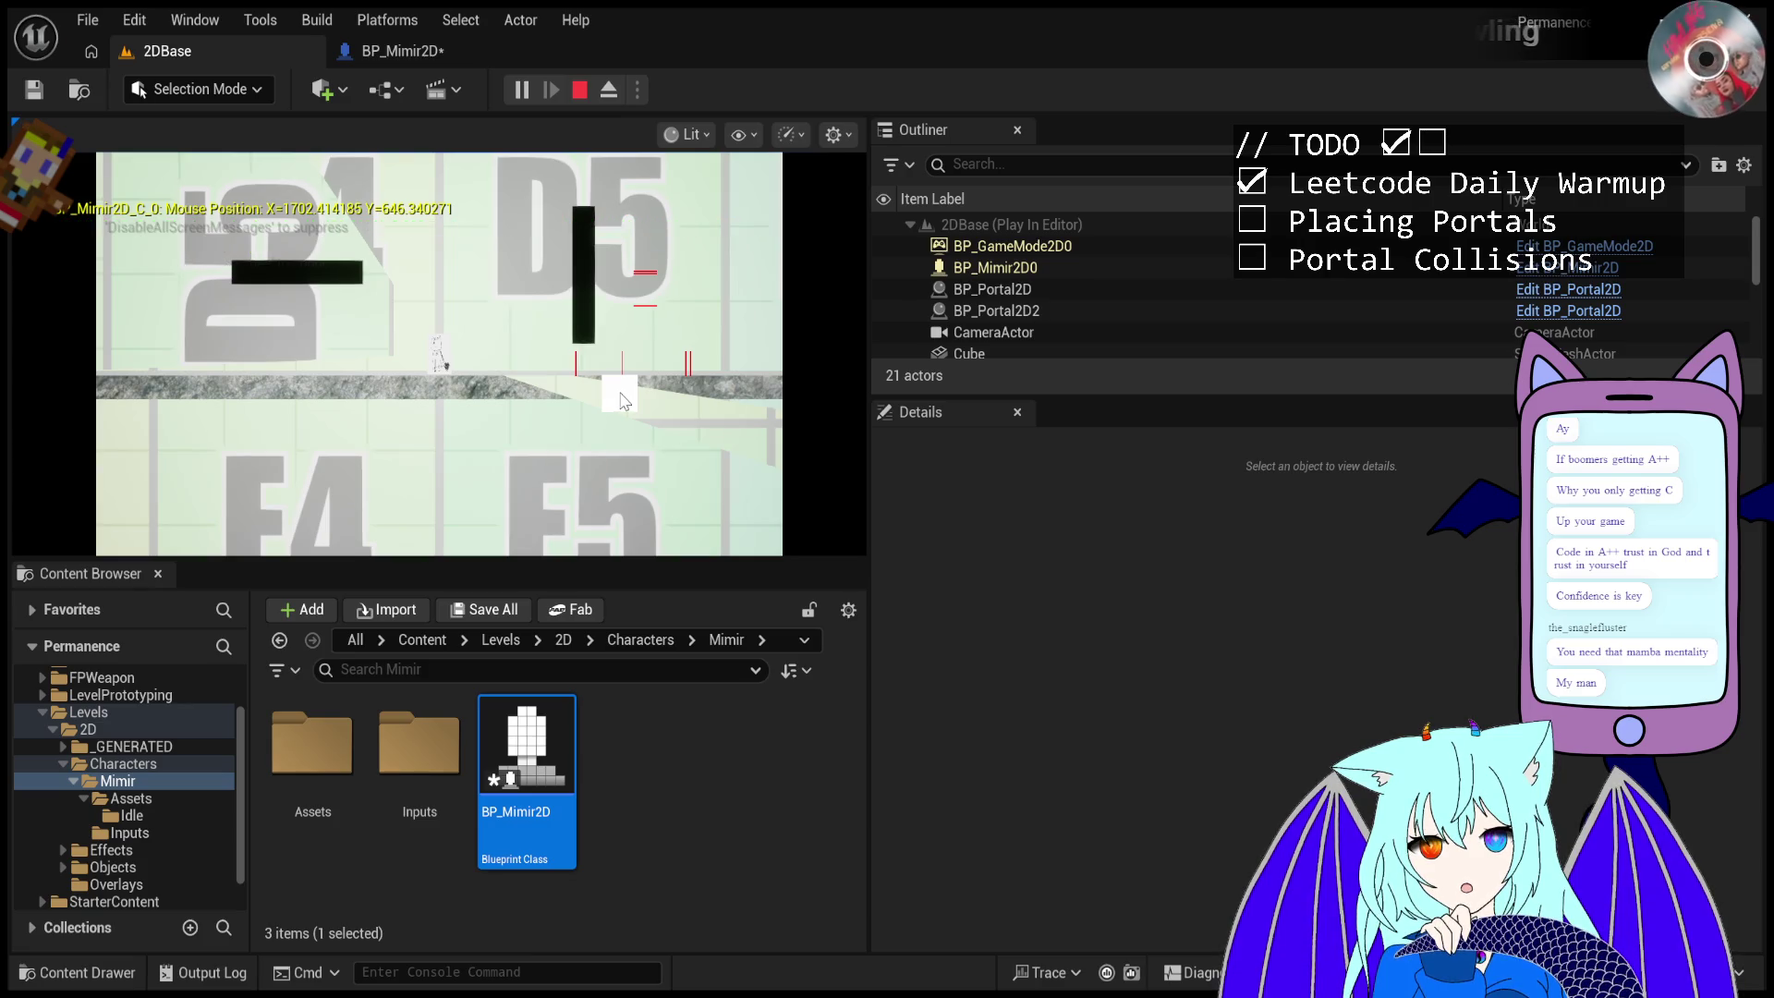
# - Fire more portals up the pillar and onto the floor, then select the portal to inspect its transform
pyautogui.click(622, 395)
pyautogui.click(624, 299)
pyautogui.click(625, 243)
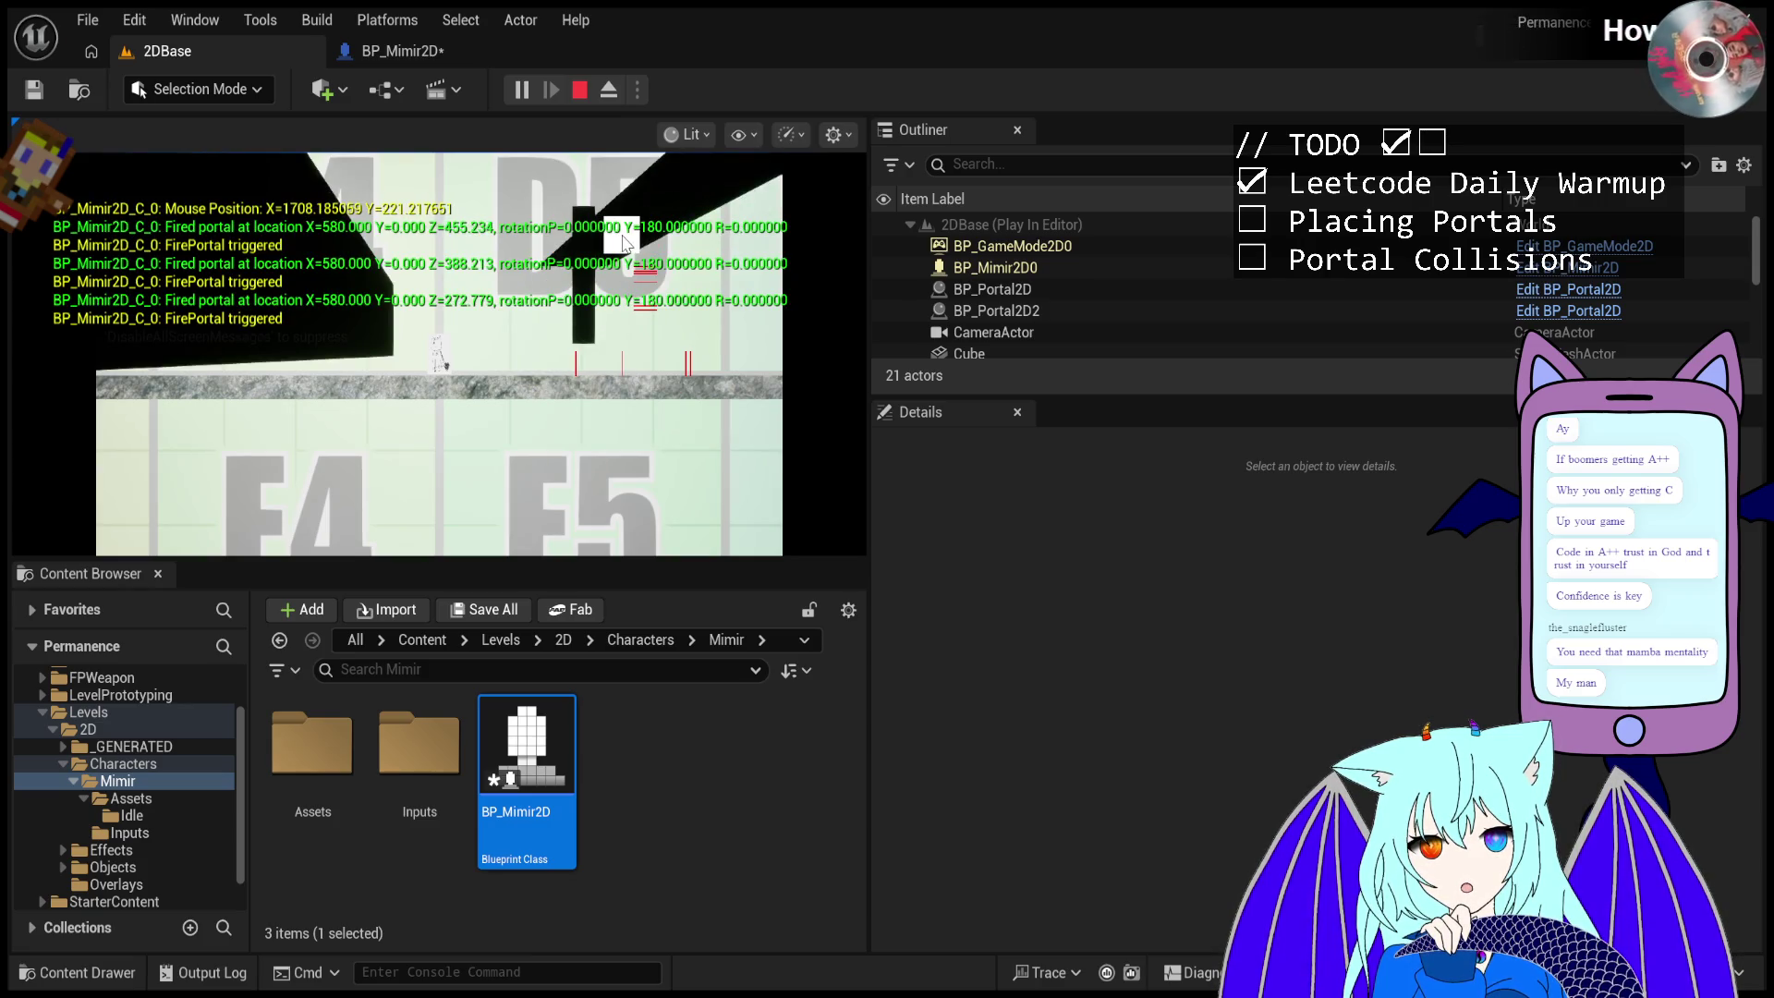
pyautogui.click(650, 274)
pyautogui.click(646, 256)
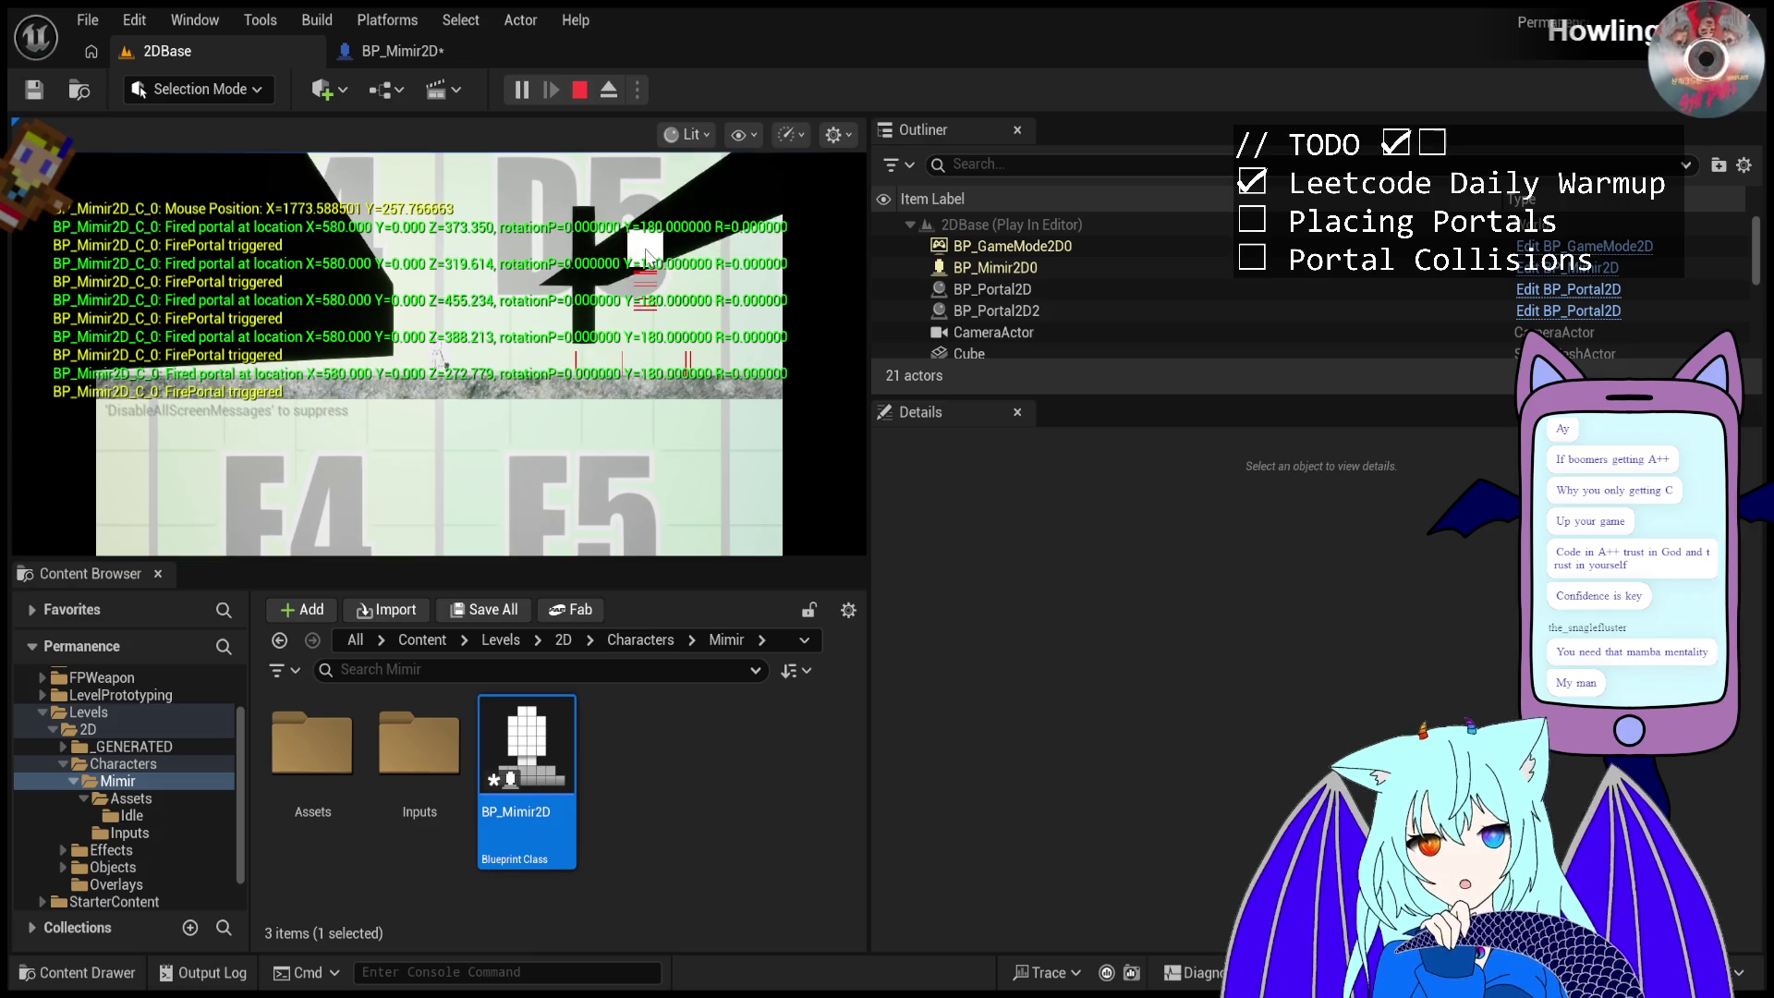
pyautogui.click(617, 421)
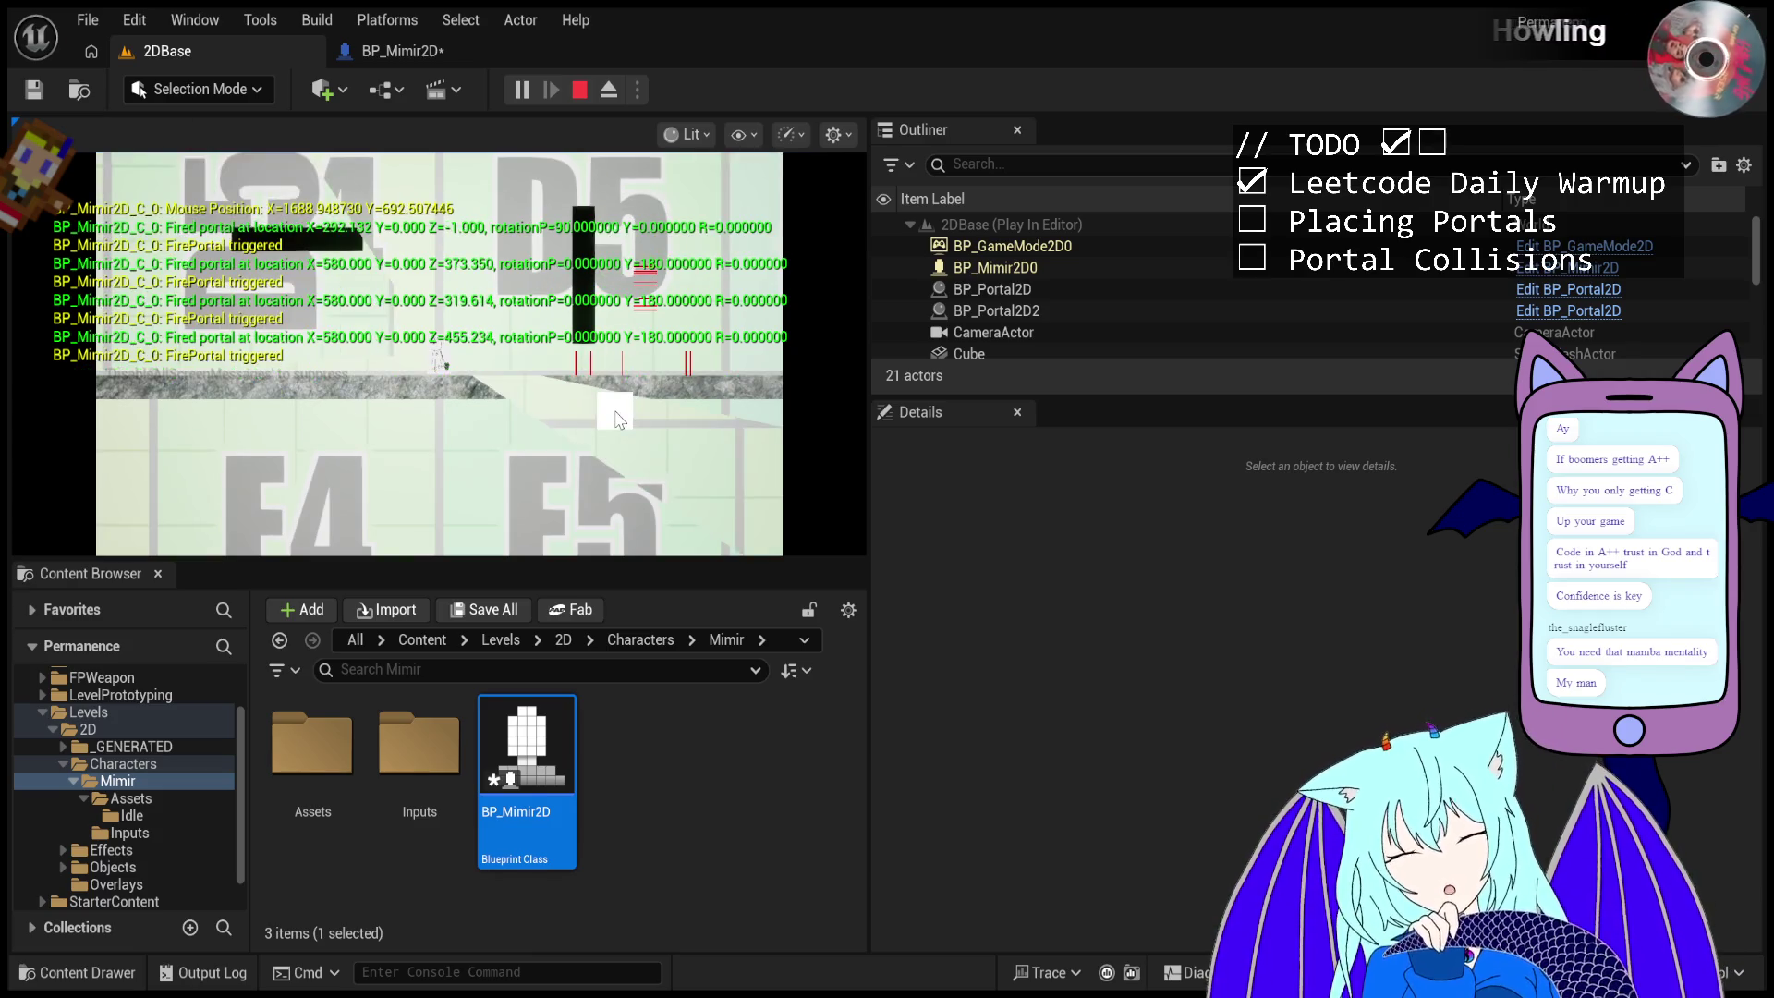
pyautogui.click(614, 384)
pyautogui.click(610, 374)
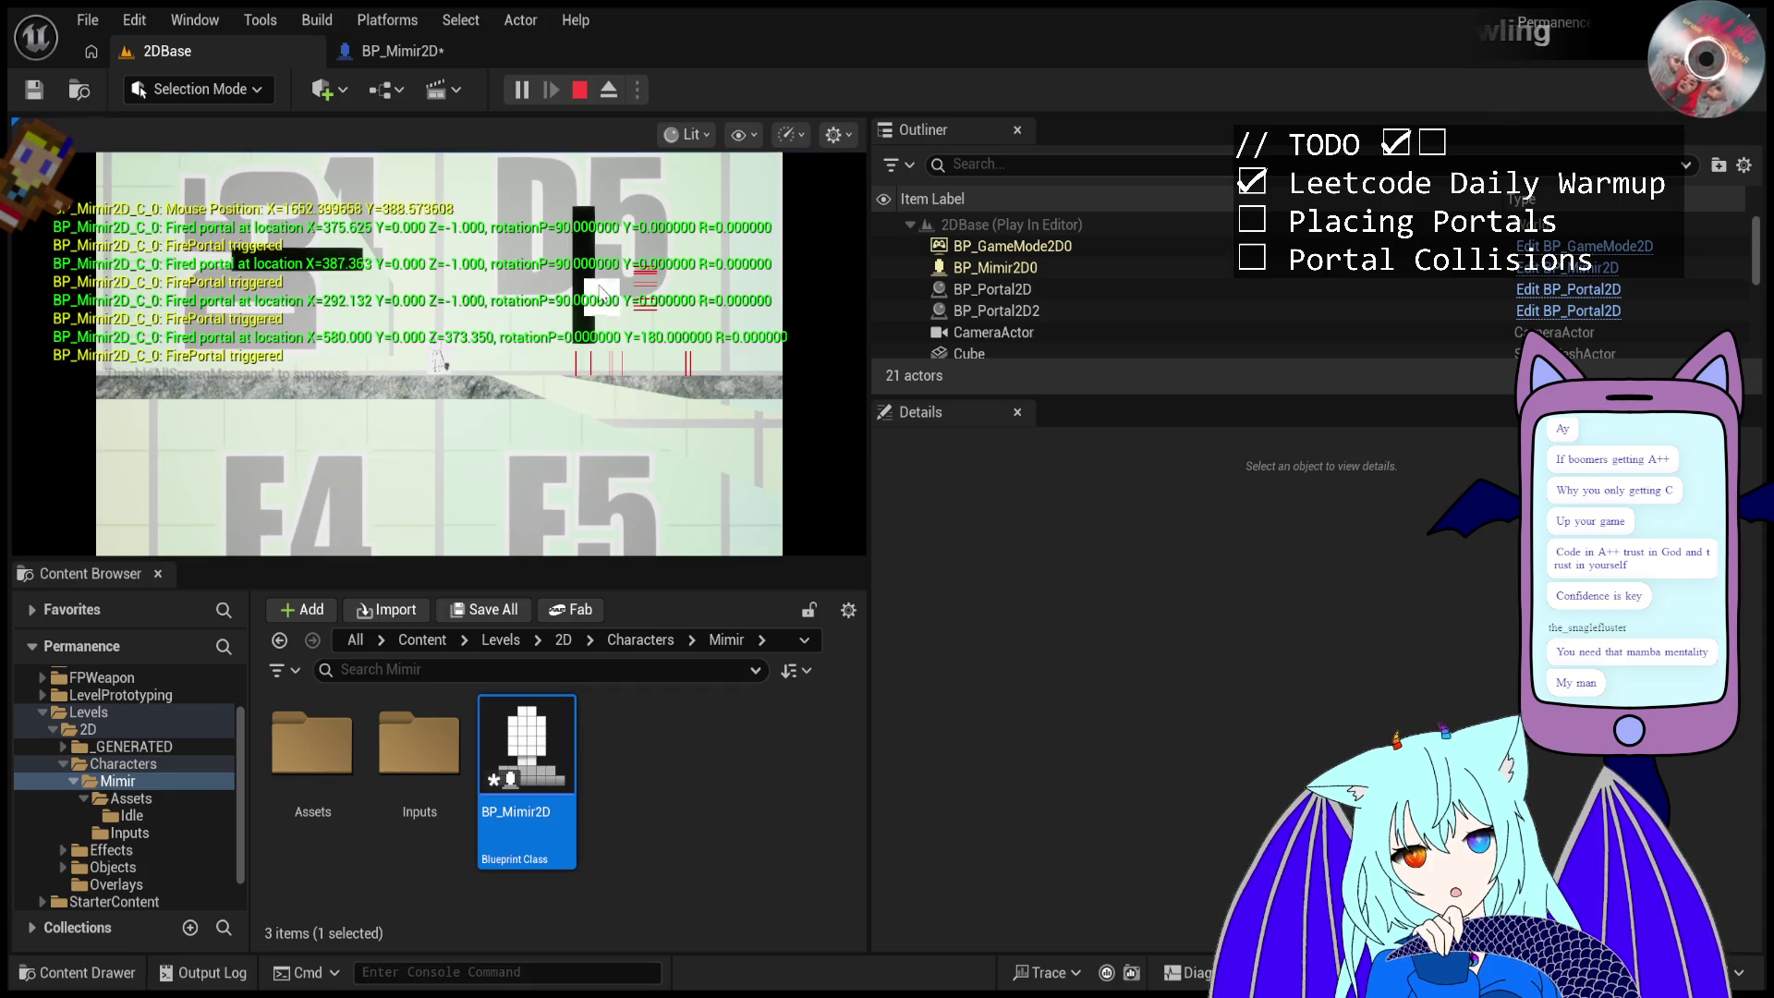
pyautogui.click(602, 292)
pyautogui.click(602, 292)
pyautogui.click(1039, 288)
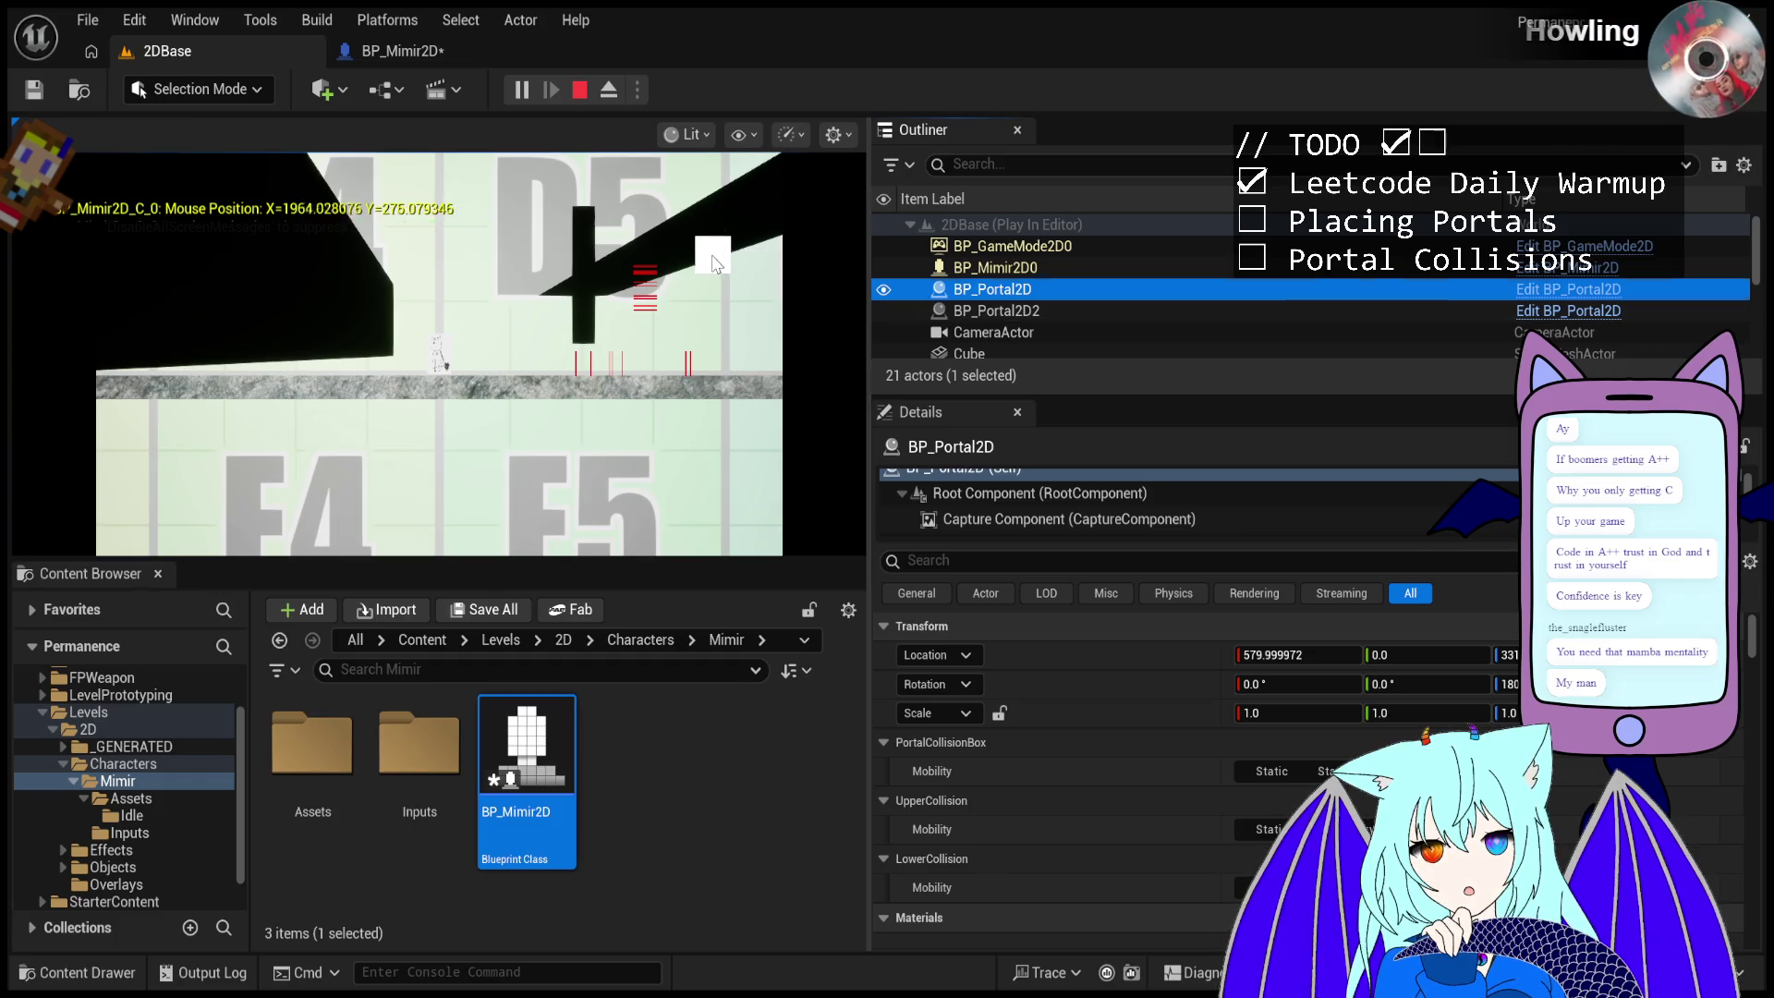
# - Fire portals at the black pillar and the floor, watching their logged locations update
pyautogui.click(645, 277)
pyautogui.click(645, 277)
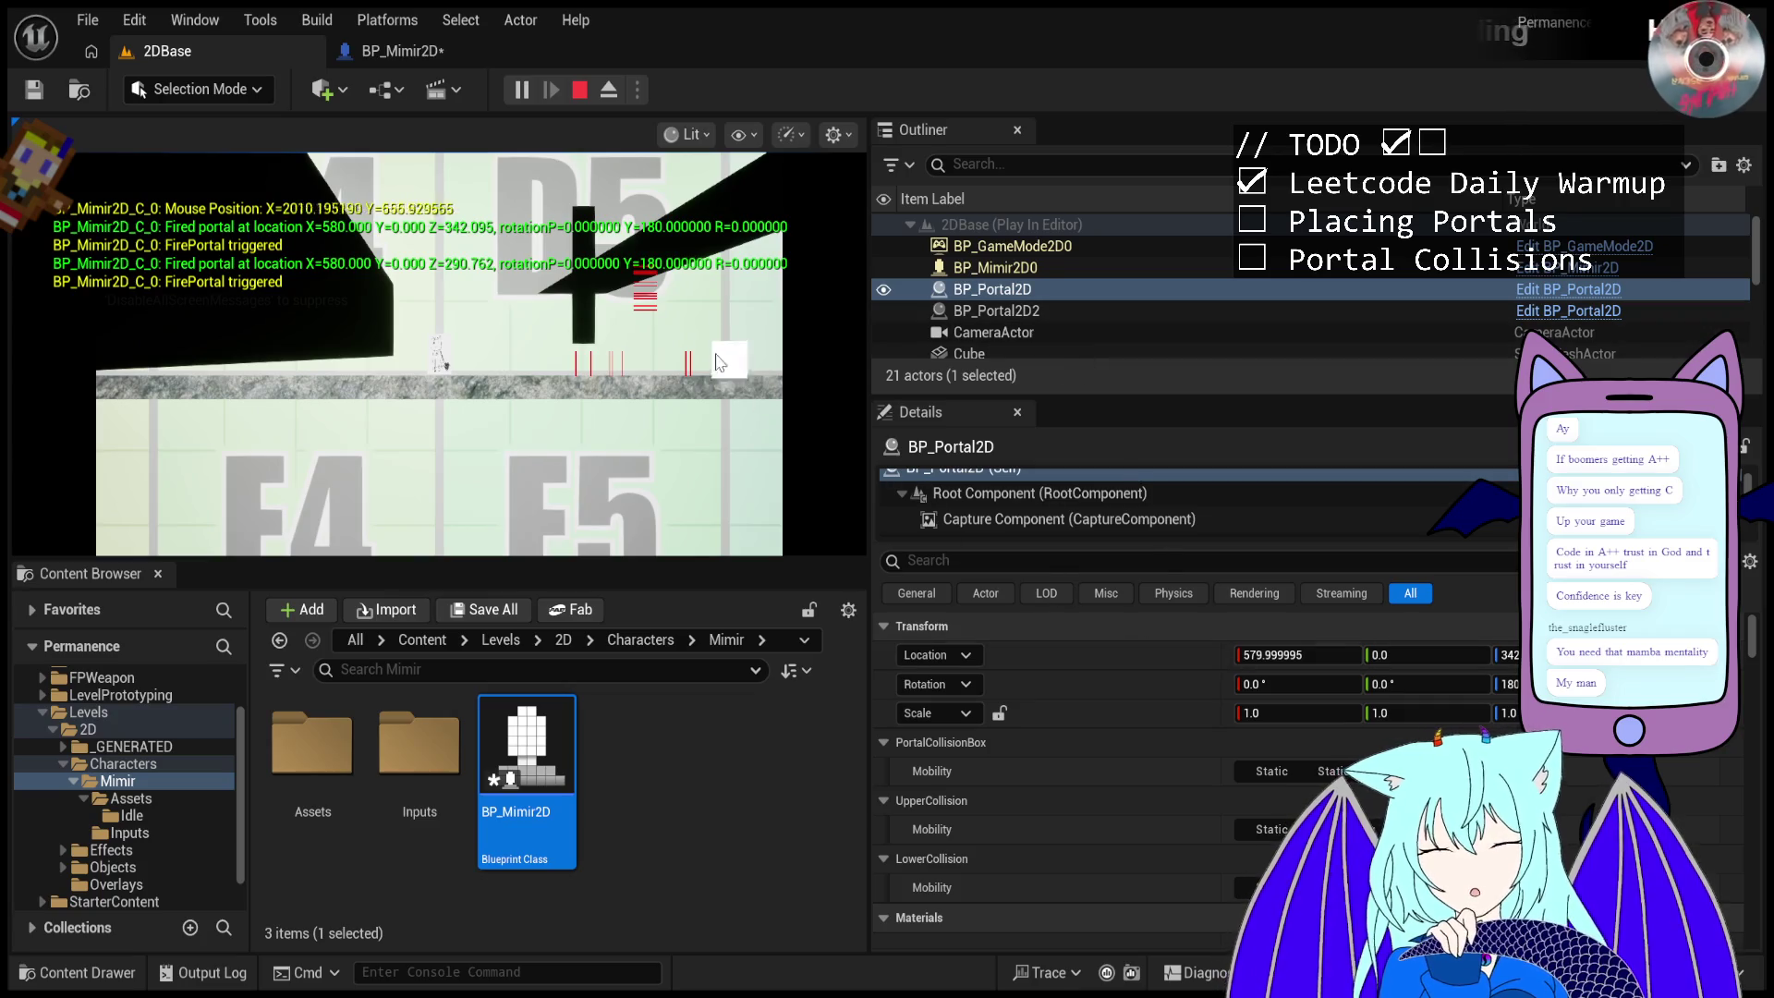
pyautogui.click(652, 415)
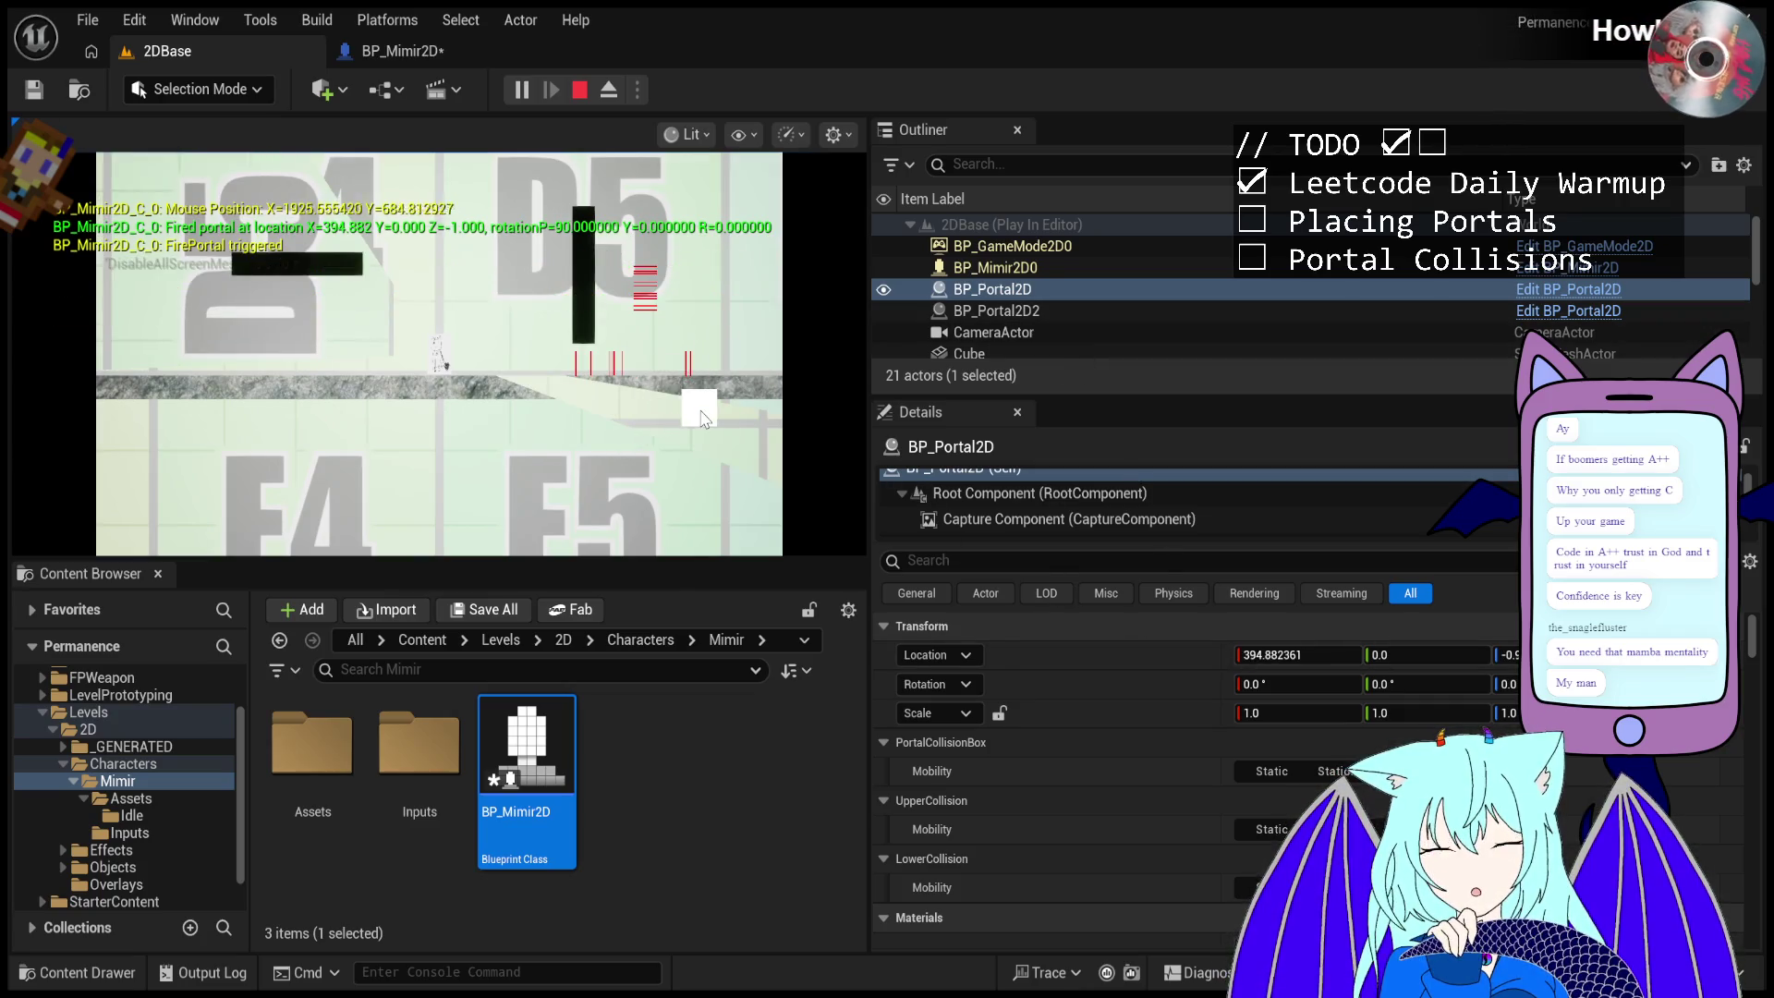
pyautogui.click(702, 428)
pyautogui.doubleClick(703, 426)
pyautogui.click(703, 425)
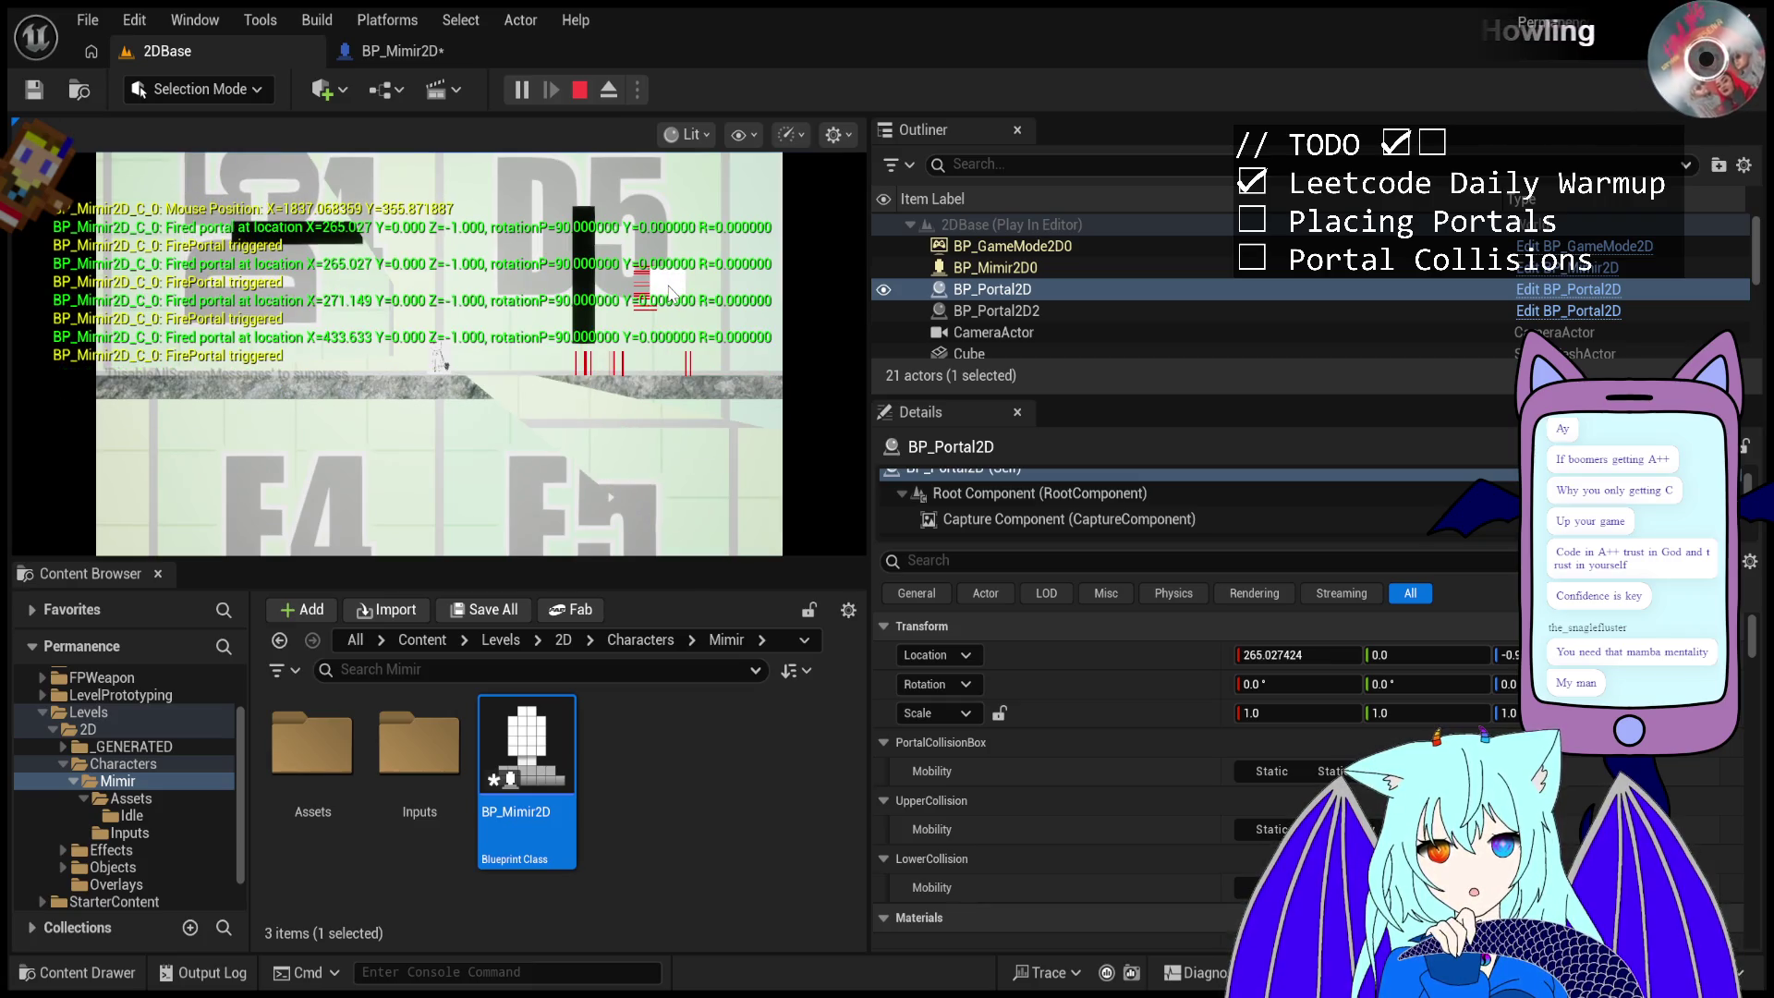
pyautogui.click(671, 294)
pyautogui.click(675, 333)
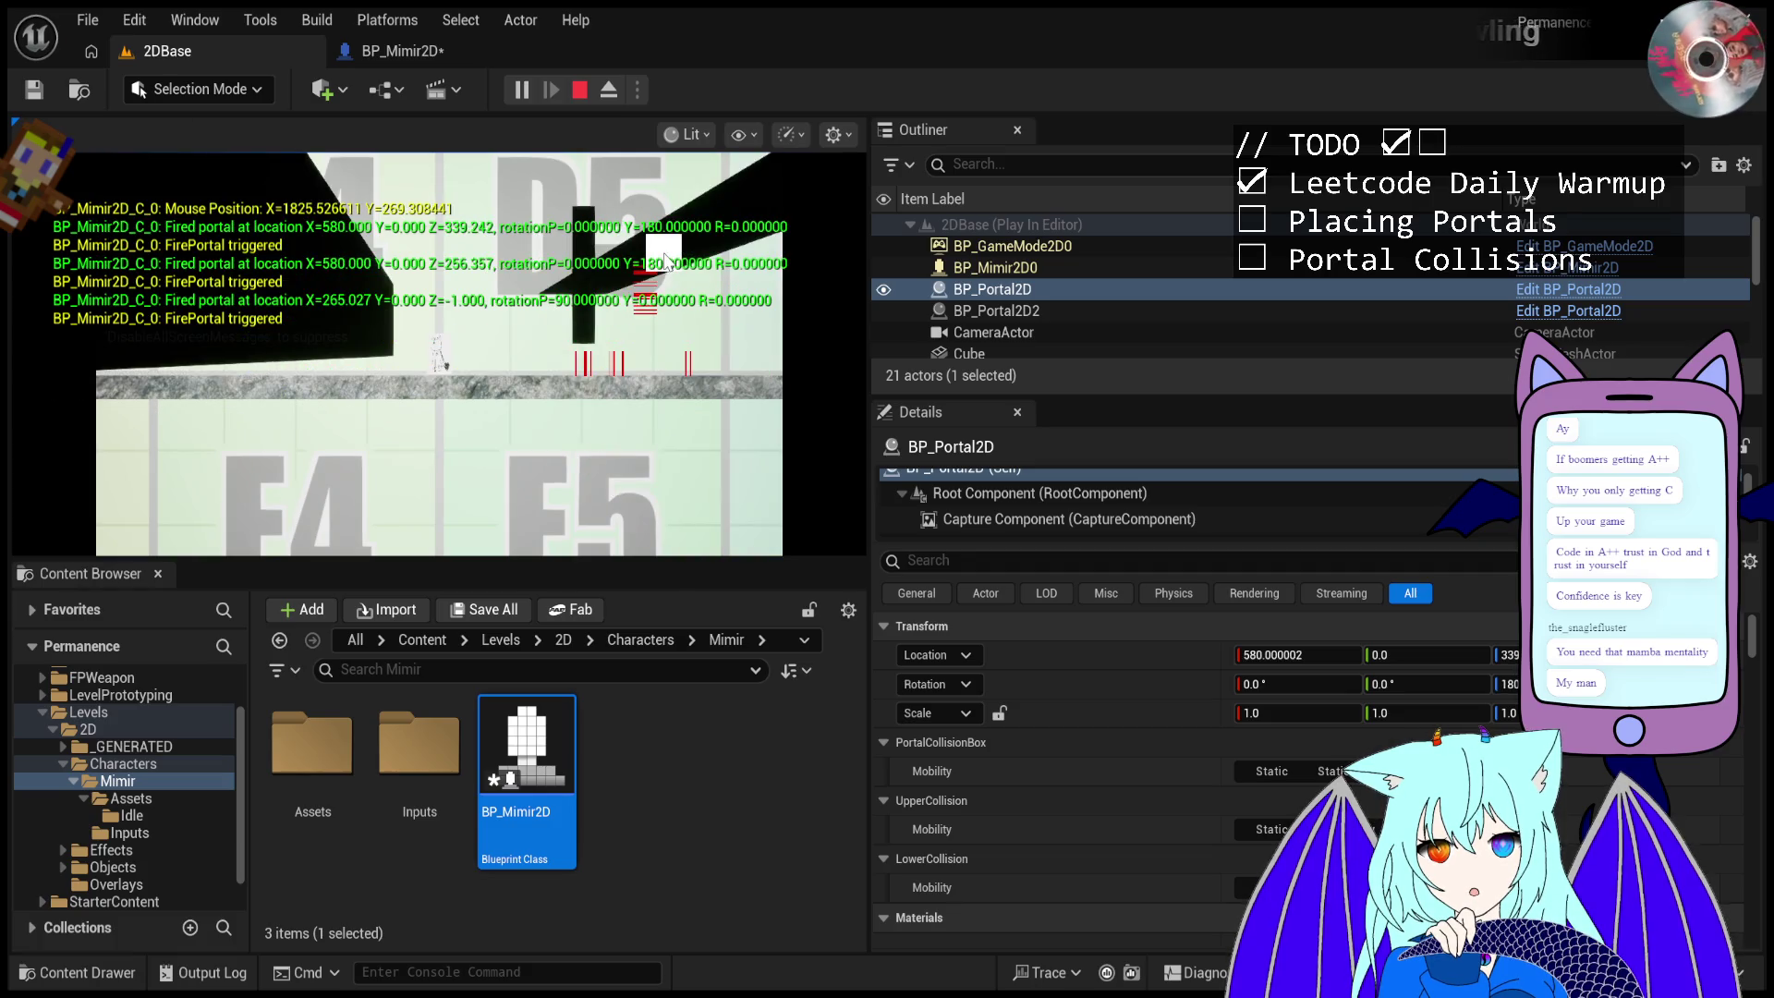
pyautogui.click(679, 376)
# - Set the portal rotation to 90 degrees, then fire more portals at the pillar and floor
pyautogui.doubleClick(719, 446)
pyautogui.click(1286, 684)
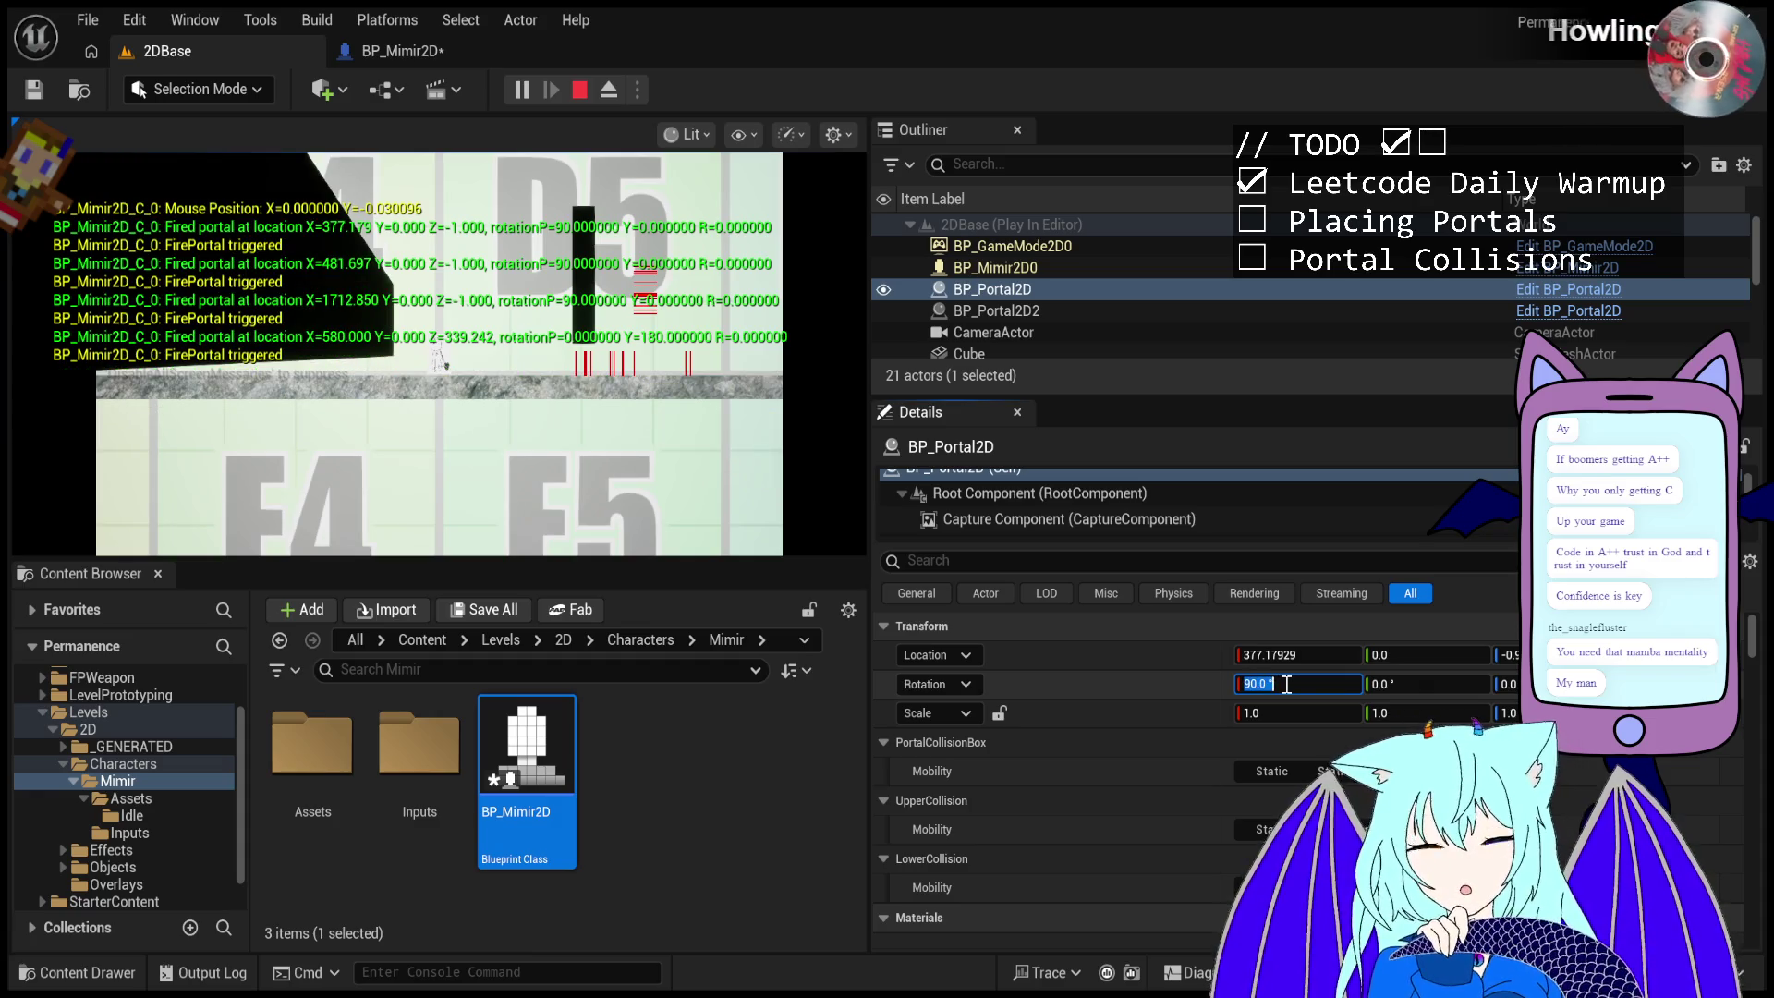
pyautogui.press('Return')
pyautogui.click(685, 349)
pyautogui.click(654, 277)
pyautogui.click(660, 368)
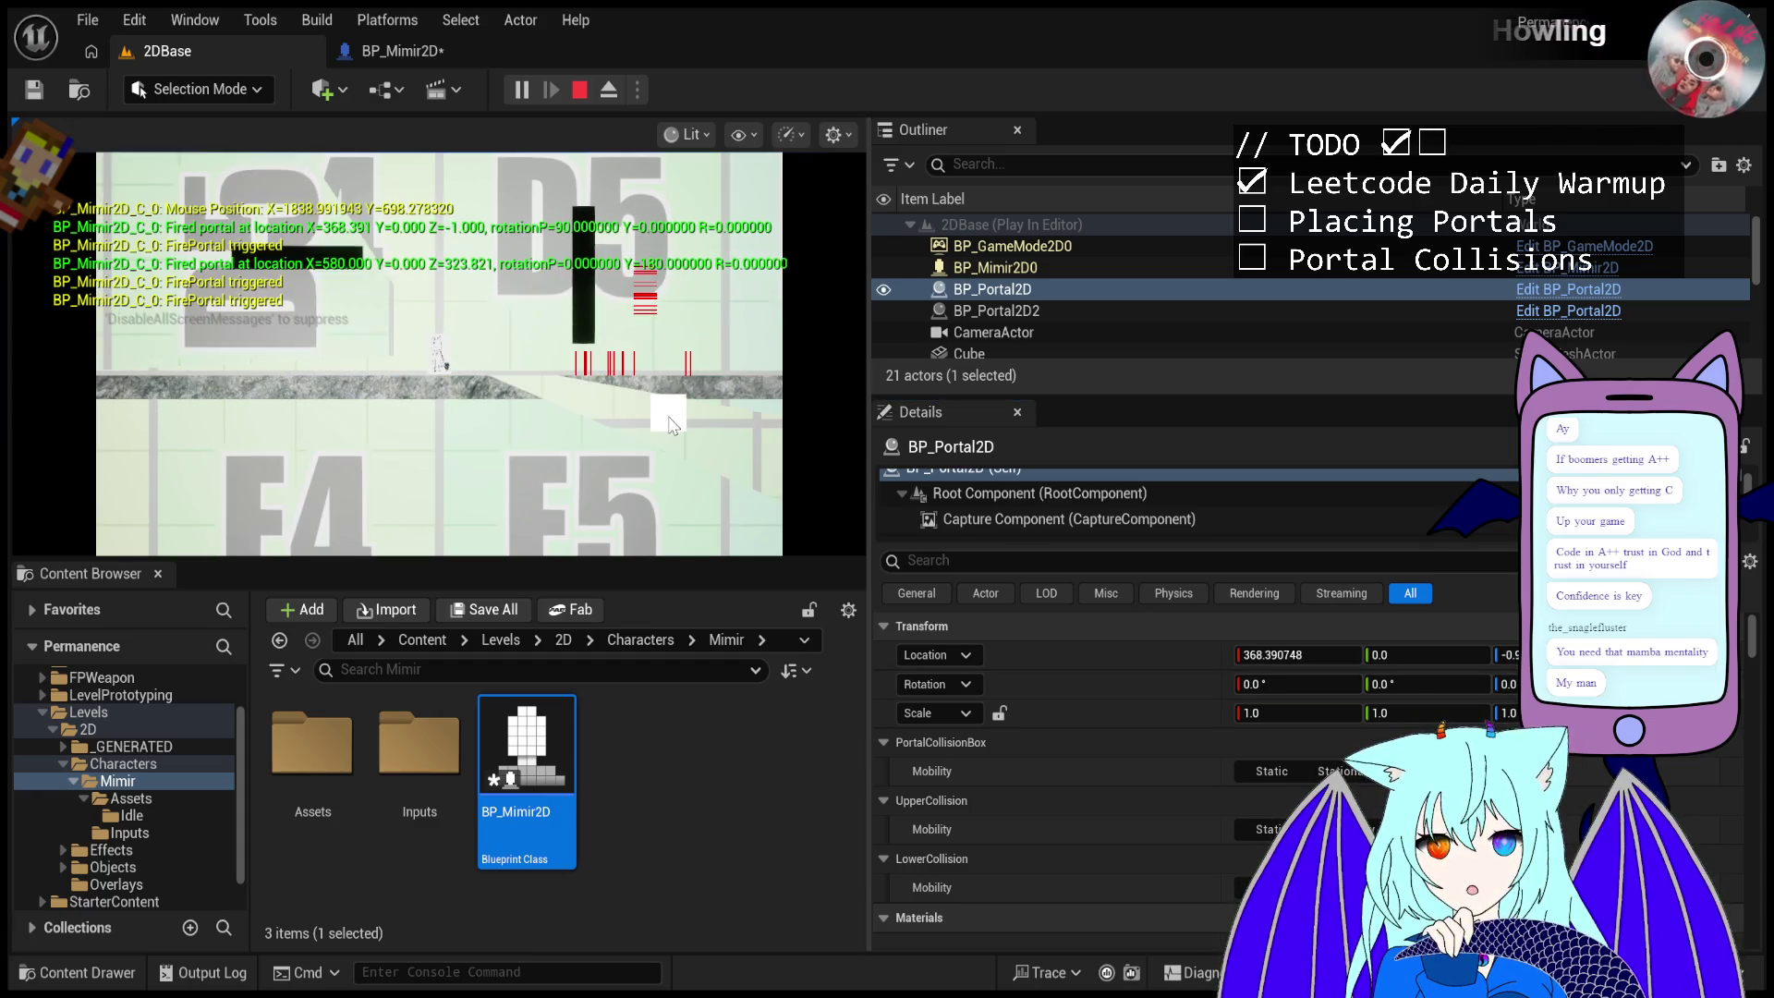
pyautogui.click(657, 274)
pyautogui.click(657, 275)
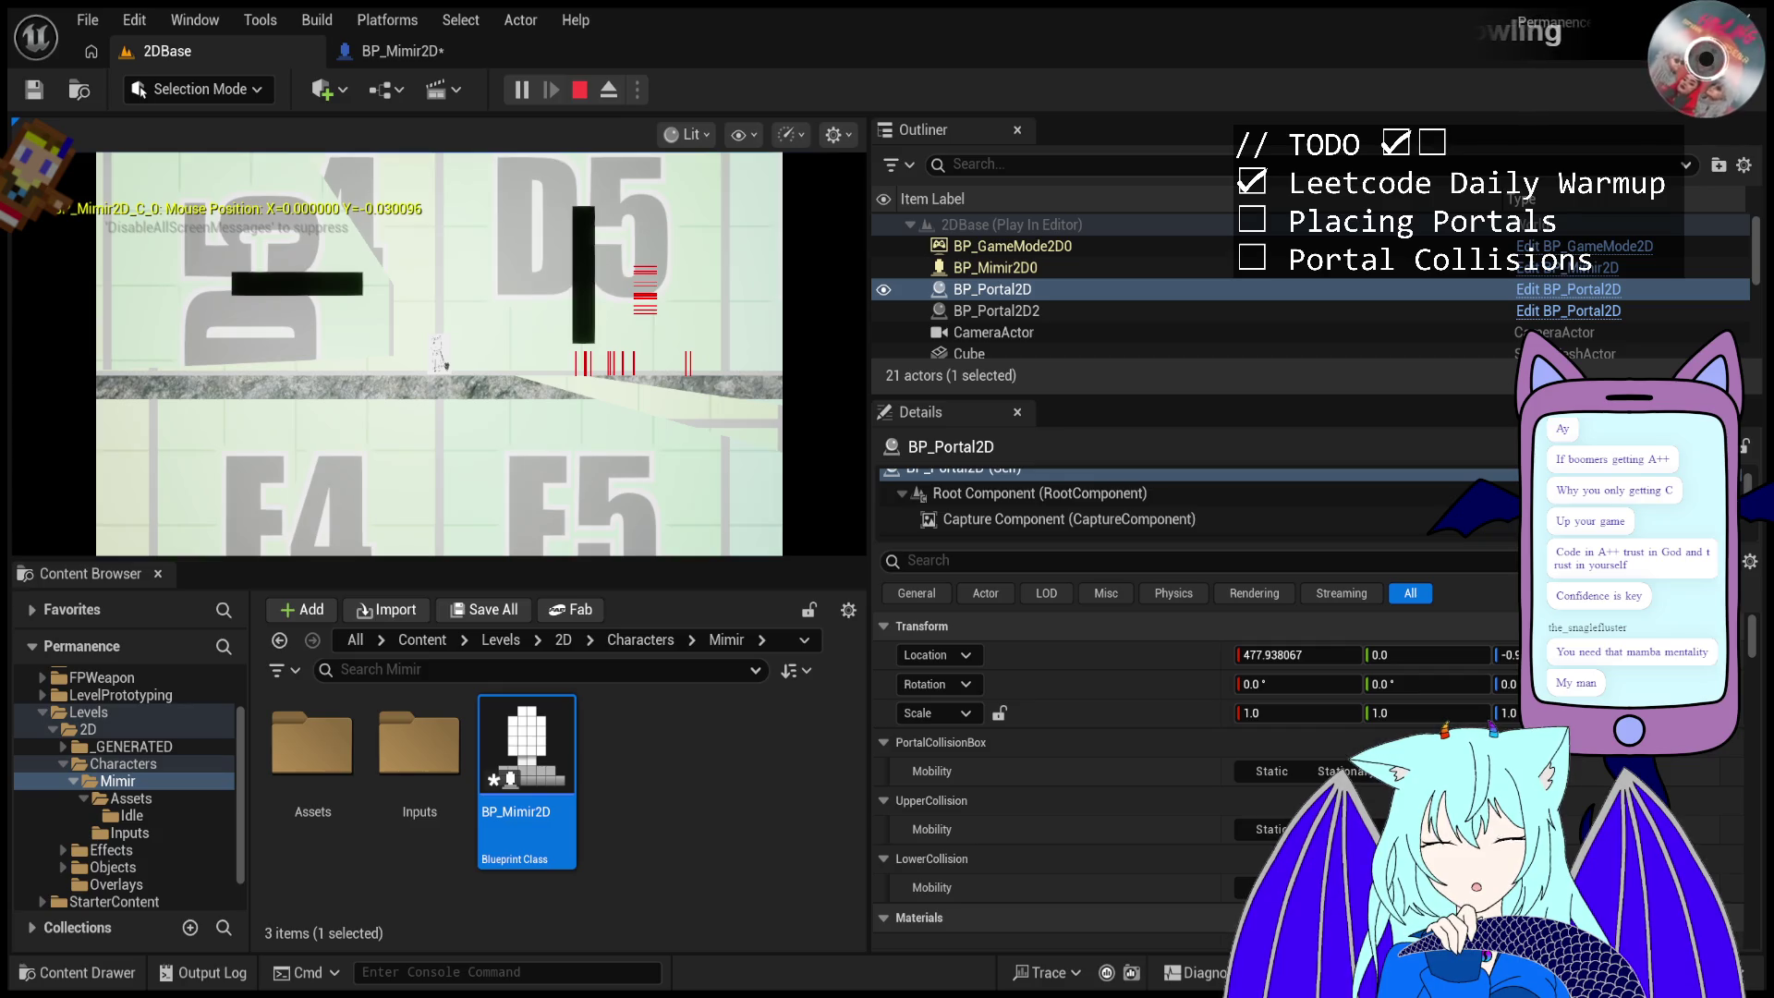
# - Fire portals alternately at the black pillar and the floor to compare the hits
pyautogui.click(686, 270)
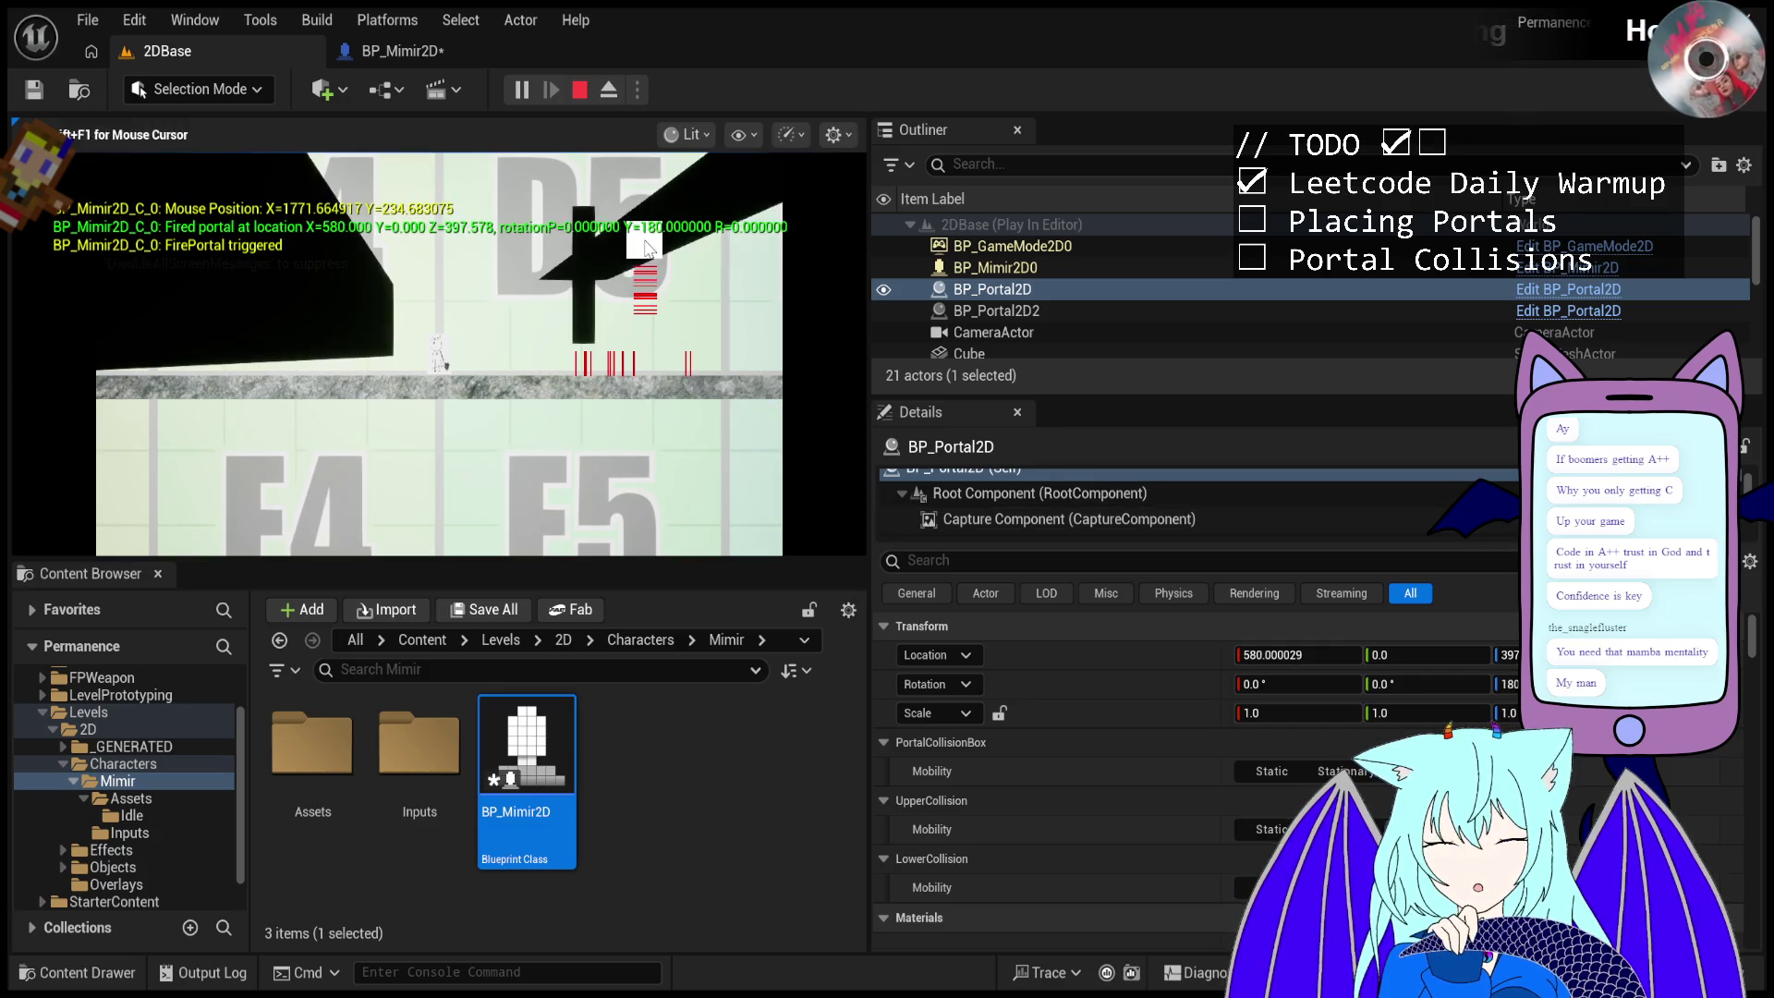
pyautogui.click(686, 271)
pyautogui.click(685, 271)
pyautogui.click(695, 402)
pyautogui.click(686, 271)
pyautogui.click(695, 402)
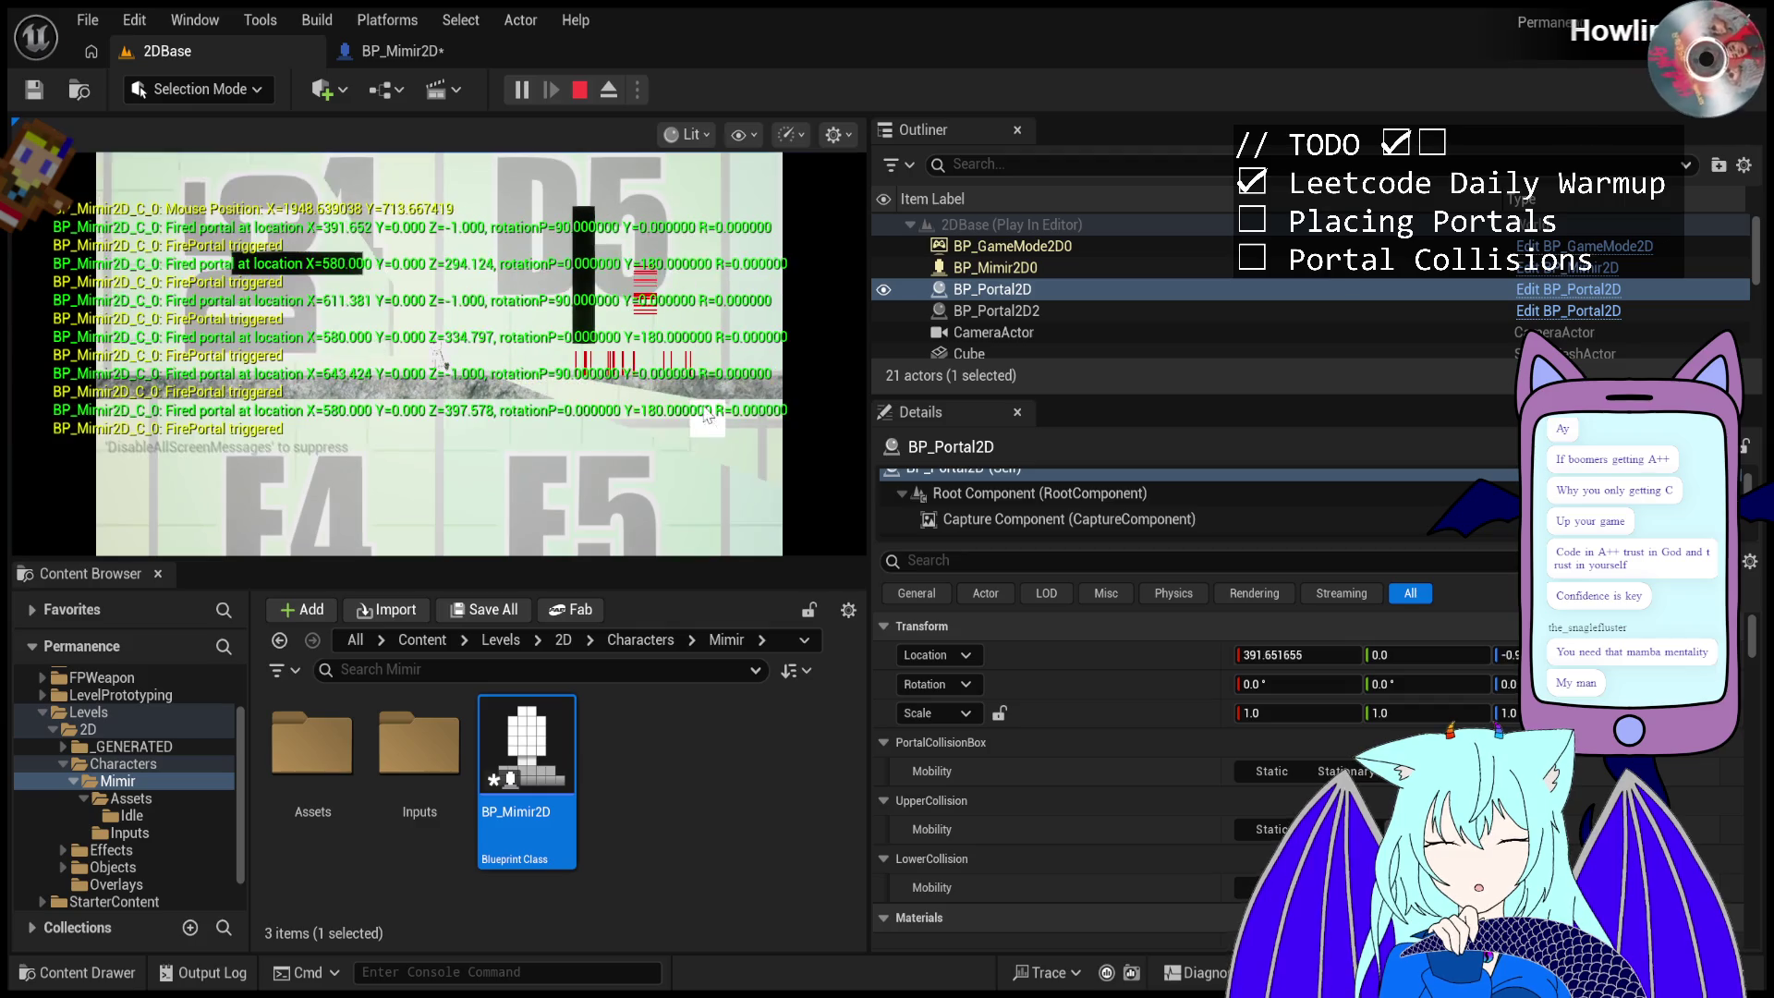
pyautogui.click(686, 271)
pyautogui.click(713, 425)
pyautogui.click(700, 308)
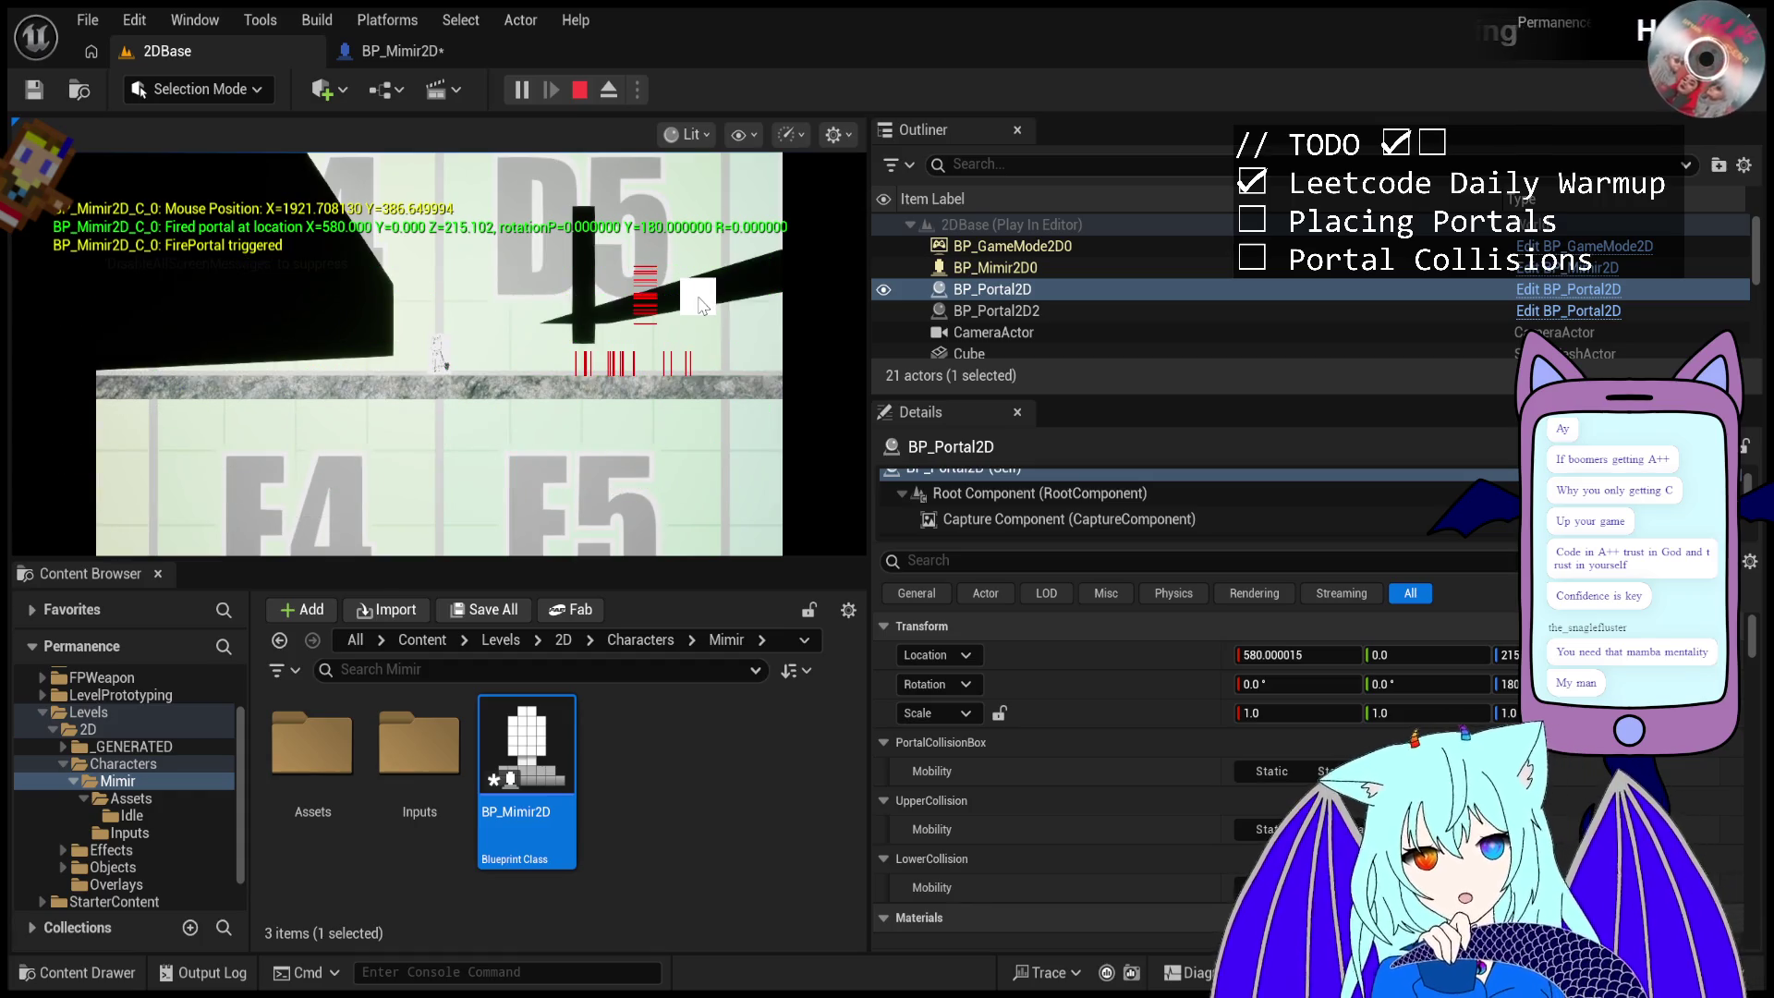
# - Fire portals along the floor, then at several points up the upright black cube's face
pyautogui.click(686, 352)
pyautogui.click(674, 370)
pyautogui.click(638, 444)
pyautogui.click(624, 481)
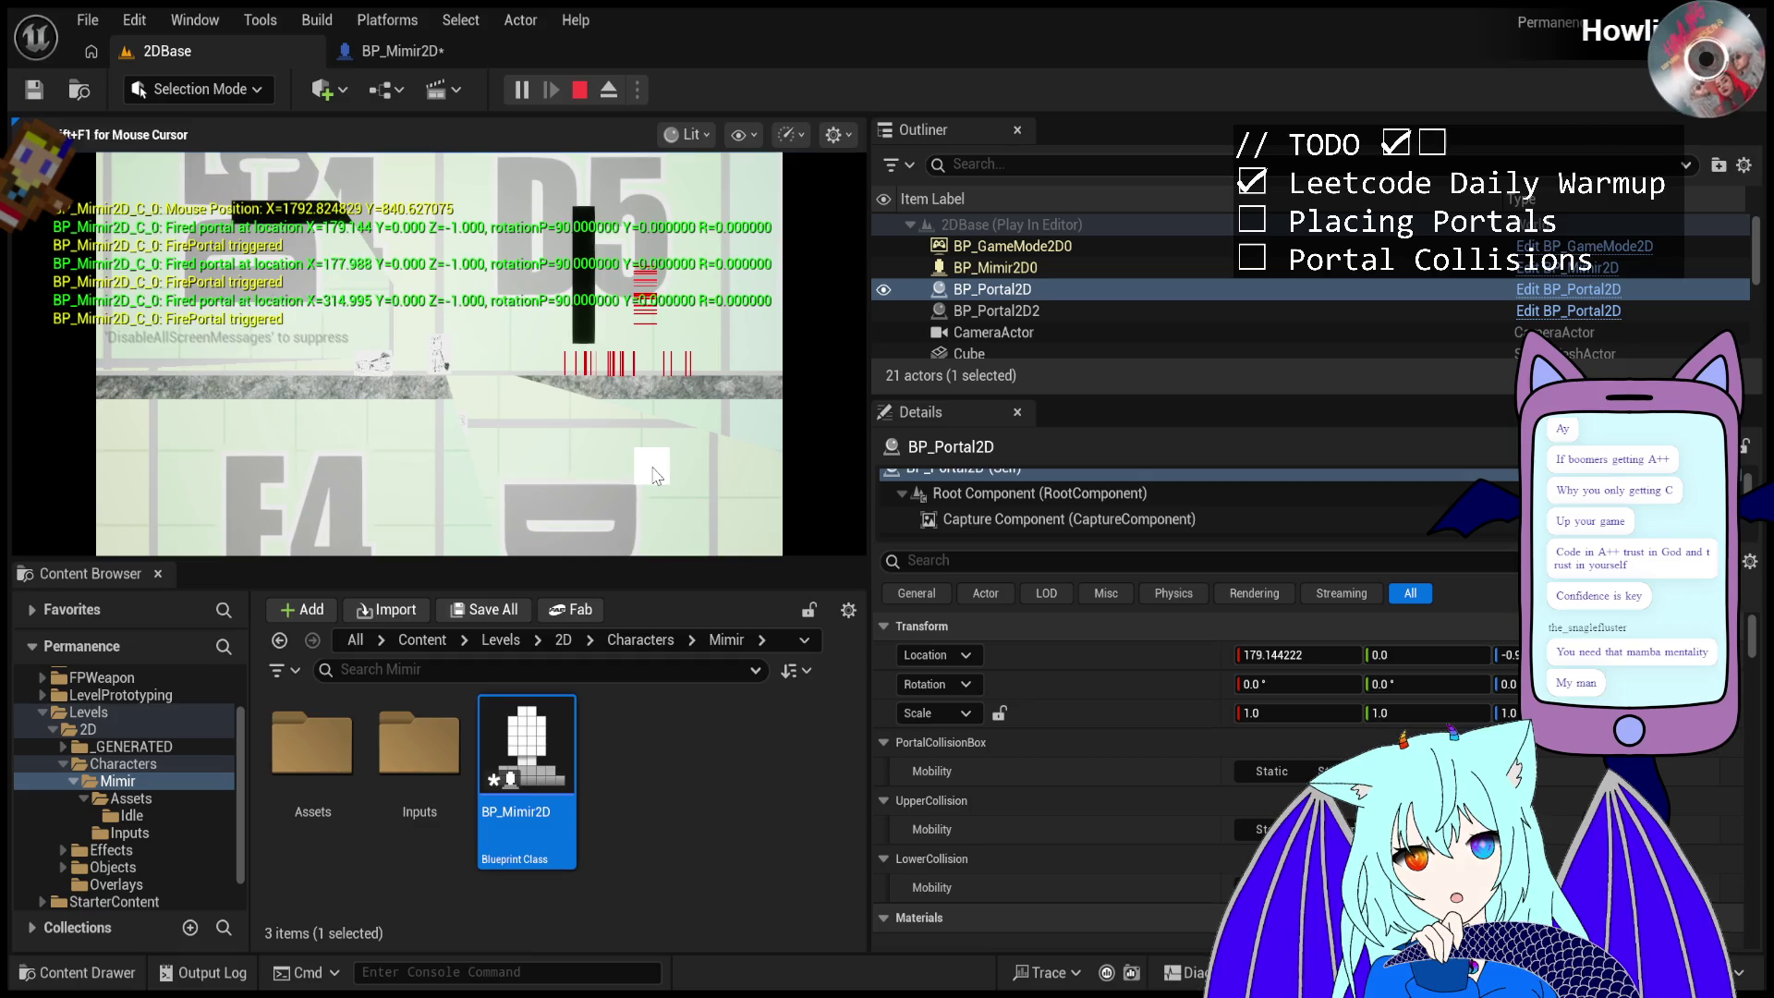
pyautogui.click(663, 282)
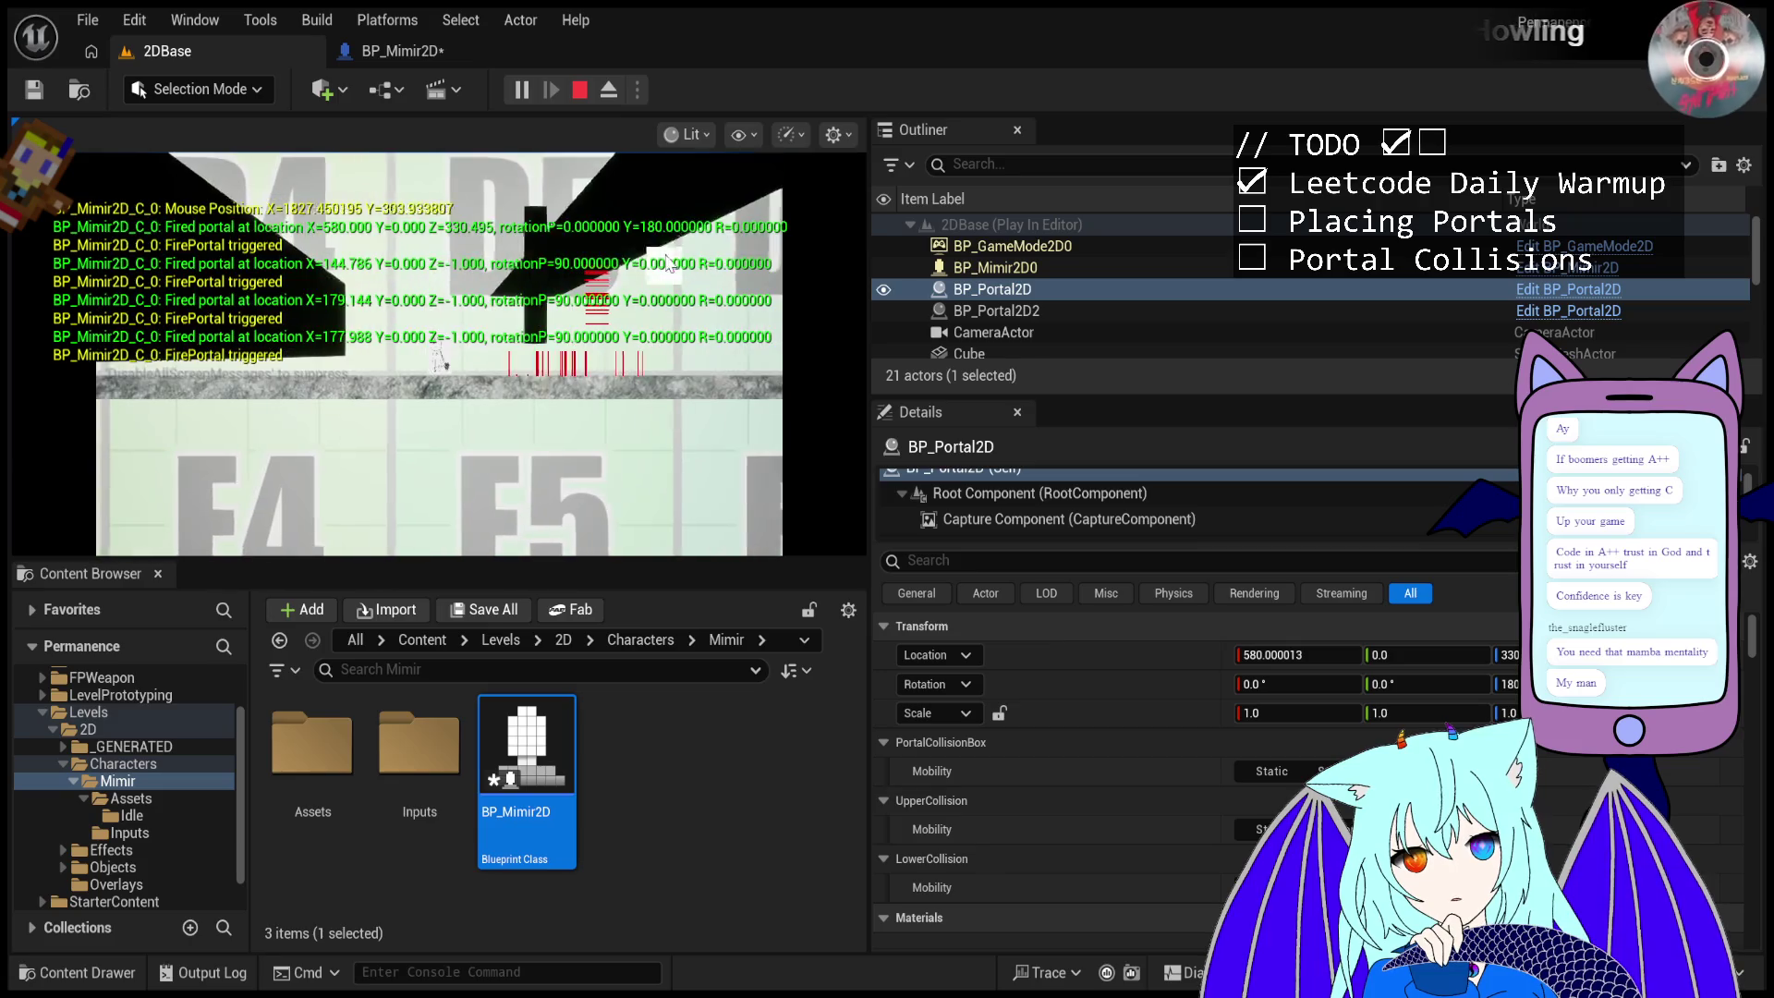
pyautogui.click(670, 237)
pyautogui.click(647, 231)
pyautogui.click(550, 210)
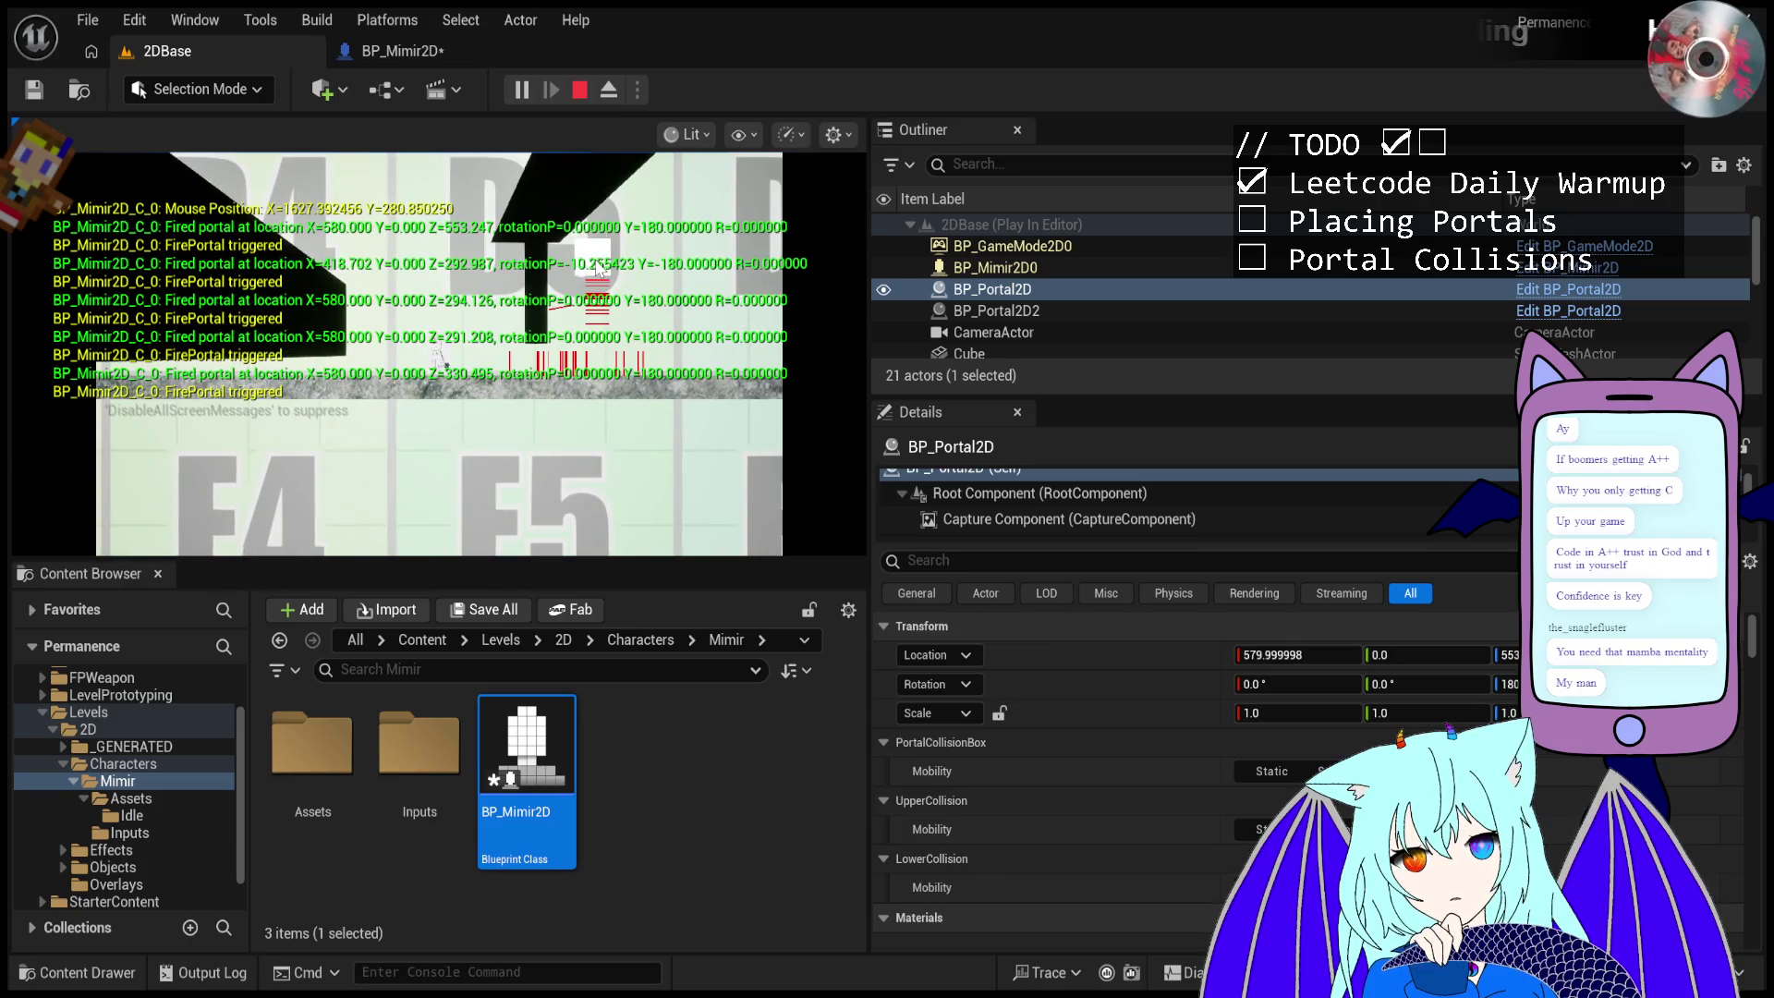
pyautogui.click(601, 267)
# - Stop the play session and select the black cube, undoing an accidental tilt
pyautogui.press('Escape')
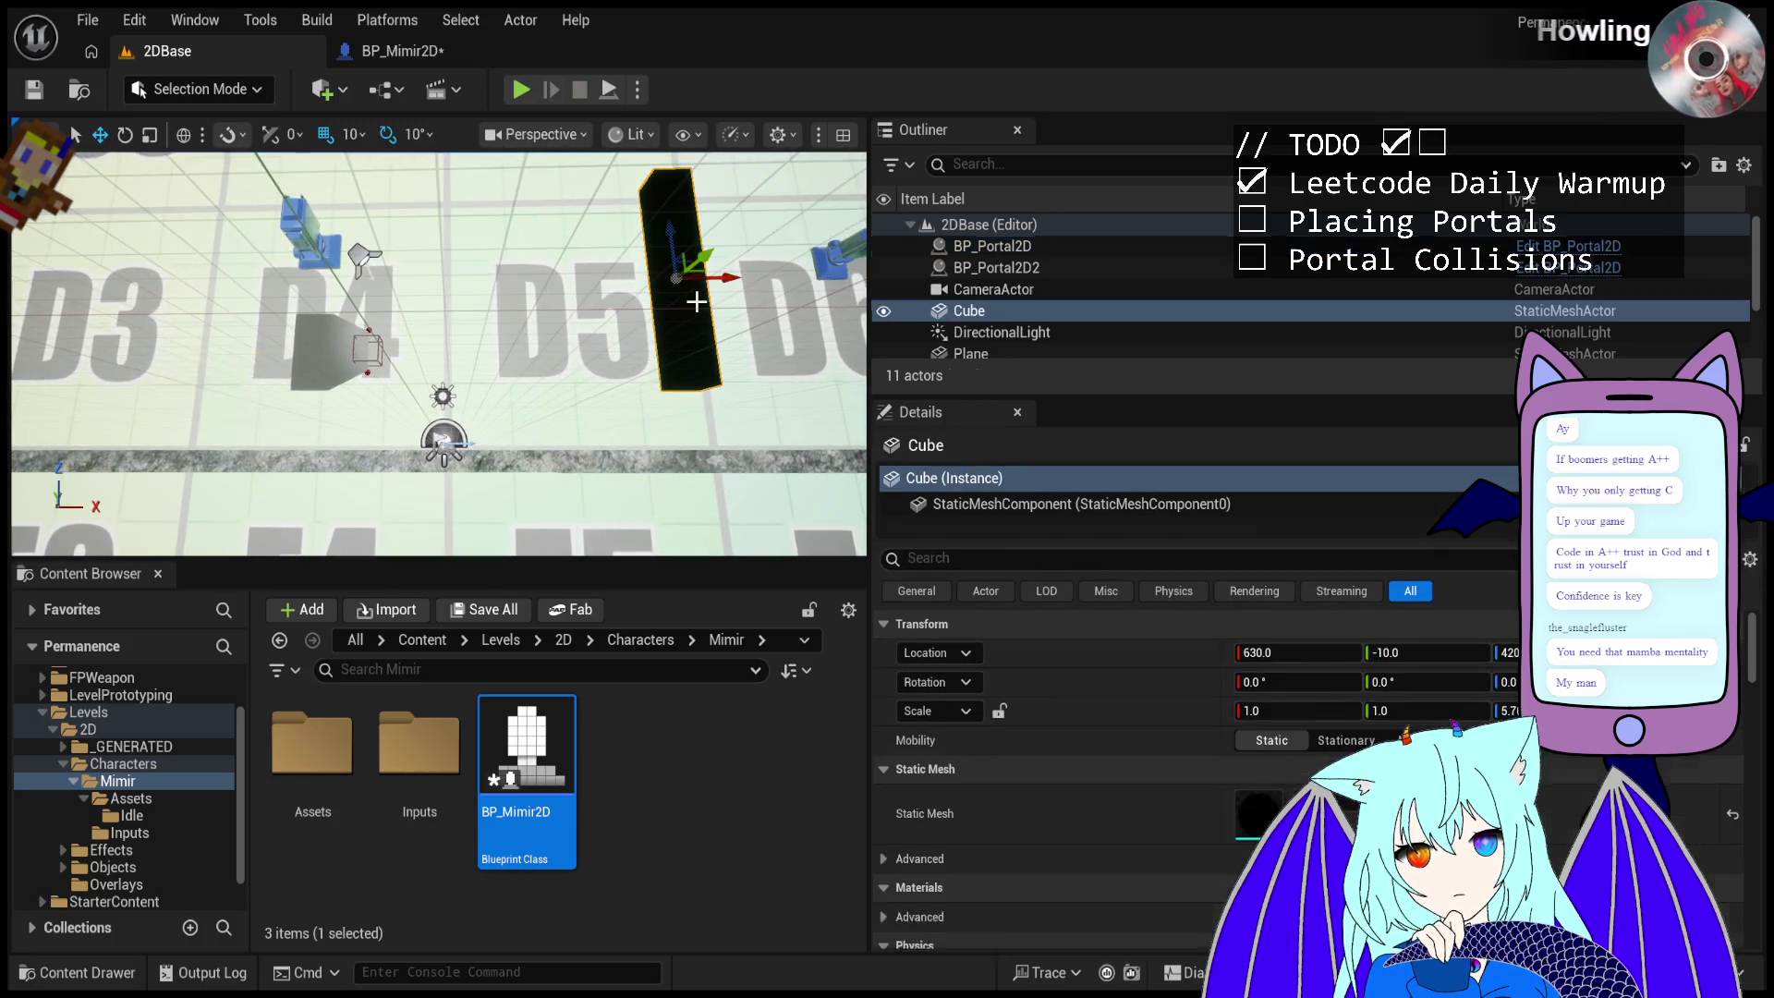
pyautogui.click(708, 243)
pyautogui.press('w')
pyautogui.press('d')
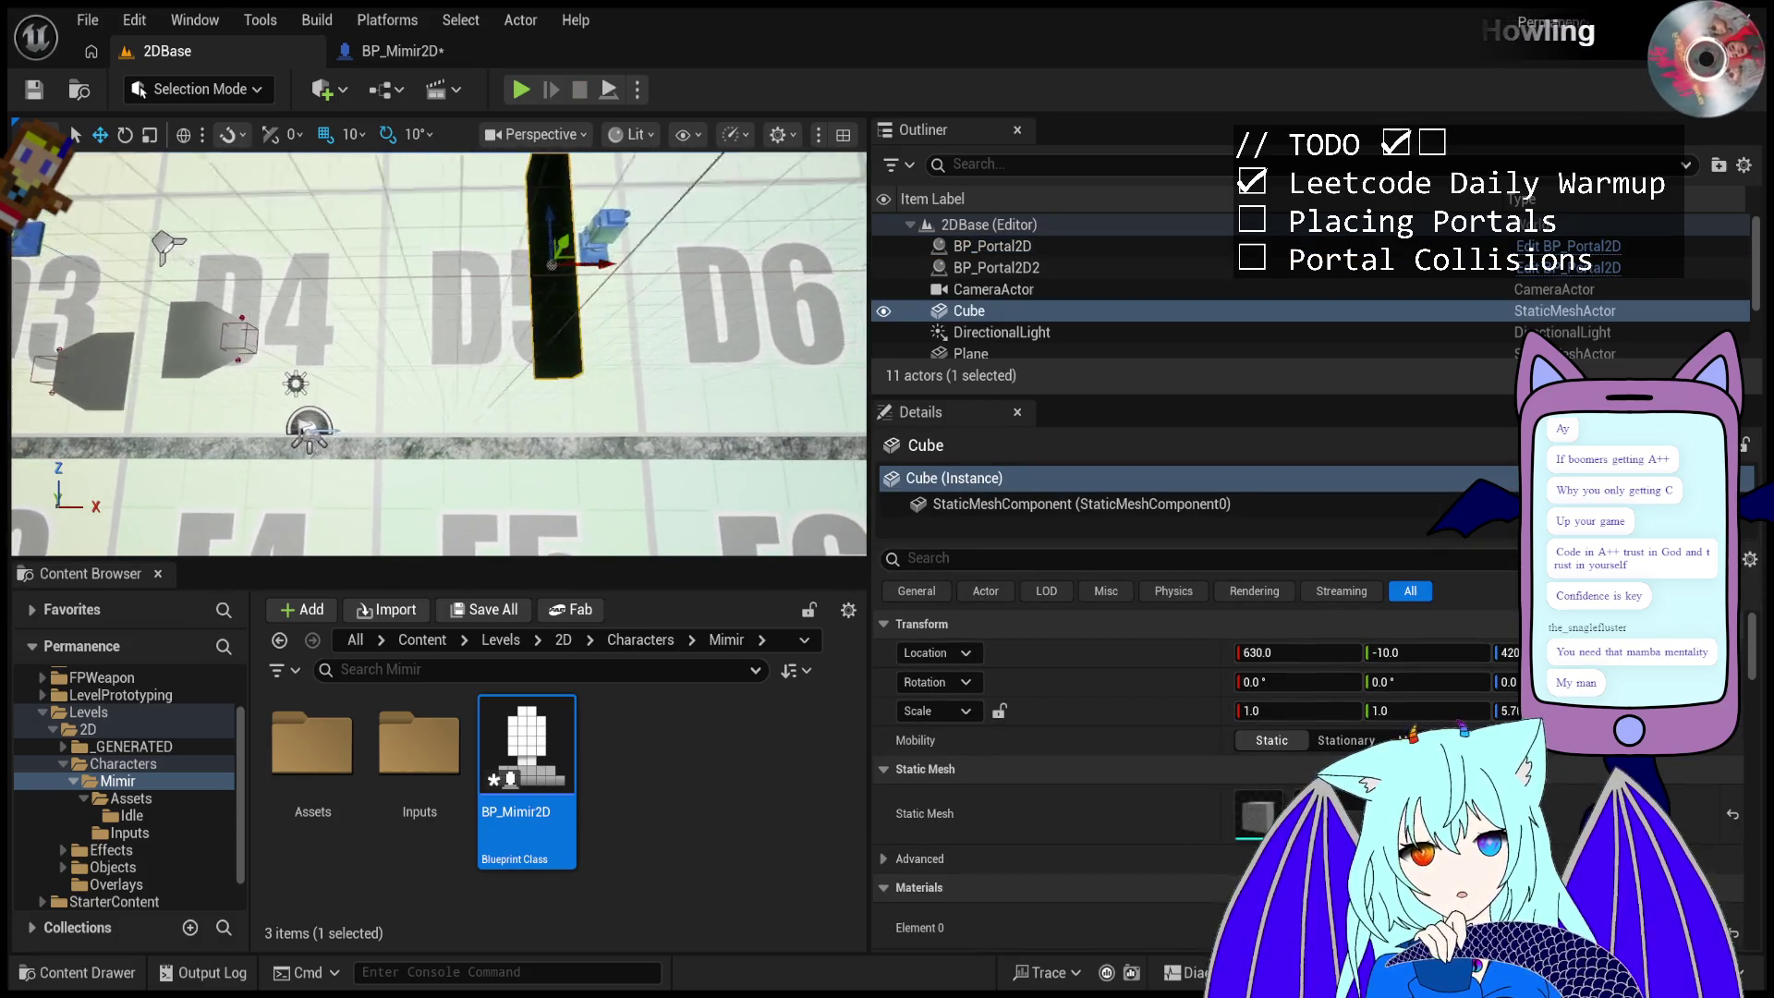
pyautogui.moveTo(1366, 675); pyautogui.dragTo(1395, 676)
pyautogui.hotkey('ctrl', 'z')
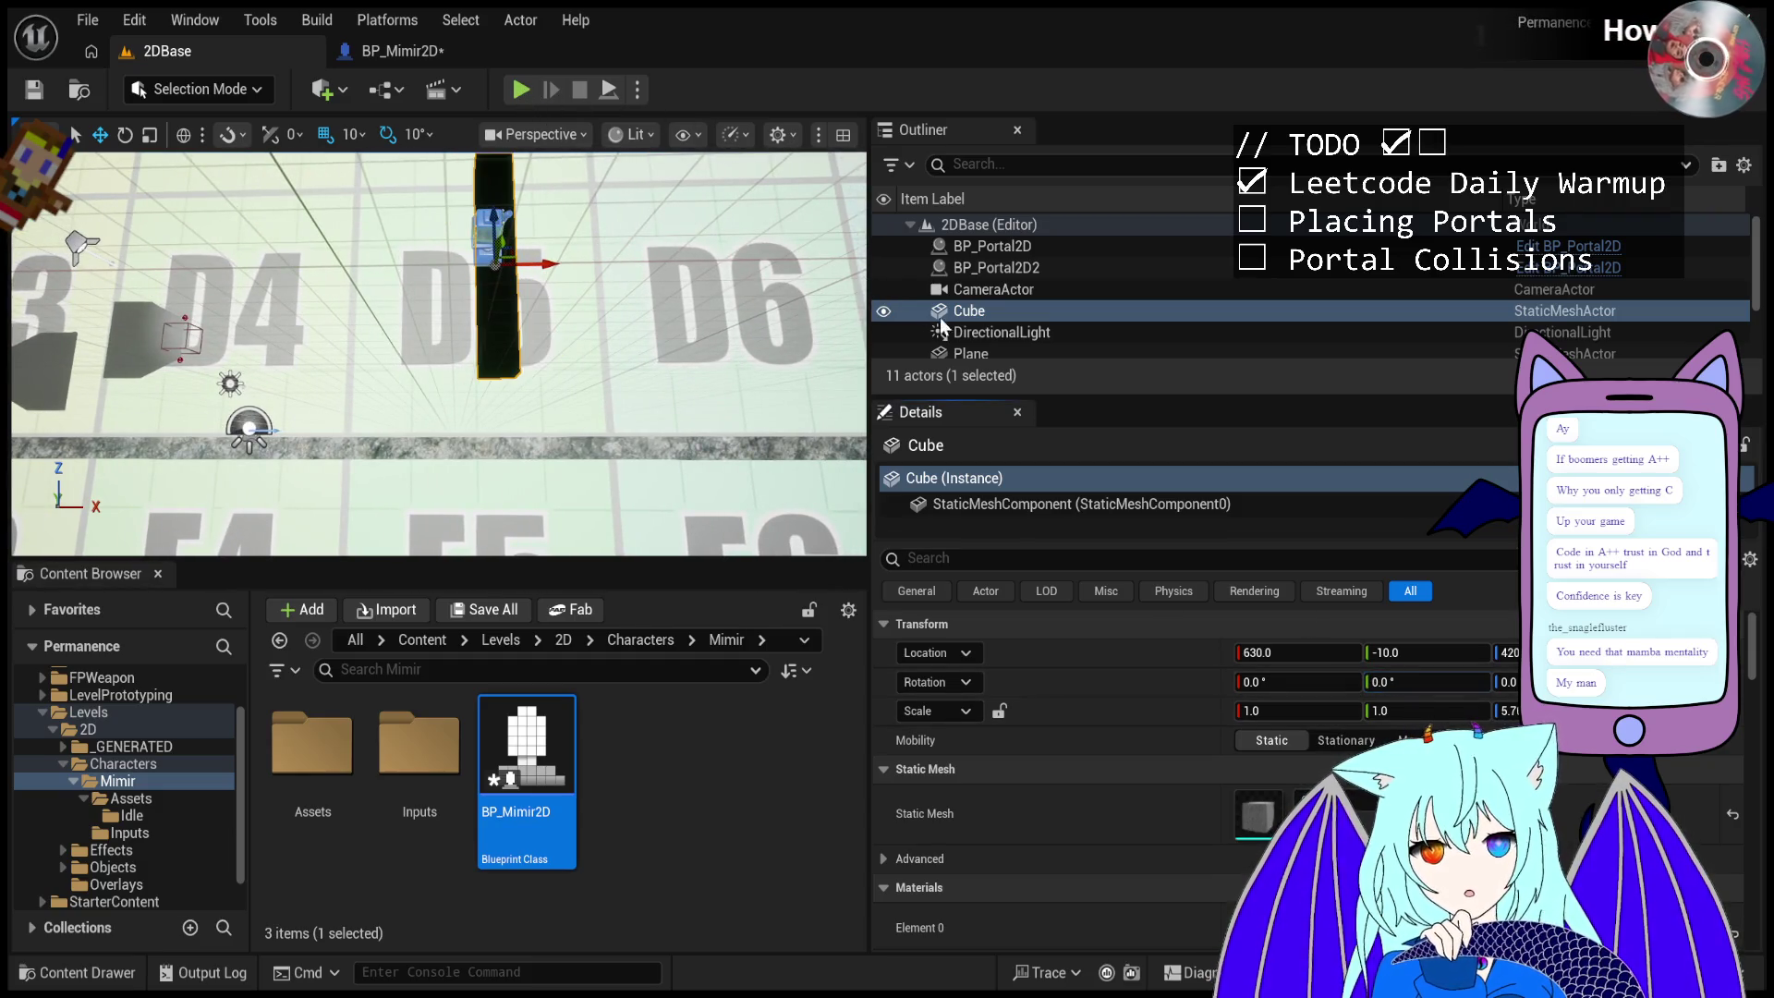
# - Duplicate the Cube and tilt the copy, Cube2, to 42° on Rotation Y
pyautogui.click(1004, 308)
pyautogui.hotkey('ctrl', 'd')
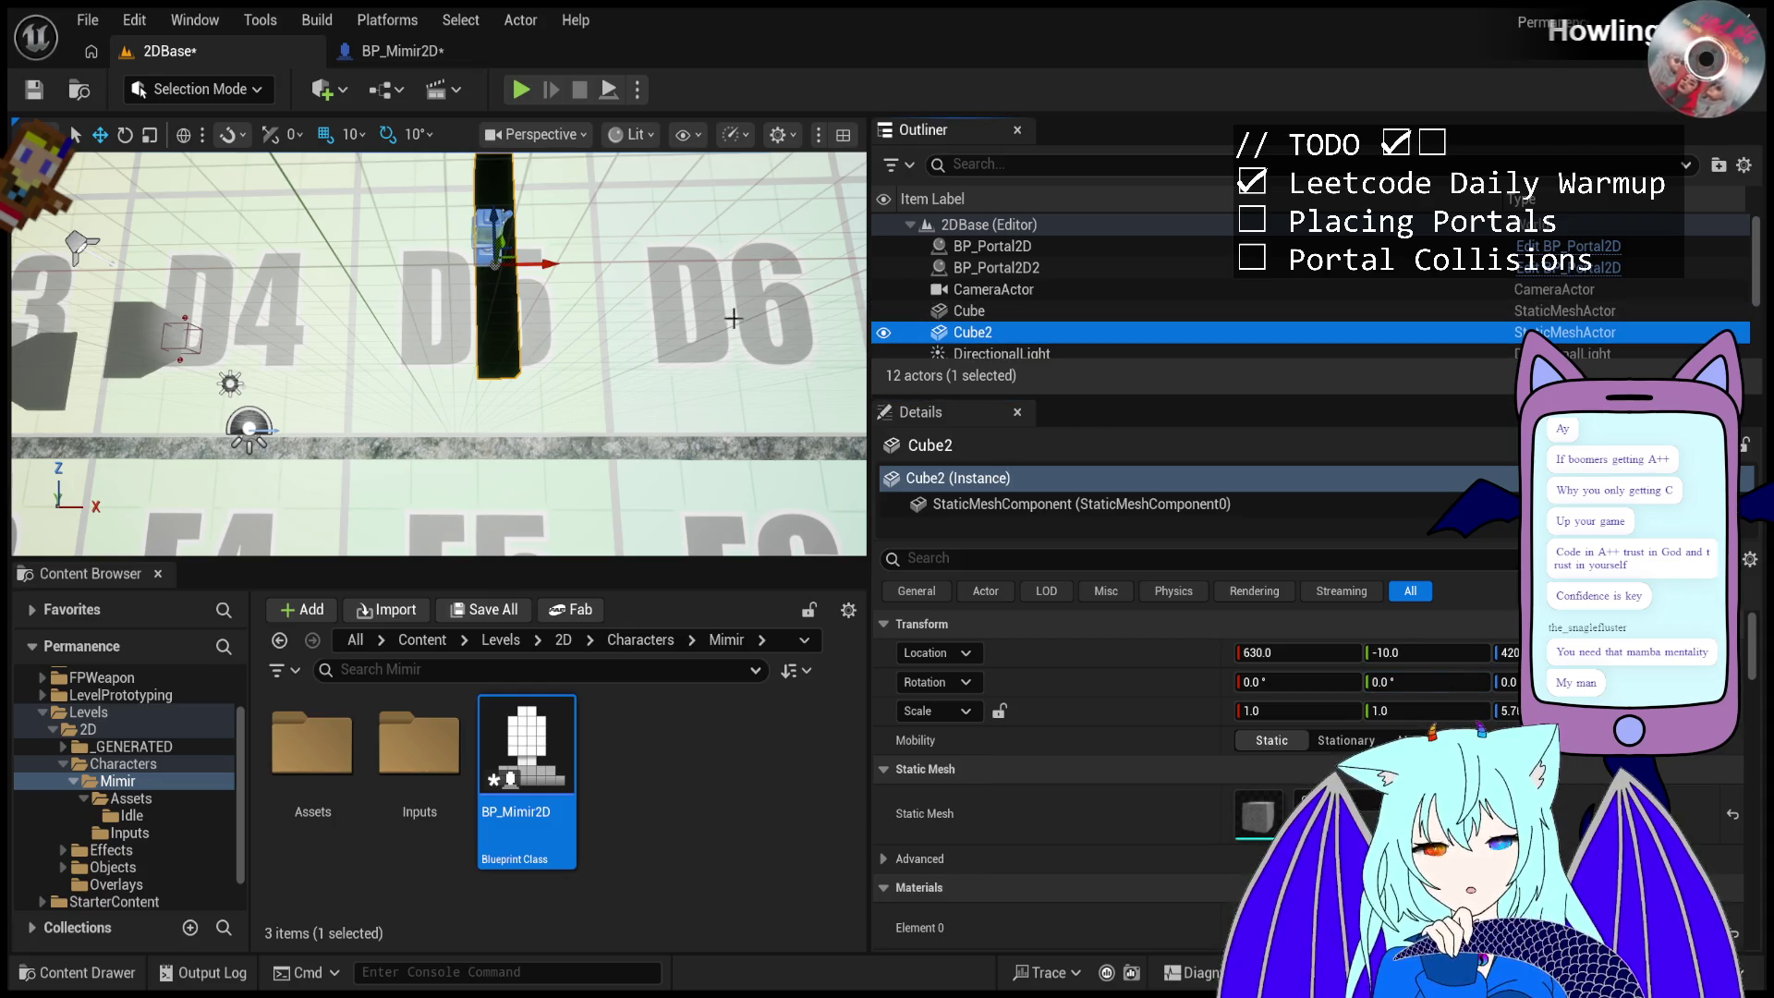
pyautogui.moveTo(1405, 682)
pyautogui.mouseDown()
pyautogui.moveTo(1430, 682)
pyautogui.moveTo(1342, 654)
pyautogui.mouseUp()
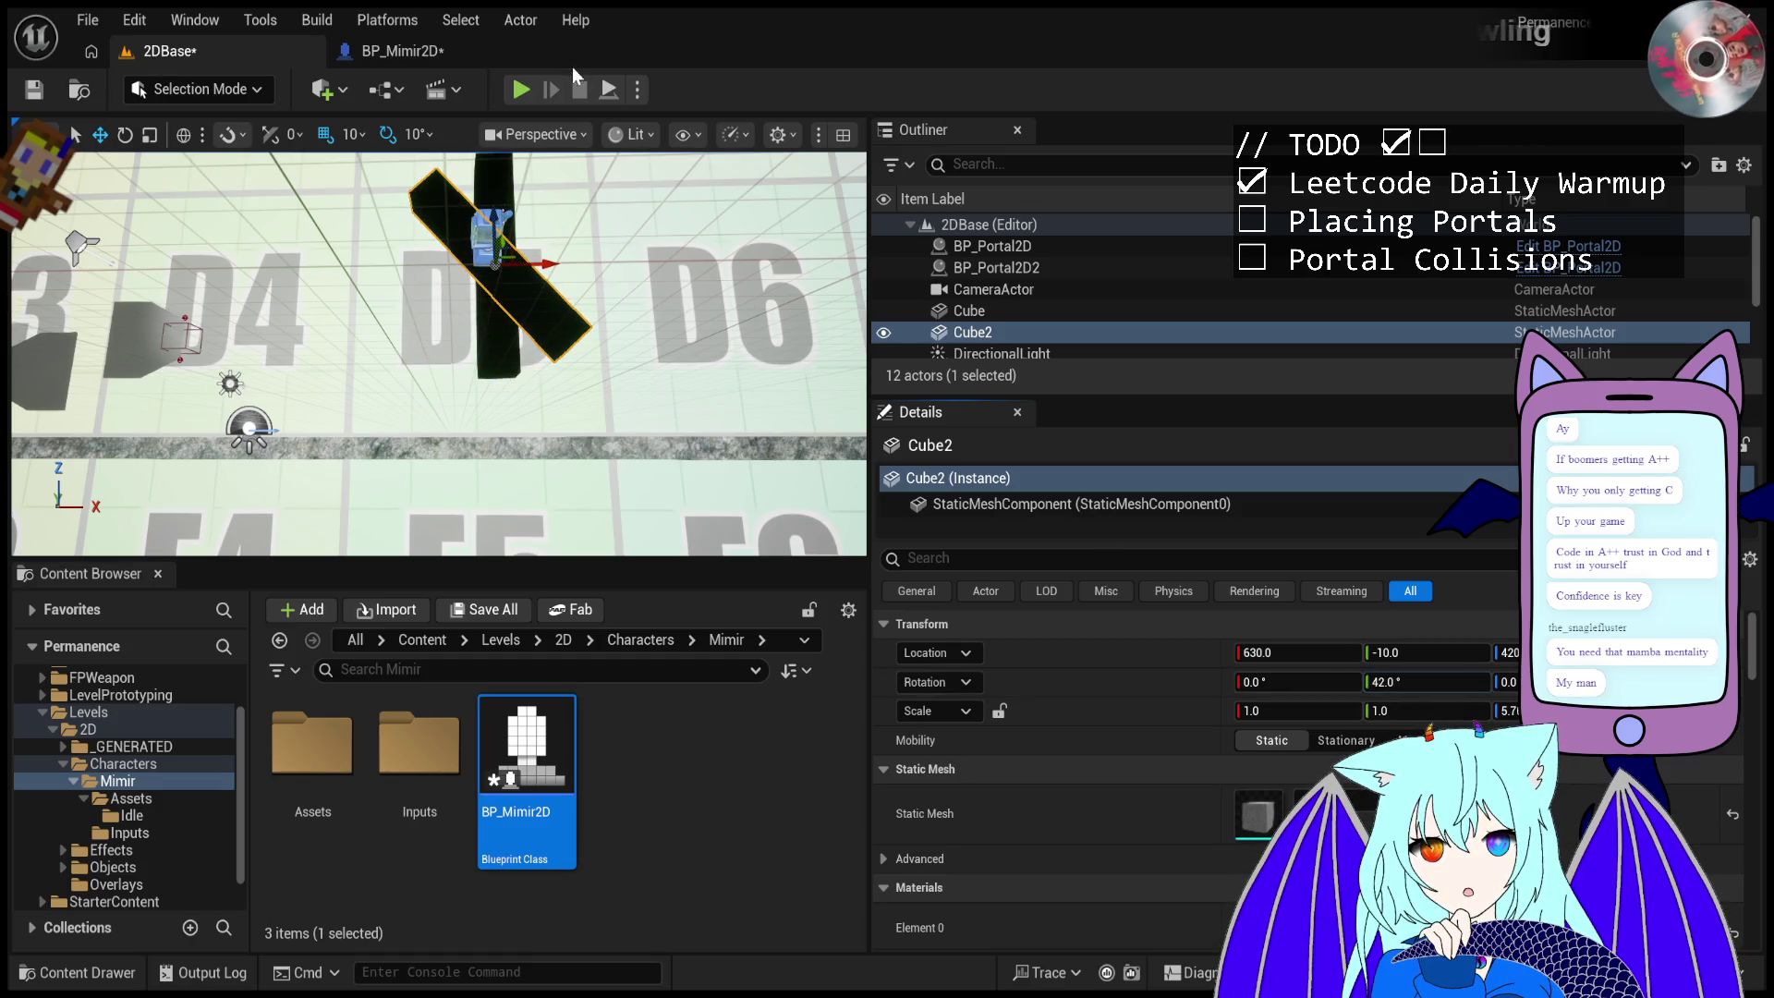
# - Start a play run and fire a series of portals along the 42° tilted cube
pyautogui.click(523, 92)
pyautogui.click(646, 261)
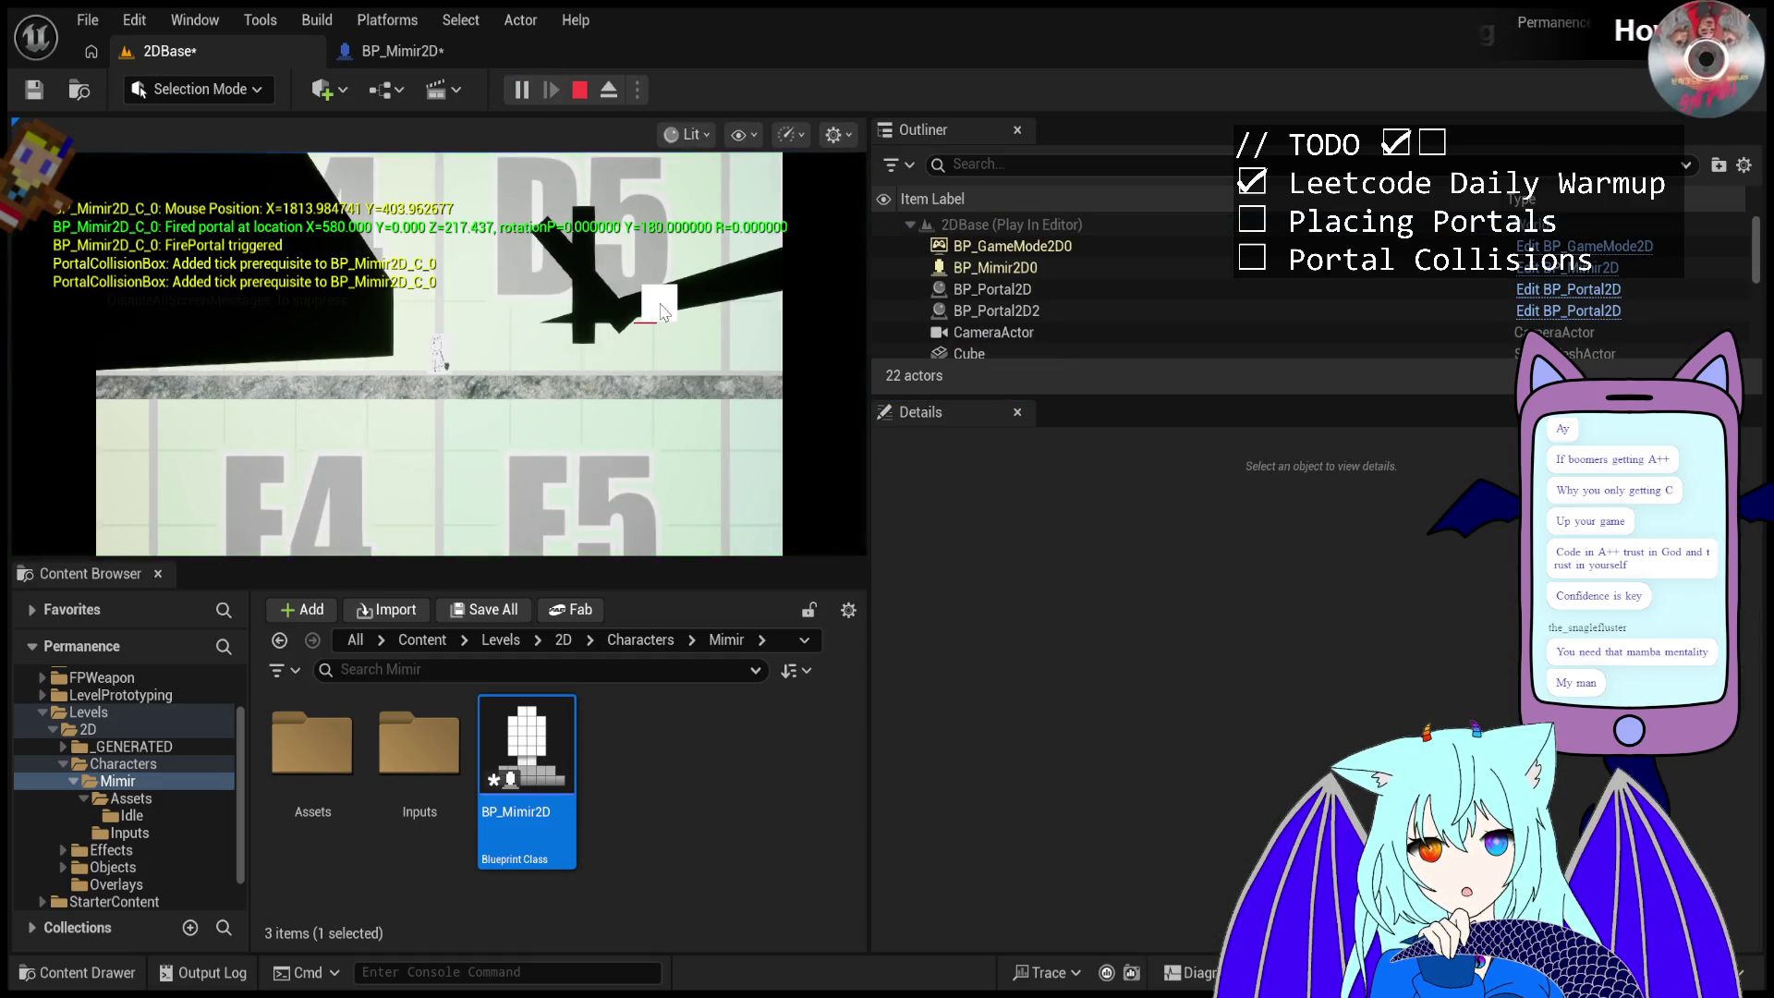
pyautogui.click(596, 189)
pyautogui.click(614, 198)
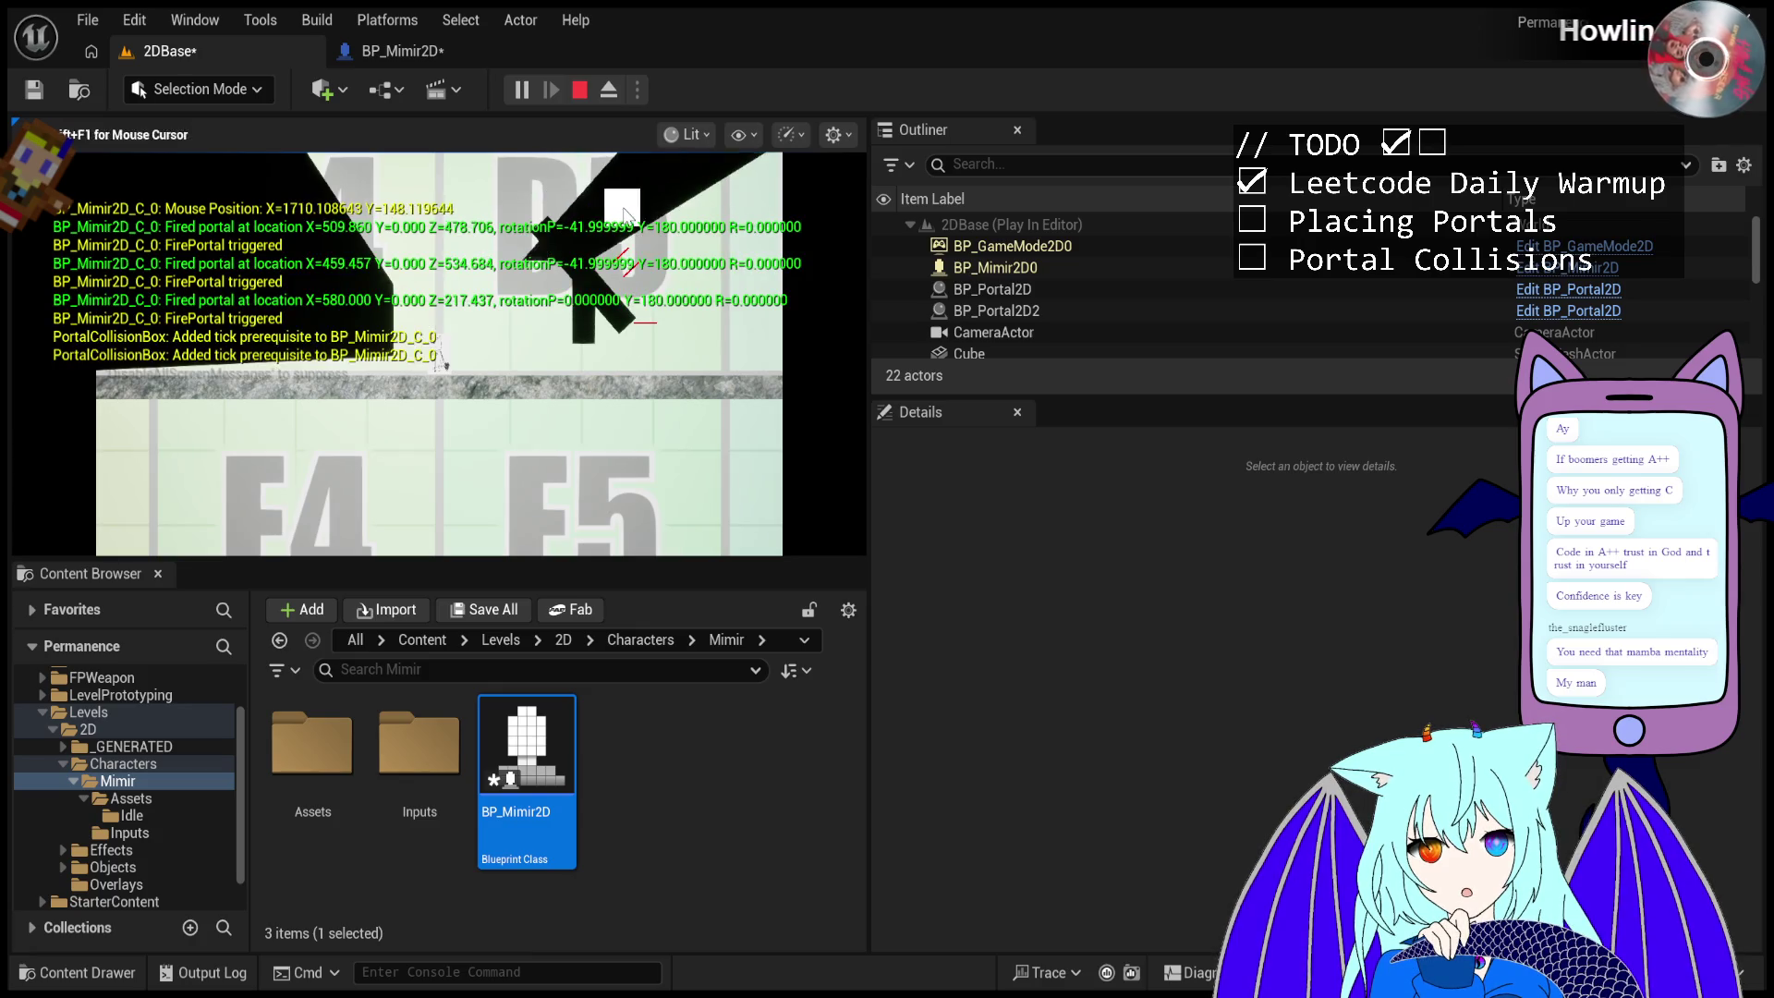
pyautogui.click(638, 222)
pyautogui.click(651, 239)
pyautogui.moveTo(651, 239); pyautogui.dragTo(691, 328)
pyautogui.click(695, 322)
pyautogui.click(713, 318)
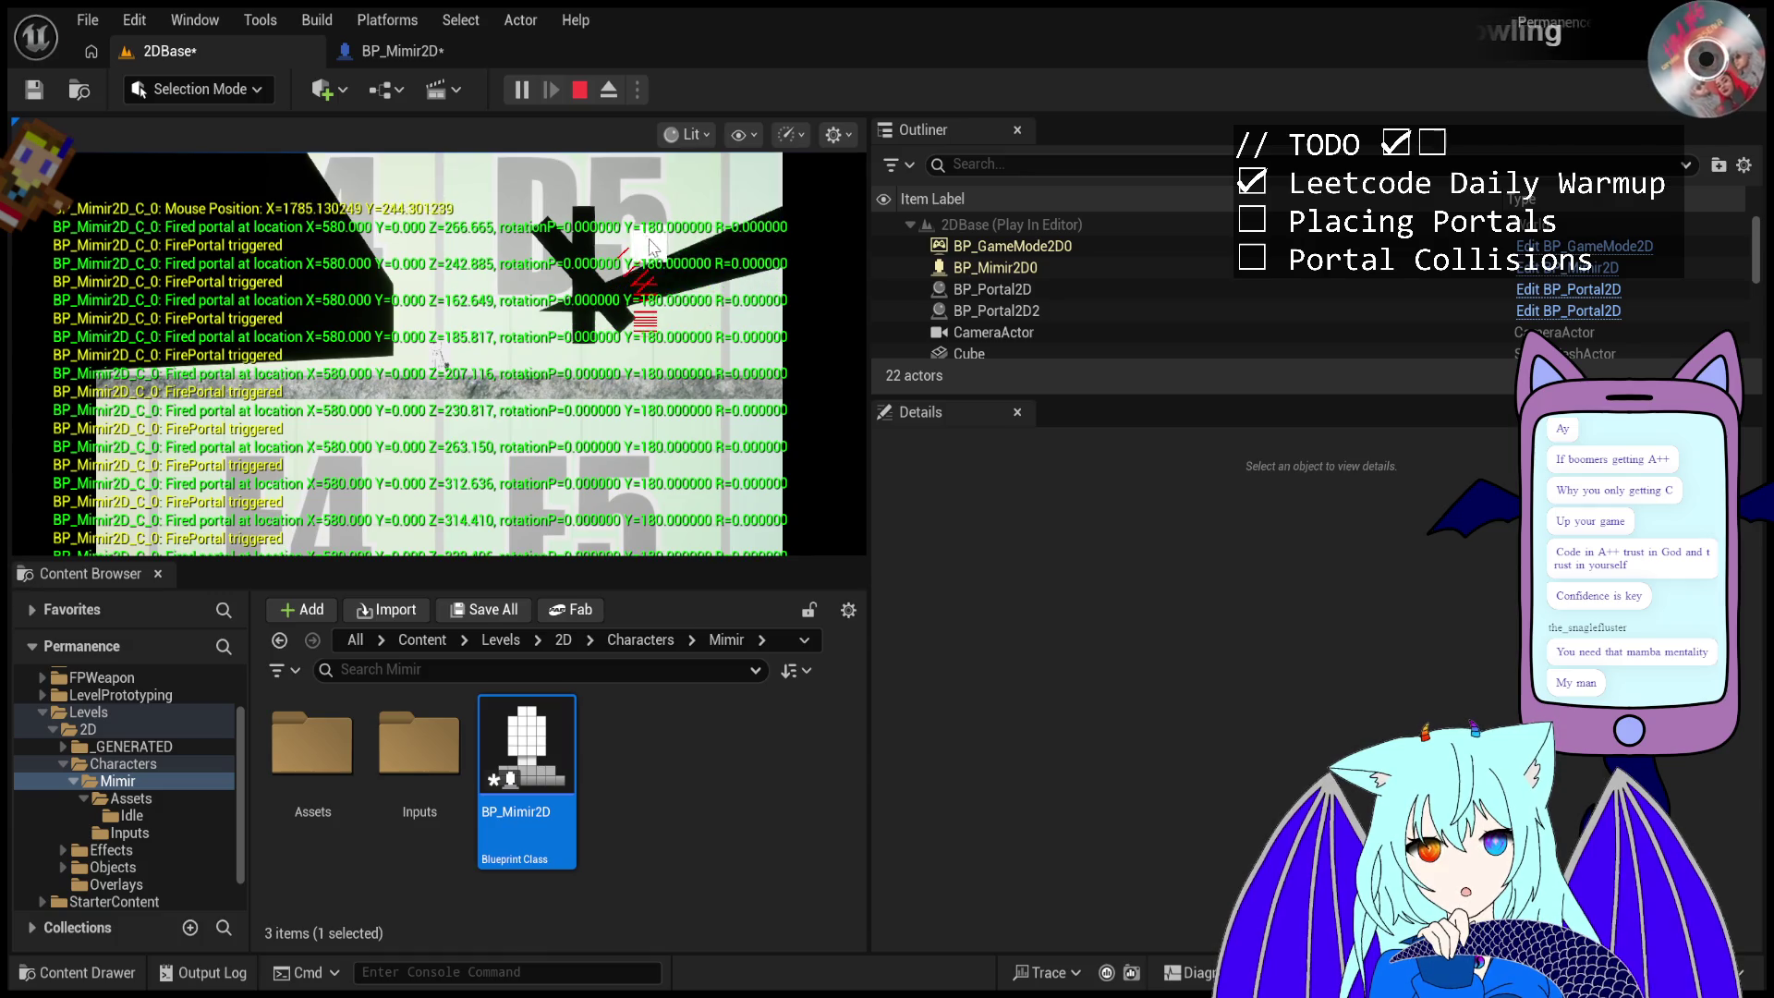
pyautogui.click(735, 311)
pyautogui.click(758, 304)
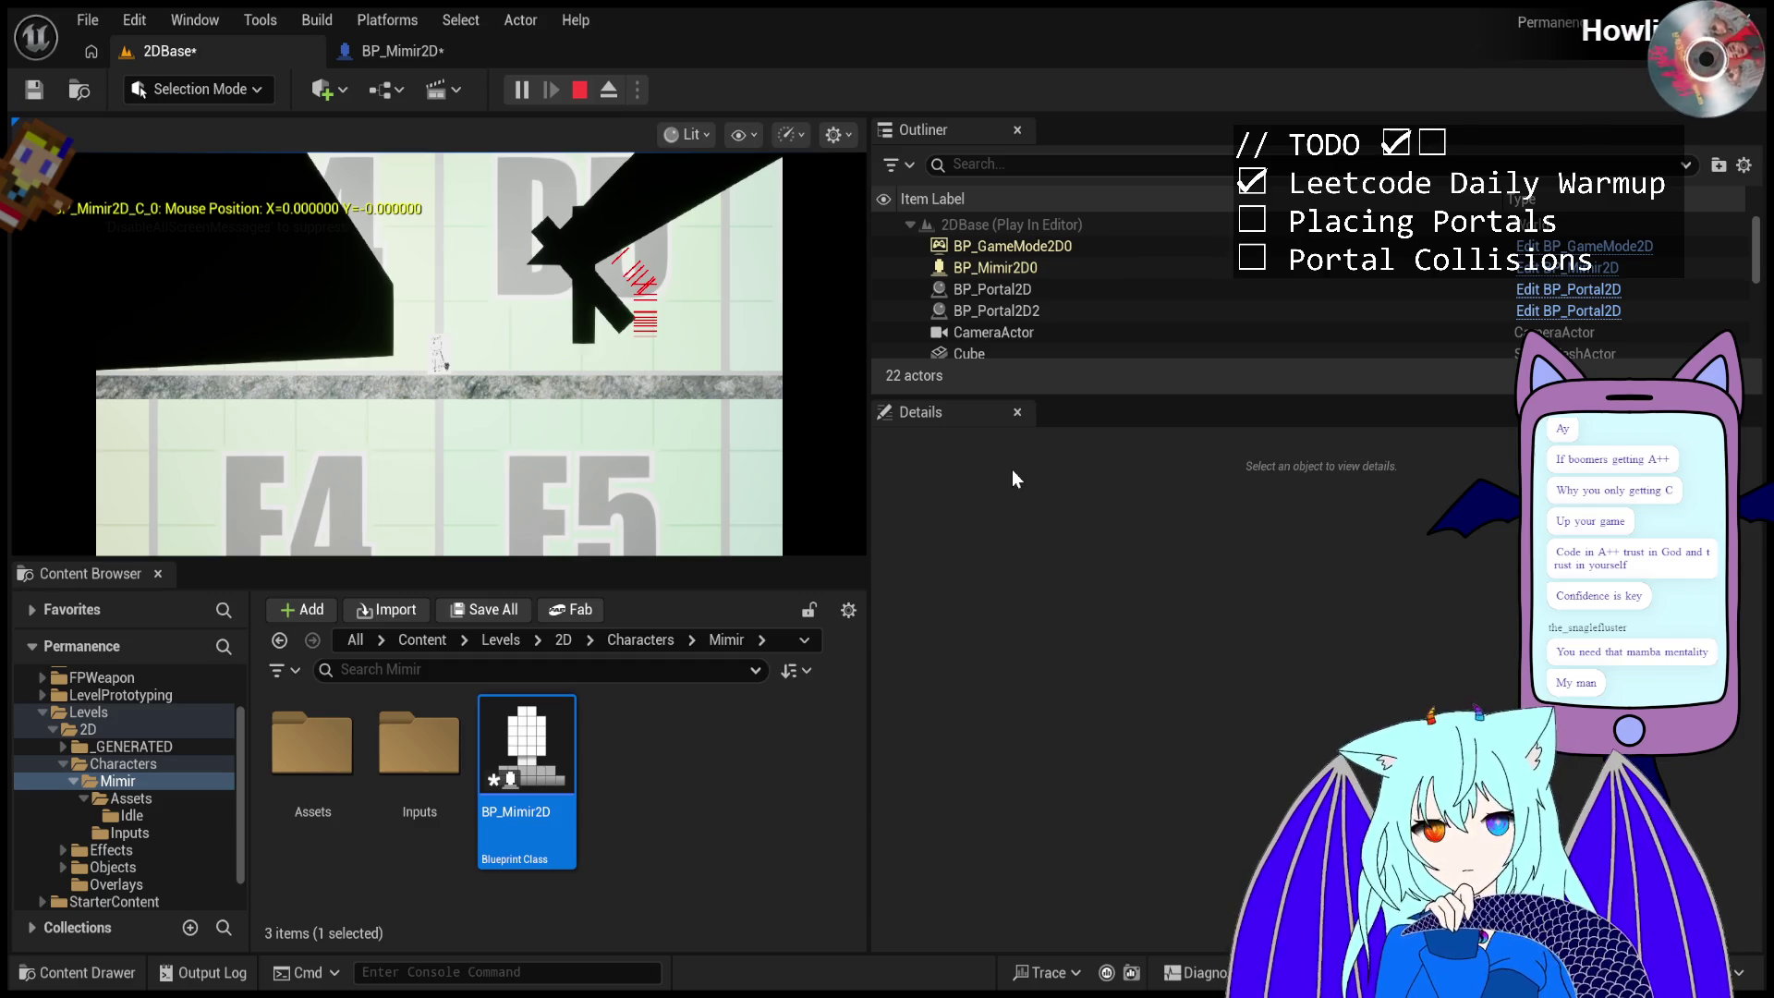
# - Fire more portals at the crossed cubes and select the placed BP_Portal2D to inspect it
pyautogui.click(646, 270)
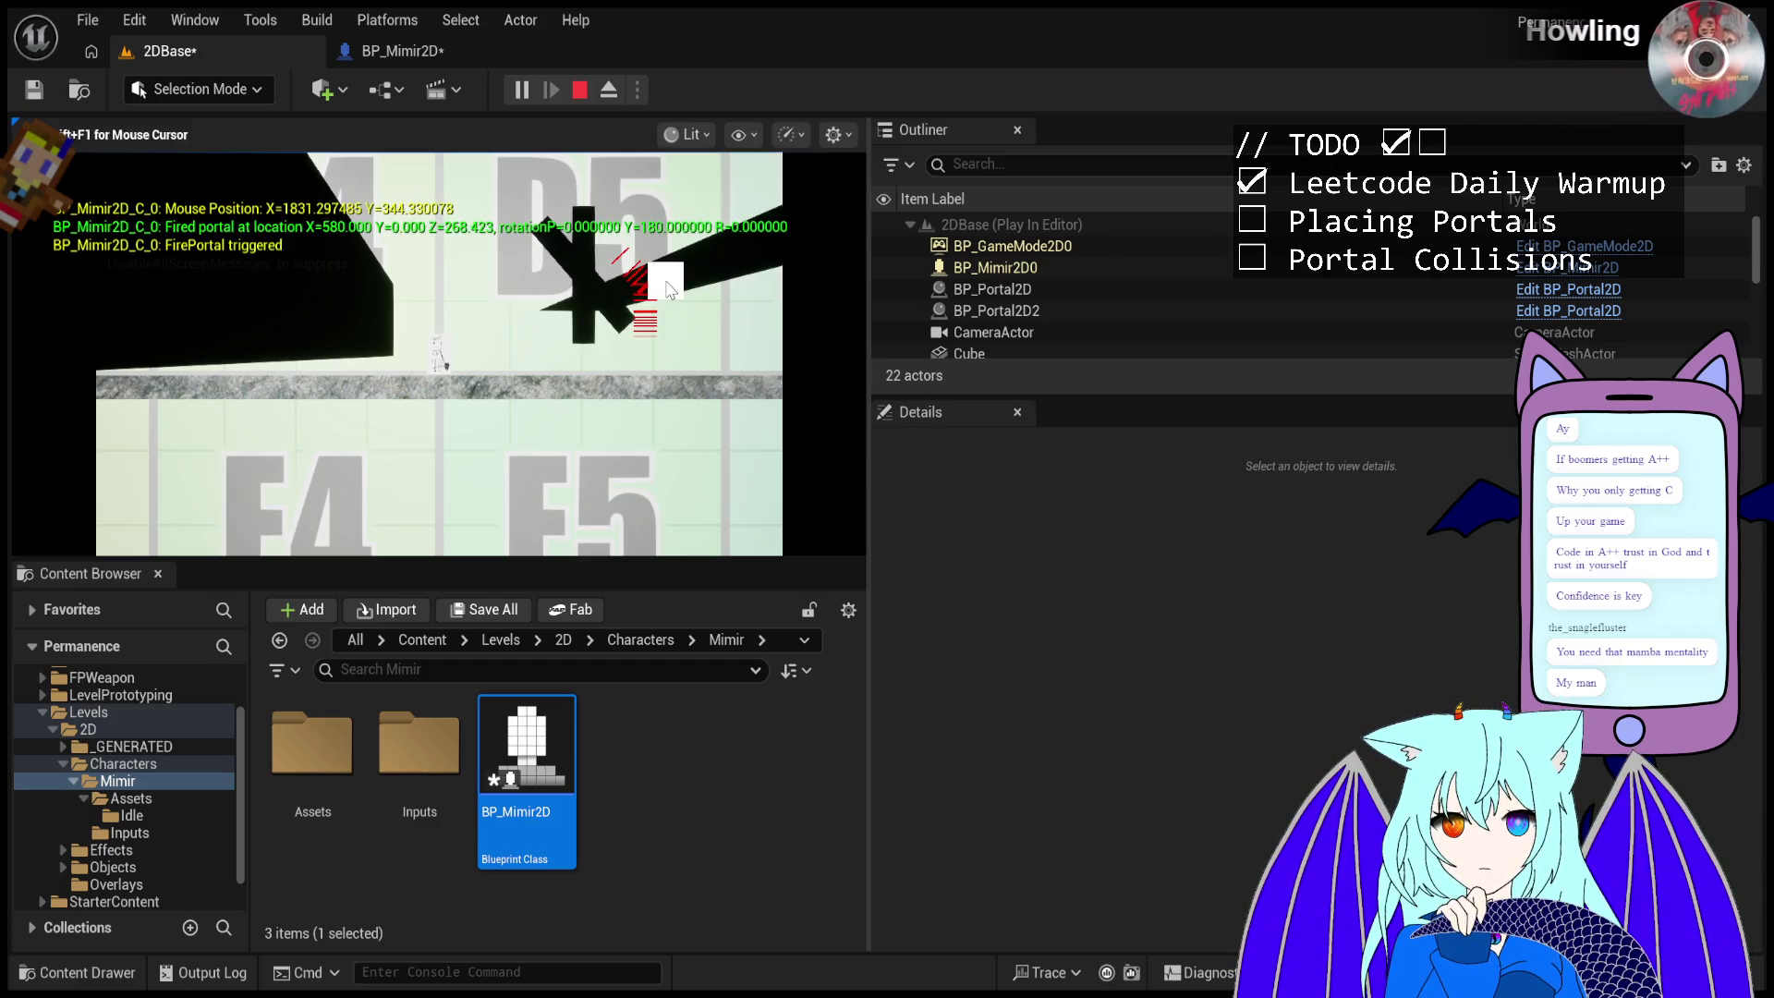
pyautogui.click(654, 277)
pyautogui.click(663, 284)
pyautogui.click(669, 289)
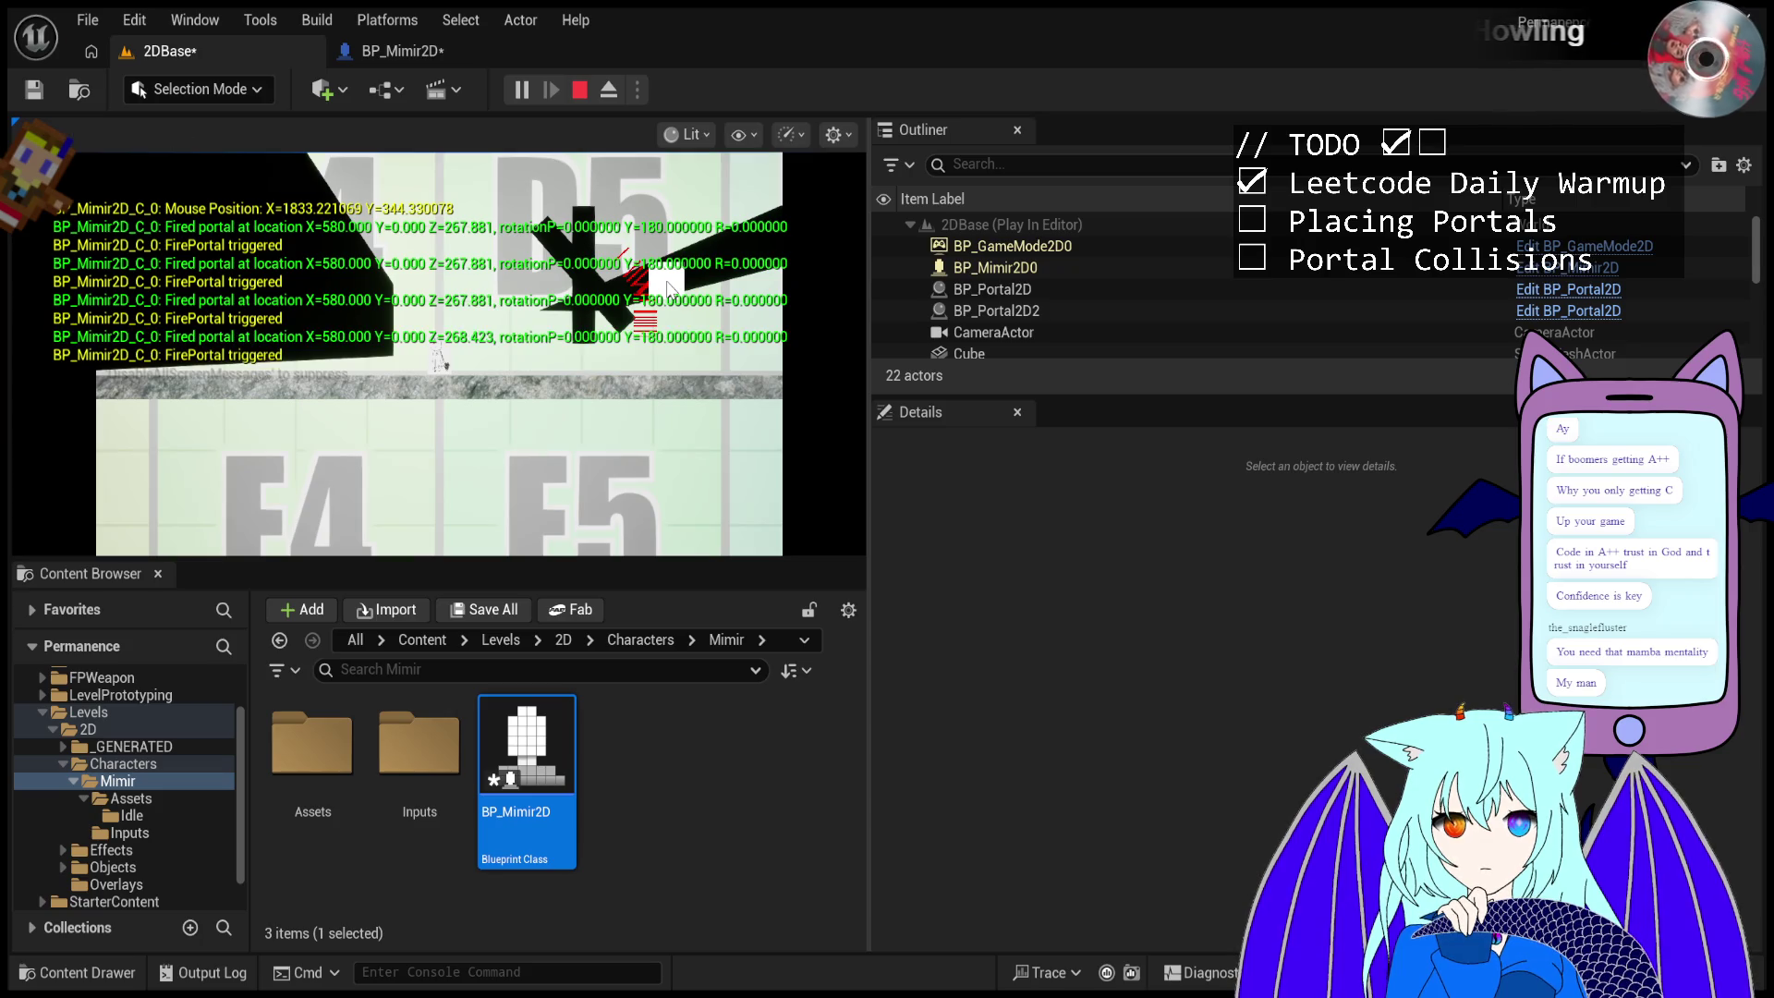
pyautogui.click(1053, 289)
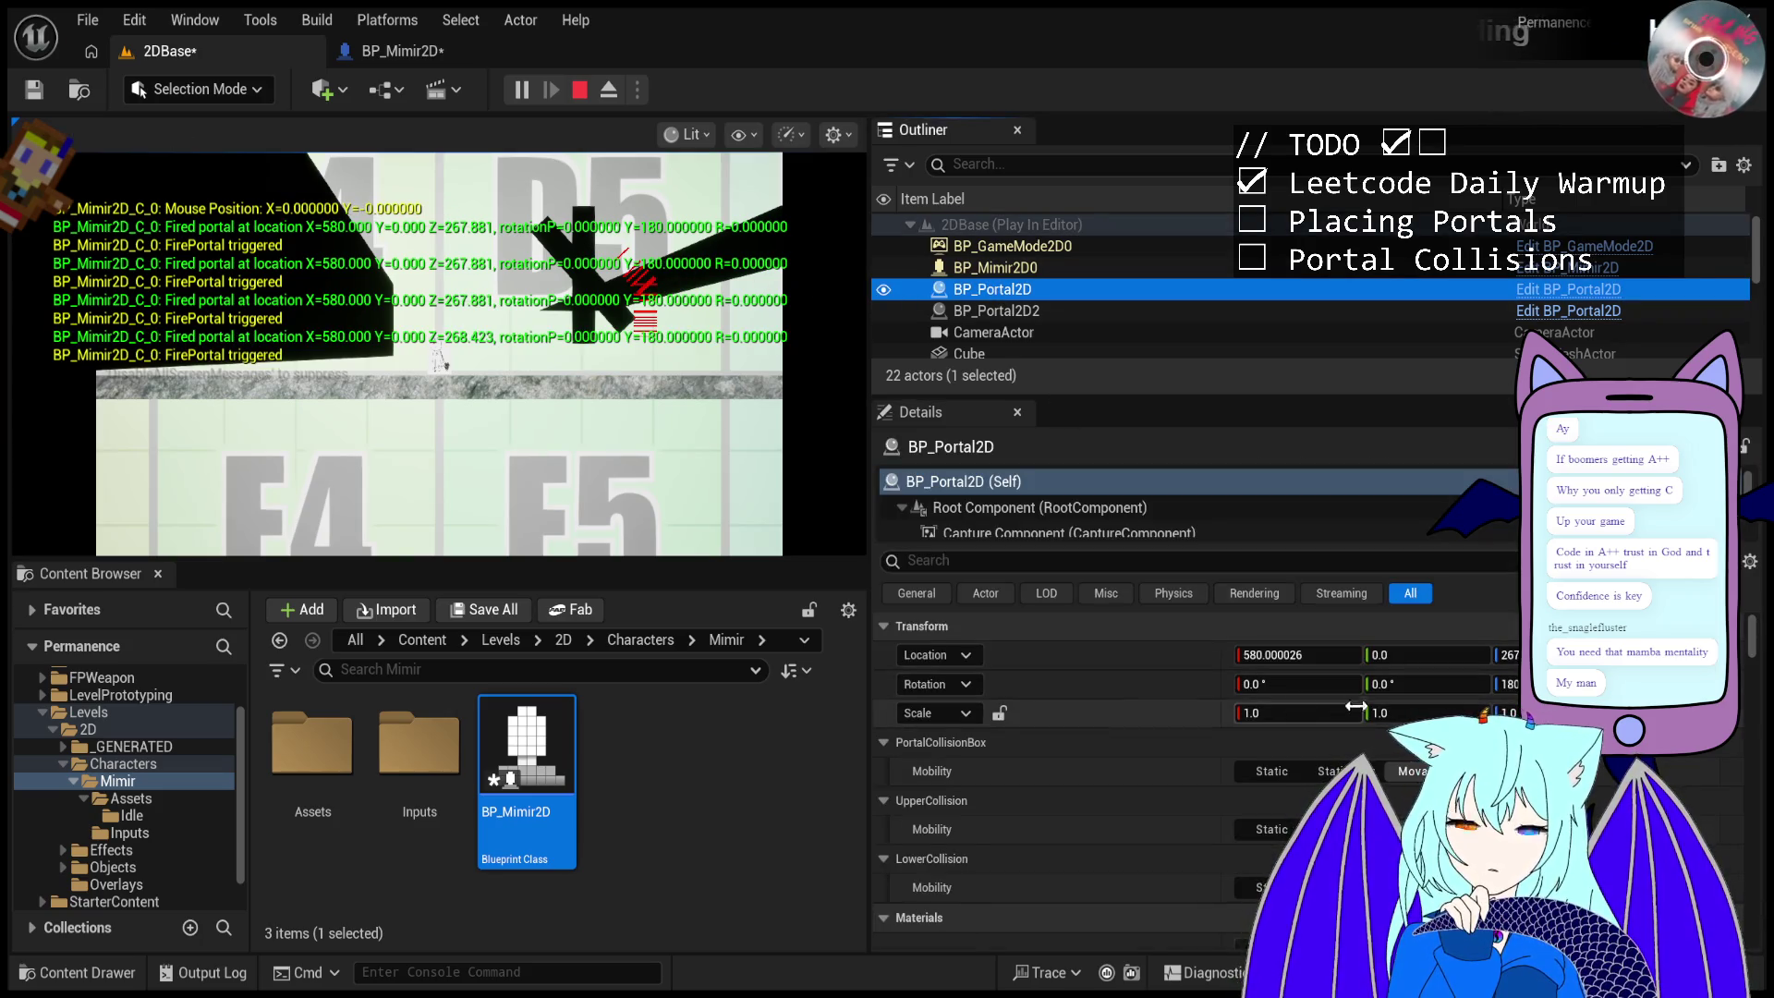
# - Rotate the placed portal to 81° and fire portals at the crossed cubes
pyautogui.moveTo(1427, 684)
pyautogui.mouseDown()
pyautogui.moveTo(1575, 683)
pyautogui.moveTo(1518, 683)
pyautogui.mouseUp()
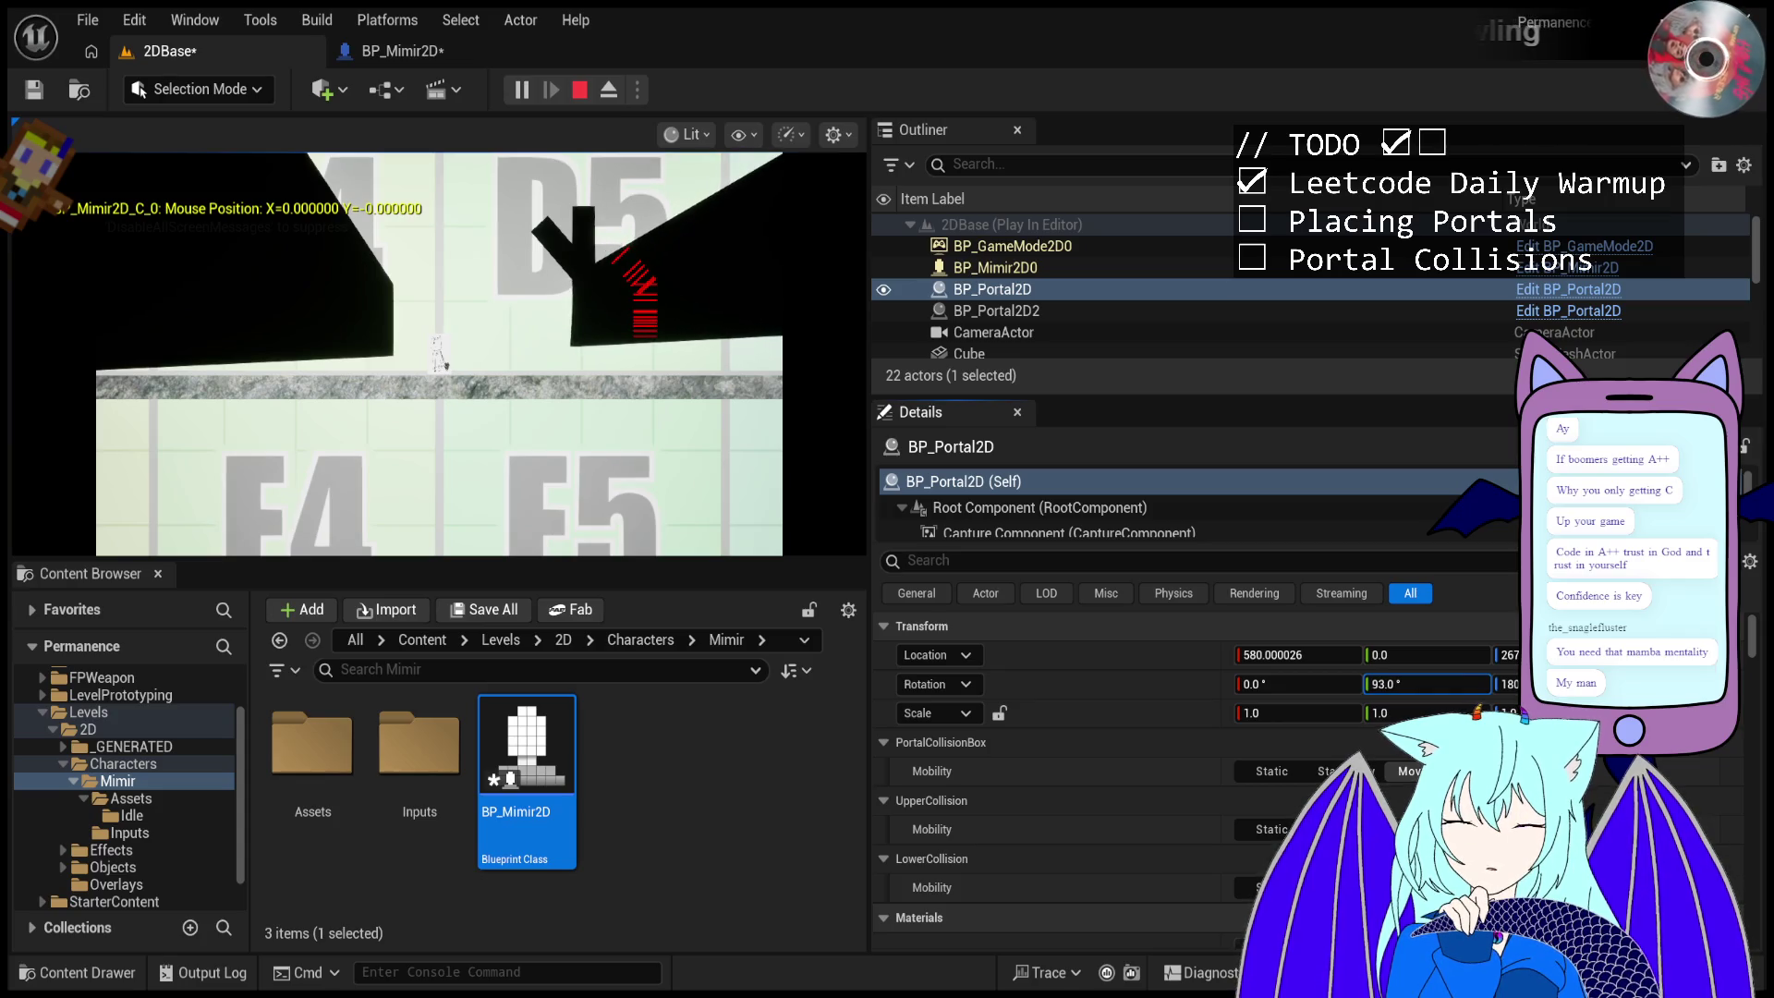
pyautogui.click(704, 303)
pyautogui.click(704, 303)
pyautogui.click(705, 303)
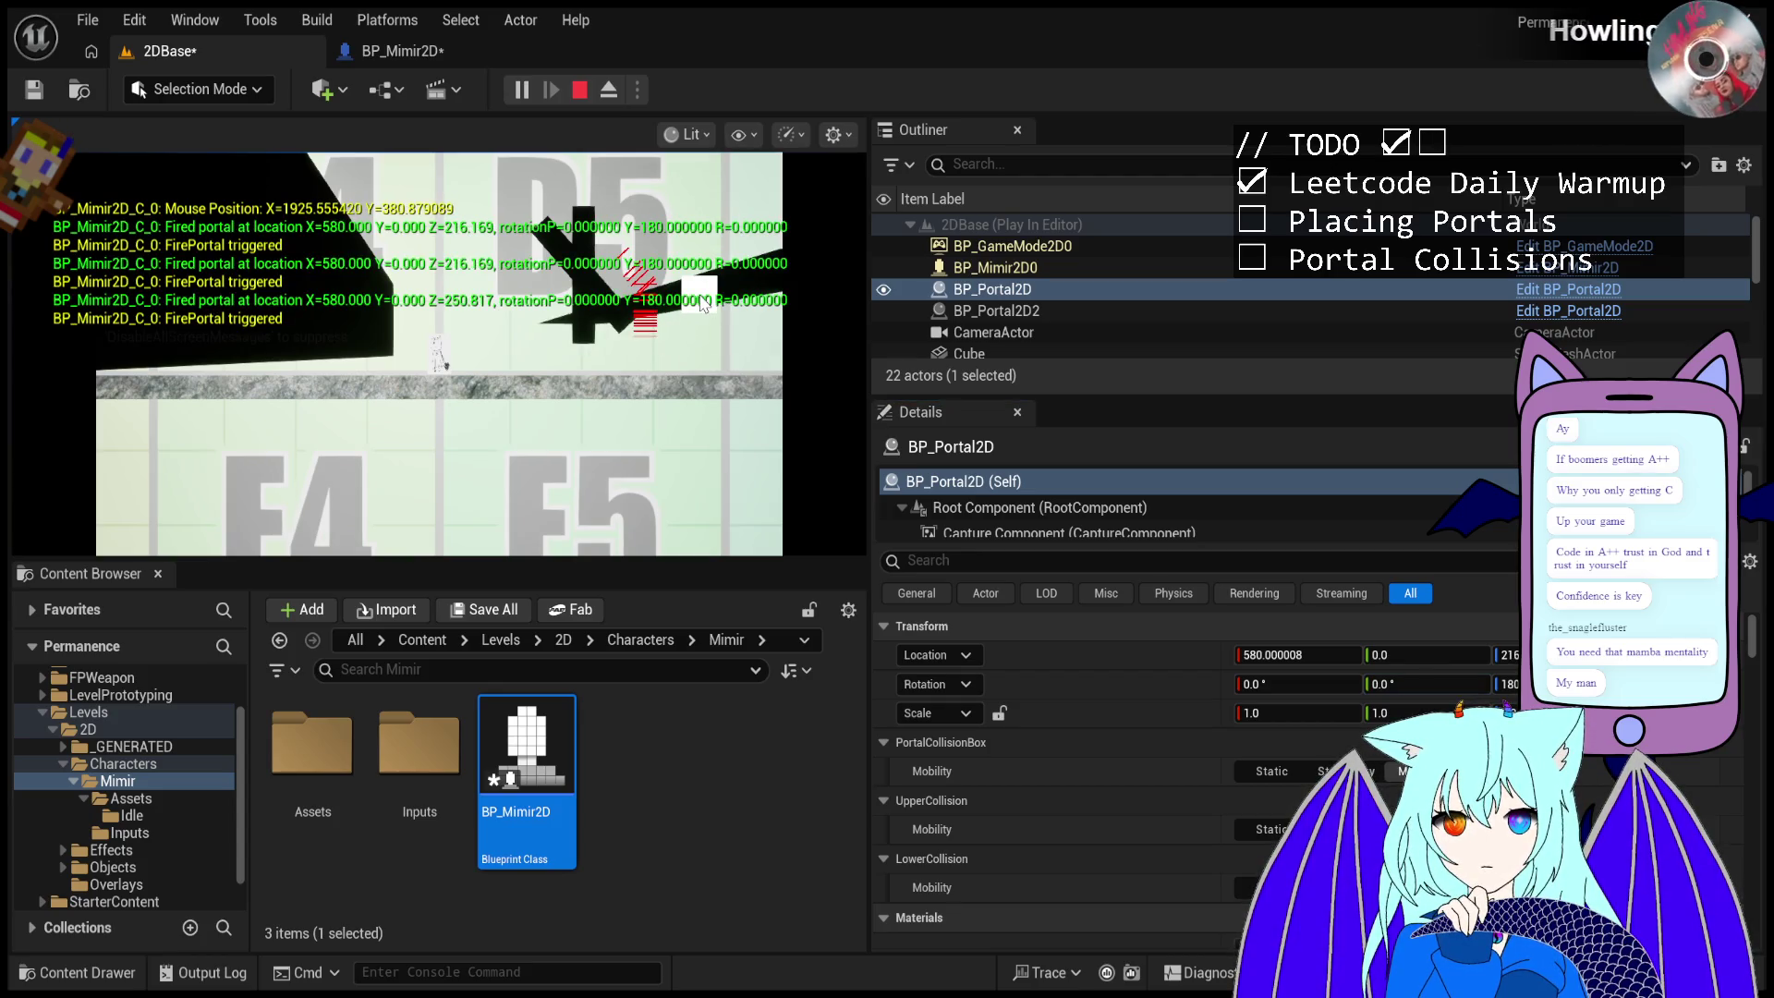
pyautogui.click(616, 236)
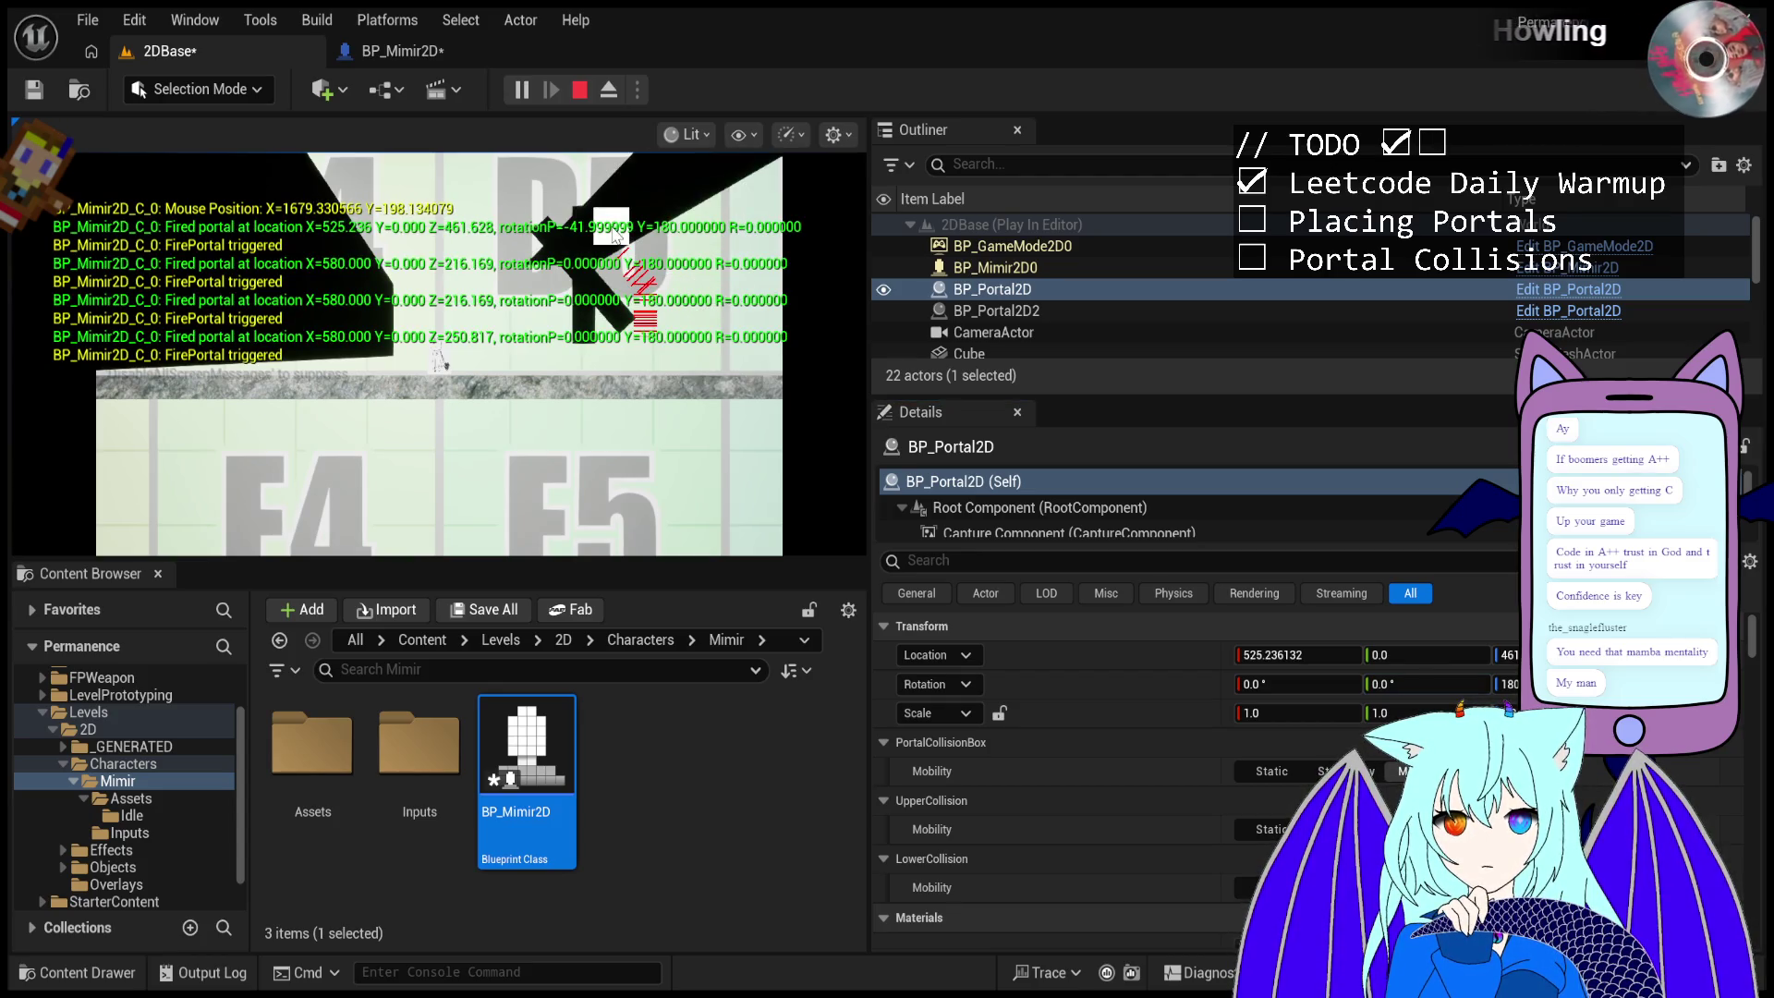
# - Try portal Rotation Y values of 13 and then 48, and fire another portal
pyautogui.click(1428, 684)
pyautogui.write('13')
pyautogui.press('Return')
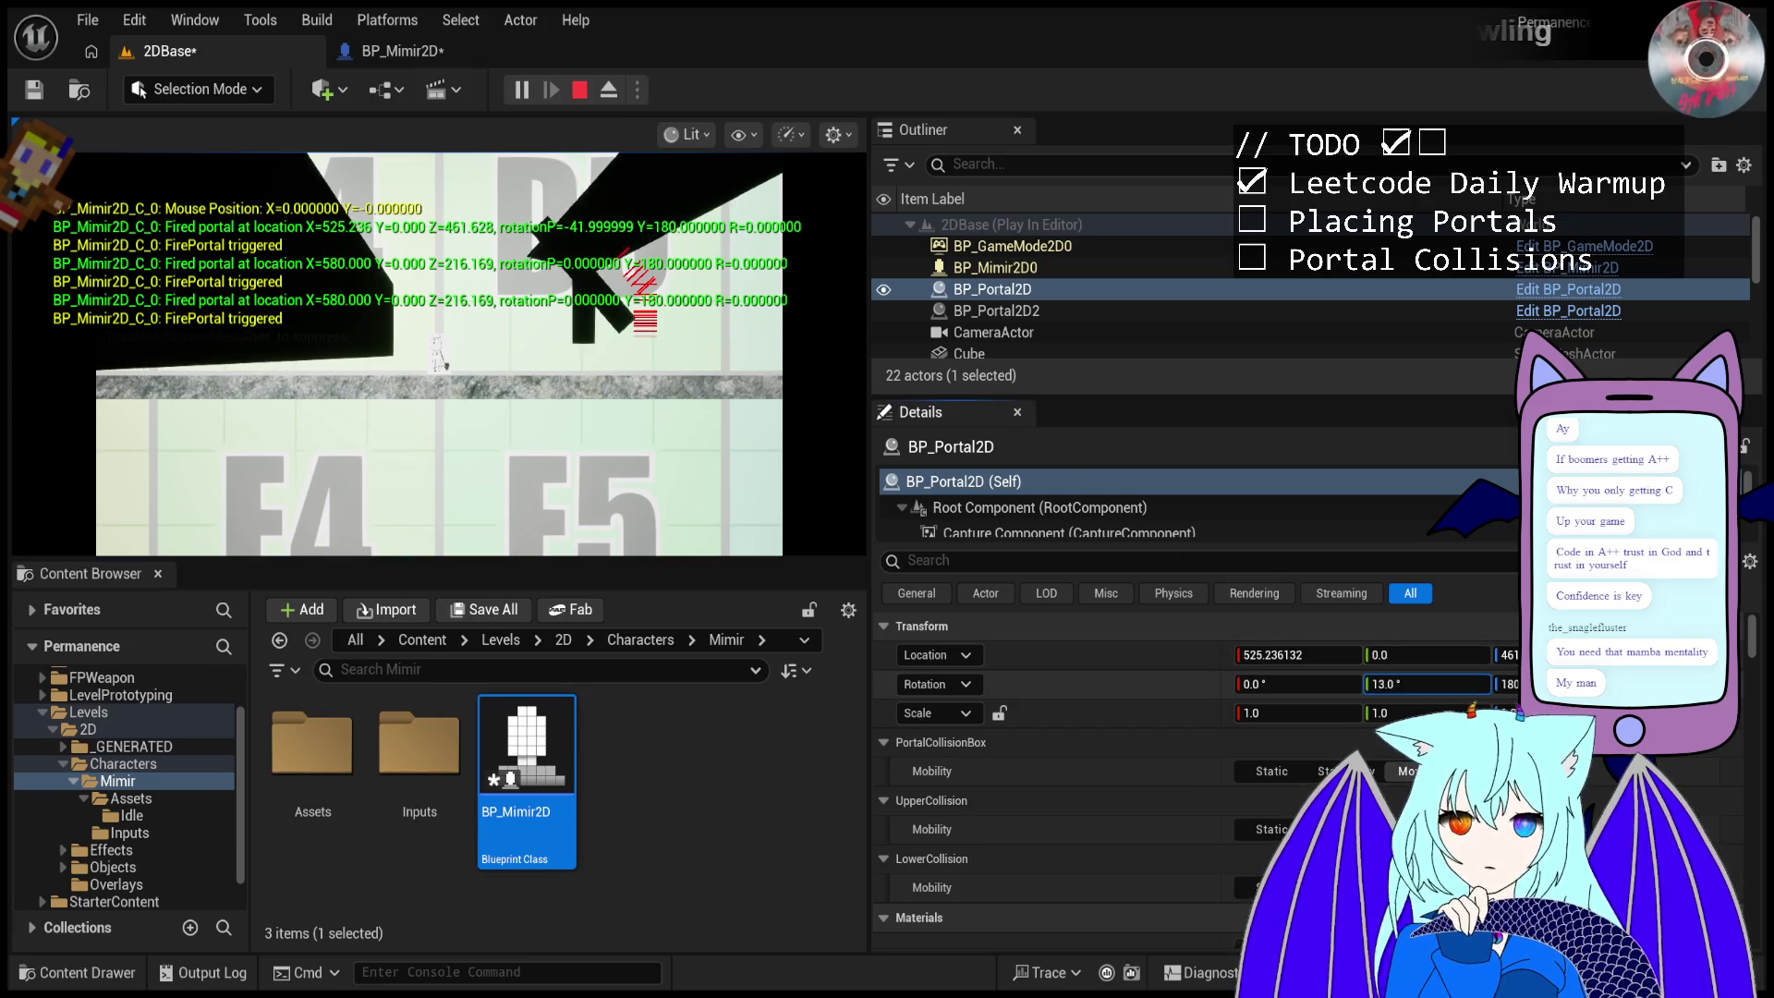
pyautogui.write('48')
pyautogui.press('Return')
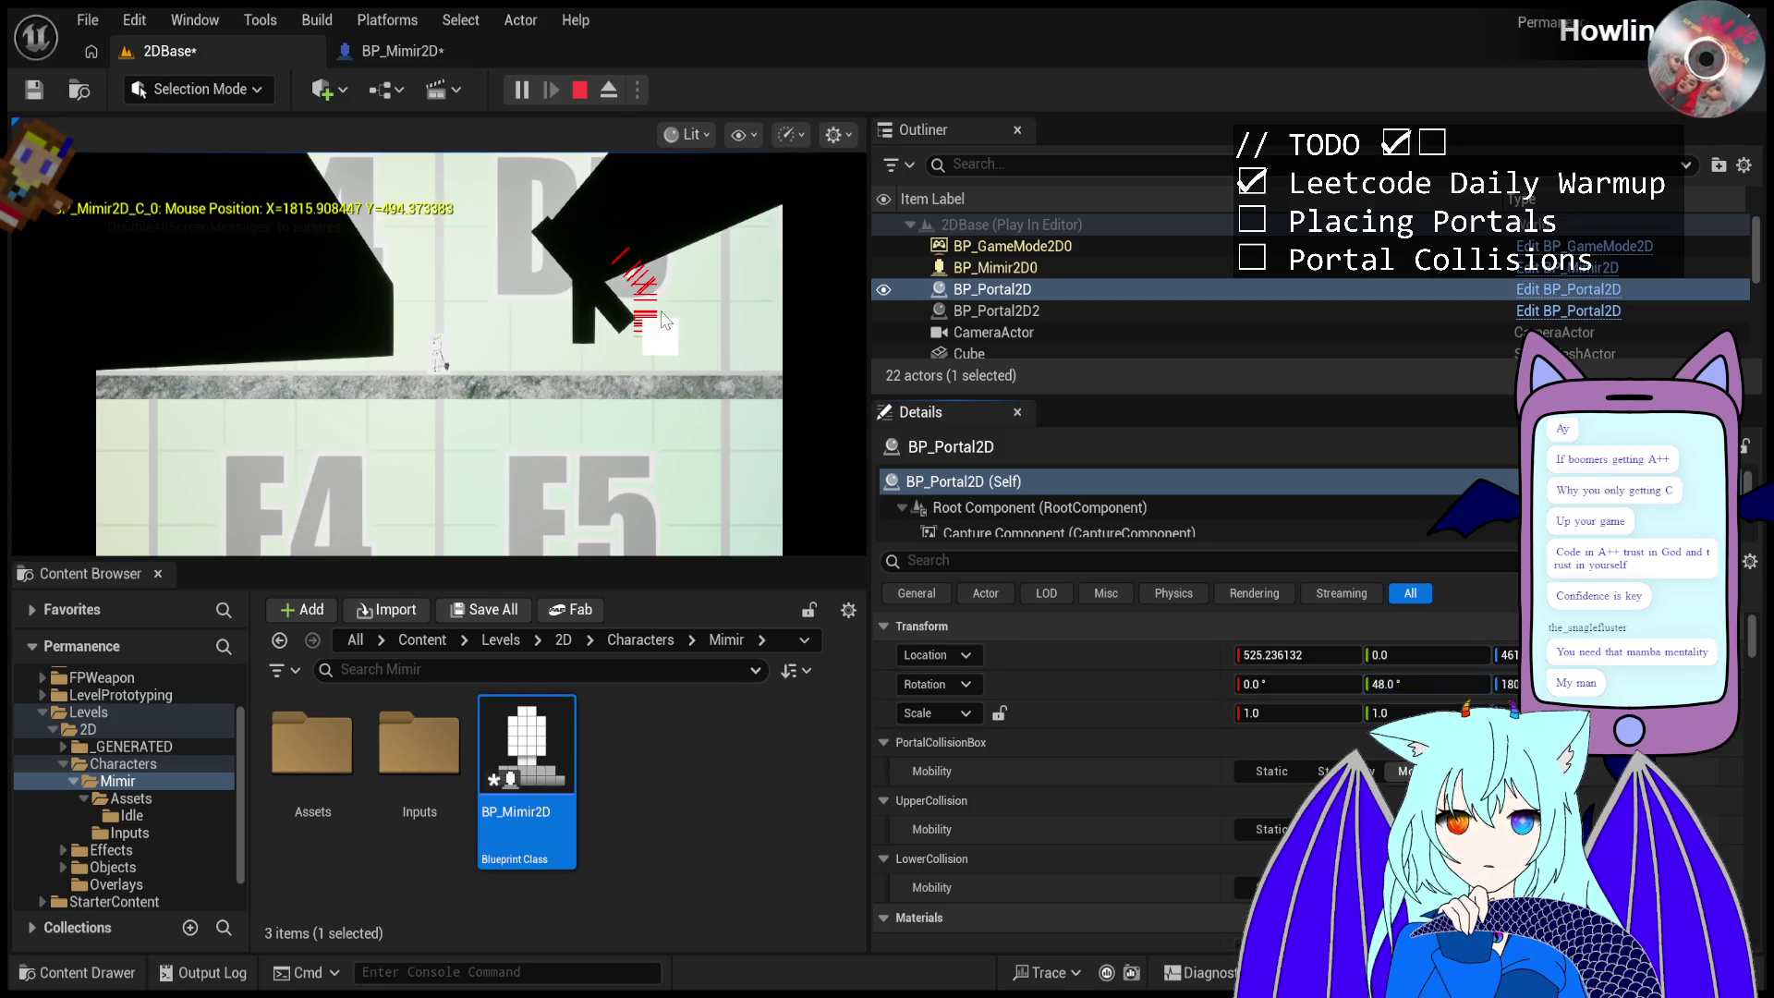
pyautogui.click(434, 434)
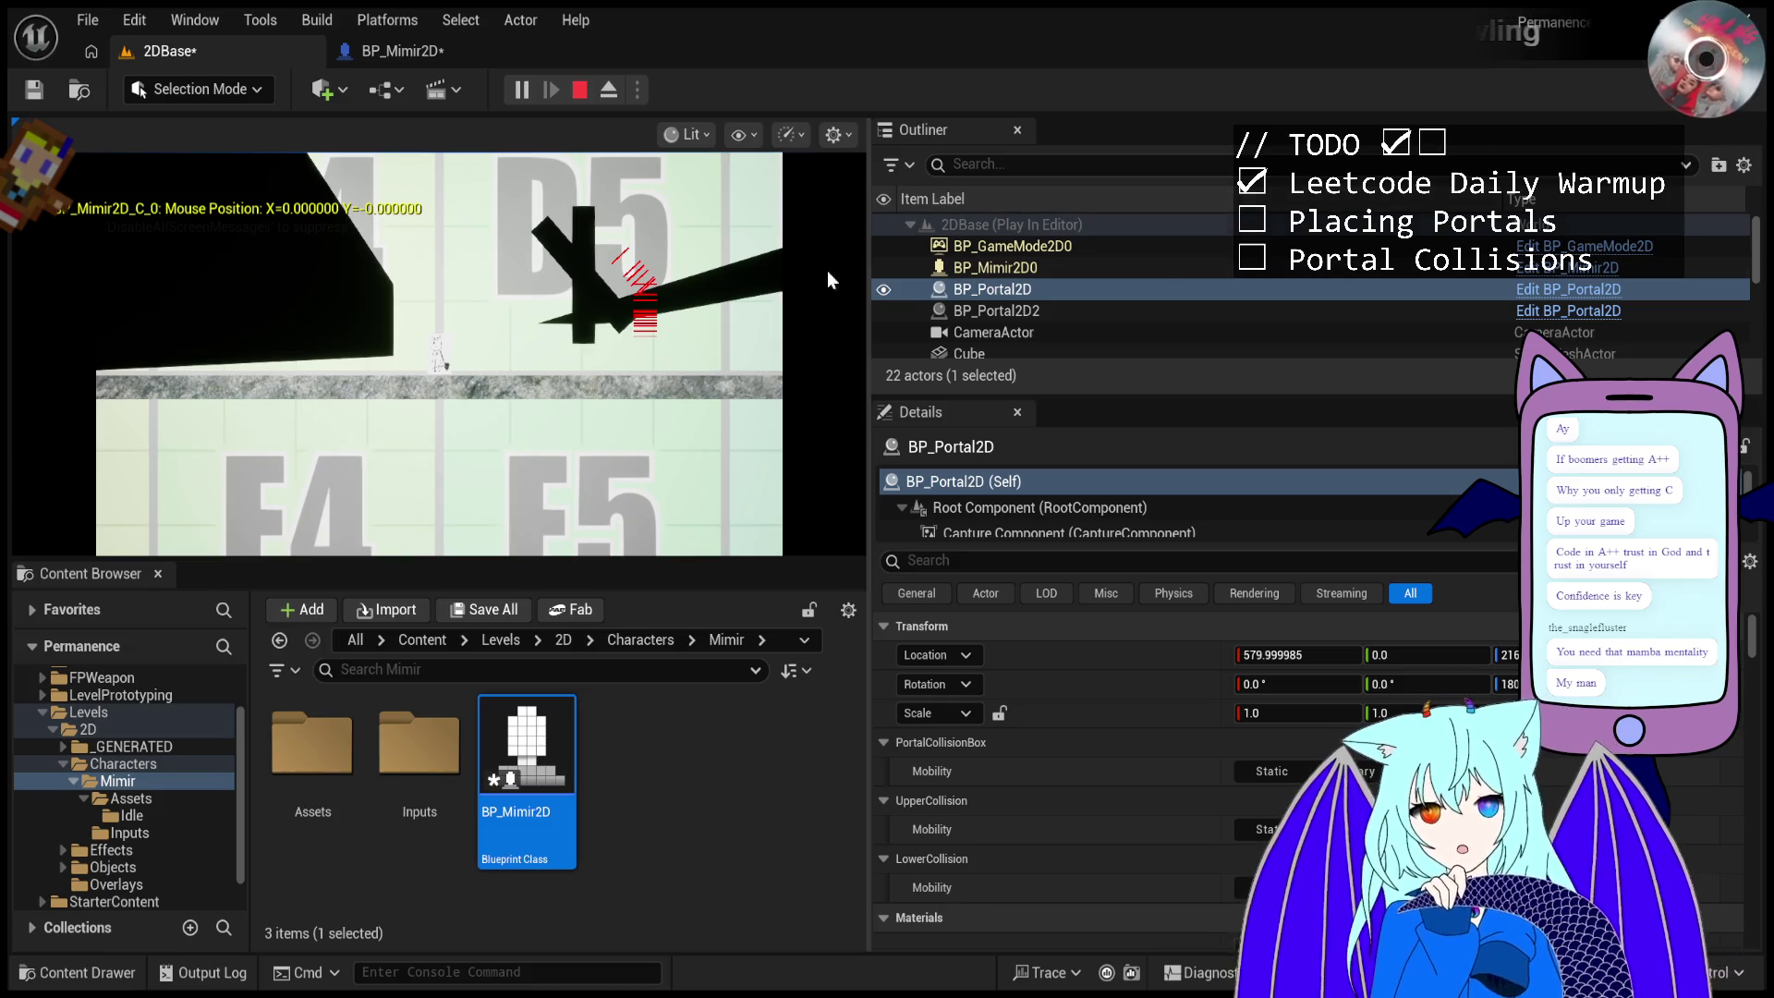
# - Stop play and duplicate the Cube into Cube3, placed lower at 590, -10, 40 and tilted -33°
pyautogui.click(580, 89)
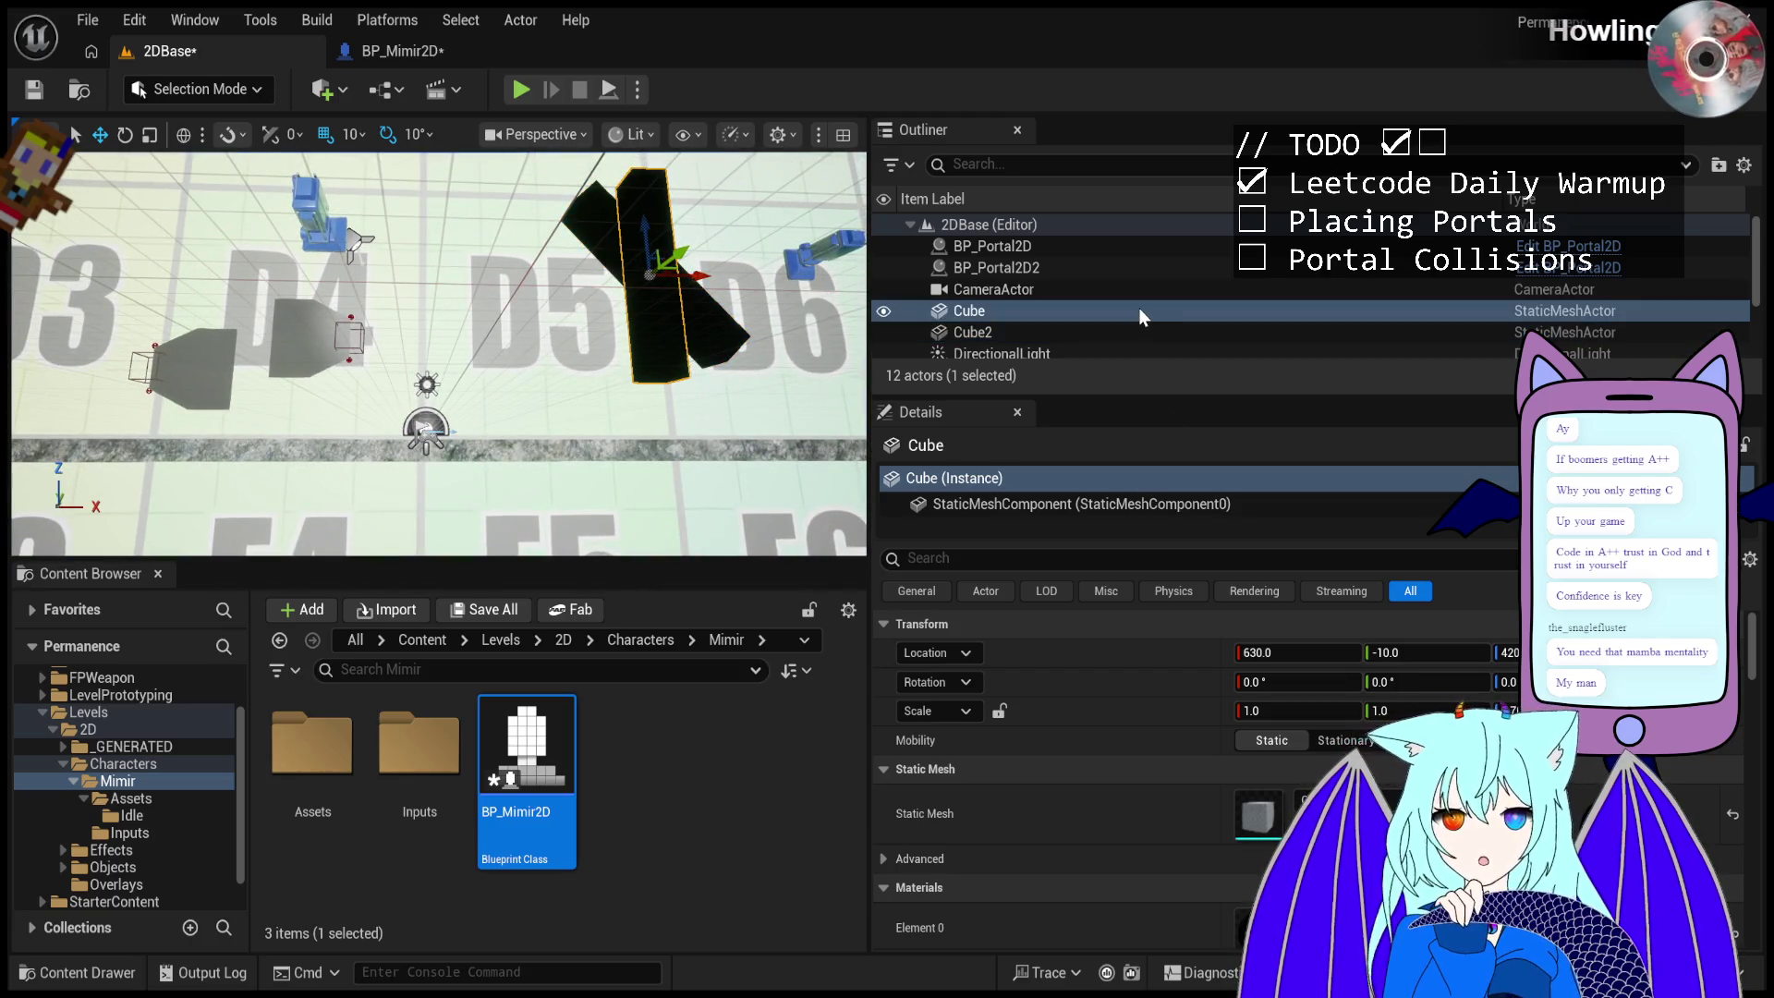
pyautogui.click(1138, 308)
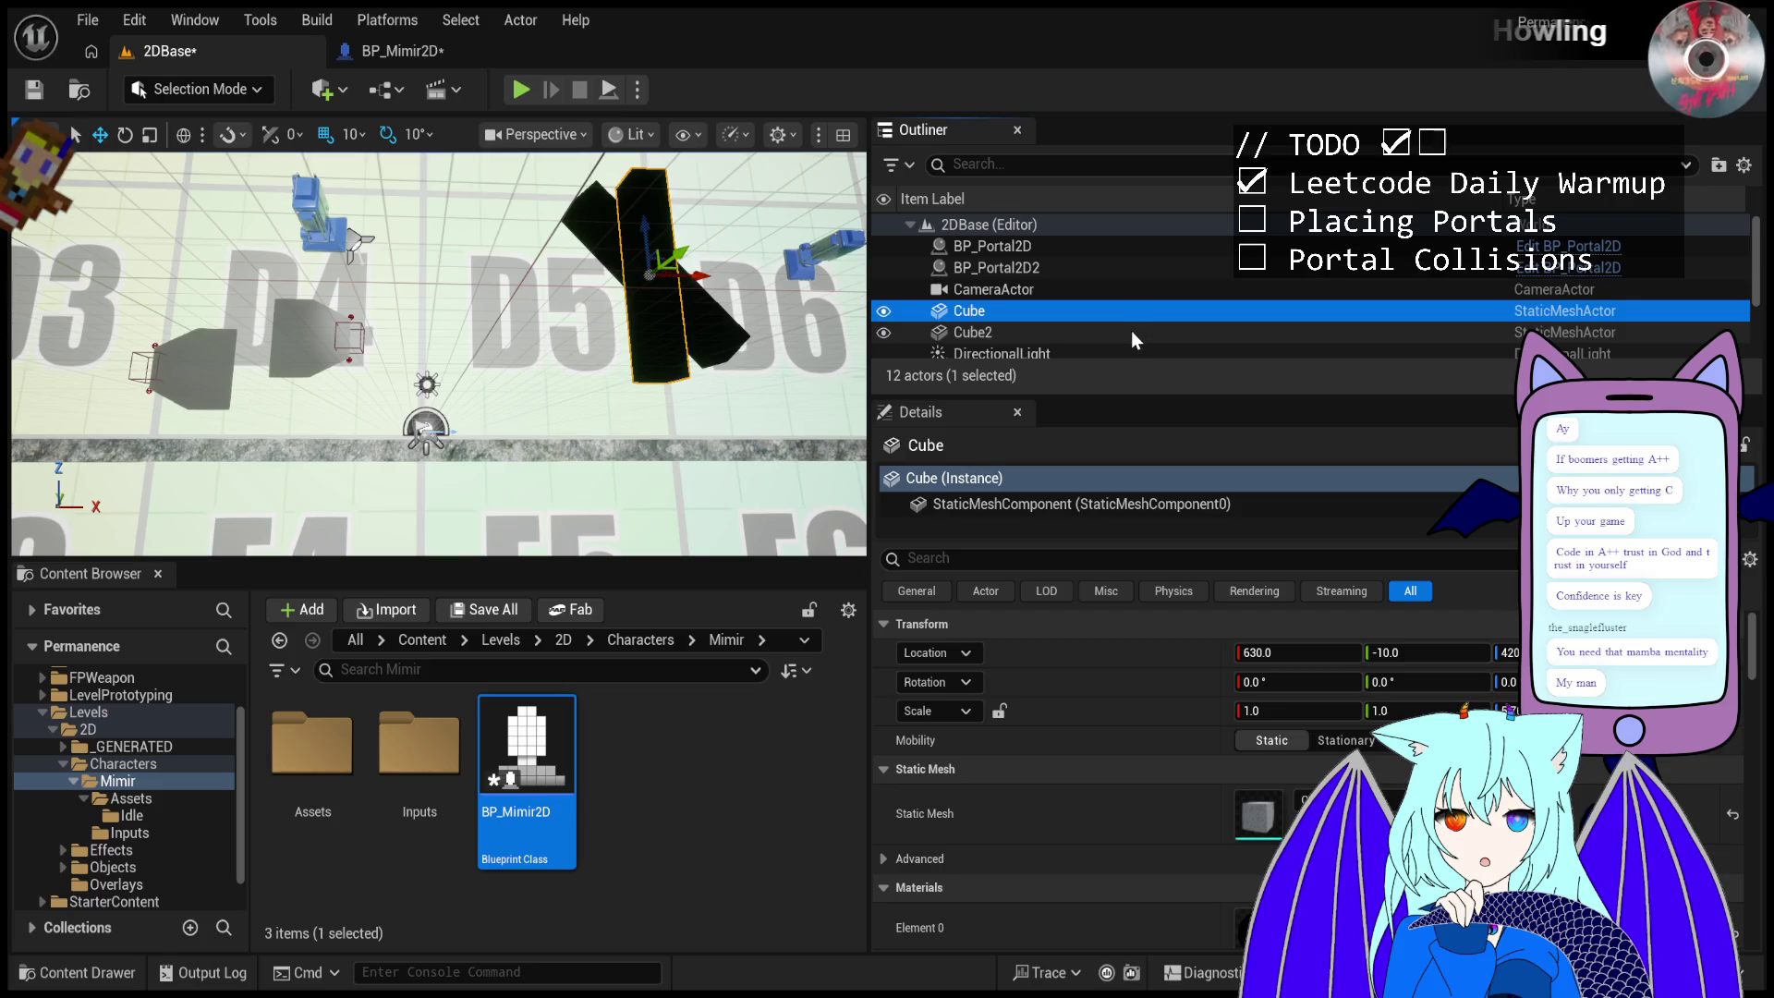
pyautogui.hotkey('ctrl', 'd')
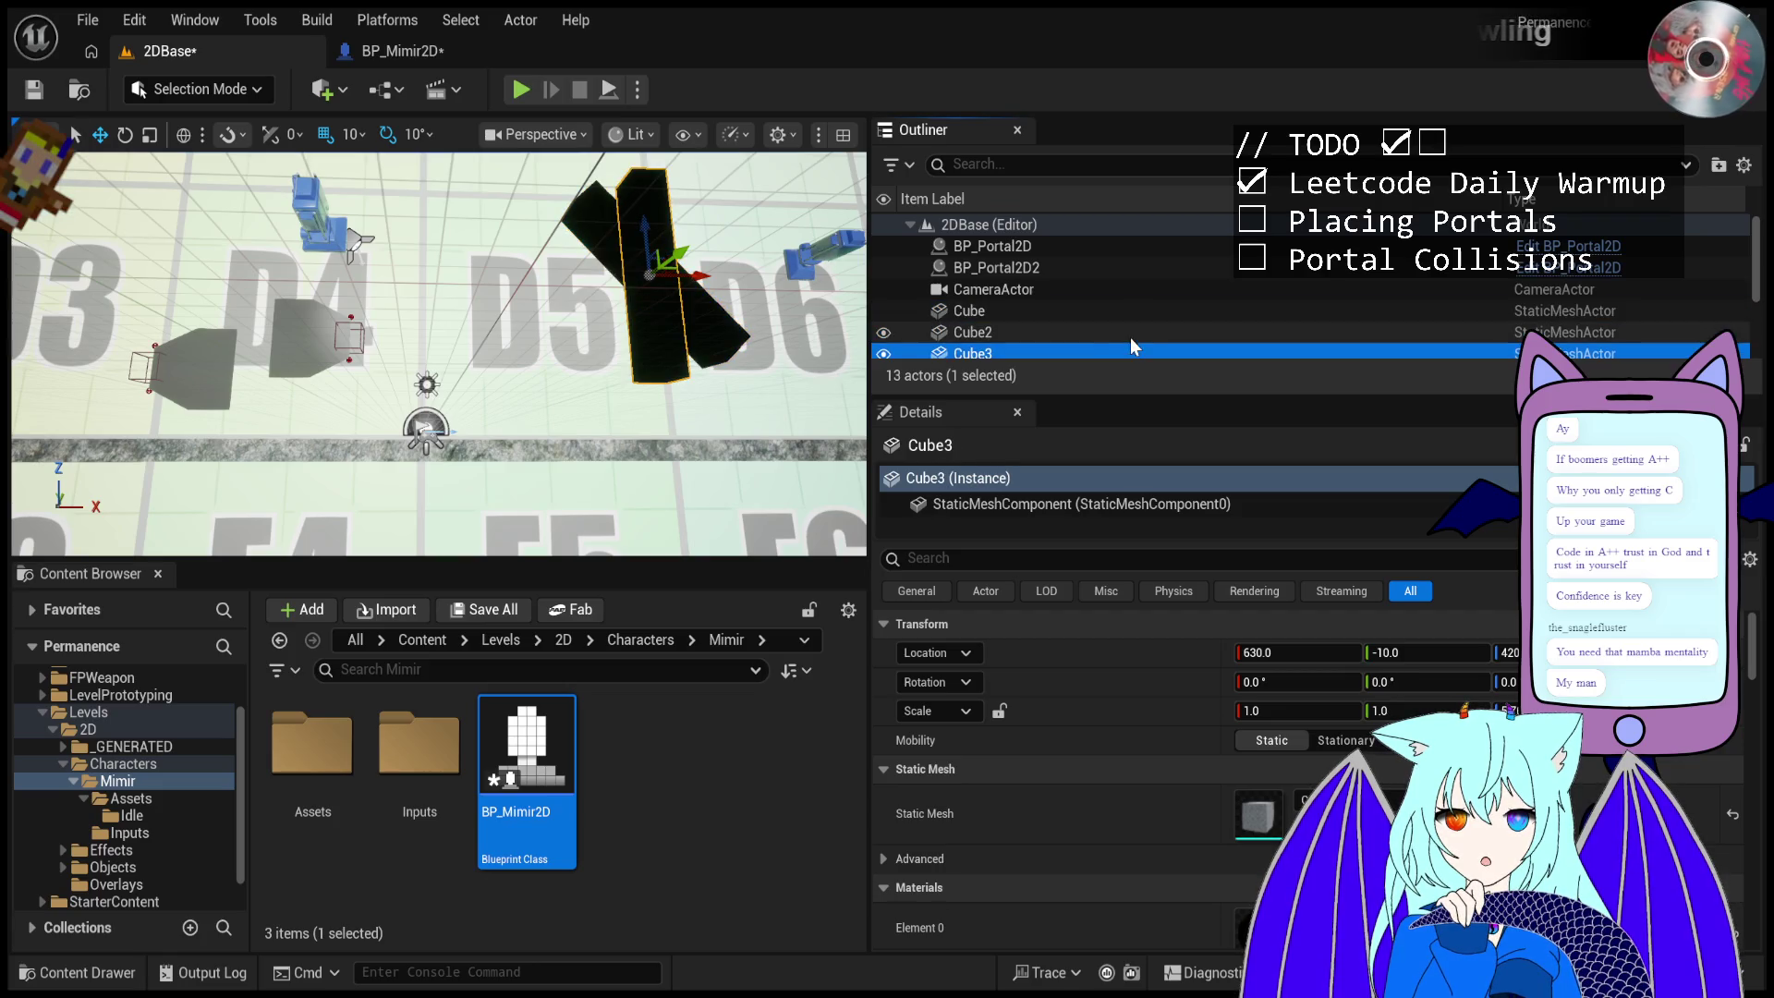
pyautogui.moveTo(1428, 682); pyautogui.dragTo(1377, 681)
pyautogui.moveTo(637, 220)
pyautogui.mouseDown()
pyautogui.moveTo(714, 366)
pyautogui.moveTo(702, 401)
pyautogui.mouseUp()
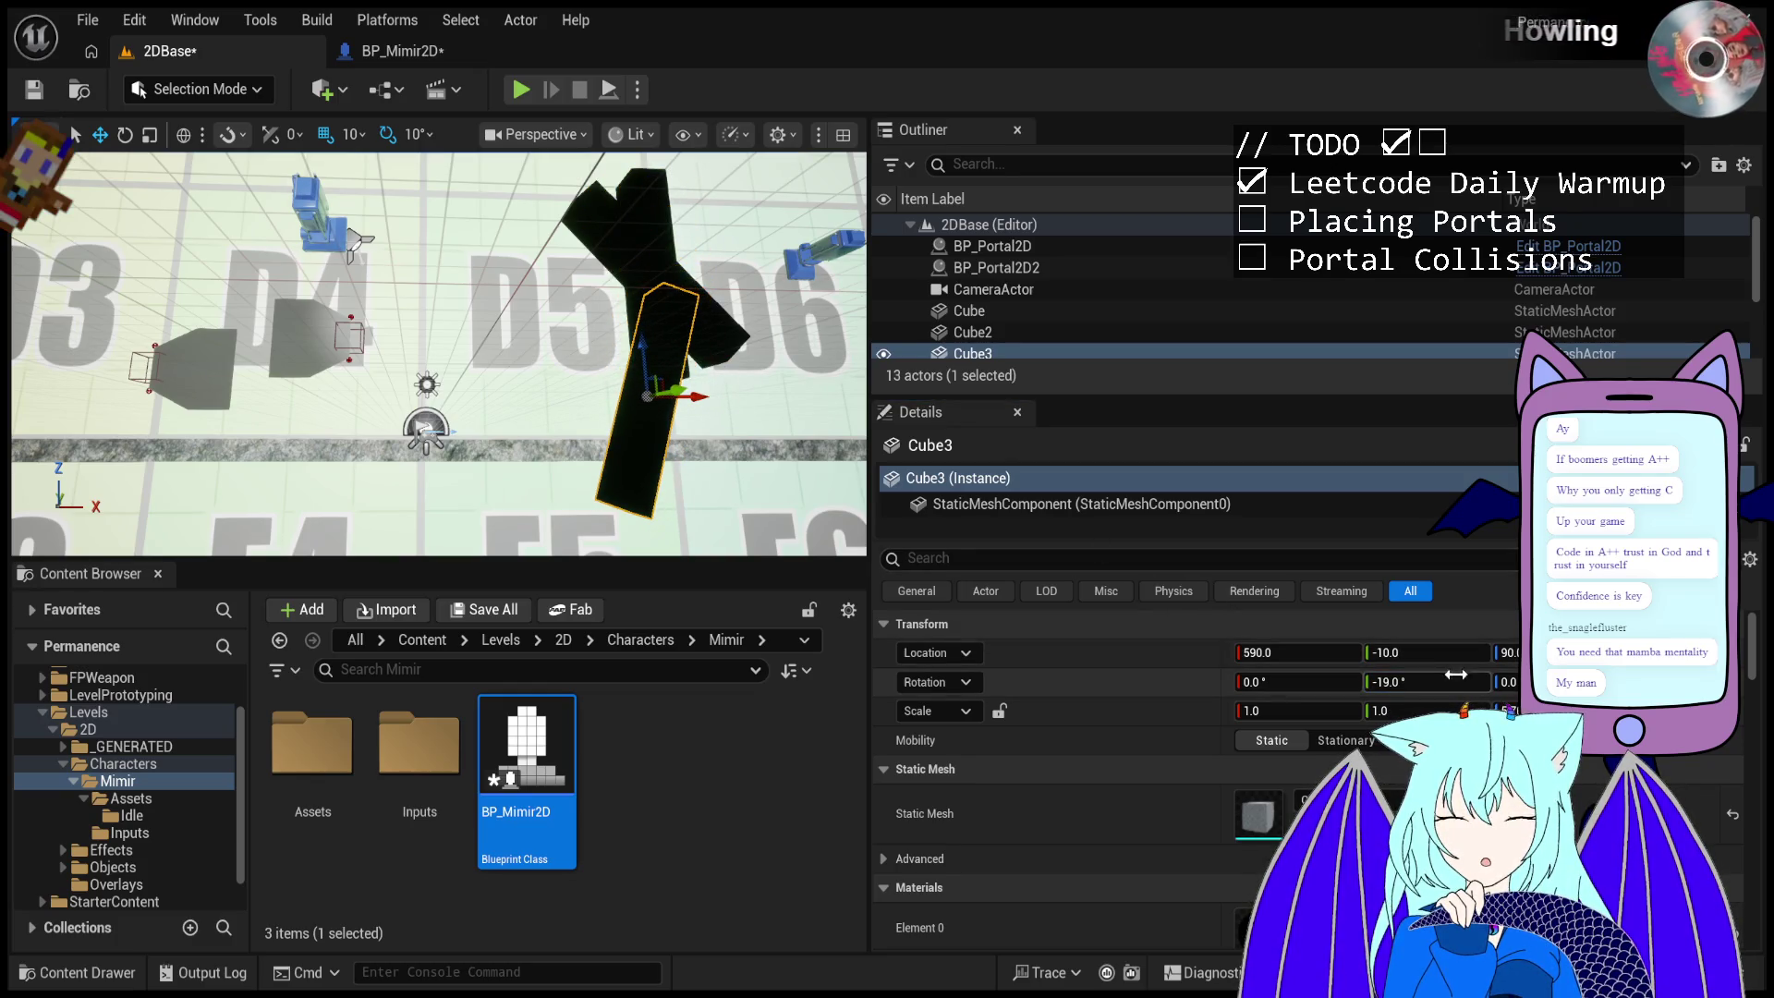
pyautogui.moveTo(1428, 682)
pyautogui.mouseDown()
pyautogui.moveTo(1363, 682)
pyautogui.moveTo(1400, 682)
pyautogui.mouseUp()
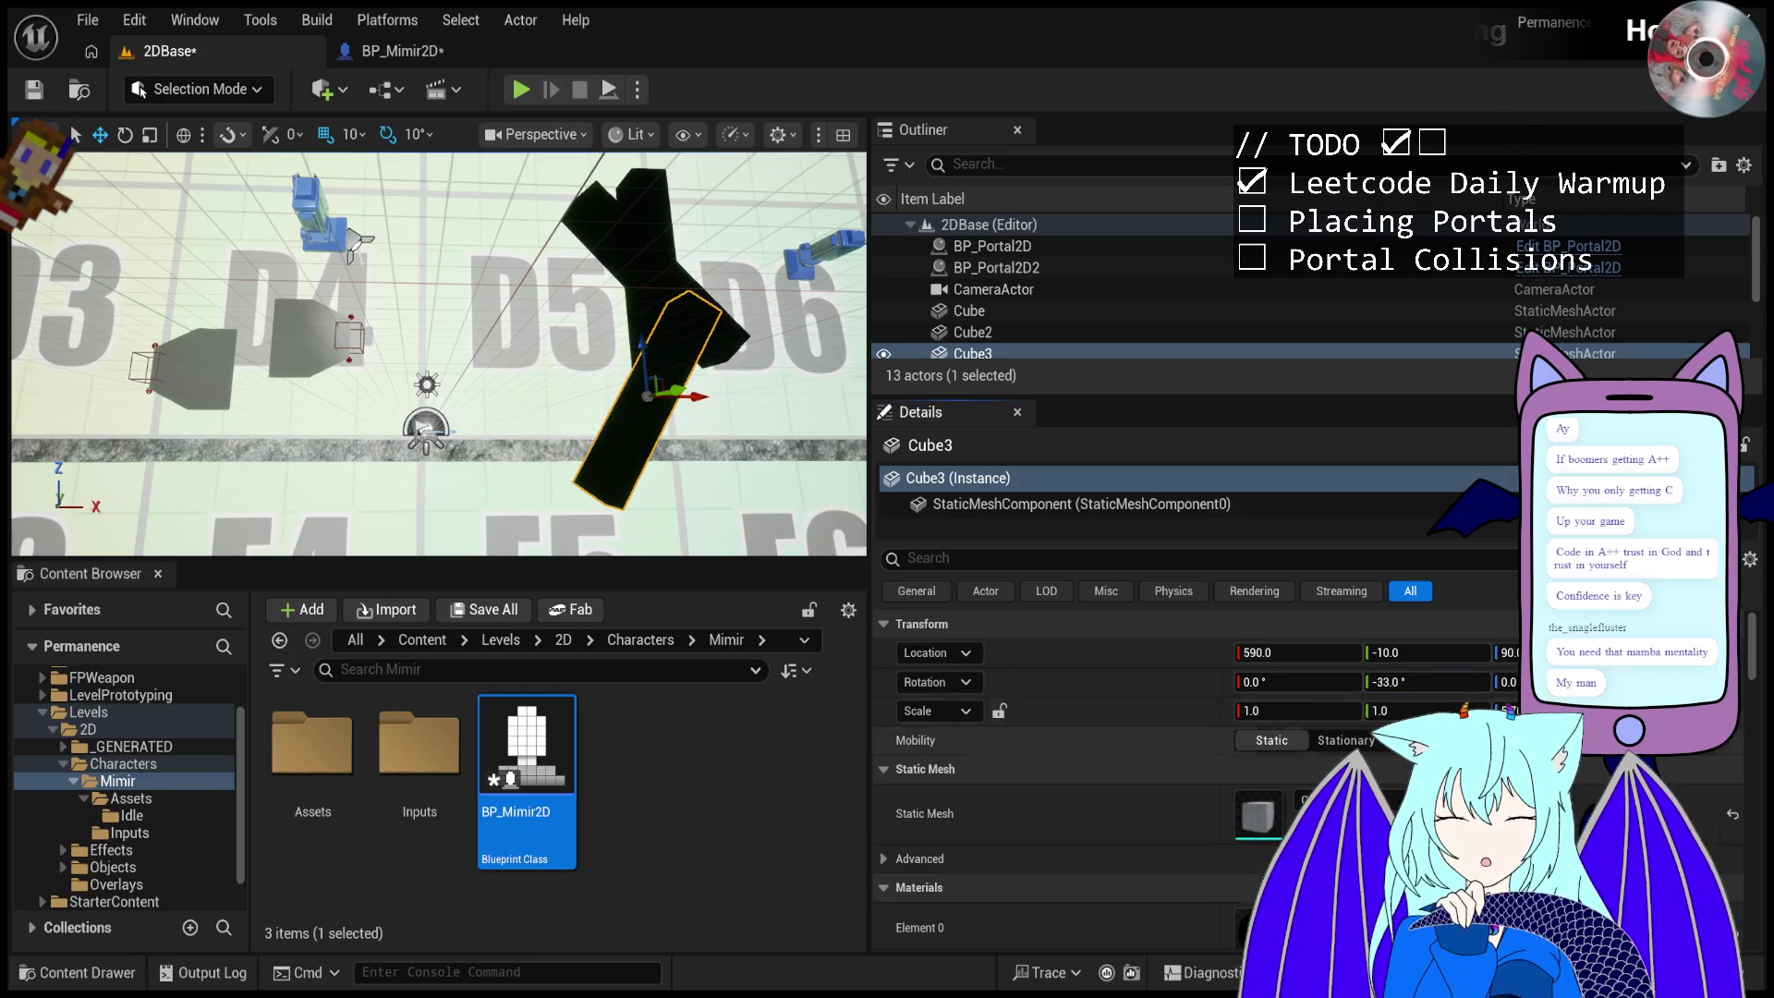
# - Raise the 42° Cube2 up to height 670, then reselect Cube3
pyautogui.click(629, 258)
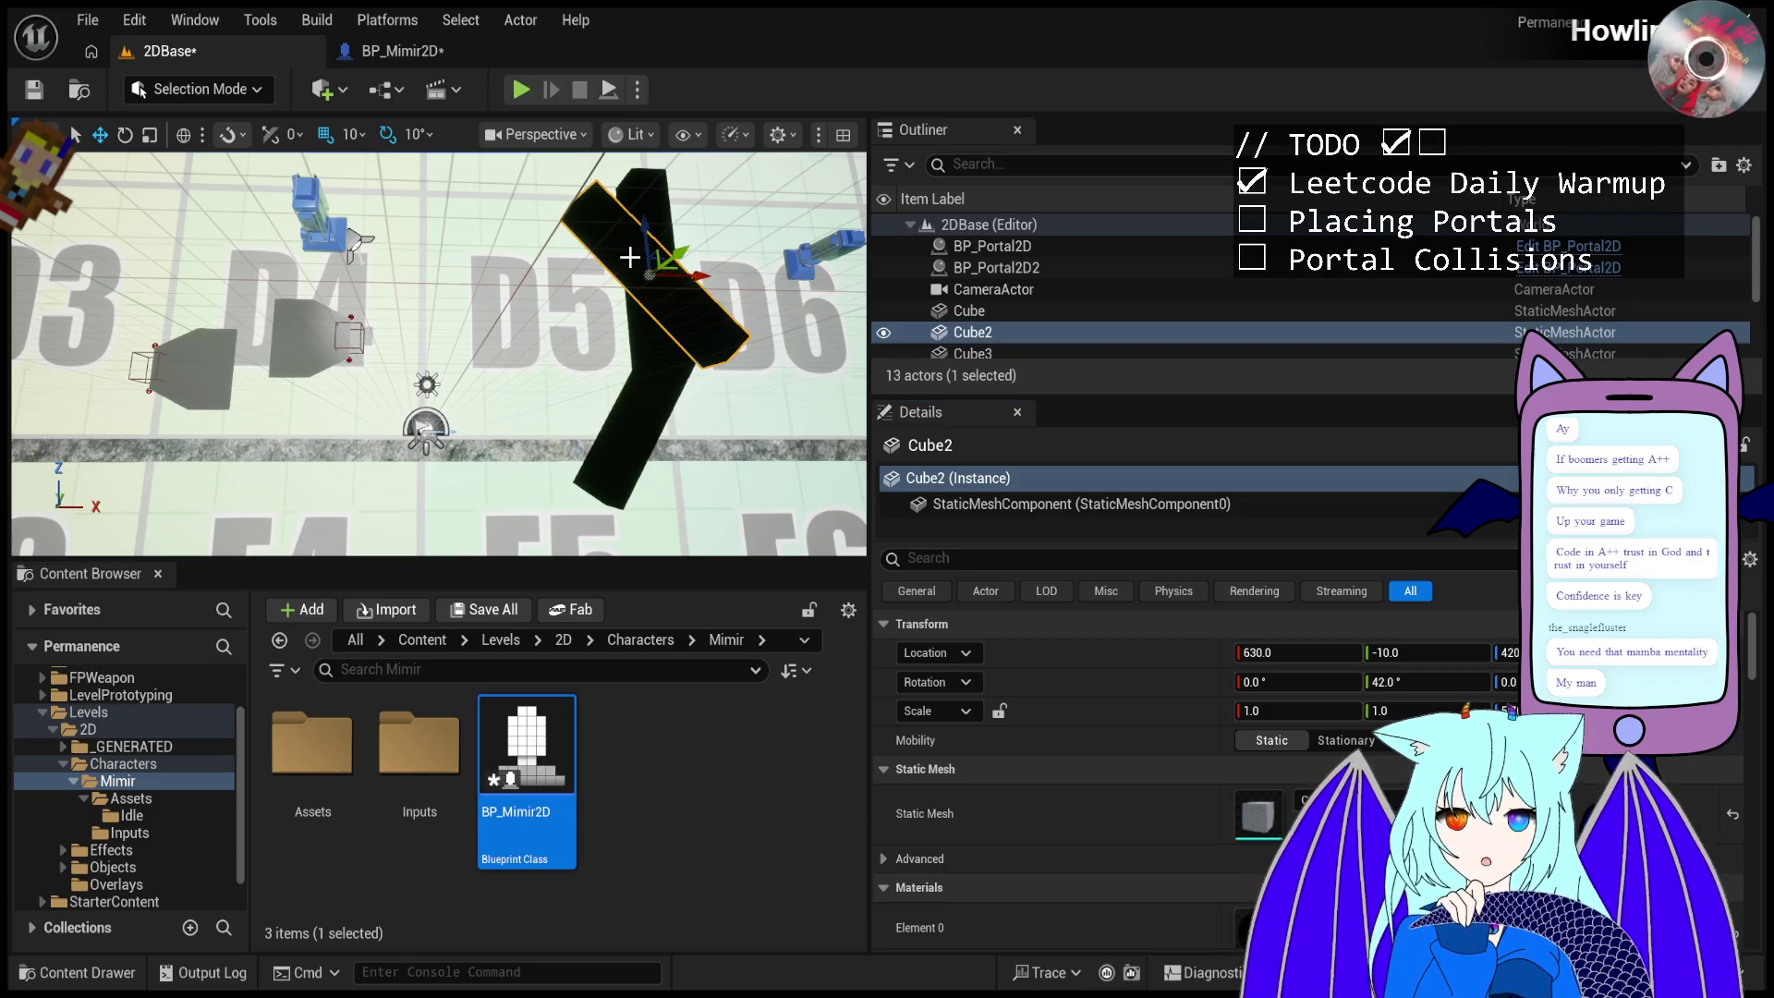
pyautogui.moveTo(643, 241); pyautogui.dragTo(636, 157)
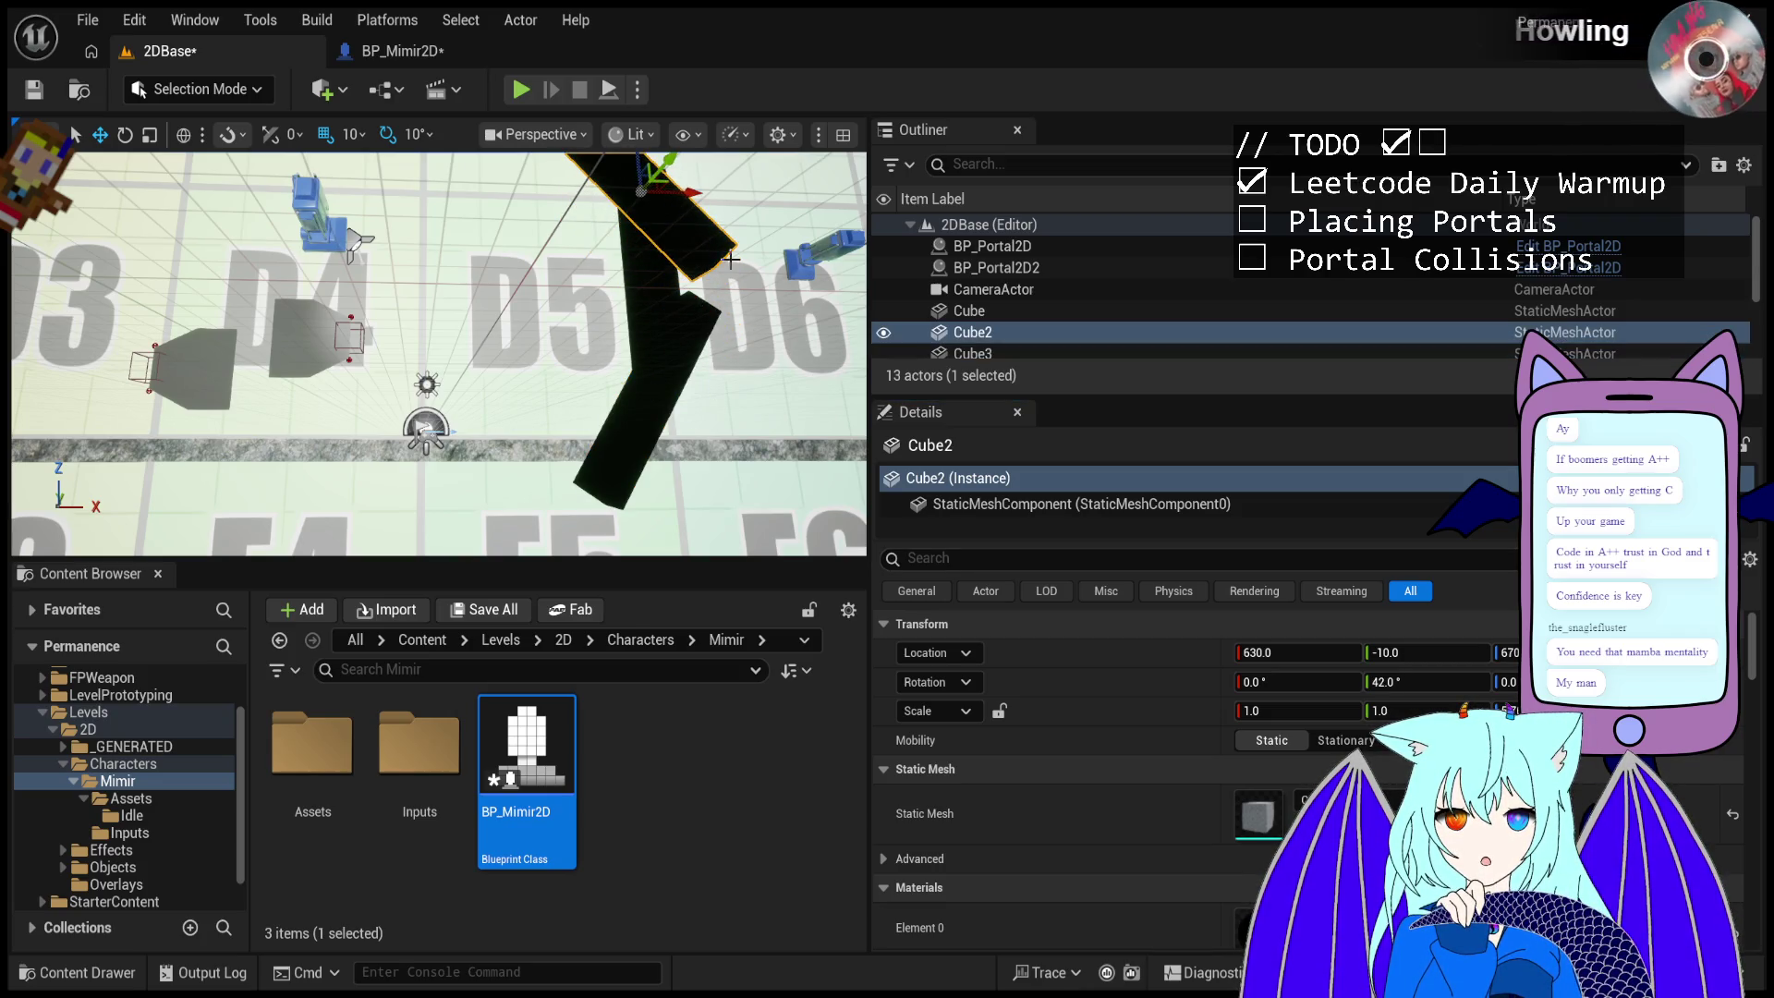
pyautogui.click(653, 384)
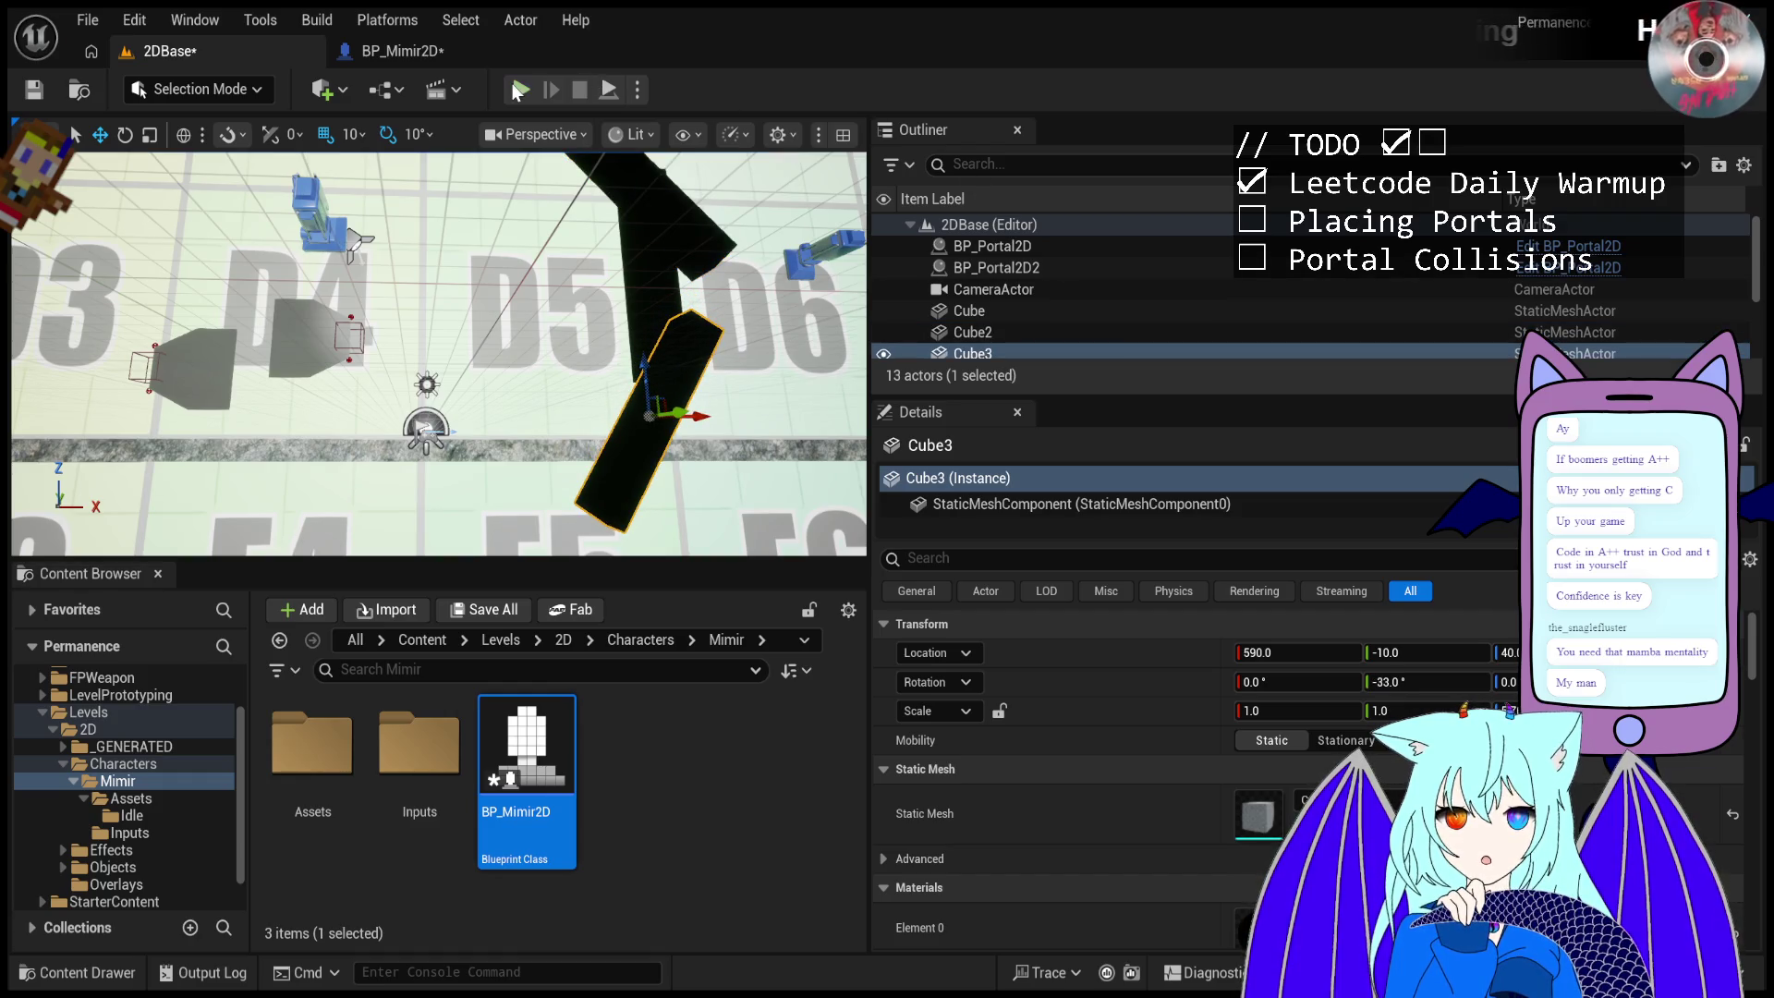
pyautogui.click(403, 51)
pyautogui.click(222, 51)
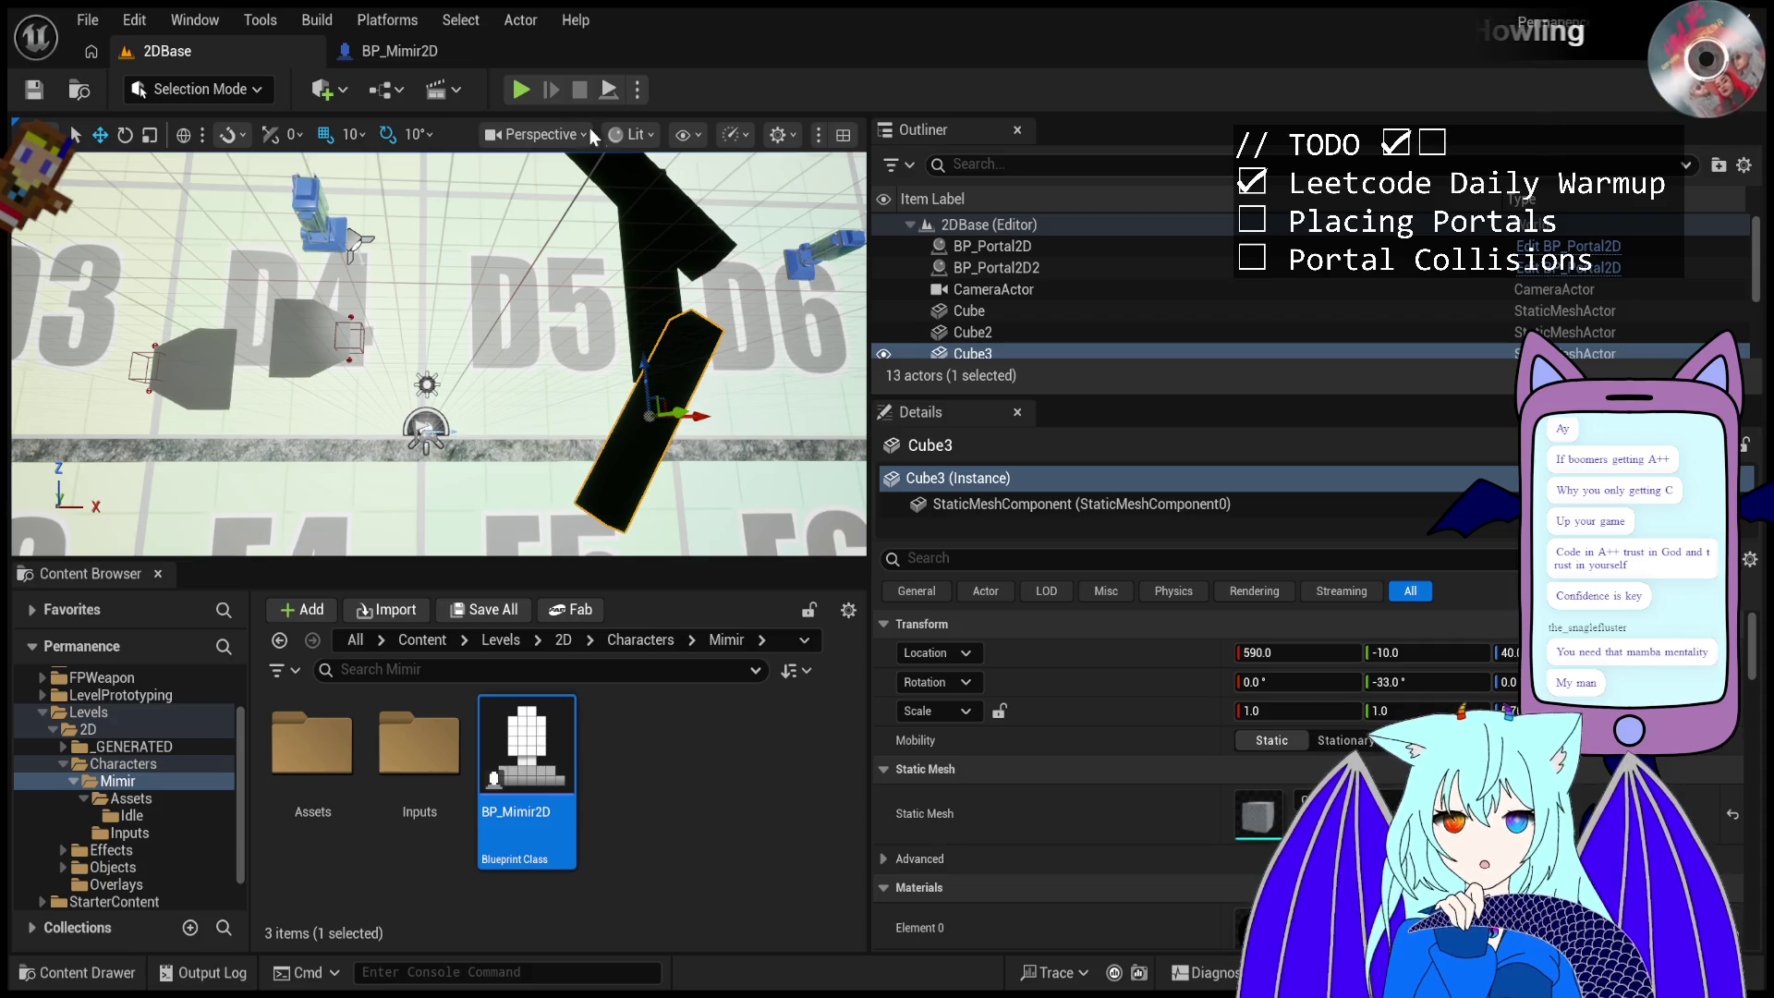
# - Play the level, fire three portals at the angled cube, and inspect BP_Portal2D at 580, 0, ~381
pyautogui.click(521, 89)
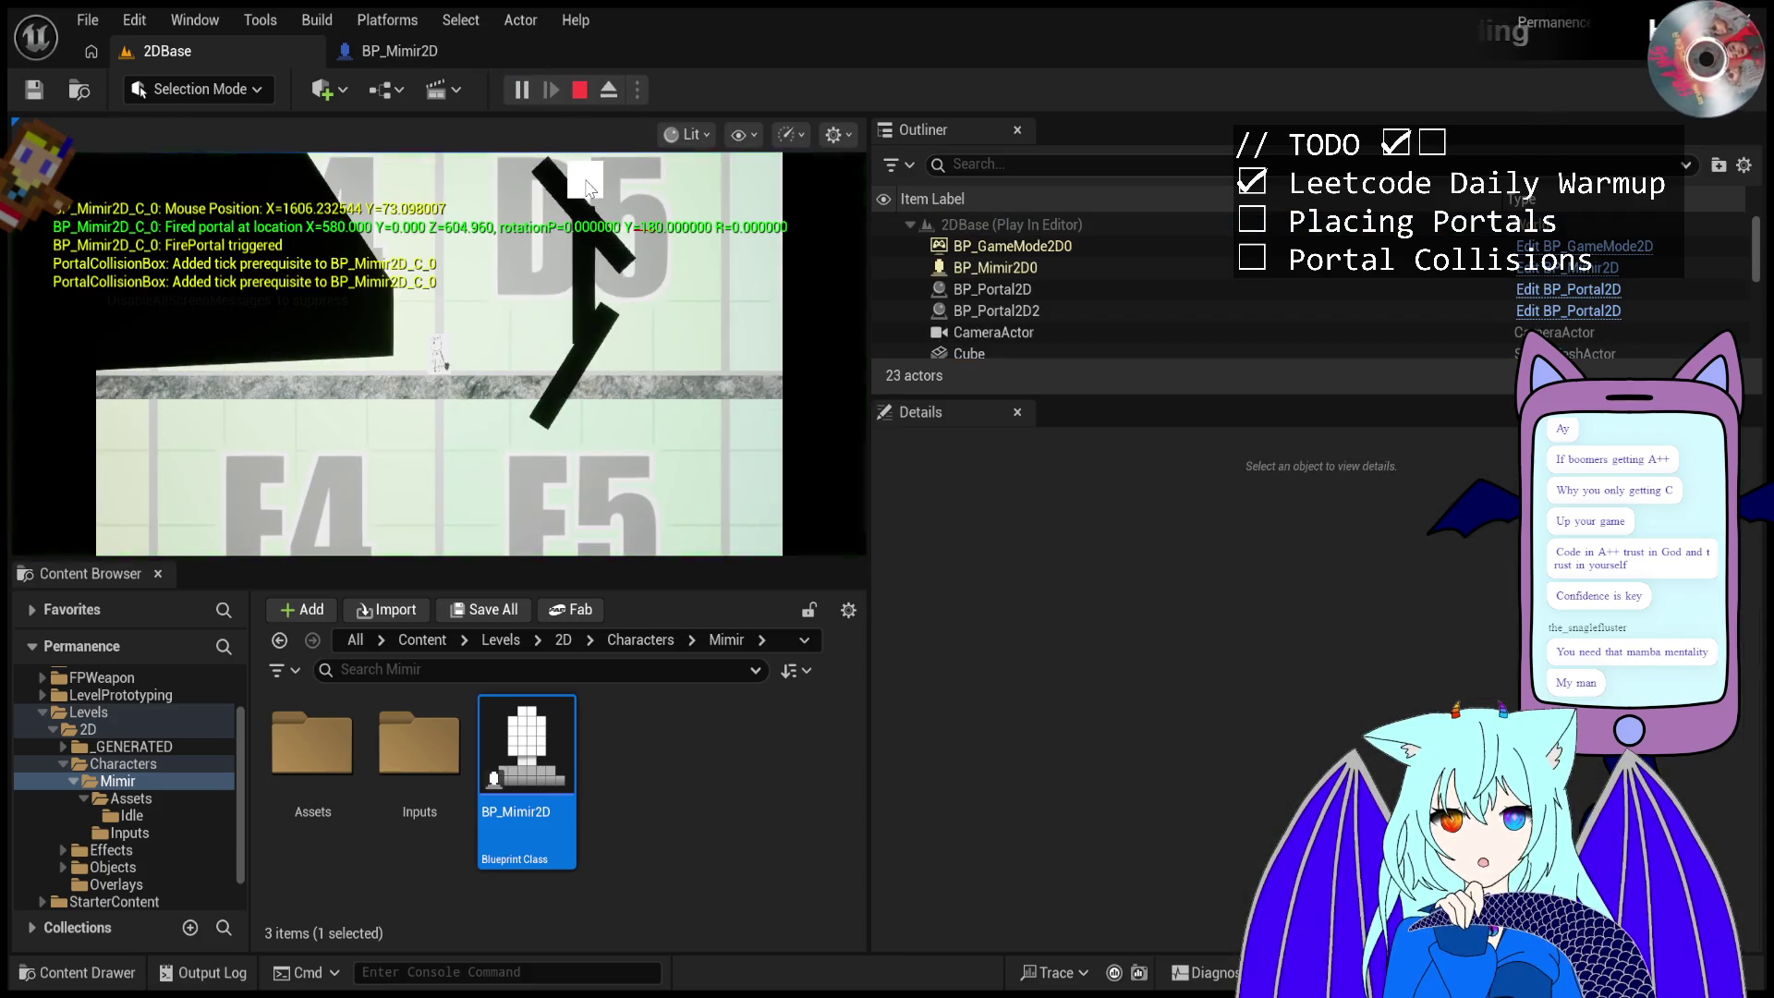
pyautogui.click(615, 217)
pyautogui.click(616, 227)
pyautogui.click(616, 229)
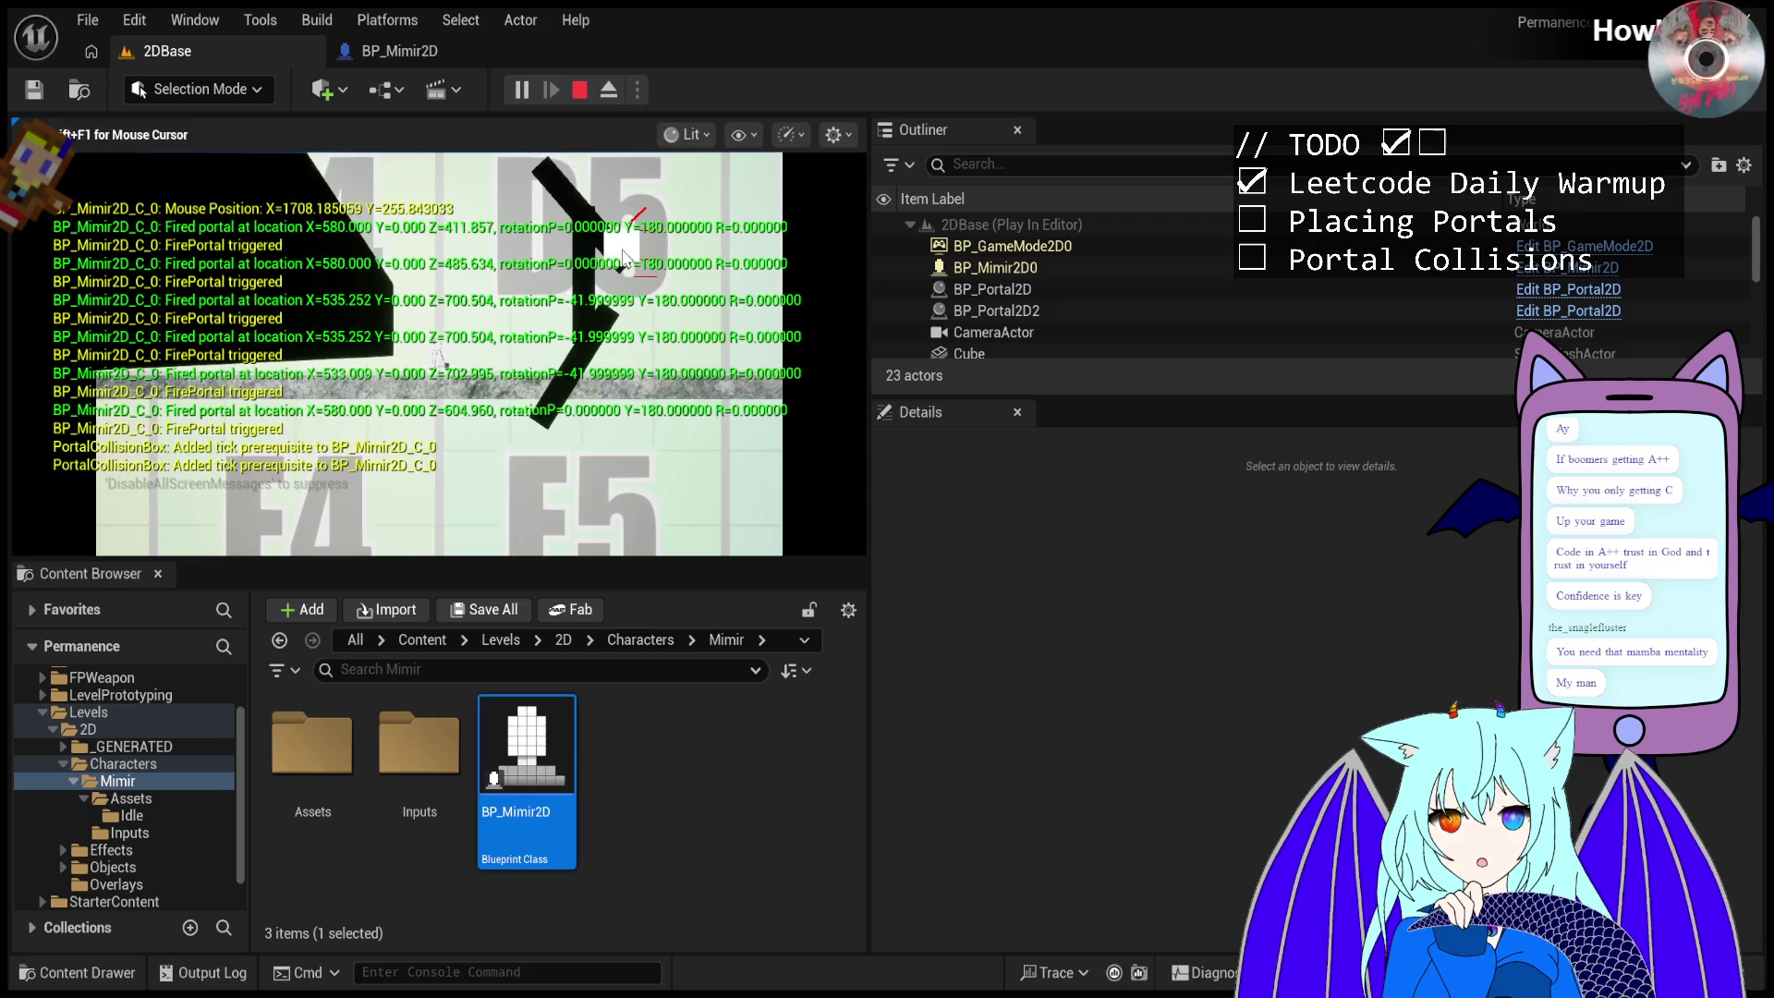
pyautogui.click(1033, 289)
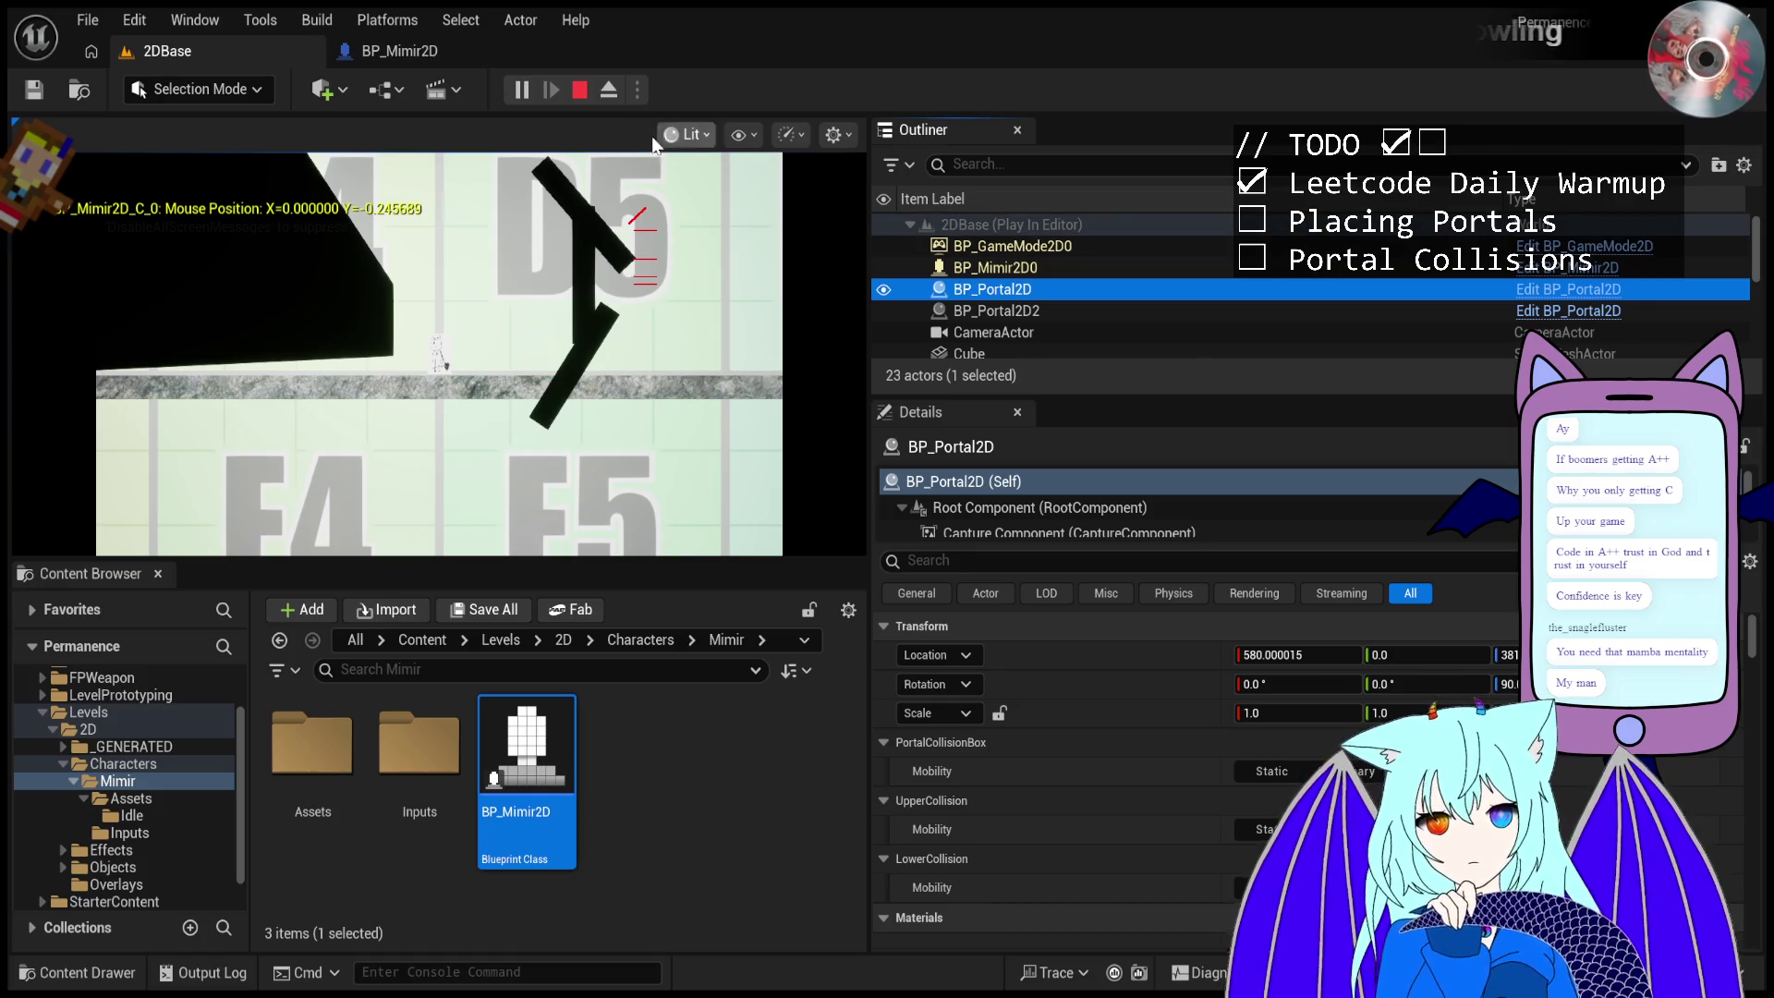
# - End the play run and orbit the editor view over the angled cubes near D5
pyautogui.click(575, 92)
pyautogui.moveTo(695, 258); pyautogui.dragTo(646, 252)
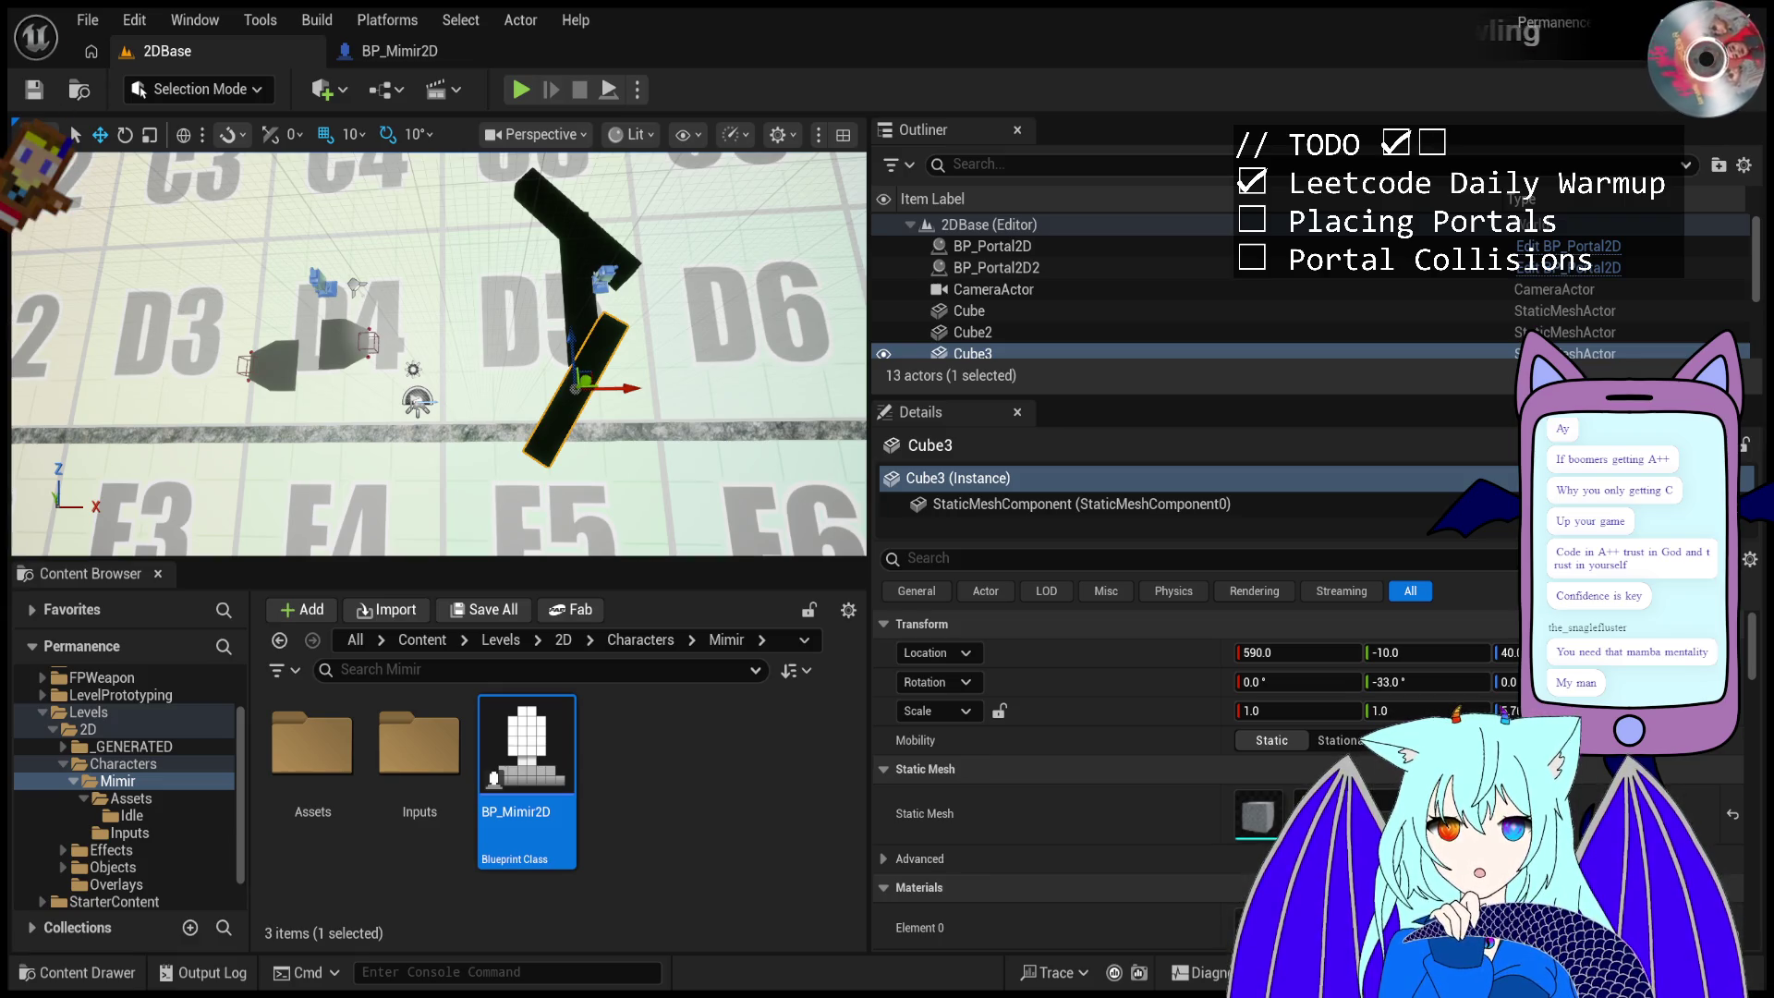
# - Start play with Alt+P and fire portals at the upper angled cube and its tilted surface
pyautogui.hotkey('alt', 'p')
pyautogui.click(580, 182)
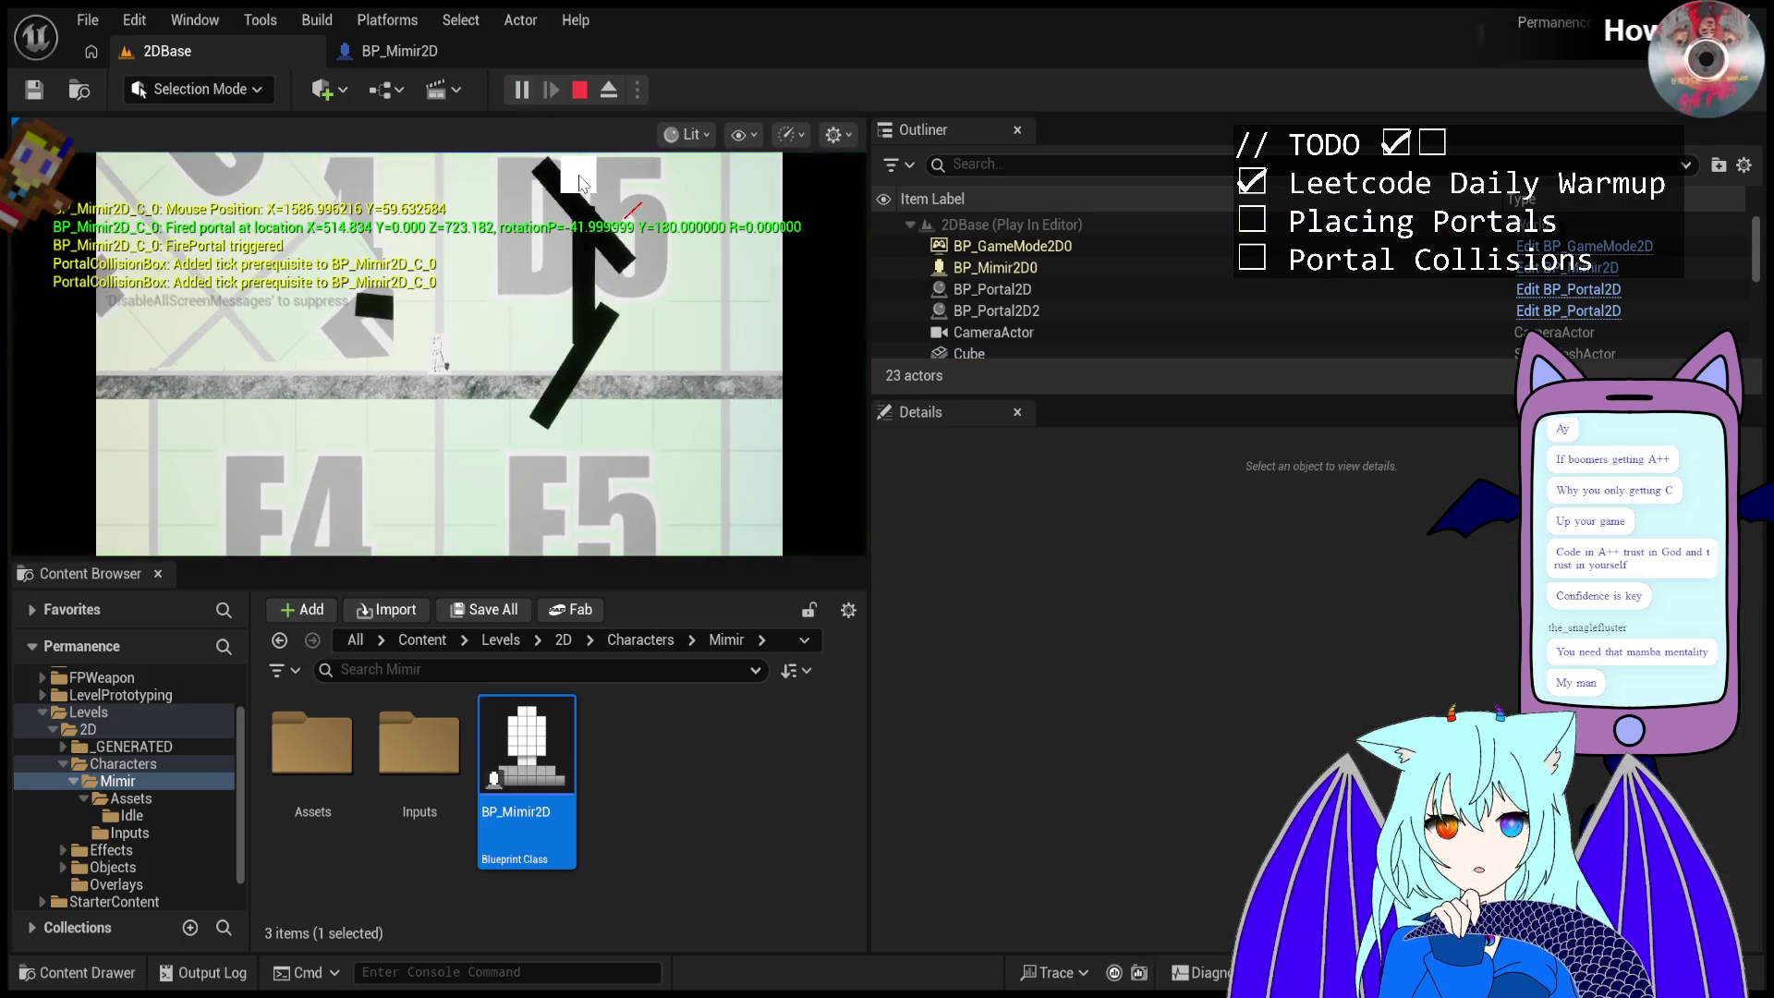
pyautogui.click(581, 182)
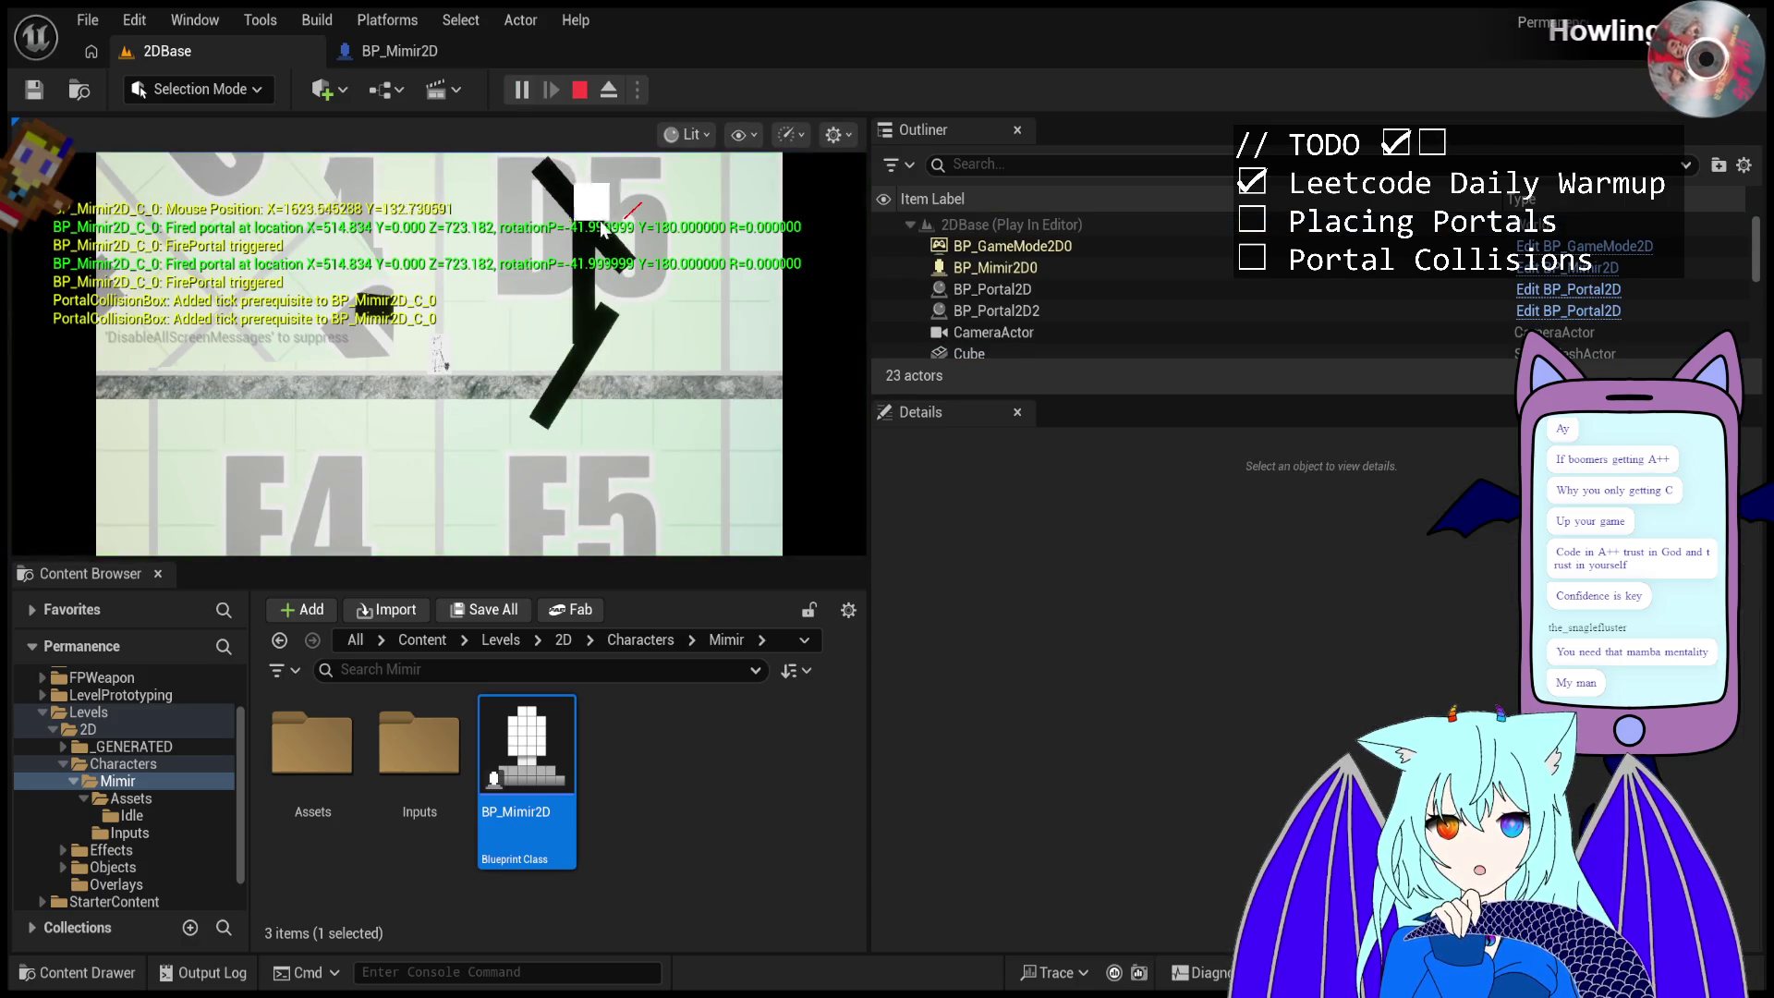
pyautogui.click(635, 343)
pyautogui.click(635, 344)
pyautogui.click(637, 343)
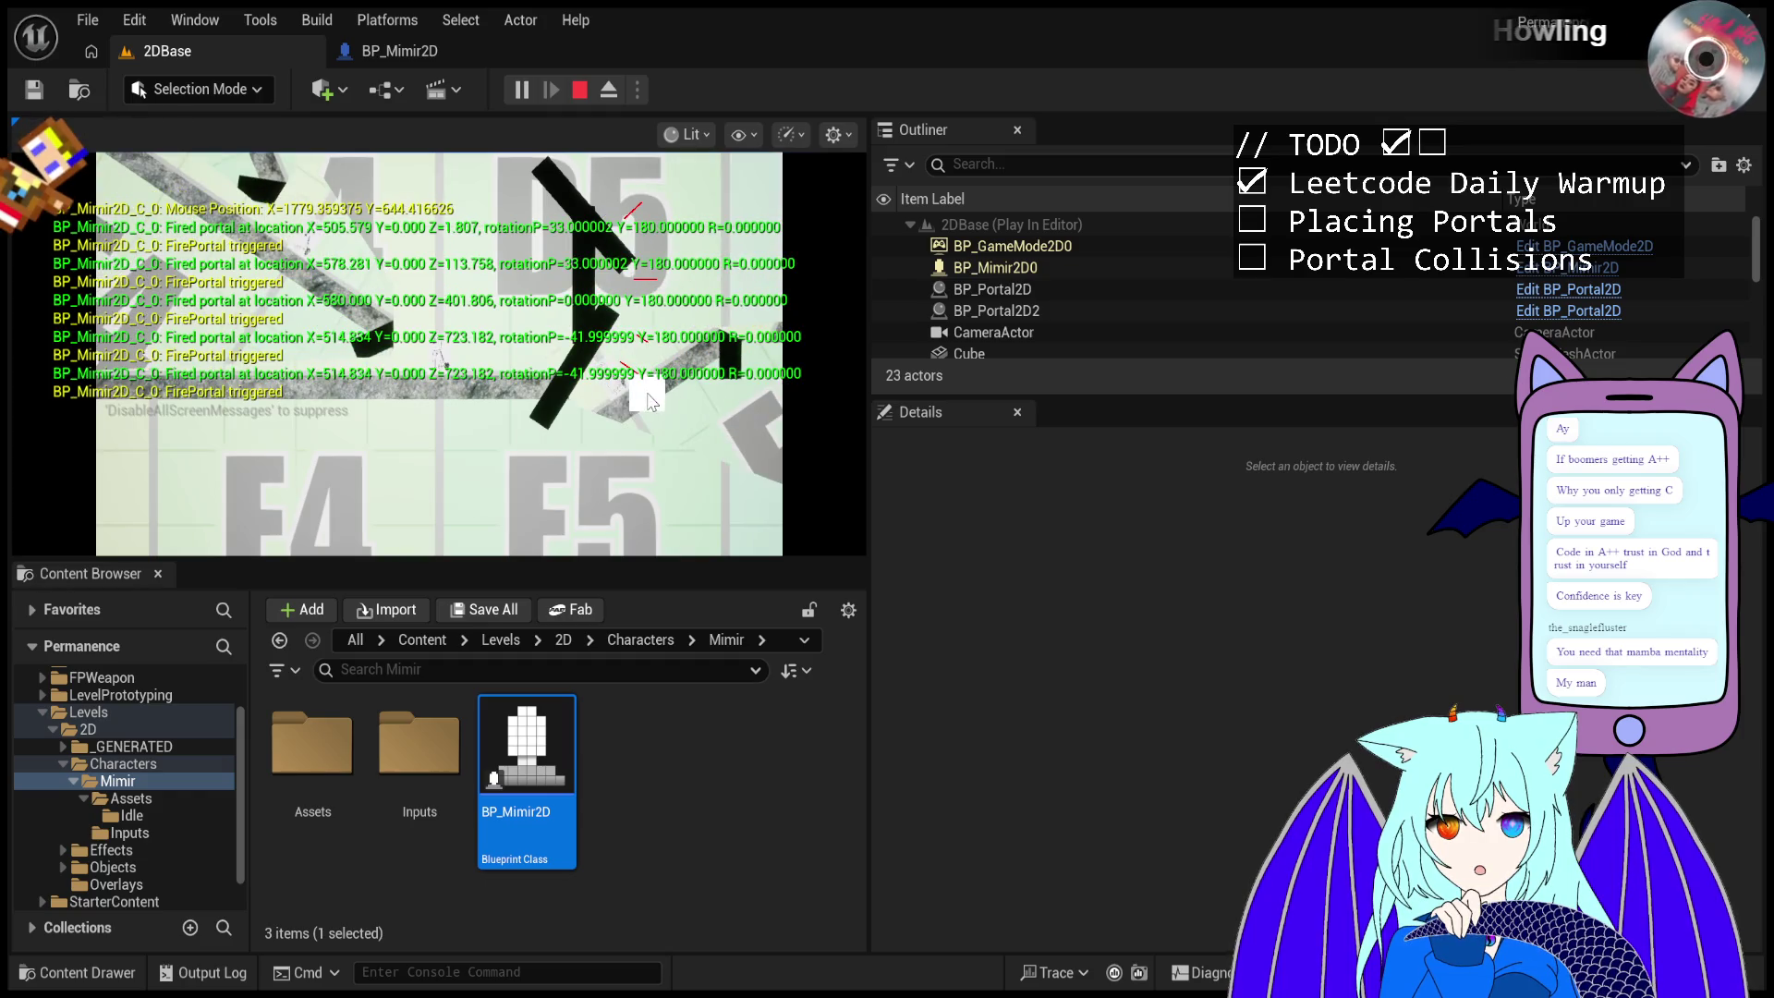
pyautogui.click(637, 344)
# - Fire portals along the lower angled cube, then at the upper slanted cube
pyautogui.click(635, 344)
pyautogui.click(621, 353)
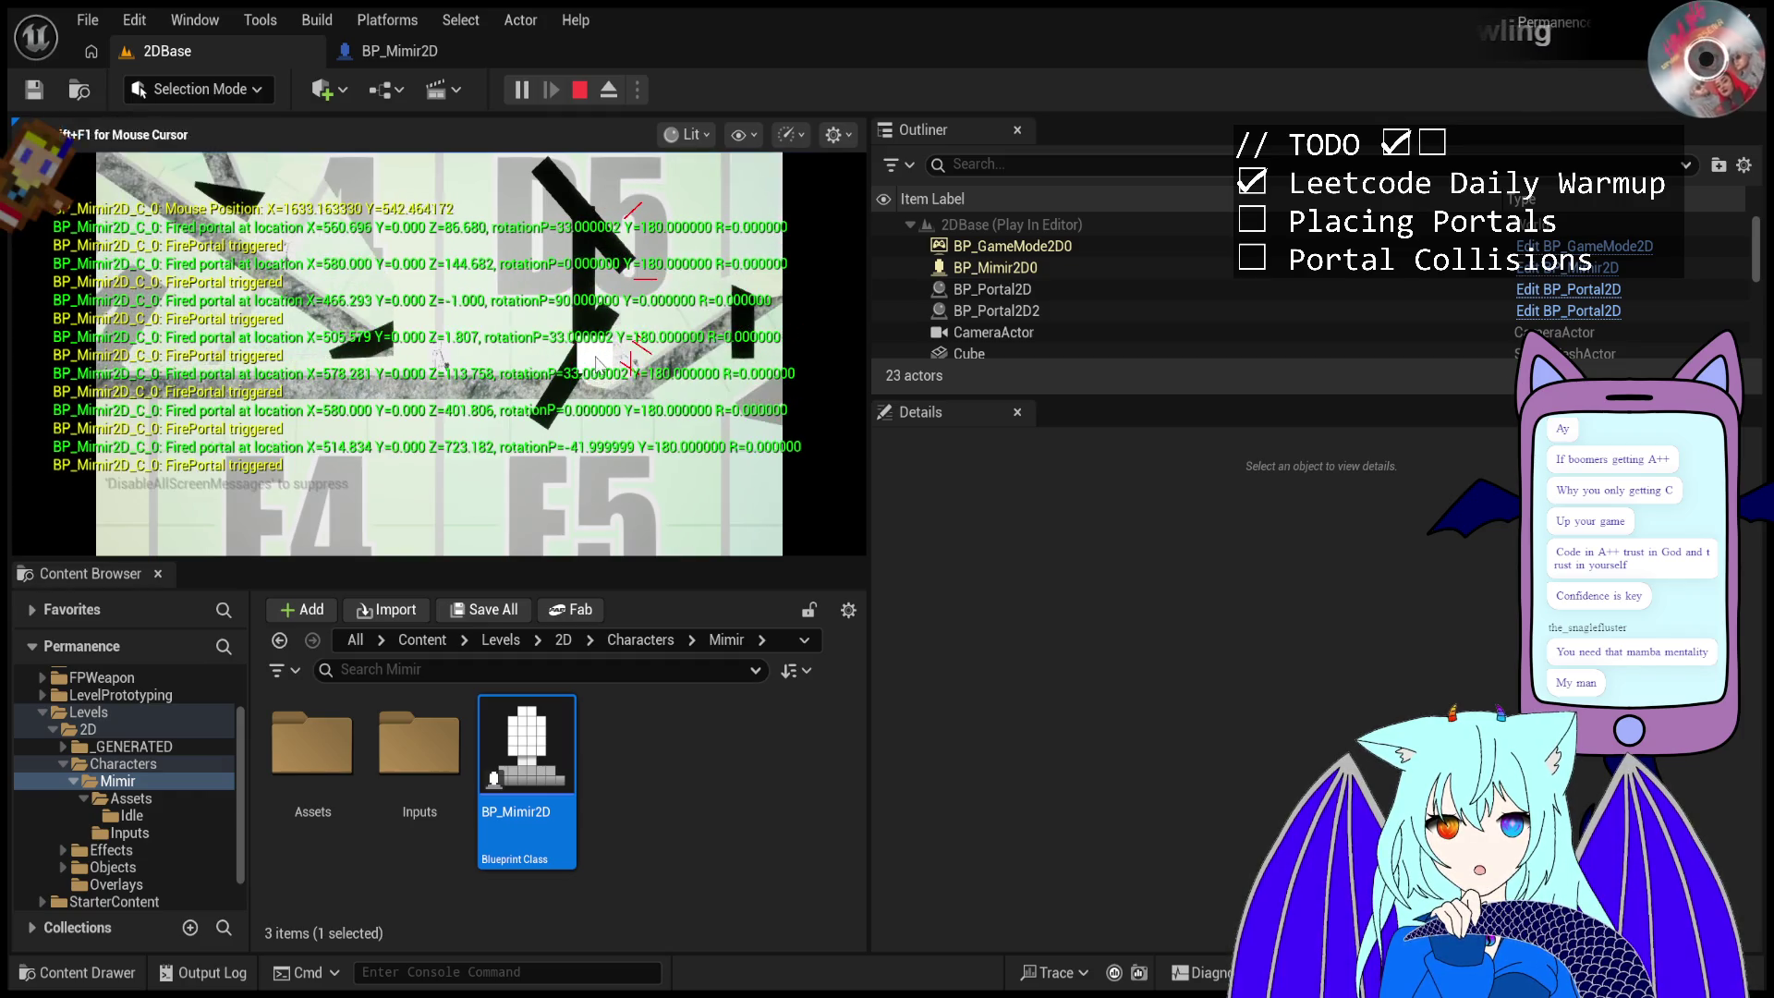
pyautogui.click(582, 365)
pyautogui.click(545, 382)
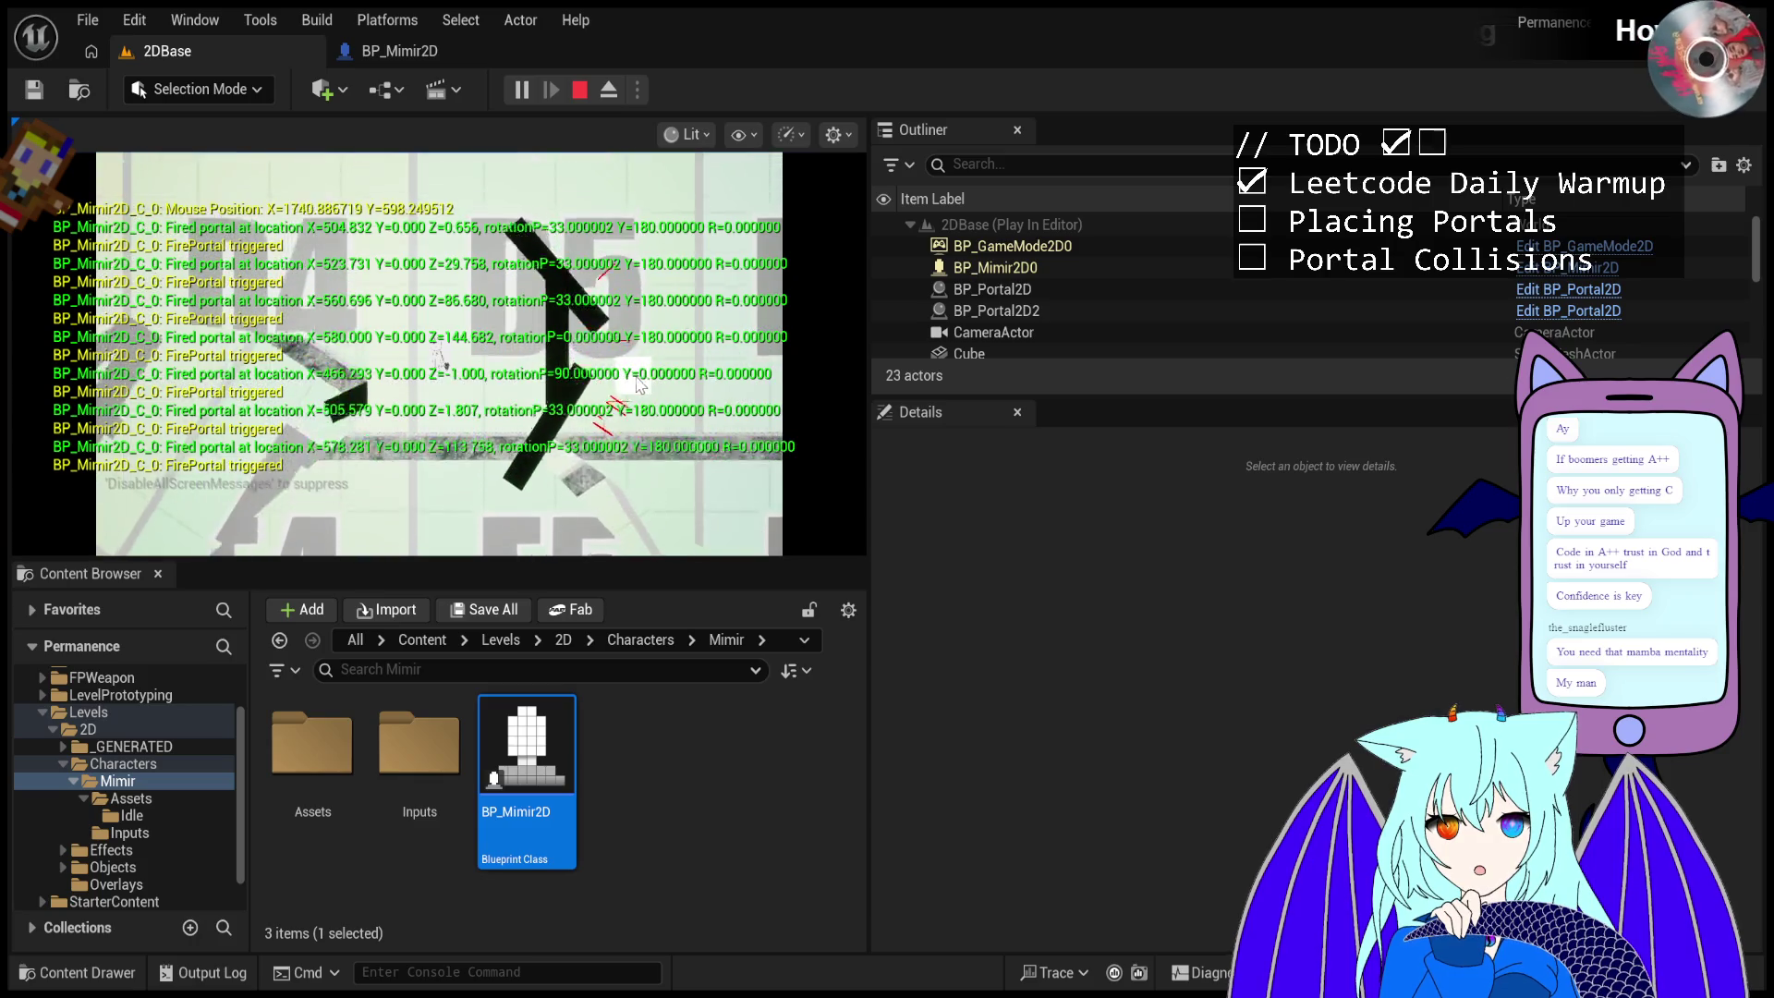
pyautogui.click(559, 213)
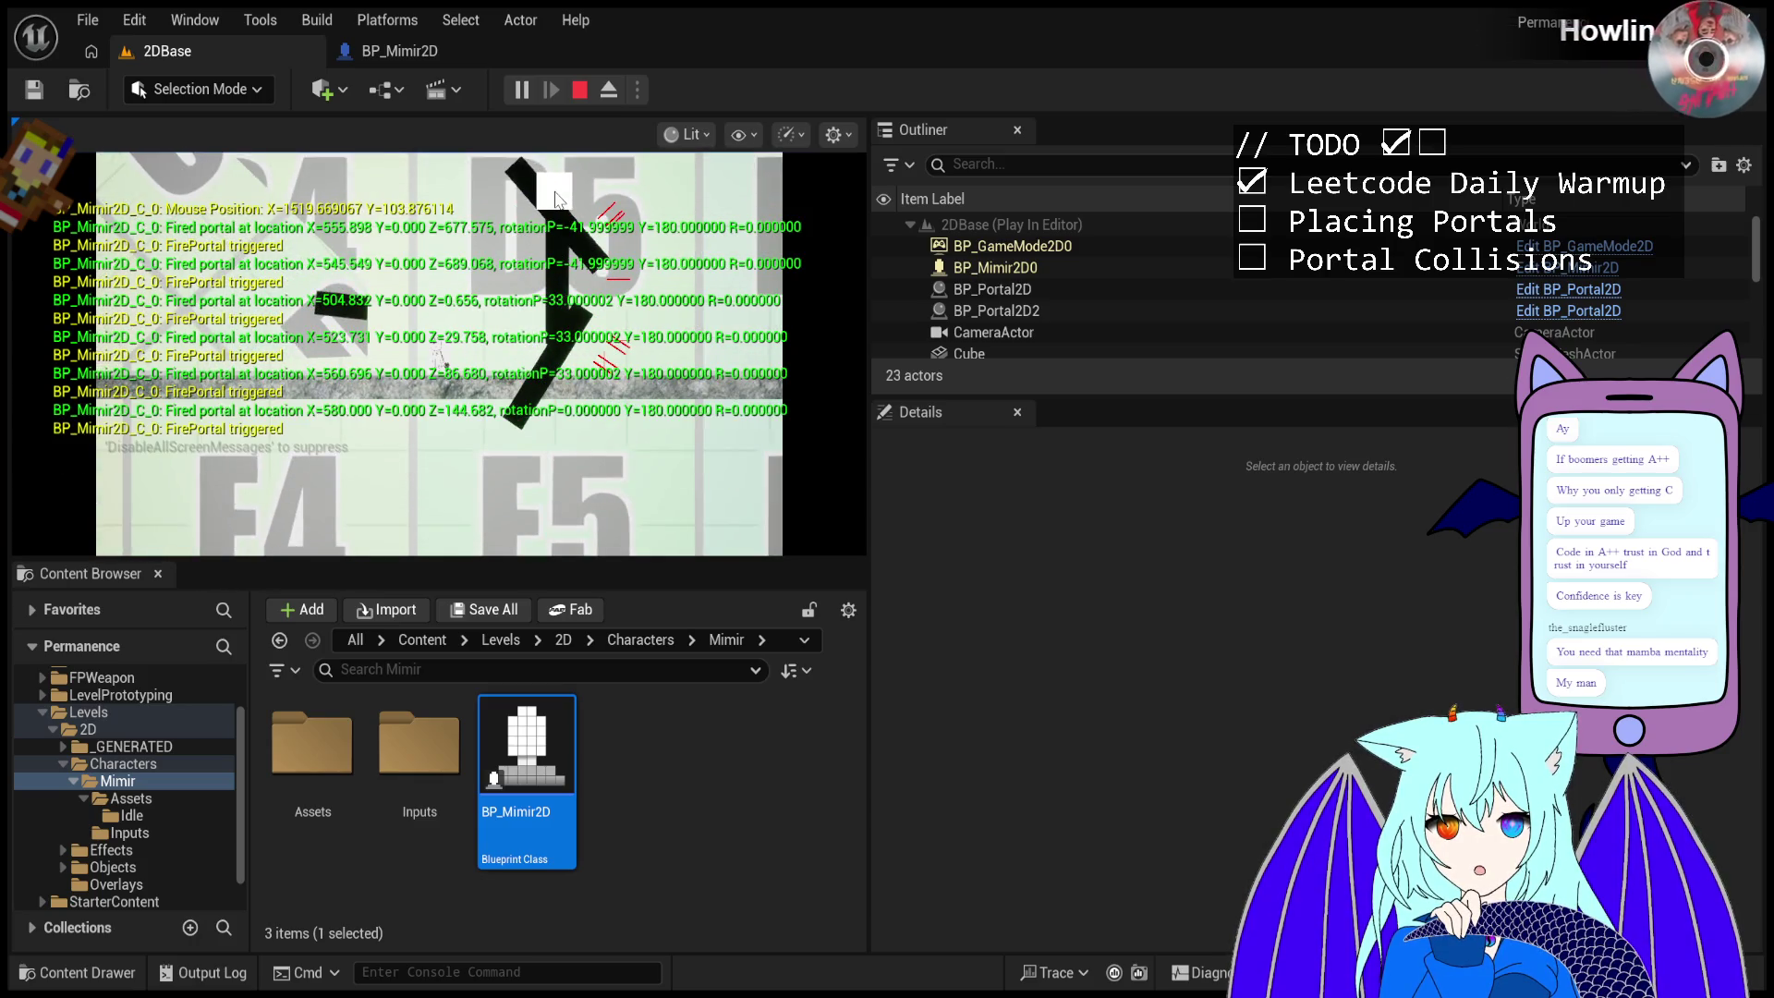
pyautogui.click(563, 246)
pyautogui.click(569, 252)
pyautogui.click(593, 279)
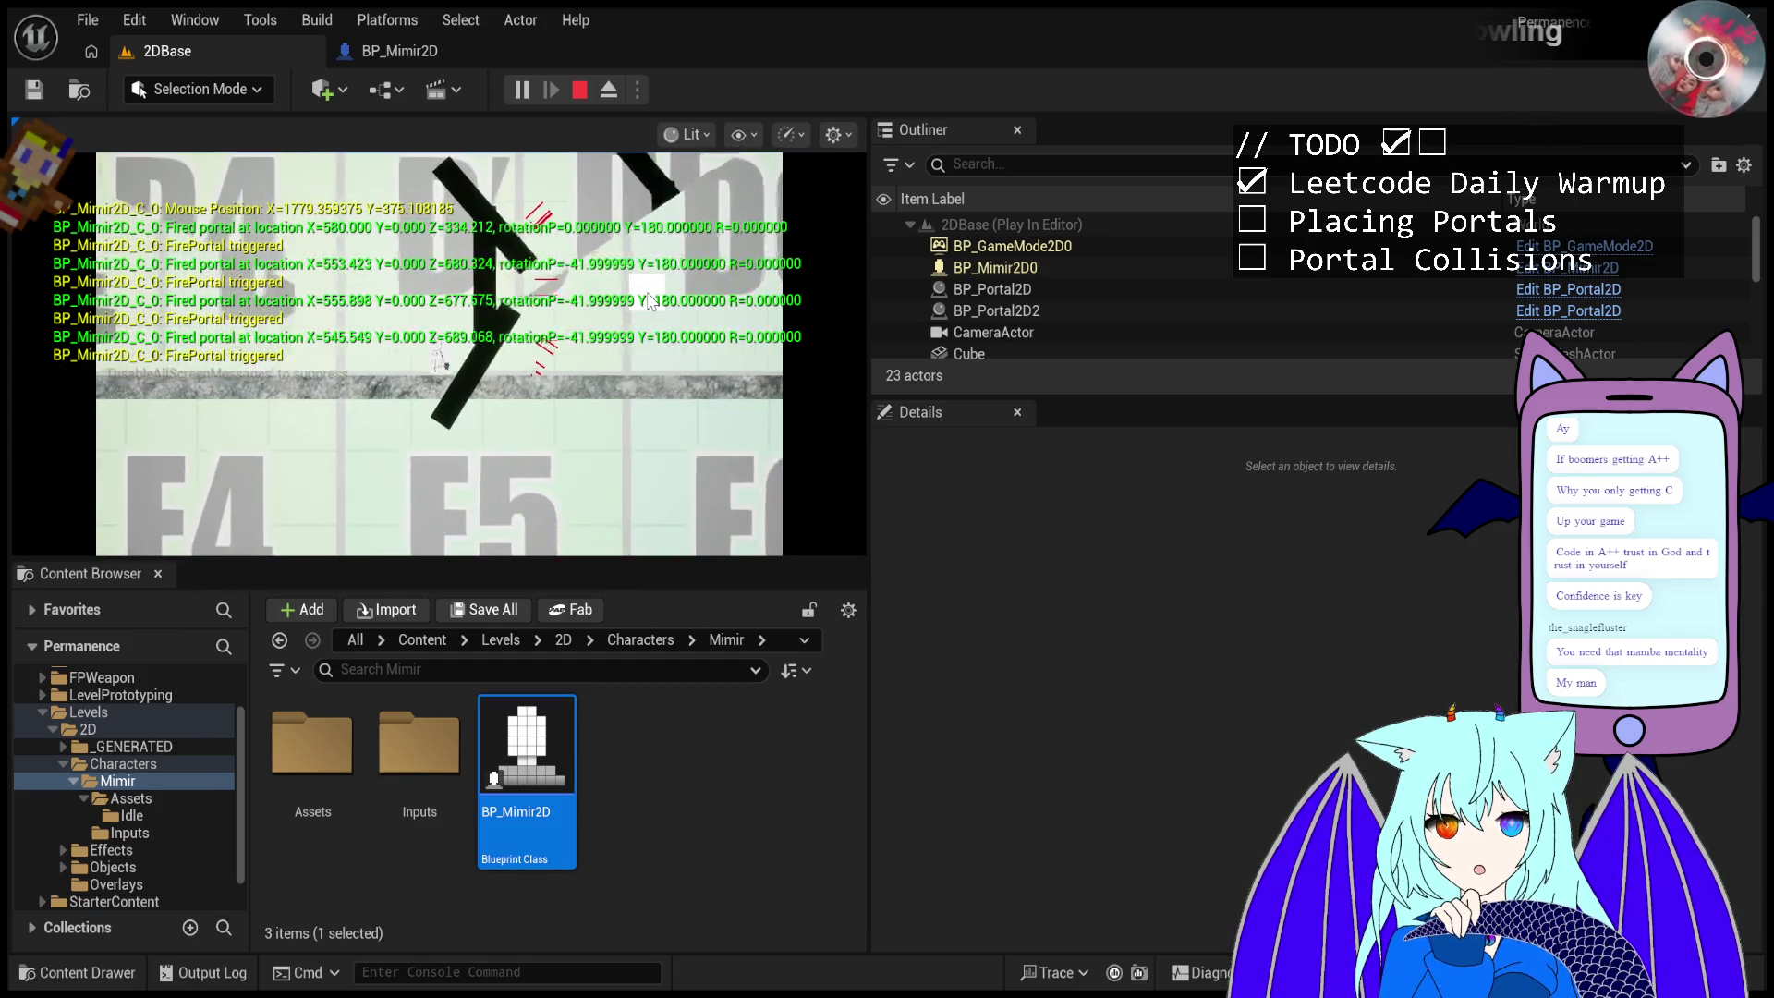
# - Fire portals up the -33° lower cube and onto the upper vertical surface
pyautogui.click(630, 405)
pyautogui.click(633, 397)
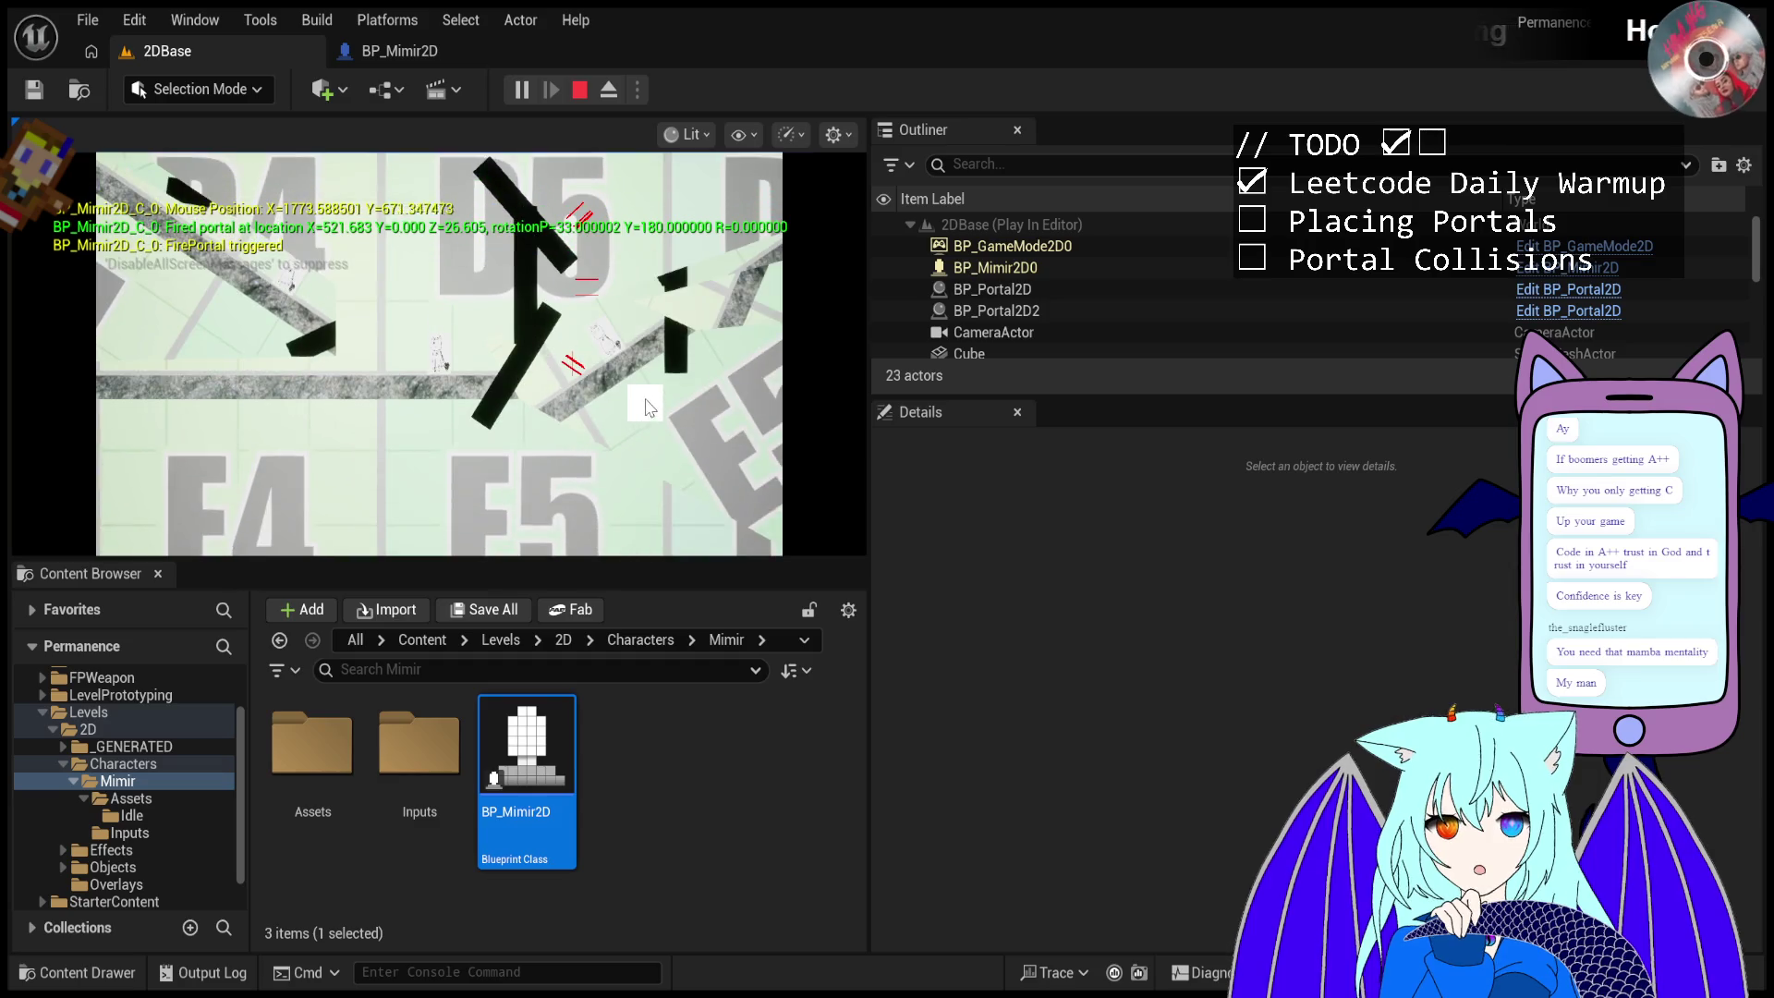
pyautogui.click(635, 369)
pyautogui.click(634, 368)
pyautogui.click(632, 361)
pyautogui.click(619, 278)
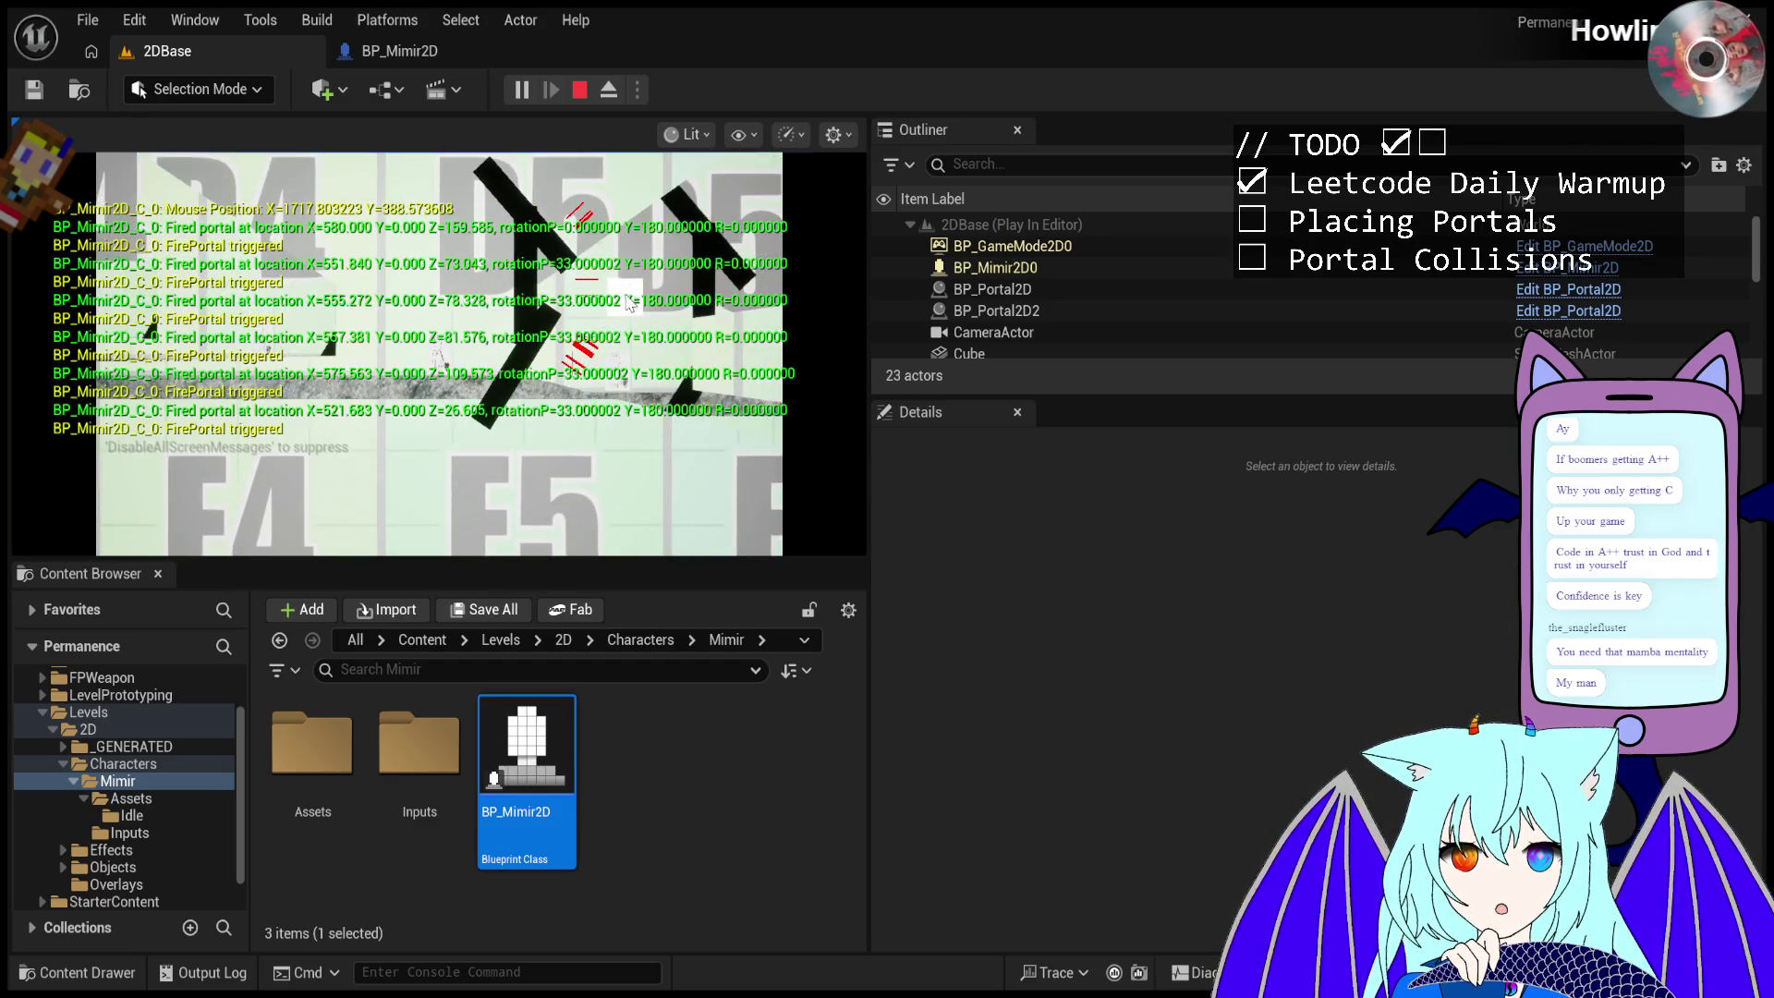
pyautogui.click(605, 213)
pyautogui.click(605, 213)
pyautogui.click(594, 161)
# - Fire portals down the vertical wall and at the lower tilted cube, then inspect BP_Portal2D's transform
pyautogui.click(595, 164)
pyautogui.click(596, 171)
pyautogui.click(597, 231)
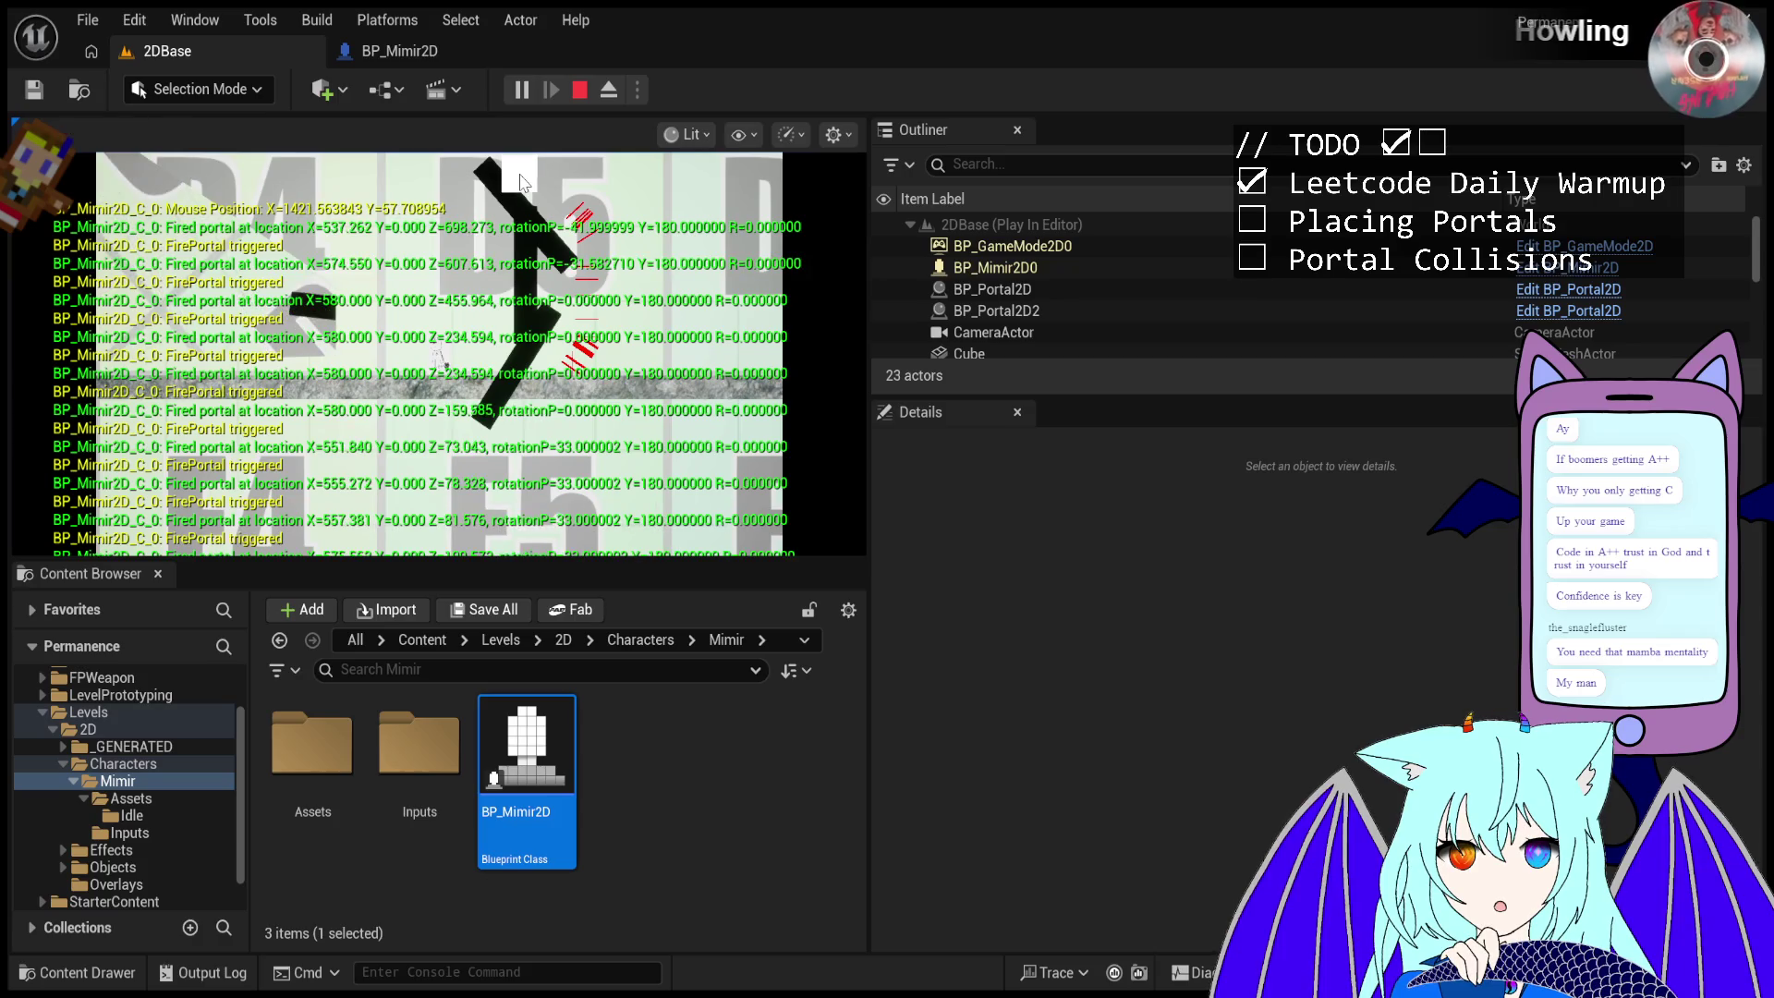
pyautogui.click(601, 277)
pyautogui.click(602, 315)
pyautogui.click(603, 316)
pyautogui.click(603, 316)
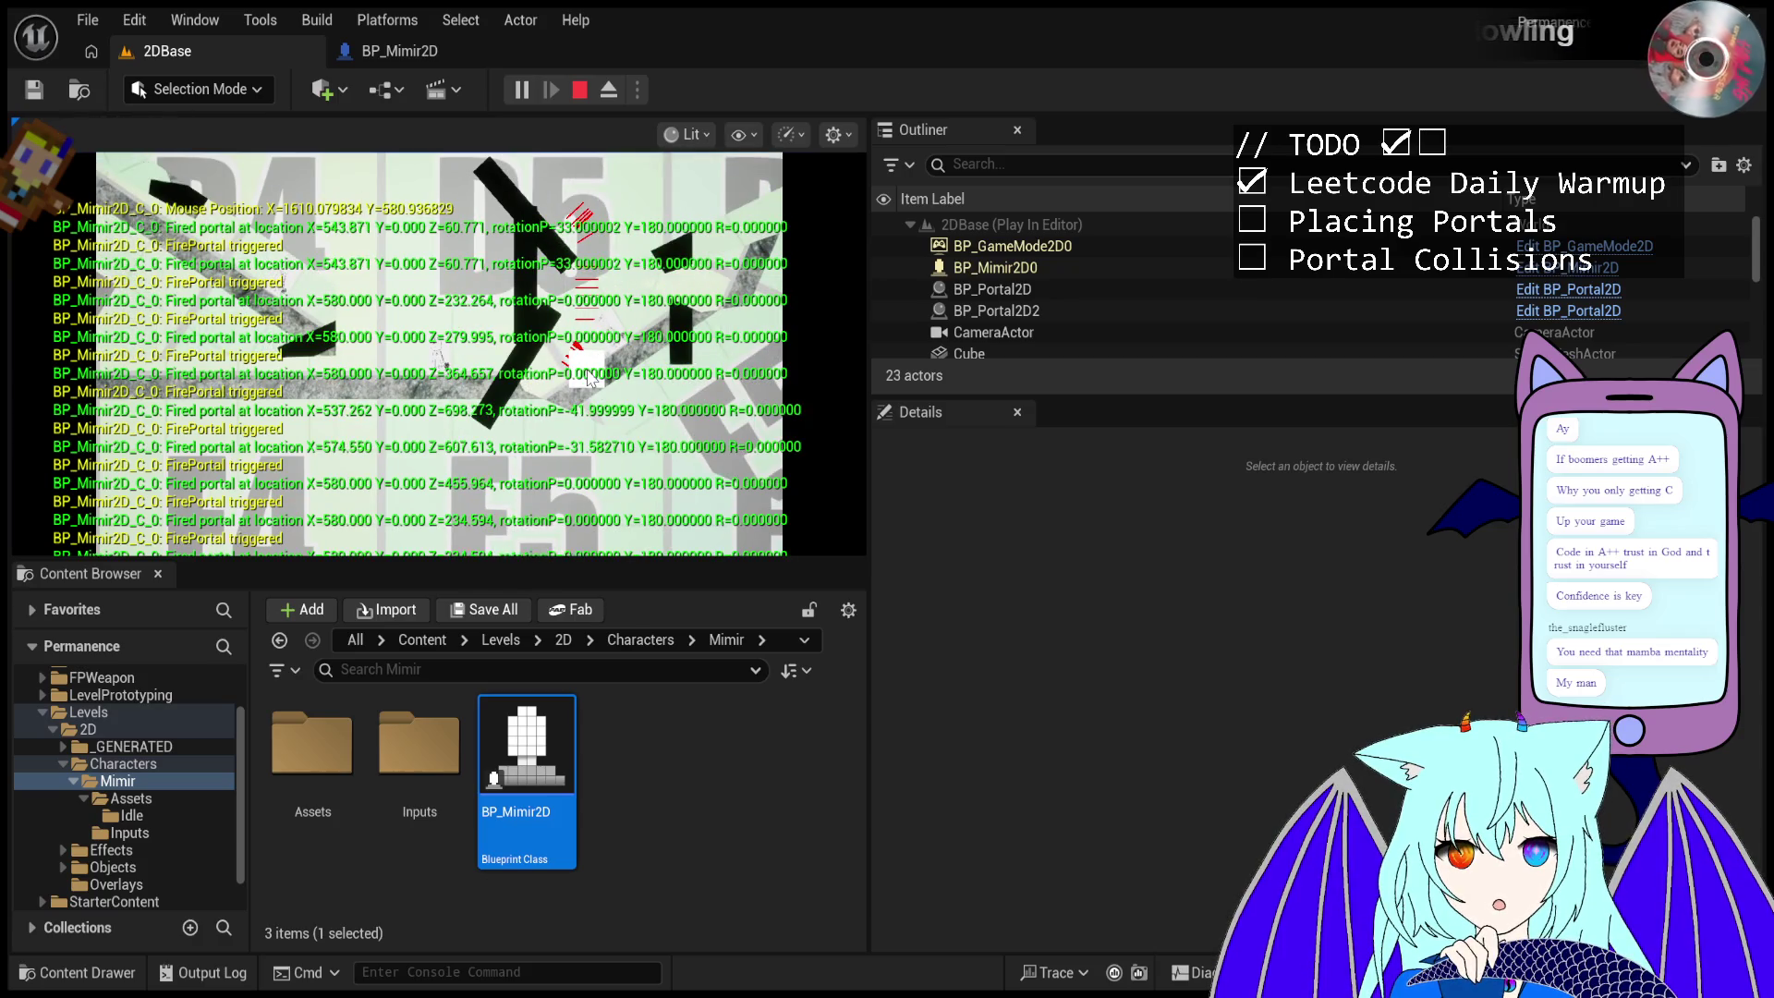
pyautogui.click(602, 316)
pyautogui.click(979, 290)
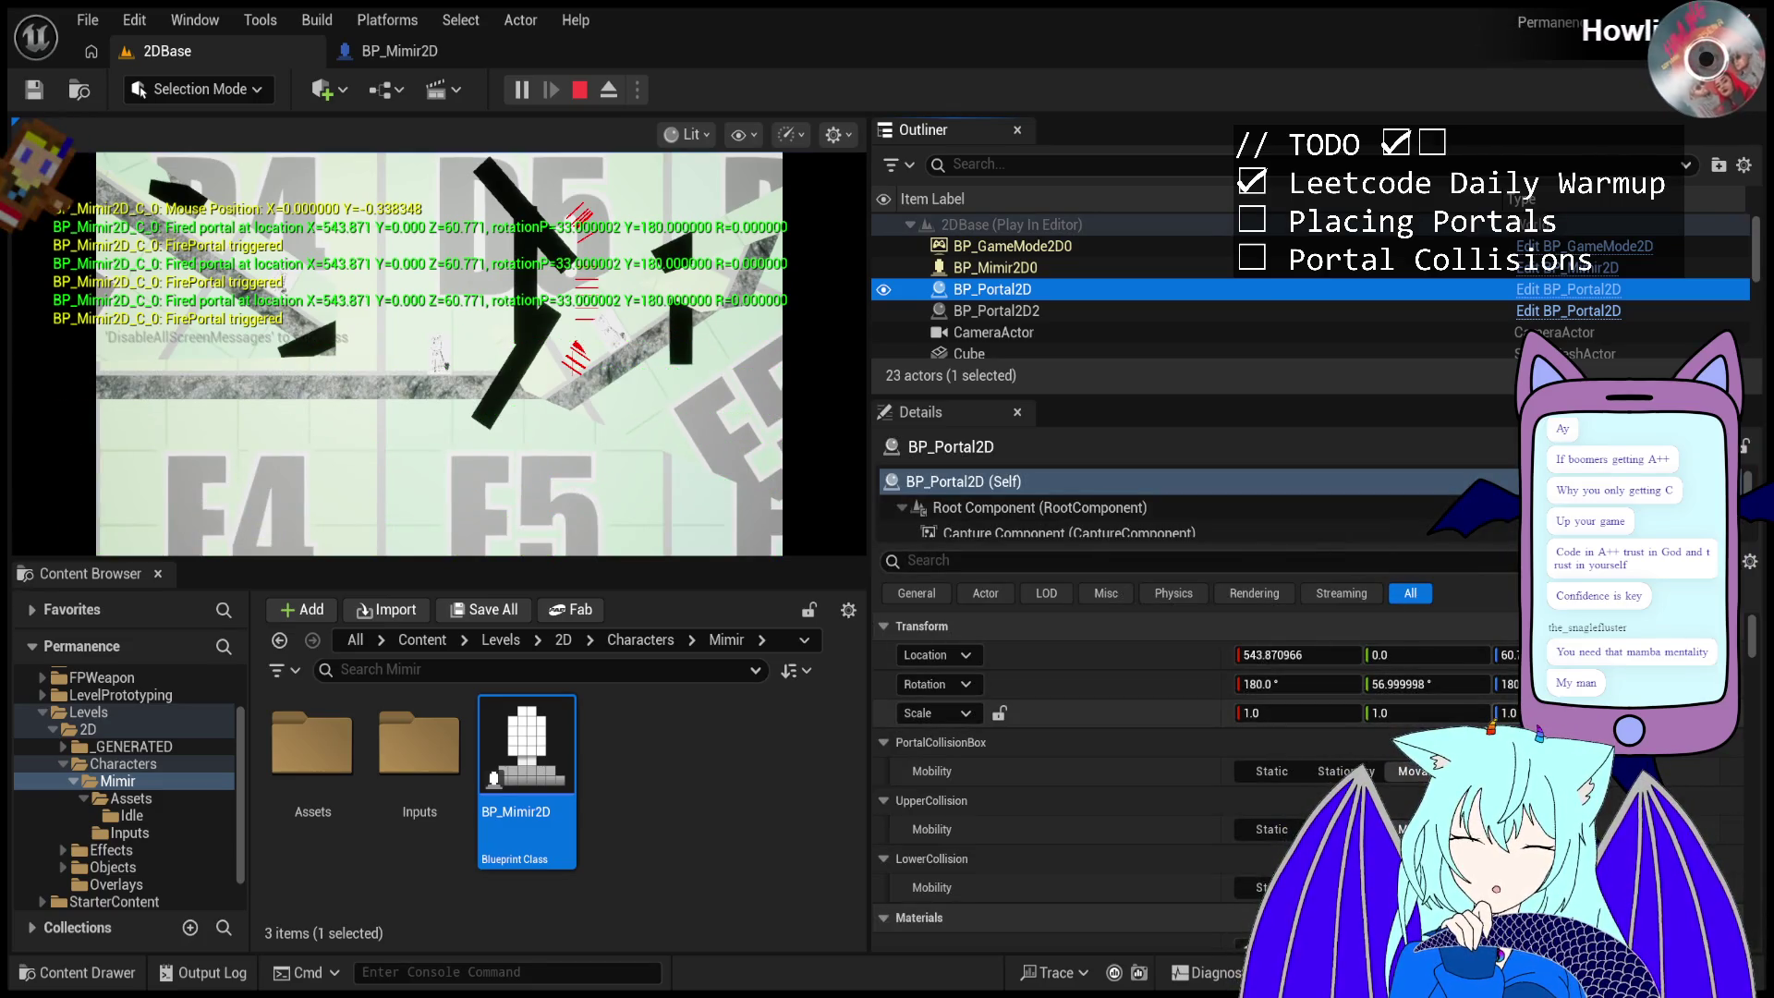
# - Fire a burst of portals at the tilted cube, the left angled piece and the vertical wall
pyautogui.click(544, 370)
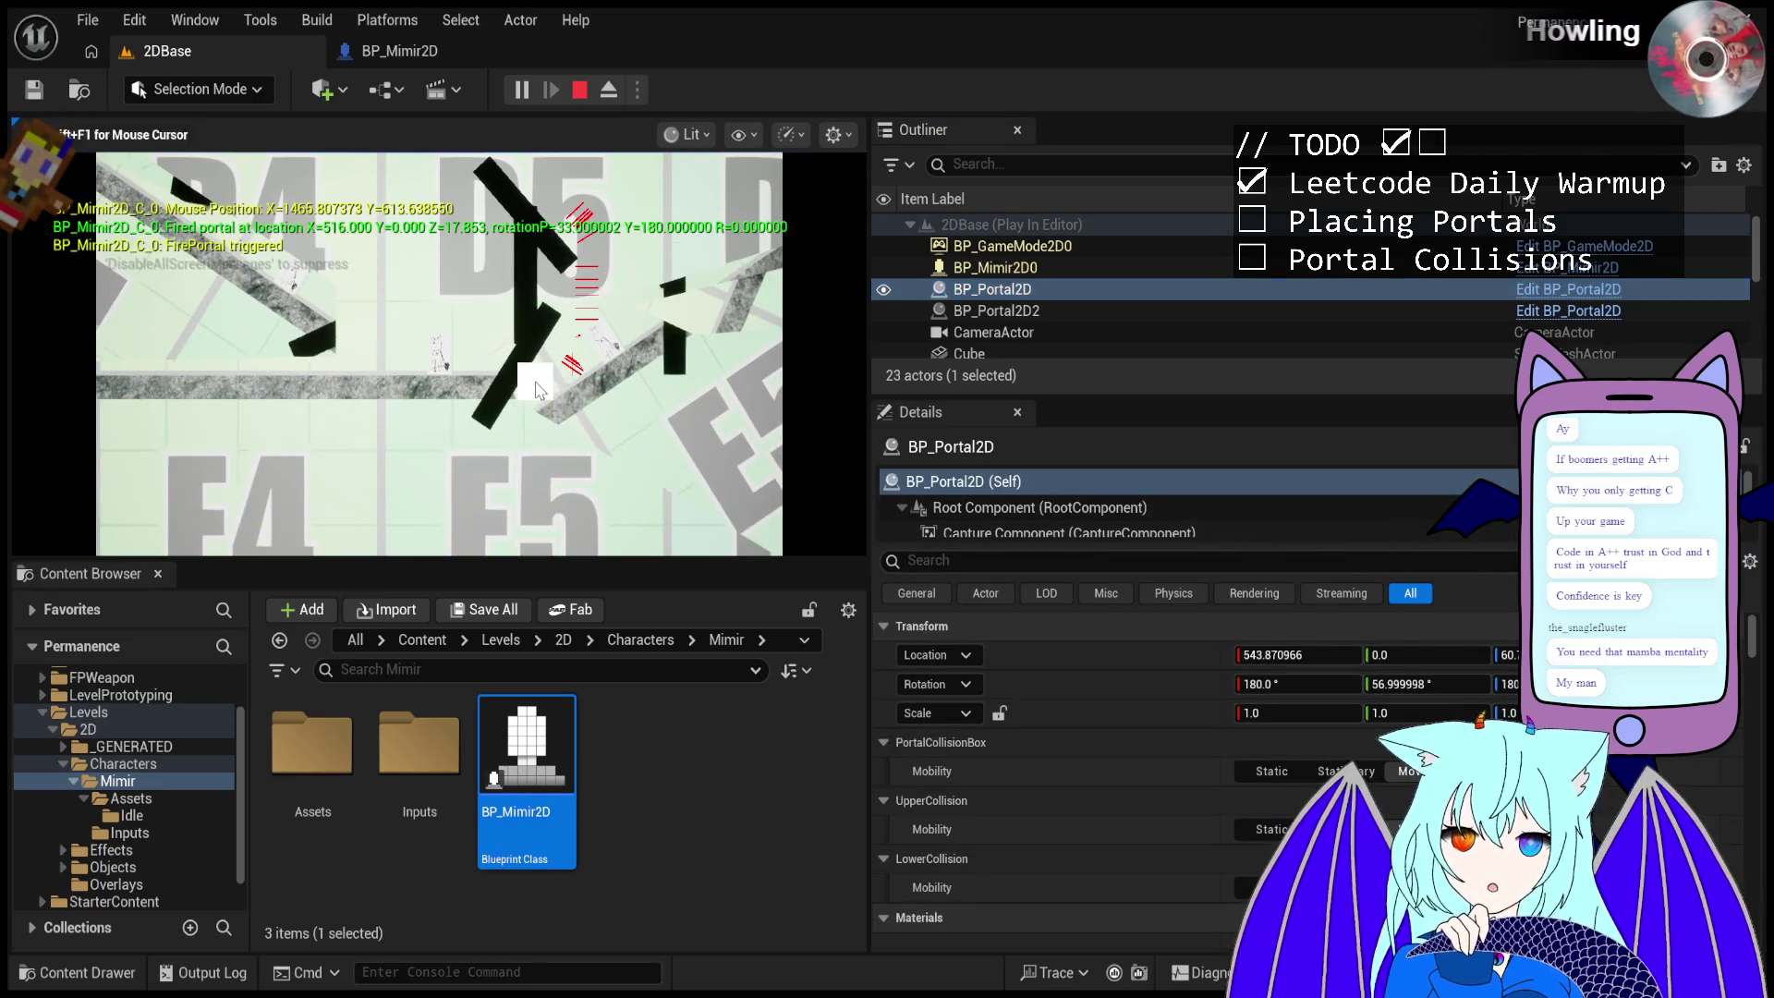
pyautogui.click(543, 370)
pyautogui.click(543, 369)
pyautogui.click(545, 365)
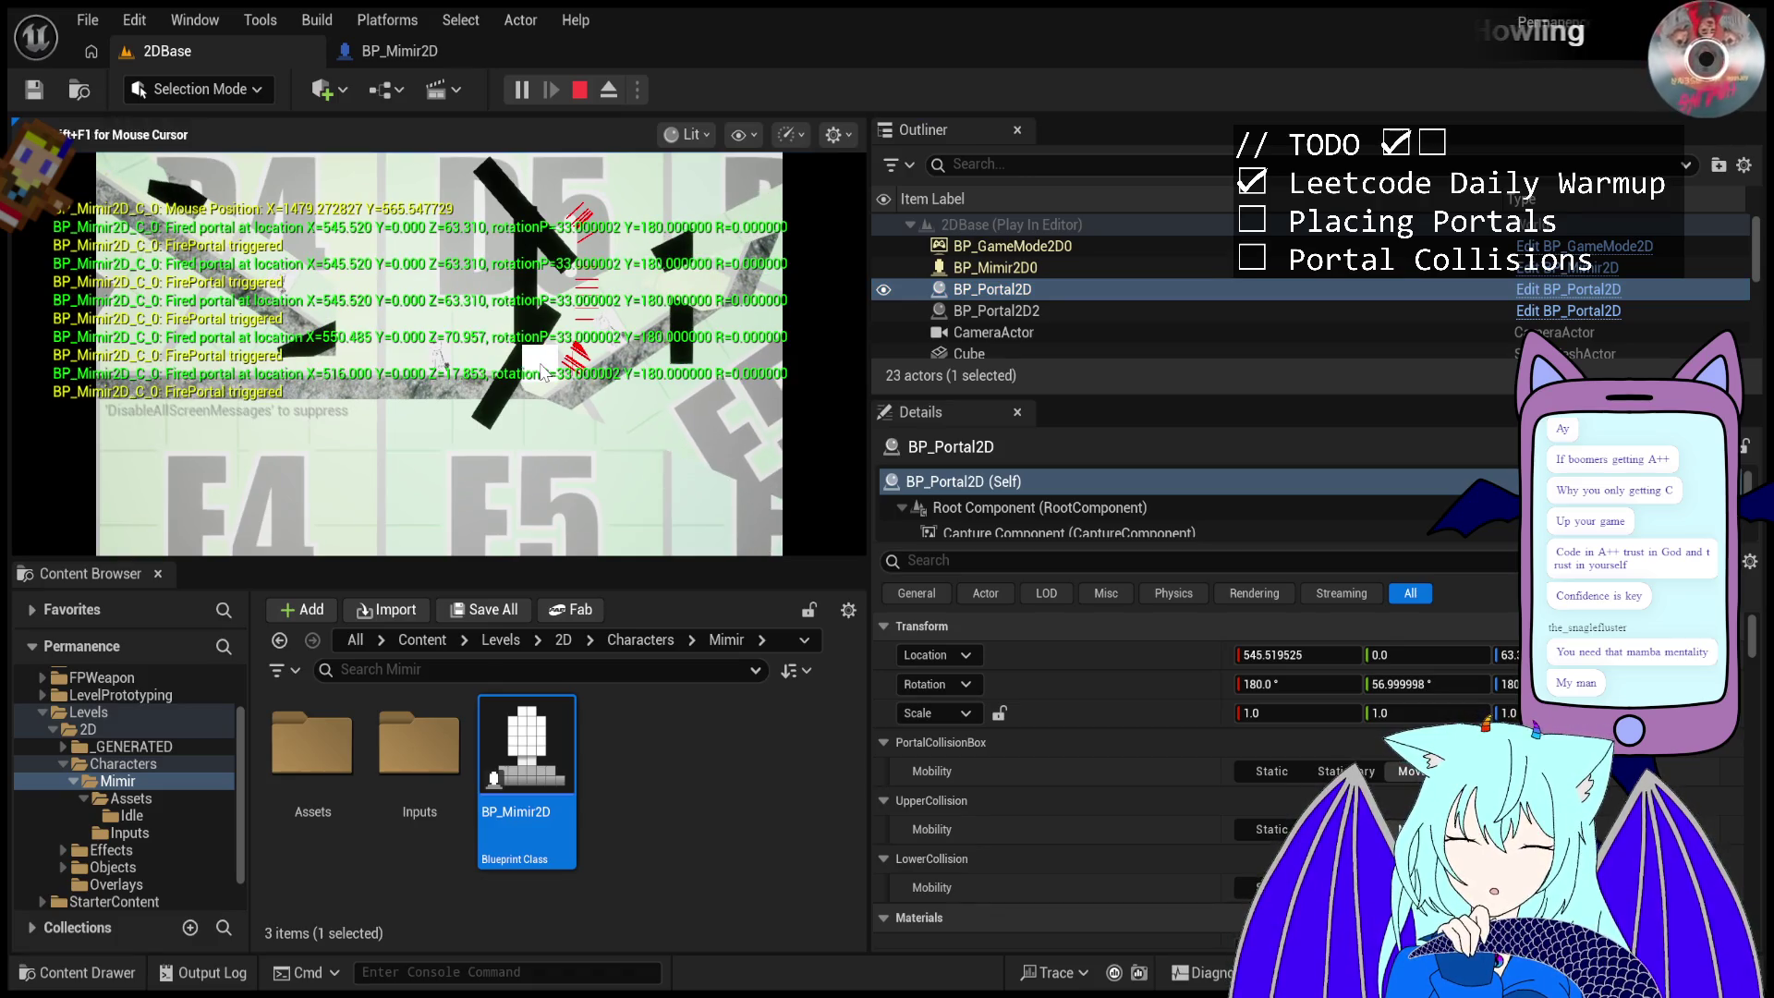
pyautogui.click(550, 351)
pyautogui.click(555, 338)
pyautogui.click(576, 282)
pyautogui.click(581, 277)
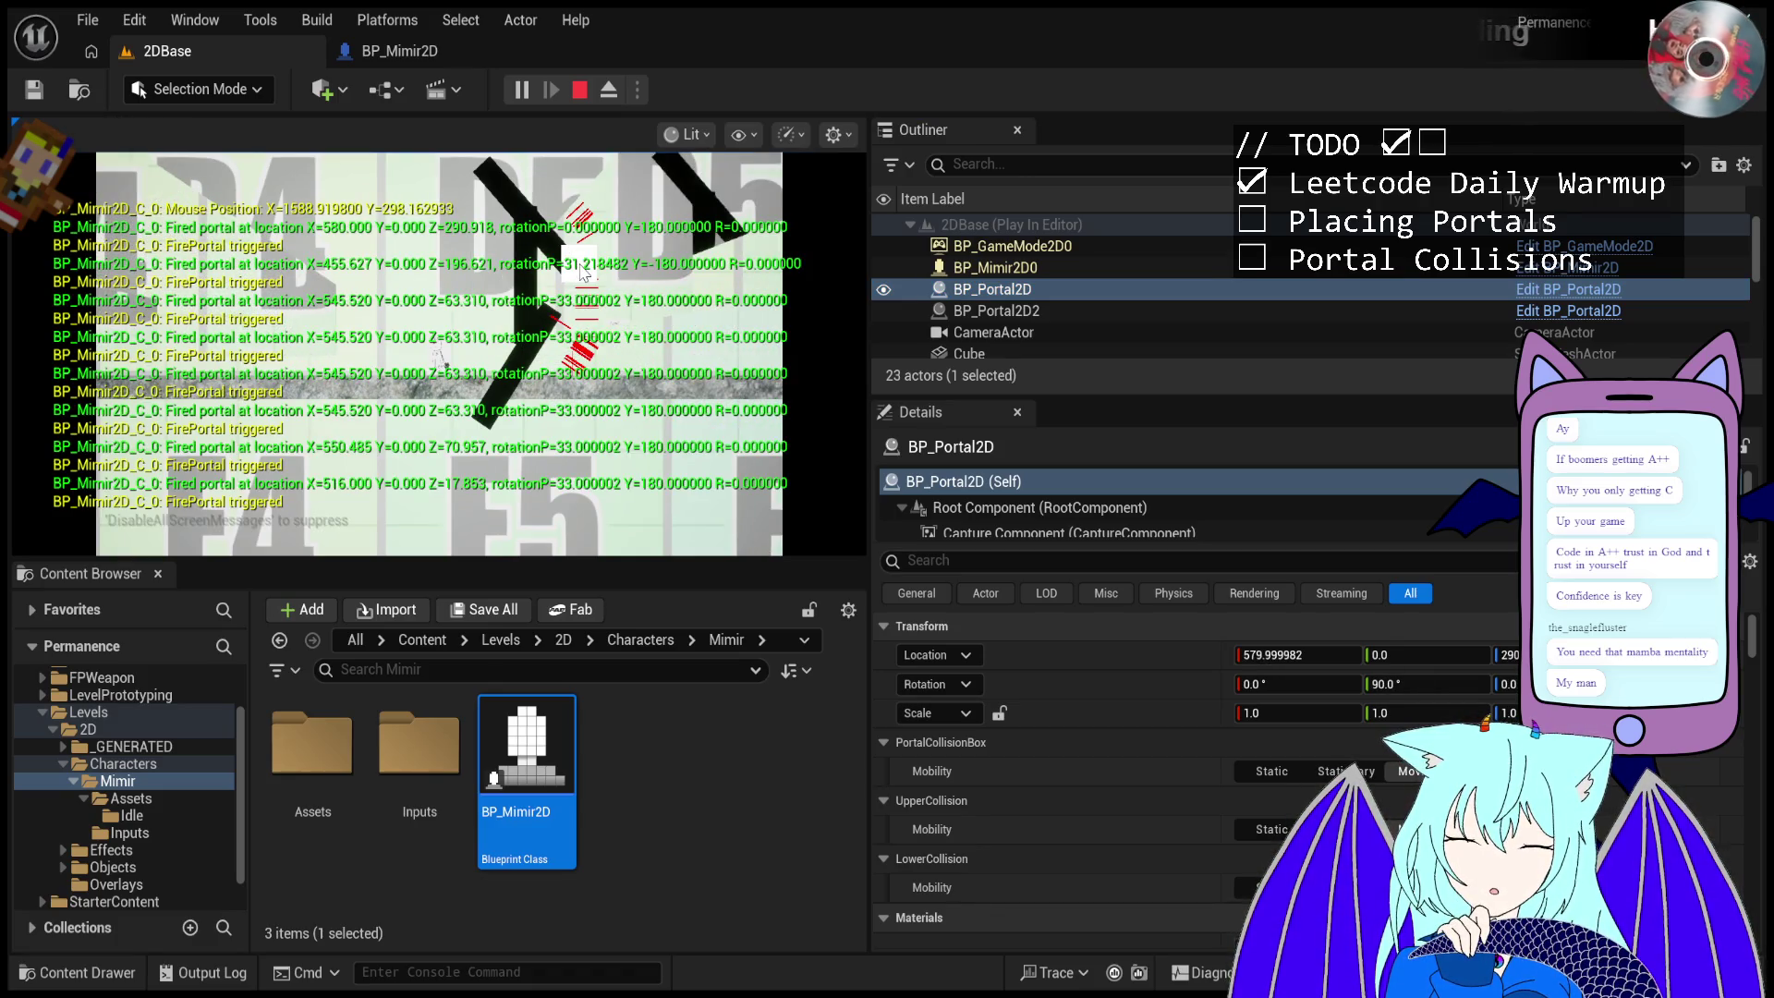
pyautogui.click(582, 275)
pyautogui.click(583, 300)
pyautogui.click(582, 301)
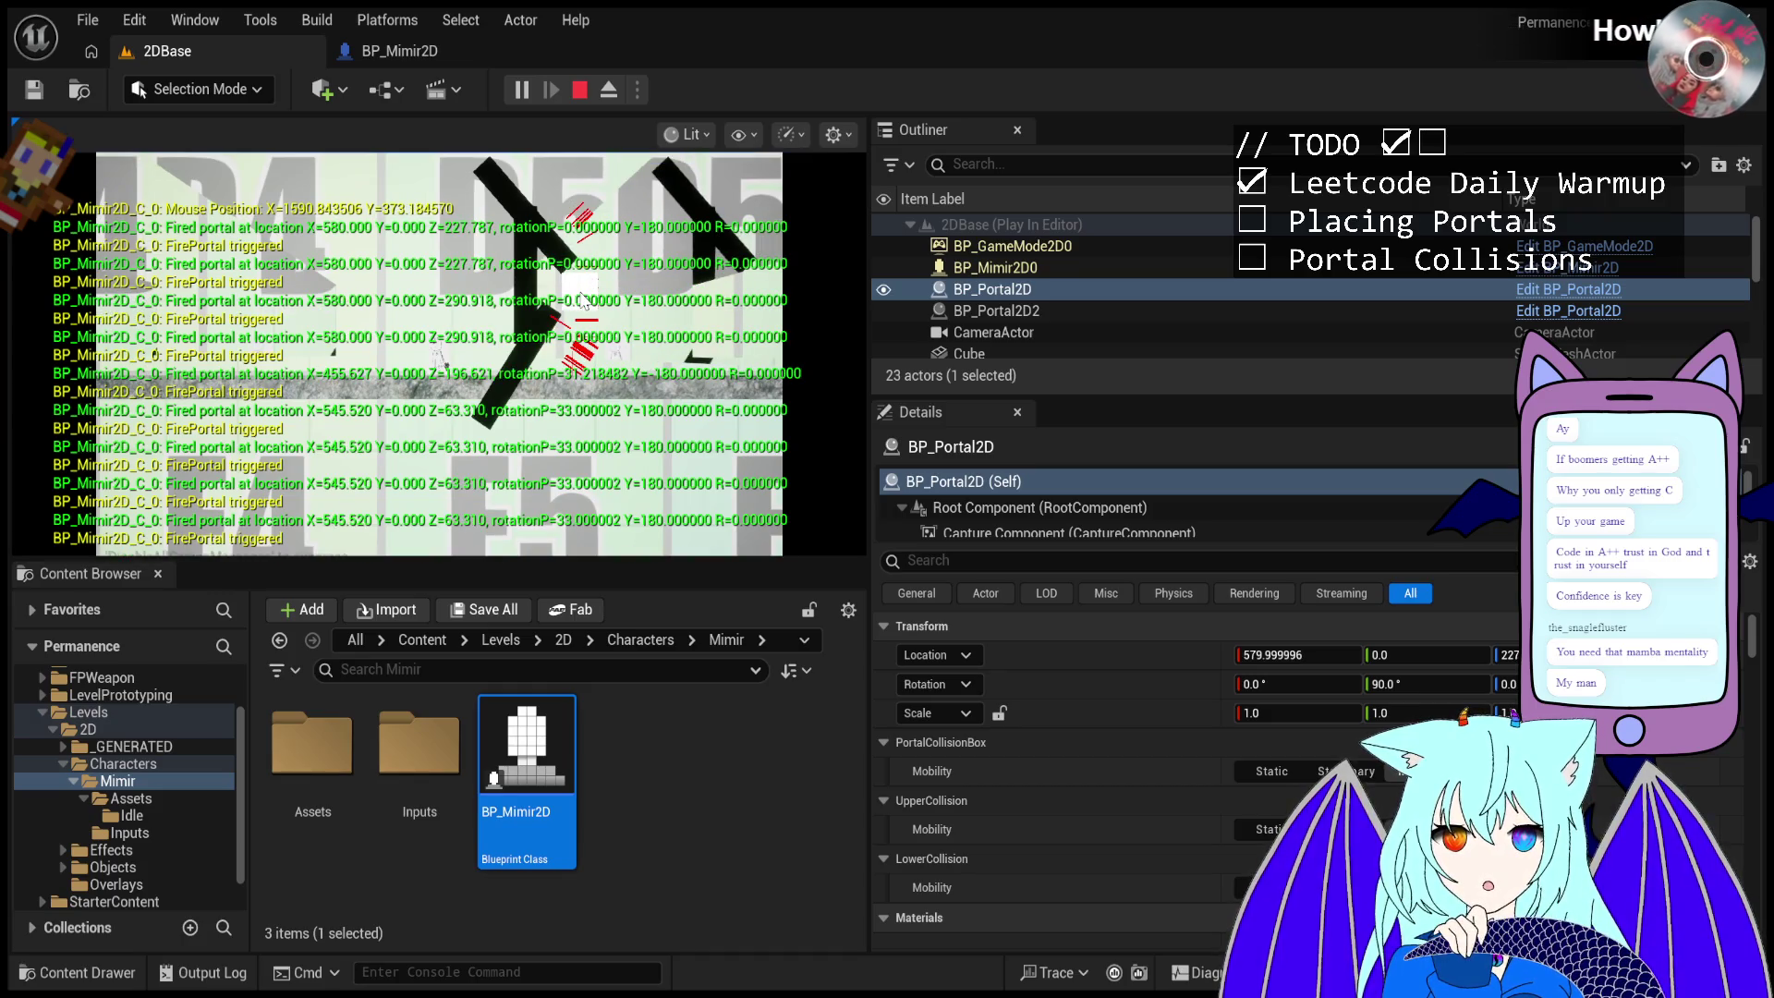
pyautogui.click(579, 370)
pyautogui.click(577, 395)
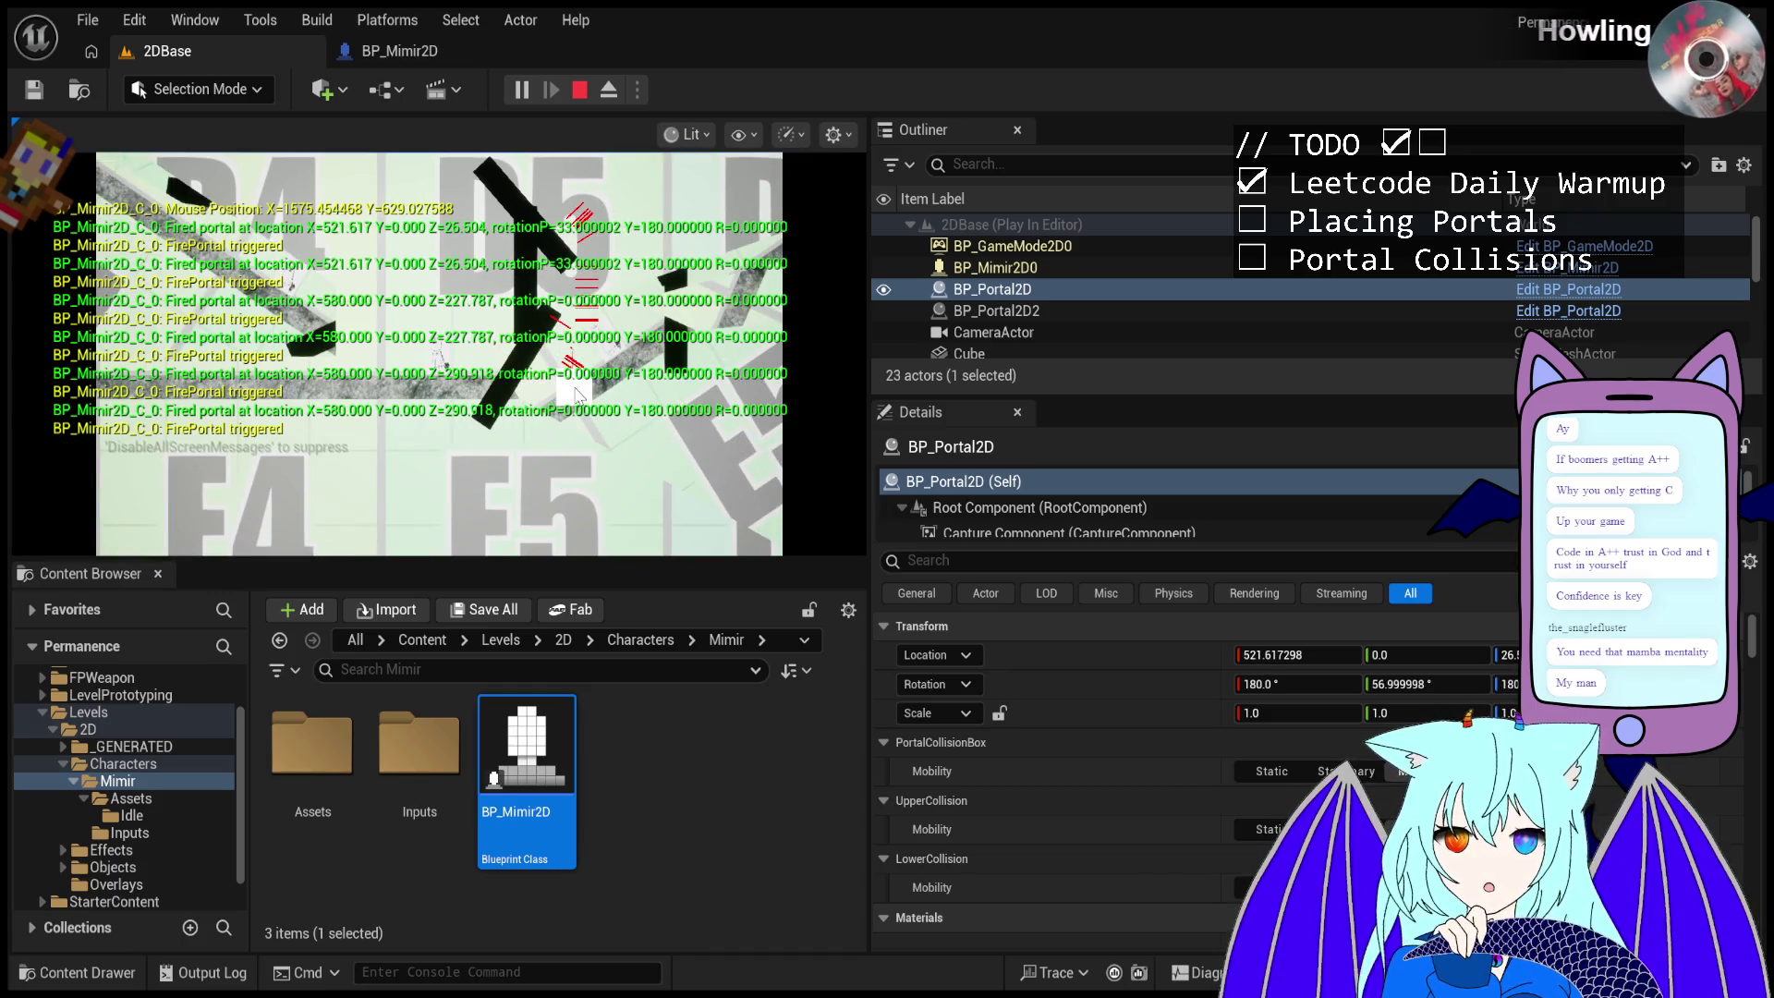
pyautogui.click(576, 395)
# - Set the fired BP_Portal2D's Rotation X to 0 in Details
pyautogui.click(1298, 689)
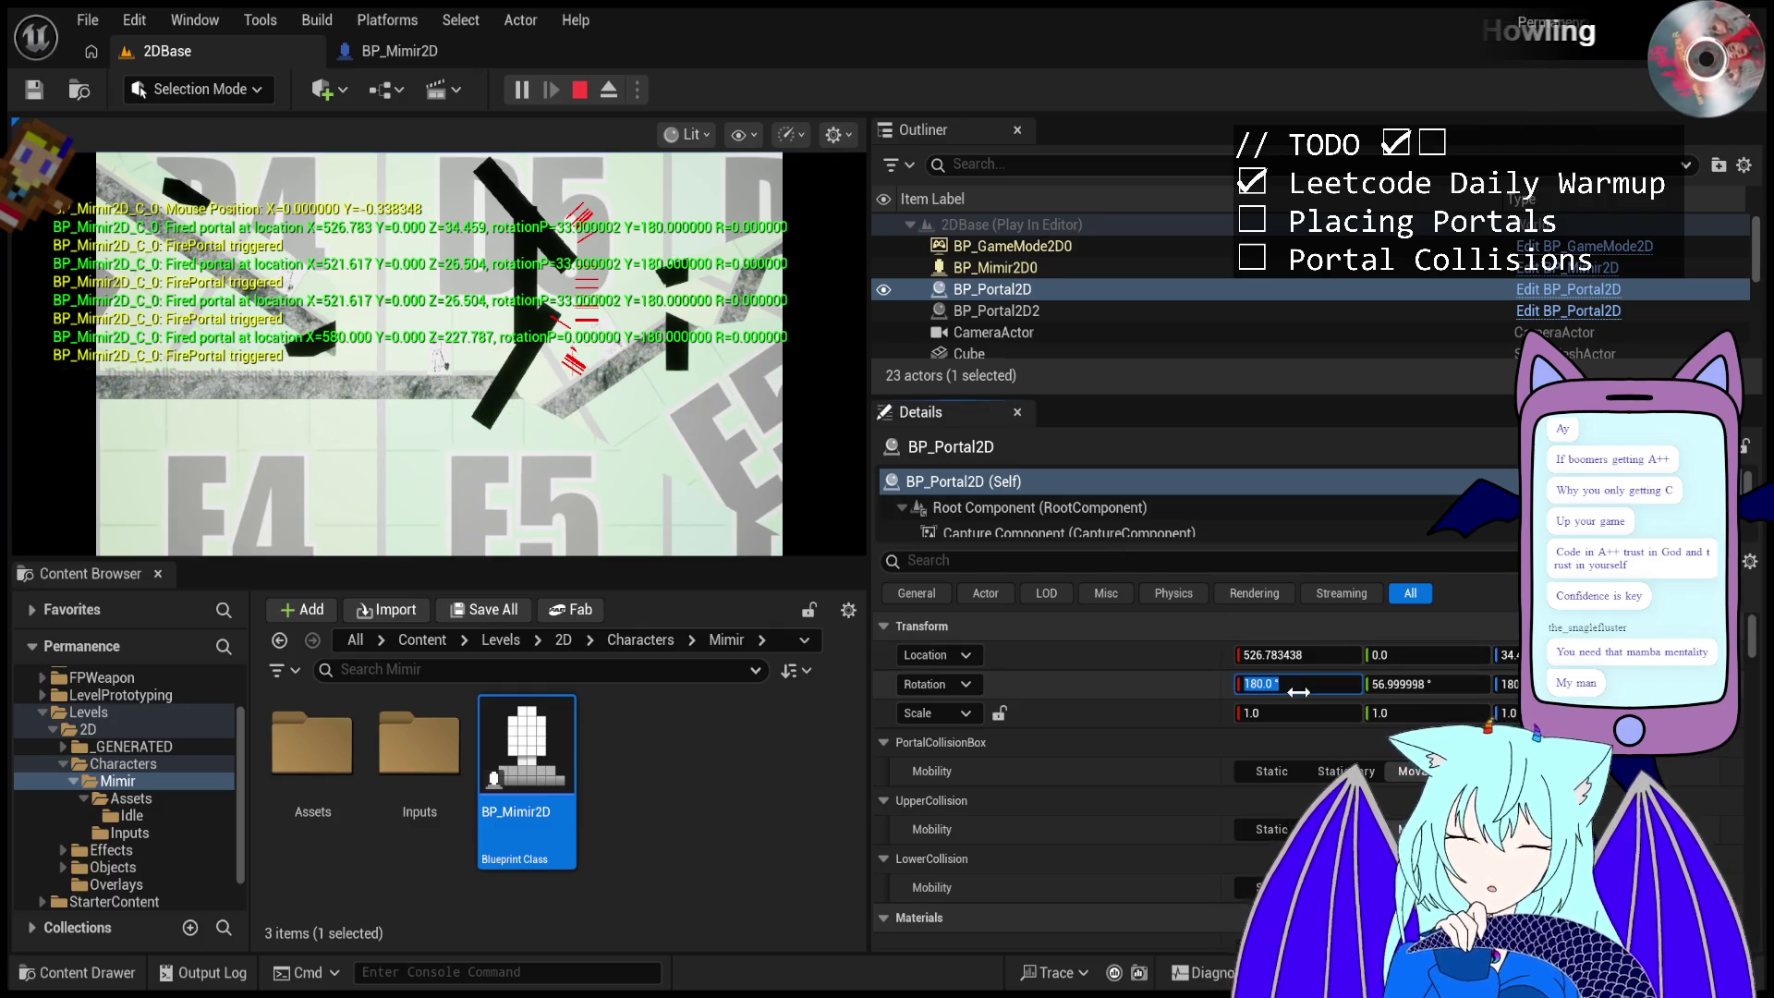
pyautogui.write('0')
pyautogui.press('Return')
pyautogui.write('0')
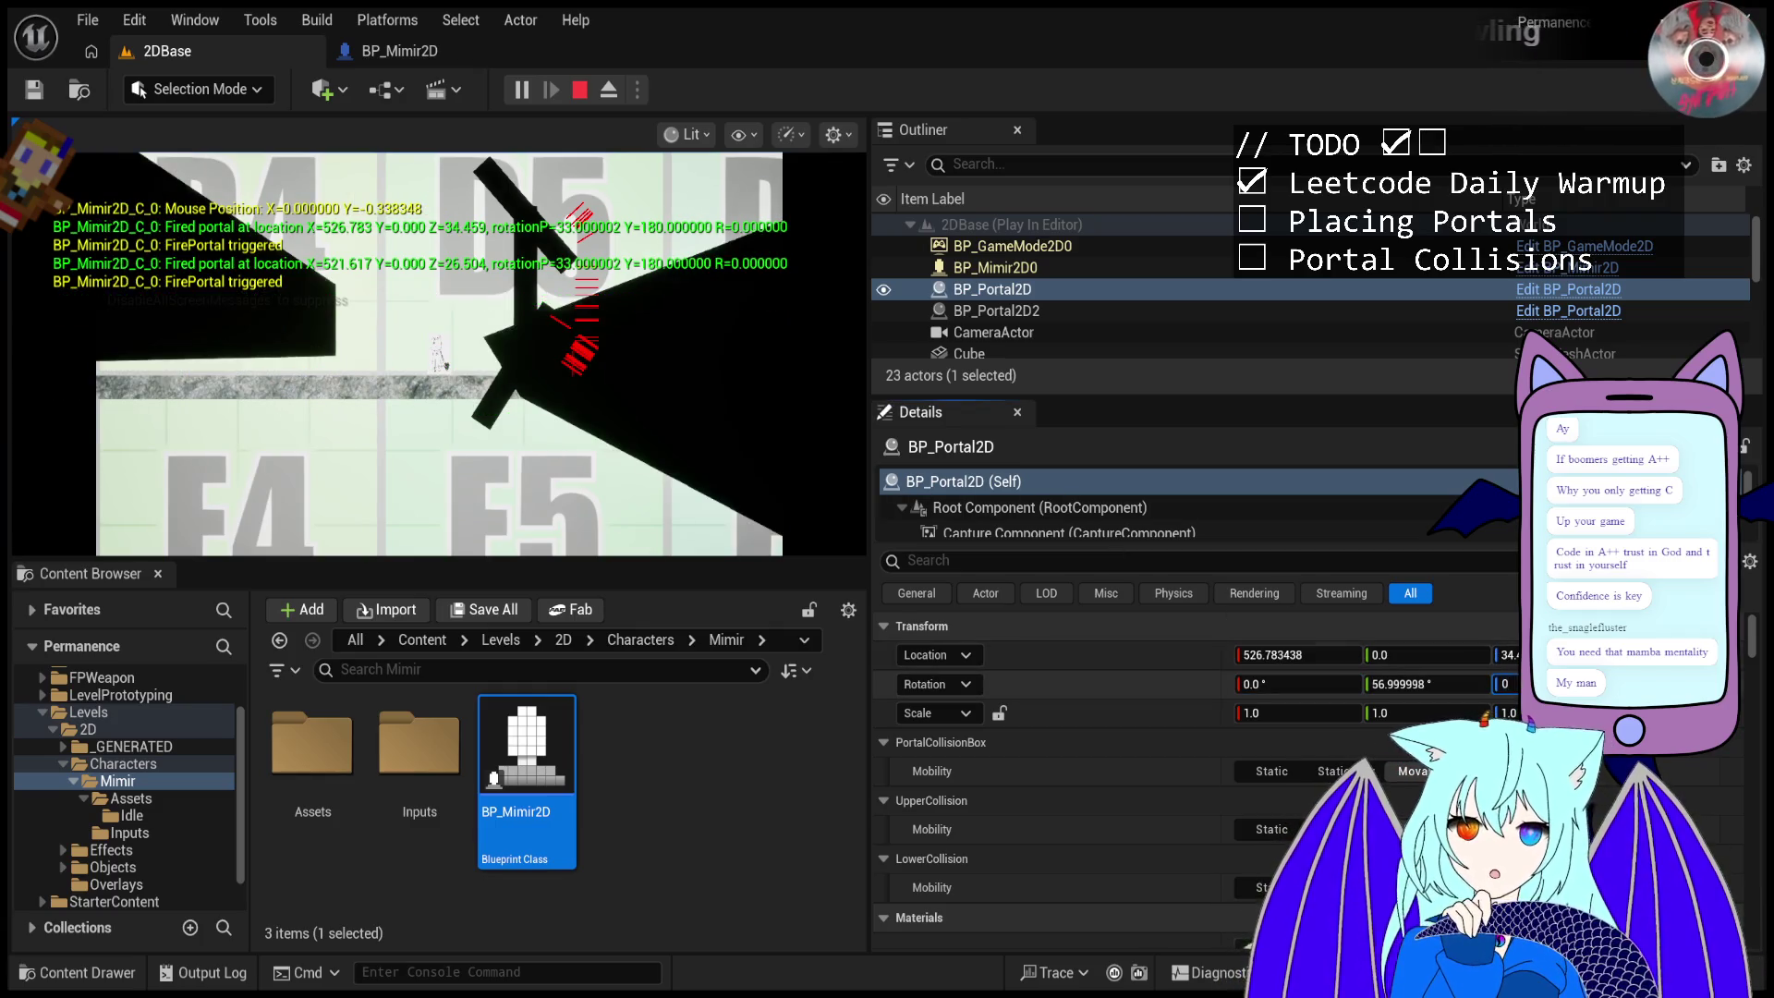
pyautogui.press('Return')
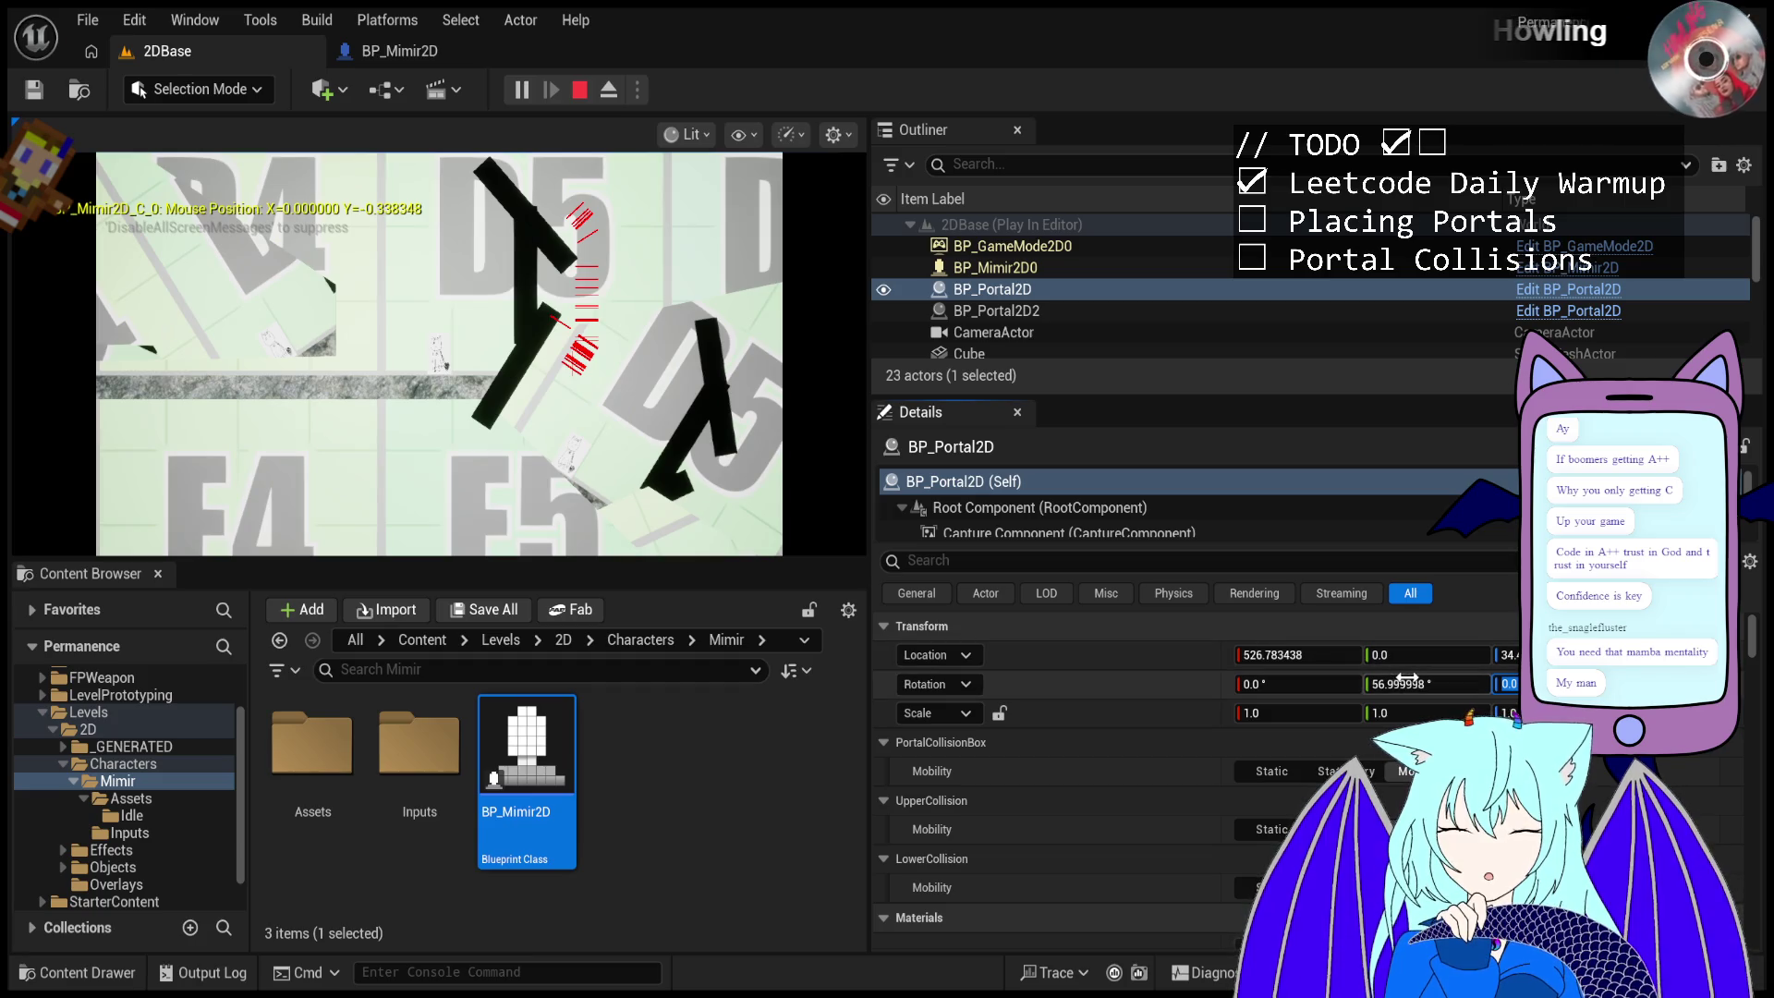
# - Fire more portals at the upper and tilted cubes and the wall to recheck alignment
pyautogui.click(596, 386)
pyautogui.click(596, 386)
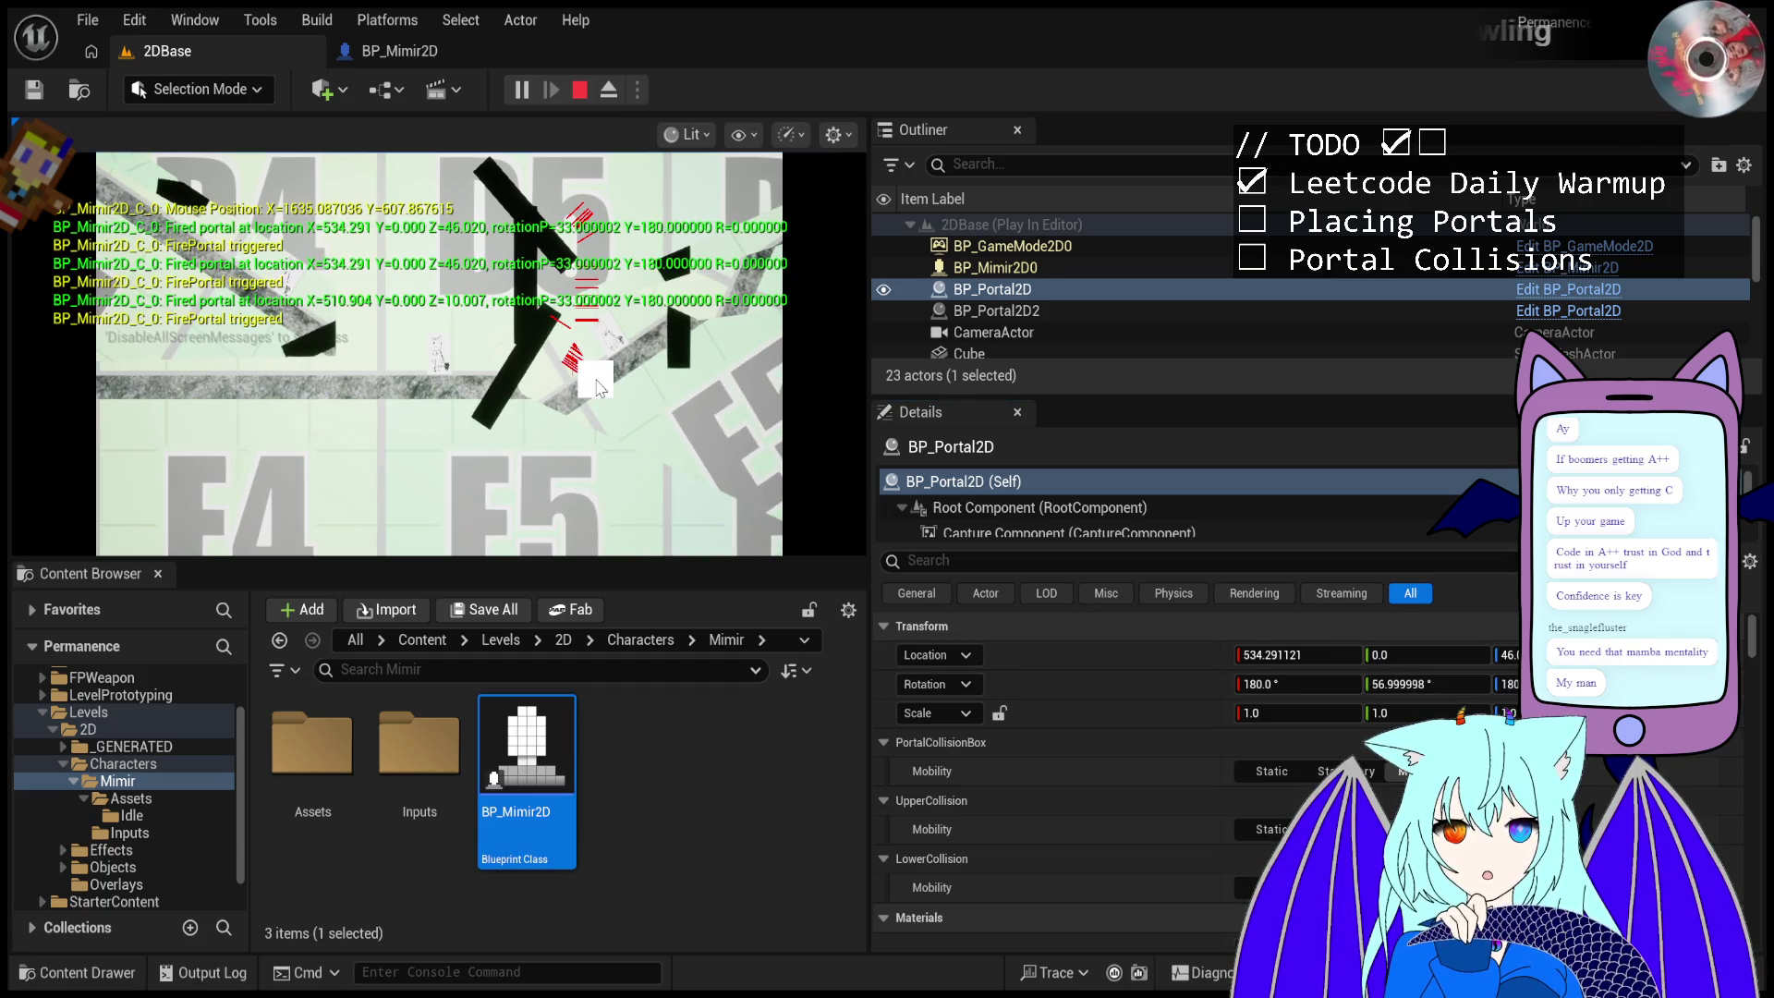
pyautogui.click(526, 193)
pyautogui.click(545, 258)
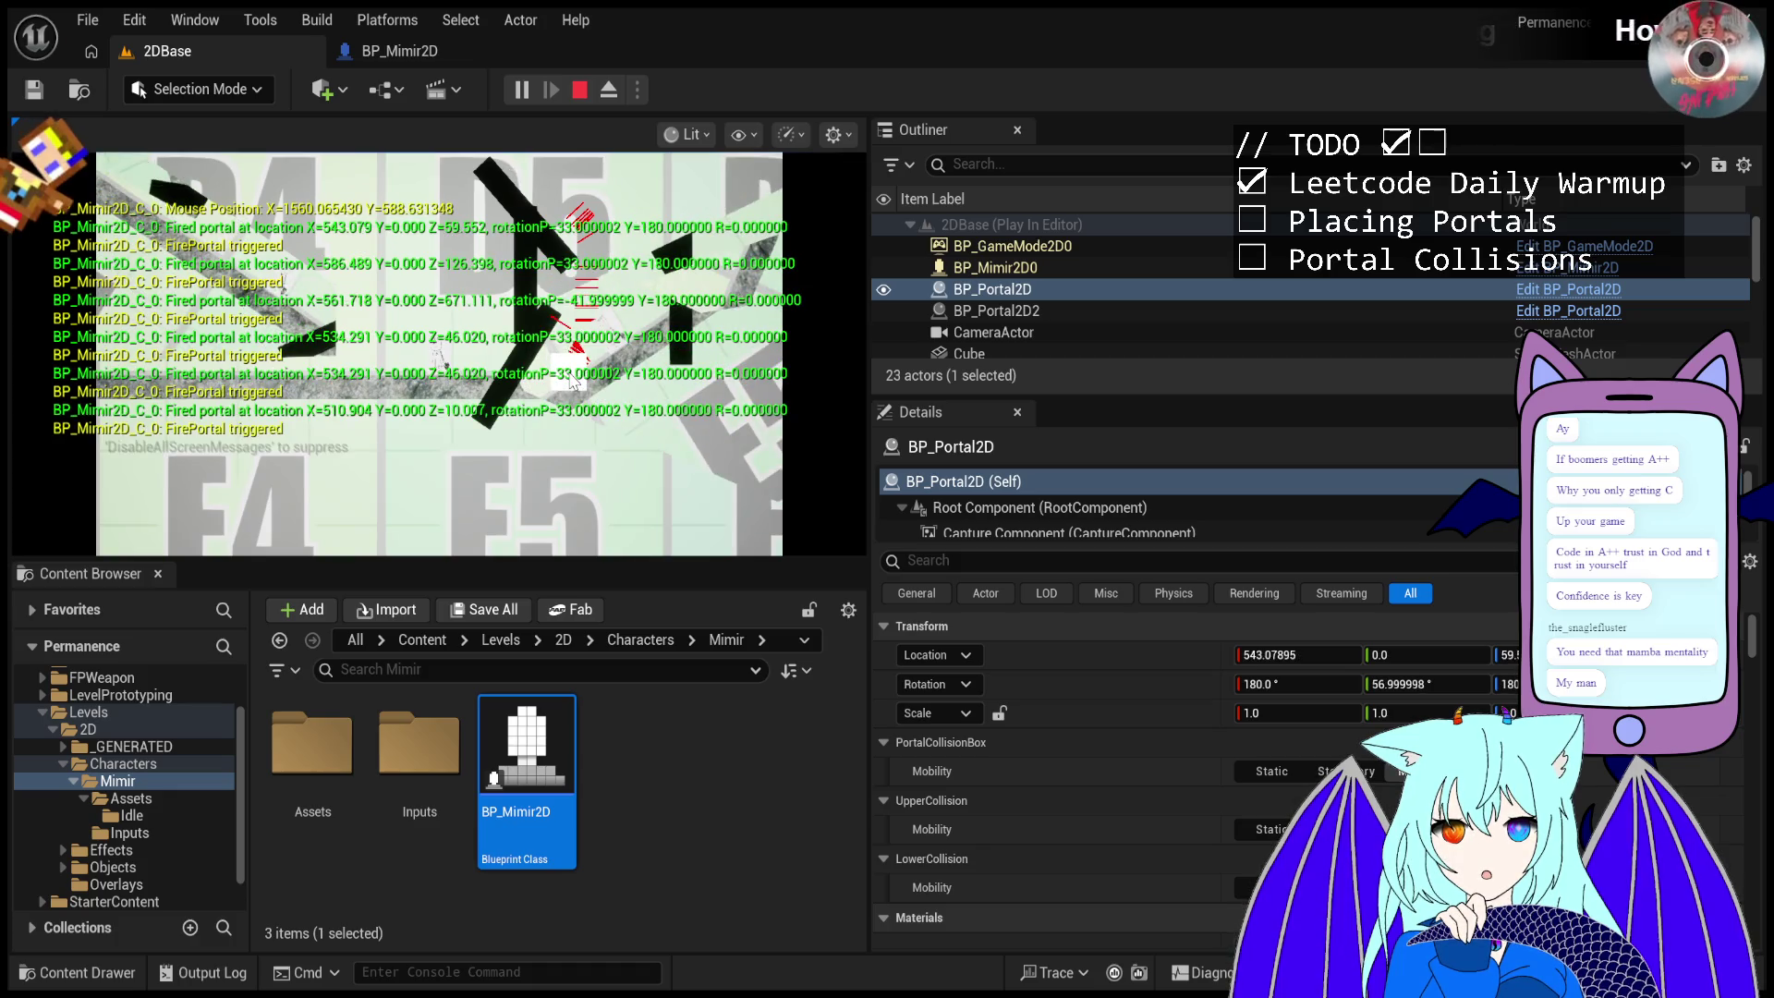
pyautogui.click(564, 333)
pyautogui.click(570, 361)
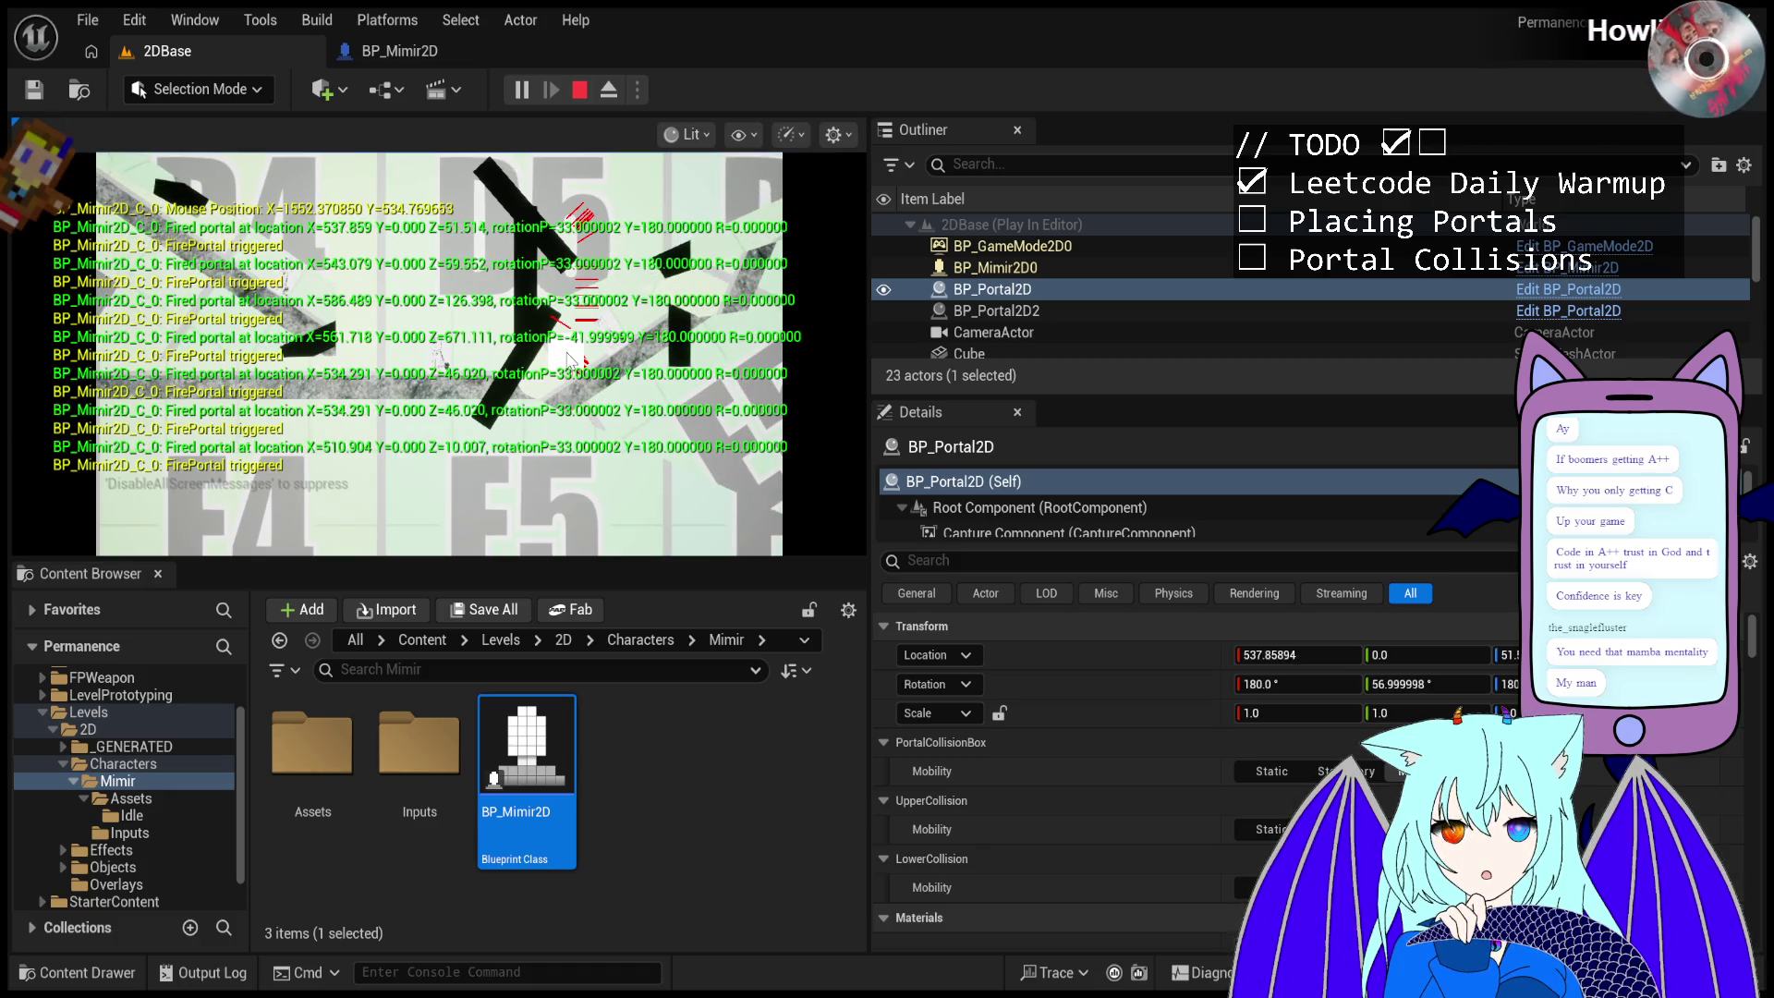
pyautogui.click(523, 192)
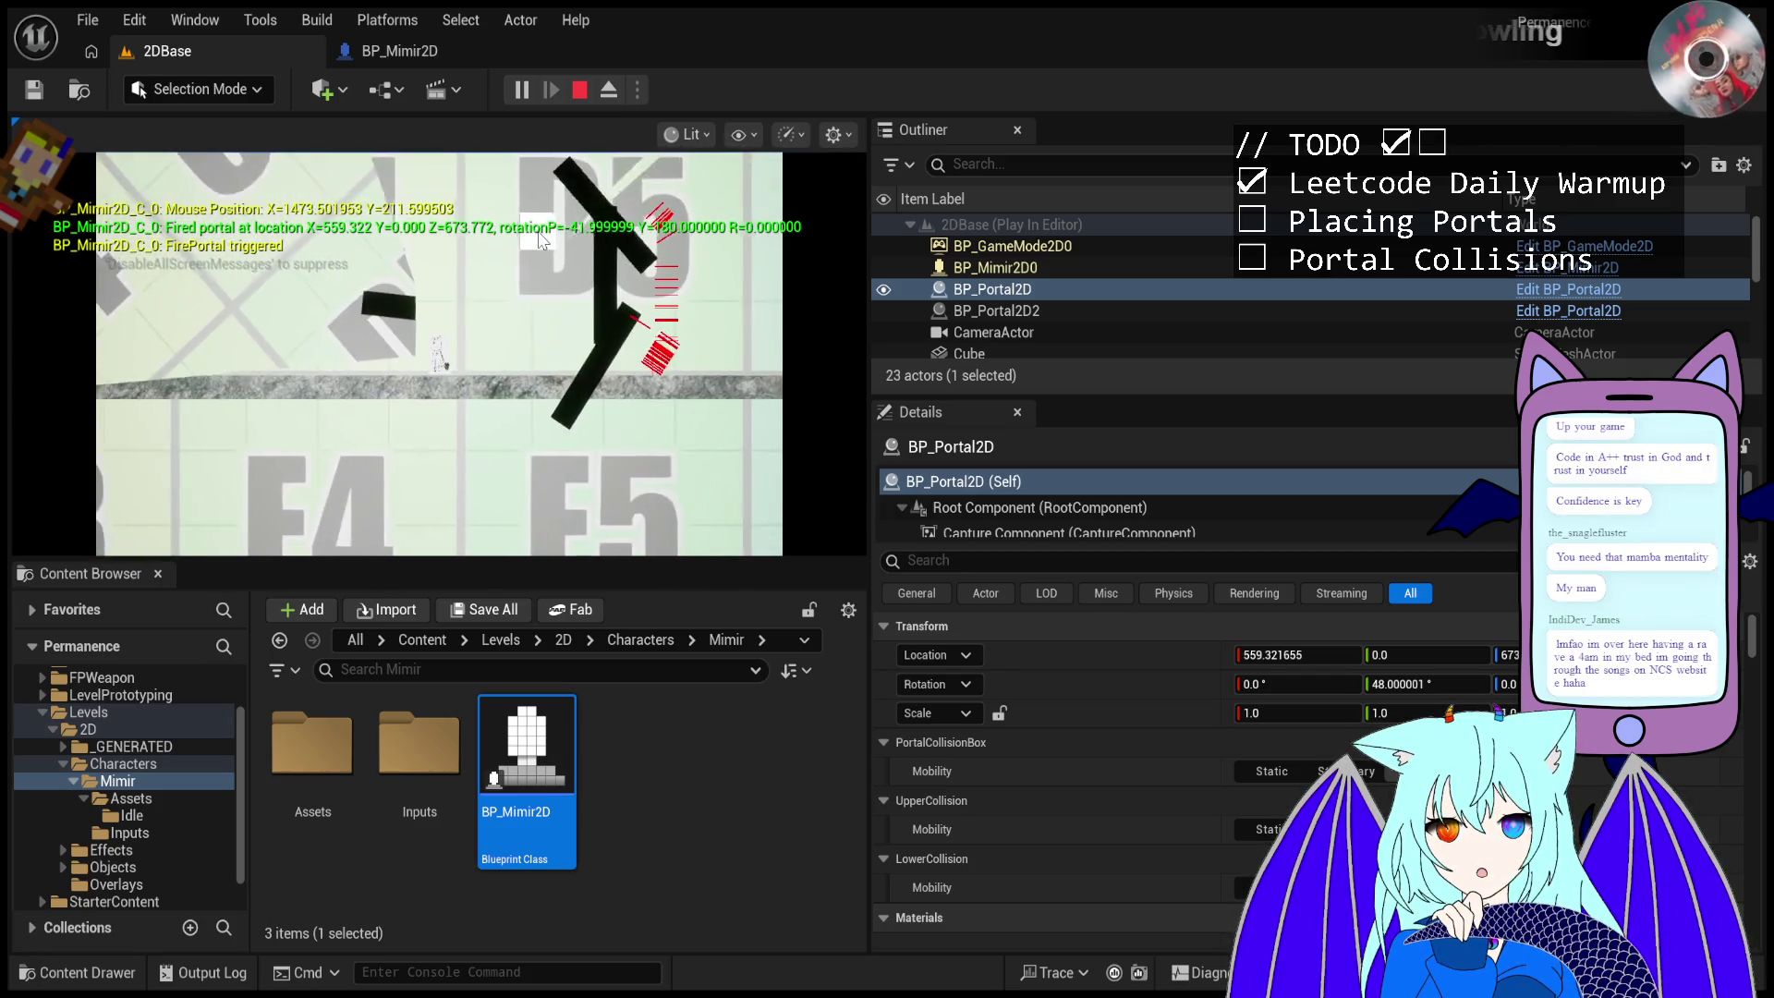
pyautogui.click(596, 324)
pyautogui.click(601, 321)
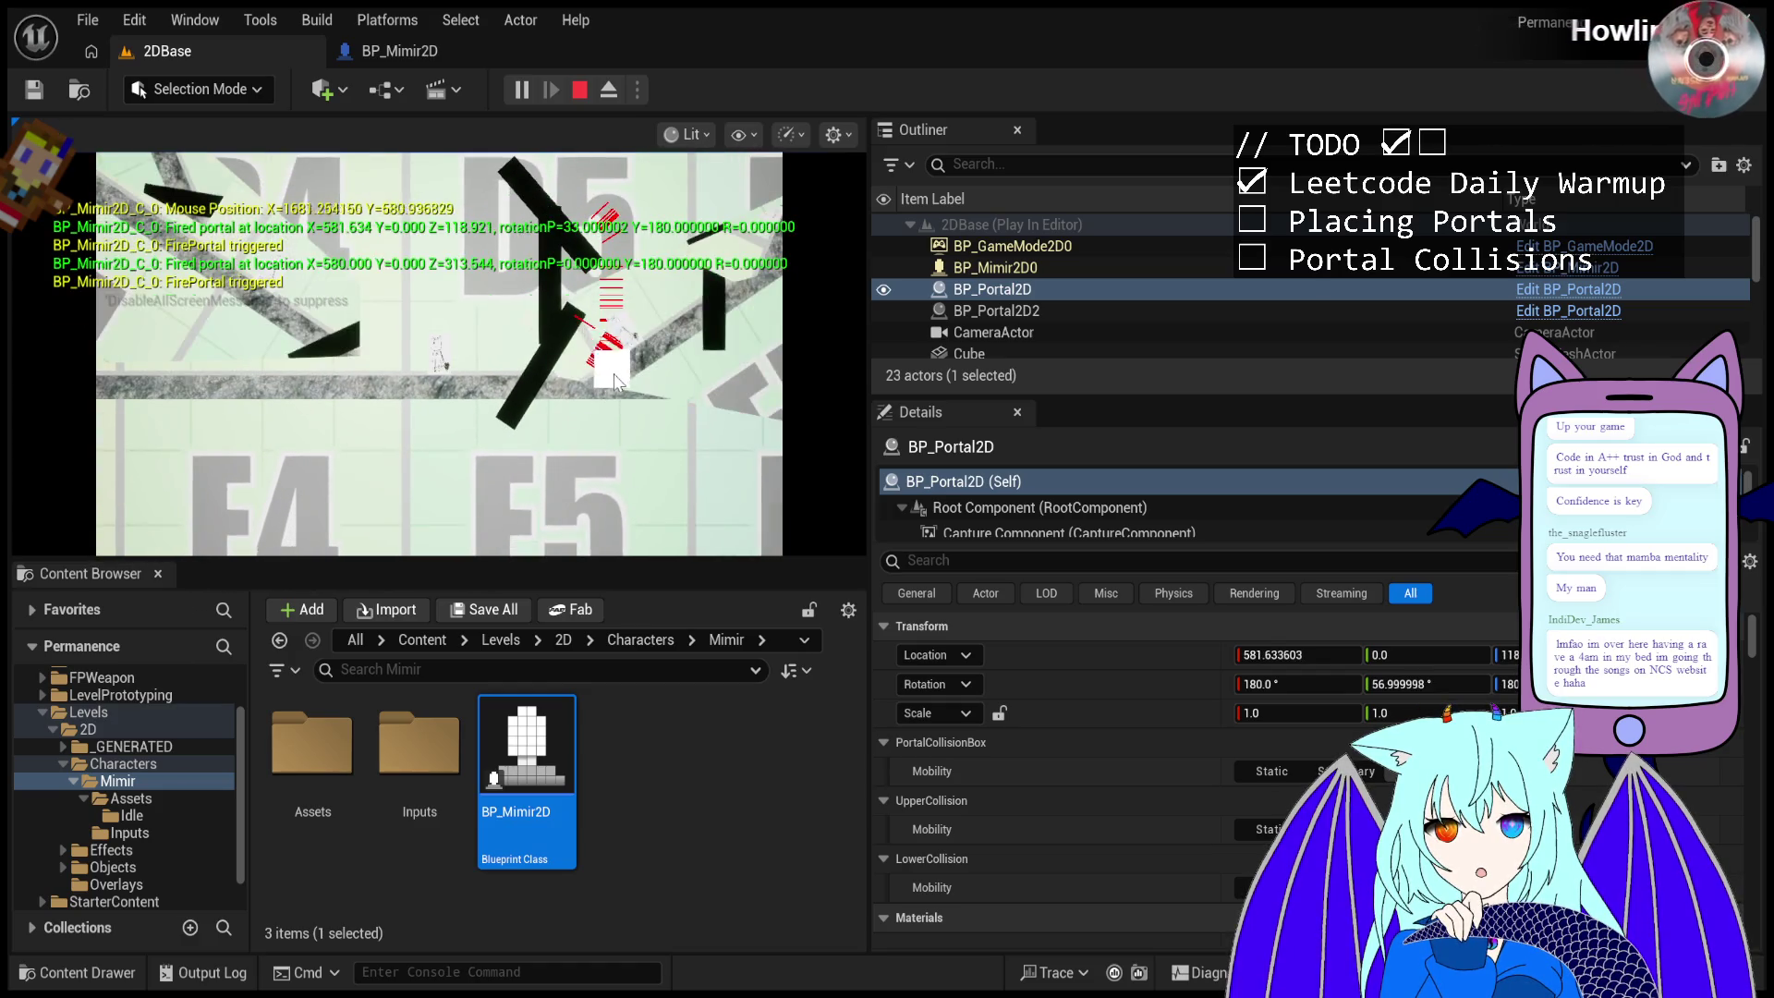
pyautogui.click(610, 342)
pyautogui.click(614, 349)
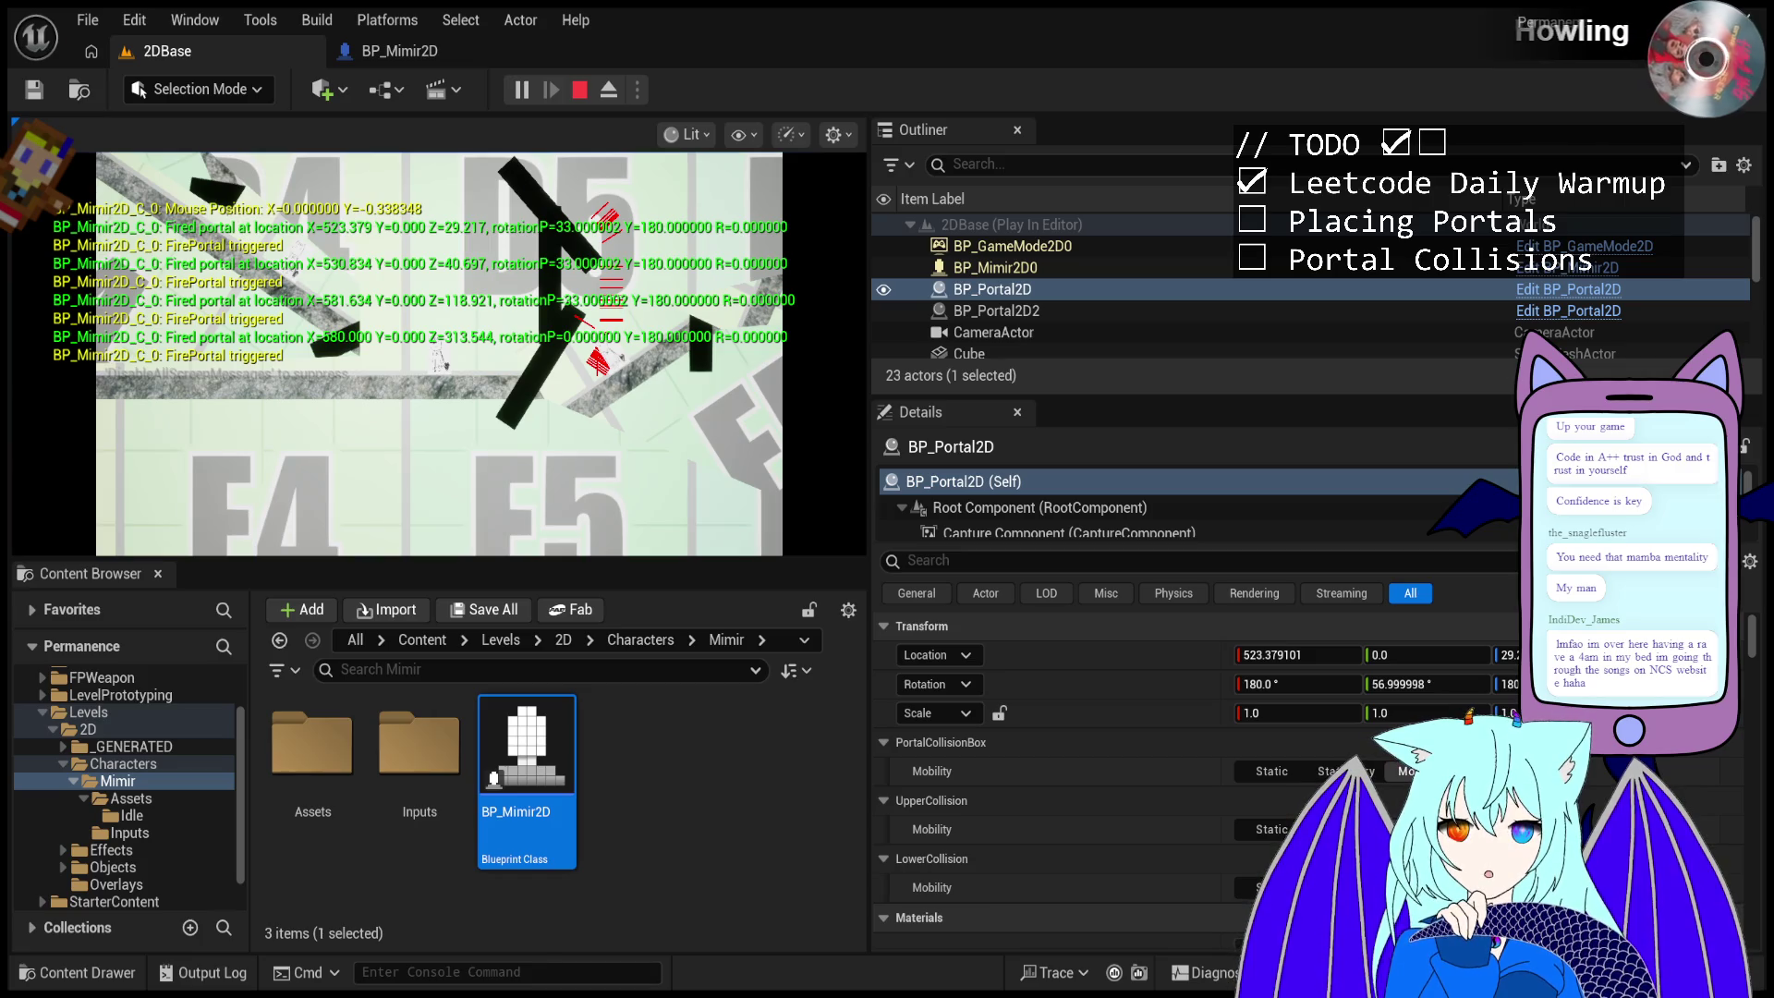
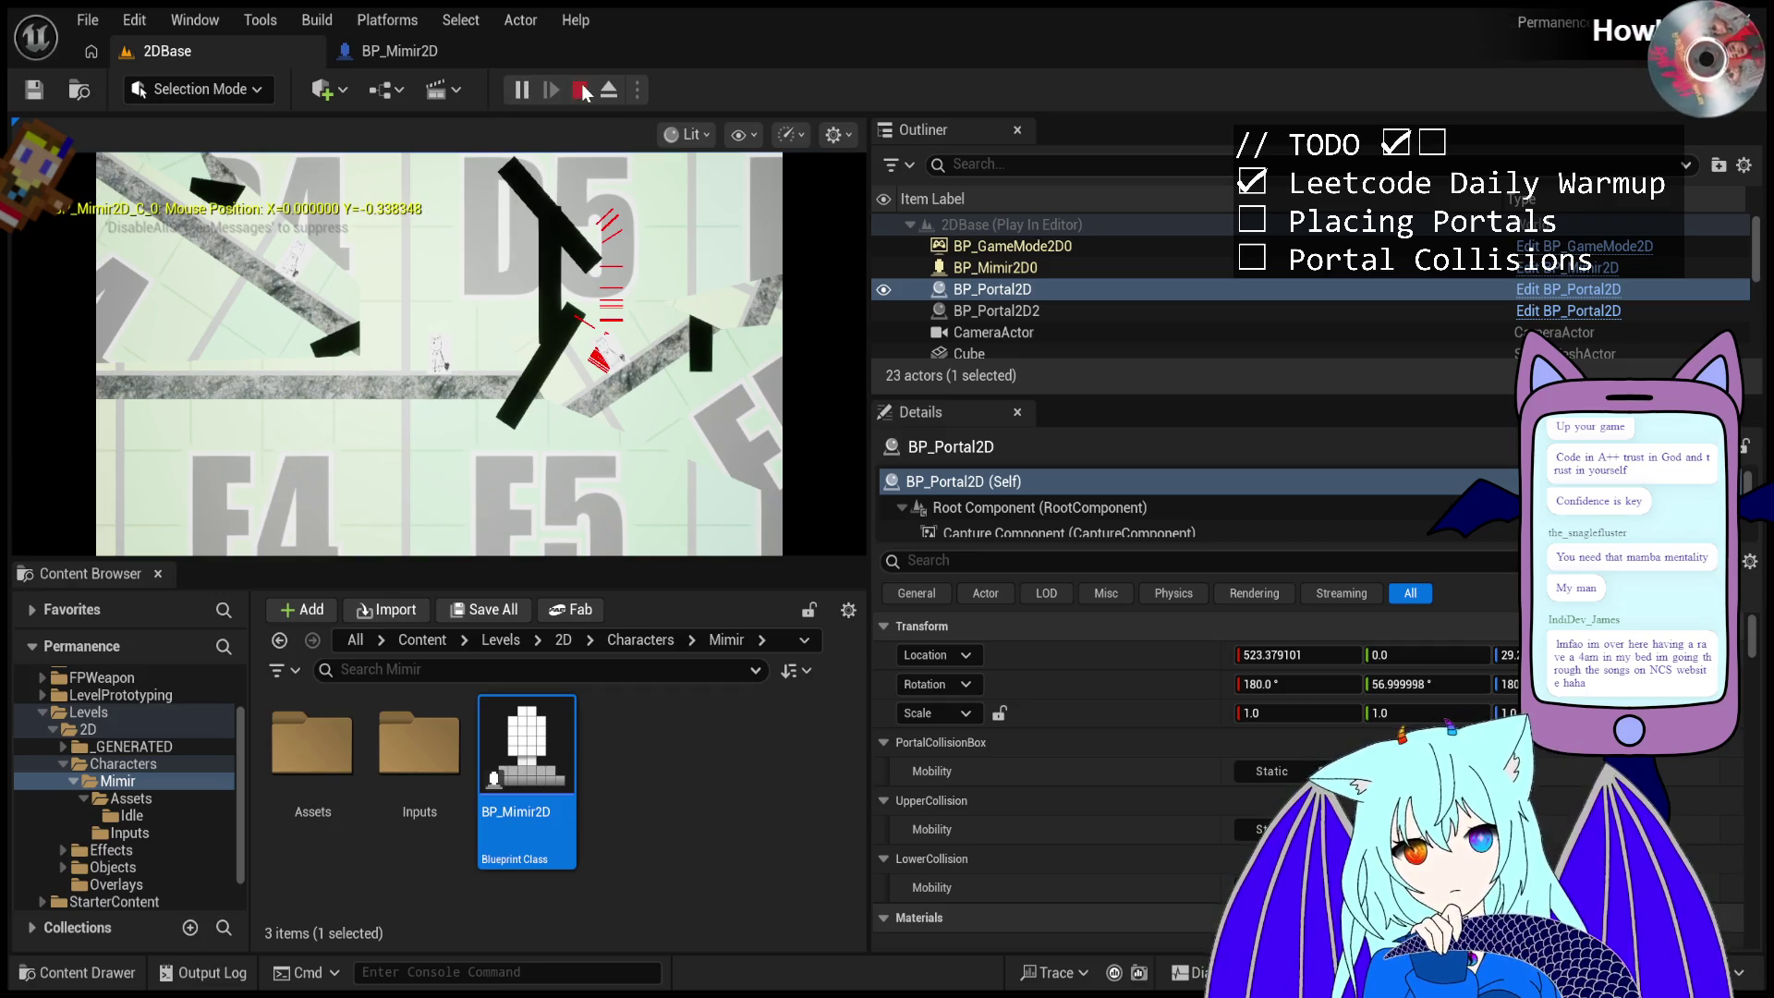
# - Restart the play test and fire several portals at the angled black wall
pyautogui.click(580, 89)
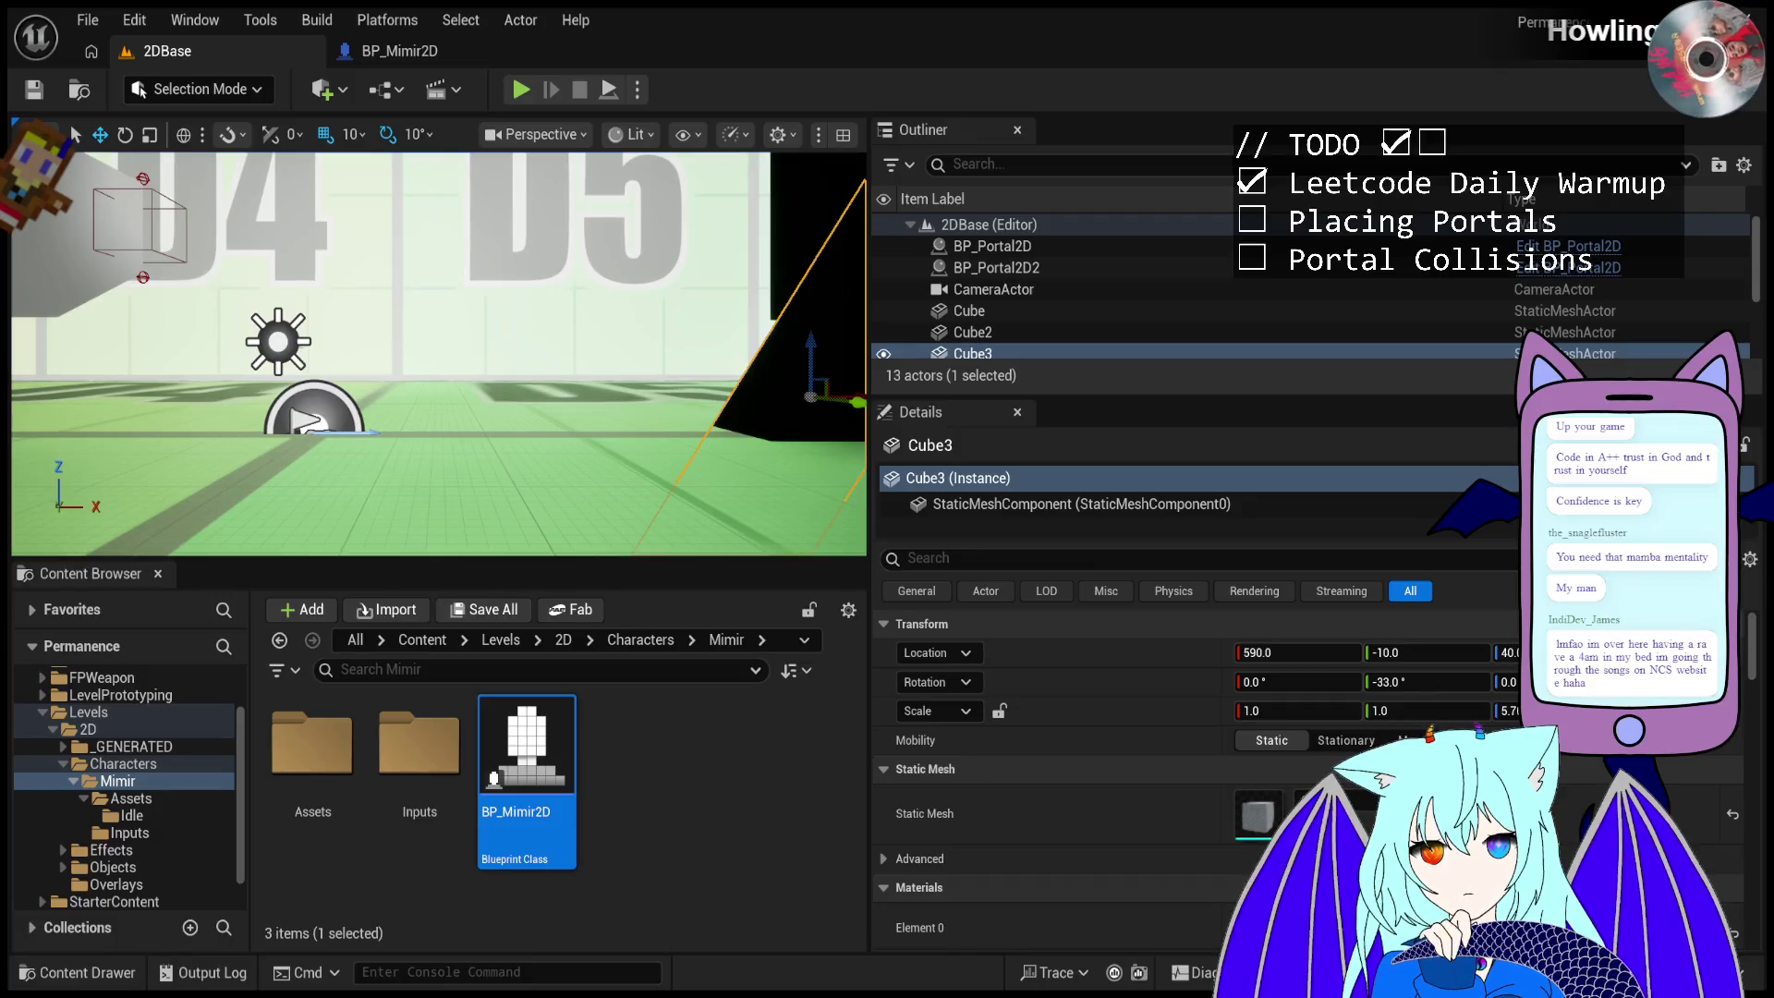
pyautogui.click(520, 89)
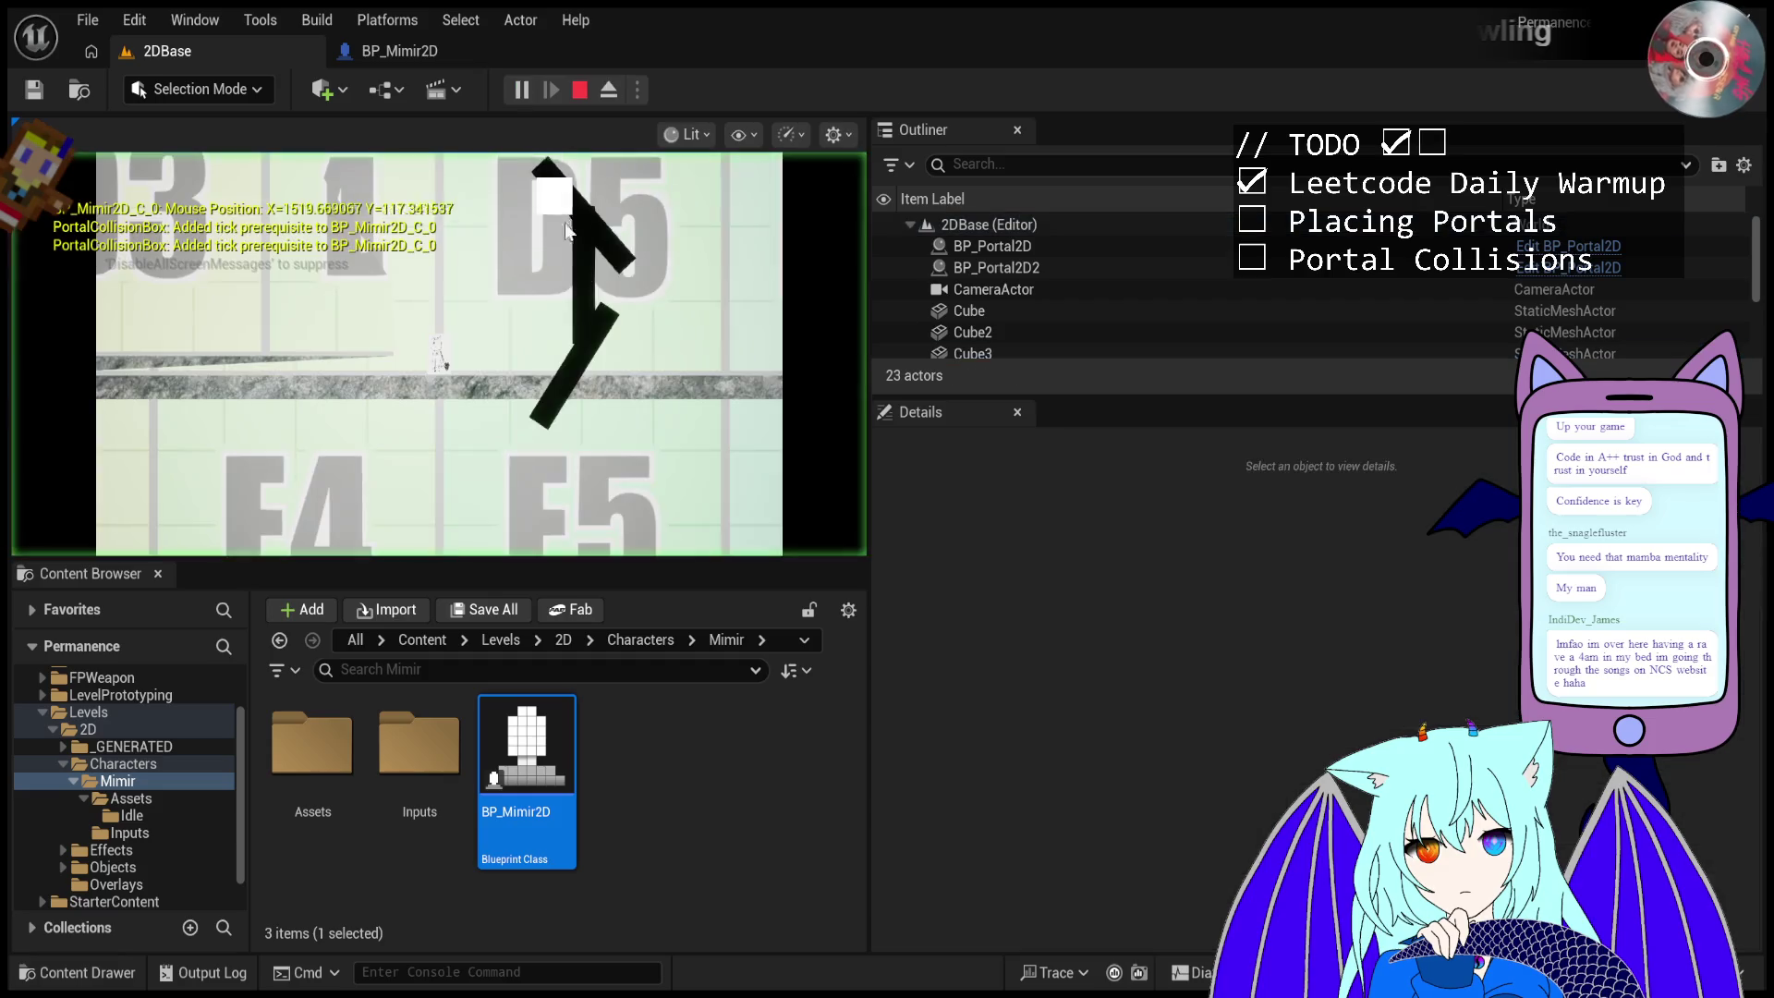
pyautogui.click(658, 294)
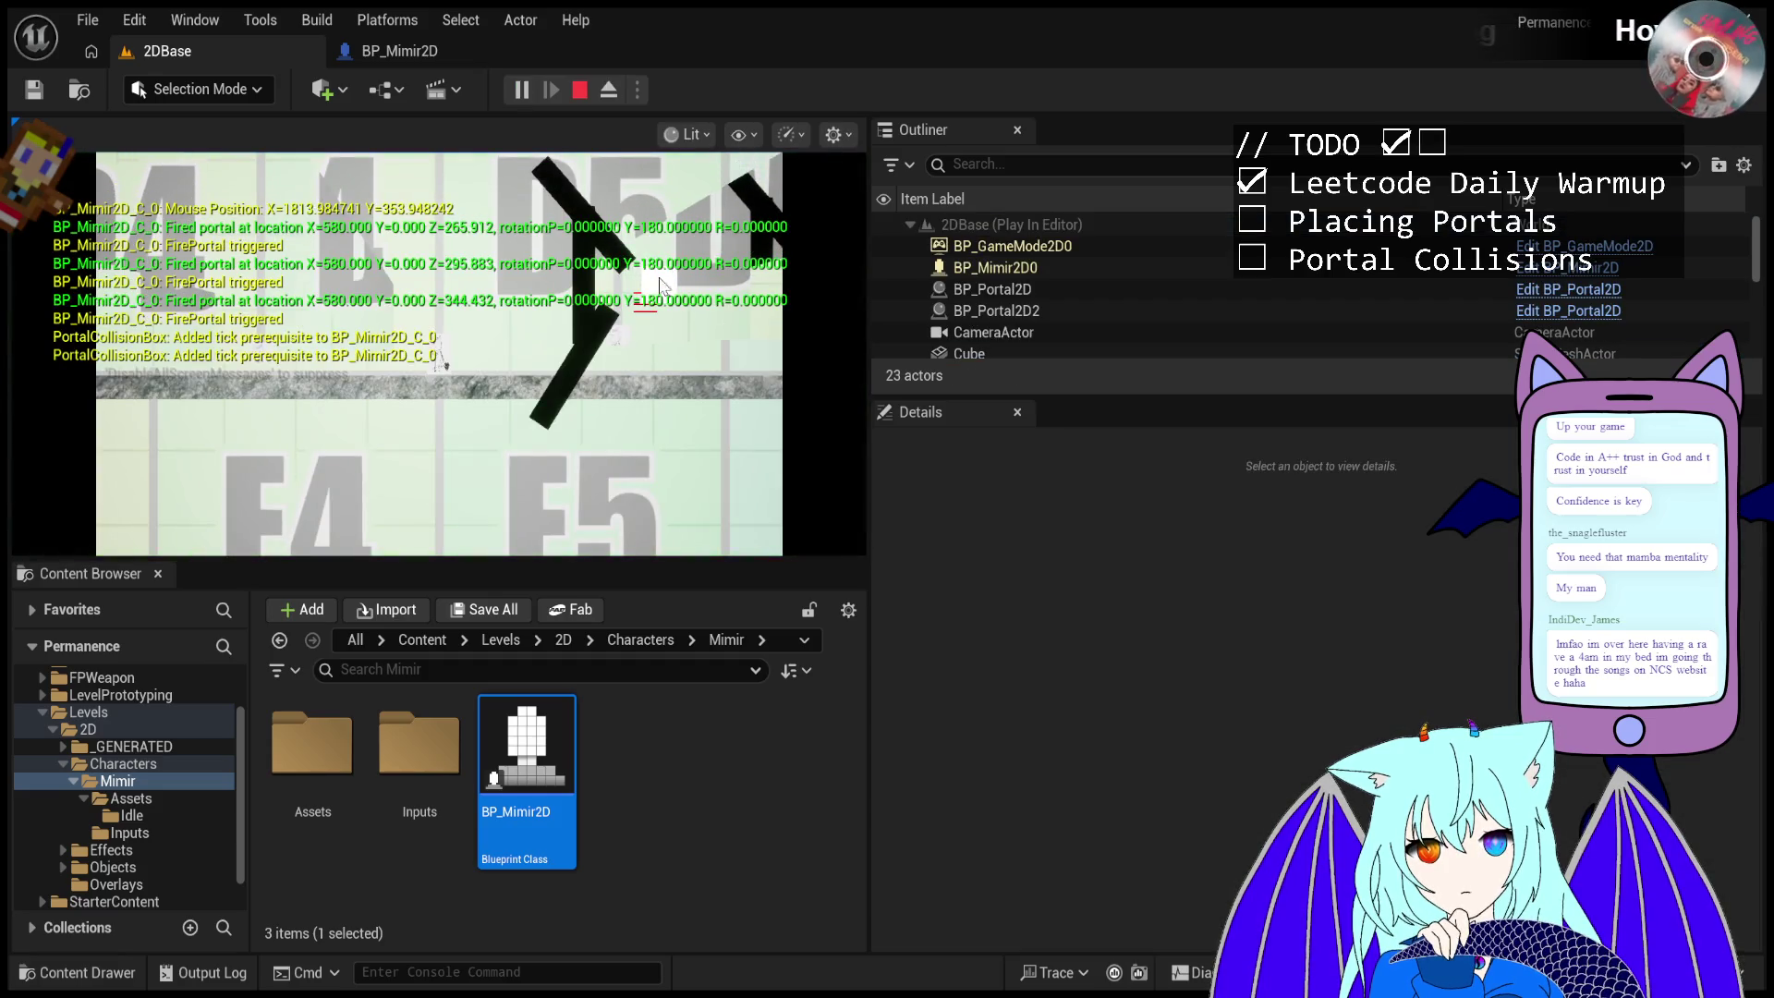
pyautogui.click(611, 185)
pyautogui.click(590, 193)
pyautogui.click(584, 196)
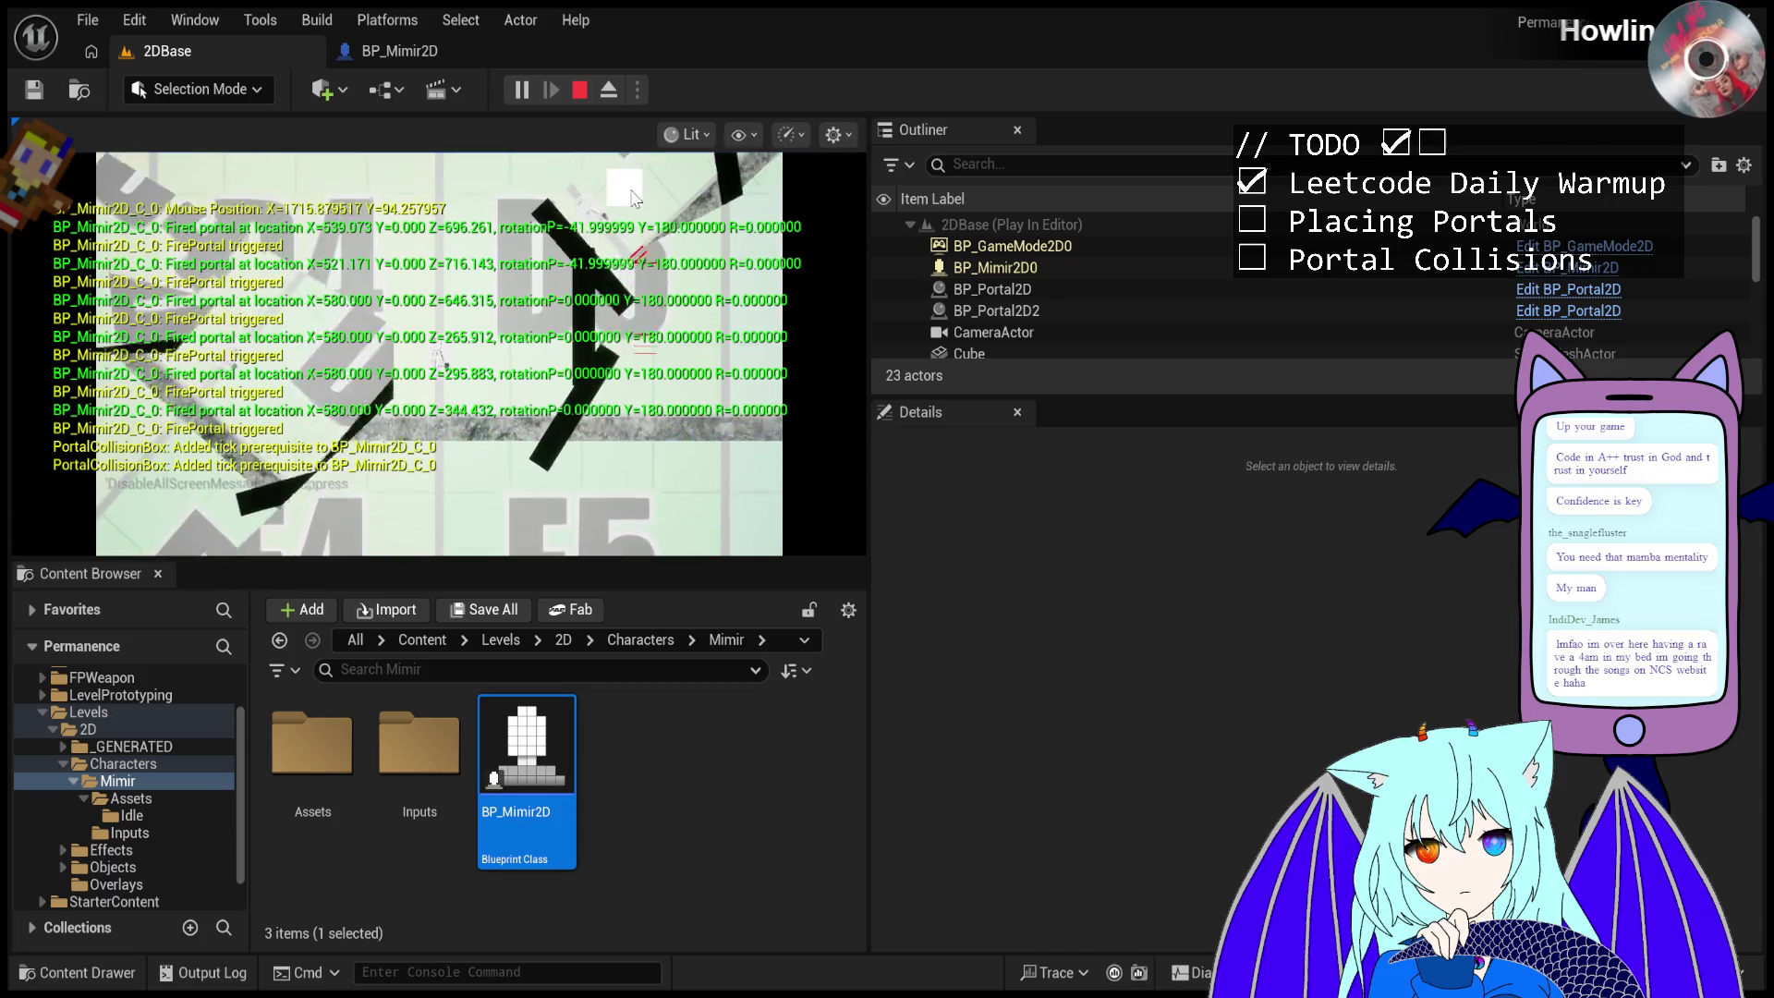
# - Fire portals at the upper wall, the lower area and across the level, then select BP_Mimir2D0
pyautogui.click(678, 382)
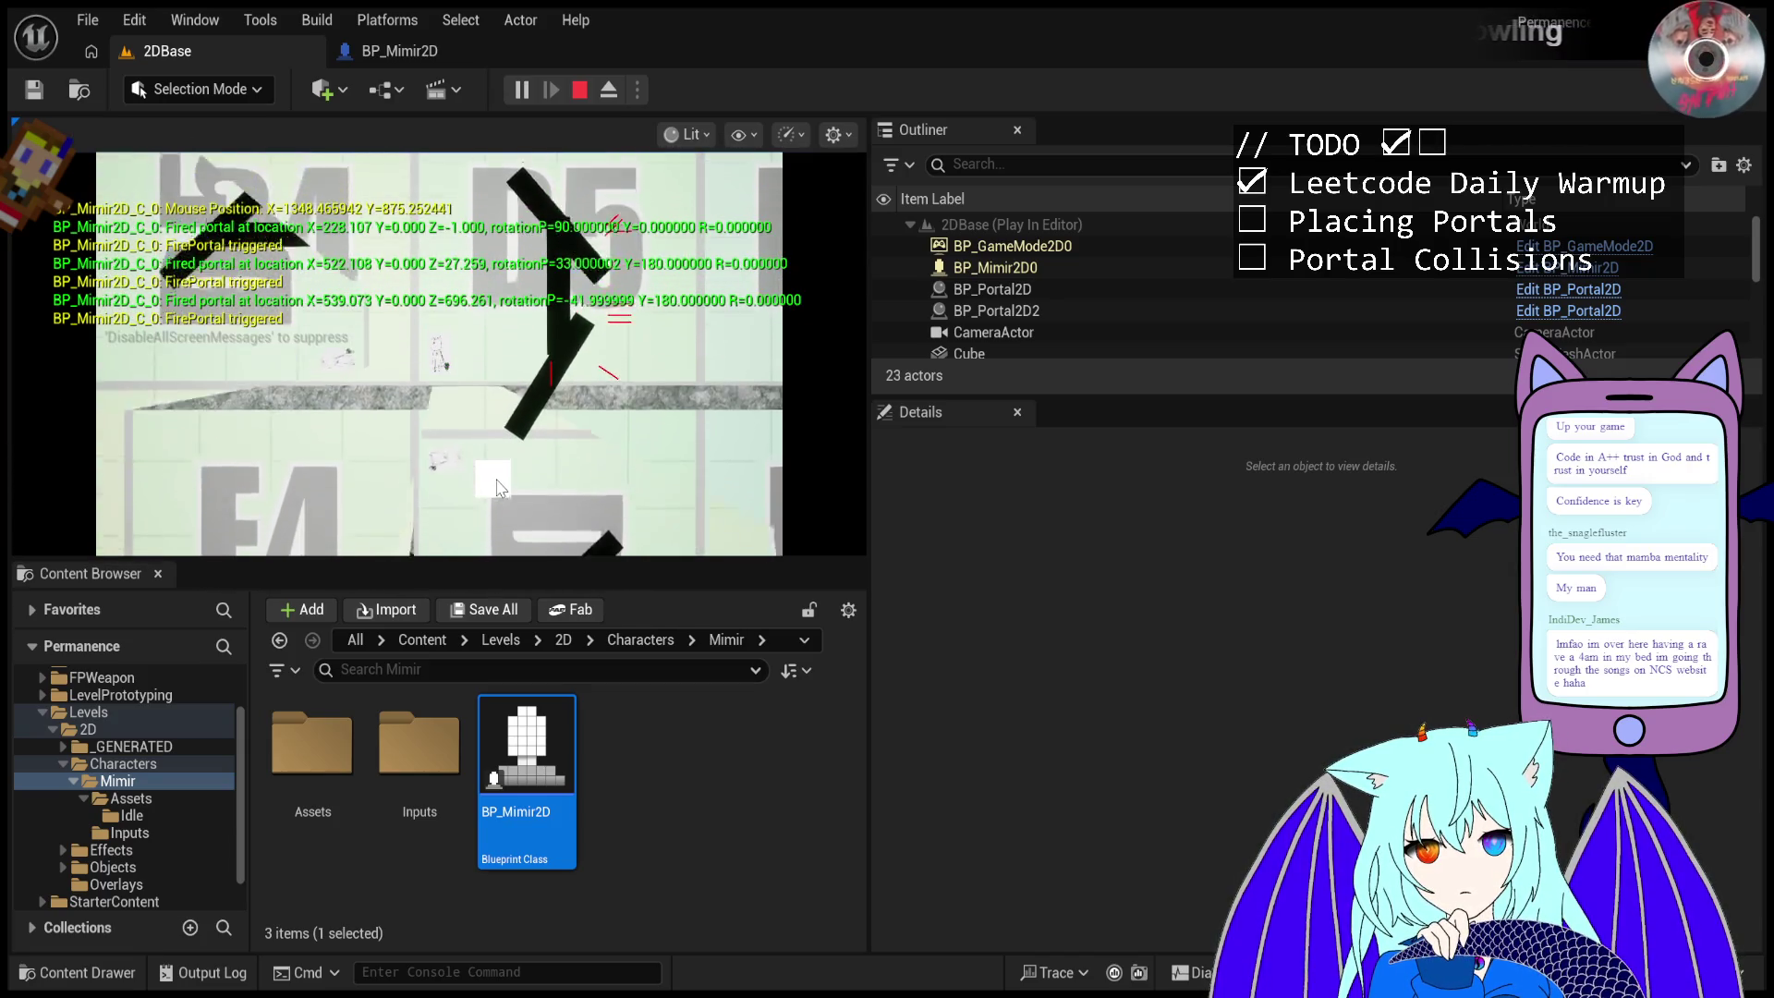
pyautogui.click(522, 485)
pyautogui.click(544, 473)
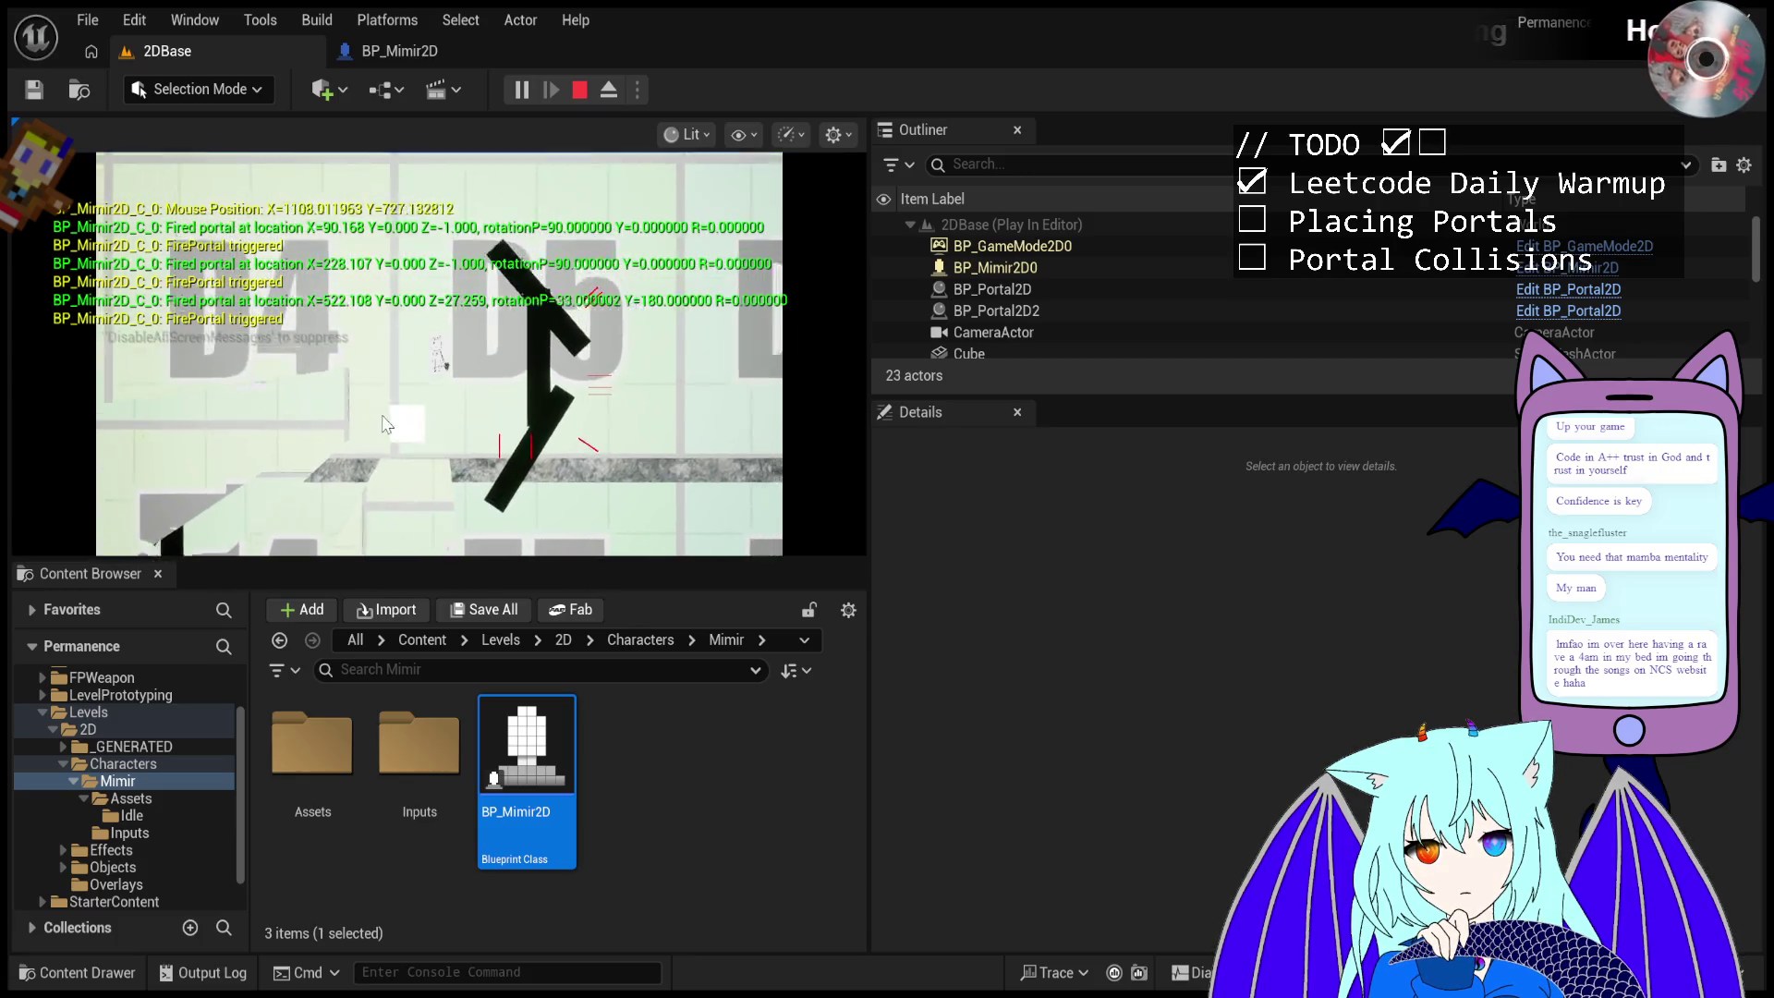
pyautogui.click(576, 353)
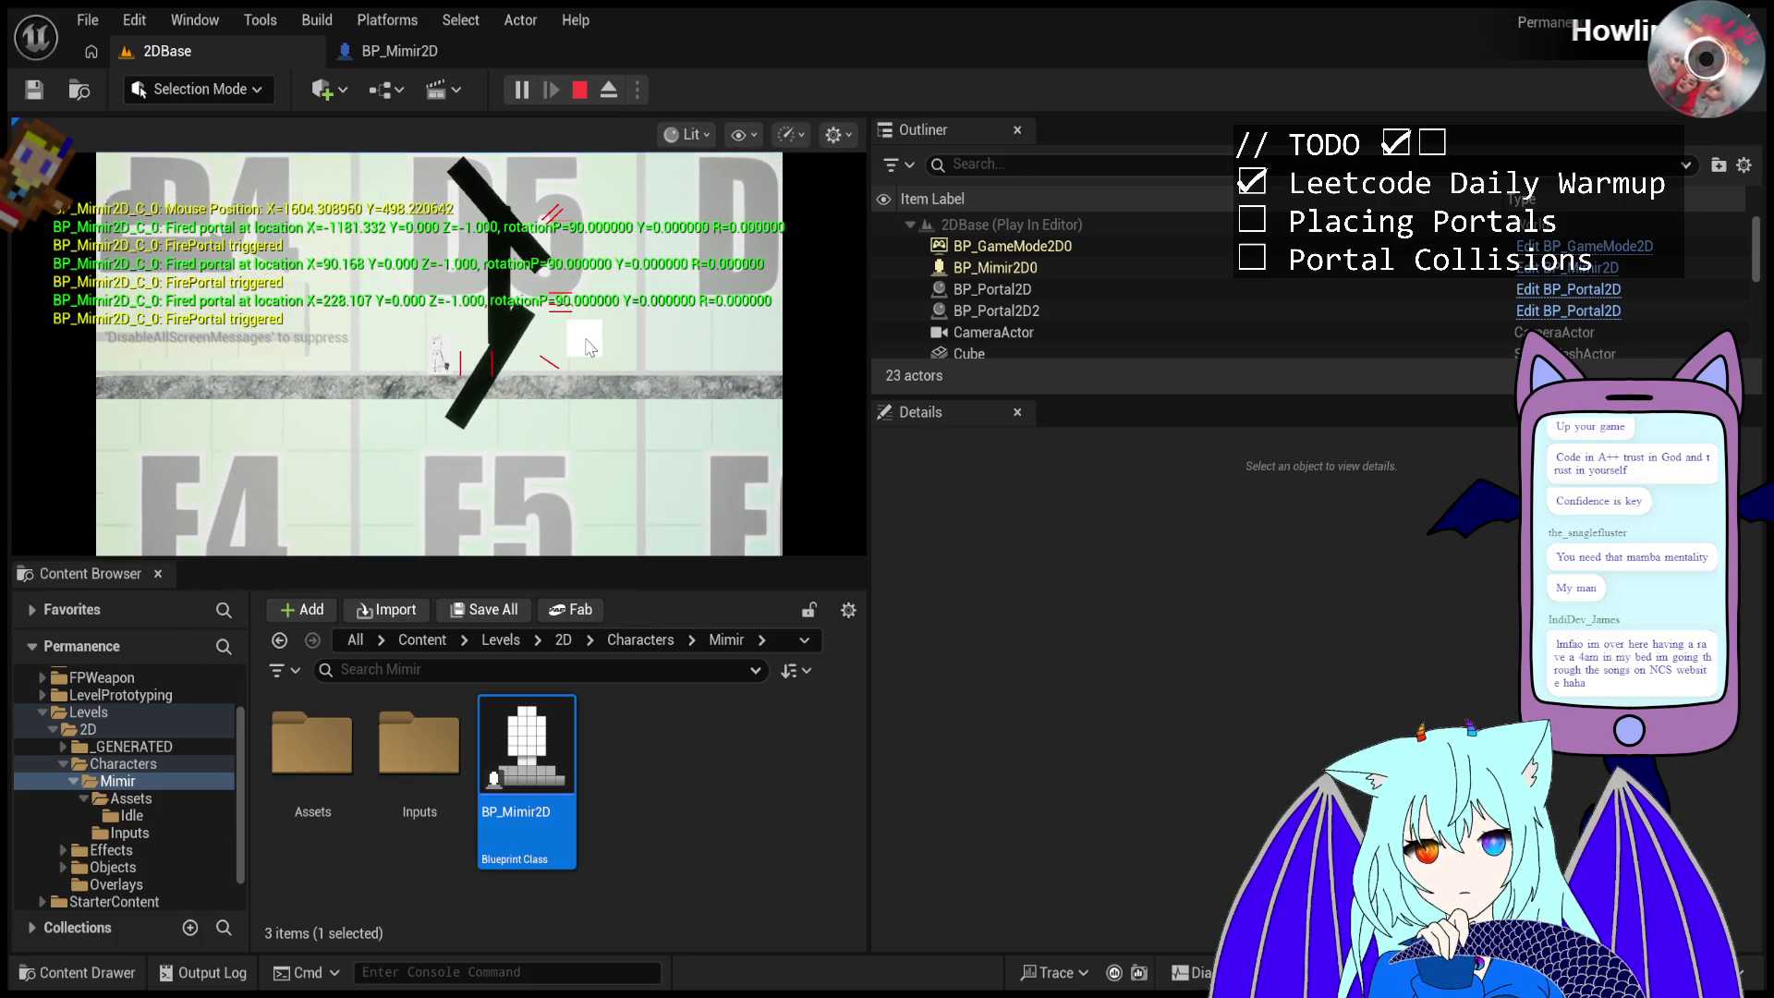
pyautogui.click(991, 268)
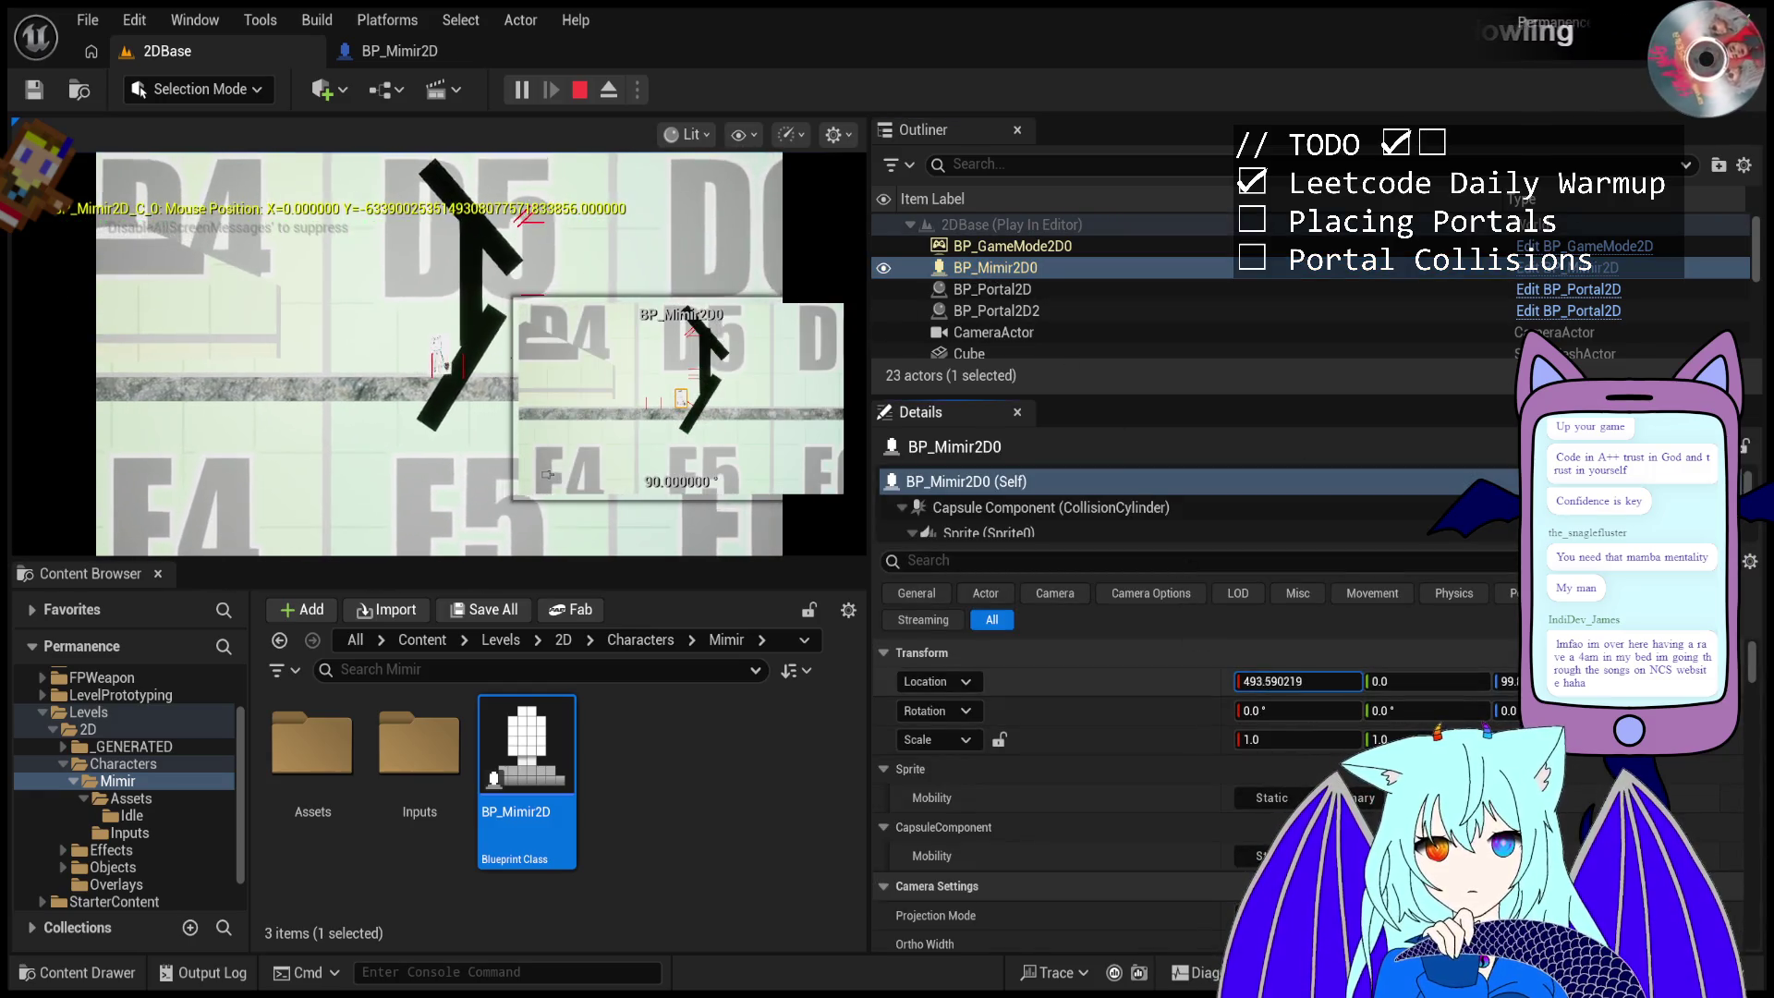
# - Set the BP_Mimir2D0 character's Location X to 700
pyautogui.click(1257, 681)
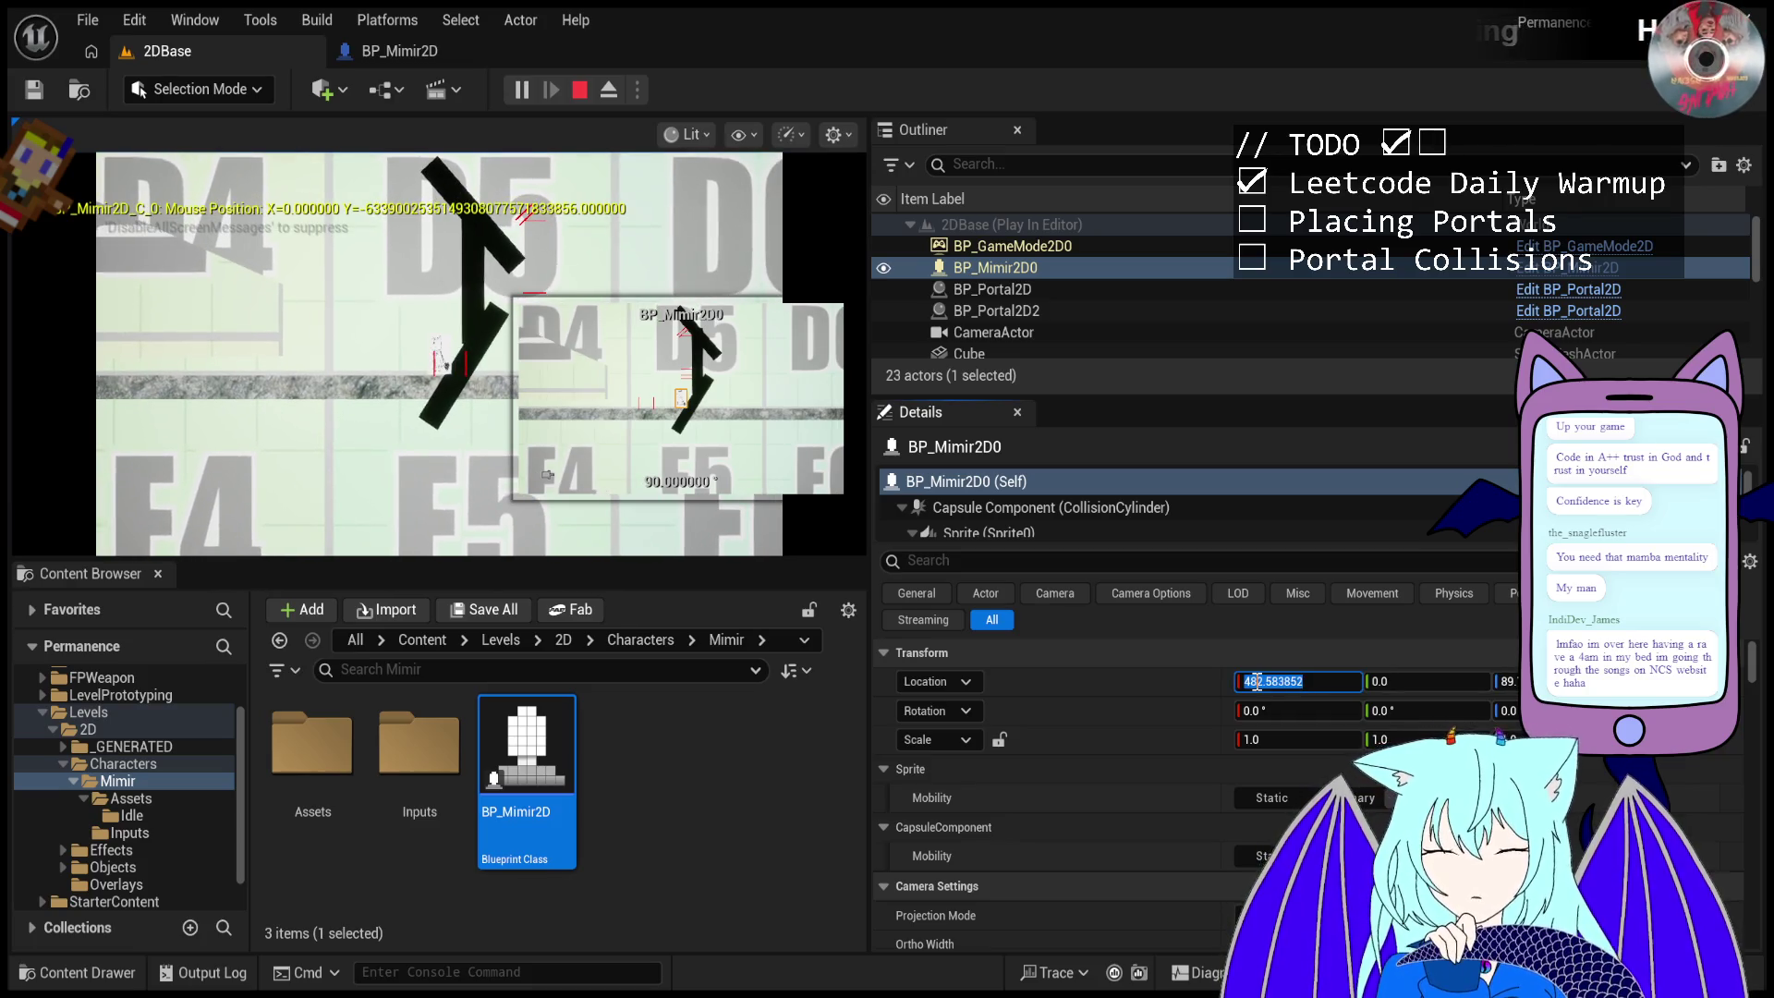
pyautogui.write('700')
pyautogui.press('Return')
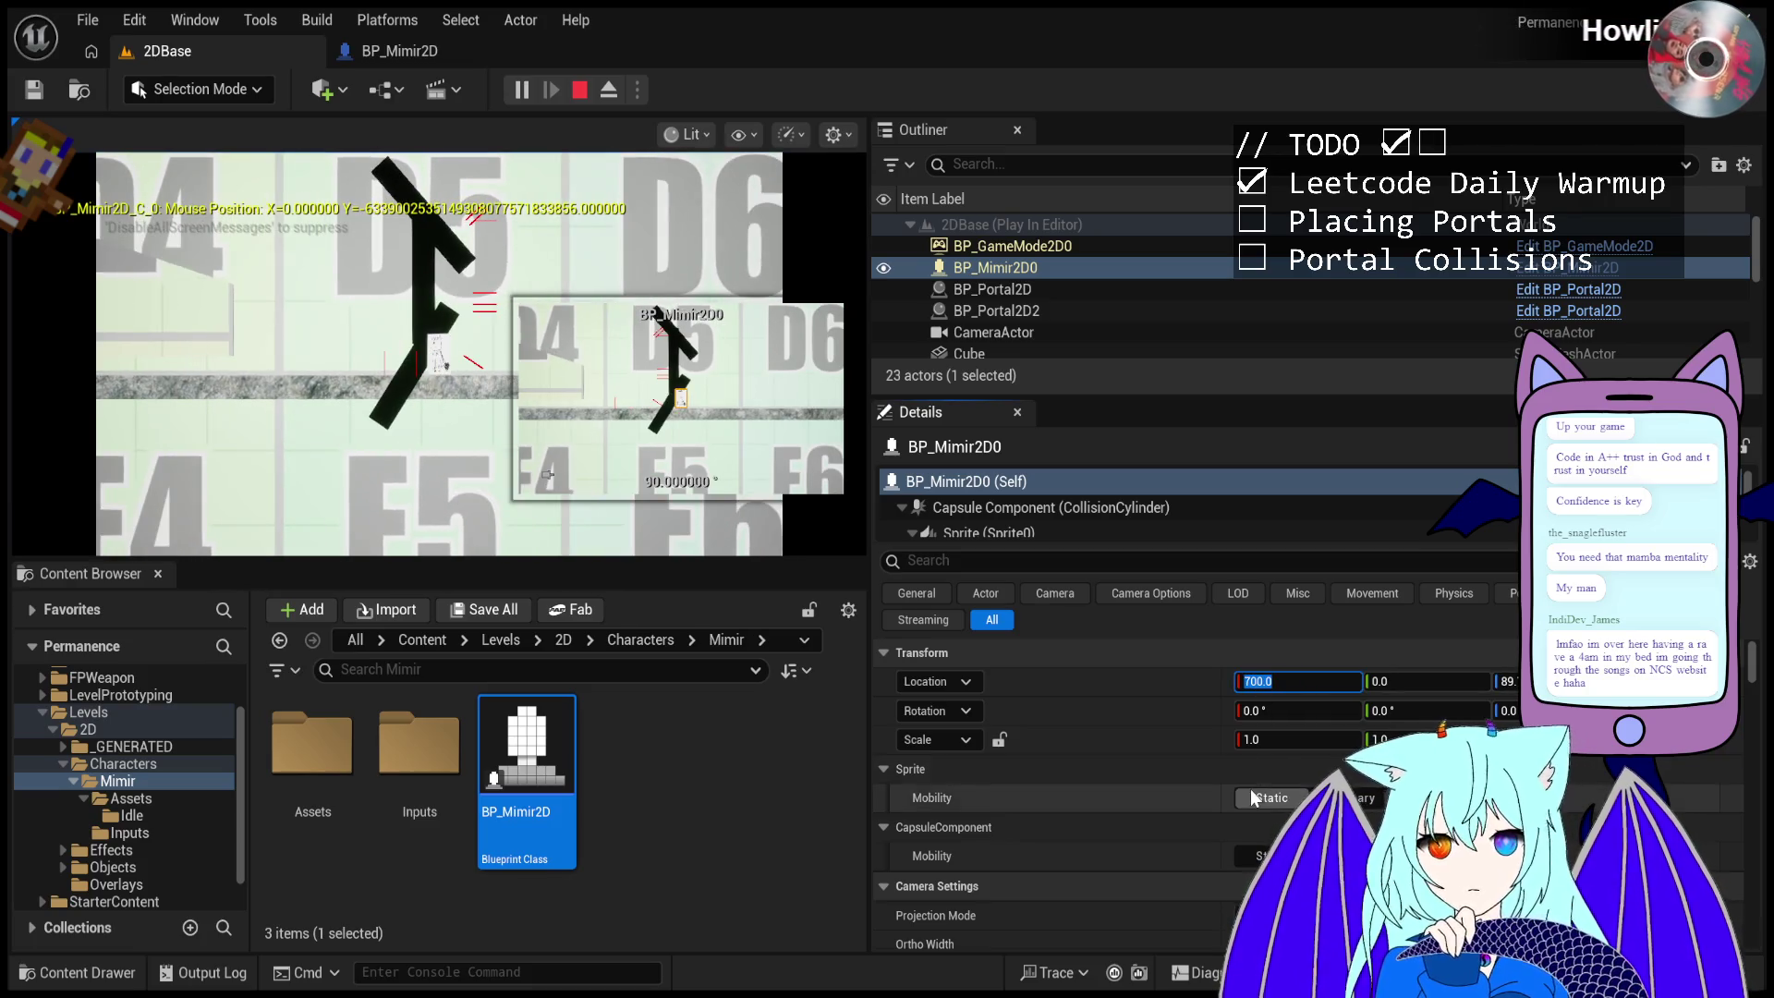
# - Back in the game, fire a series of portals at the angled and vertical walls
pyautogui.click(369, 395)
pyautogui.click(362, 386)
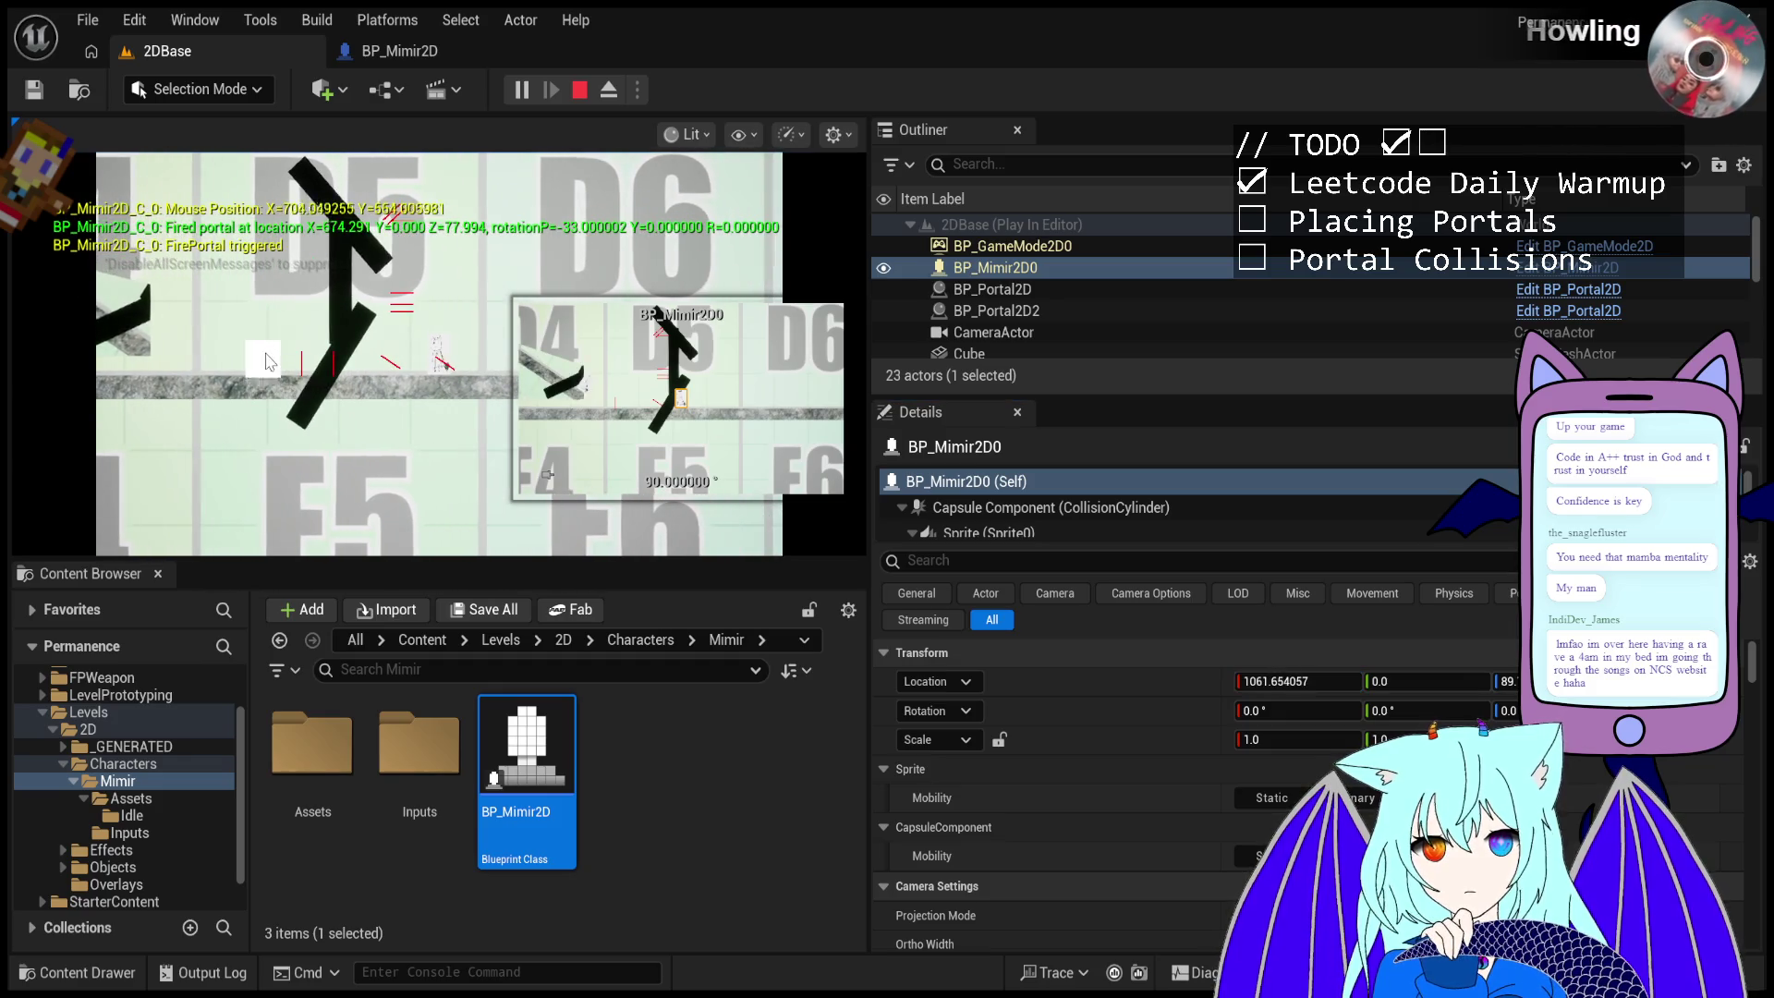
pyautogui.click(342, 361)
pyautogui.click(329, 342)
pyautogui.click(252, 328)
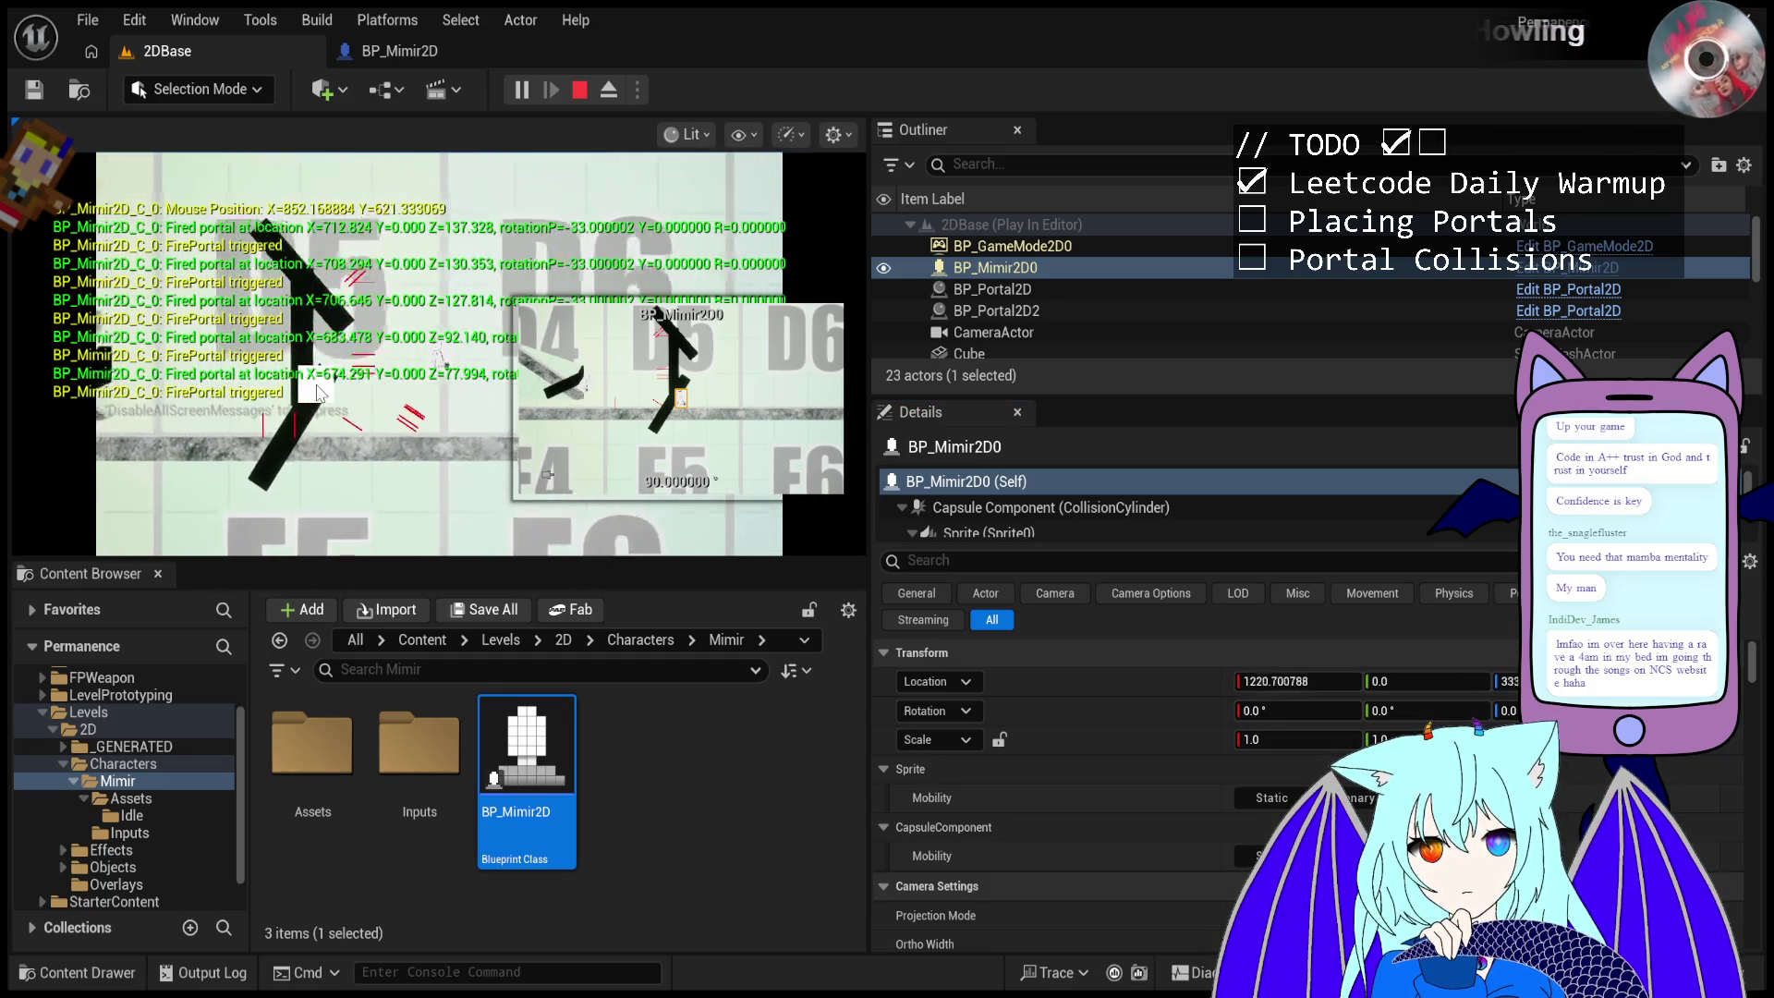
pyautogui.click(277, 321)
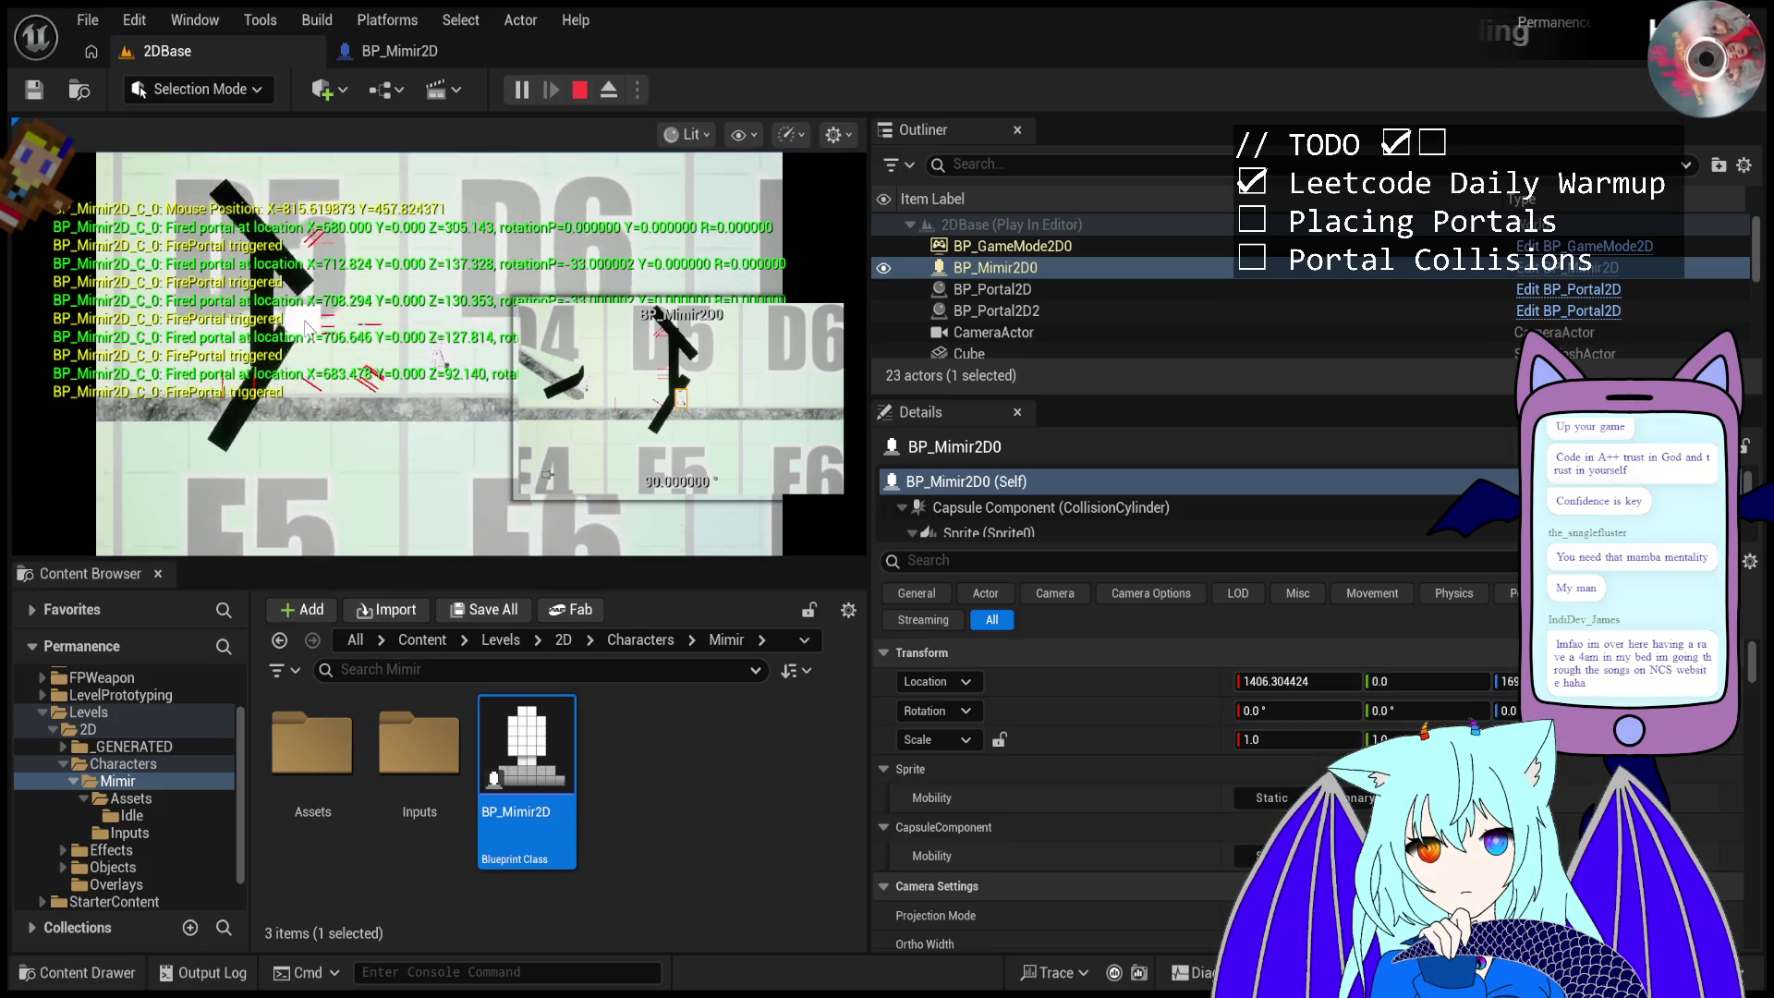
pyautogui.click(308, 314)
pyautogui.click(306, 322)
# - Keep firing at the angled and vertical walls, bringing up BP_Portal2D's details along the way
pyautogui.click(302, 334)
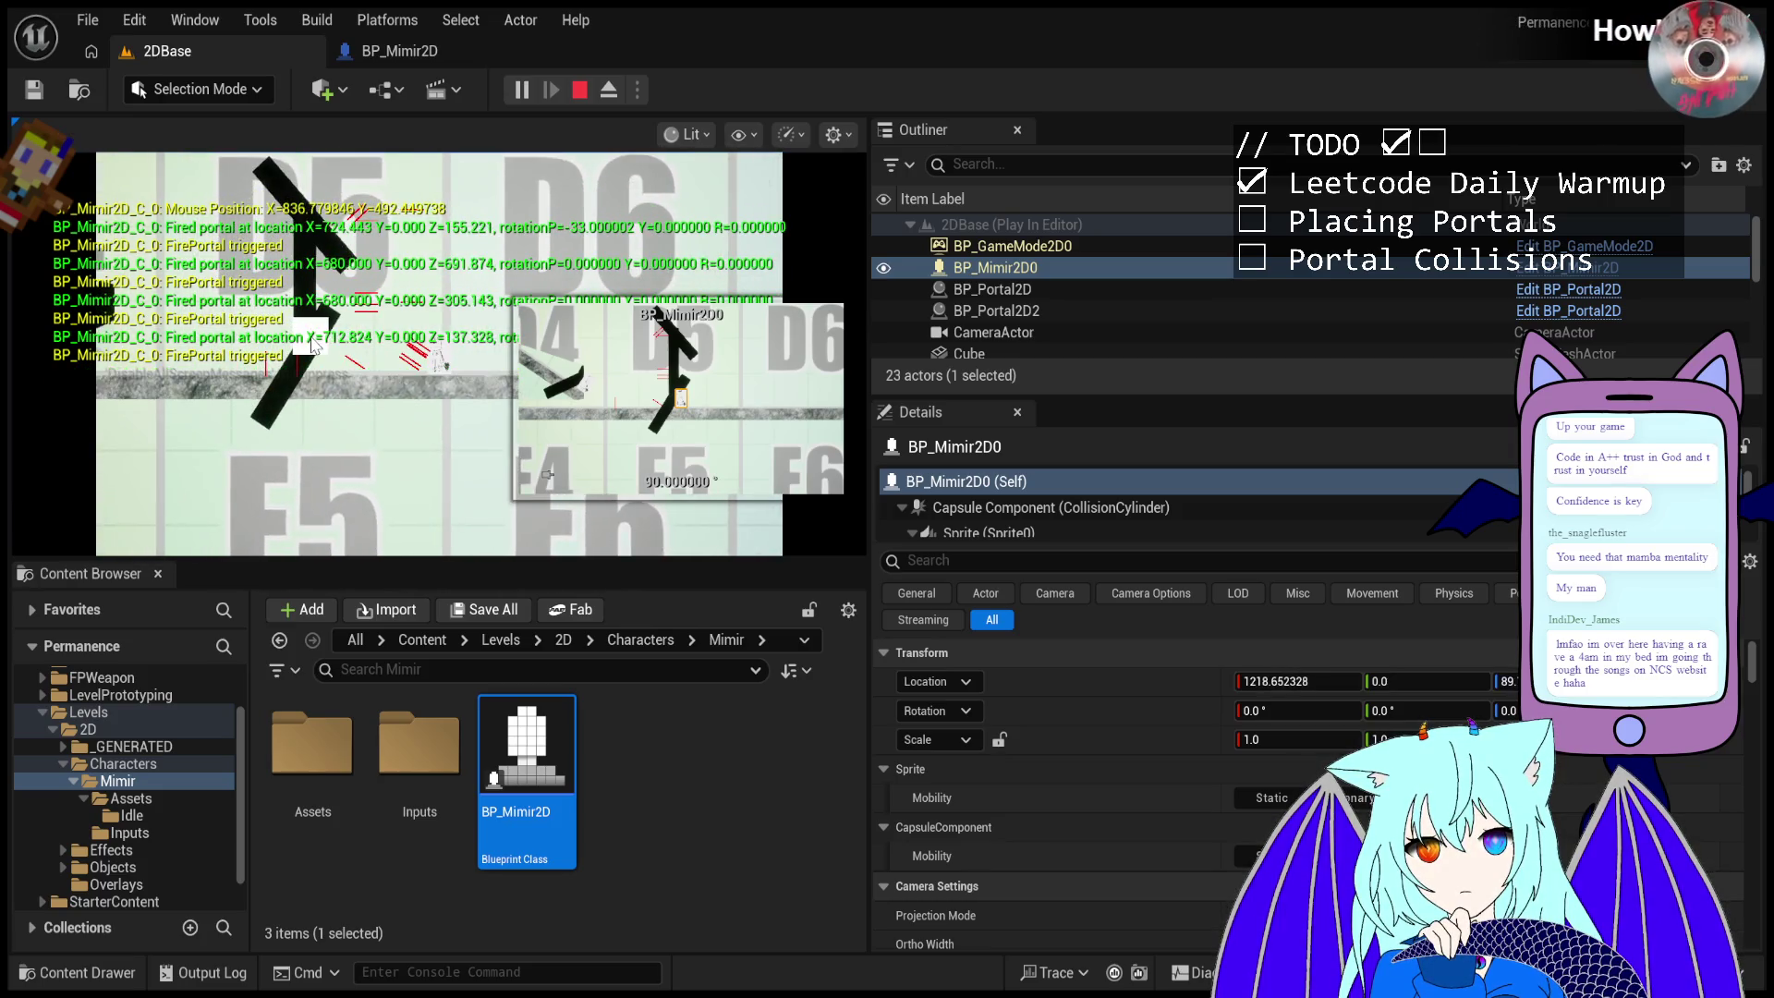
pyautogui.click(300, 344)
pyautogui.click(297, 349)
pyautogui.click(300, 352)
pyautogui.click(301, 351)
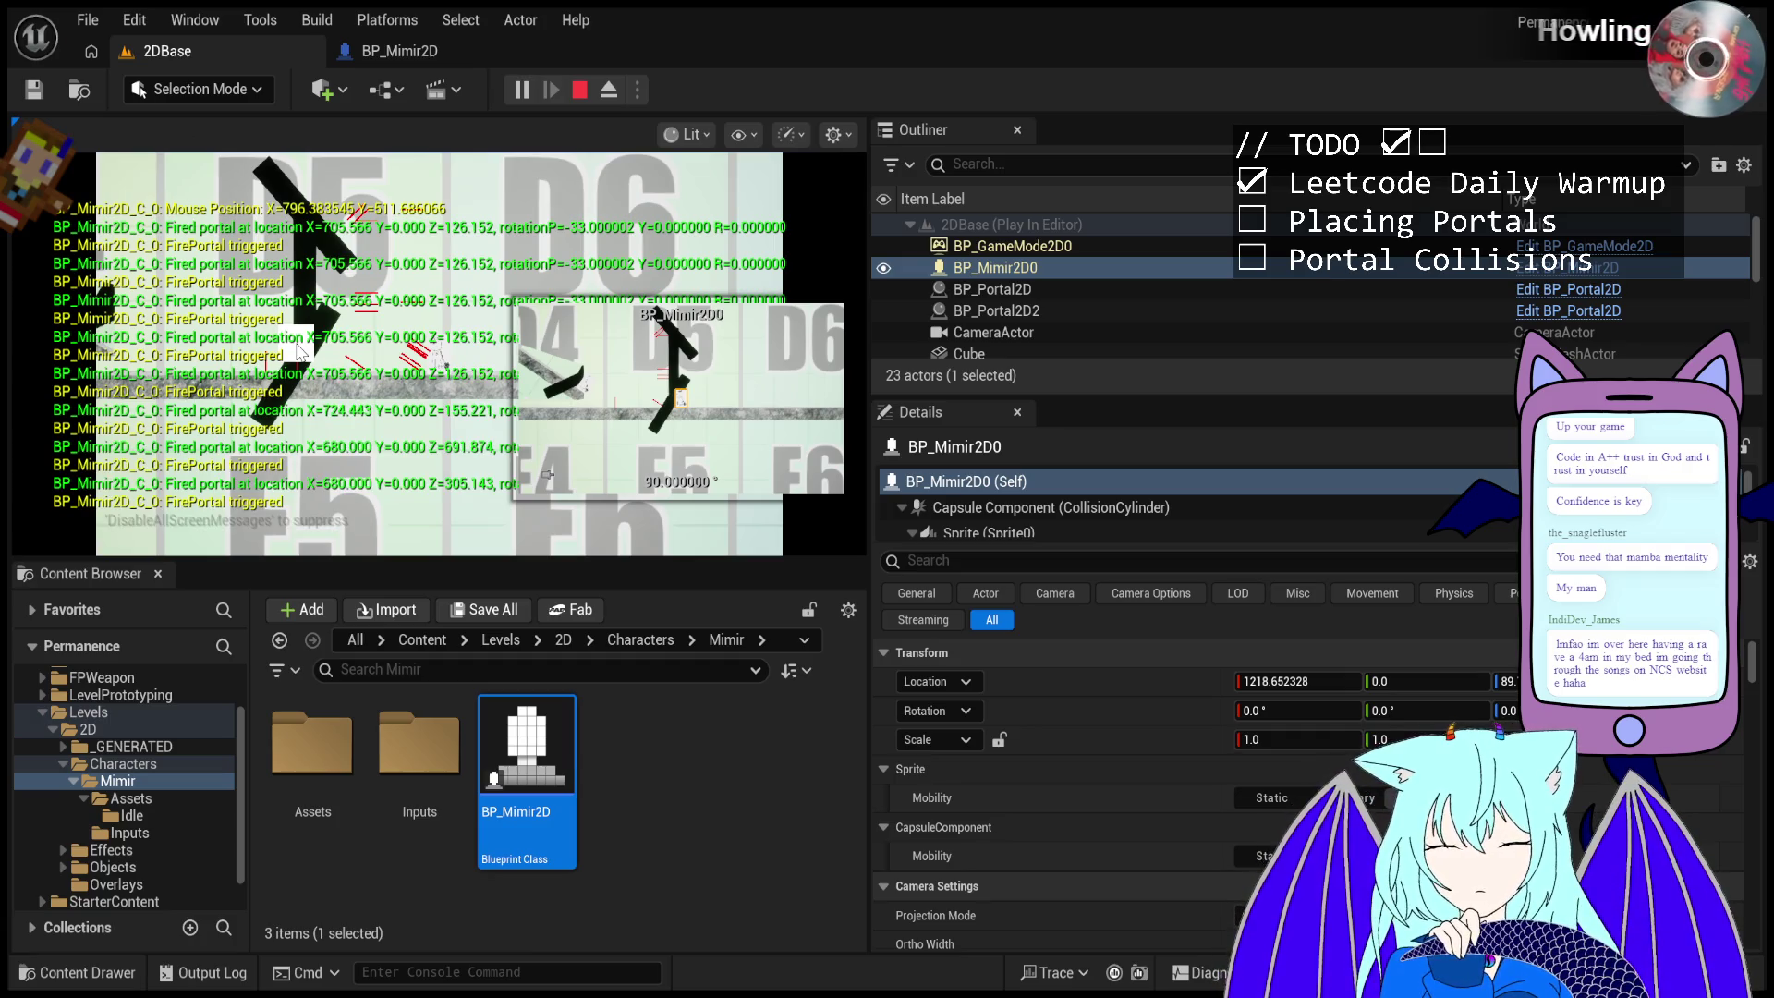
pyautogui.click(300, 349)
pyautogui.click(314, 287)
pyautogui.click(318, 271)
pyautogui.click(319, 277)
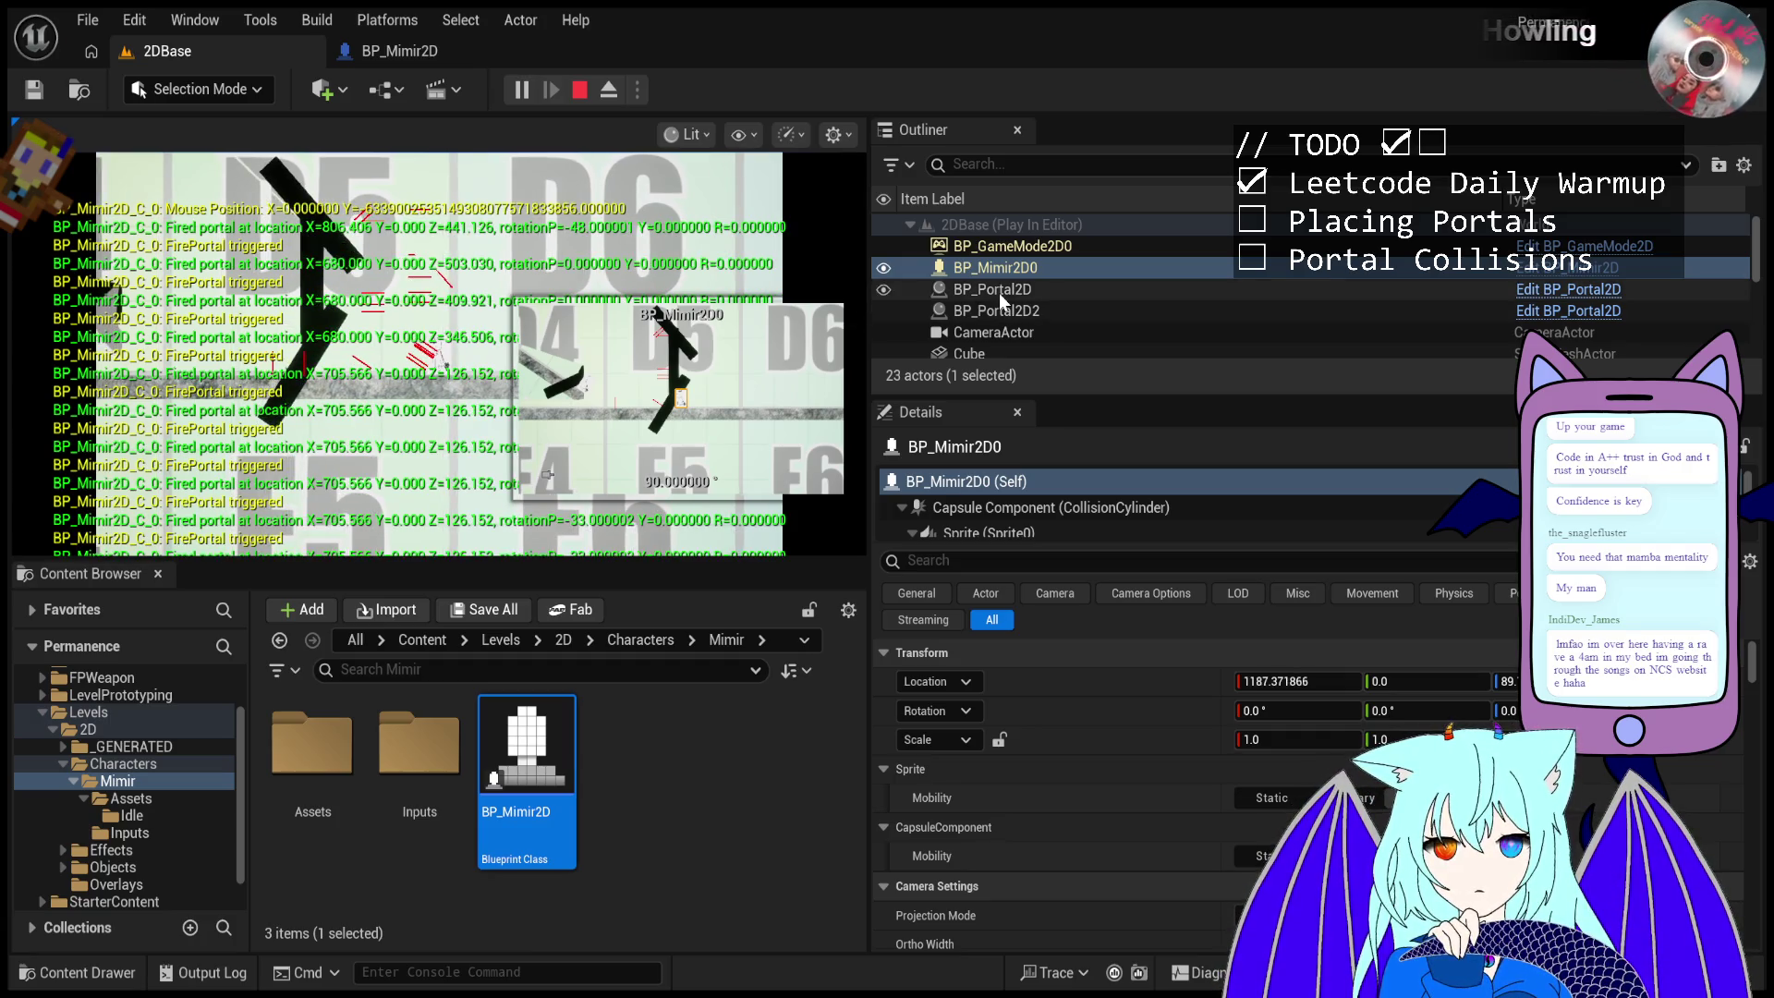
pyautogui.click(319, 407)
# - Fire a rapid burst of portals at the angled wall
pyautogui.click(317, 386)
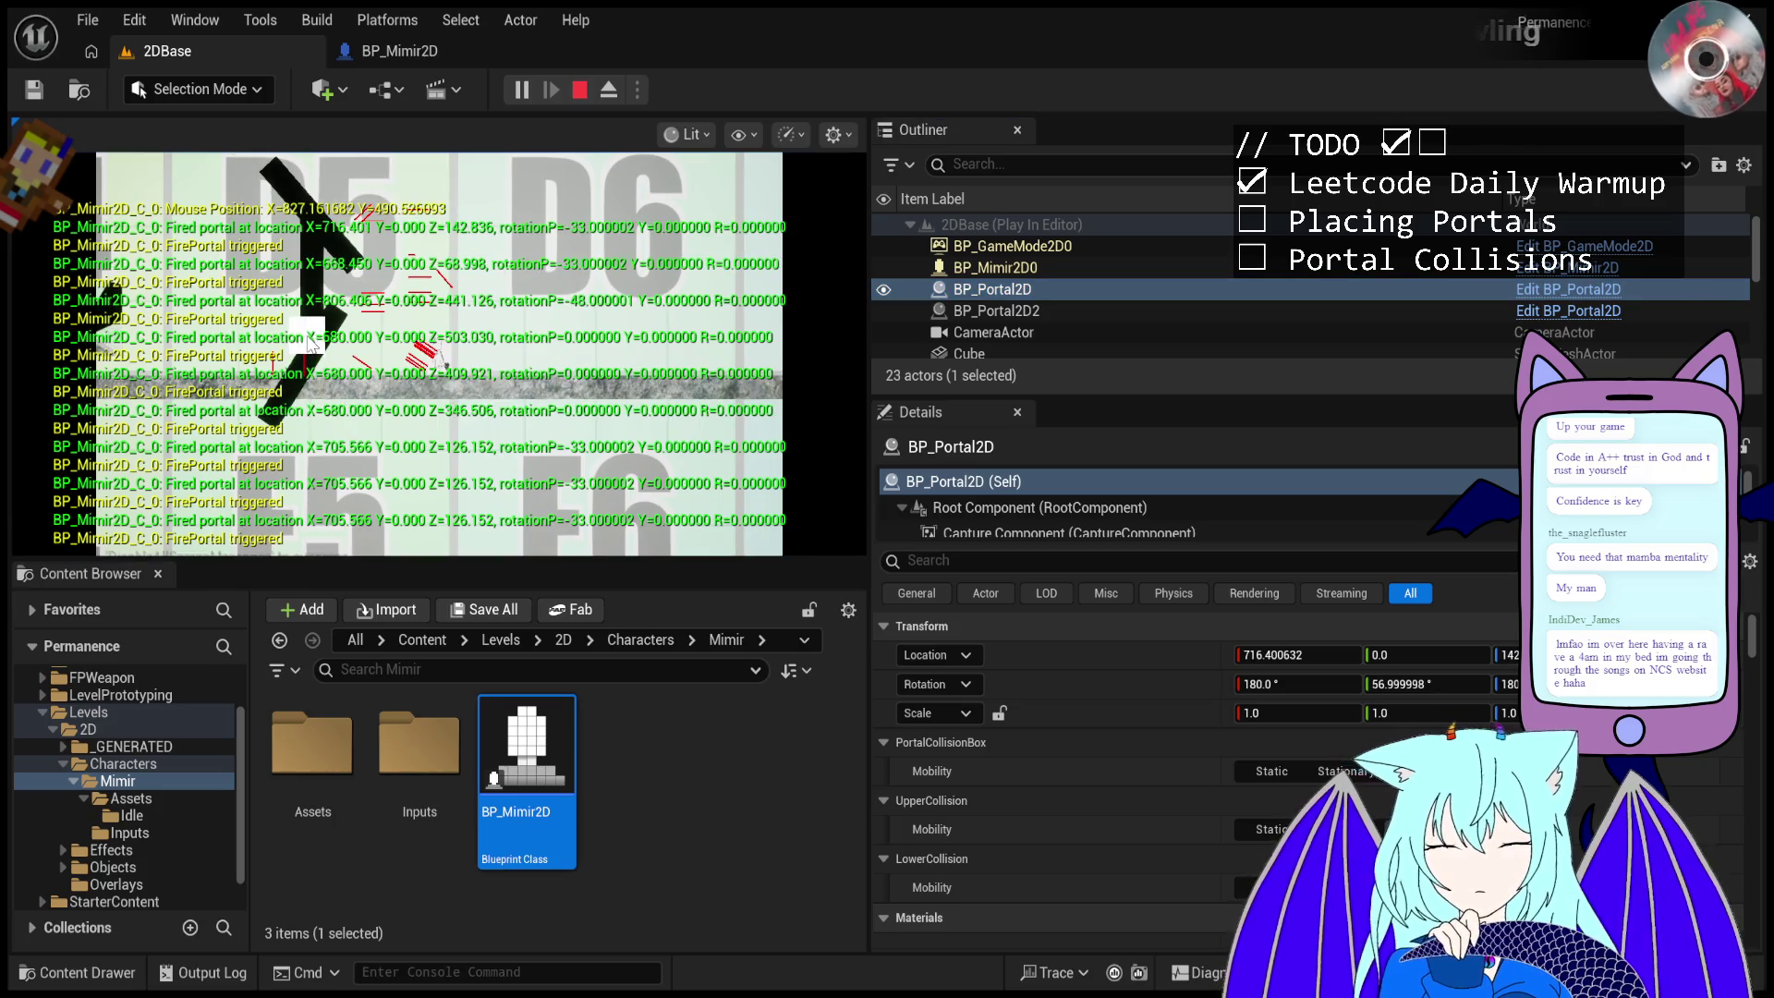
pyautogui.click(314, 368)
pyautogui.click(312, 357)
pyautogui.click(311, 352)
pyautogui.click(312, 359)
pyautogui.click(312, 359)
pyautogui.click(312, 359)
# - Fire portals up and down the vertical wall and its steeper piece
pyautogui.click(316, 344)
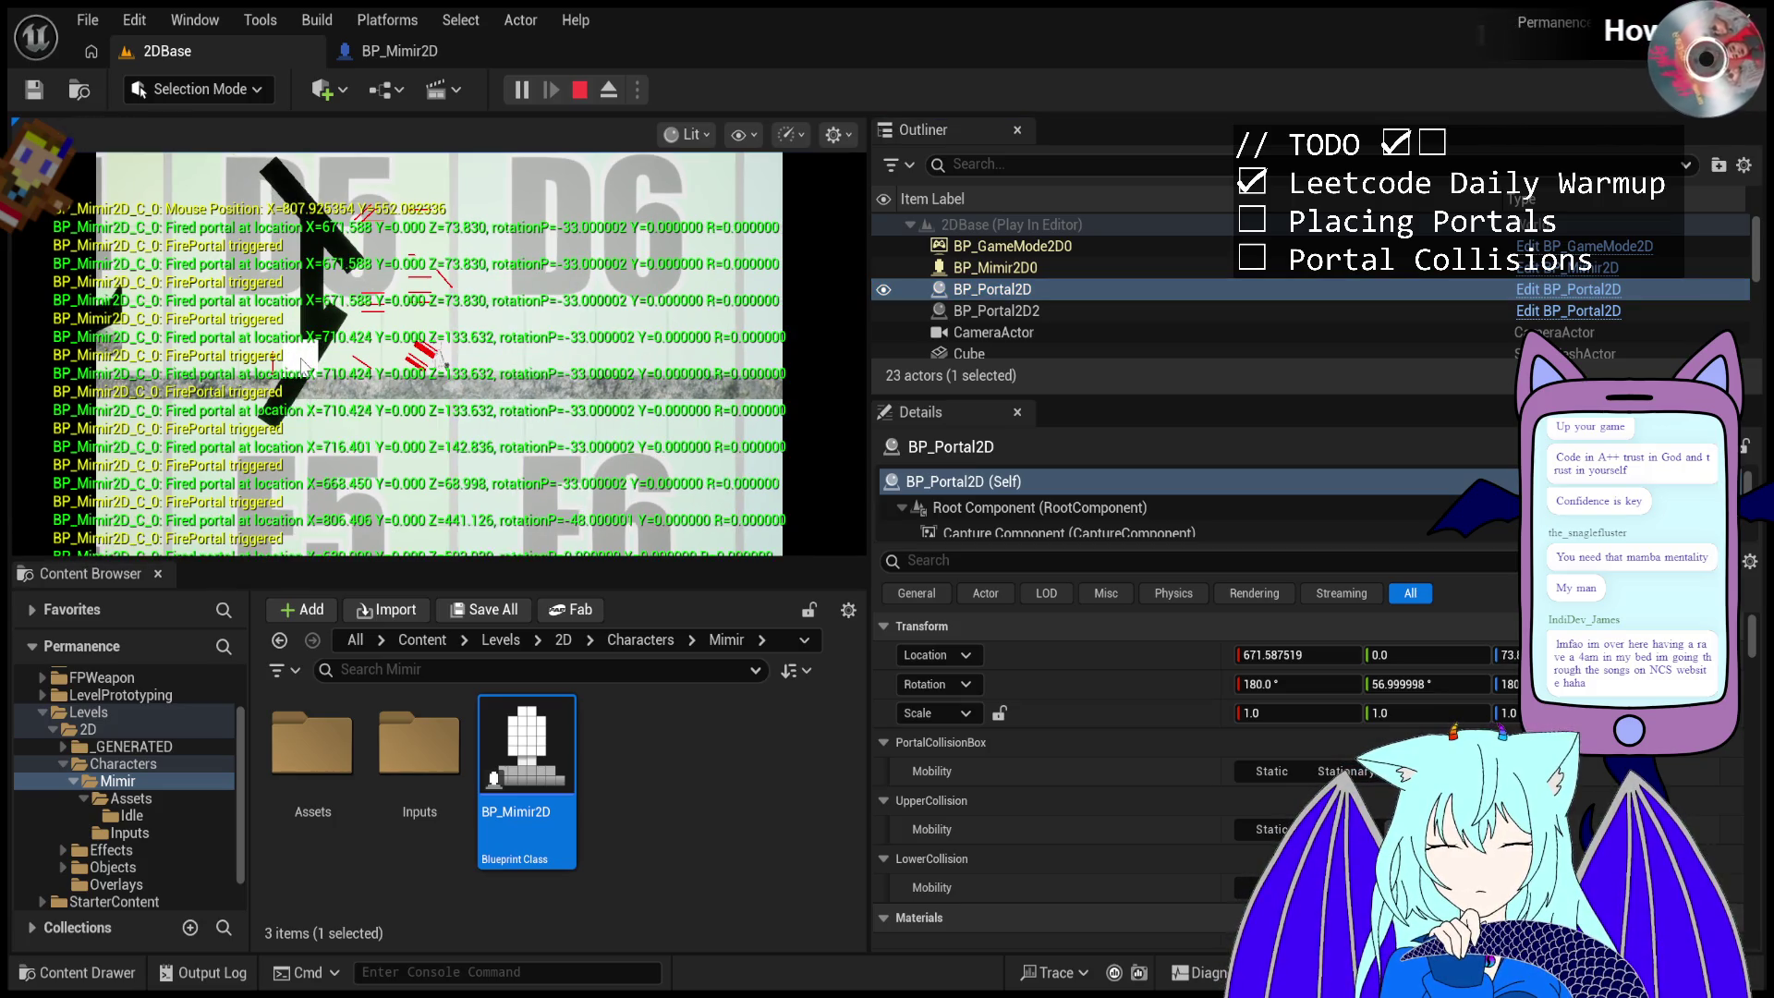
pyautogui.click(328, 314)
pyautogui.click(342, 291)
pyautogui.click(349, 282)
pyautogui.click(346, 285)
pyautogui.click(345, 289)
pyautogui.click(343, 293)
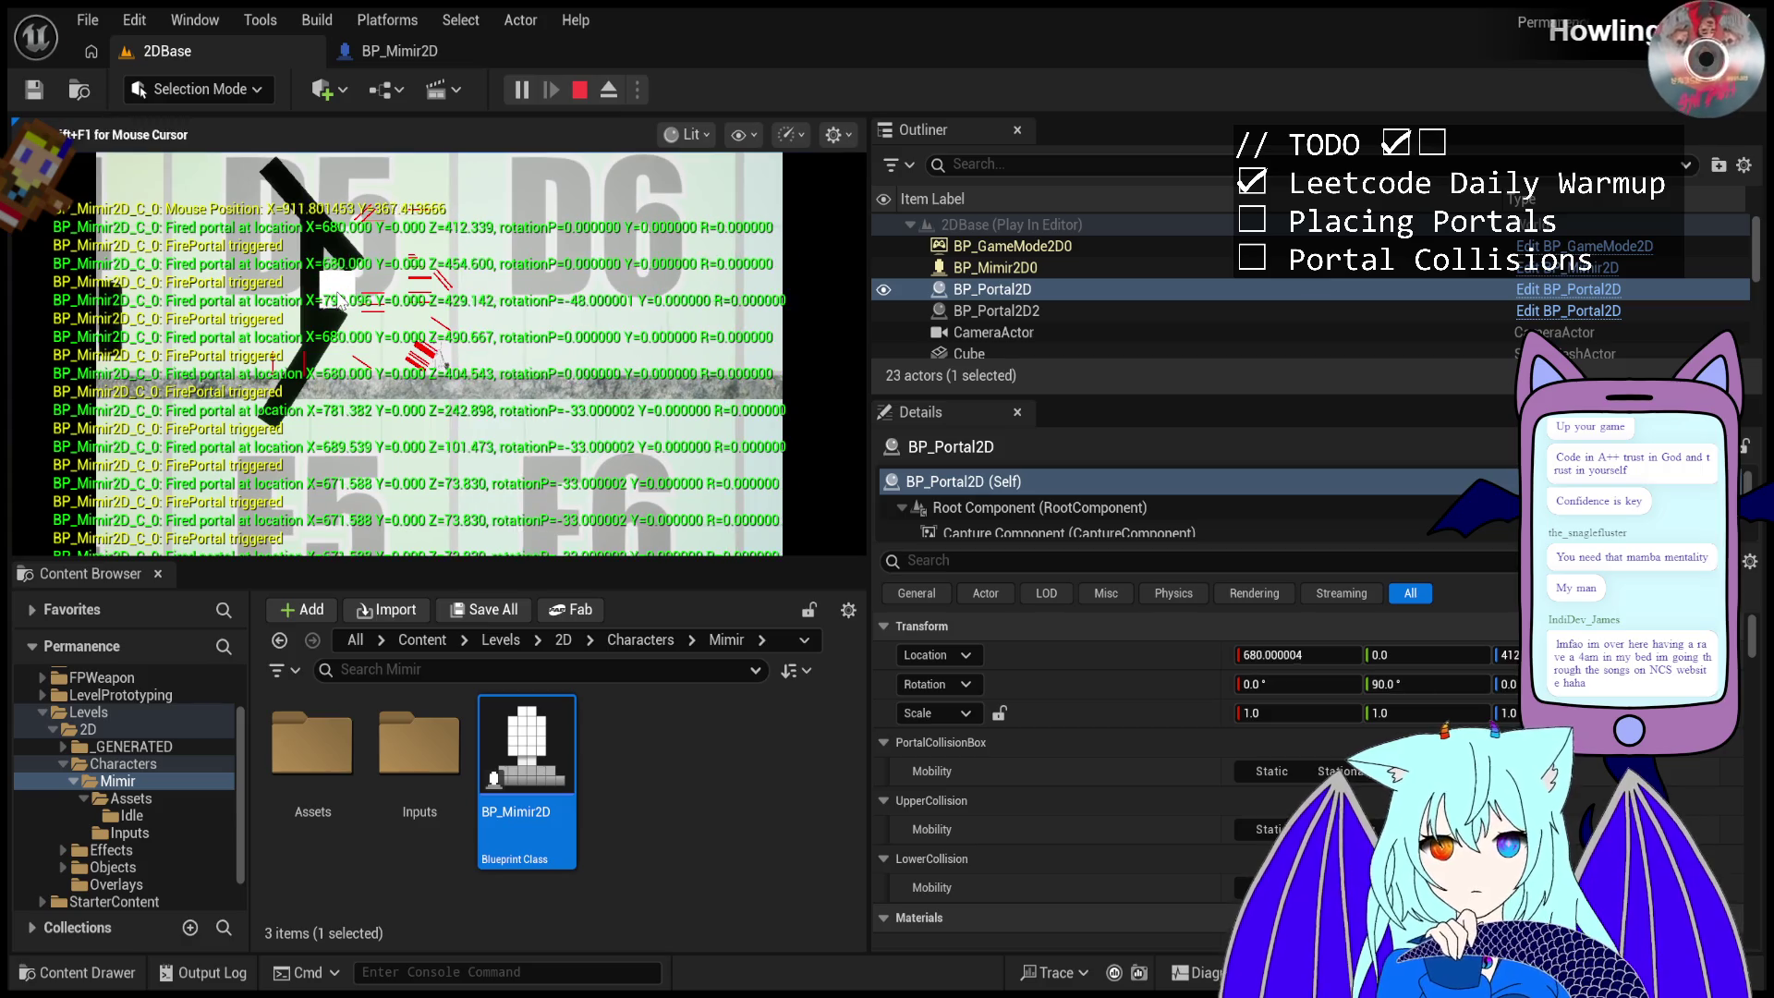
pyautogui.click(341, 297)
pyautogui.click(339, 300)
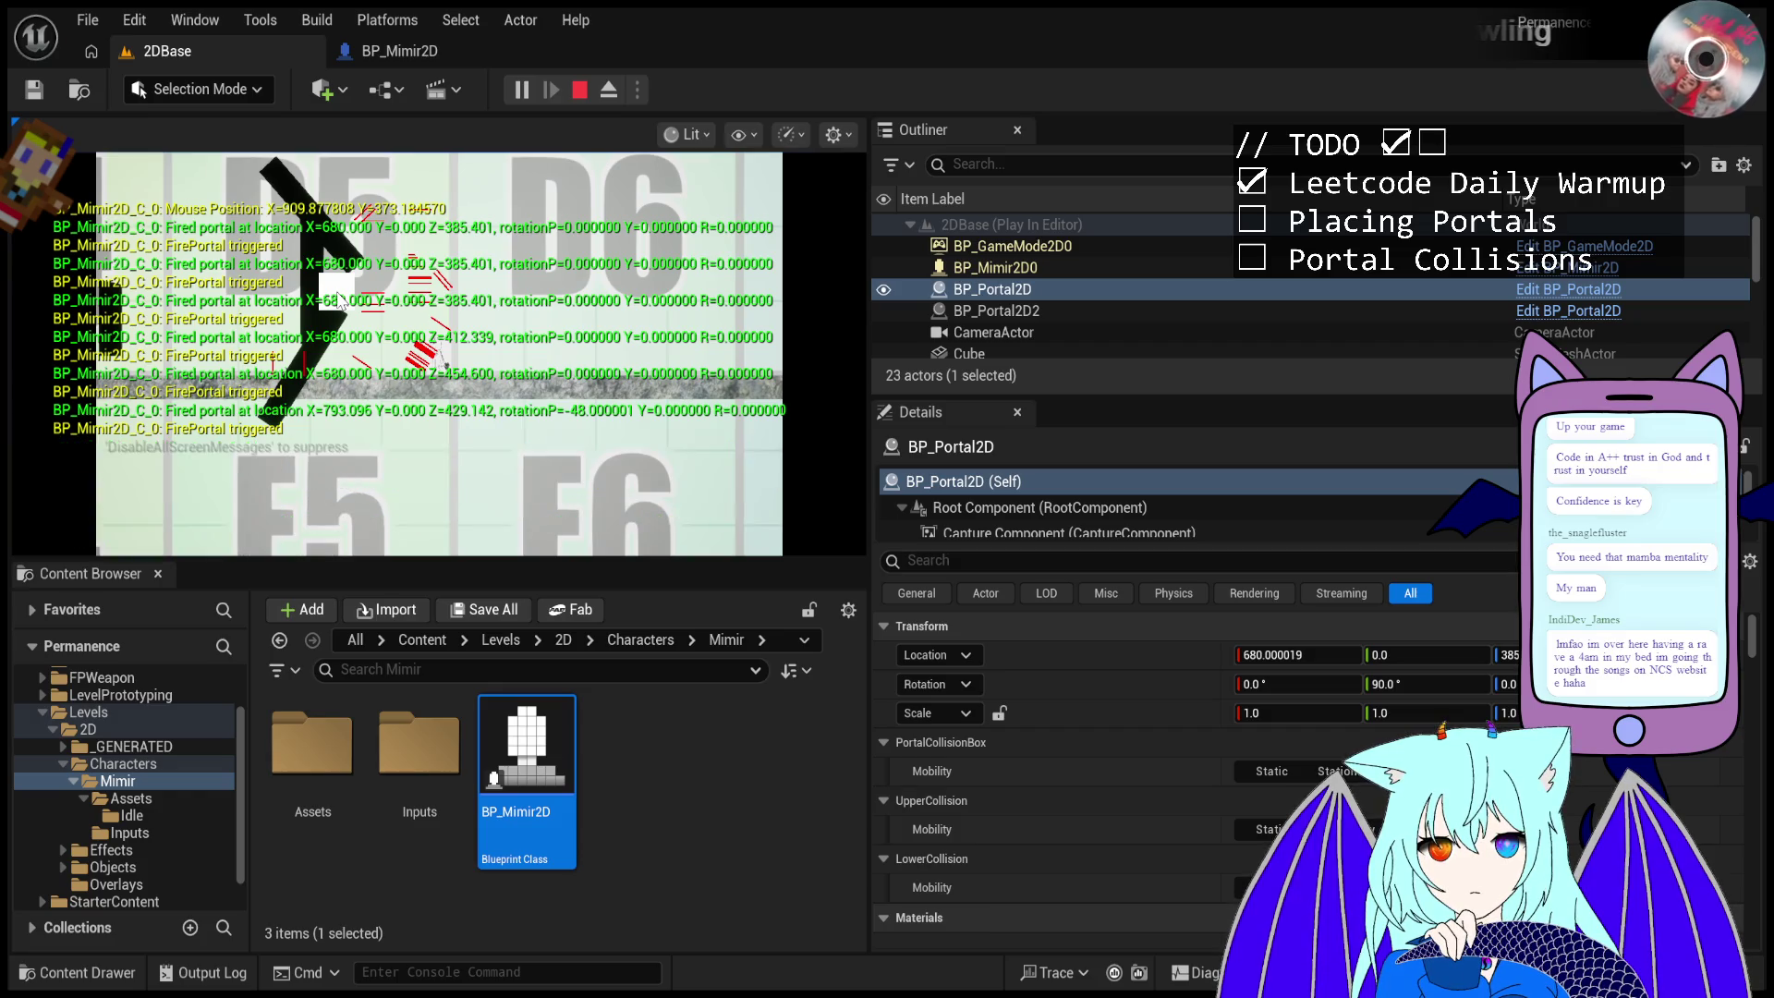
pyautogui.click(321, 282)
pyautogui.click(325, 289)
pyautogui.click(325, 290)
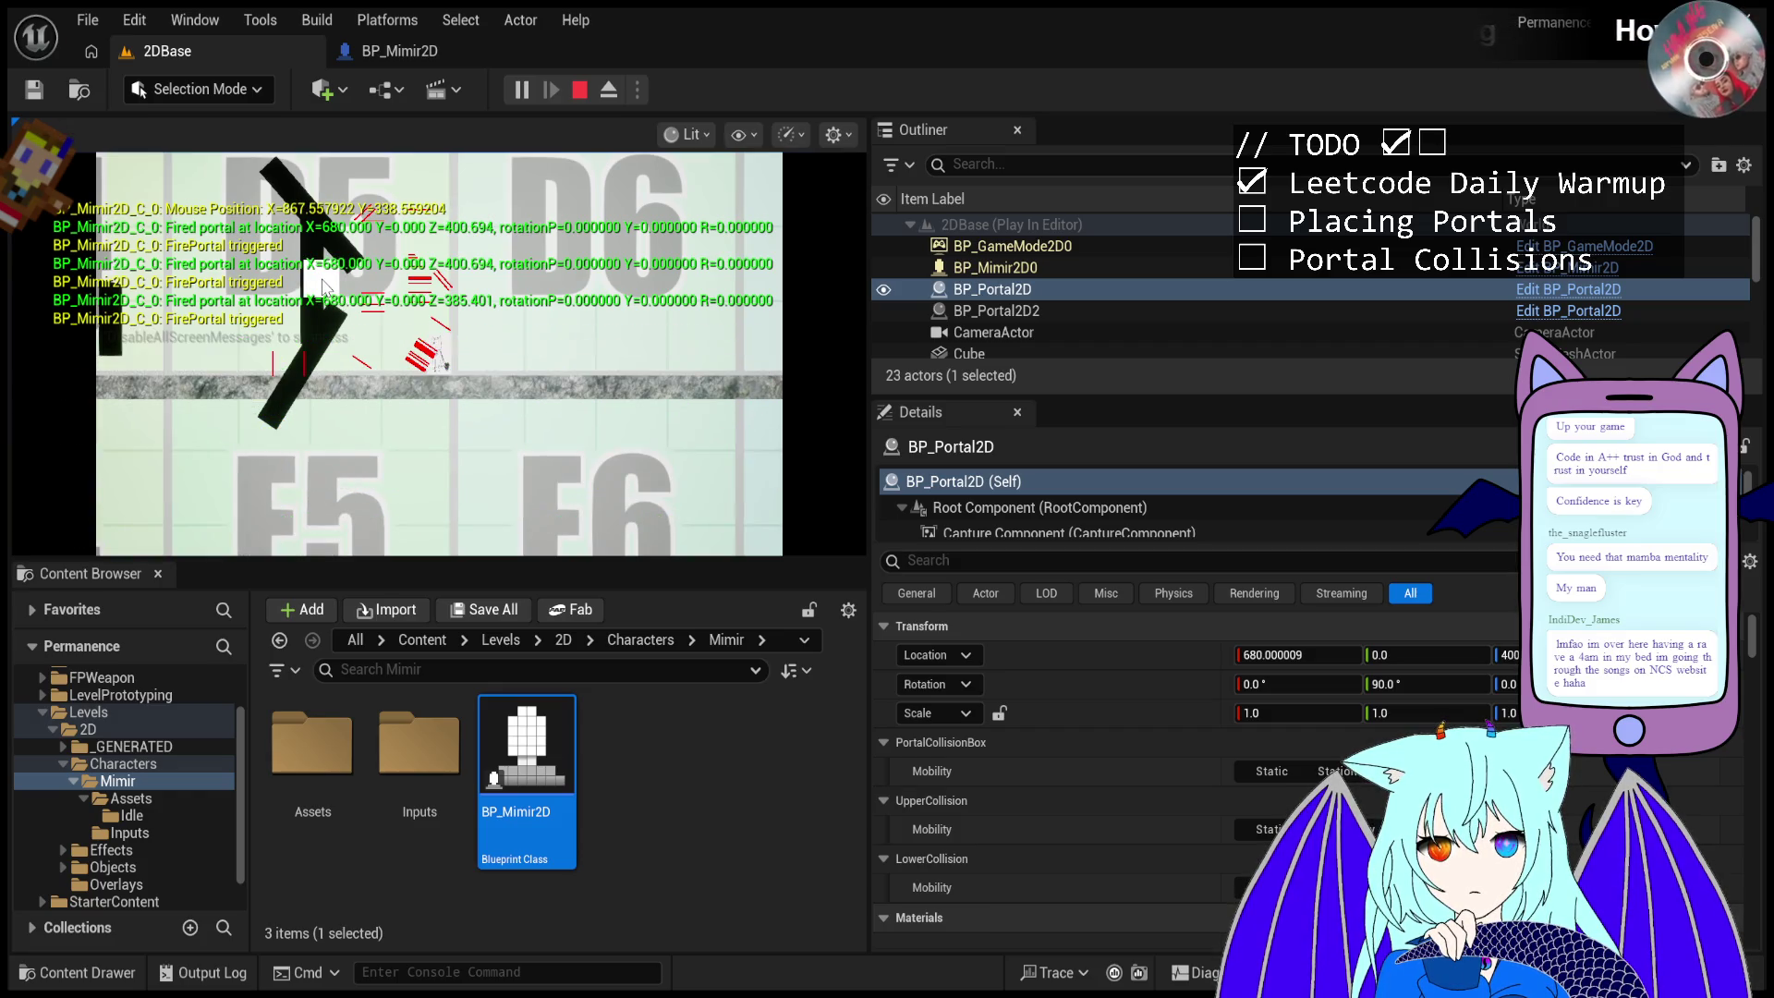
pyautogui.click(325, 289)
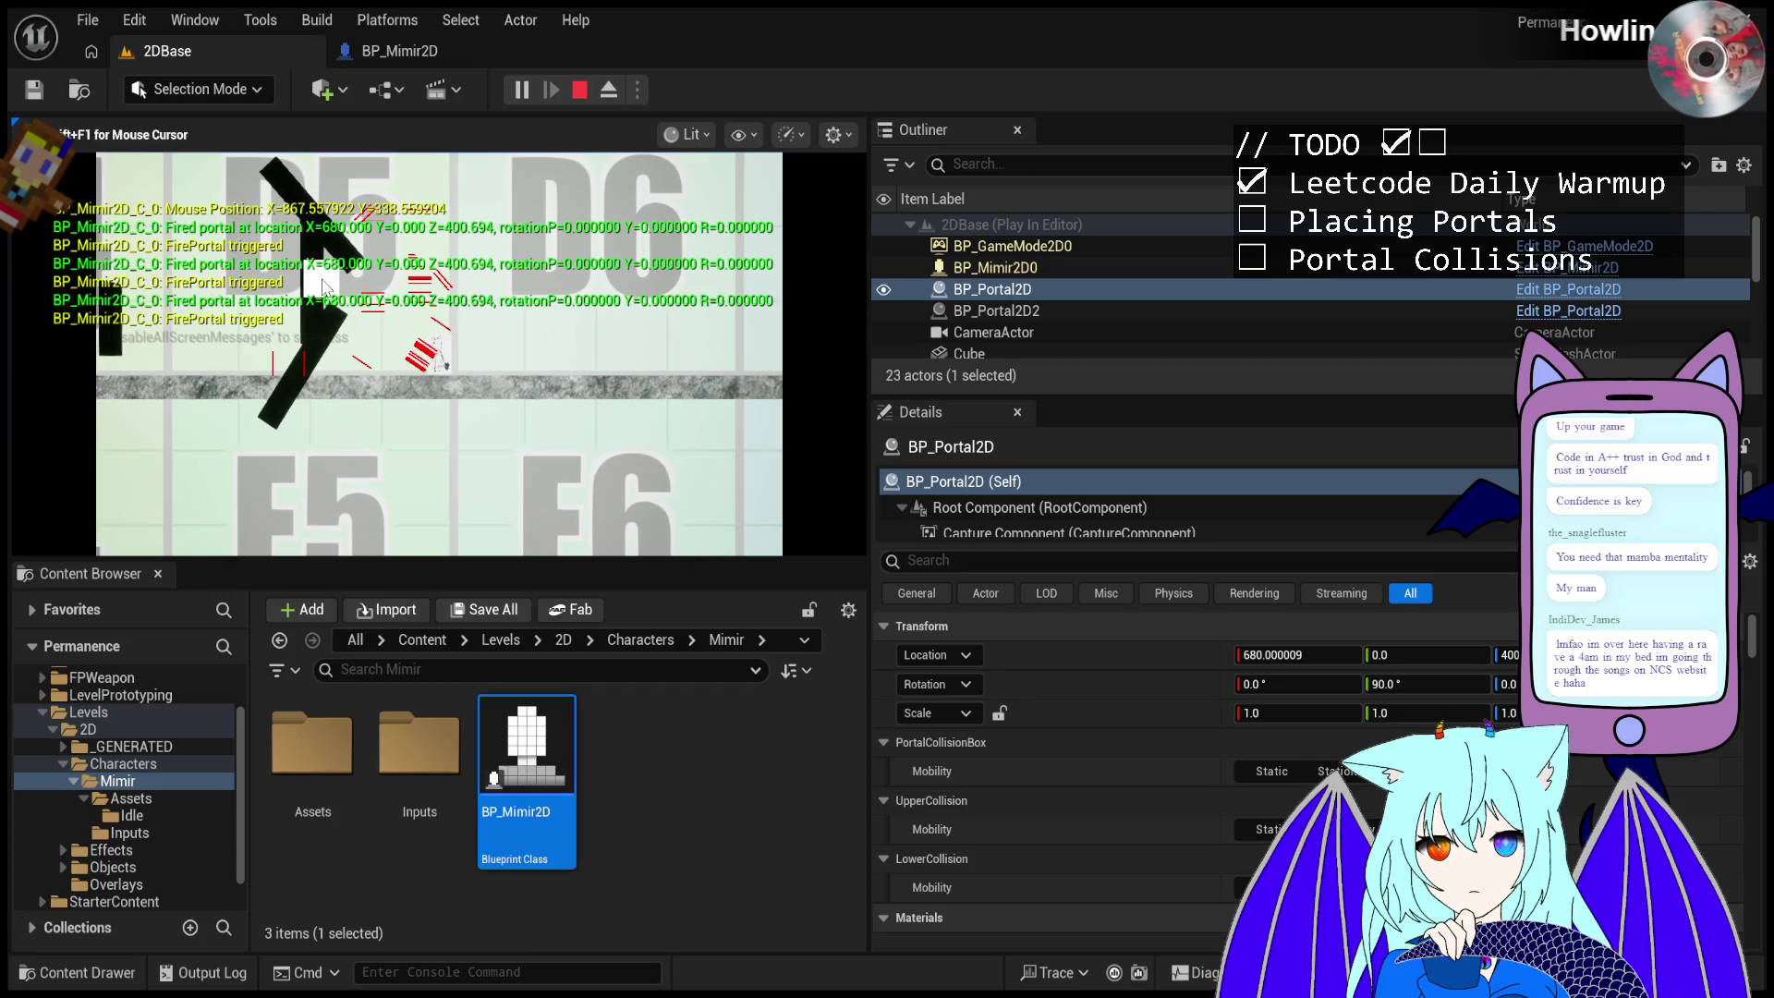
# - Walk the character left and fire portals near the top of the wall
pyautogui.press('a')
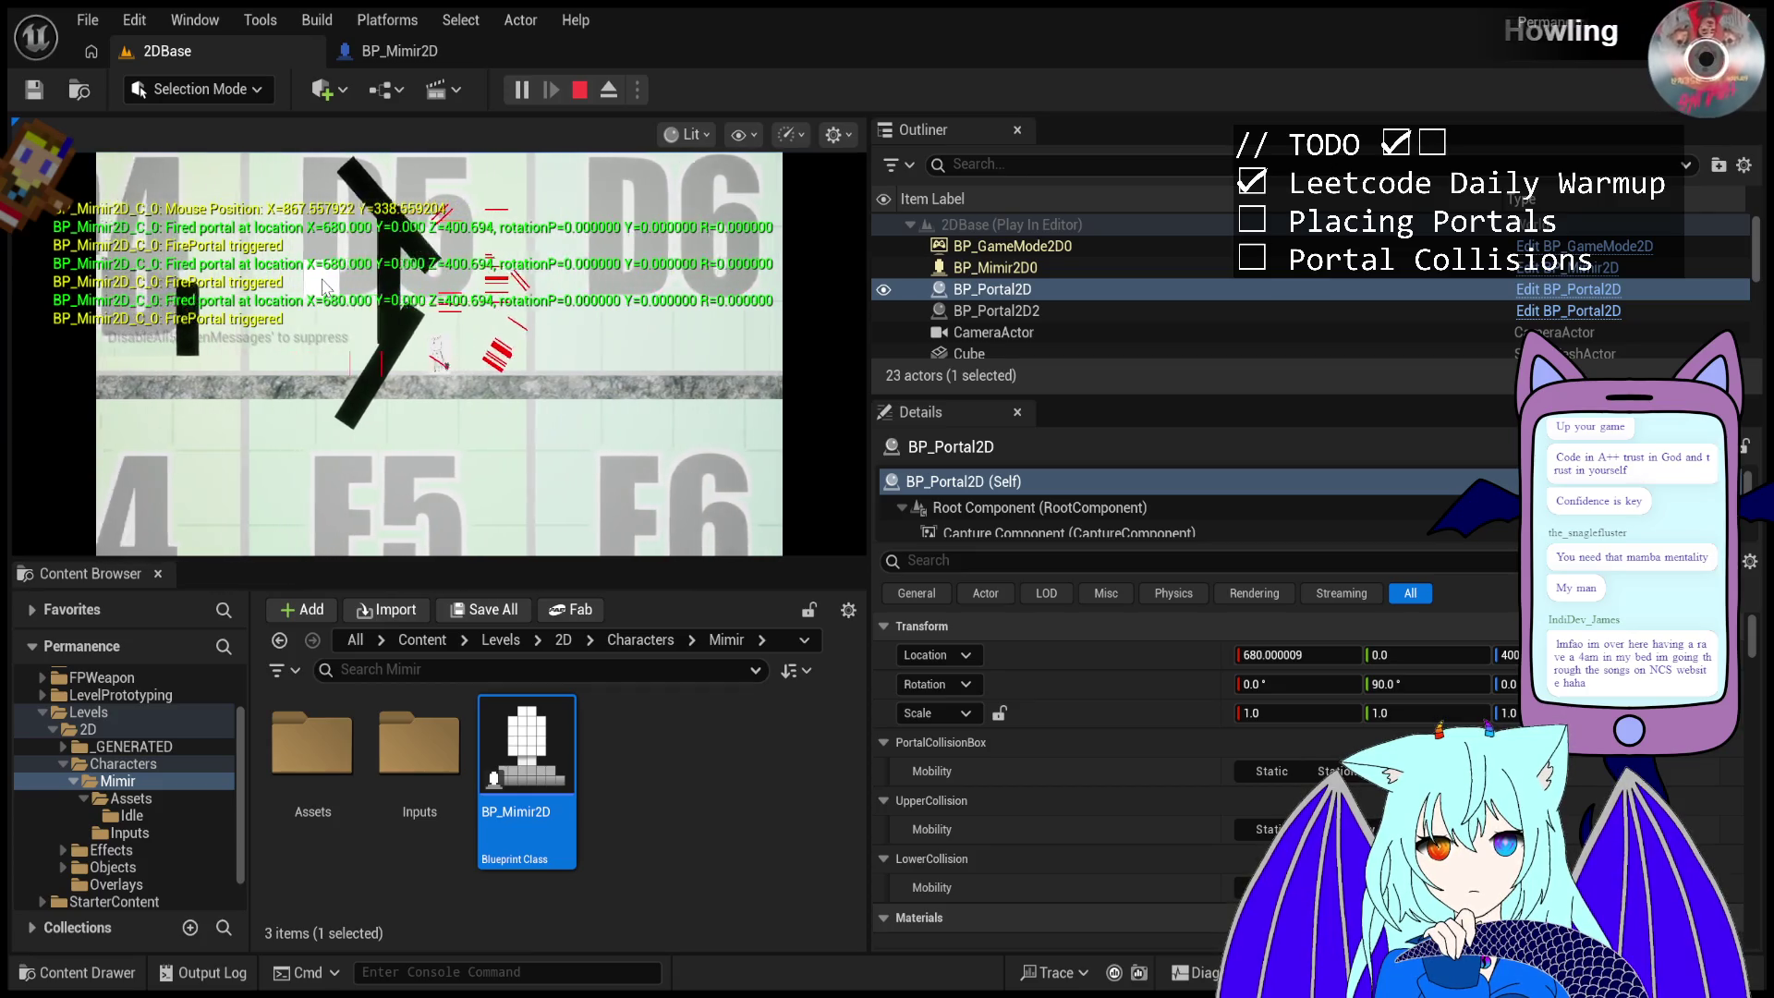
pyautogui.click(289, 275)
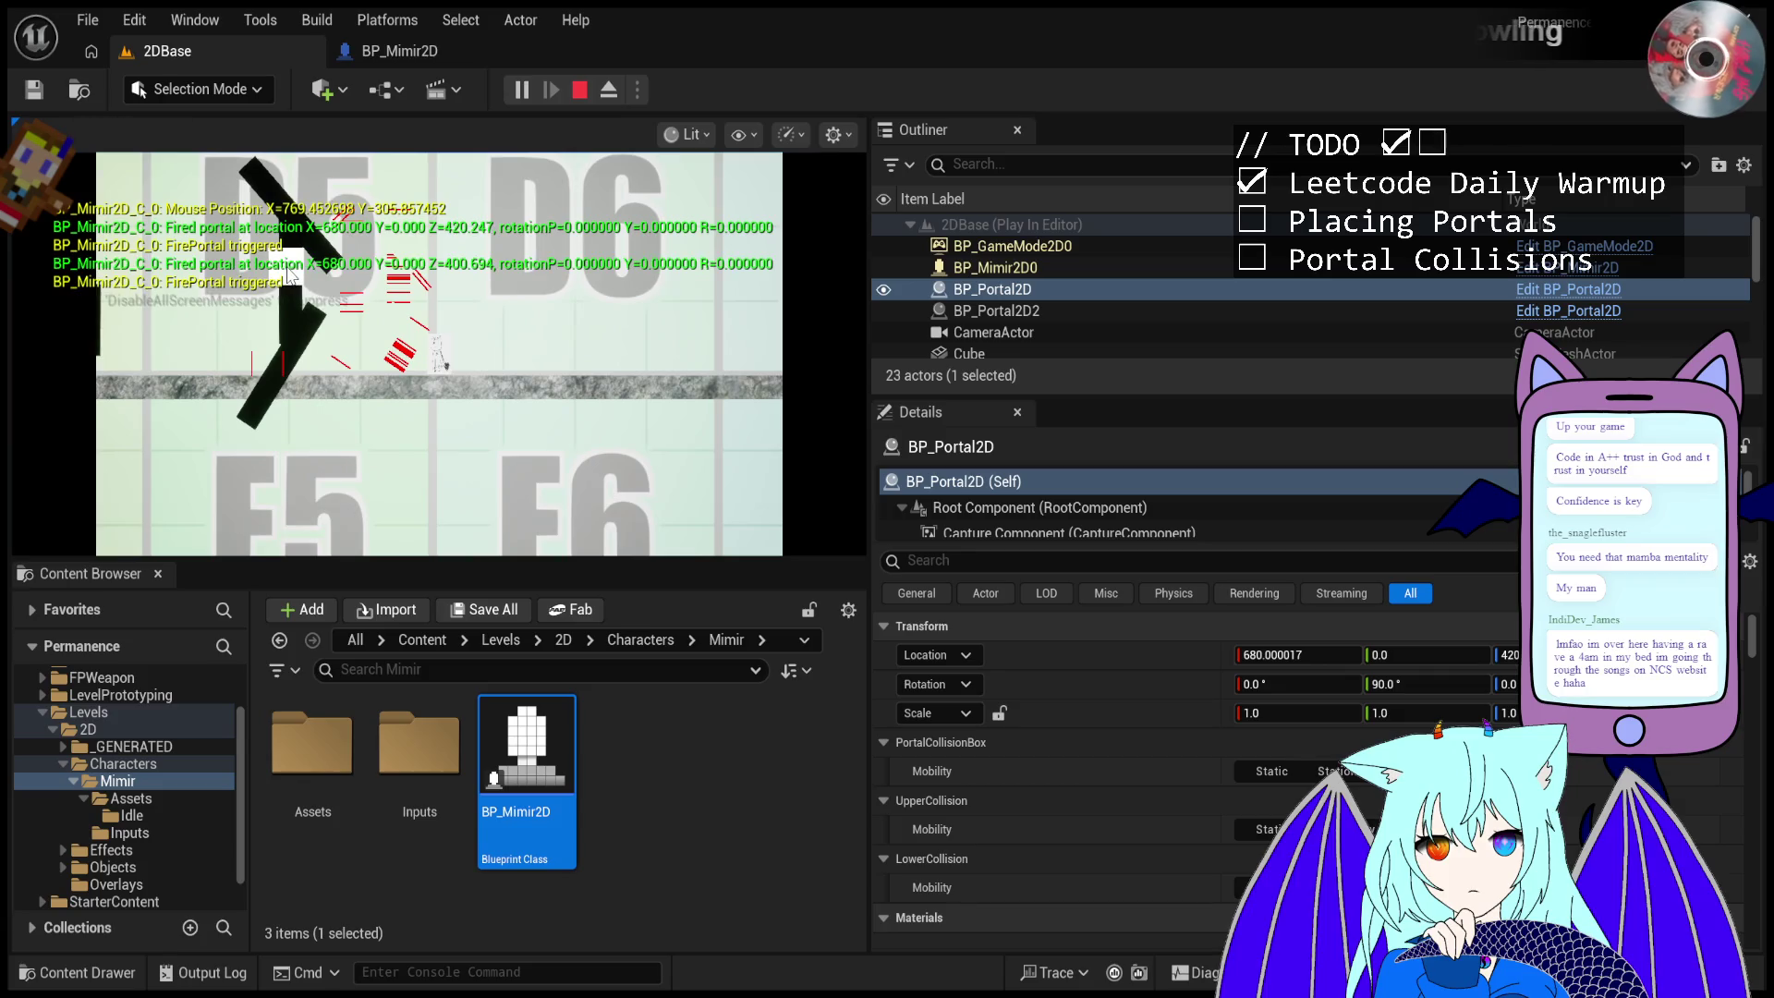
pyautogui.click(284, 275)
pyautogui.click(282, 277)
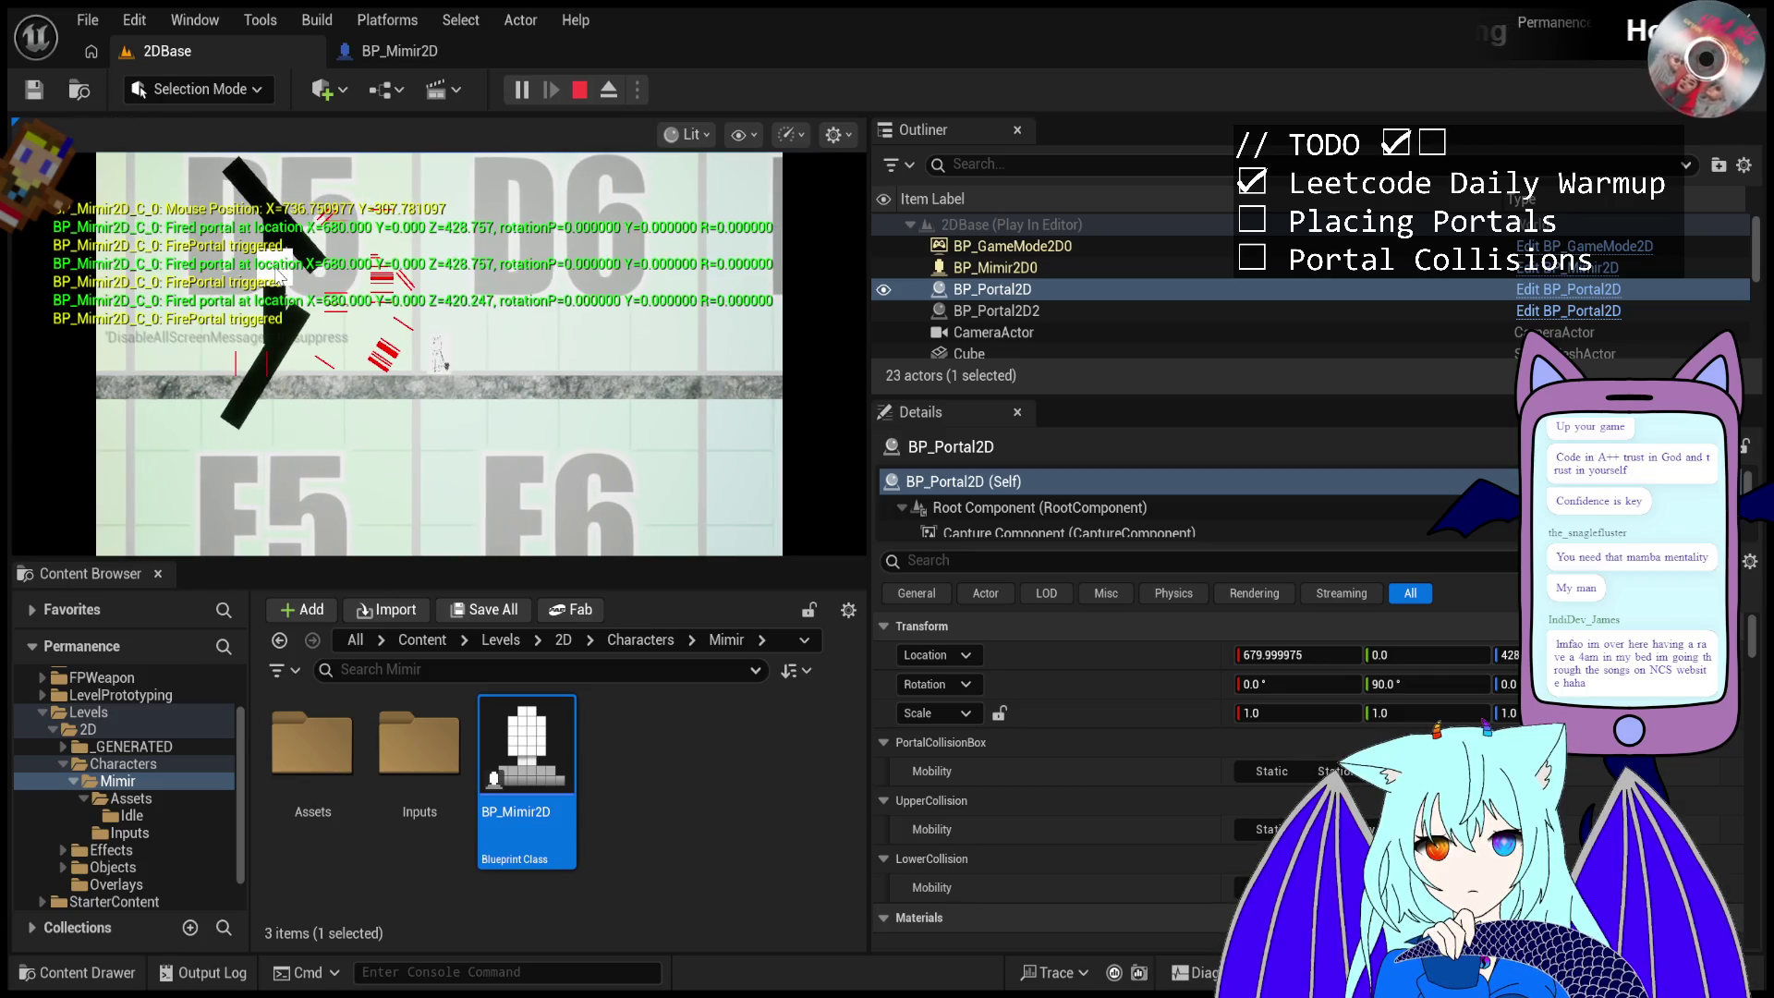
pyautogui.click(279, 277)
pyautogui.click(279, 275)
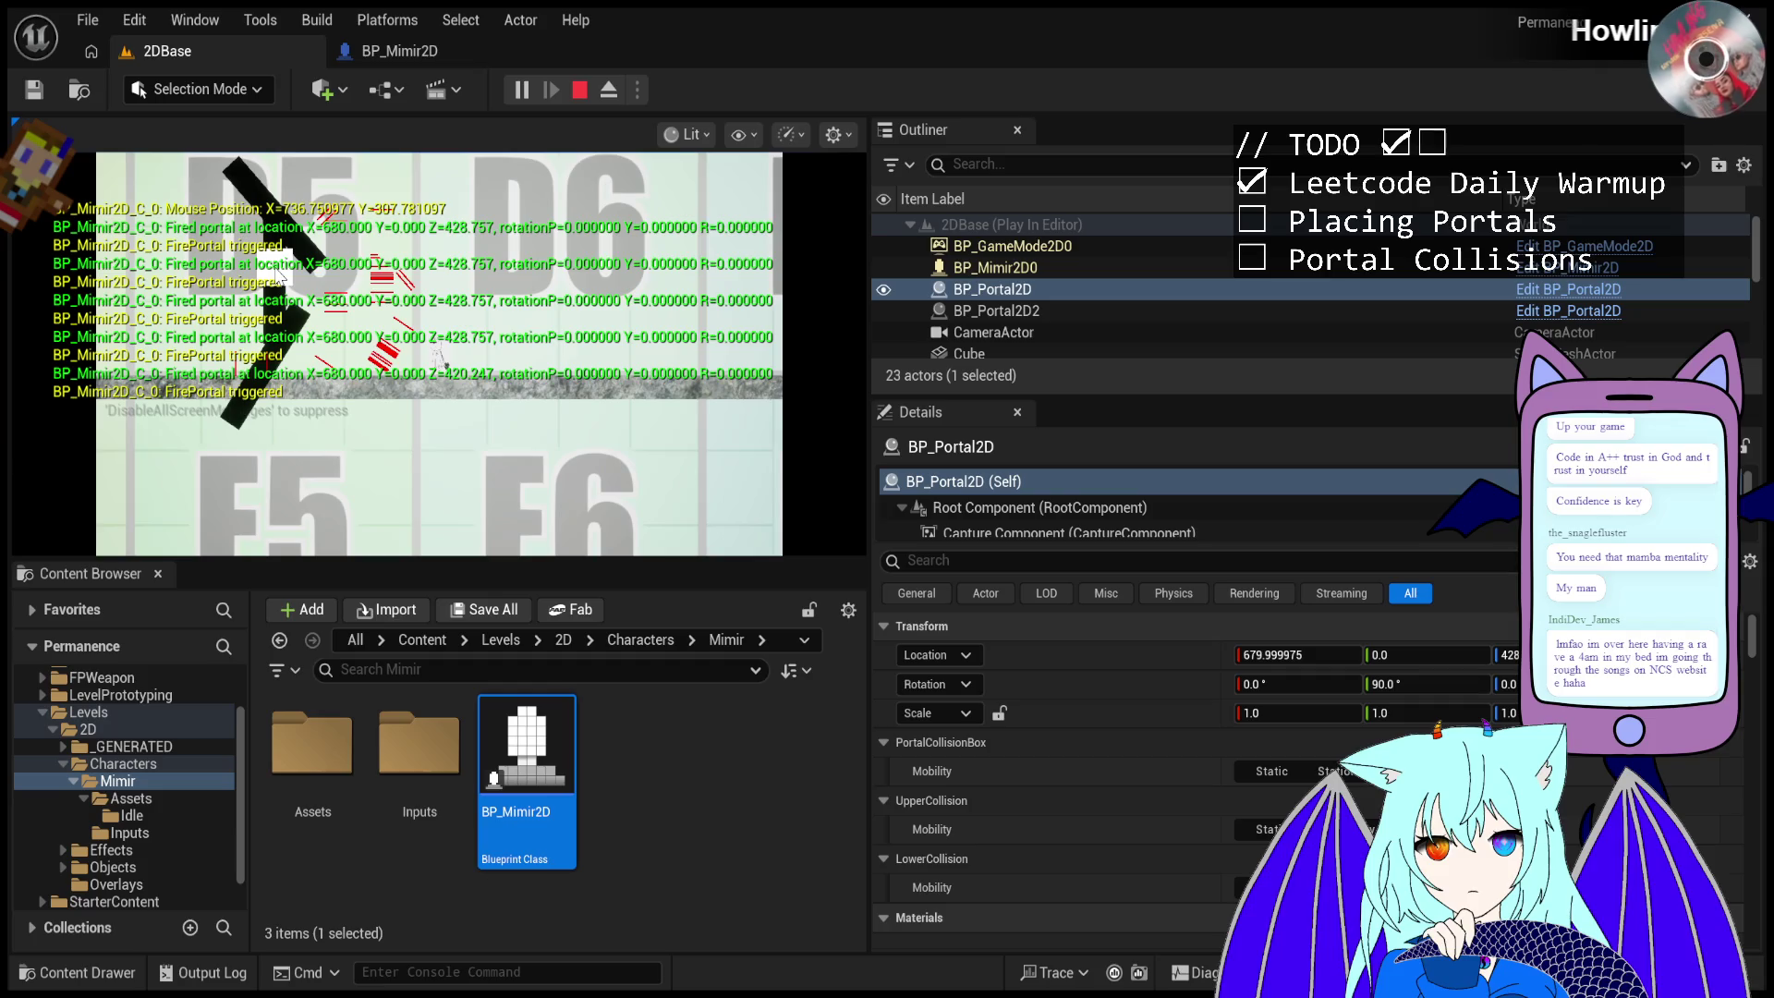
pyautogui.click(277, 275)
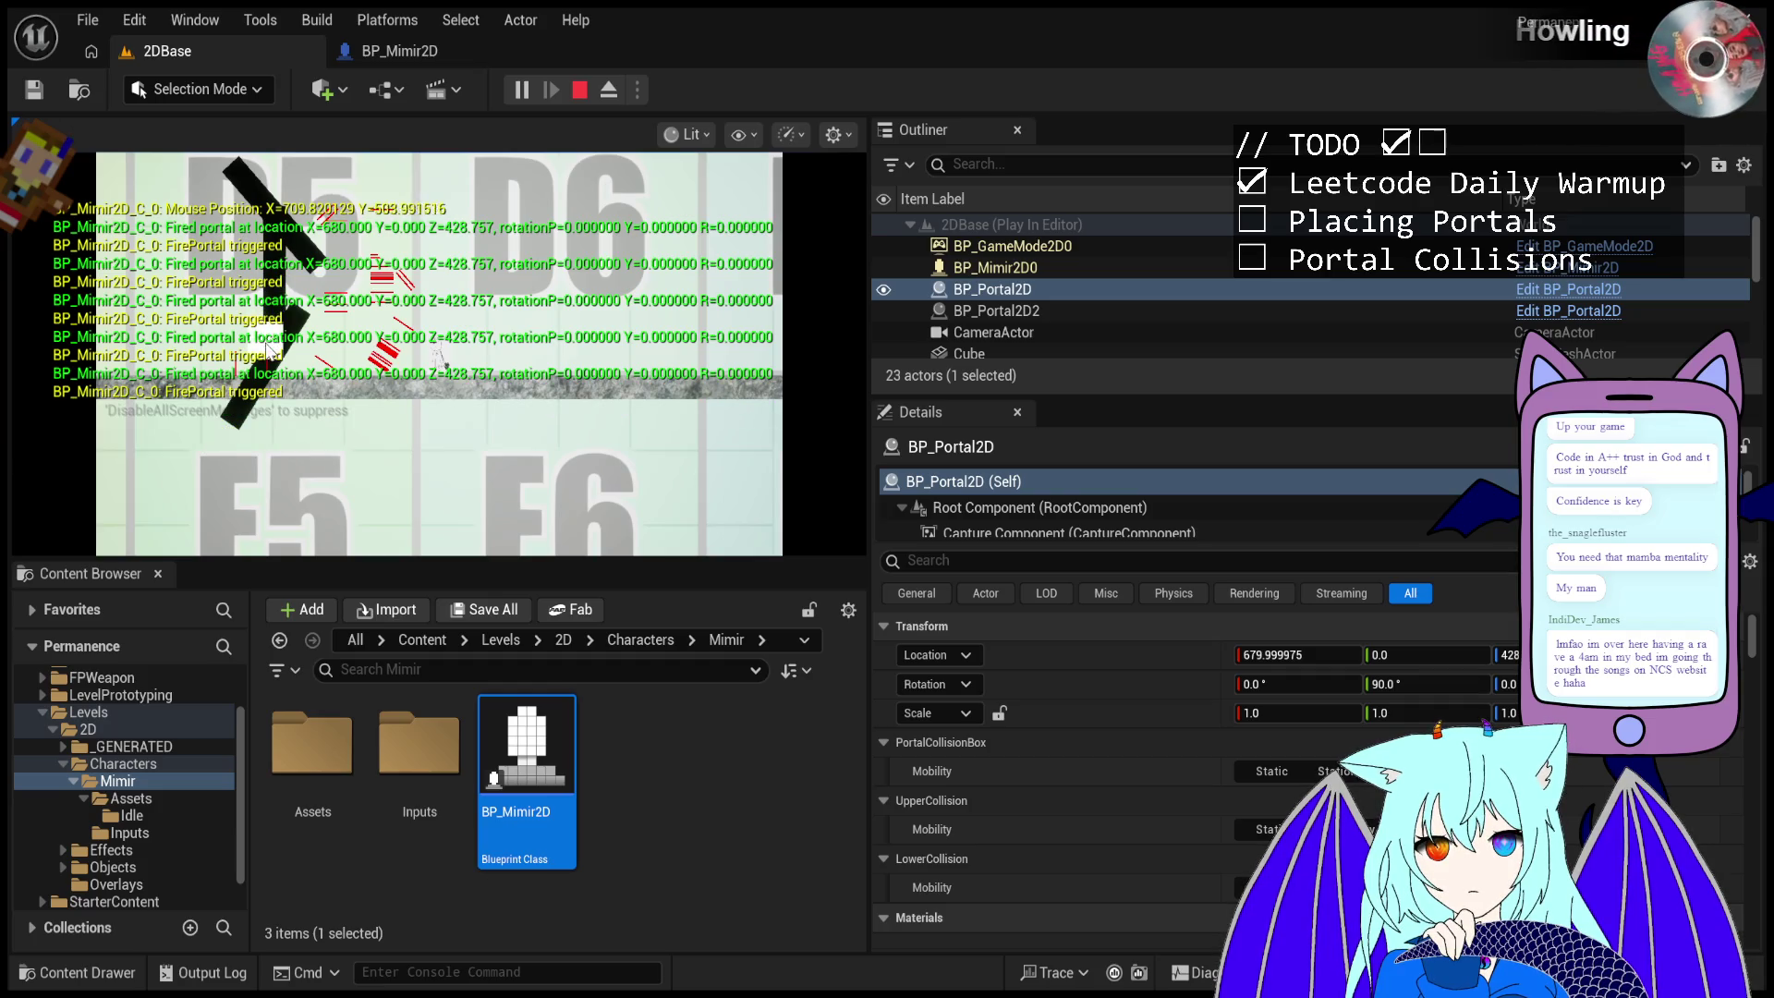
# - Fire portals lower down, across the angled black wall section
pyautogui.click(299, 315)
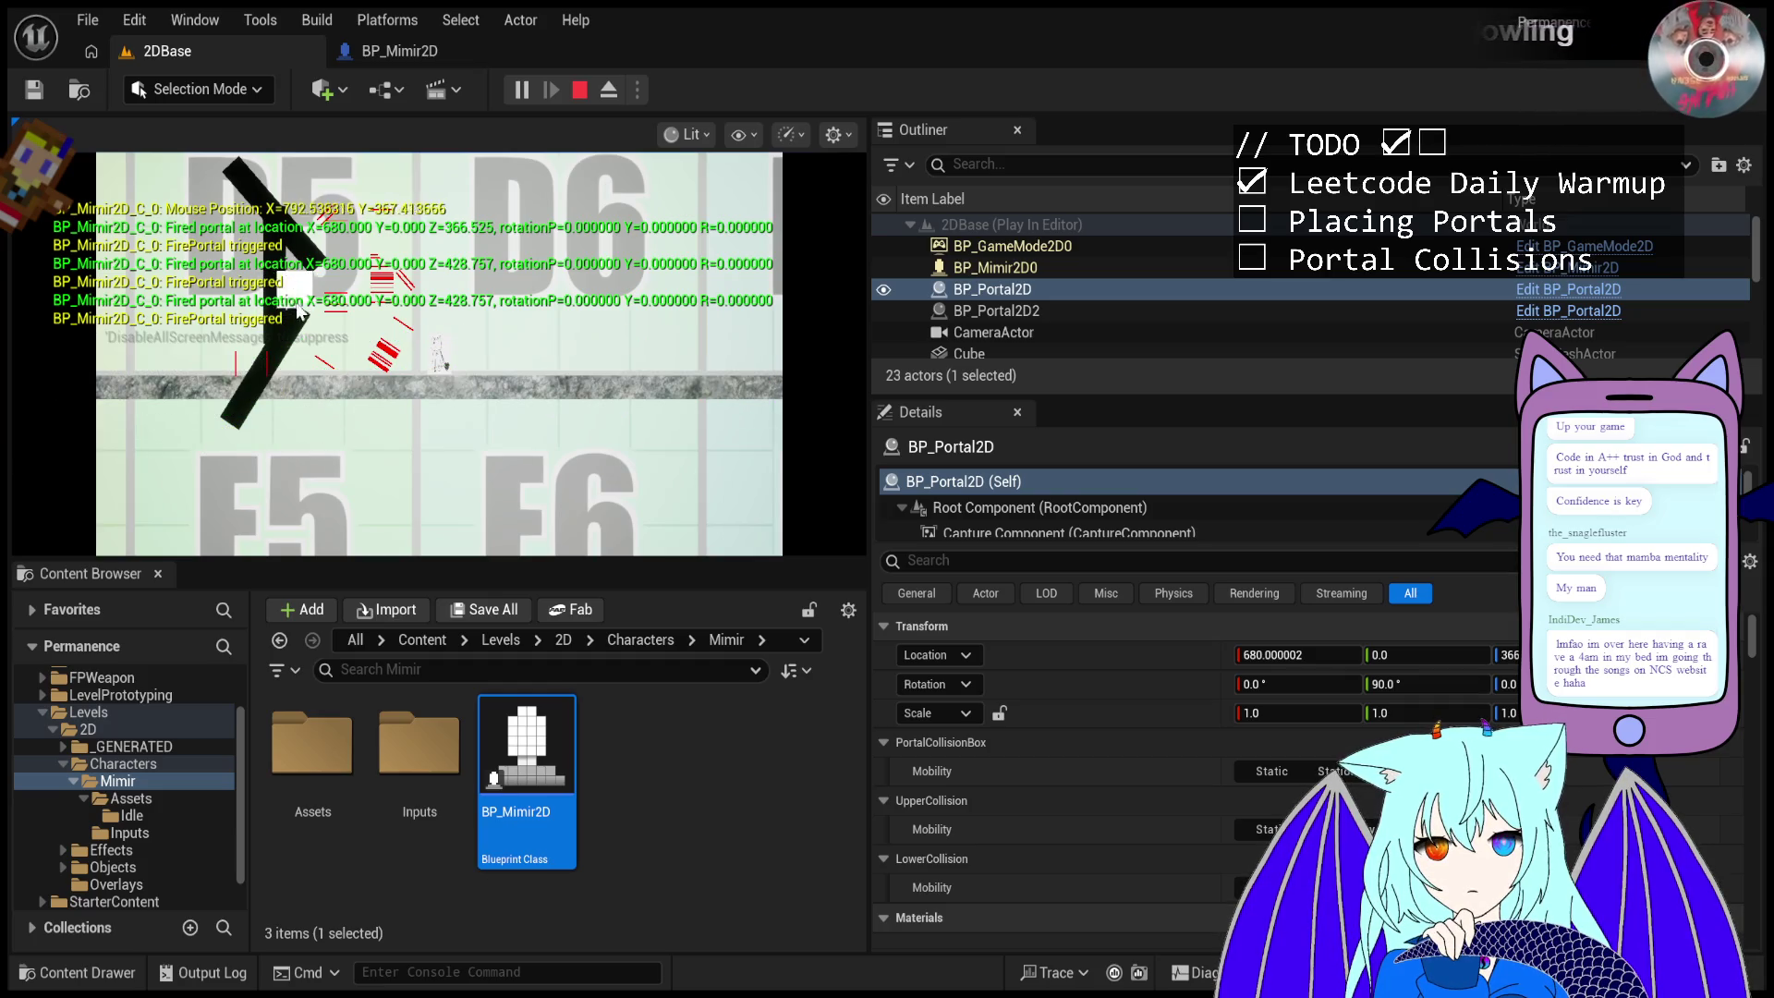
pyautogui.click(270, 356)
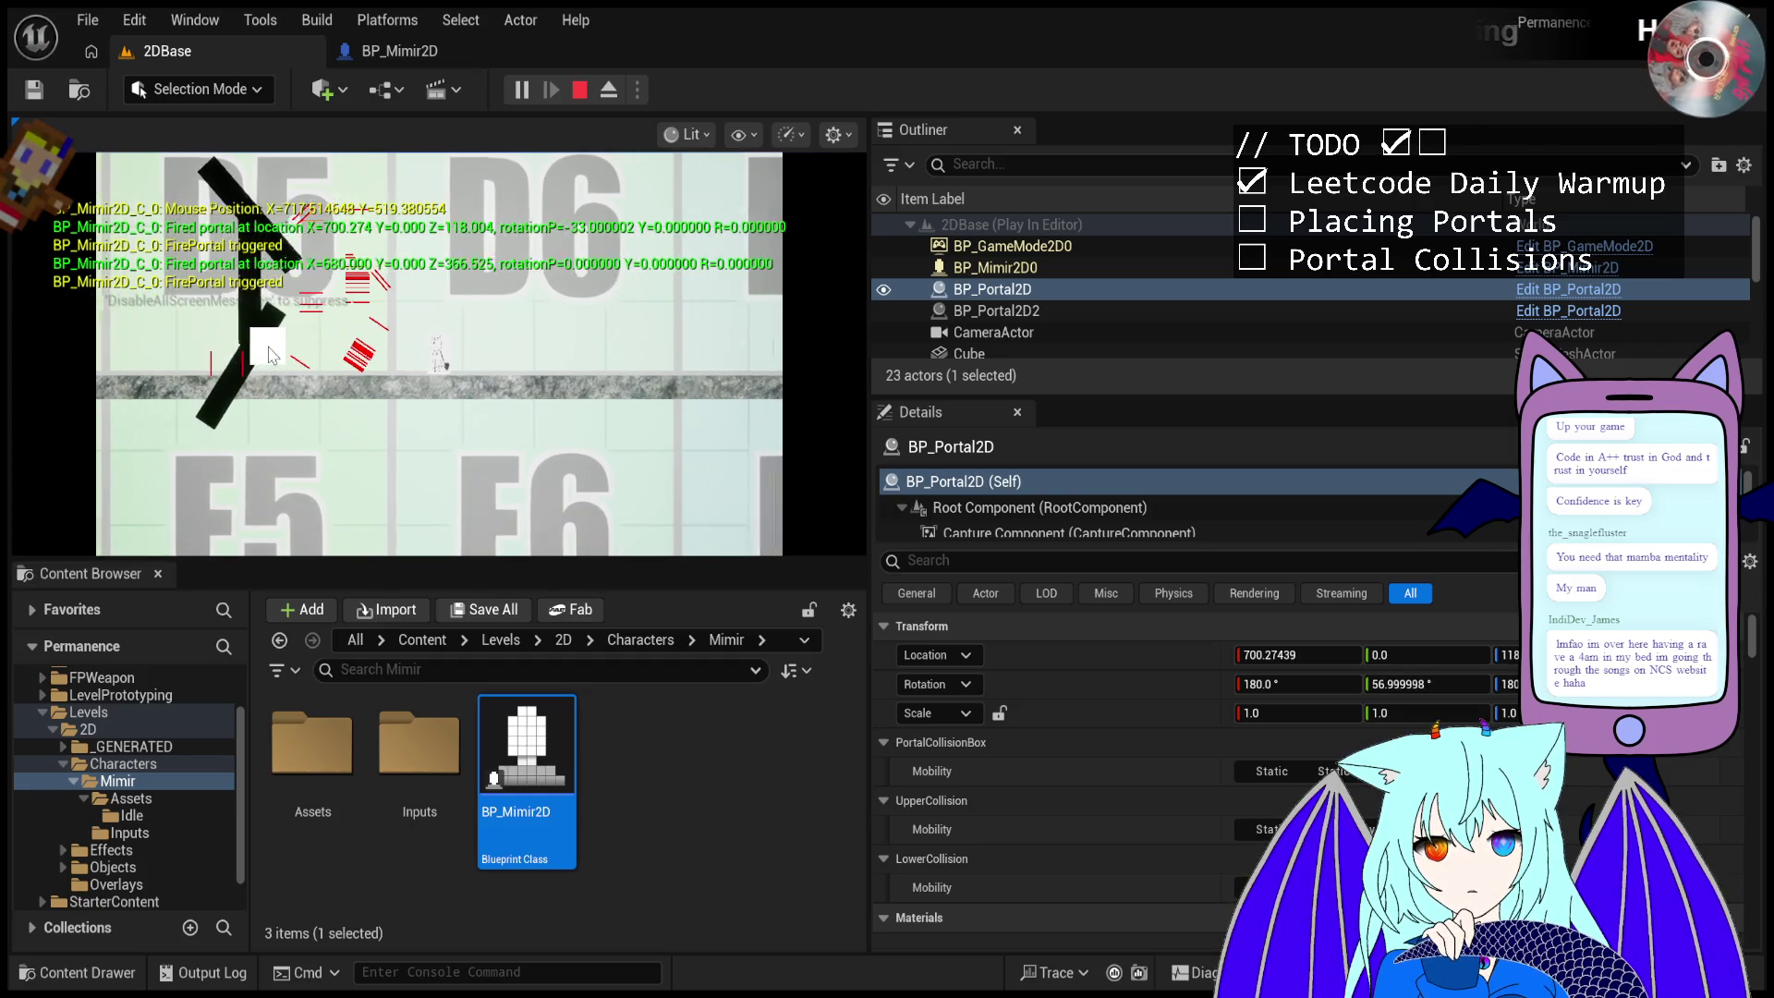
pyautogui.click(271, 356)
pyautogui.click(274, 352)
pyautogui.click(275, 349)
pyautogui.click(277, 346)
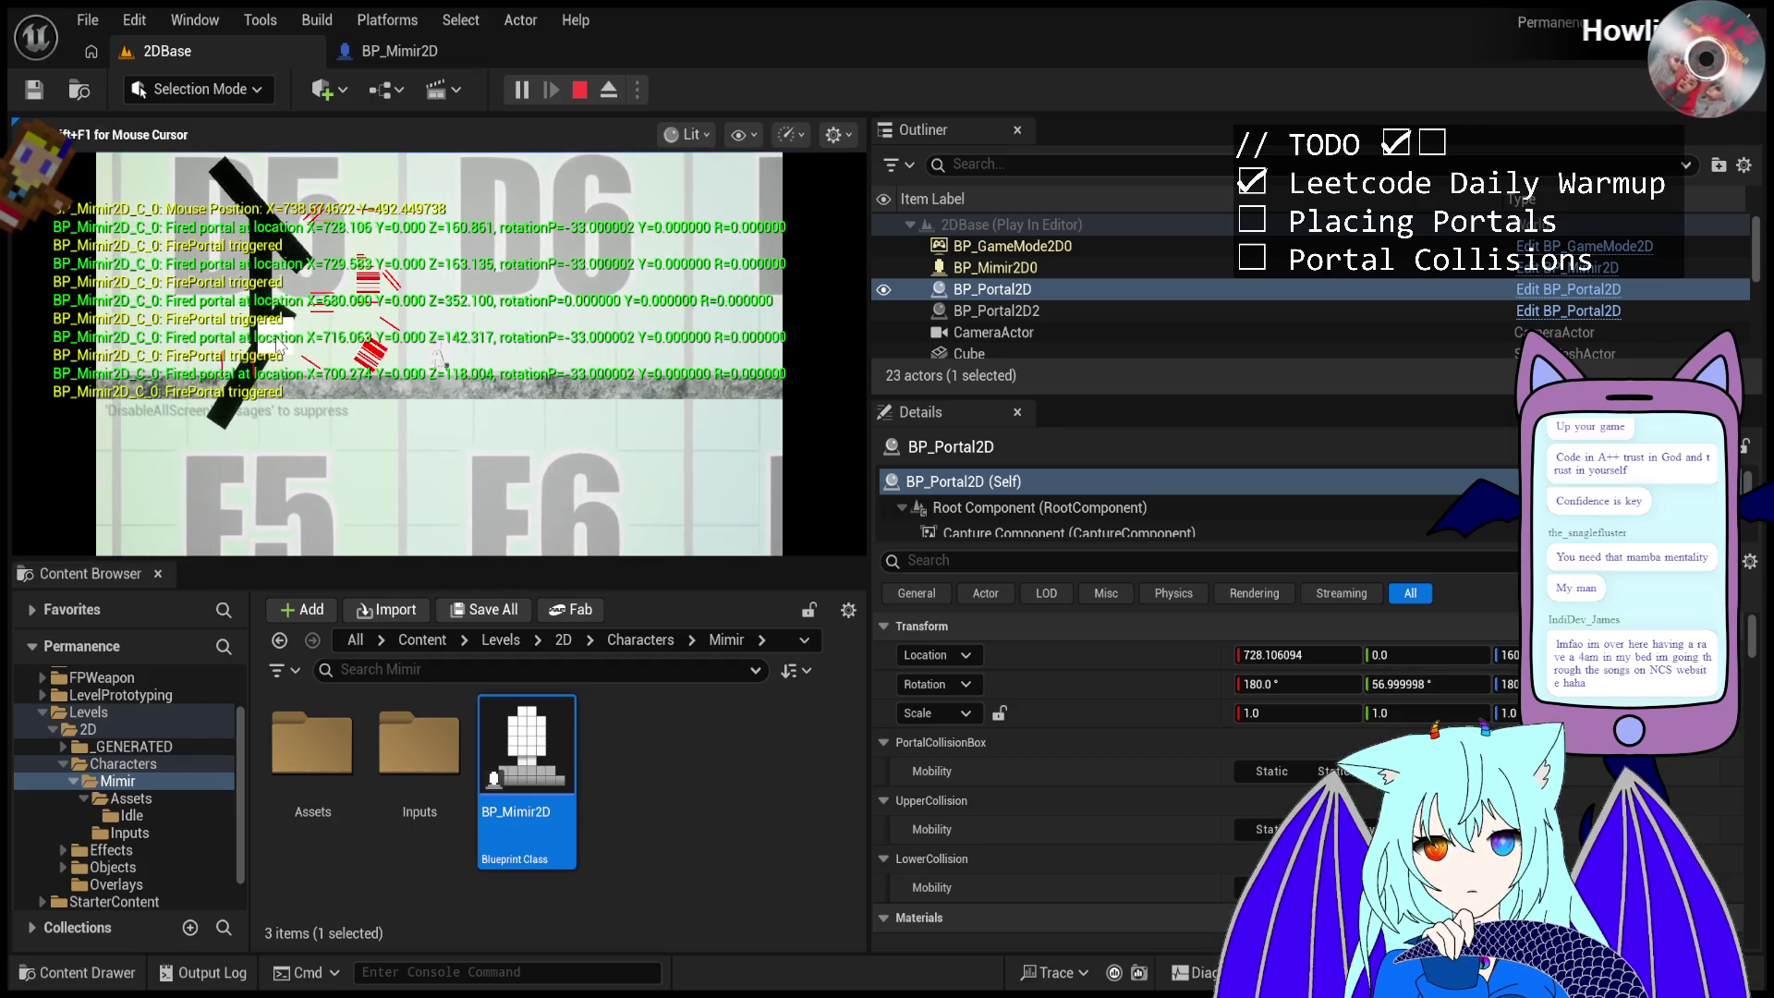
pyautogui.click(280, 348)
pyautogui.click(282, 352)
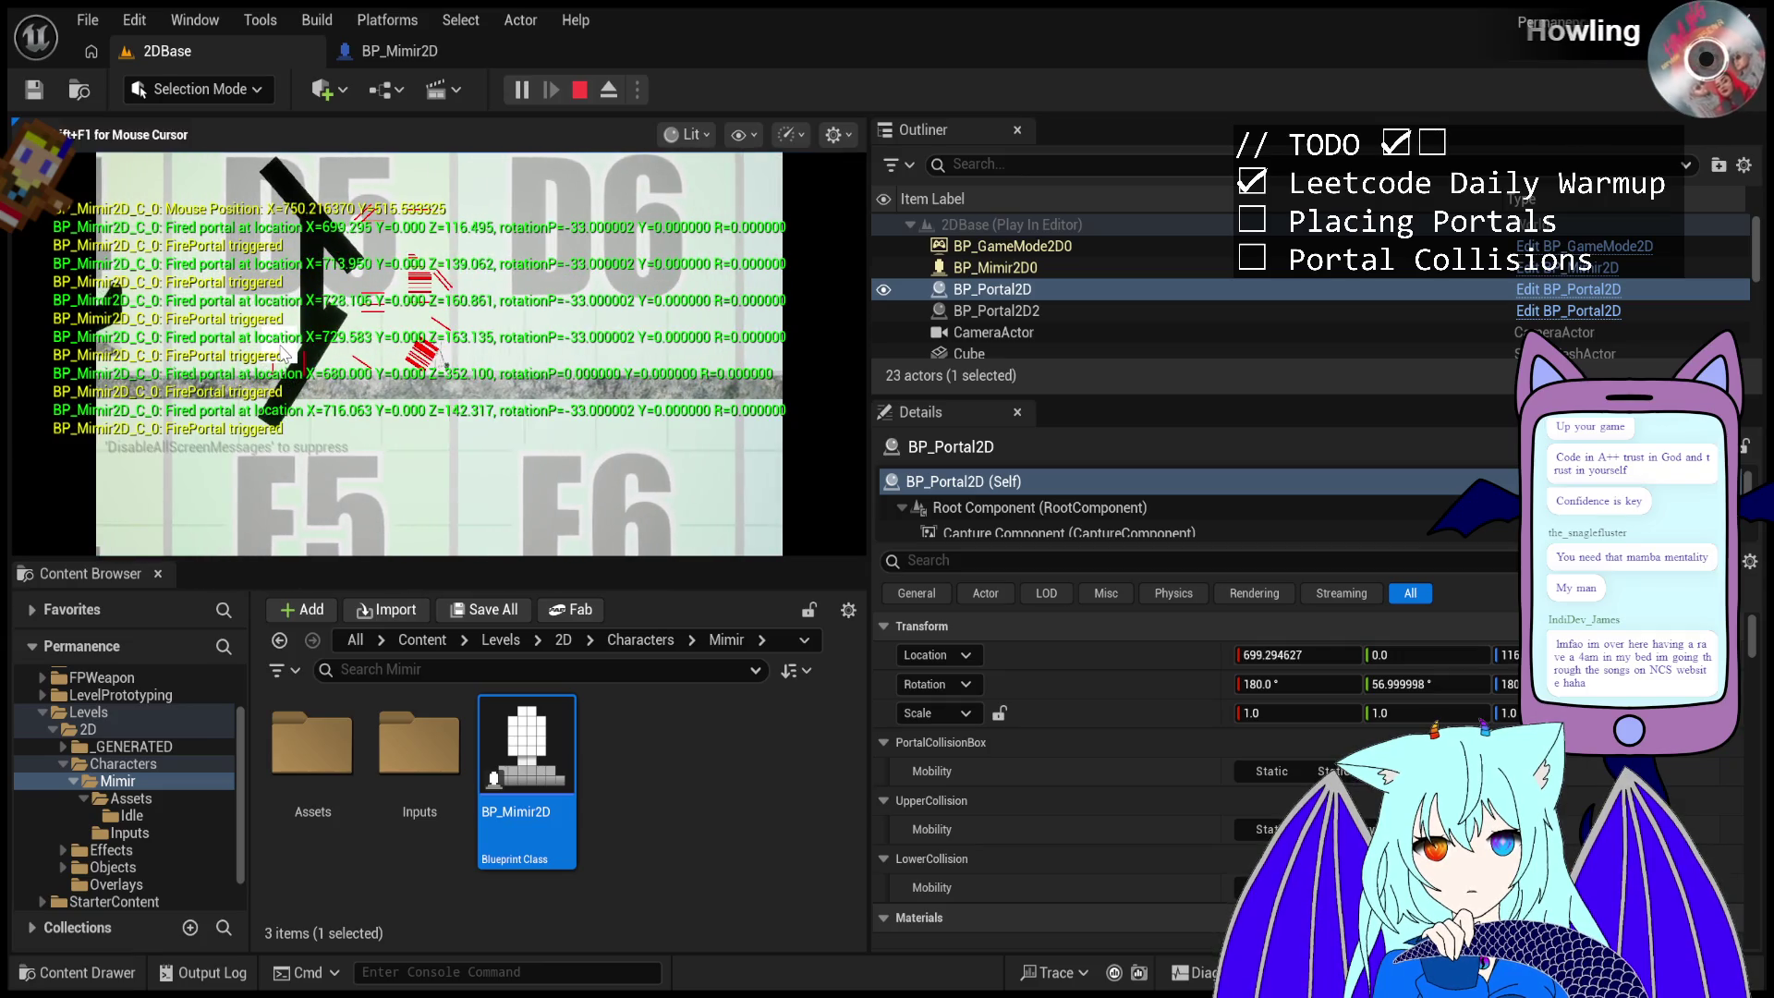
pyautogui.click(286, 328)
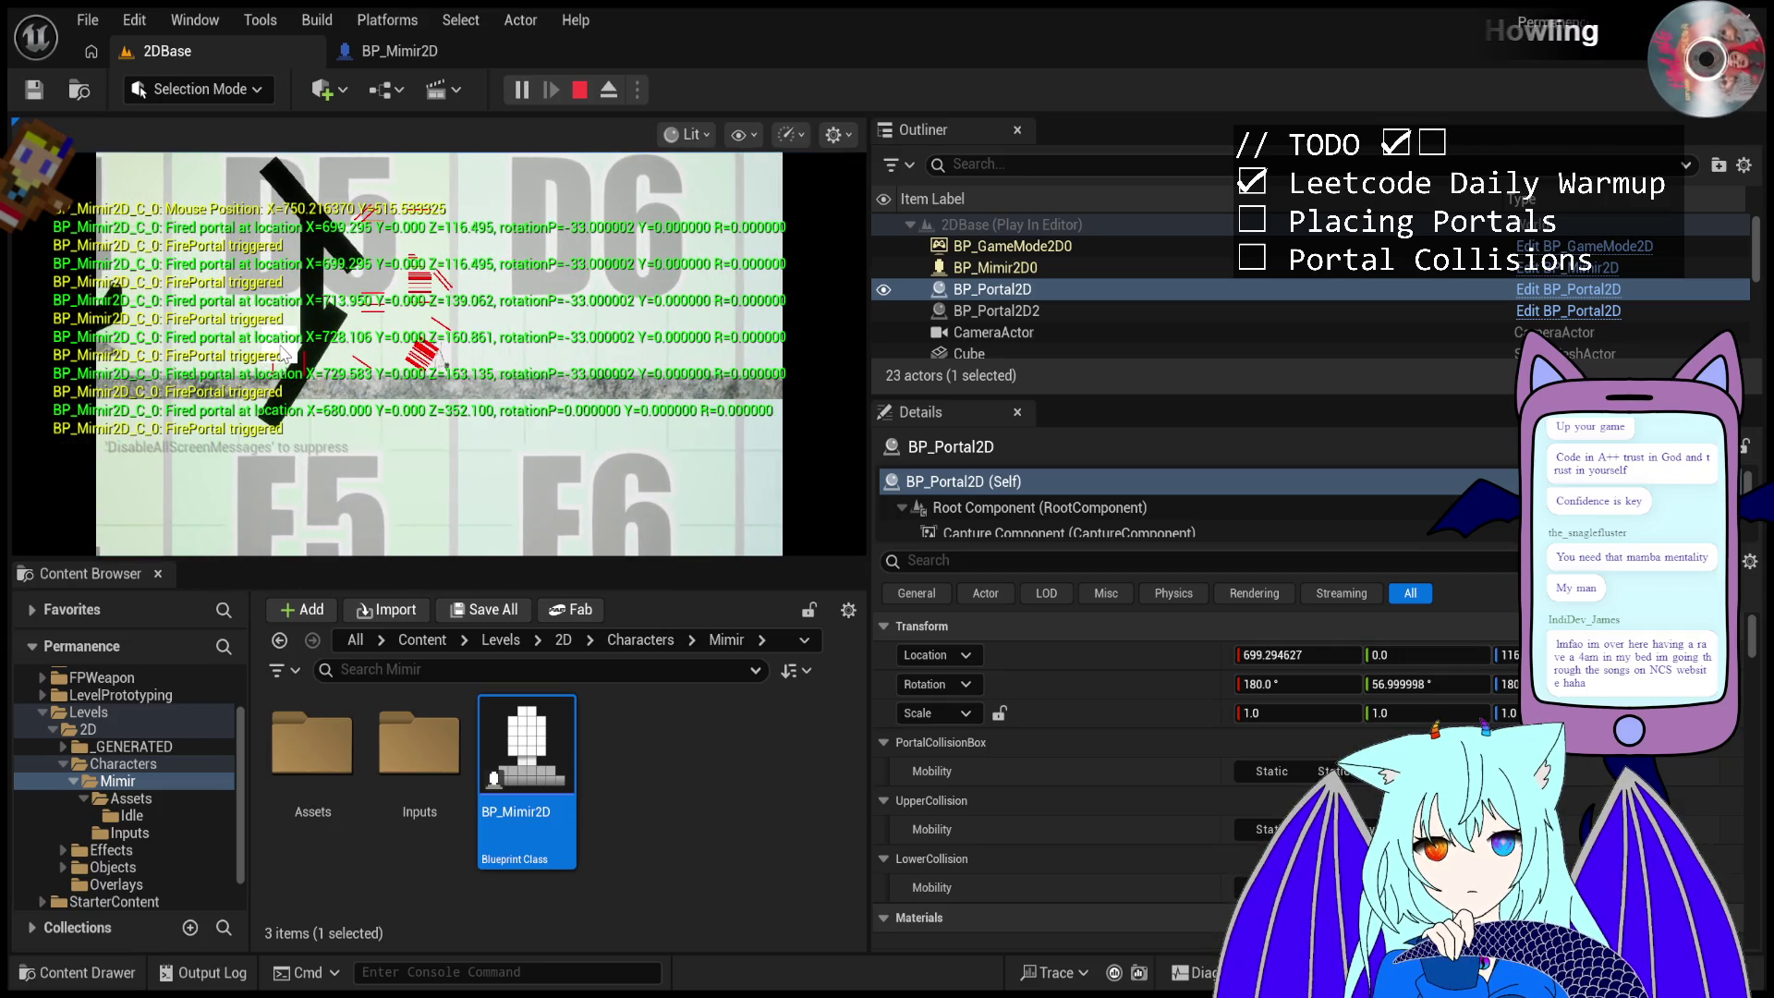
# - Fire repeated portals at one spot on the upper wall
pyautogui.click(292, 304)
pyautogui.click(297, 289)
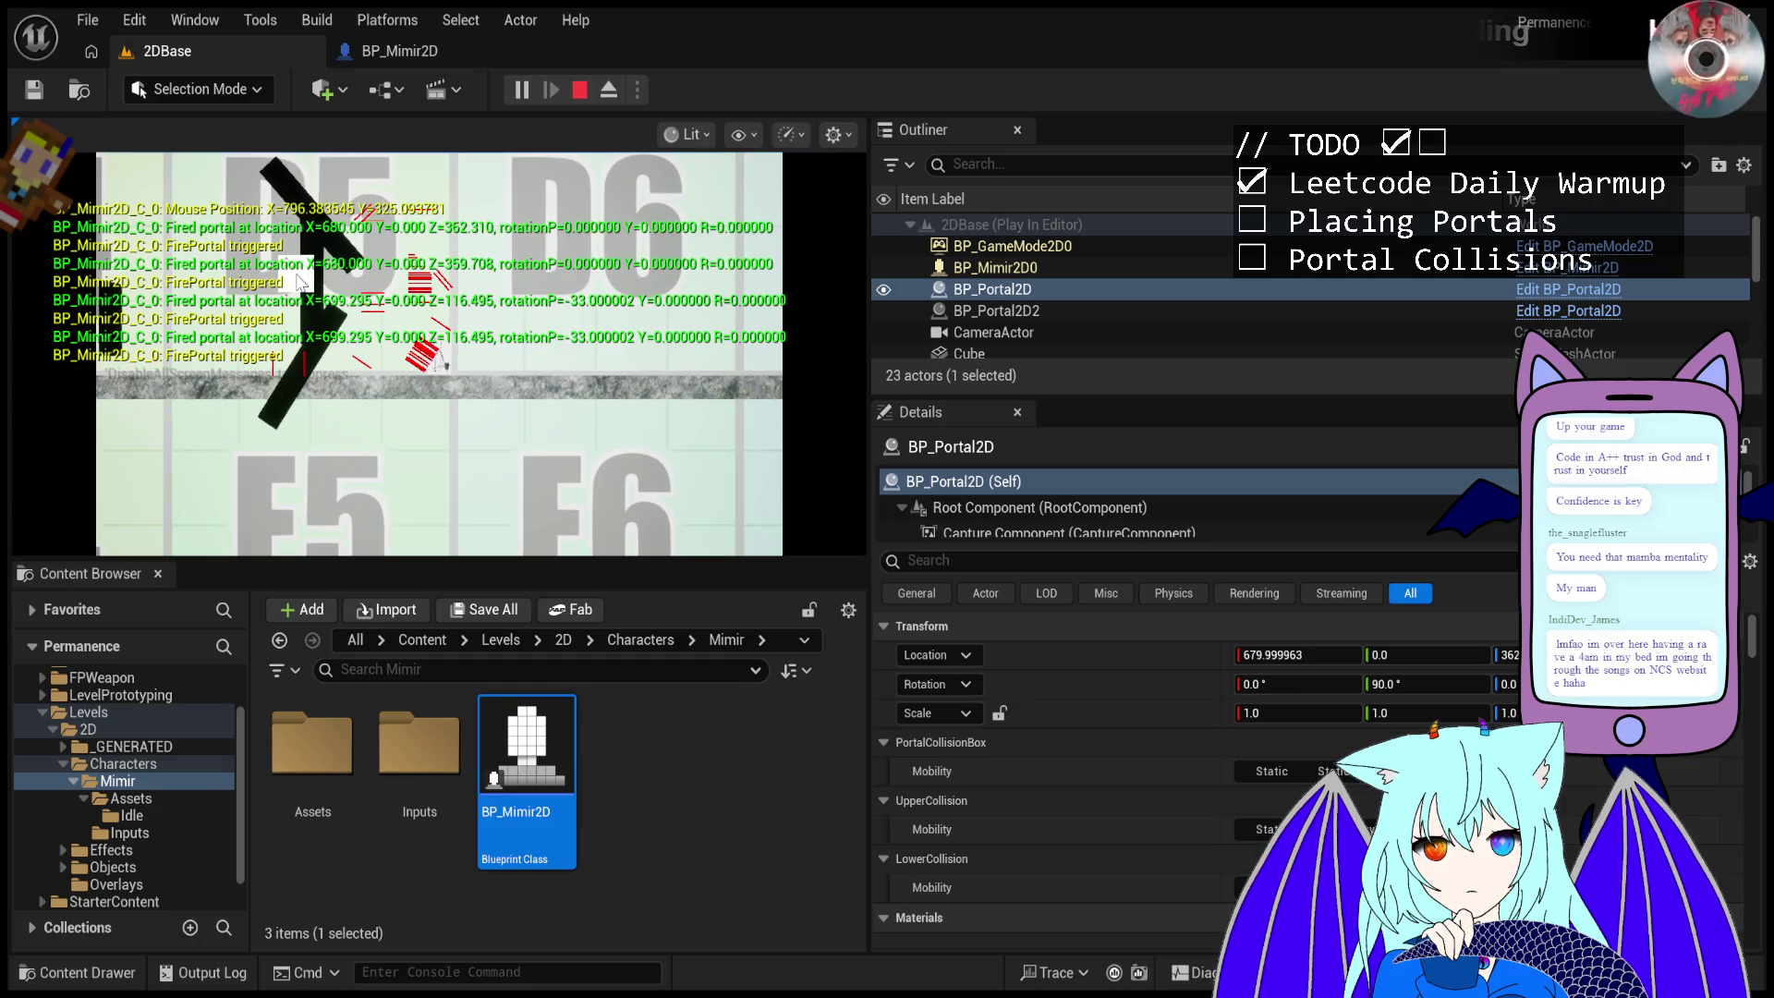
pyautogui.click(297, 281)
pyautogui.click(298, 282)
pyautogui.click(297, 282)
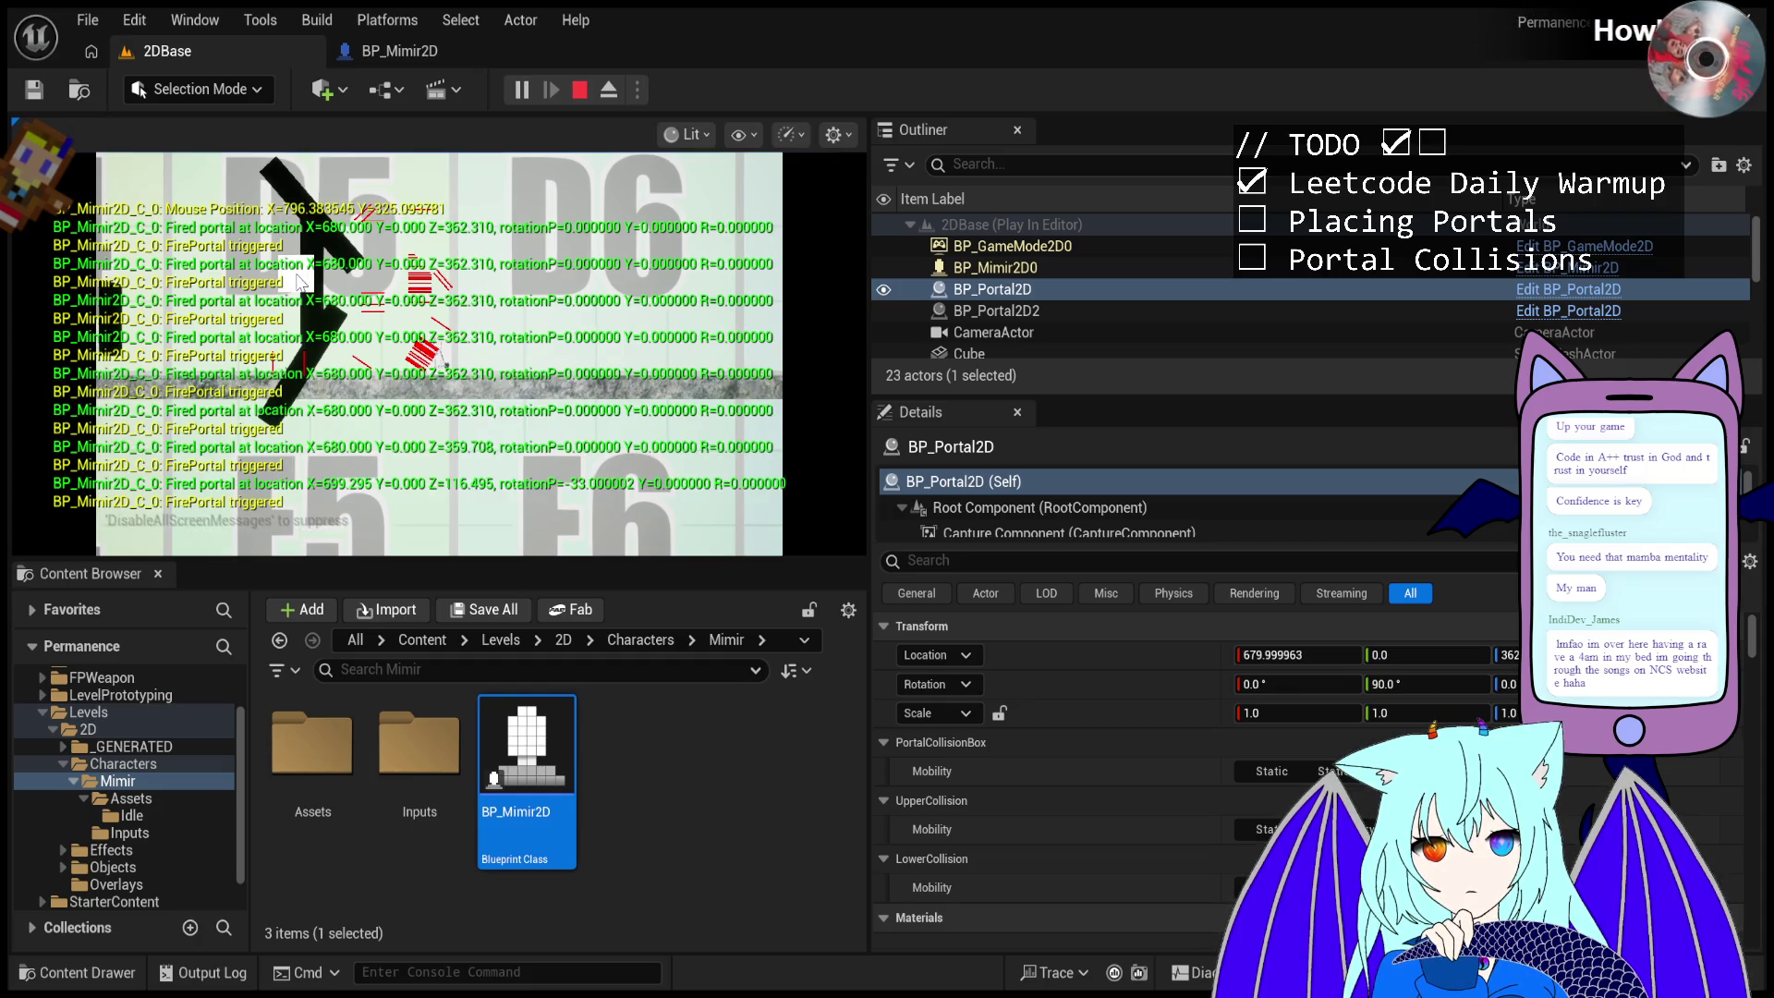
# - Set BP_Portal2D's Location X to 300
pyautogui.click(1310, 655)
pyautogui.write('300')
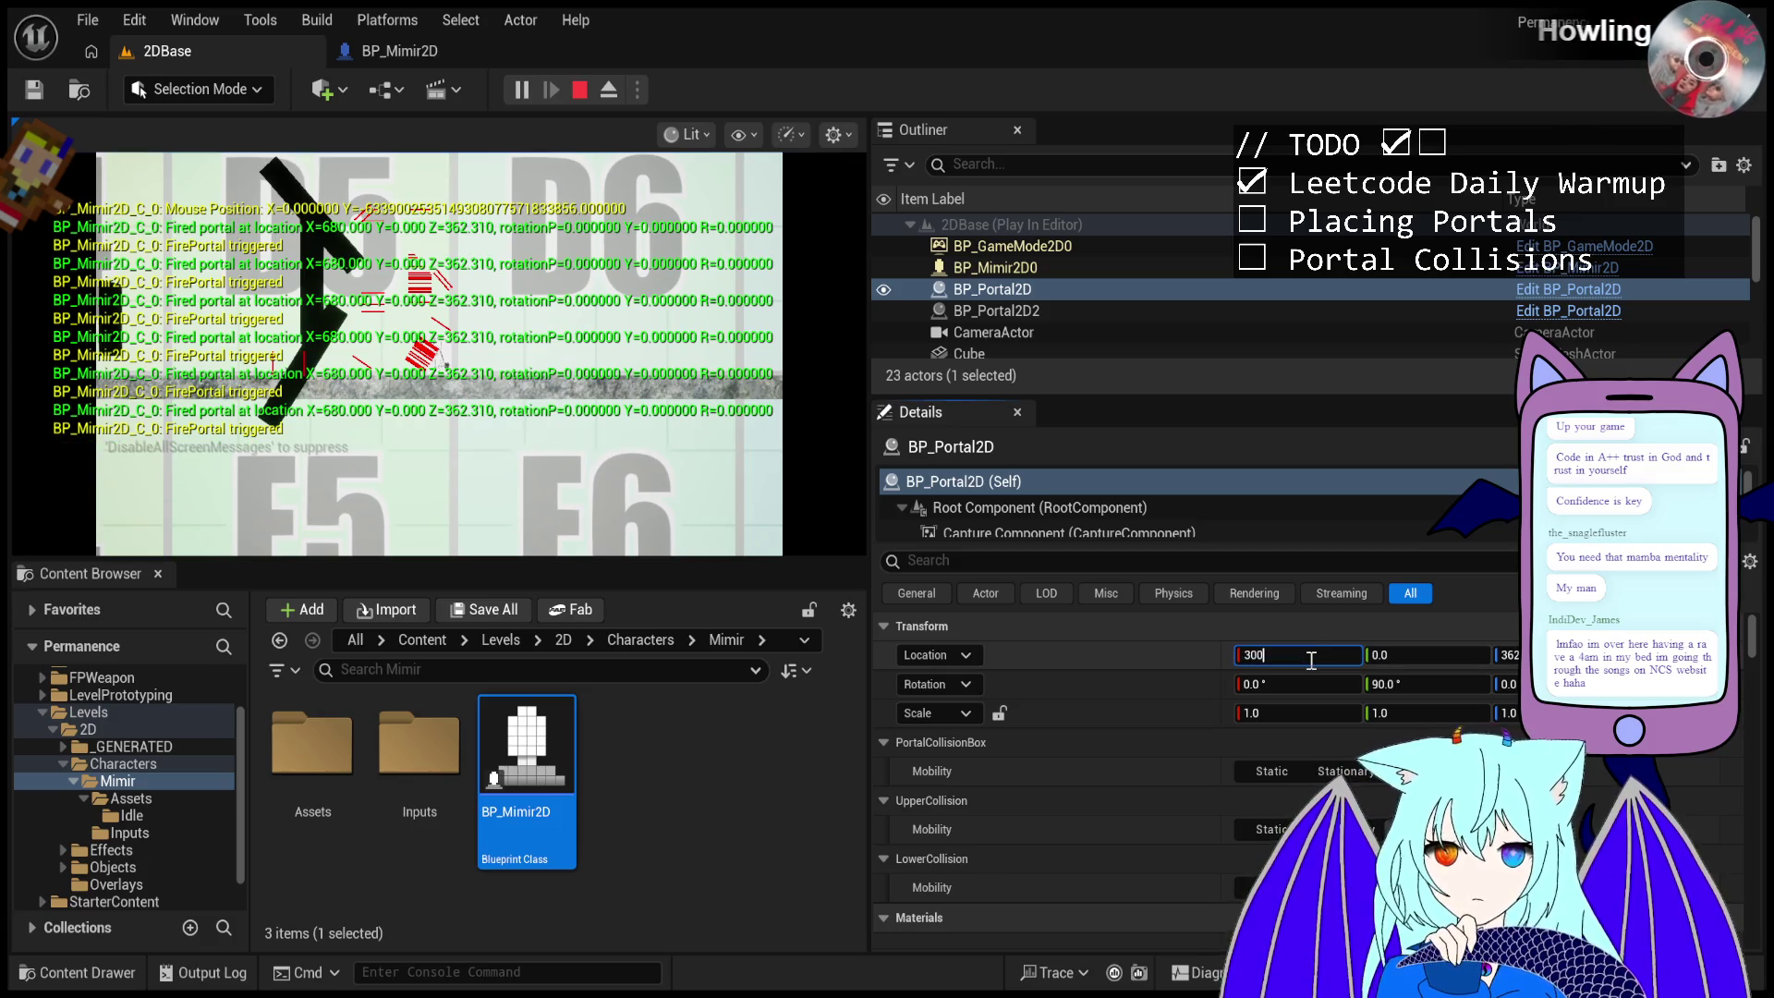
pyautogui.press('Return')
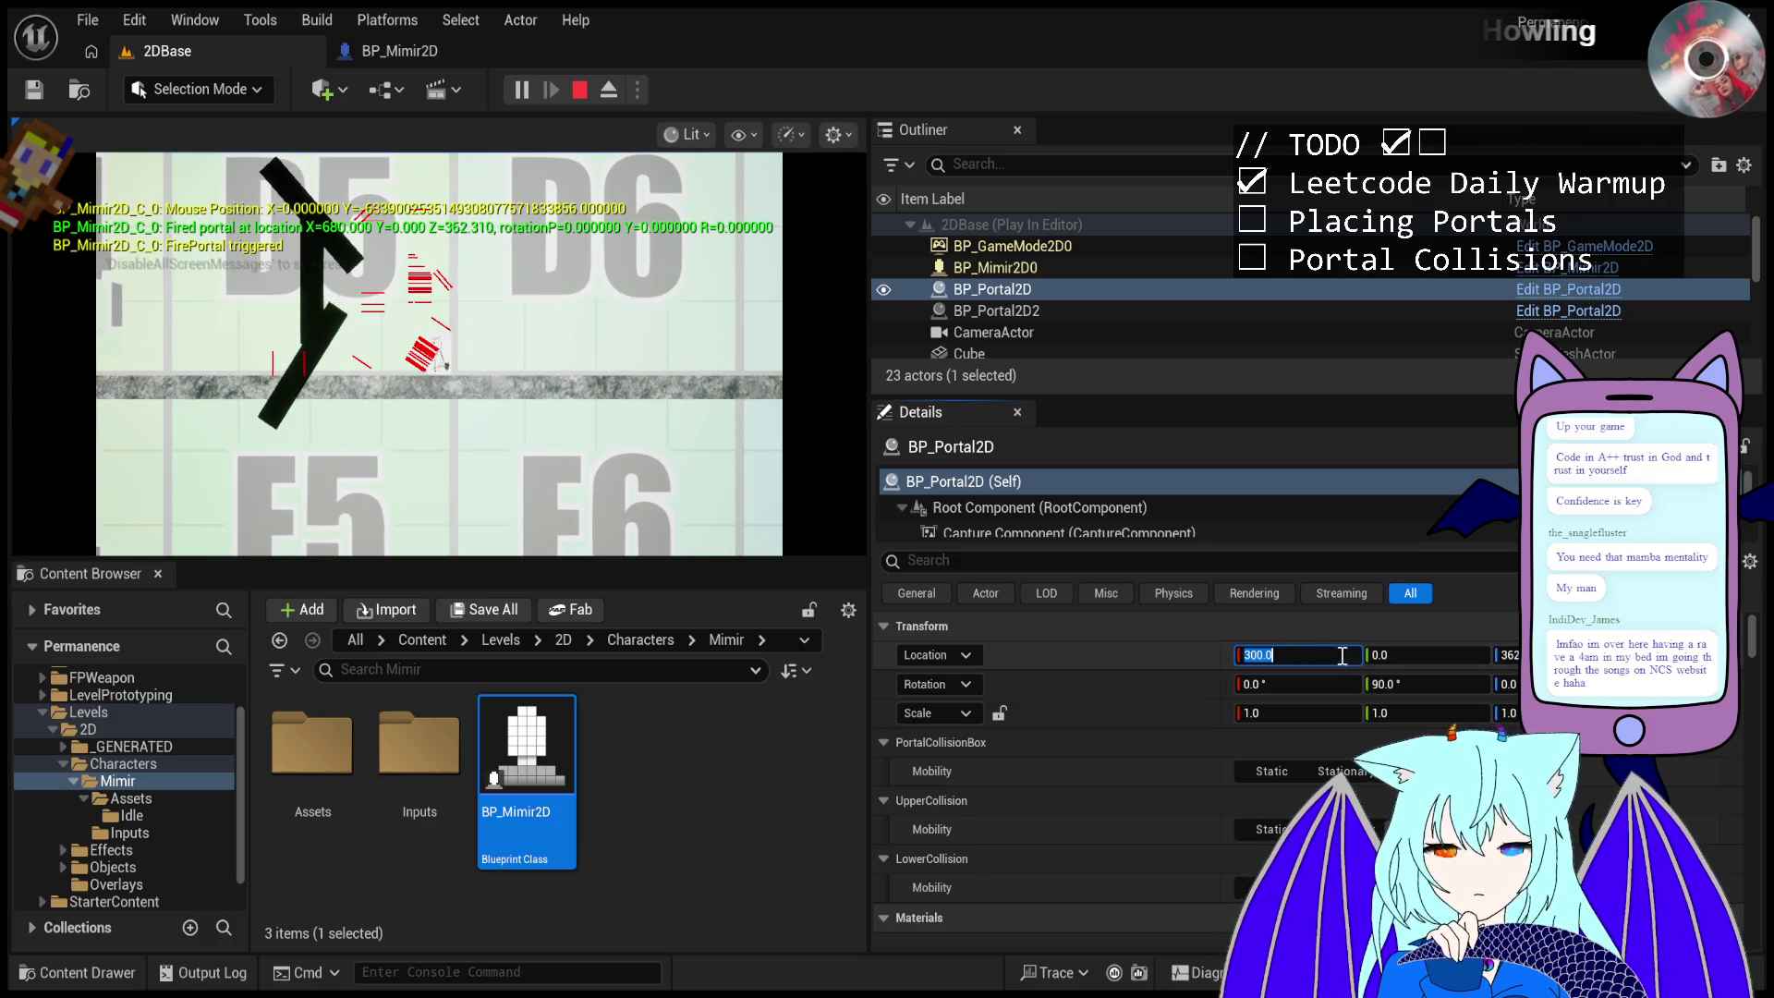
# - Select BP_Mimir2D0 and fire portals from the character at the angled walls
pyautogui.click(1050, 269)
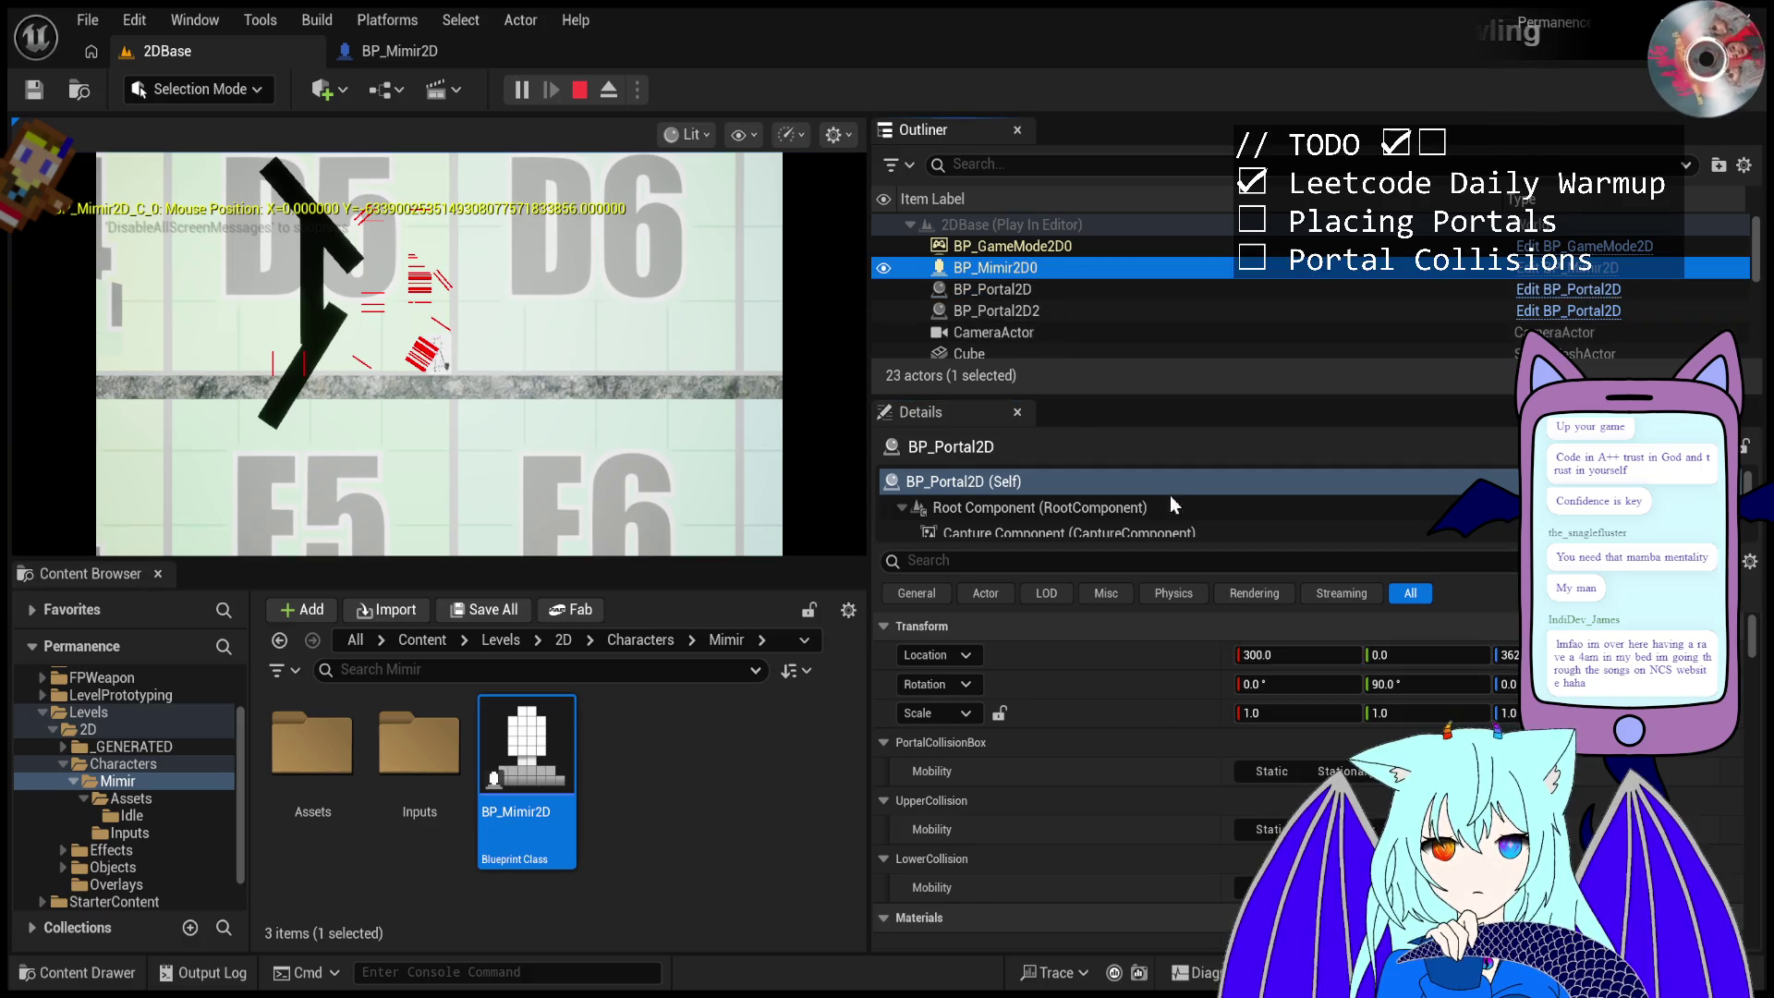
pyautogui.click(1286, 681)
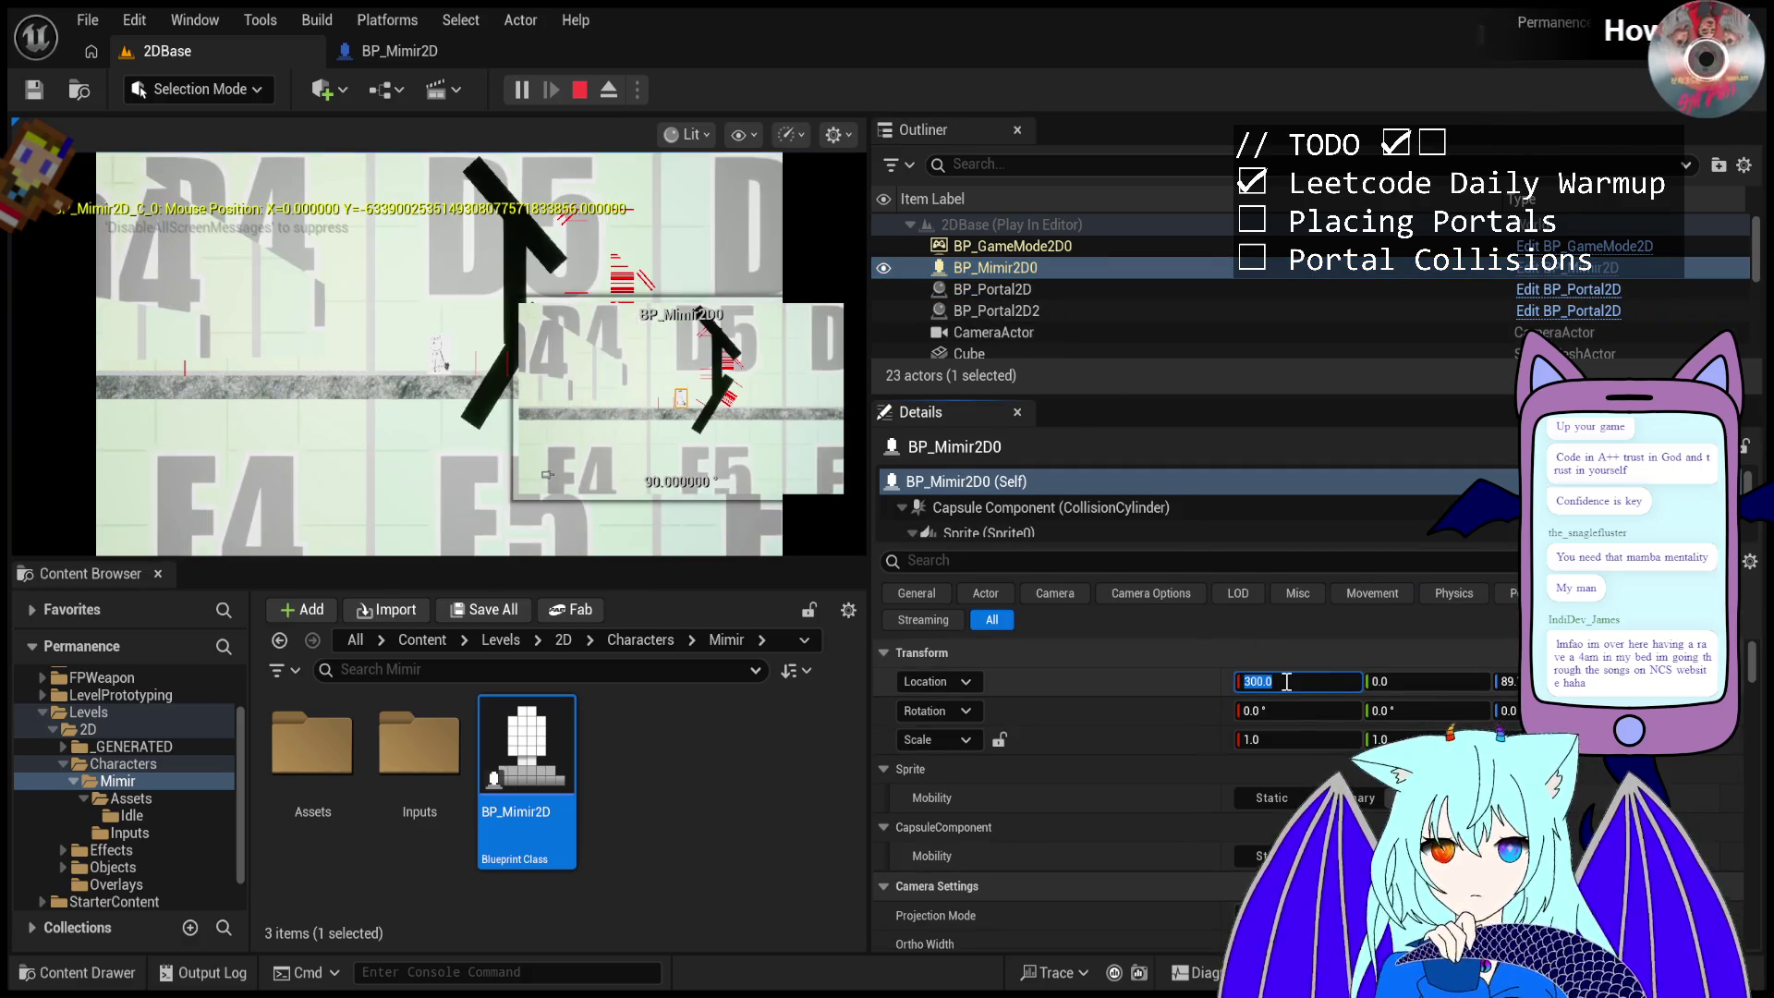
pyautogui.click(570, 273)
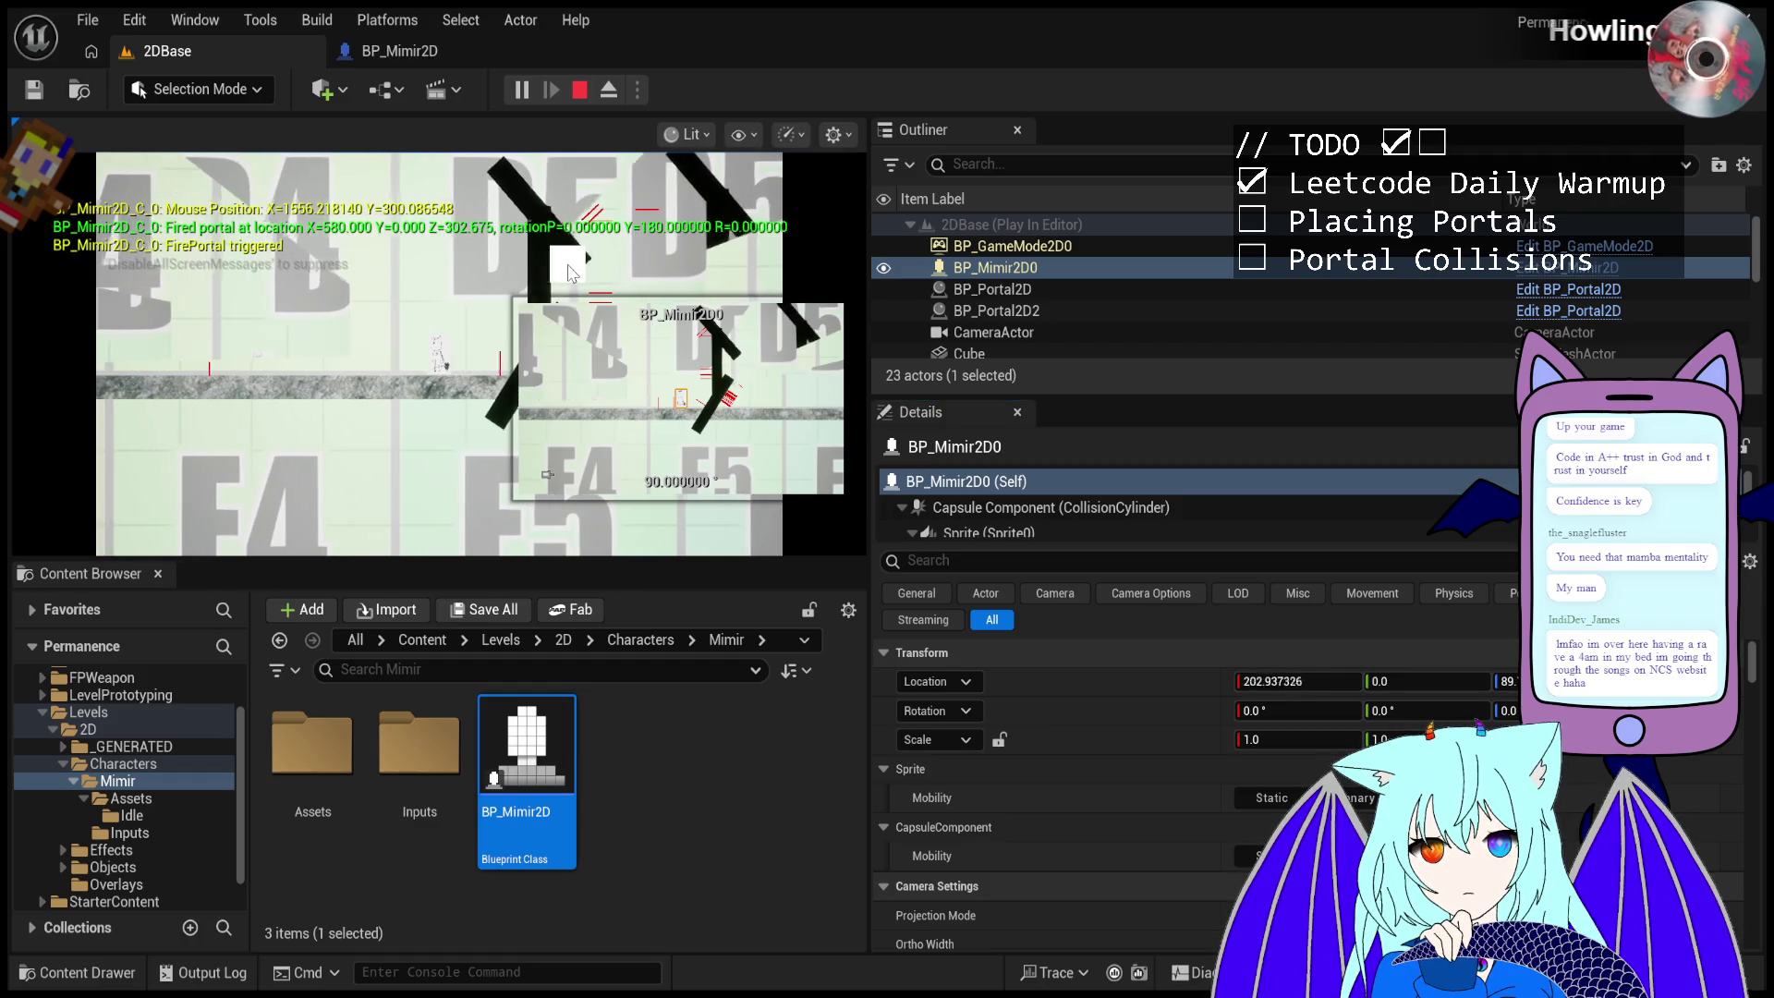
pyautogui.click(570, 273)
pyautogui.click(573, 277)
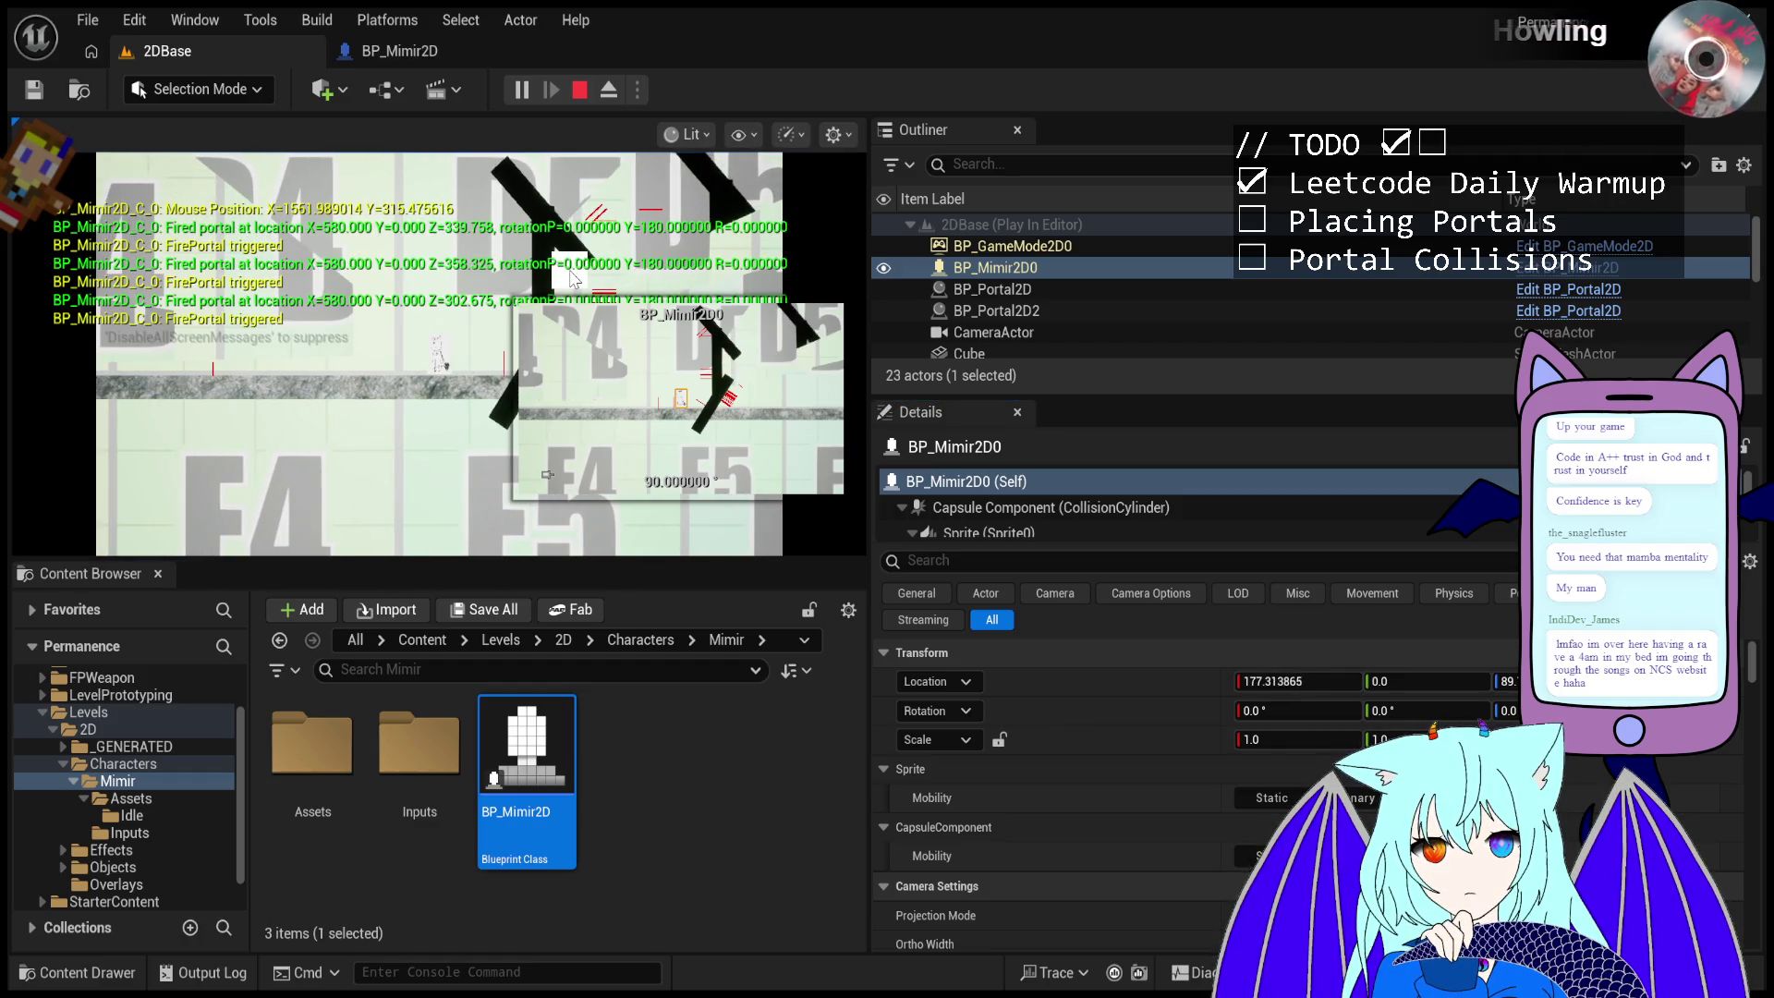
# - Fire a sweep of portals from the upper wall down along its length
pyautogui.click(514, 185)
pyautogui.click(511, 181)
pyautogui.click(515, 189)
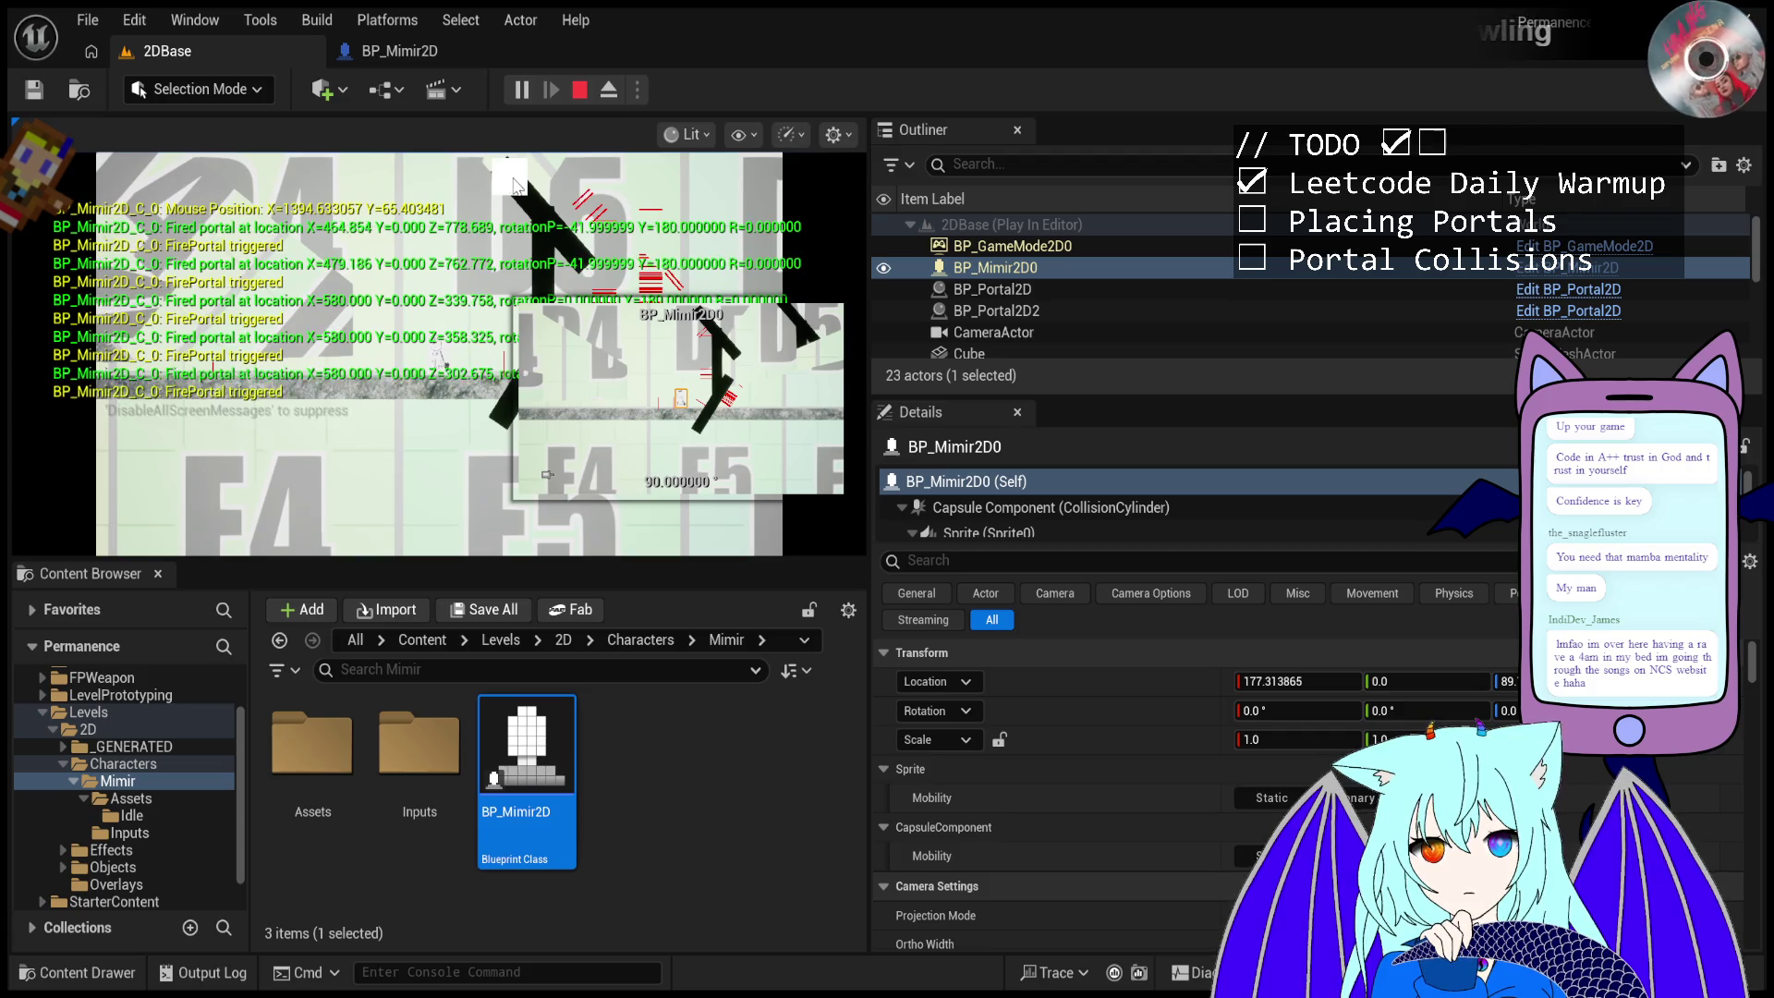
pyautogui.click(524, 208)
pyautogui.click(548, 266)
pyautogui.click(554, 276)
pyautogui.click(565, 301)
pyautogui.click(568, 307)
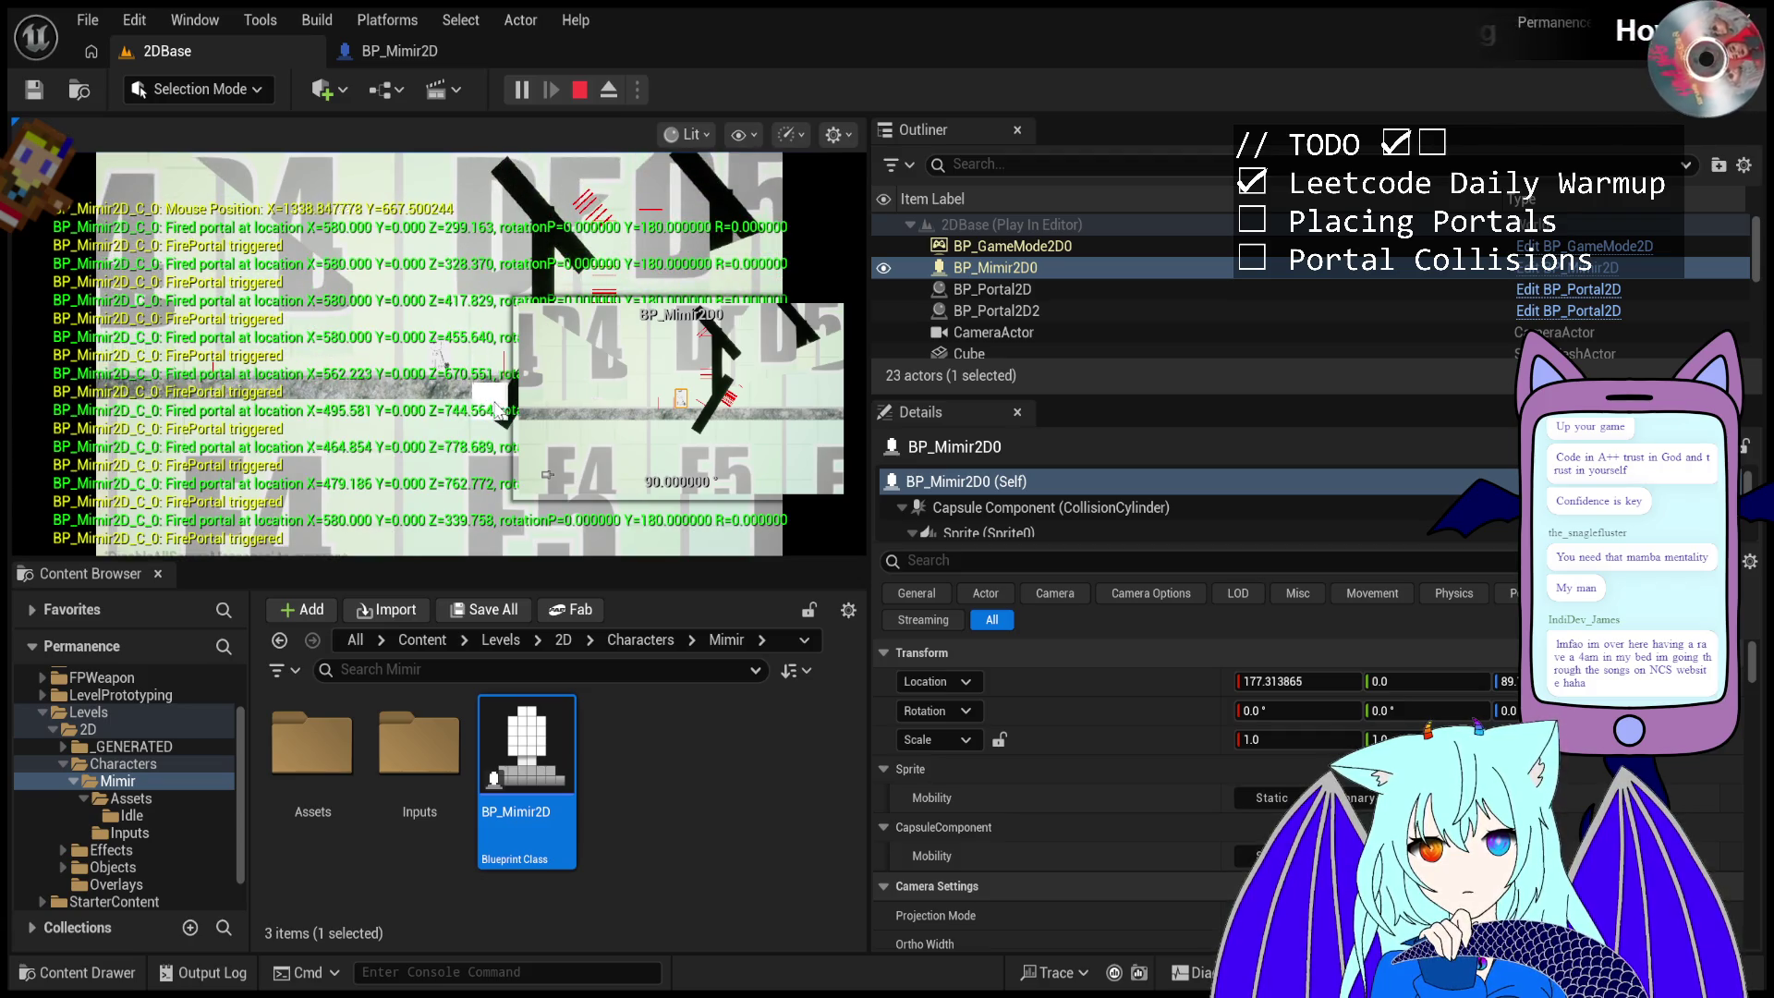
# - Fire more portals at the angled walls, then at the upper wall
pyautogui.click(562, 288)
pyautogui.click(557, 273)
pyautogui.click(561, 279)
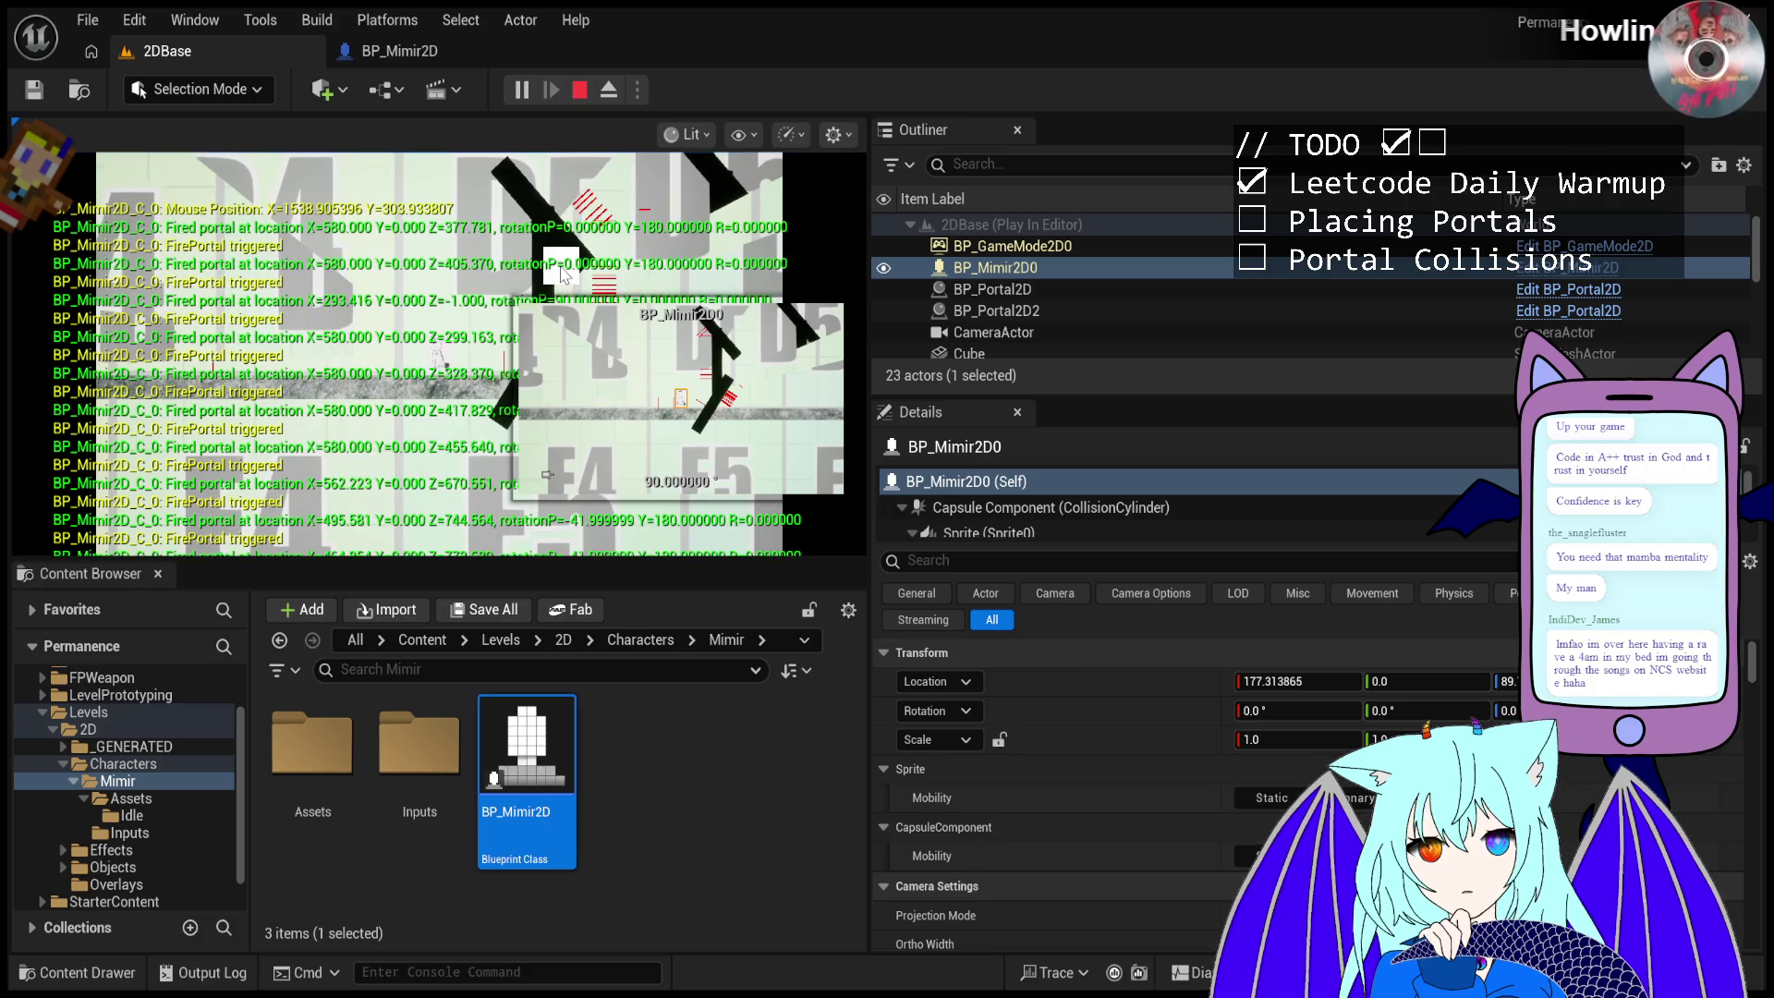
pyautogui.click(566, 284)
pyautogui.click(567, 286)
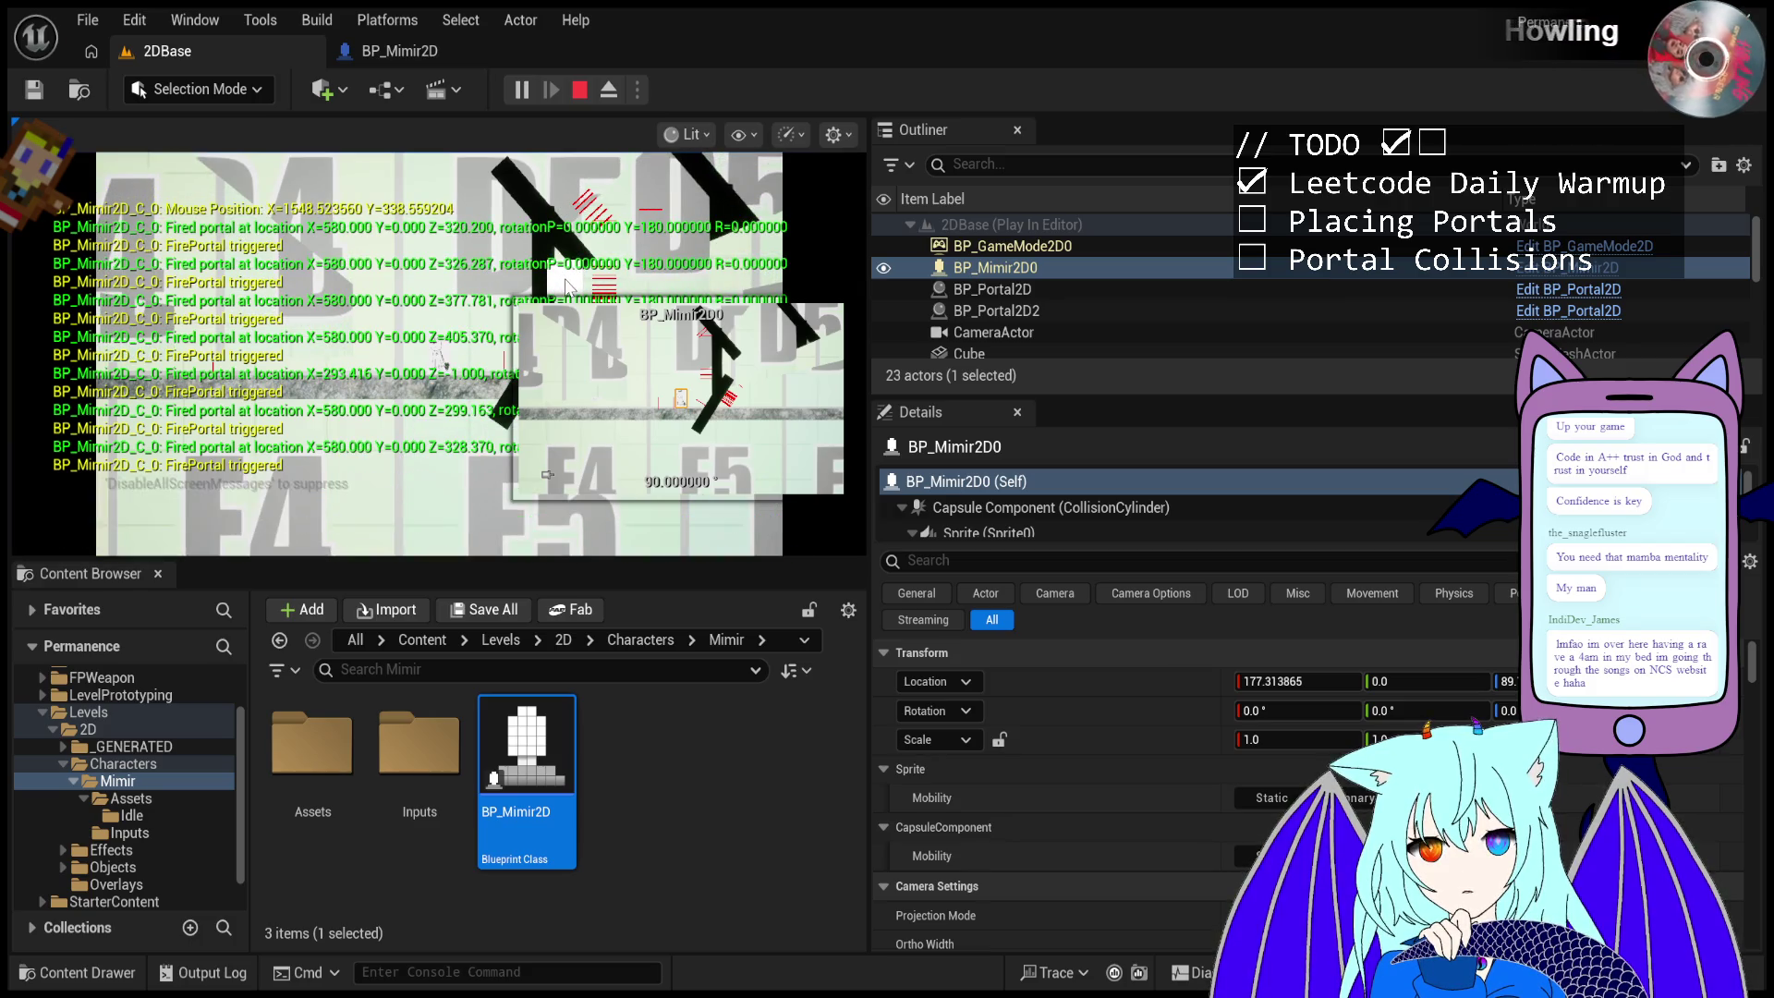
pyautogui.click(567, 286)
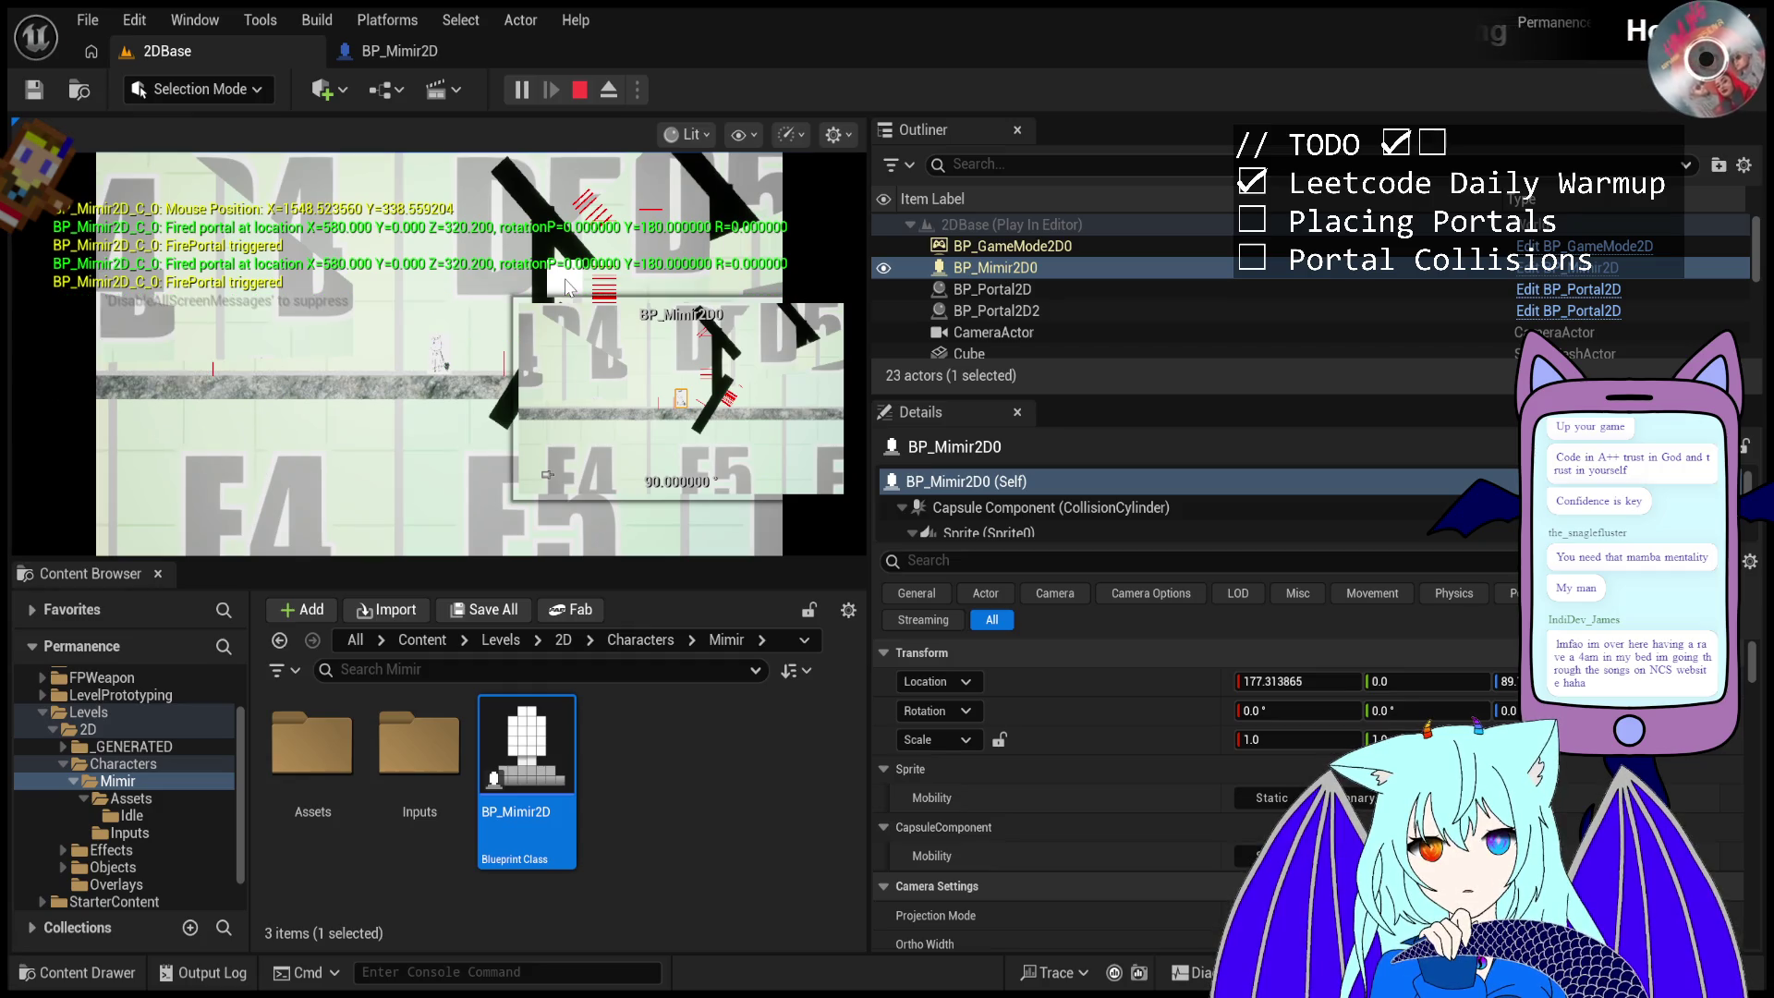
pyautogui.click(560, 201)
pyautogui.click(592, 185)
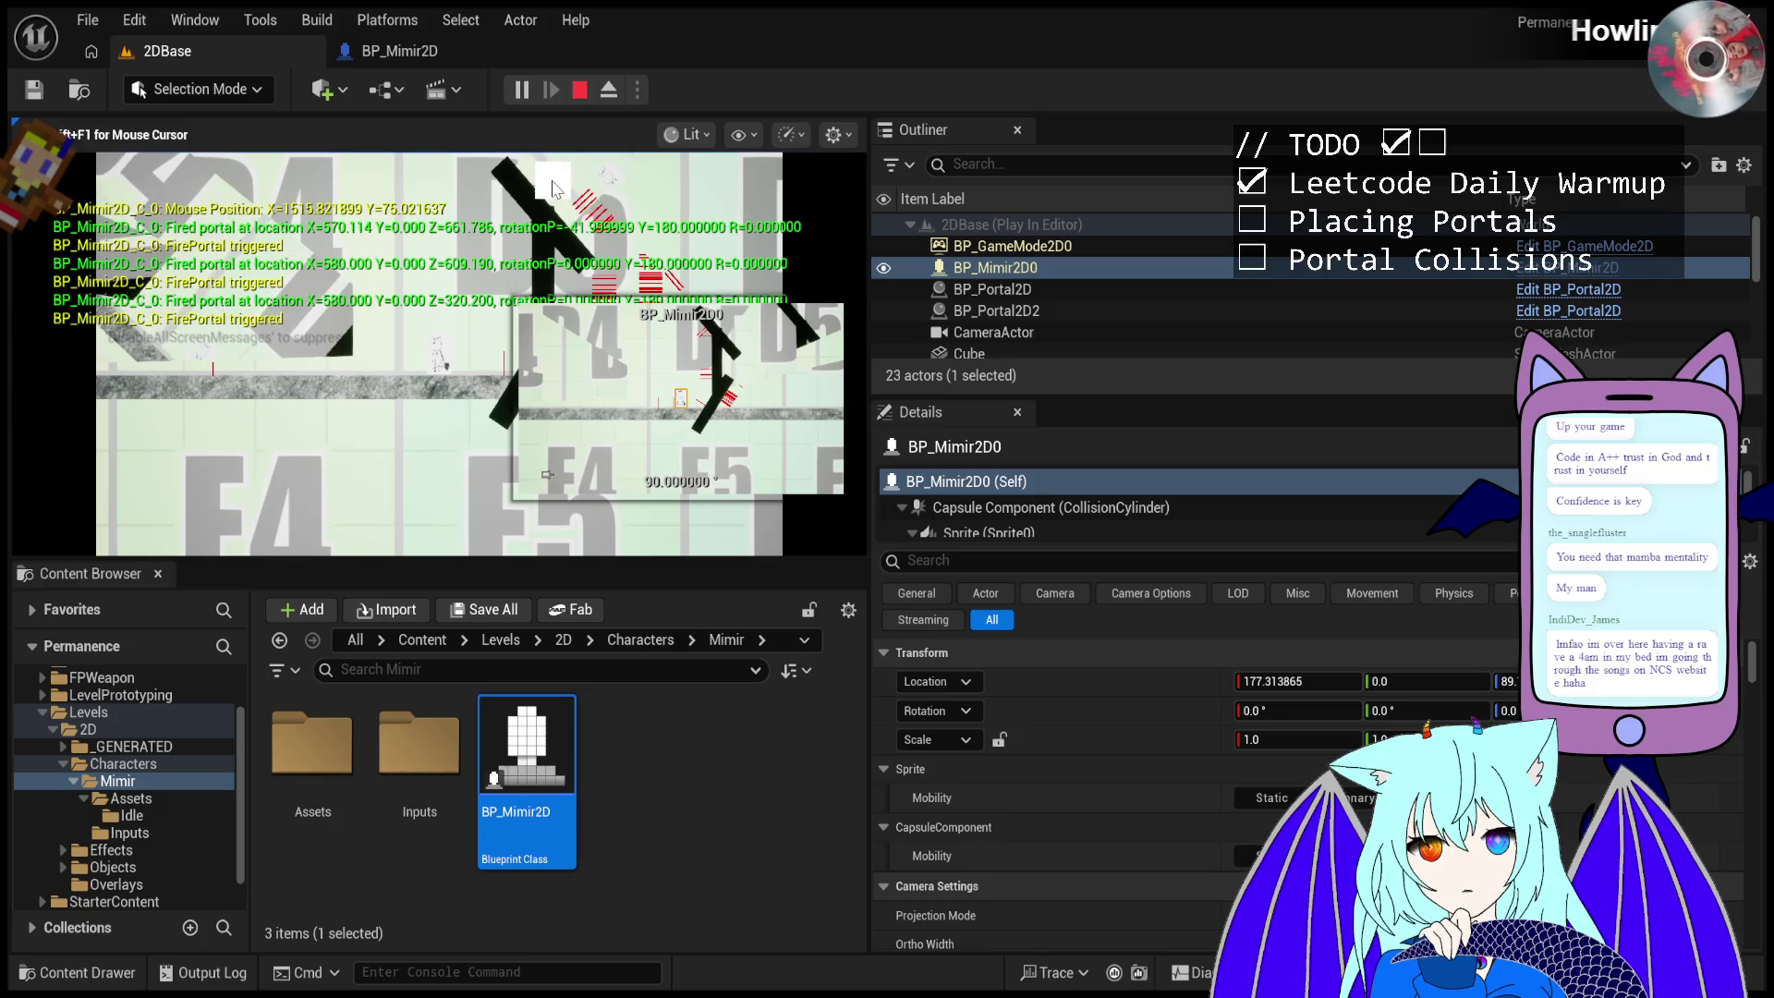
pyautogui.click(607, 172)
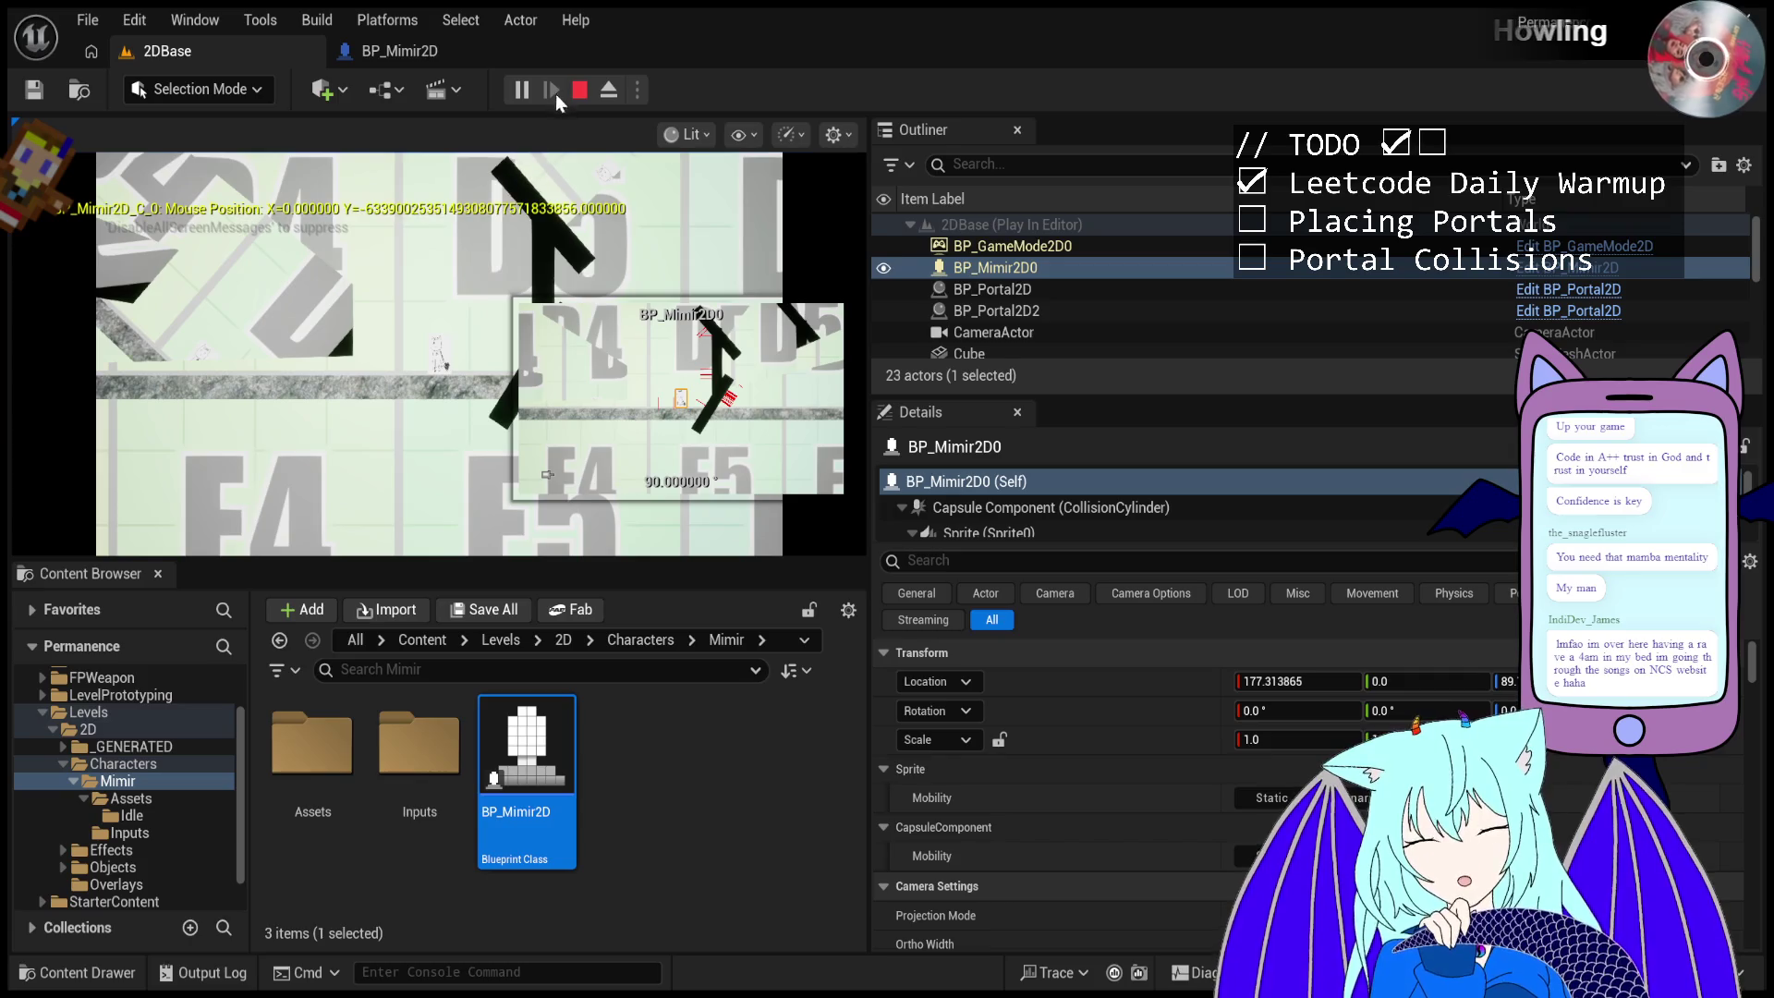
# - Stop the test, start a new play session and fire portals at the angled walls
pyautogui.click(579, 90)
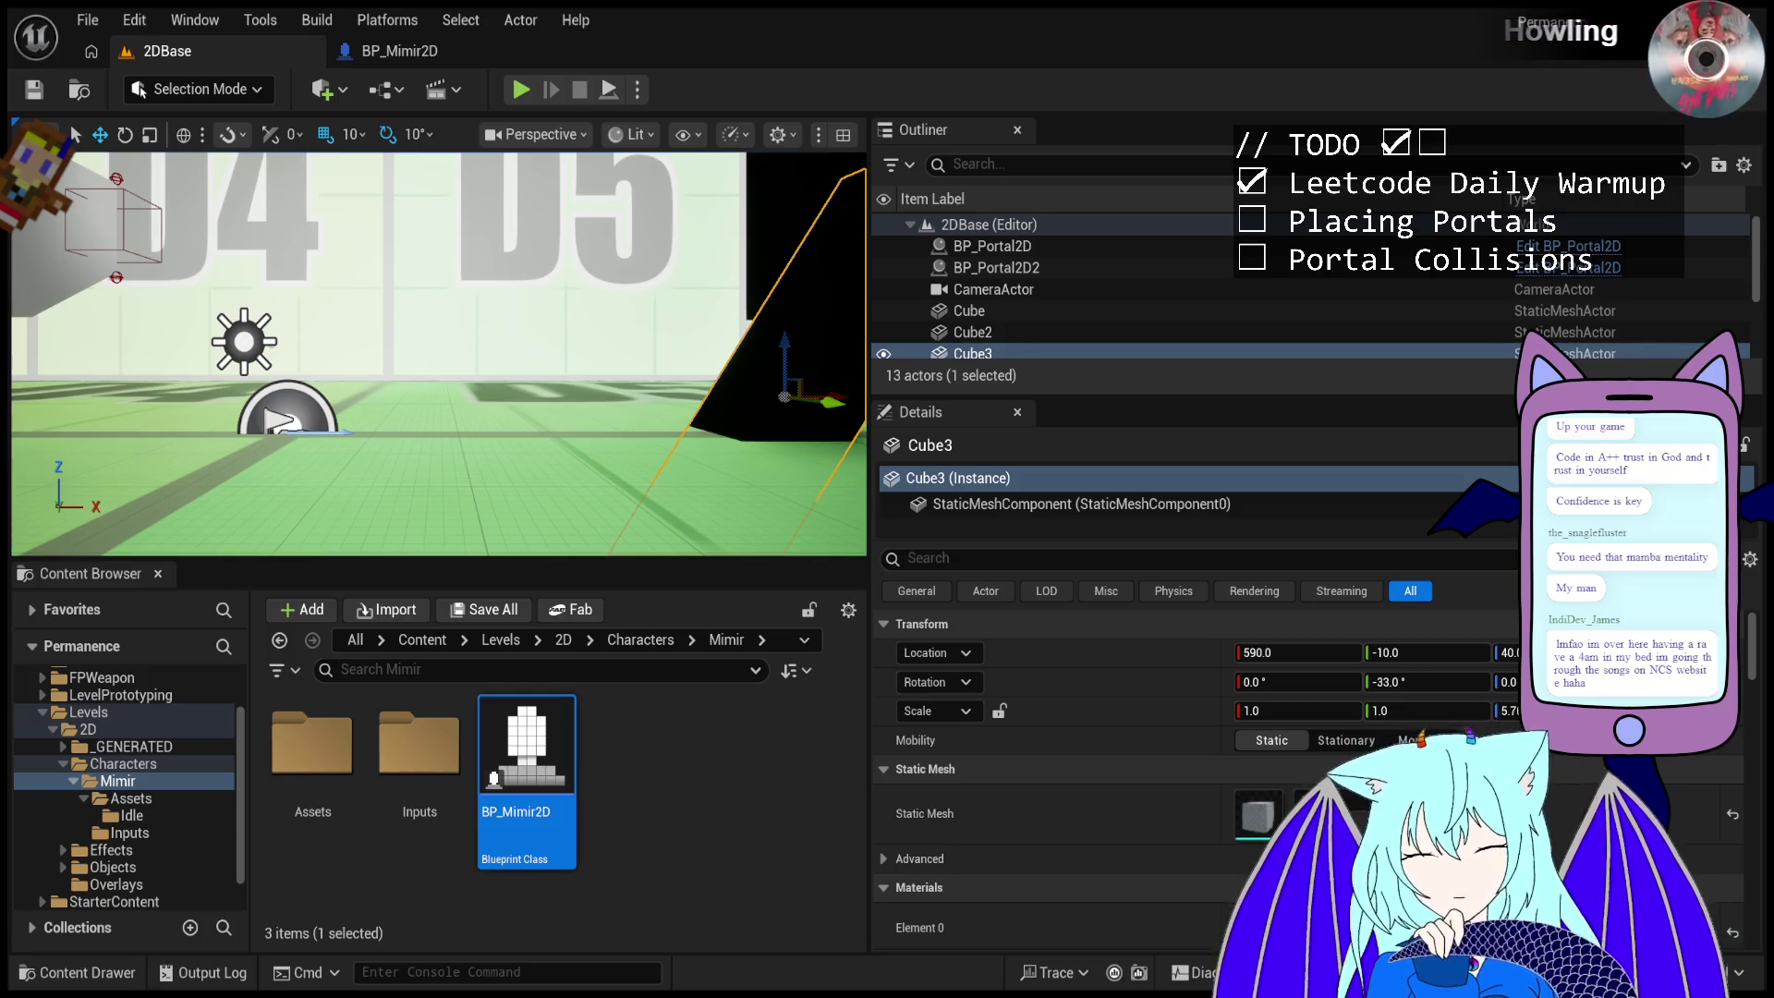
pyautogui.click(519, 91)
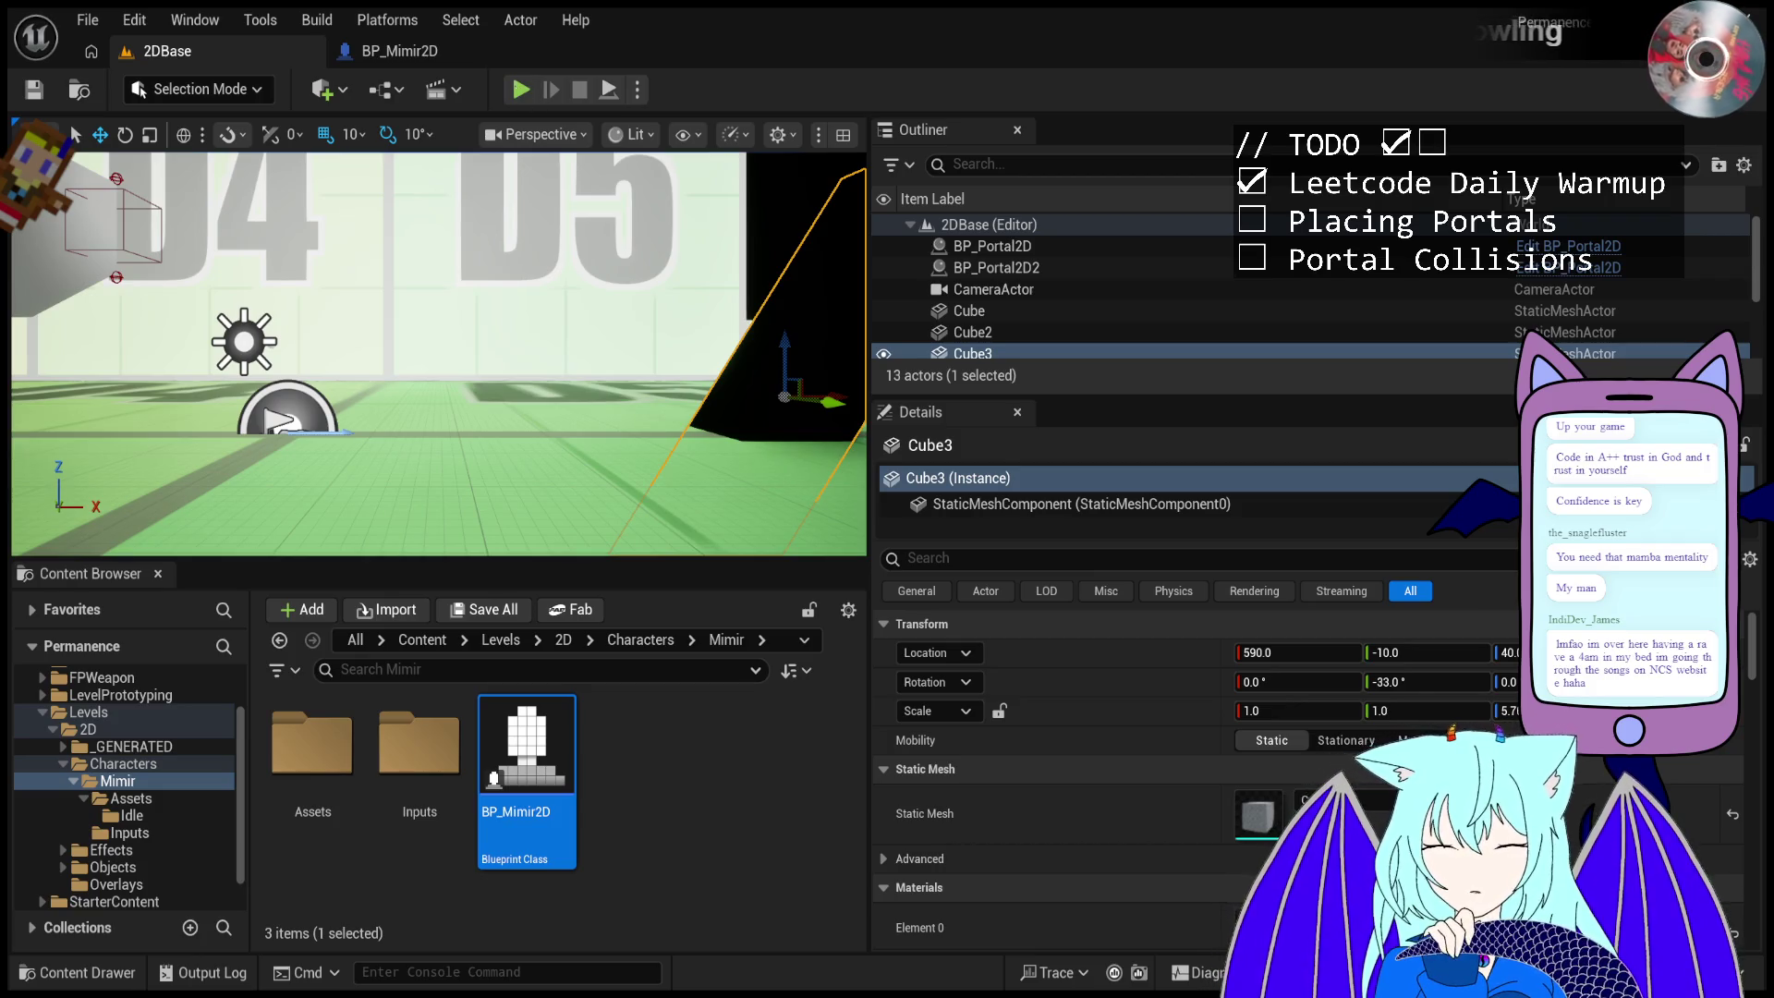
pyautogui.click(632, 234)
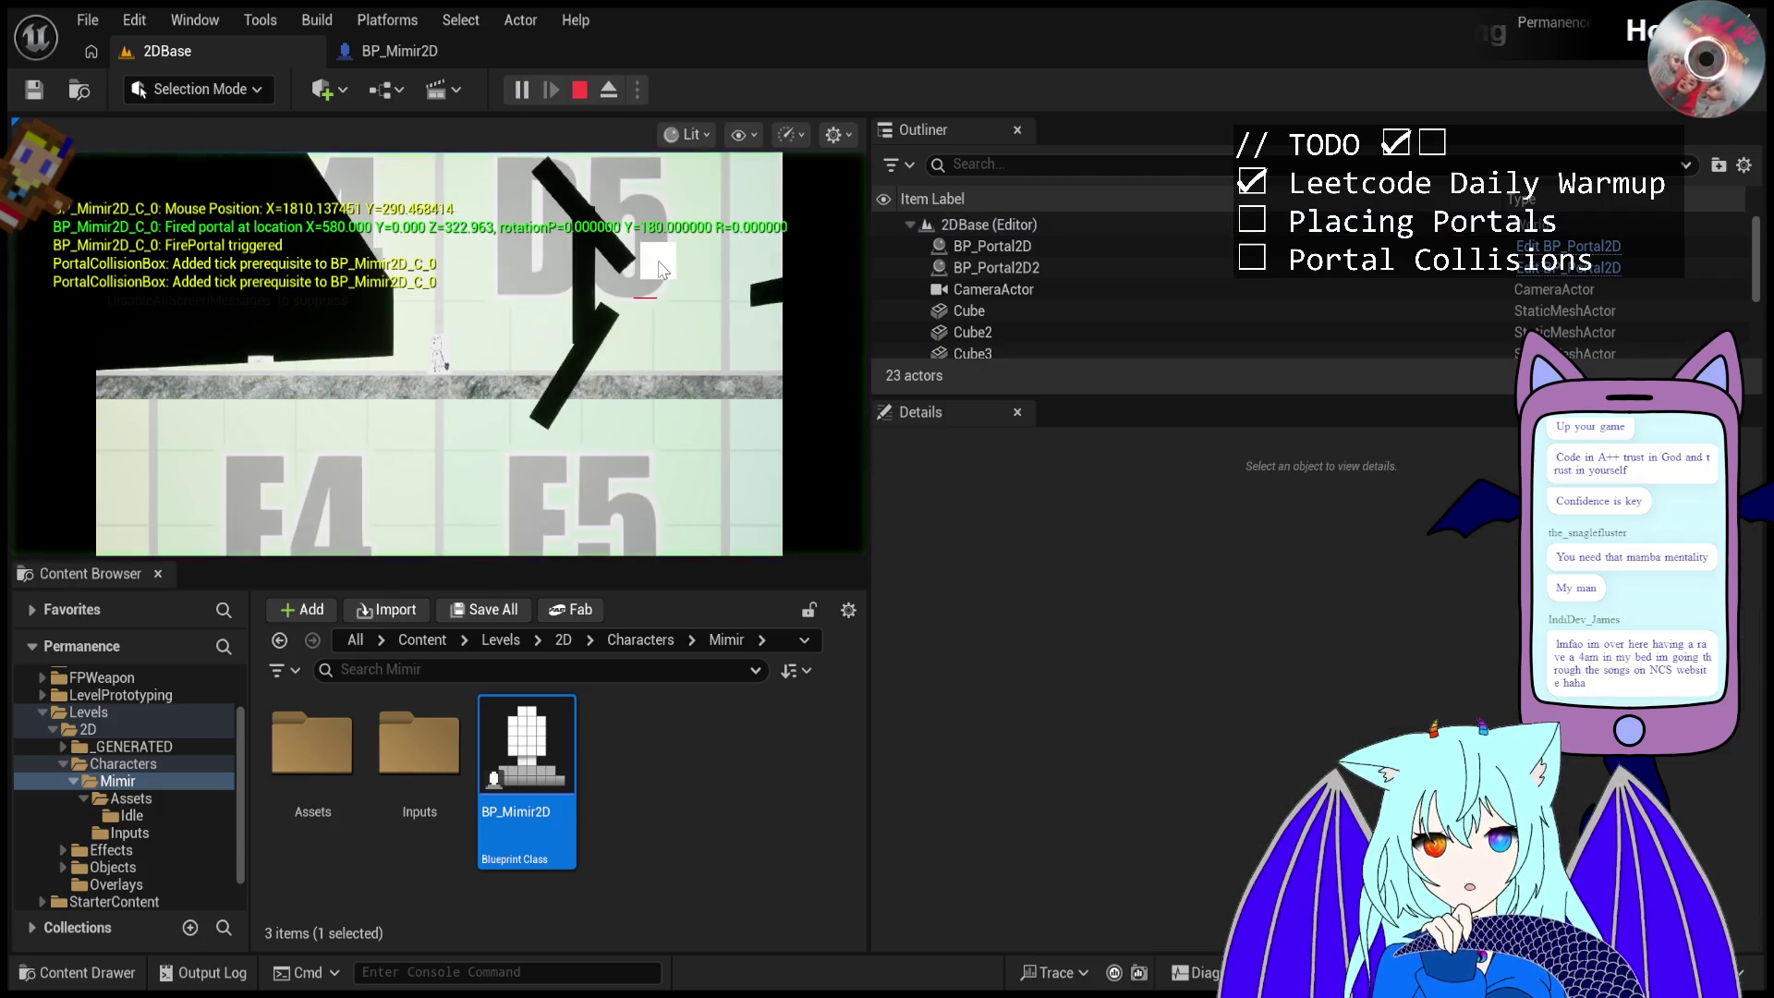
pyautogui.click(644, 238)
# - Fire portals at the upper wall, then the lower angled wall, ending with one more shot
pyautogui.click(610, 208)
pyautogui.click(582, 185)
pyautogui.click(570, 176)
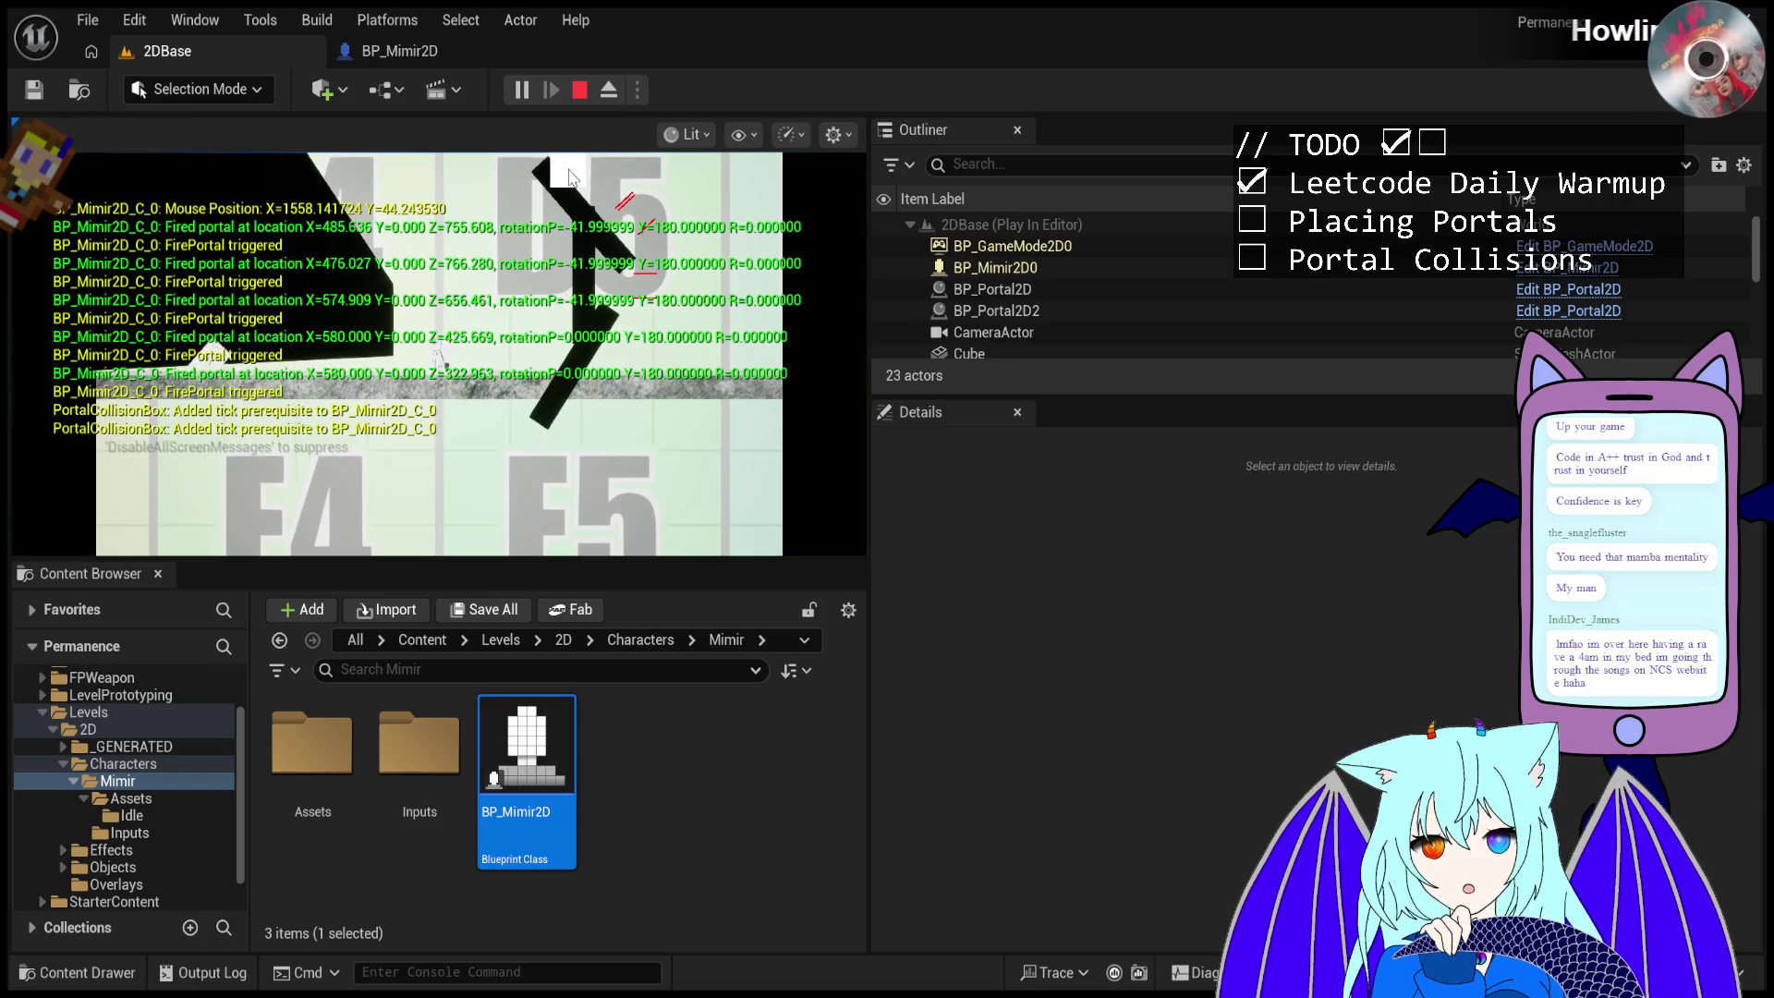
pyautogui.click(570, 176)
pyautogui.click(625, 307)
pyautogui.click(627, 277)
pyautogui.click(627, 278)
pyautogui.click(627, 257)
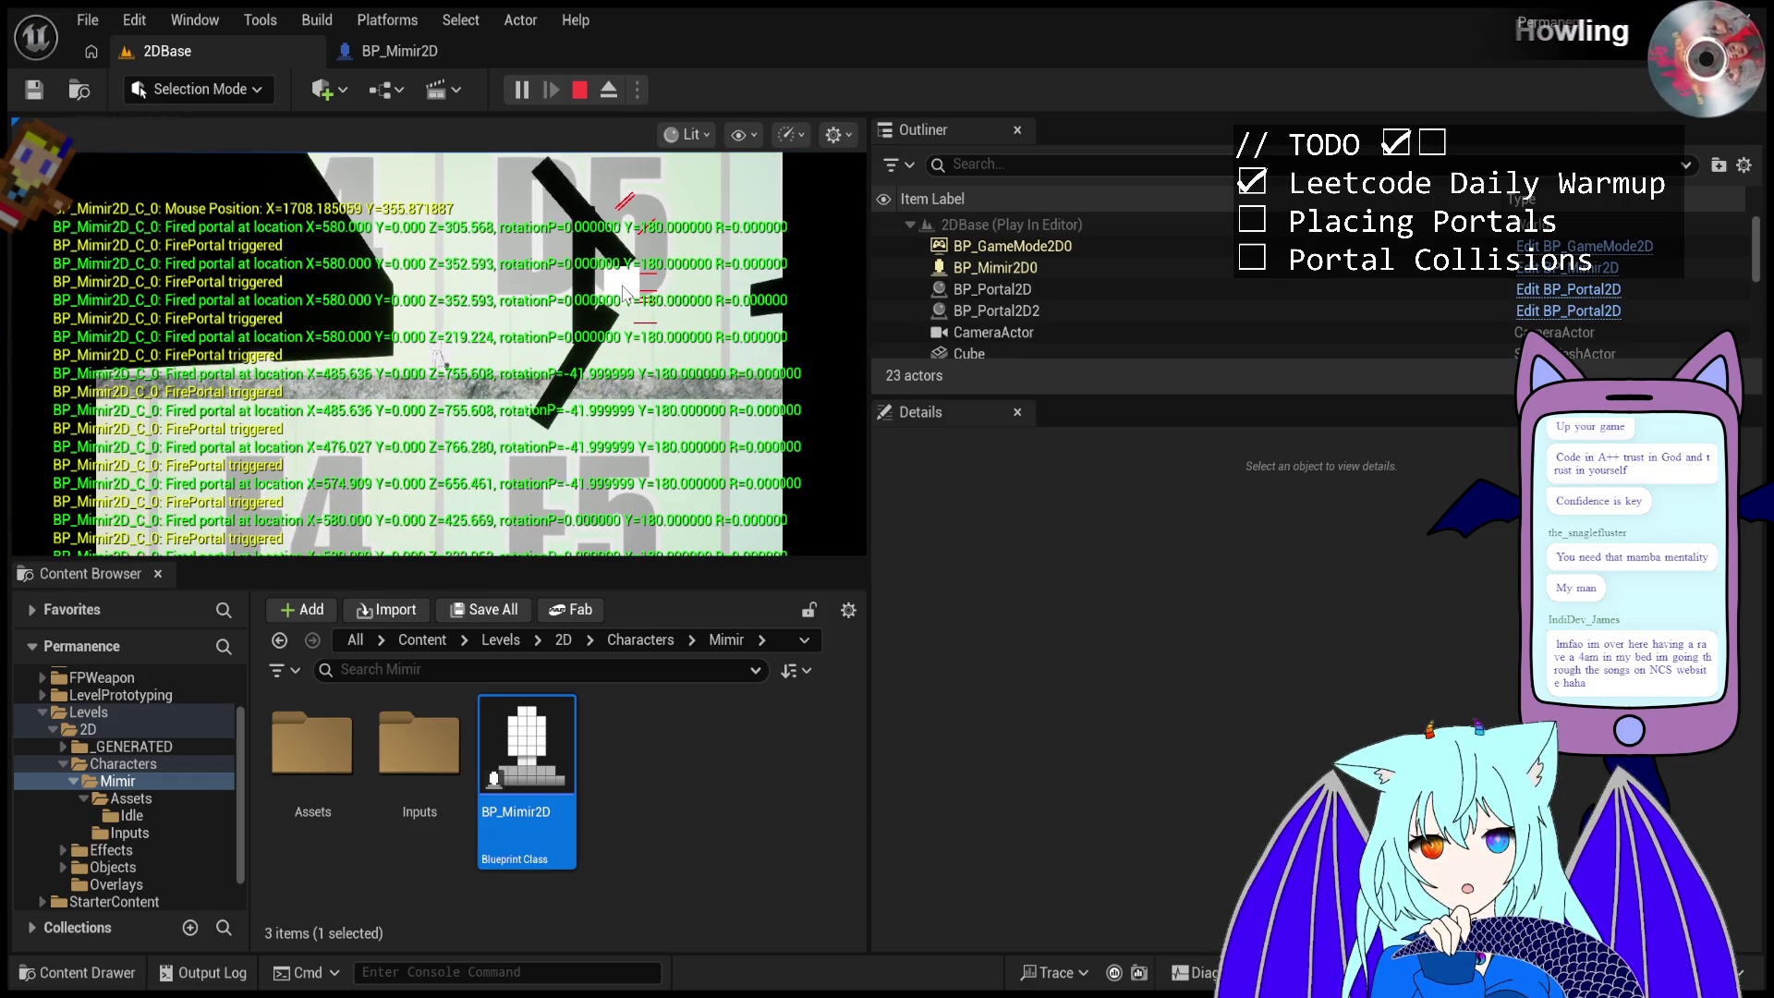
pyautogui.click(628, 303)
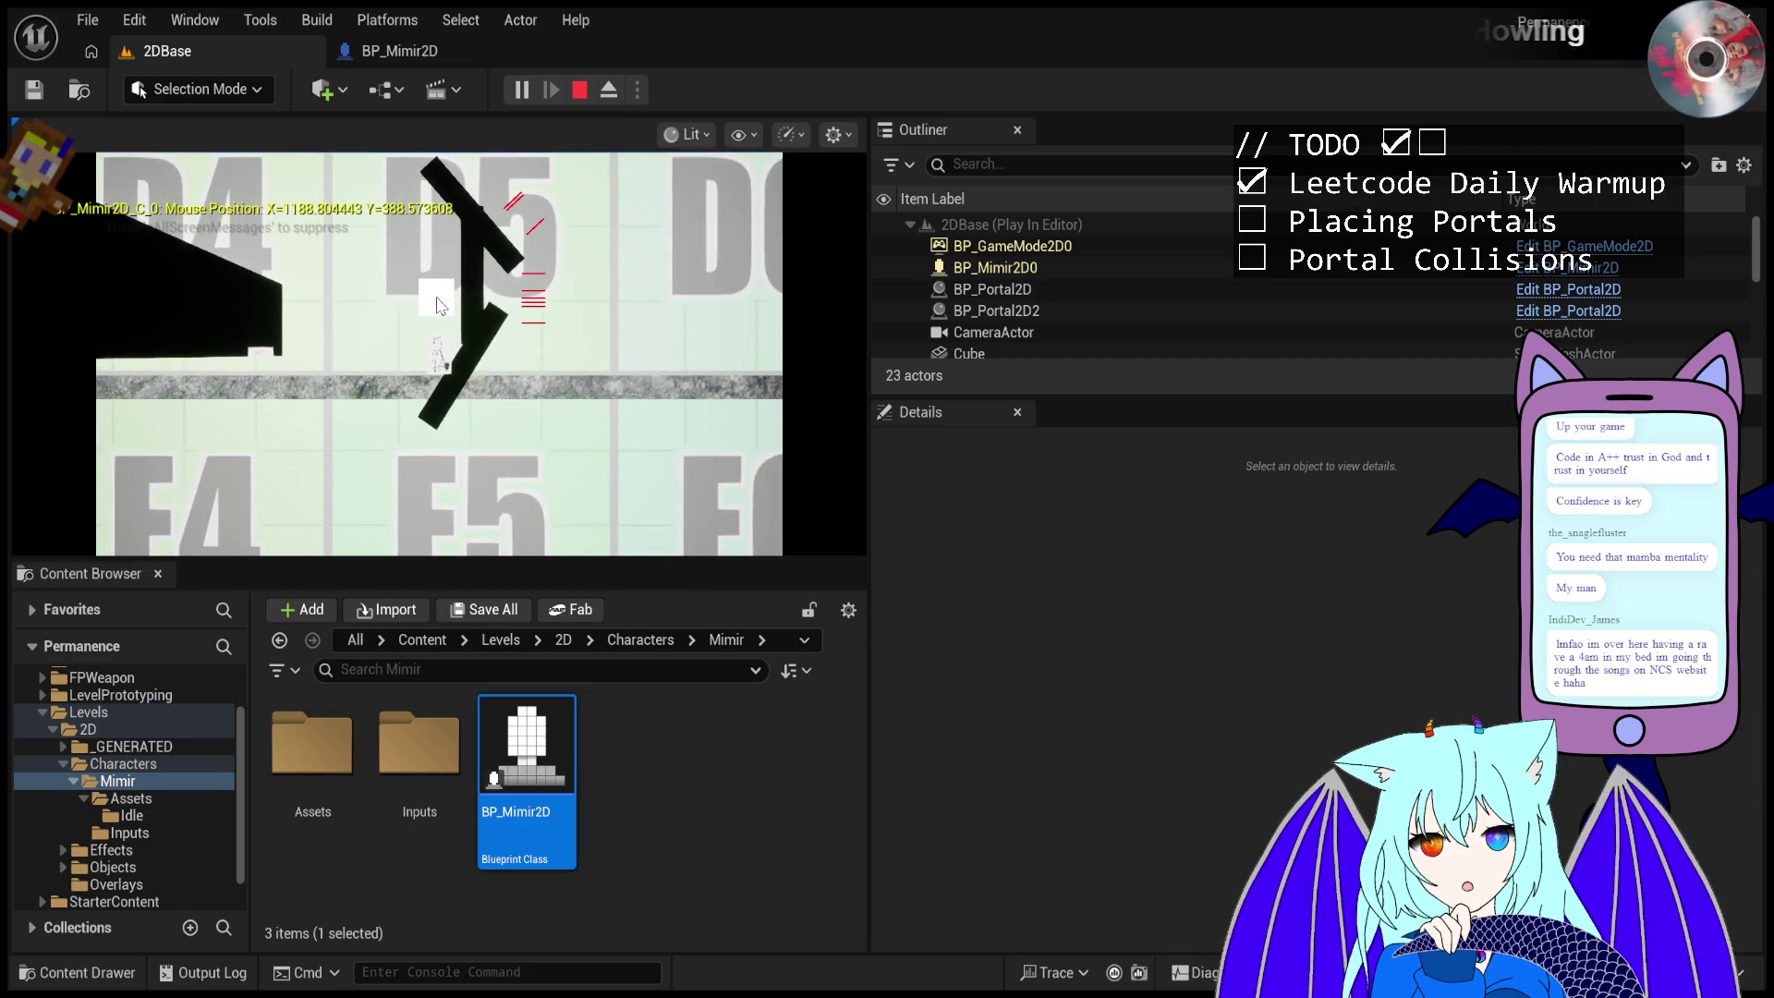
pyautogui.click(534, 305)
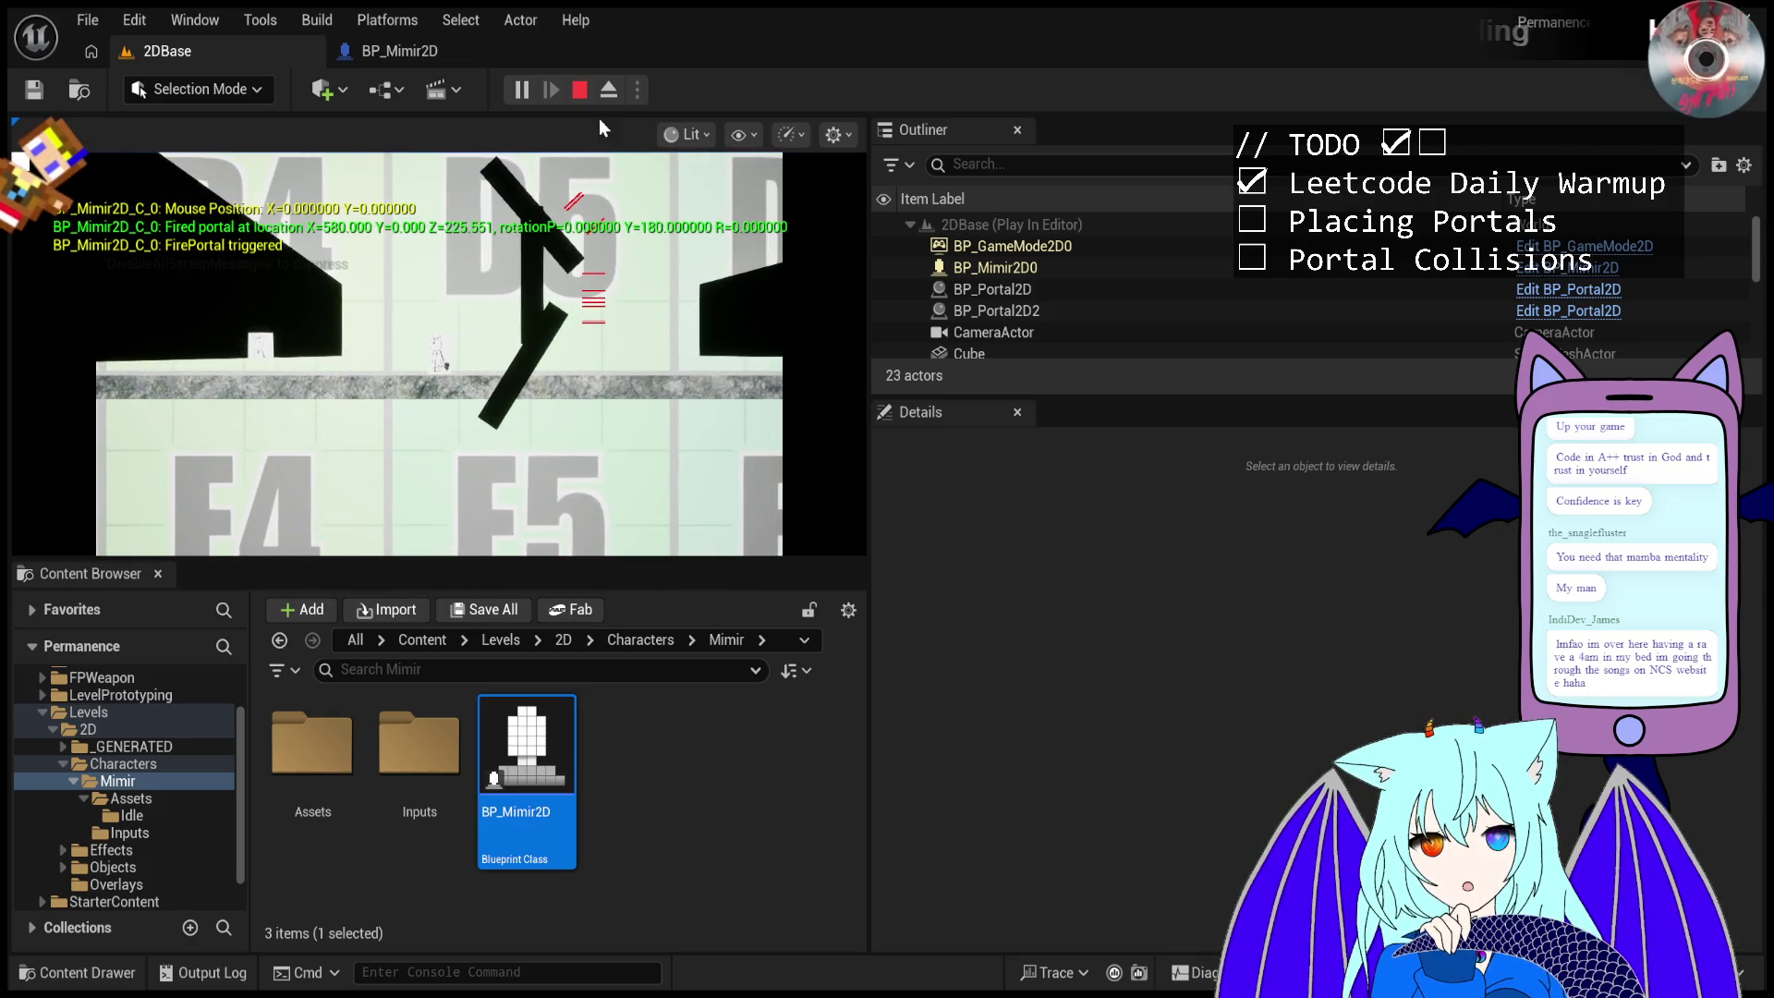
# - Eject to inspect angled wall Cube3, then stop, replay with Alt+P and stop again
pyautogui.click(608, 90)
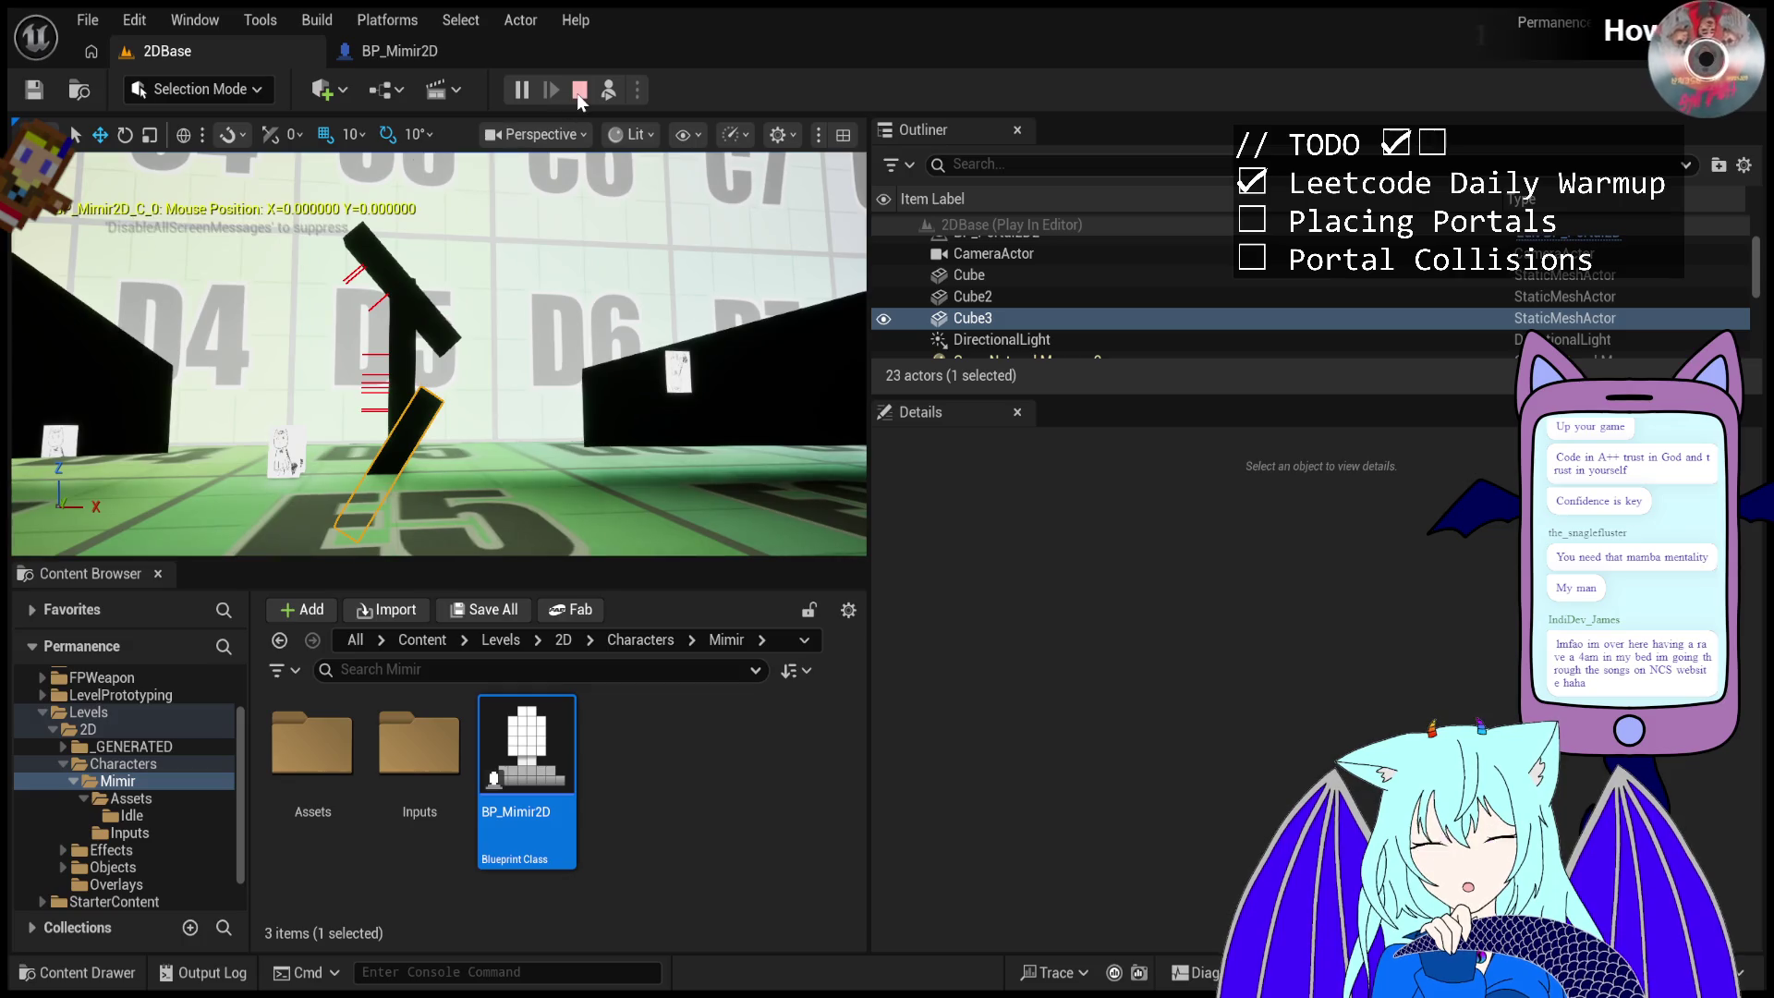
pyautogui.click(578, 92)
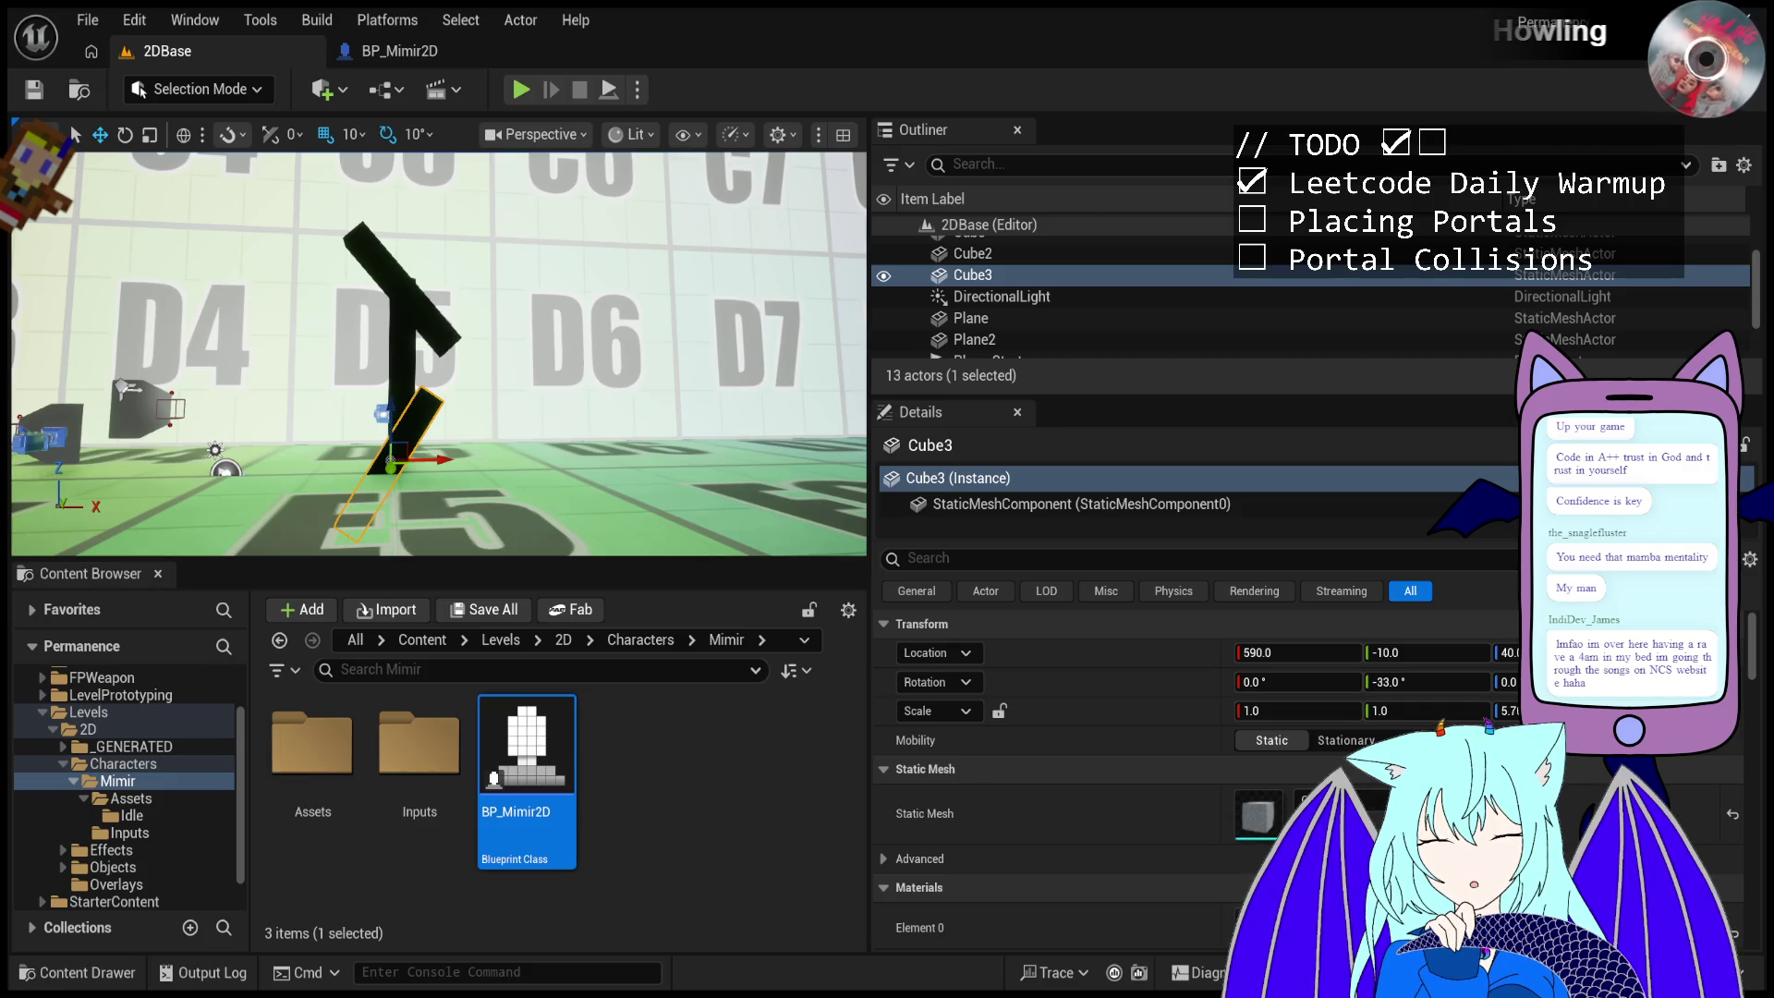
pyautogui.hotkey('alt', 'p')
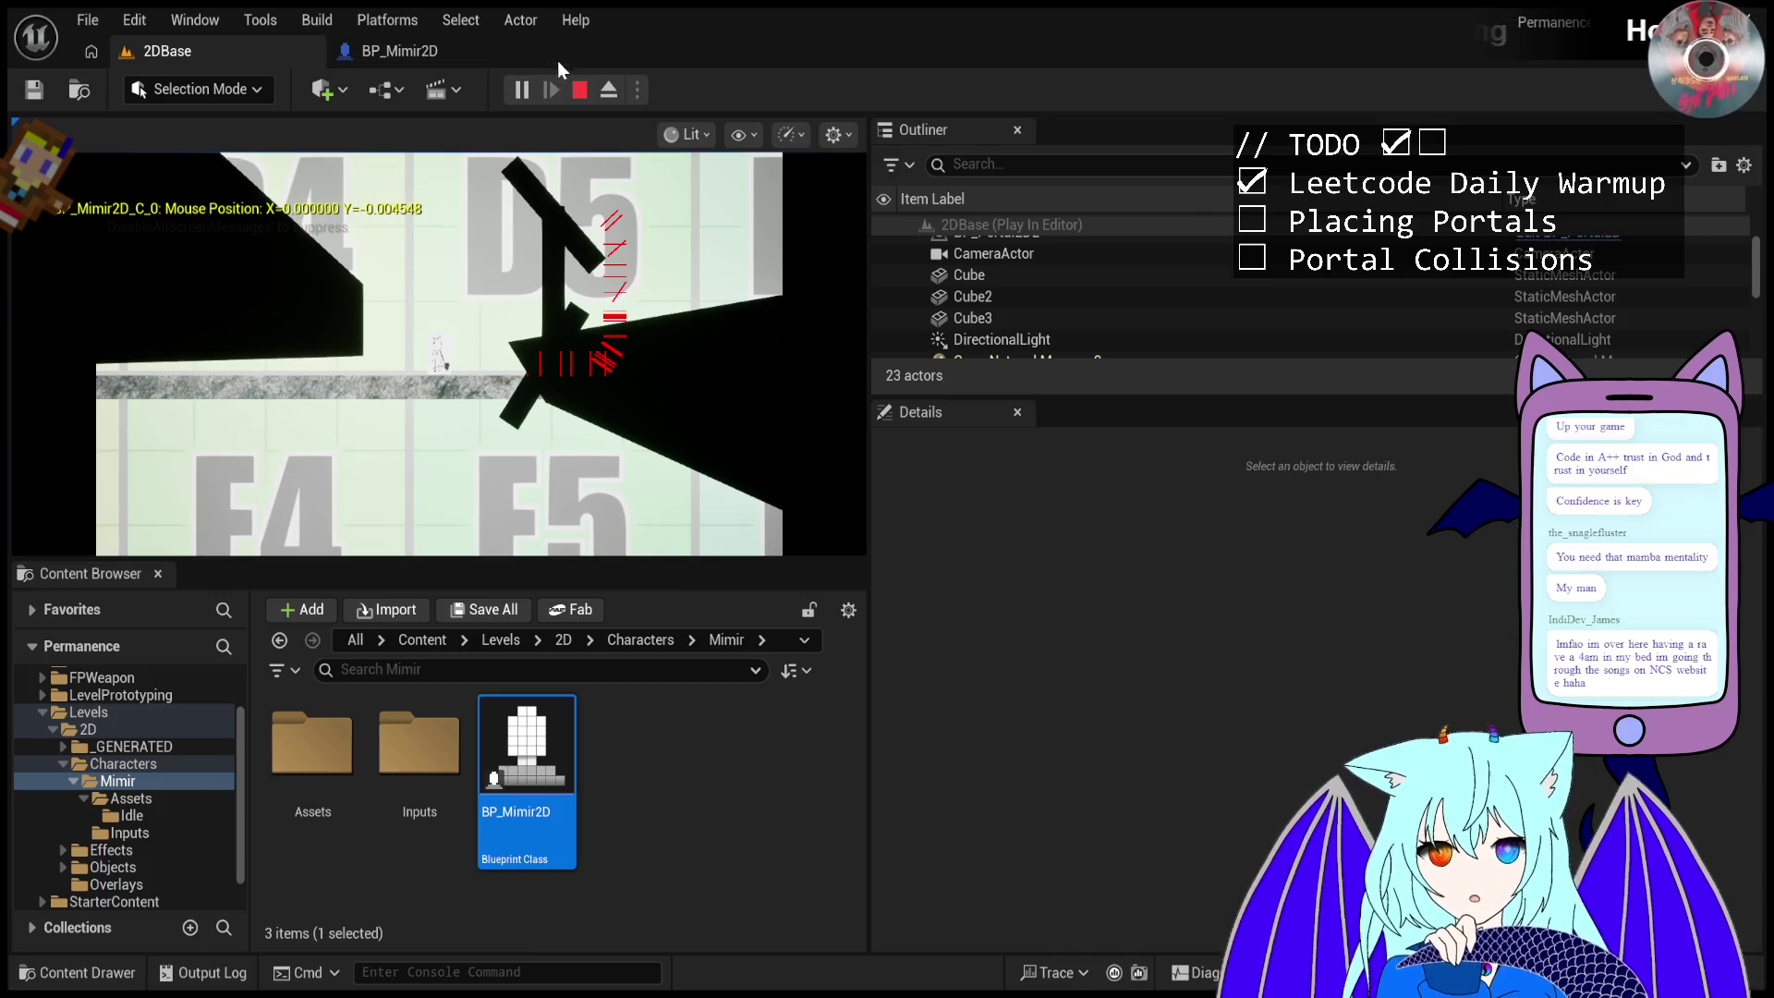
pyautogui.click(580, 95)
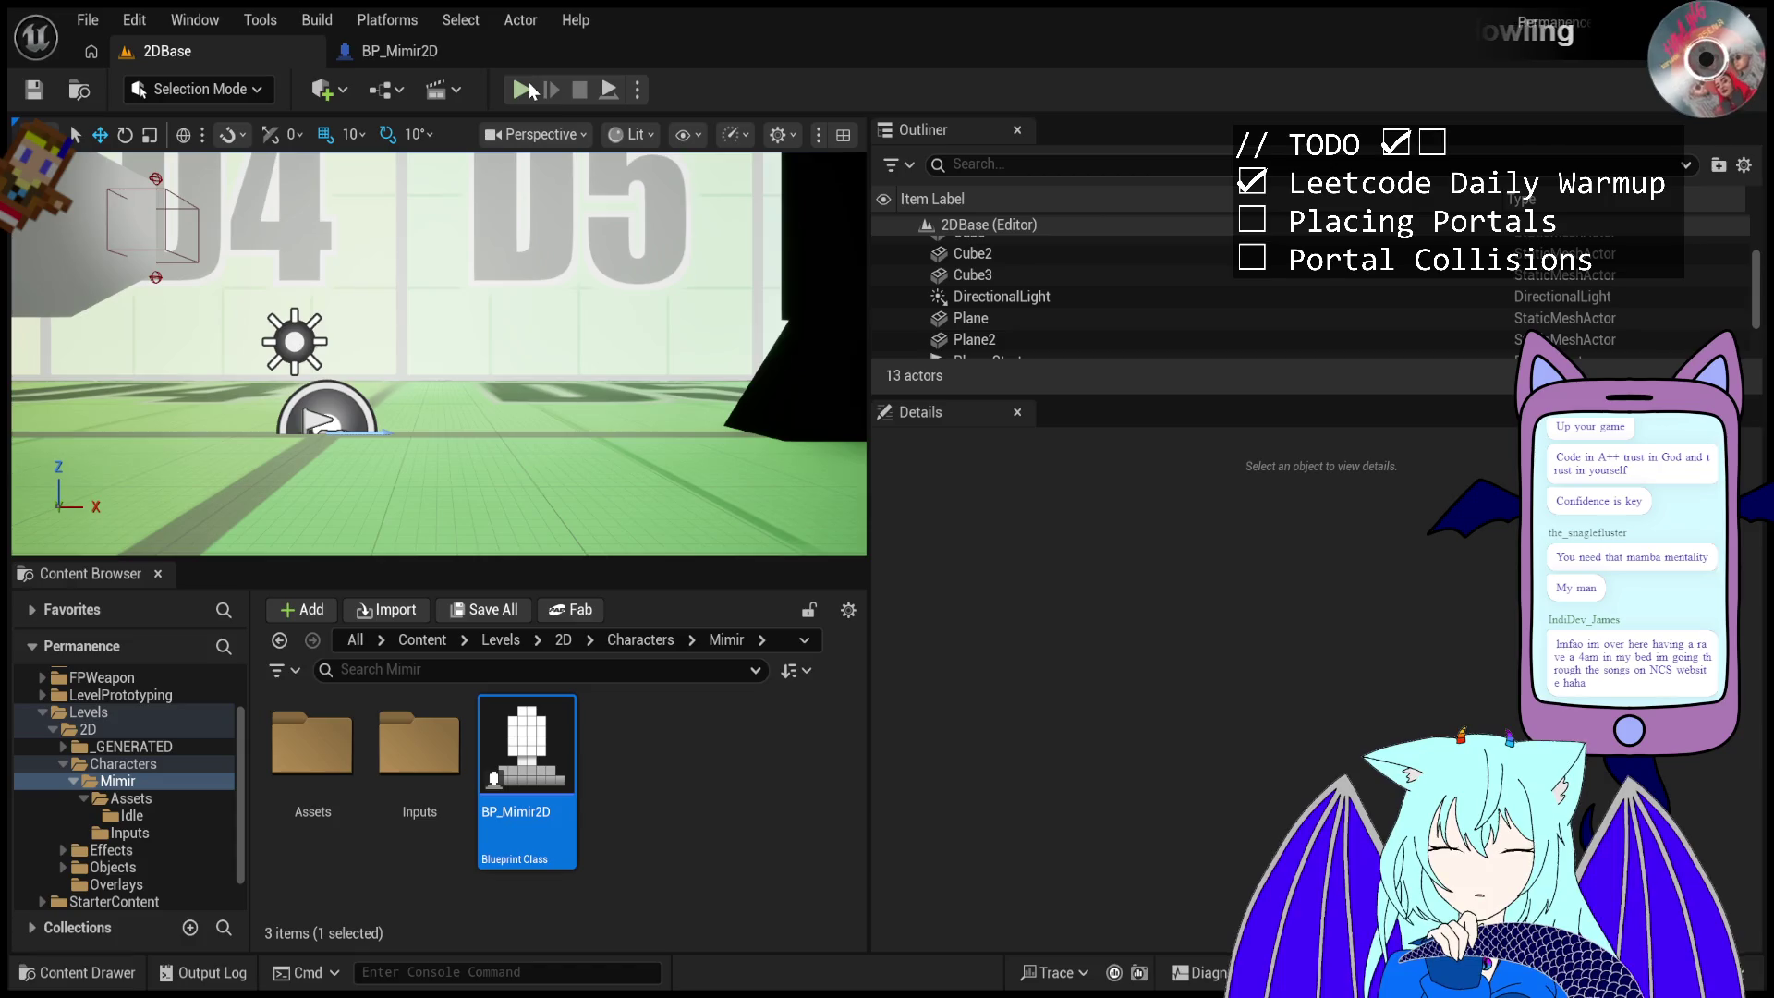
# - Start playing the level and fire portals at the angled black wall
pyautogui.click(523, 89)
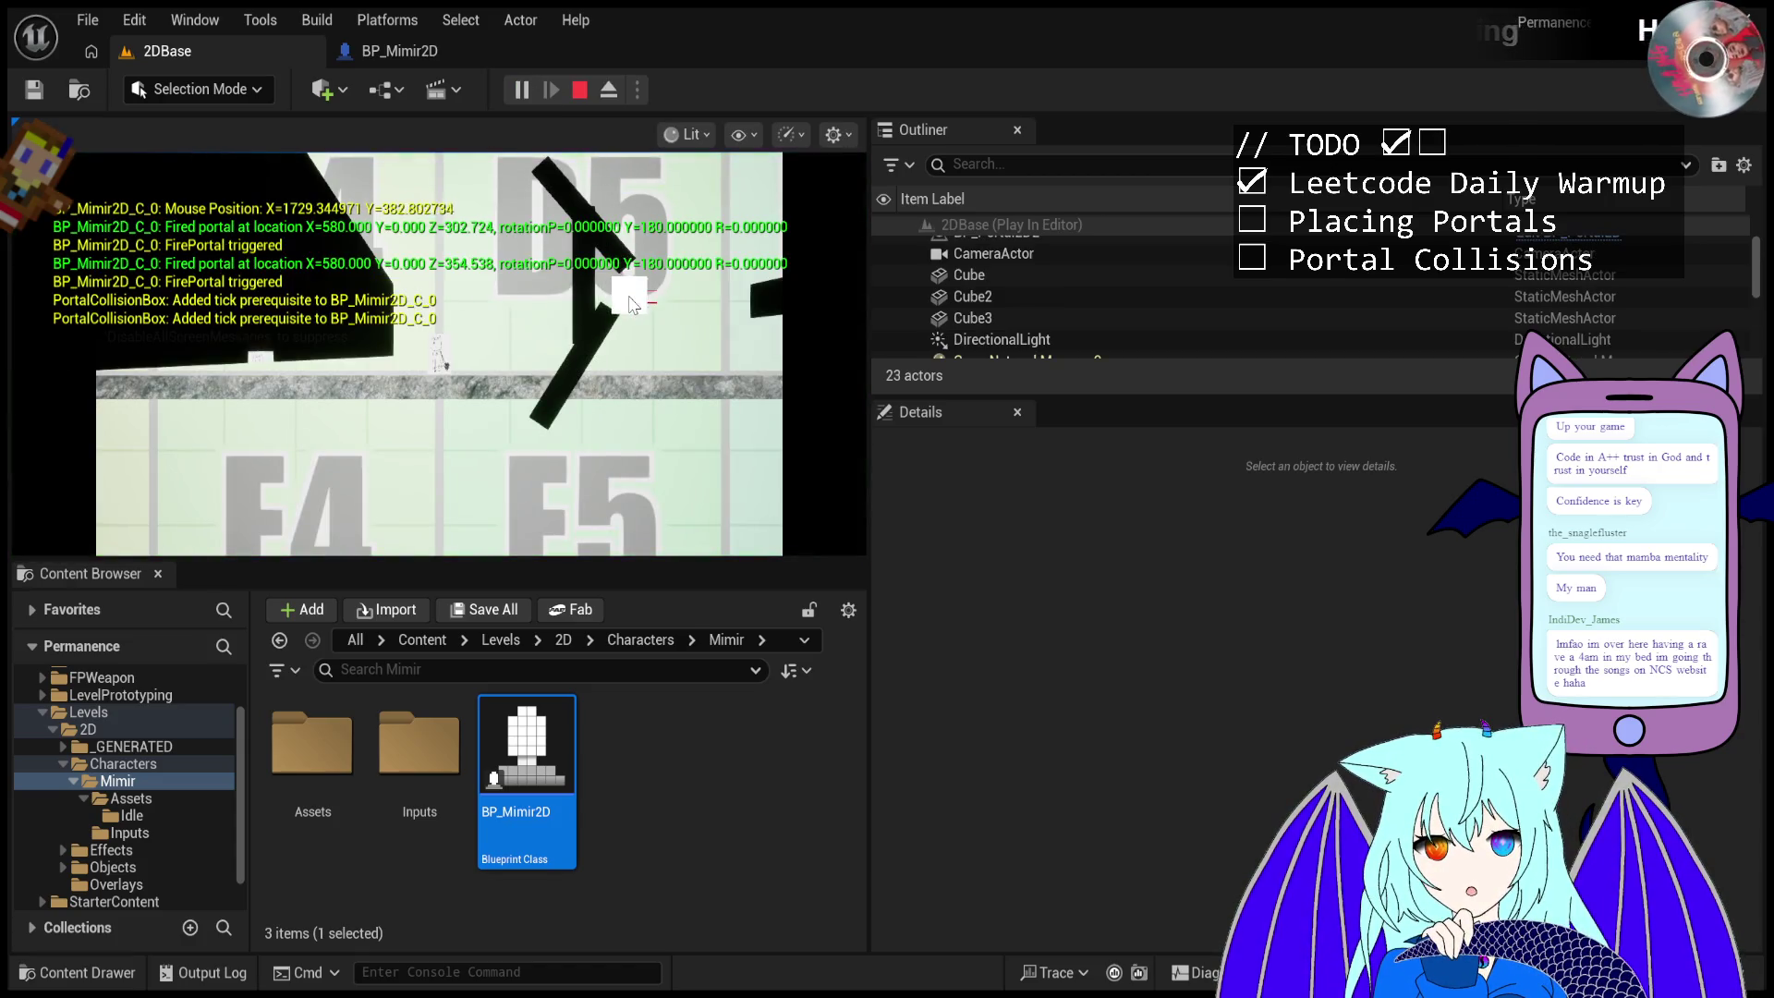
pyautogui.click(630, 314)
pyautogui.click(626, 362)
pyautogui.click(627, 368)
pyautogui.click(629, 377)
pyautogui.click(559, 453)
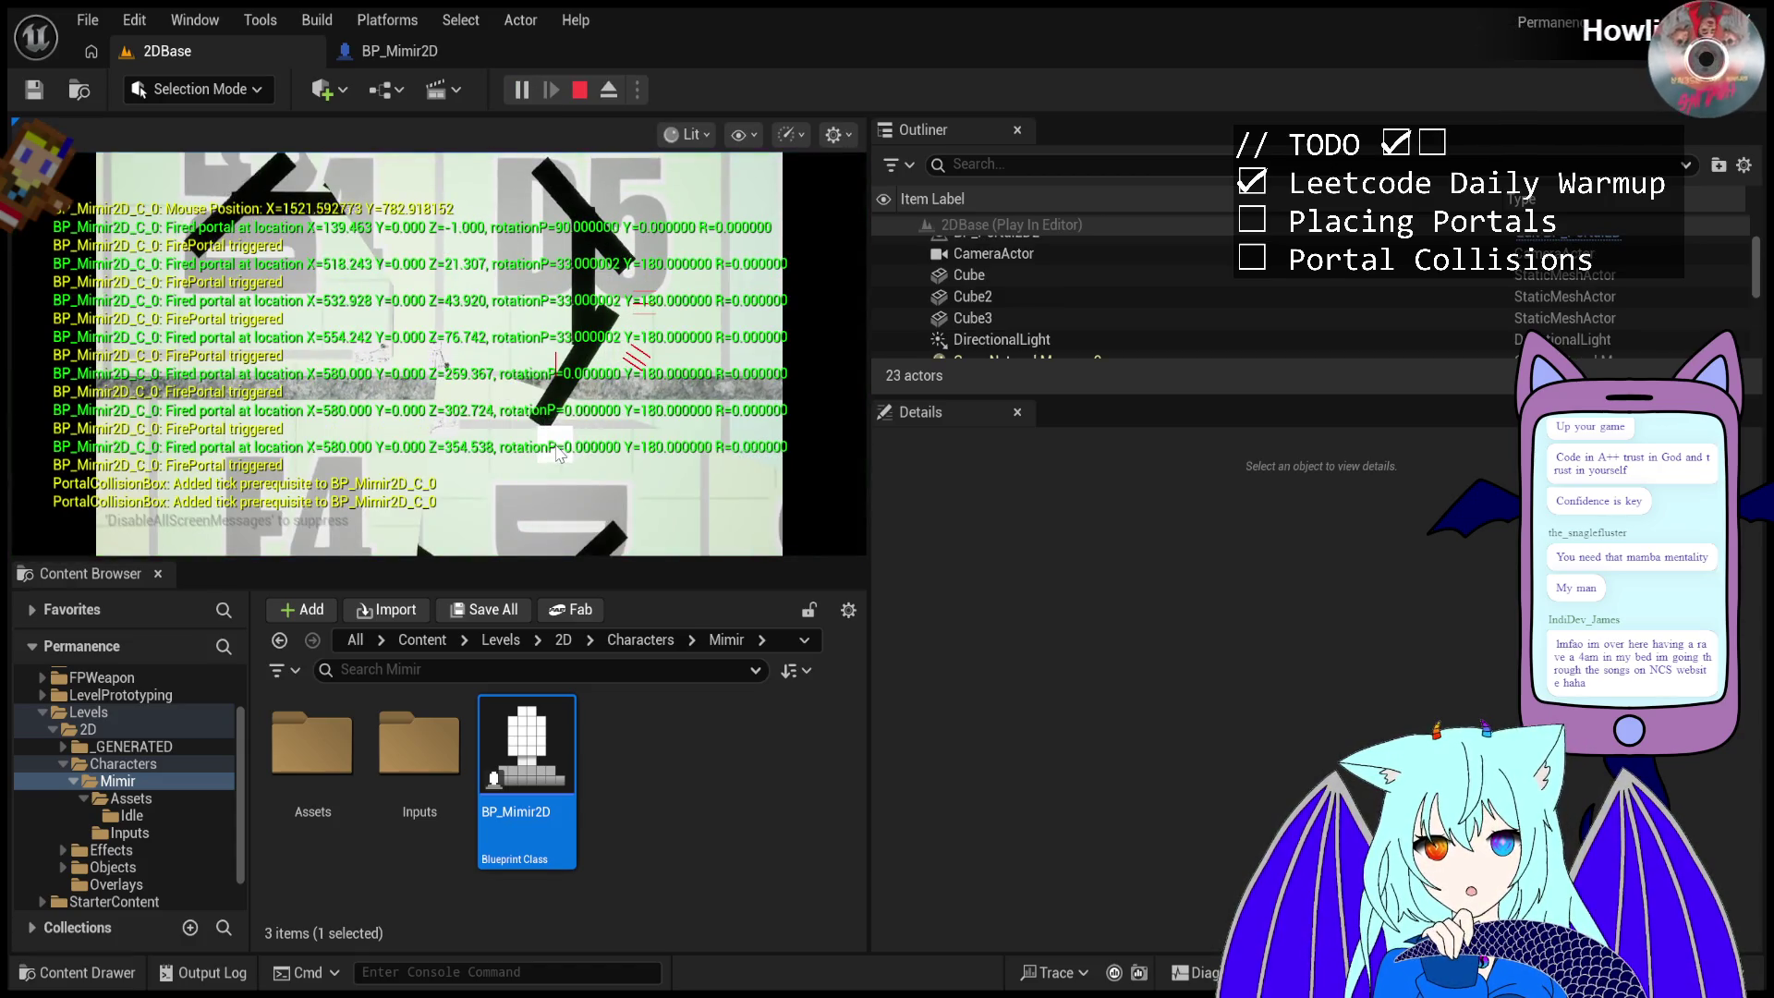
pyautogui.click(559, 452)
# - Fire portals toward the upper wall, then sweep down the lower angled wall
pyautogui.click(555, 305)
pyautogui.click(554, 190)
pyautogui.click(557, 196)
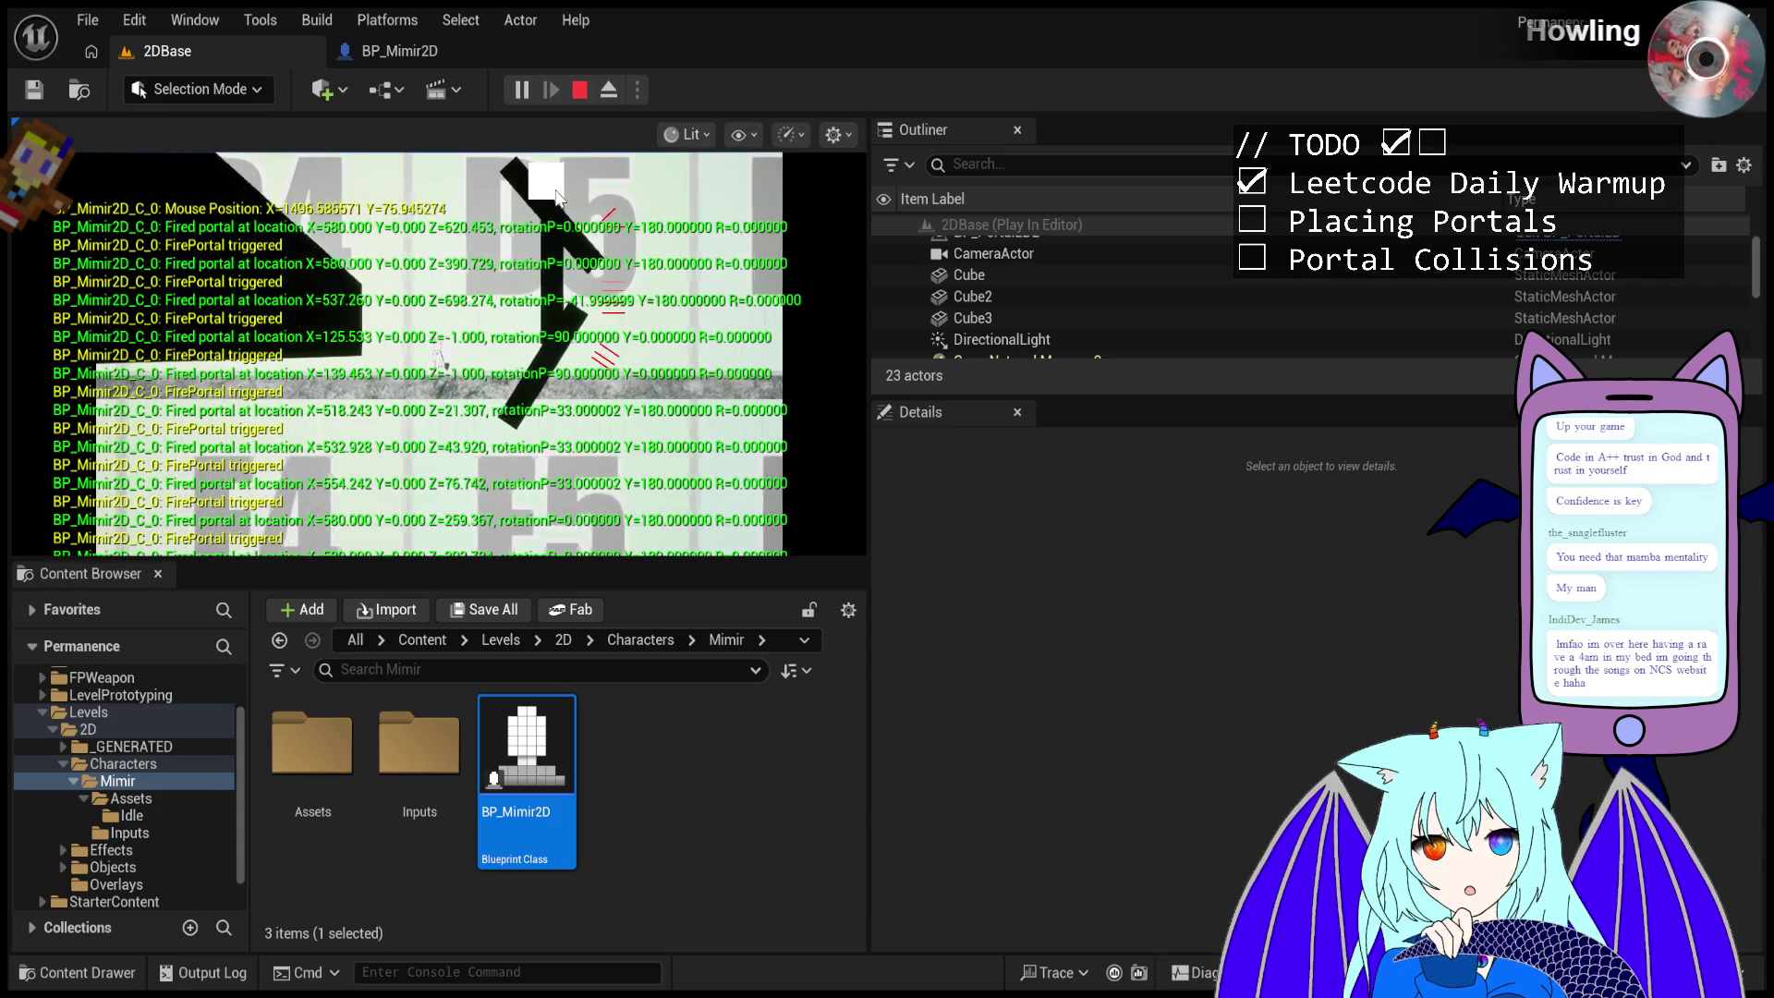
pyautogui.click(559, 199)
pyautogui.click(565, 211)
pyautogui.click(577, 231)
pyautogui.click(587, 251)
pyautogui.click(596, 268)
pyautogui.click(603, 284)
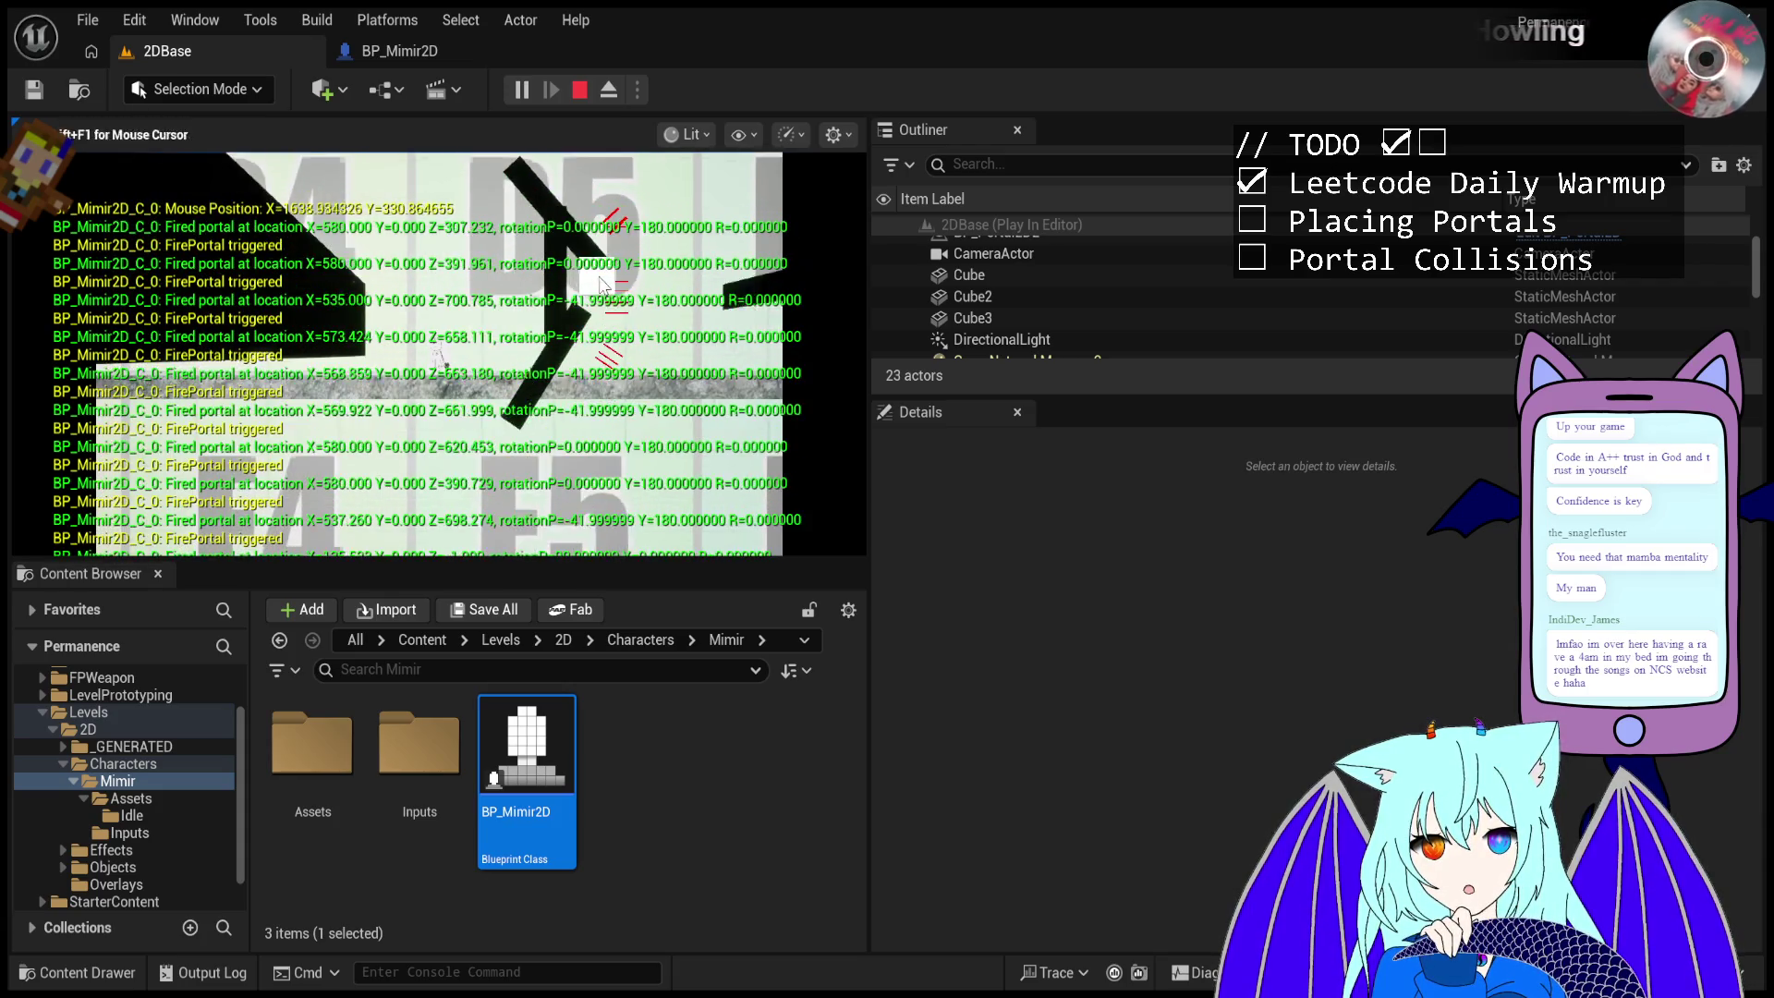
# - Keep firing along the angled walls and toward the upper right, then stop play
pyautogui.click(604, 294)
pyautogui.click(610, 312)
pyautogui.click(617, 335)
pyautogui.click(625, 357)
pyautogui.click(632, 381)
pyautogui.click(640, 407)
pyautogui.click(651, 440)
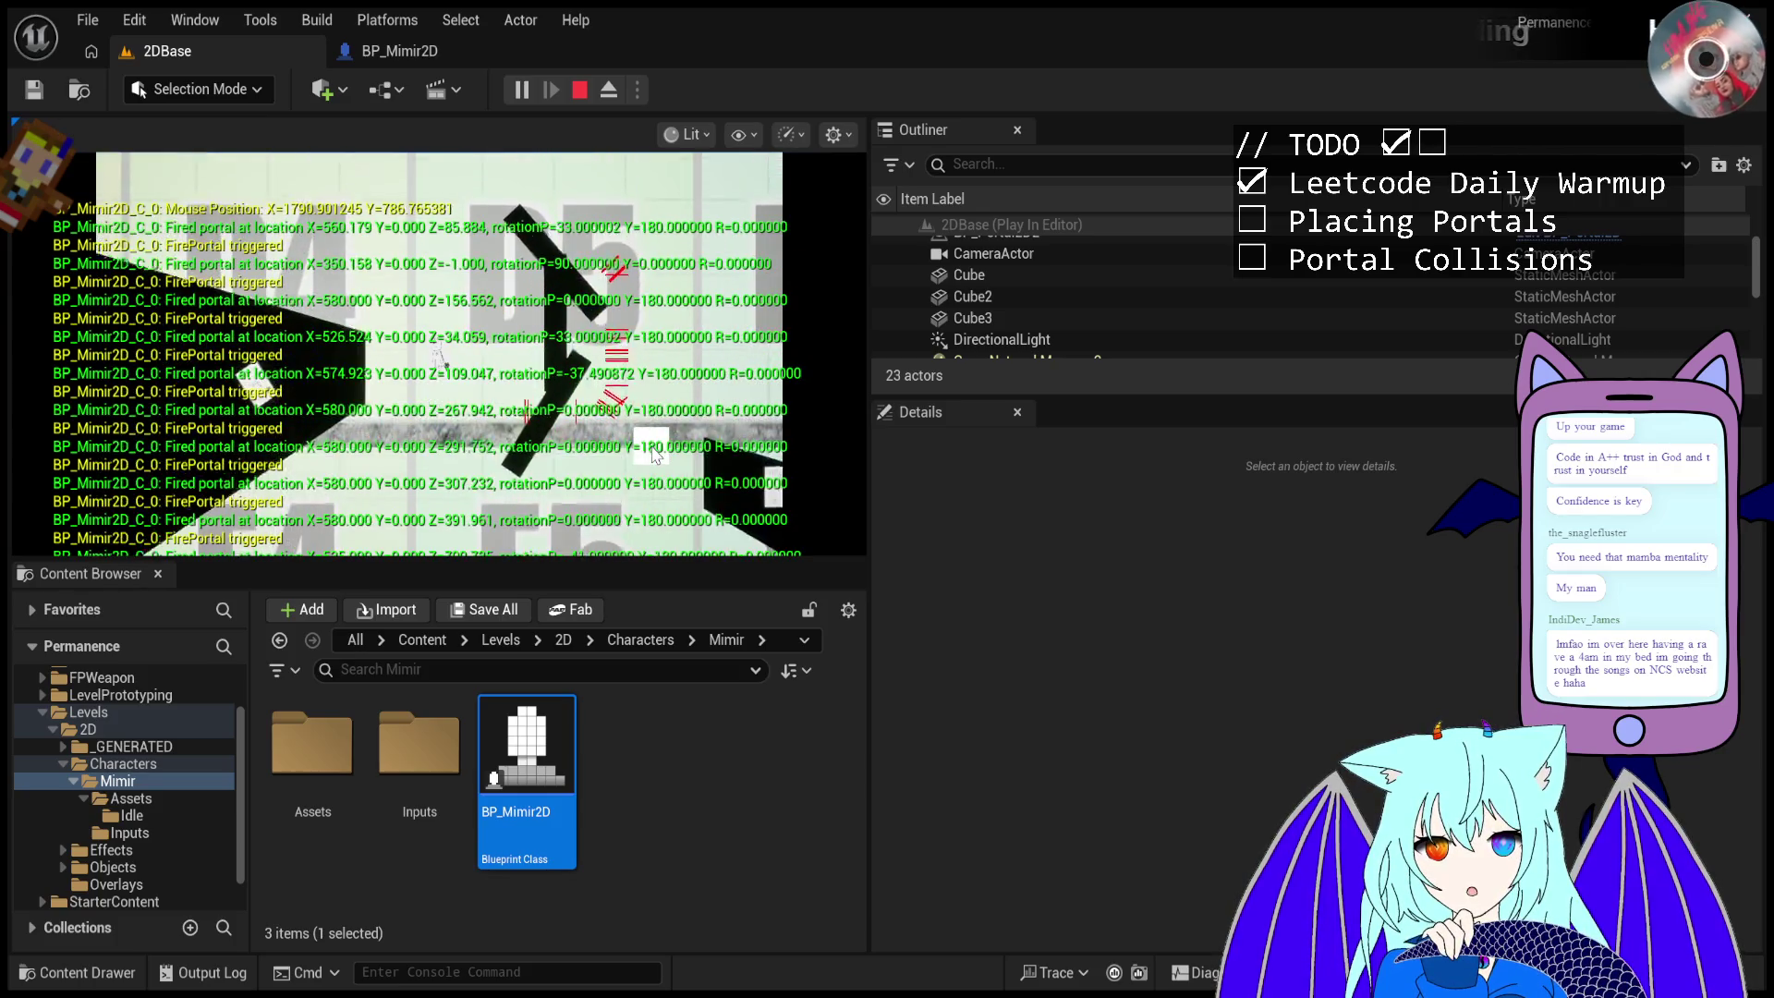
pyautogui.click(663, 434)
pyautogui.click(680, 406)
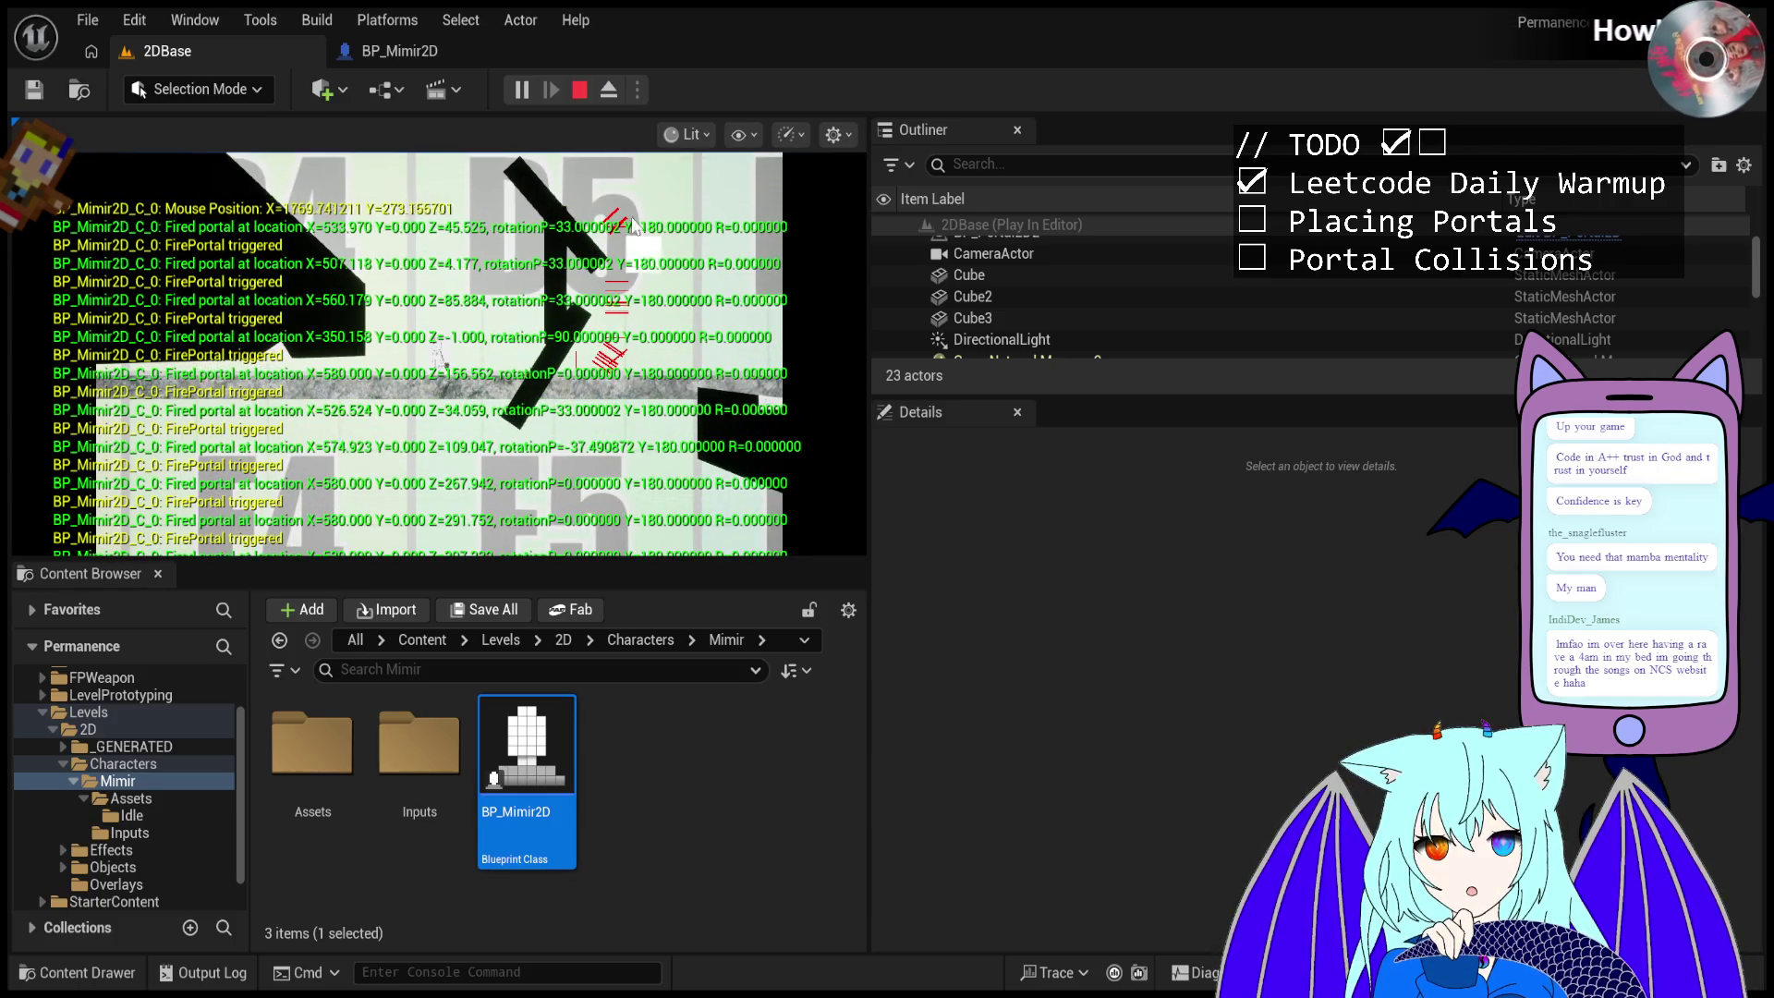
pyautogui.click(581, 92)
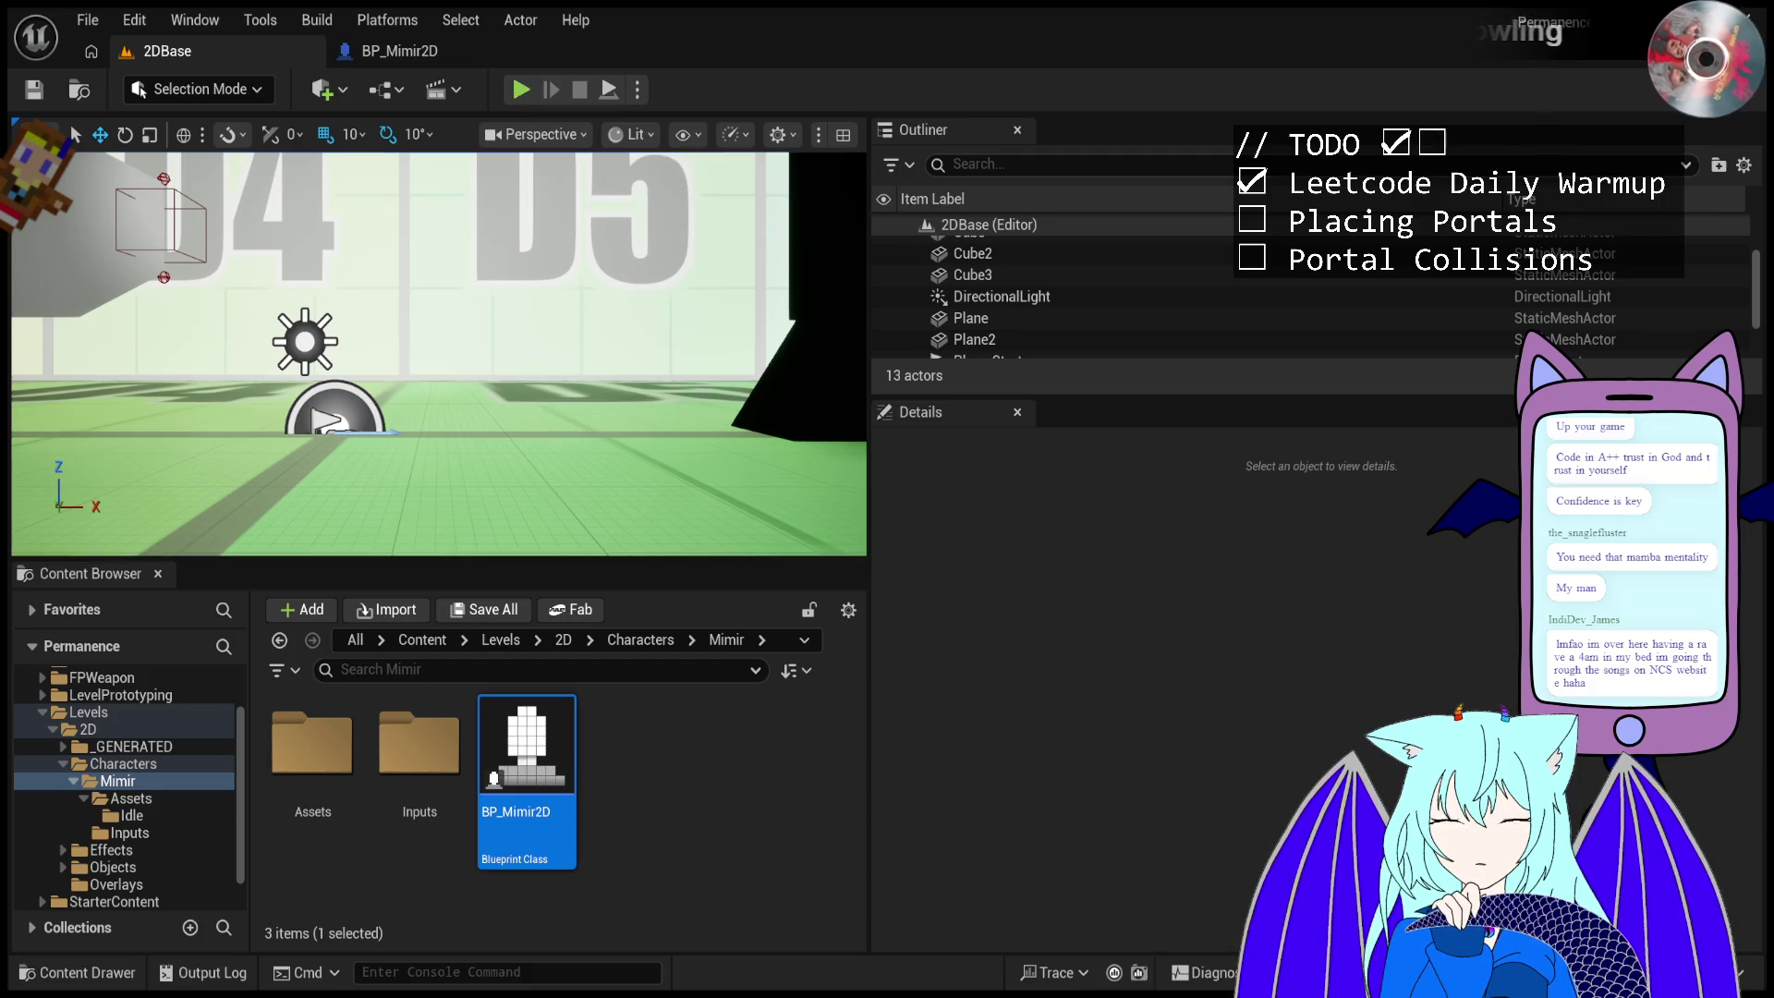
# - Start a play test and fire a volley of portals at the angled black wall
pyautogui.click(519, 96)
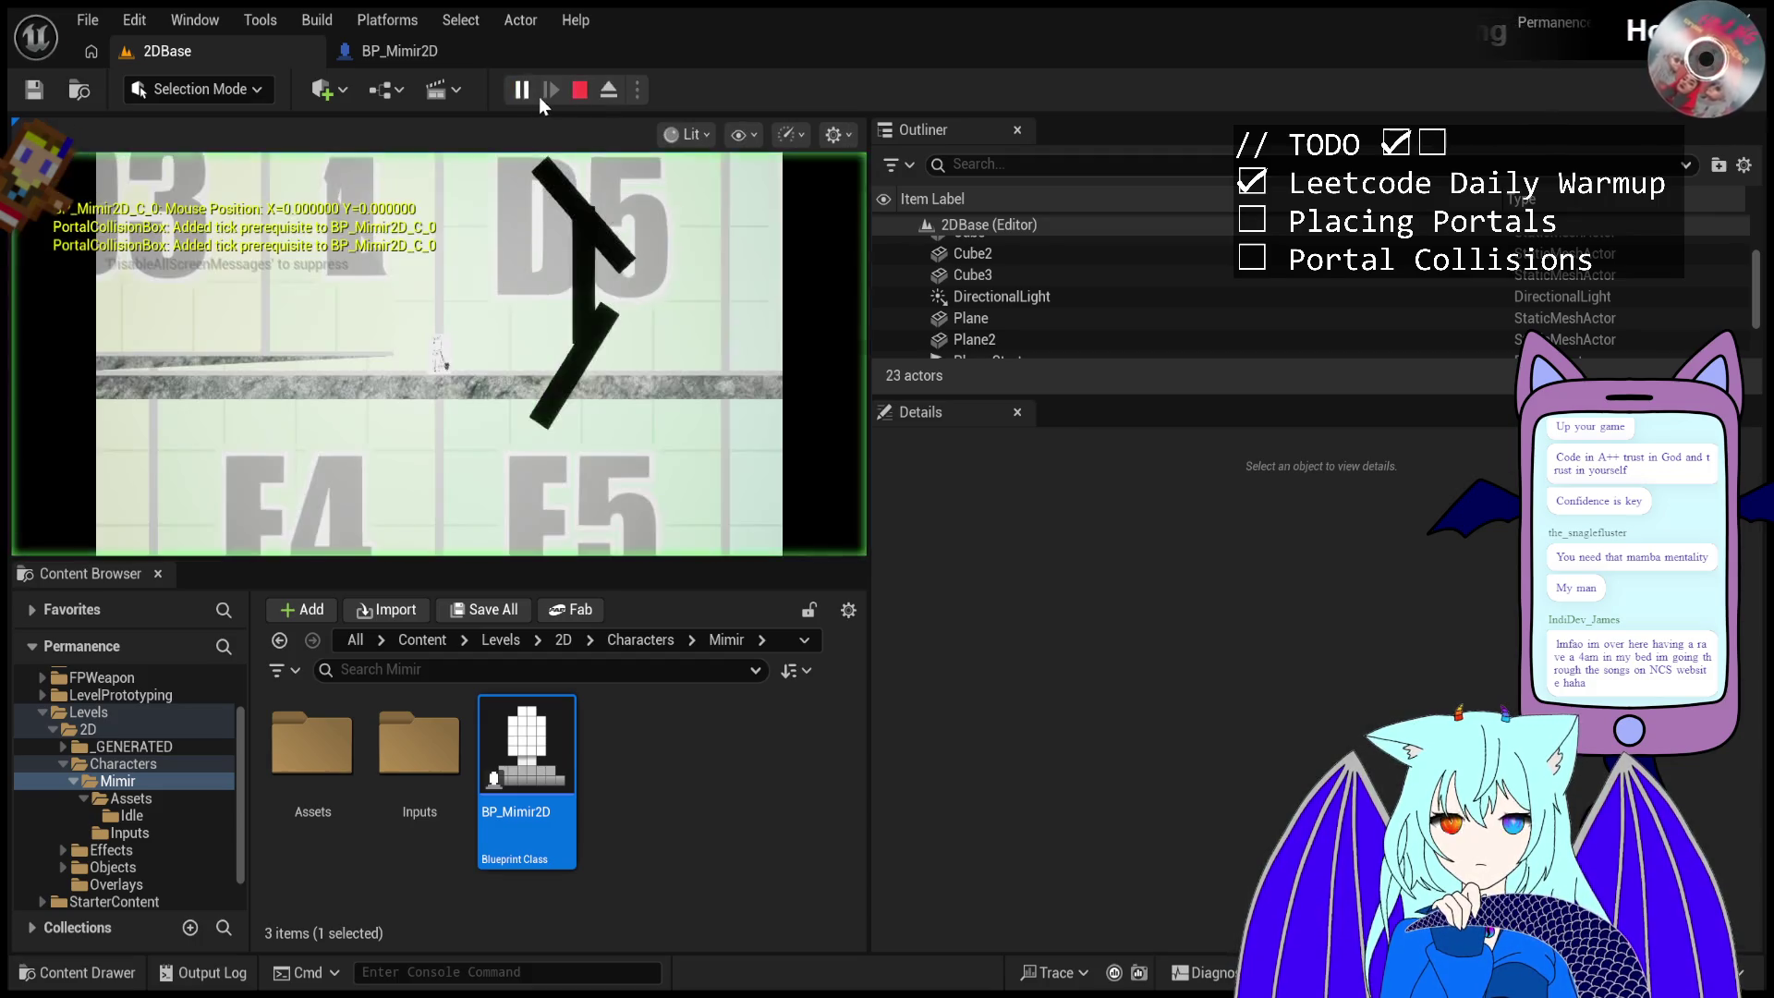
pyautogui.click(625, 274)
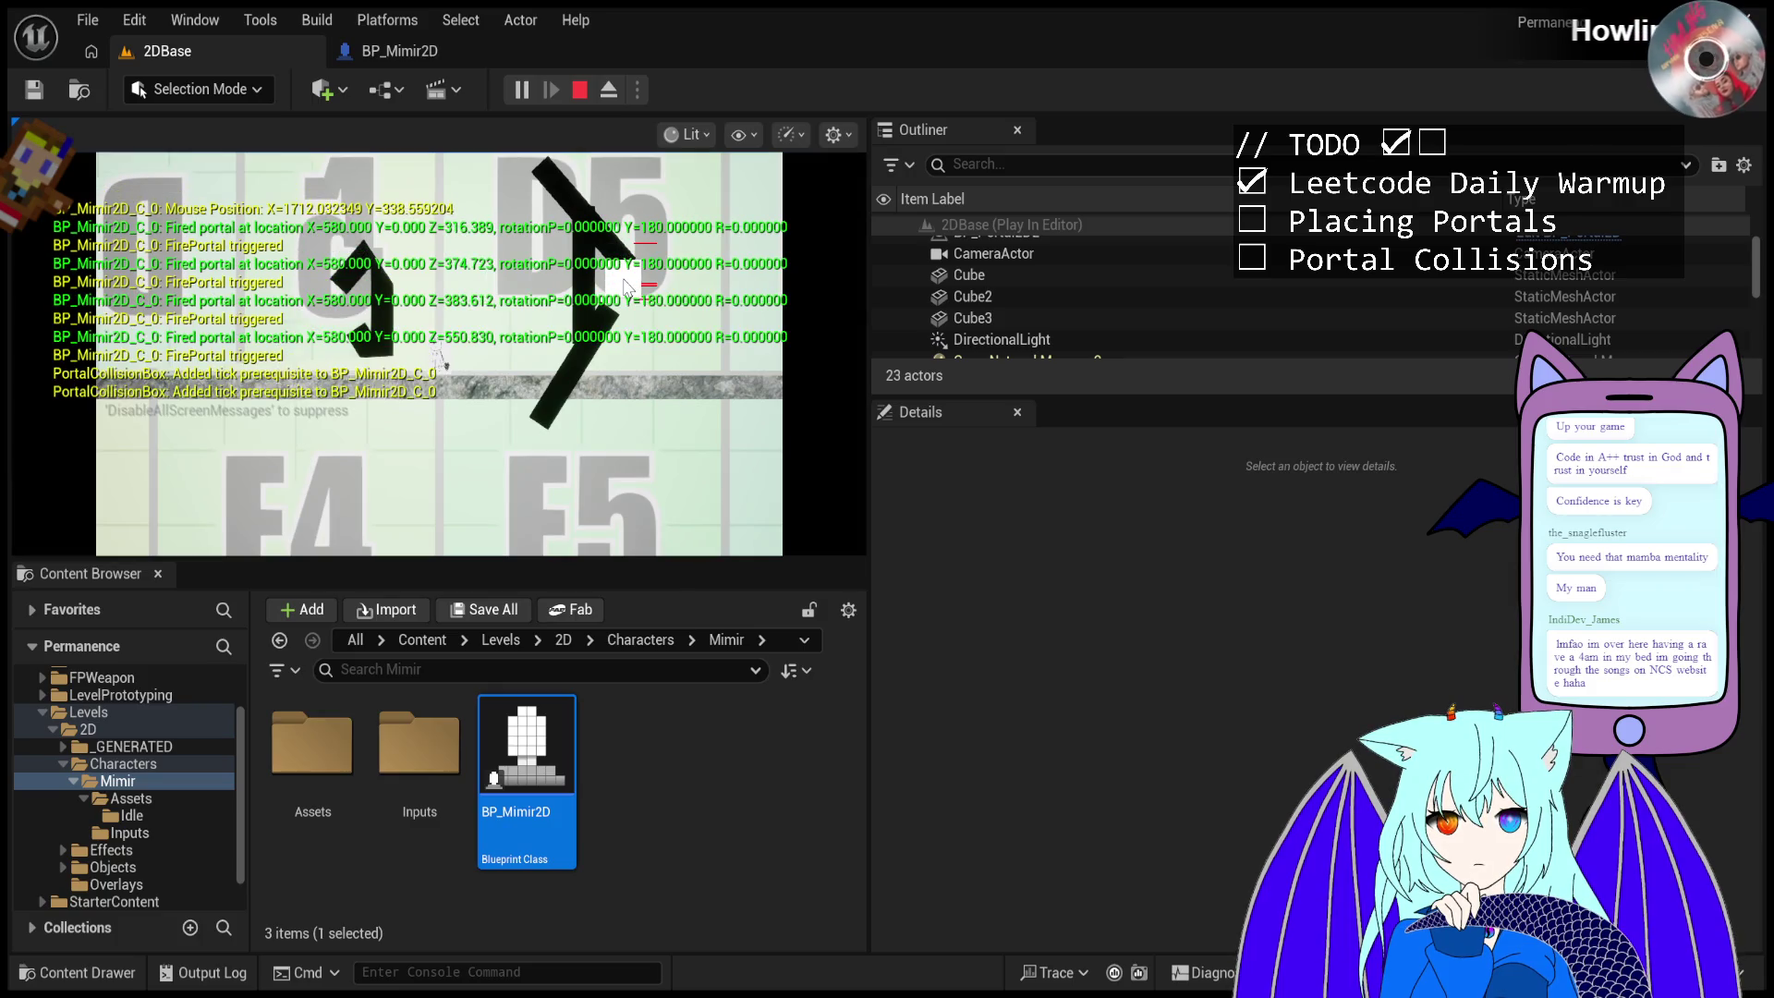
pyautogui.click(631, 280)
pyautogui.click(634, 283)
pyautogui.click(642, 291)
pyautogui.click(644, 294)
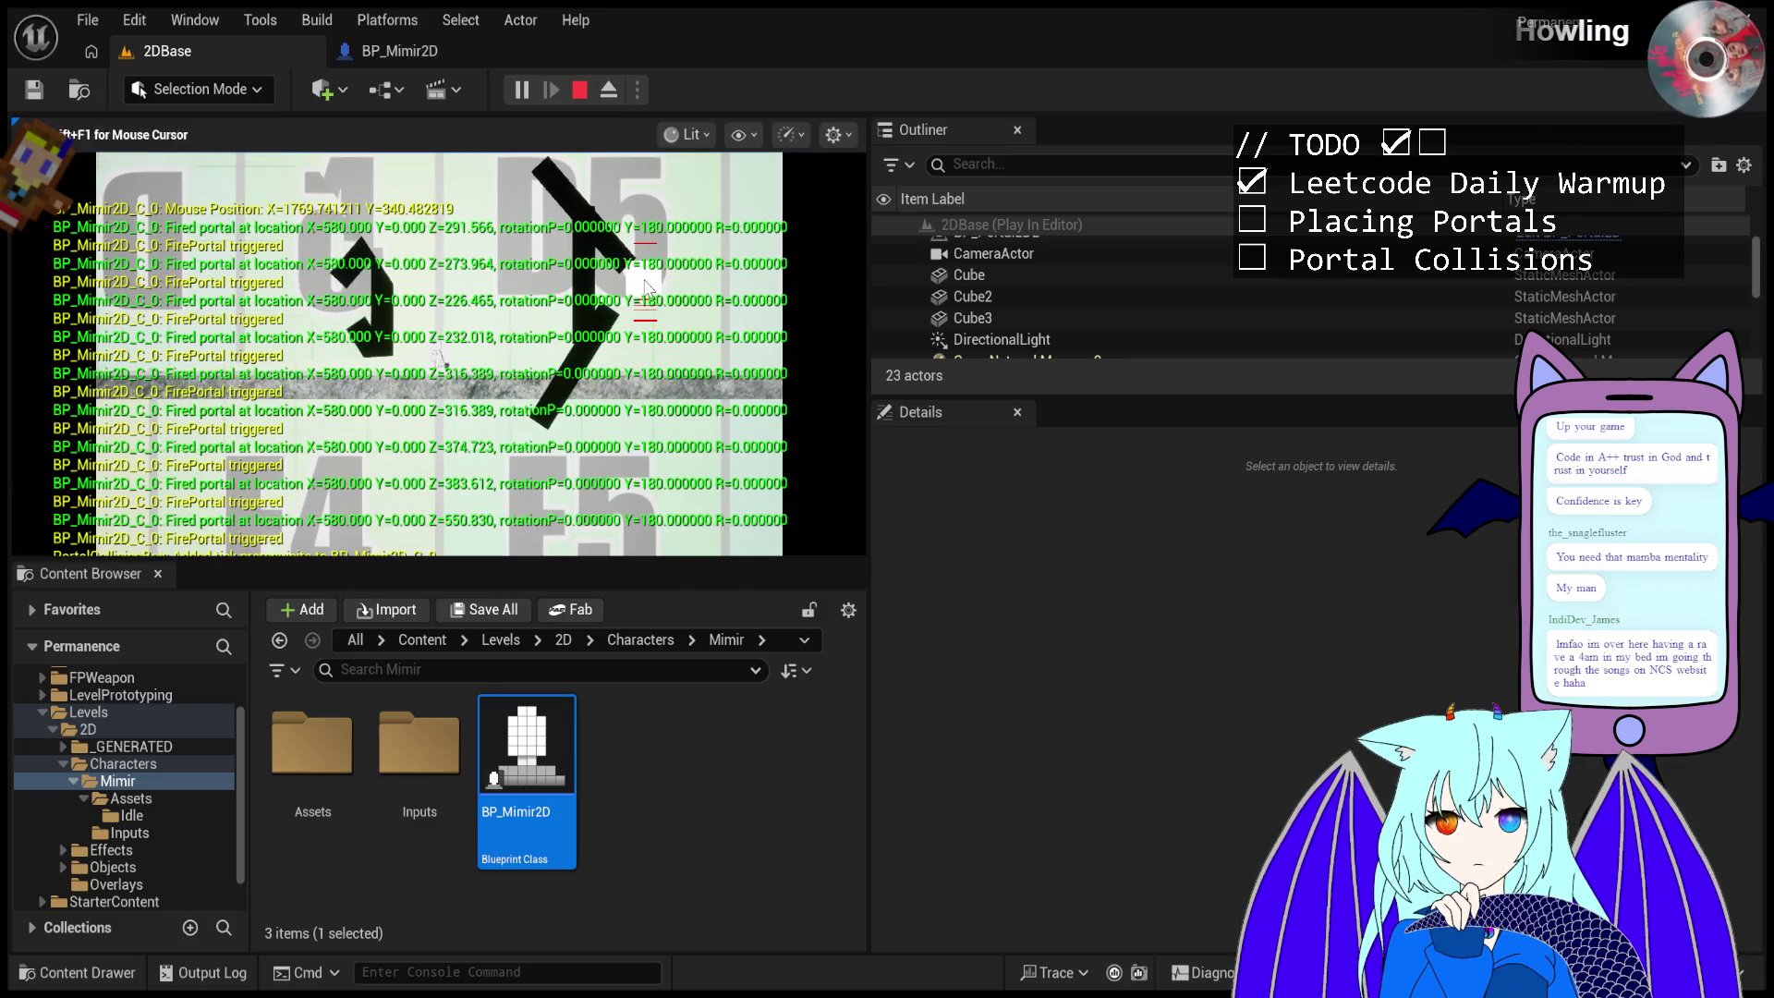
pyautogui.click(646, 288)
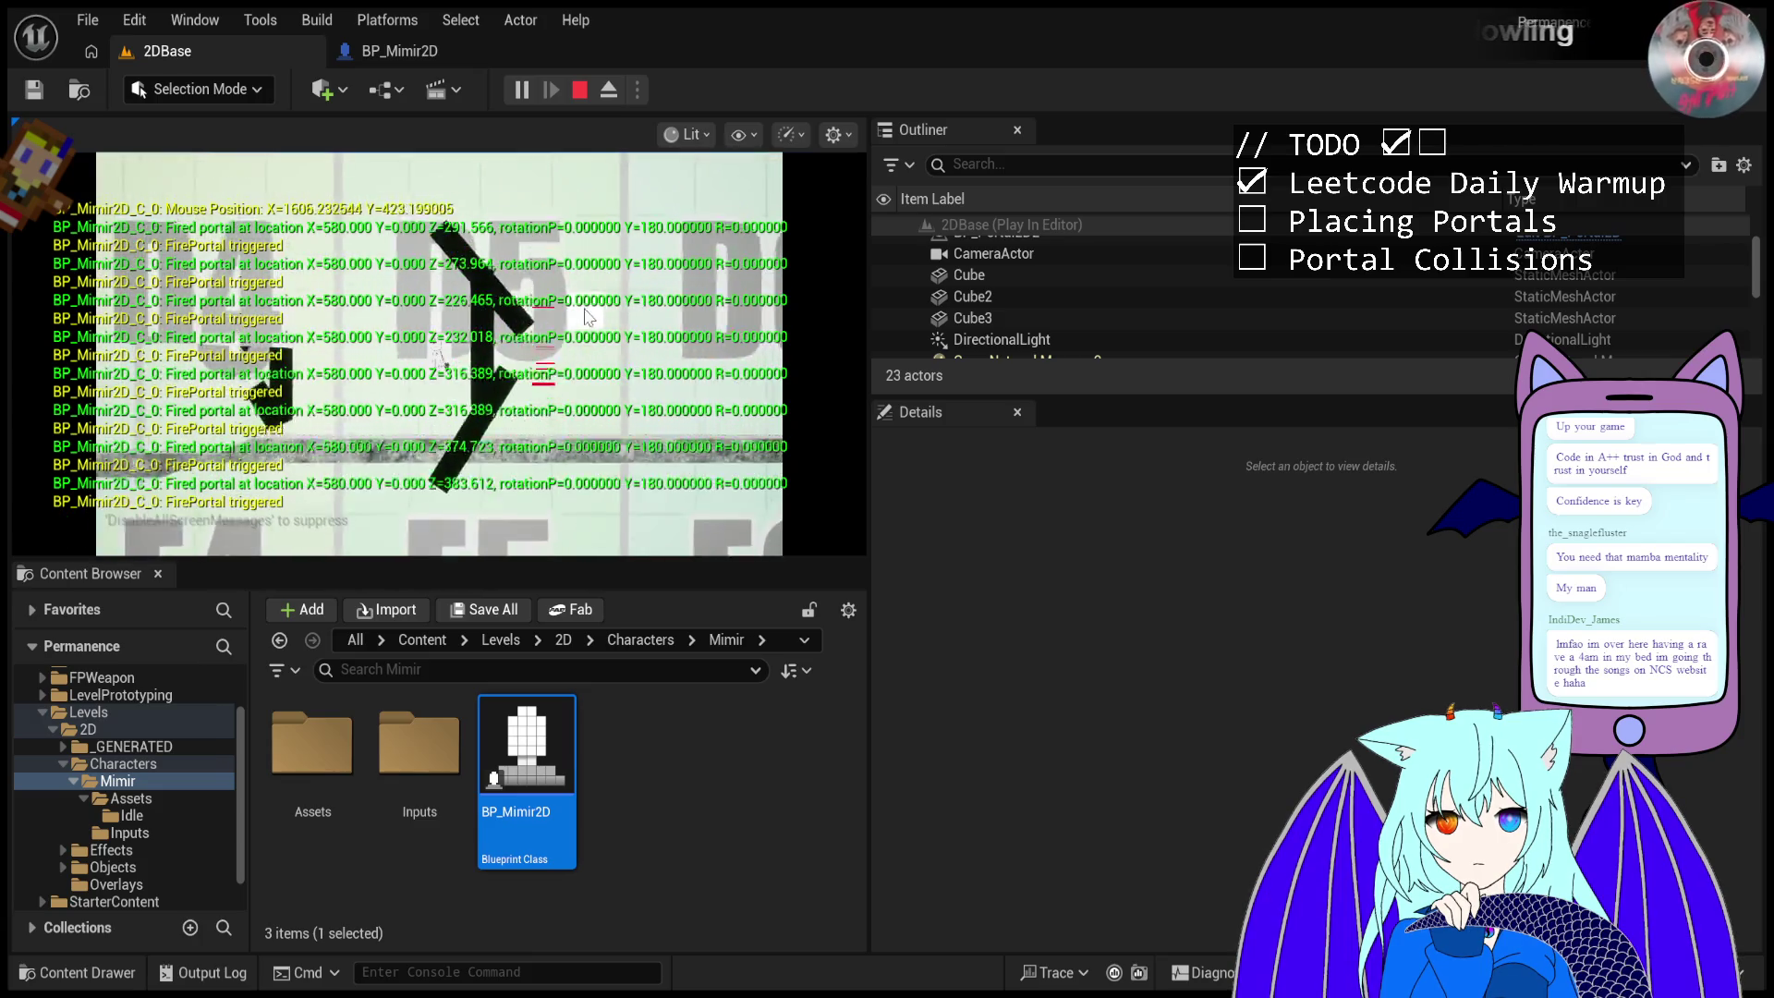
# - Fire more portals down the angled wall, then eject and pull the camera back to view them
pyautogui.click(641, 323)
pyautogui.click(636, 355)
pyautogui.click(632, 389)
pyautogui.click(635, 295)
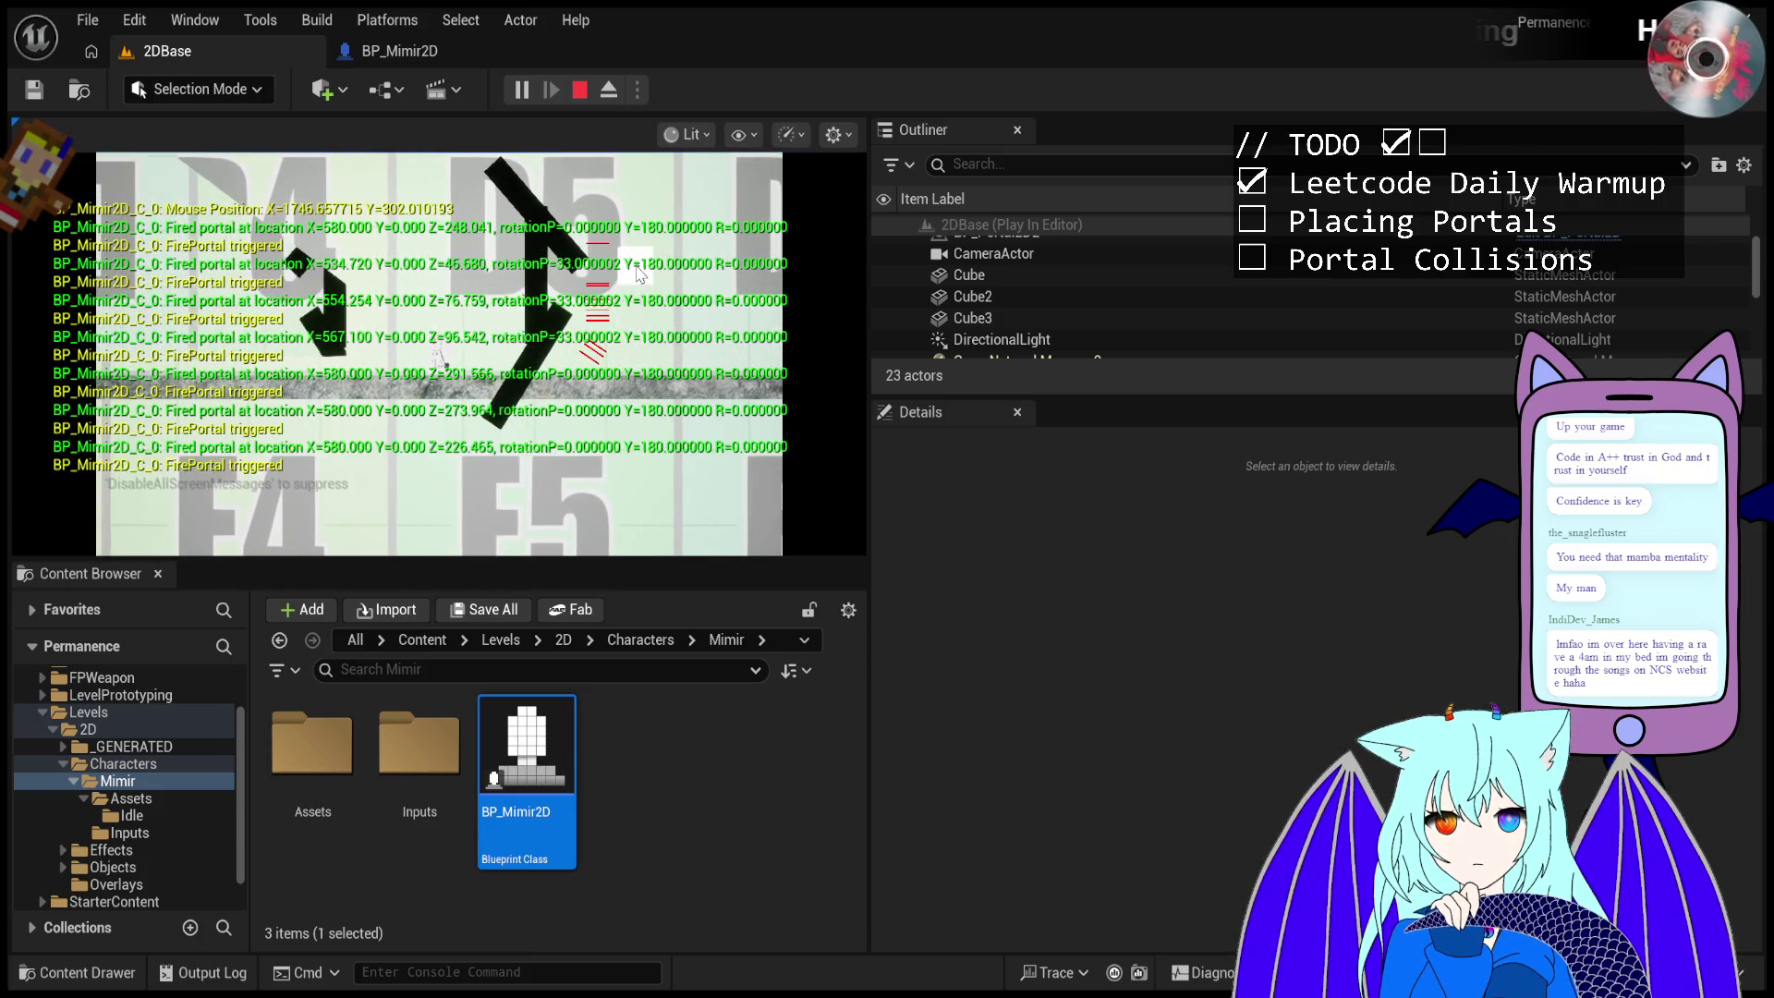
pyautogui.click(637, 258)
pyautogui.click(608, 90)
pyautogui.moveTo(439, 369)
pyautogui.mouseDown()
pyautogui.moveTo(421, 406)
pyautogui.moveTo(476, 356)
pyautogui.mouseUp()
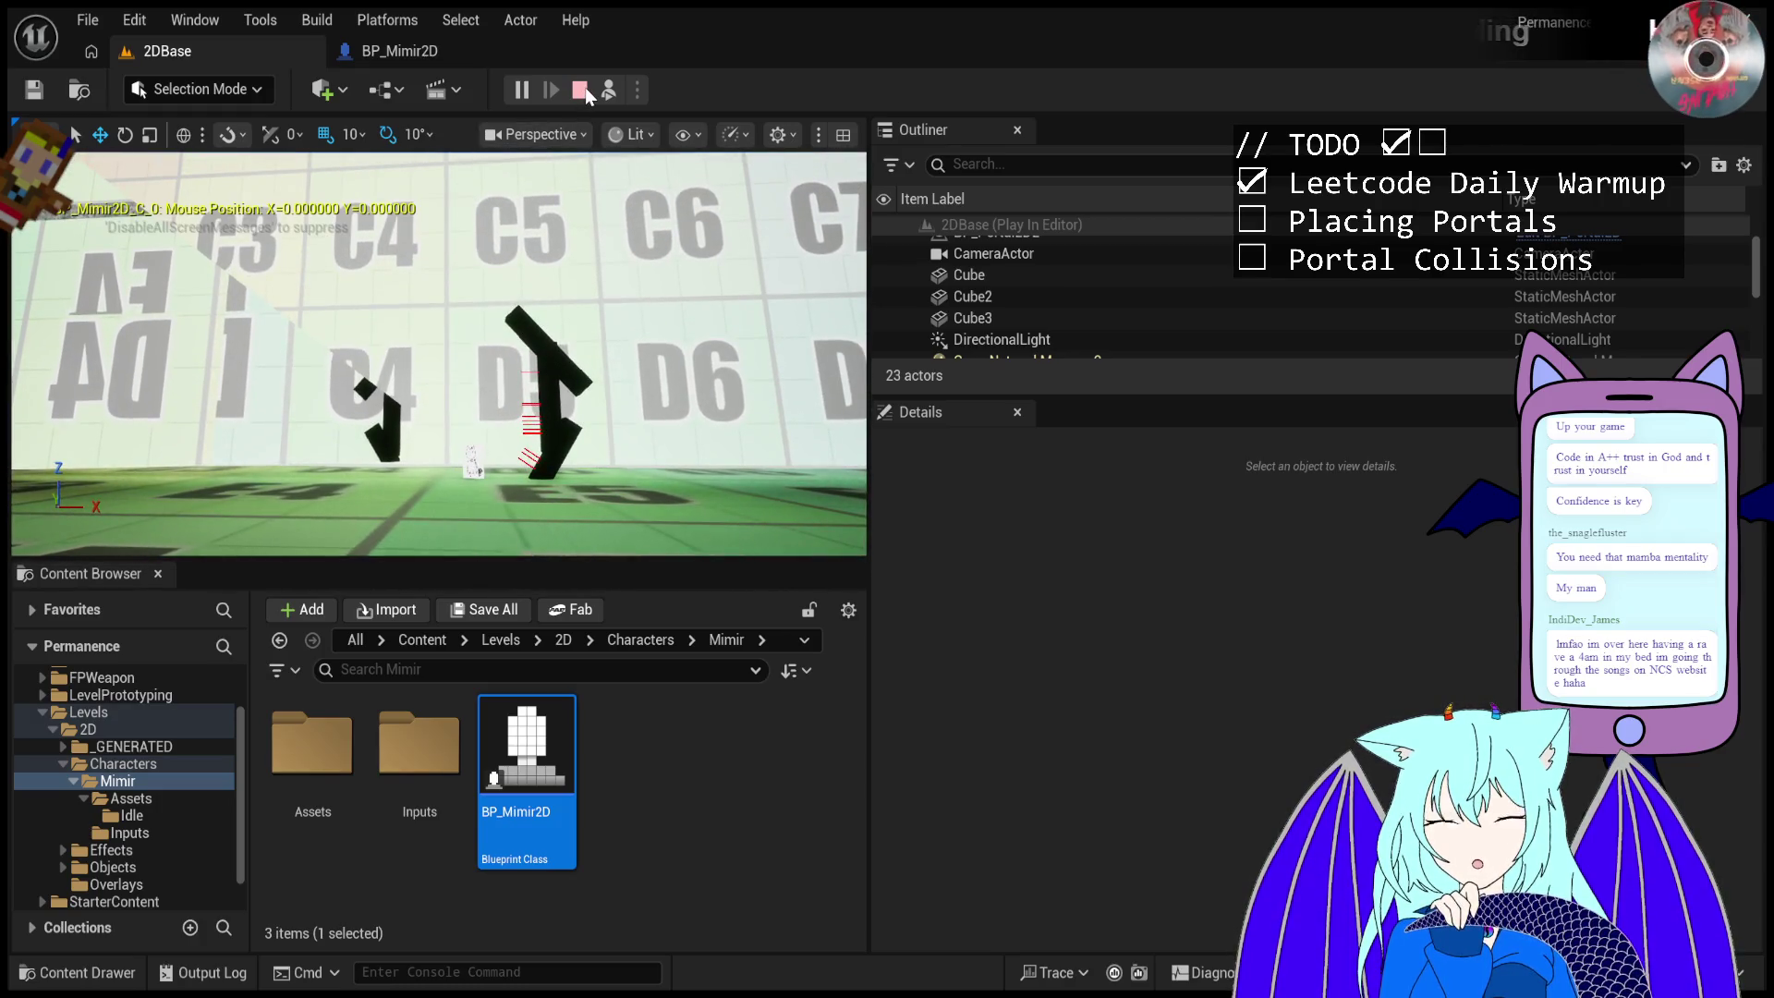
# - Restart the play session, fire portals at the upper and lower angled walls, then end it with Esc
pyautogui.click(585, 87)
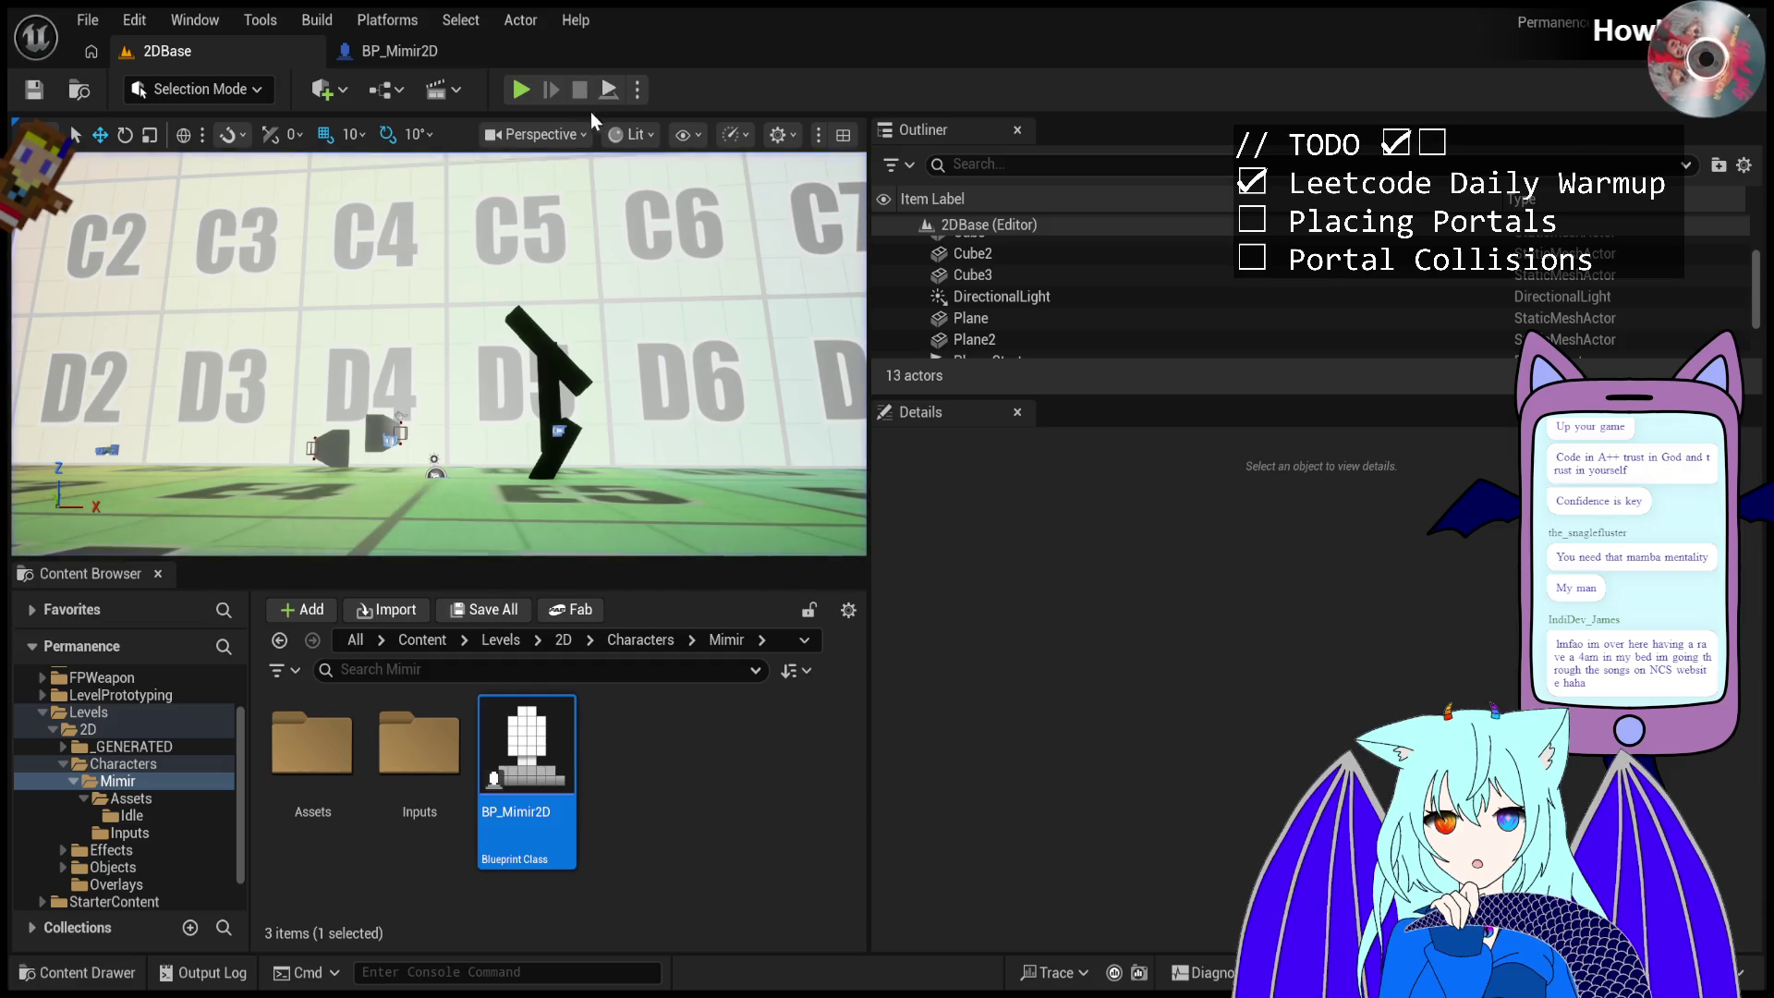
pyautogui.click(518, 92)
pyautogui.click(582, 204)
pyautogui.click(577, 185)
pyautogui.click(574, 181)
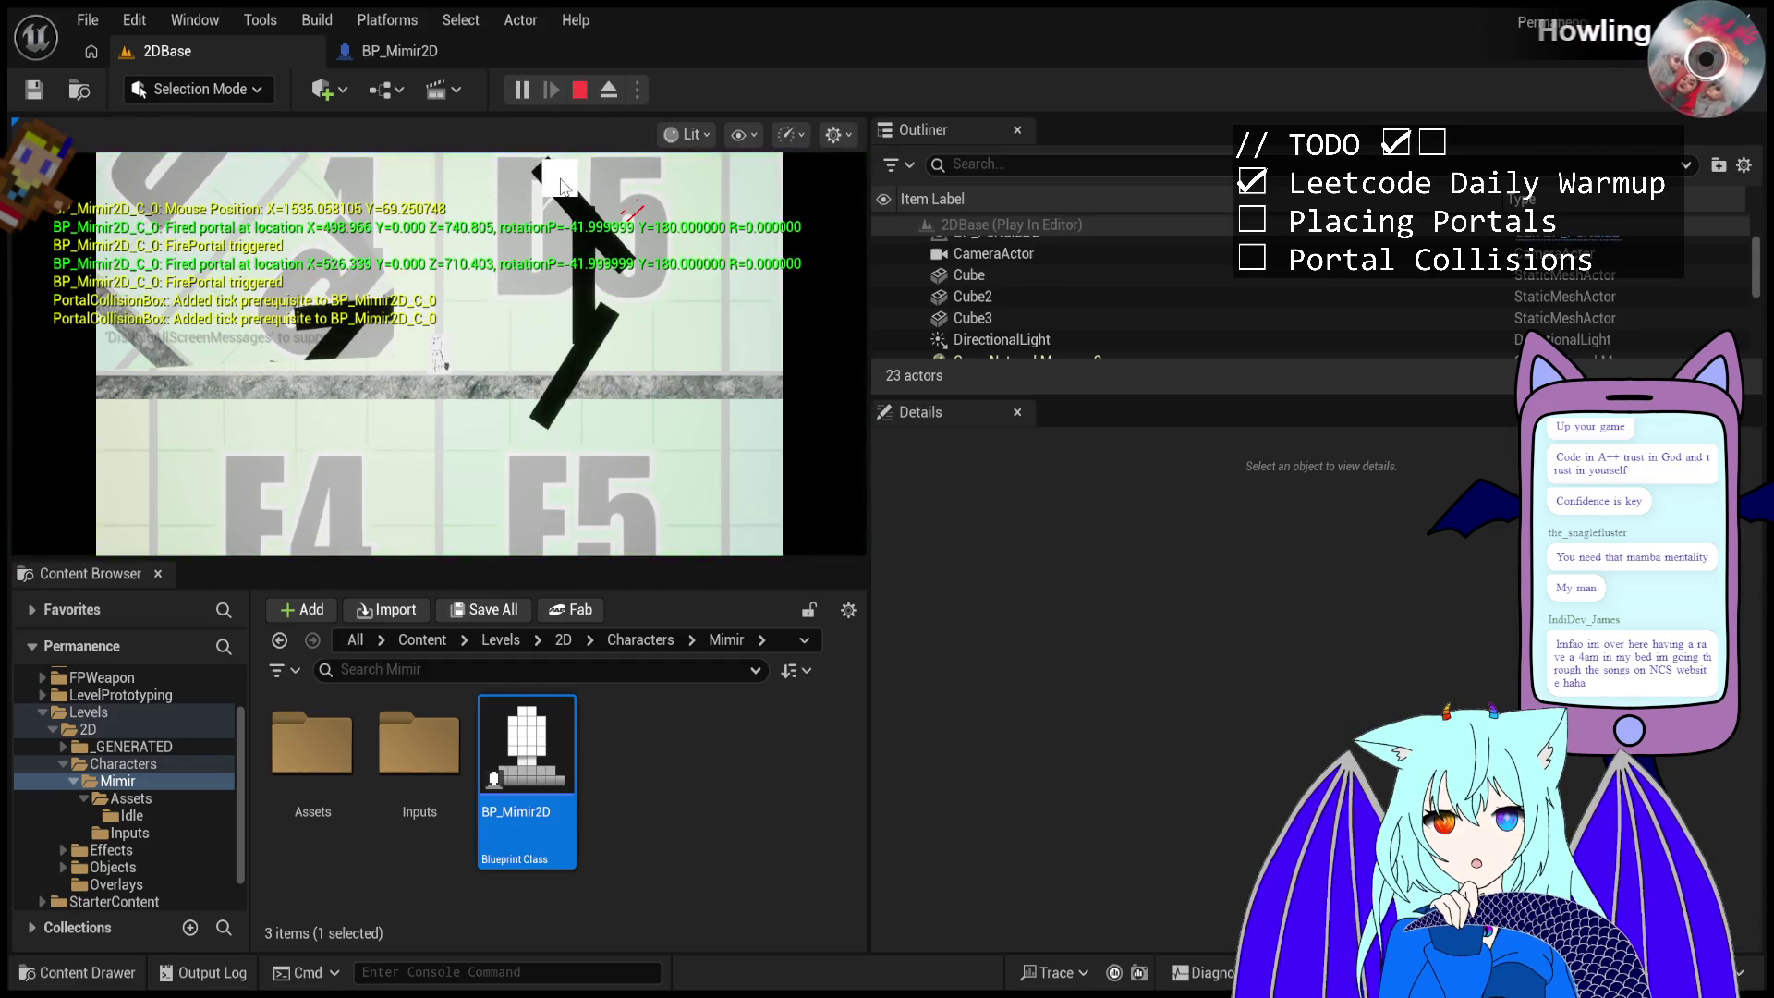
pyautogui.click(574, 190)
pyautogui.click(573, 196)
pyautogui.click(573, 205)
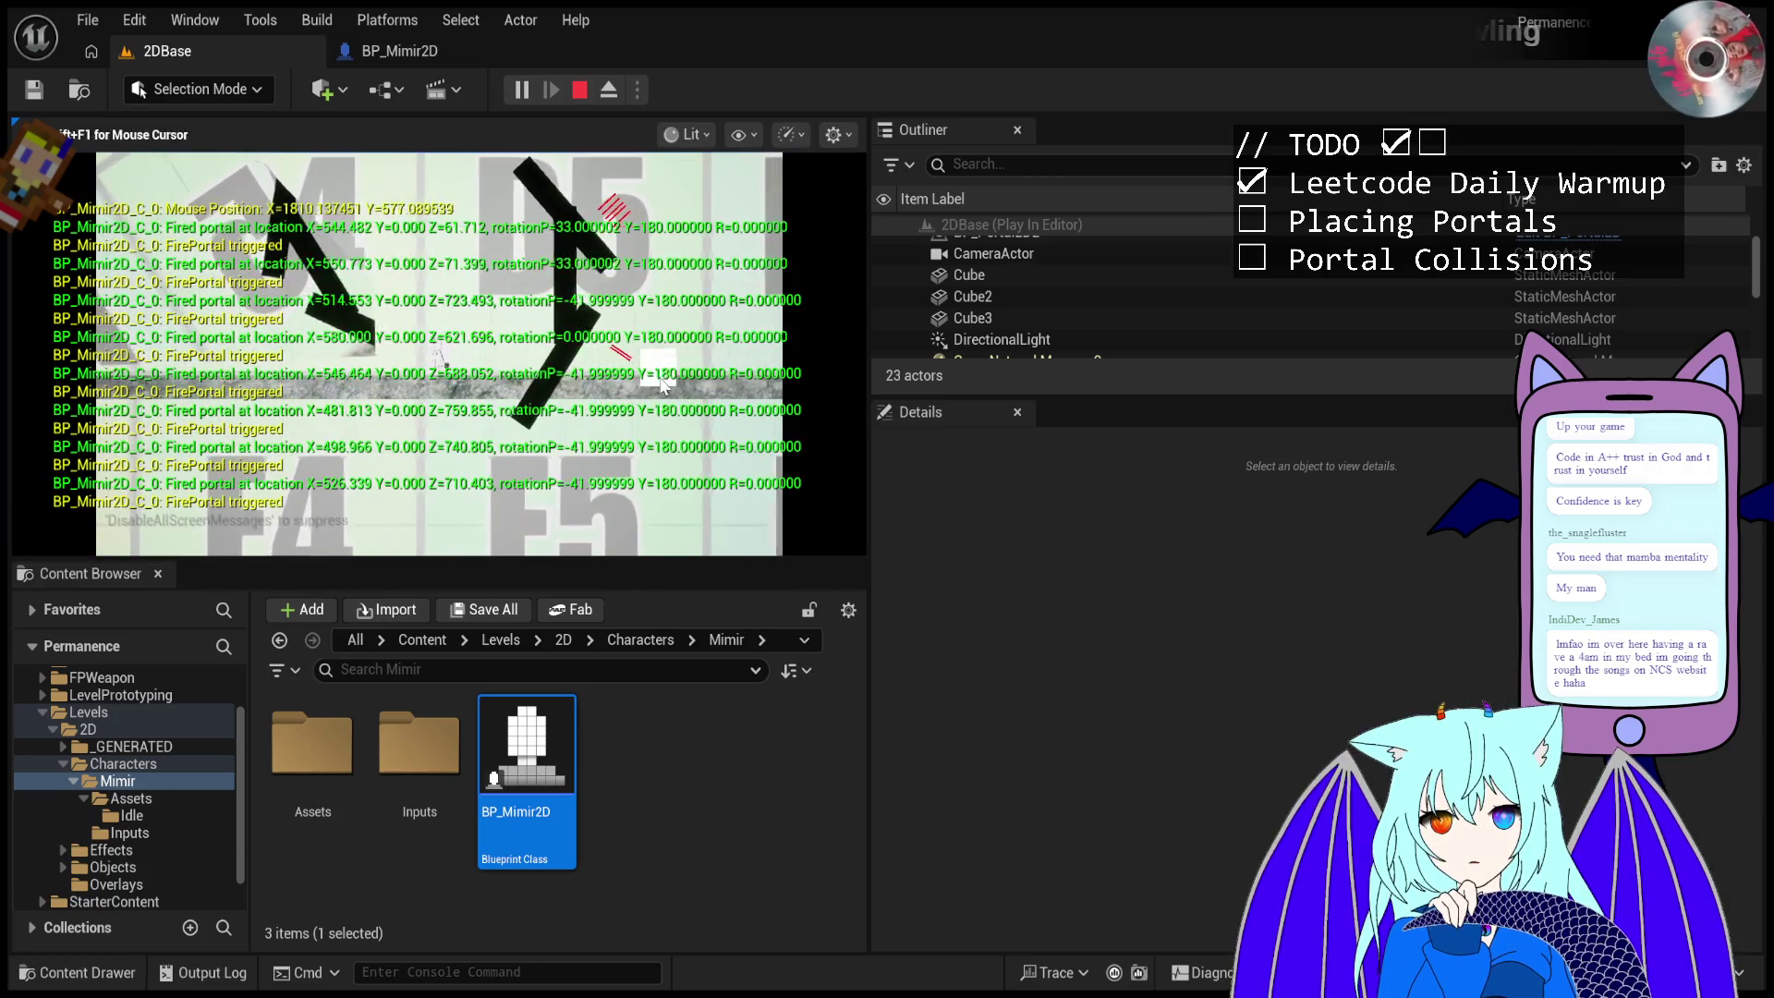
pyautogui.click(612, 435)
pyautogui.click(618, 444)
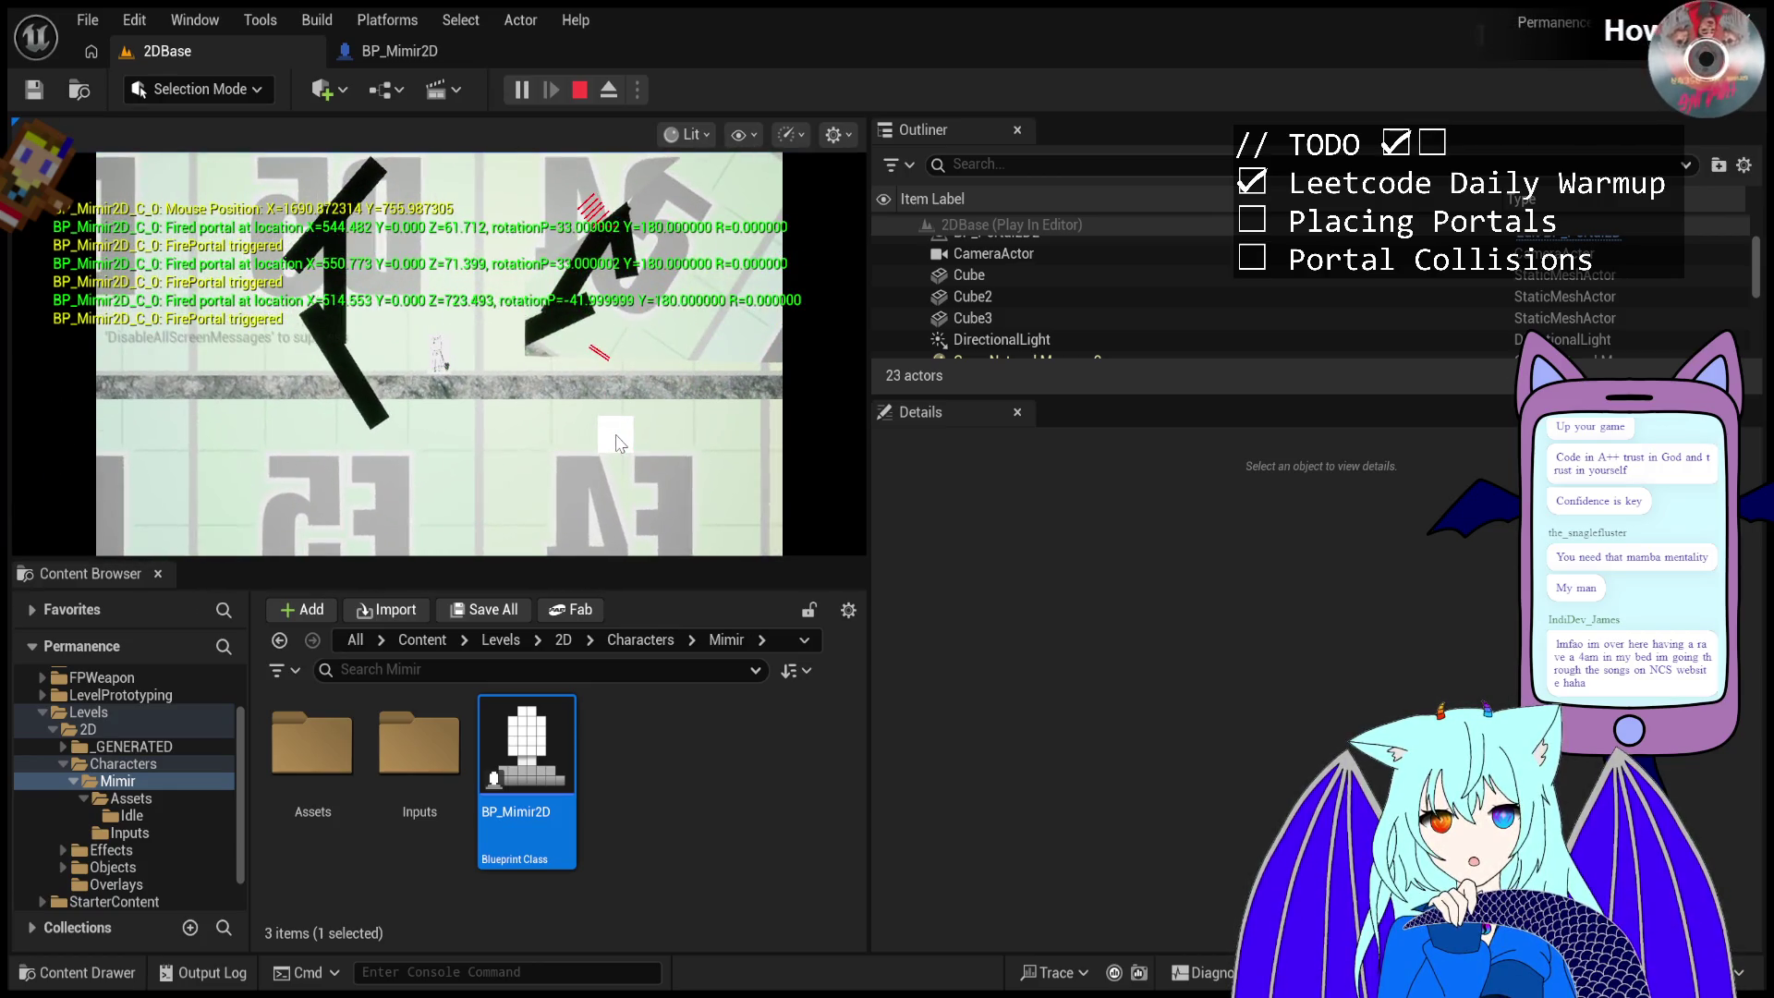
pyautogui.press('Escape')
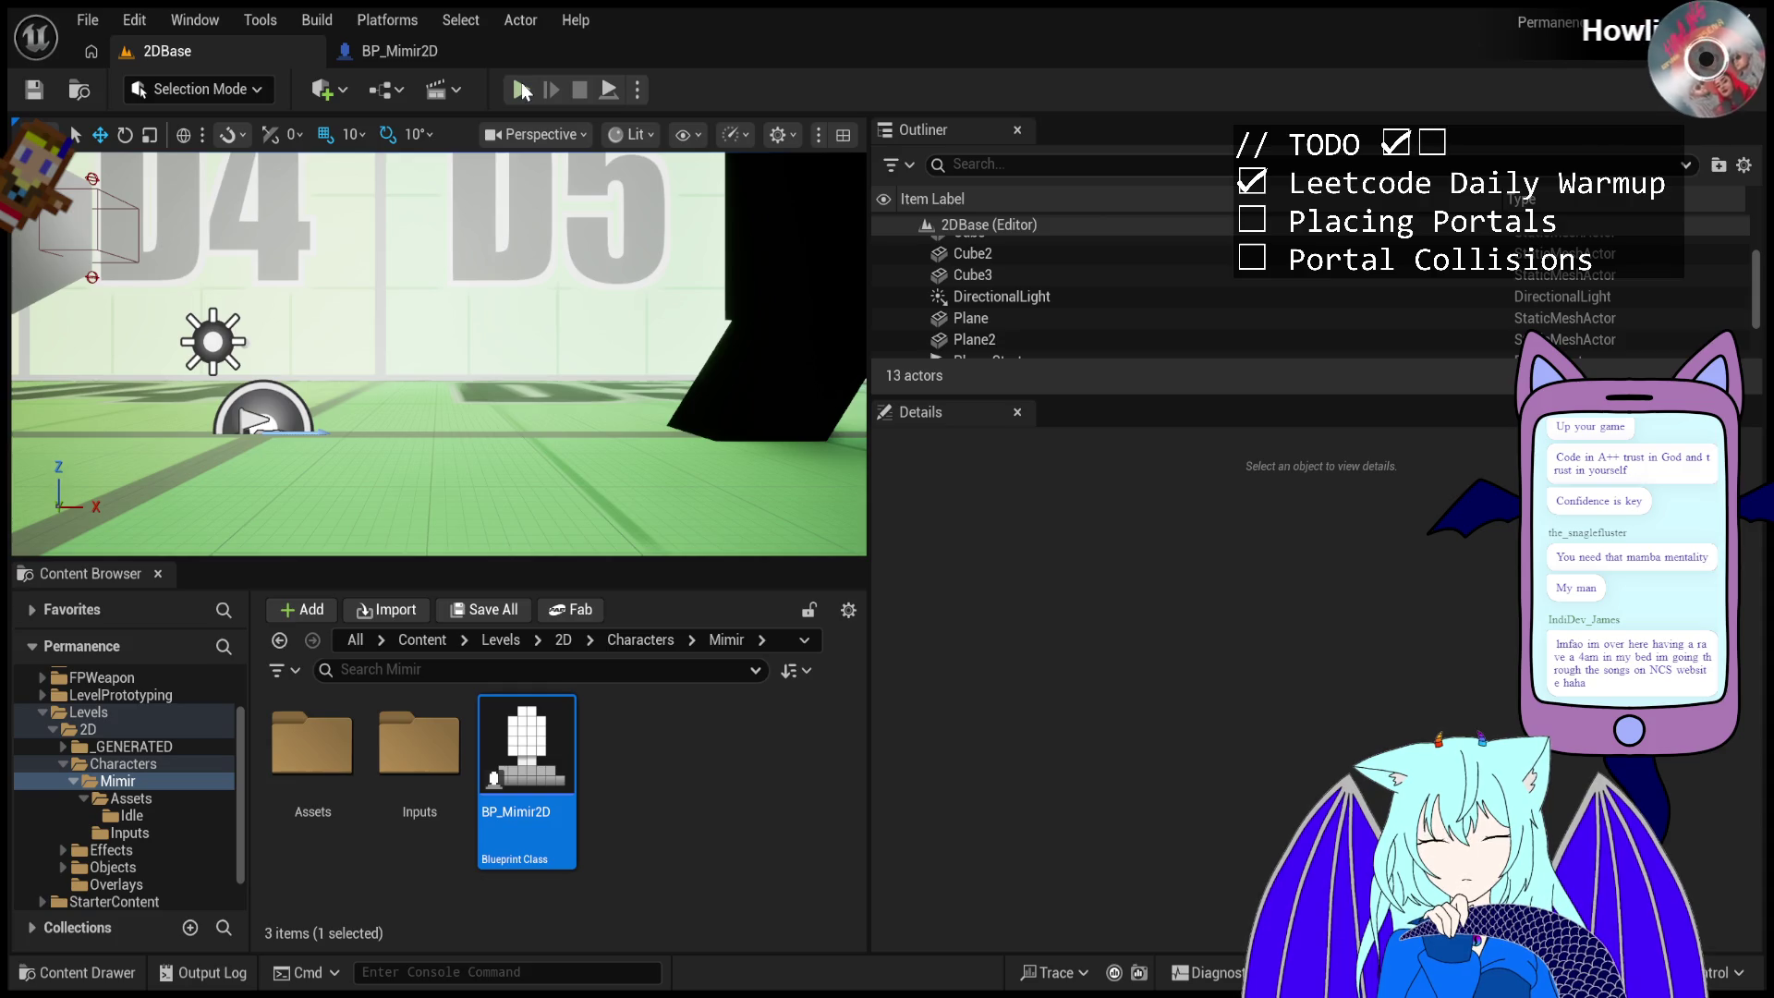
pyautogui.click(522, 90)
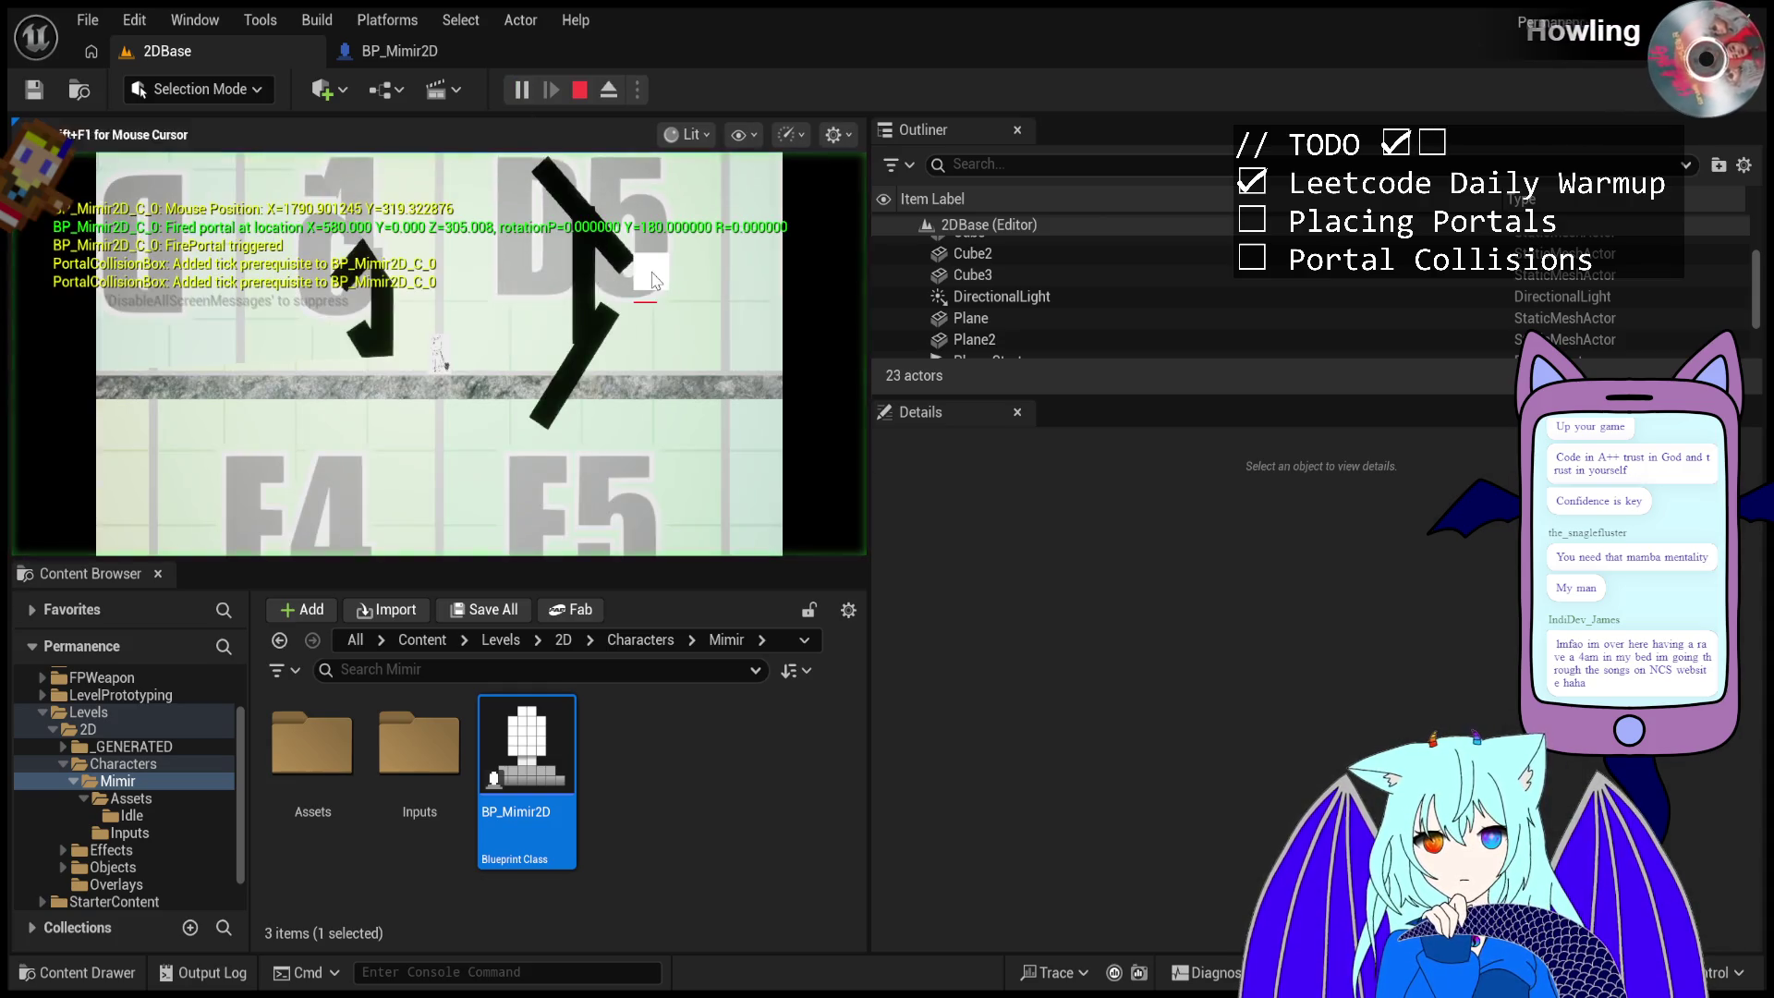
pyautogui.click(517, 212)
pyautogui.click(479, 242)
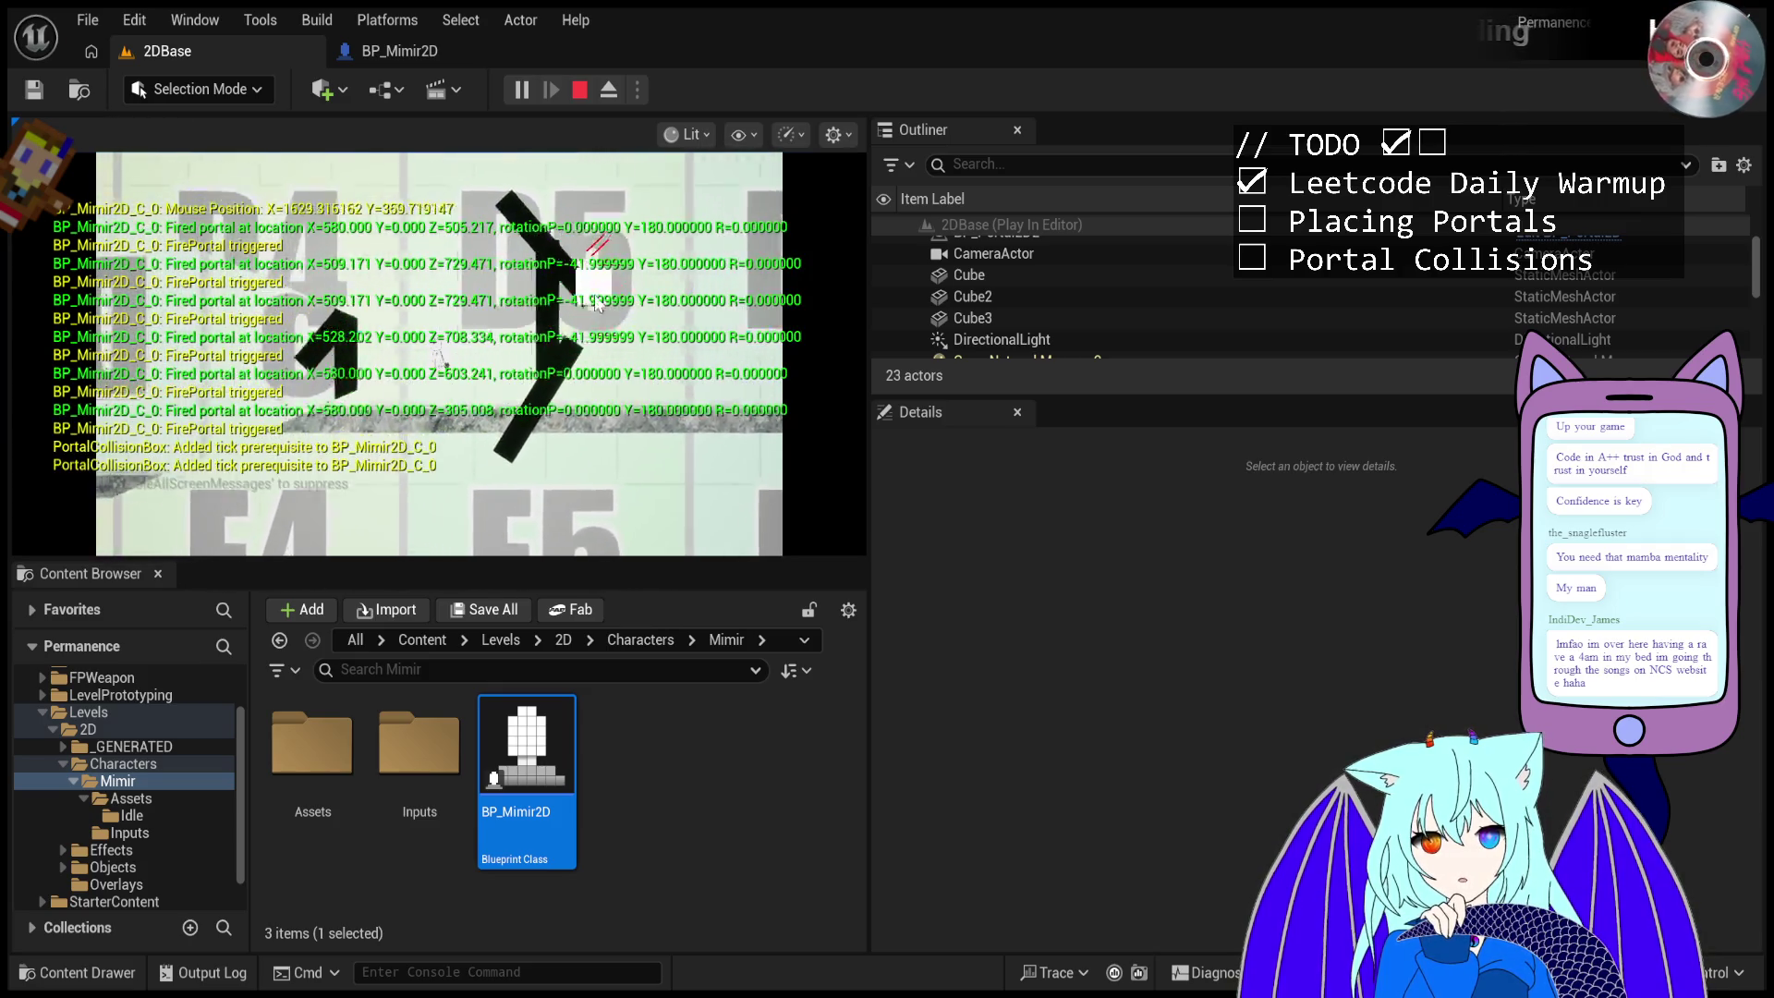
pyautogui.click(554, 351)
pyautogui.click(613, 402)
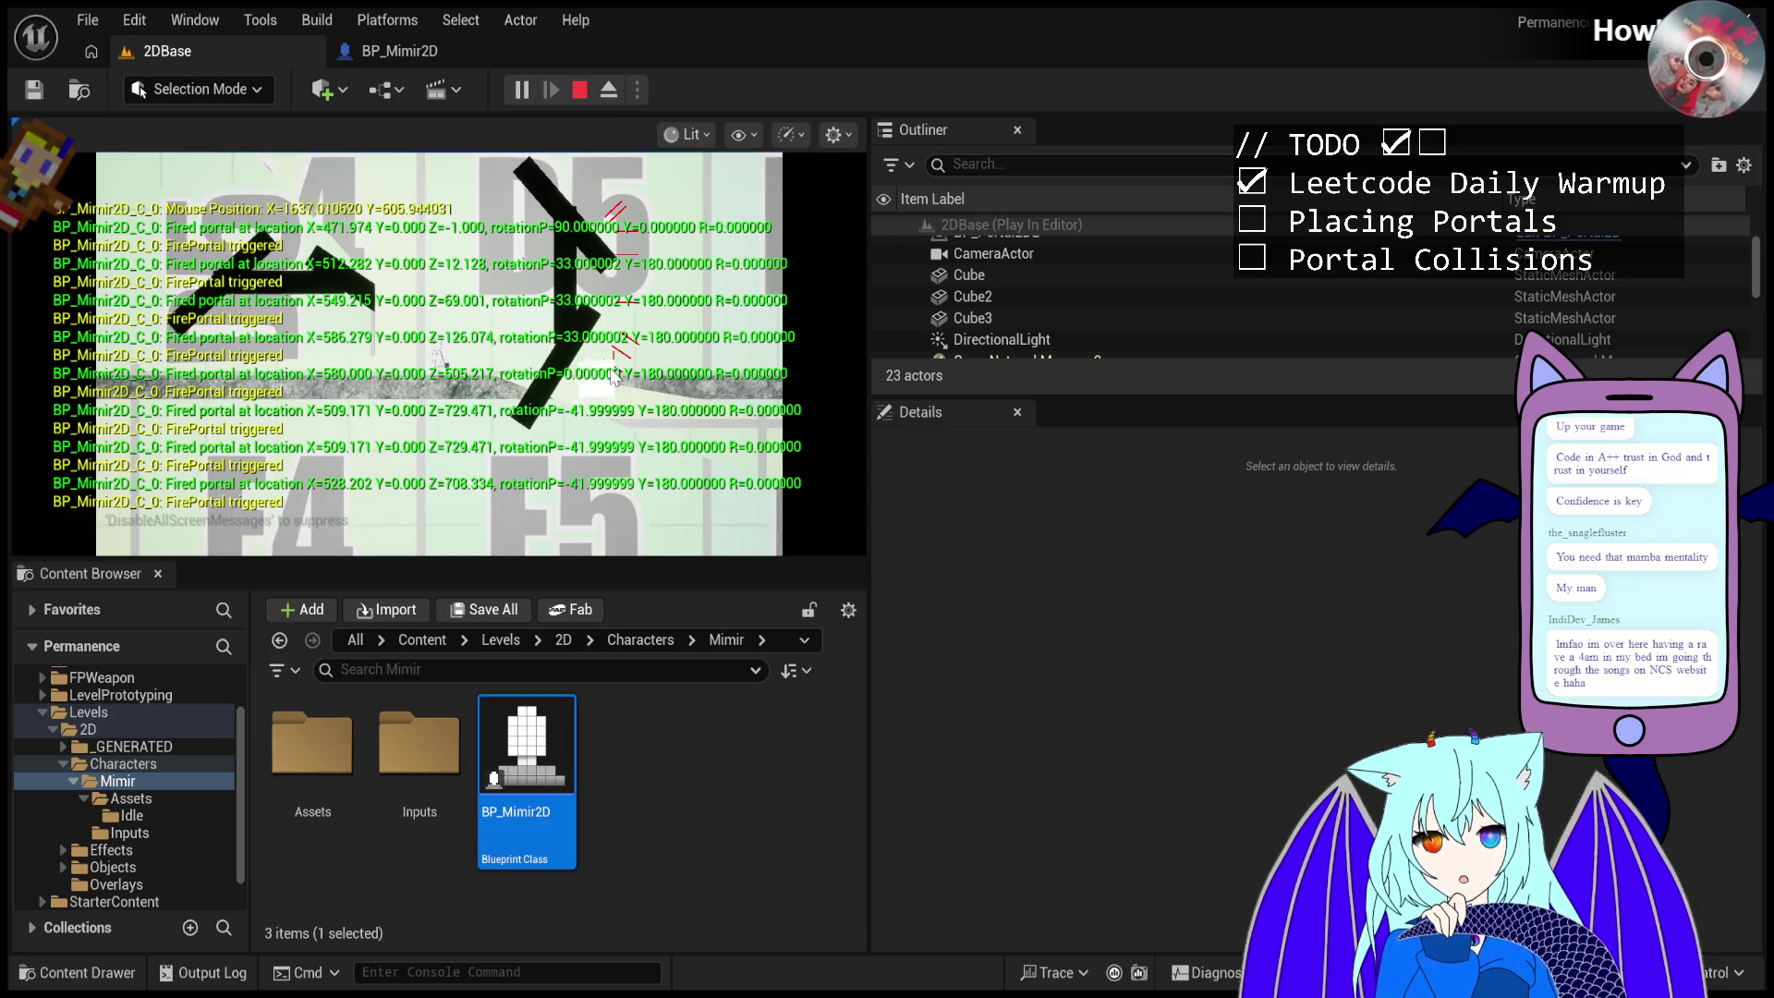
pyautogui.press('Escape')
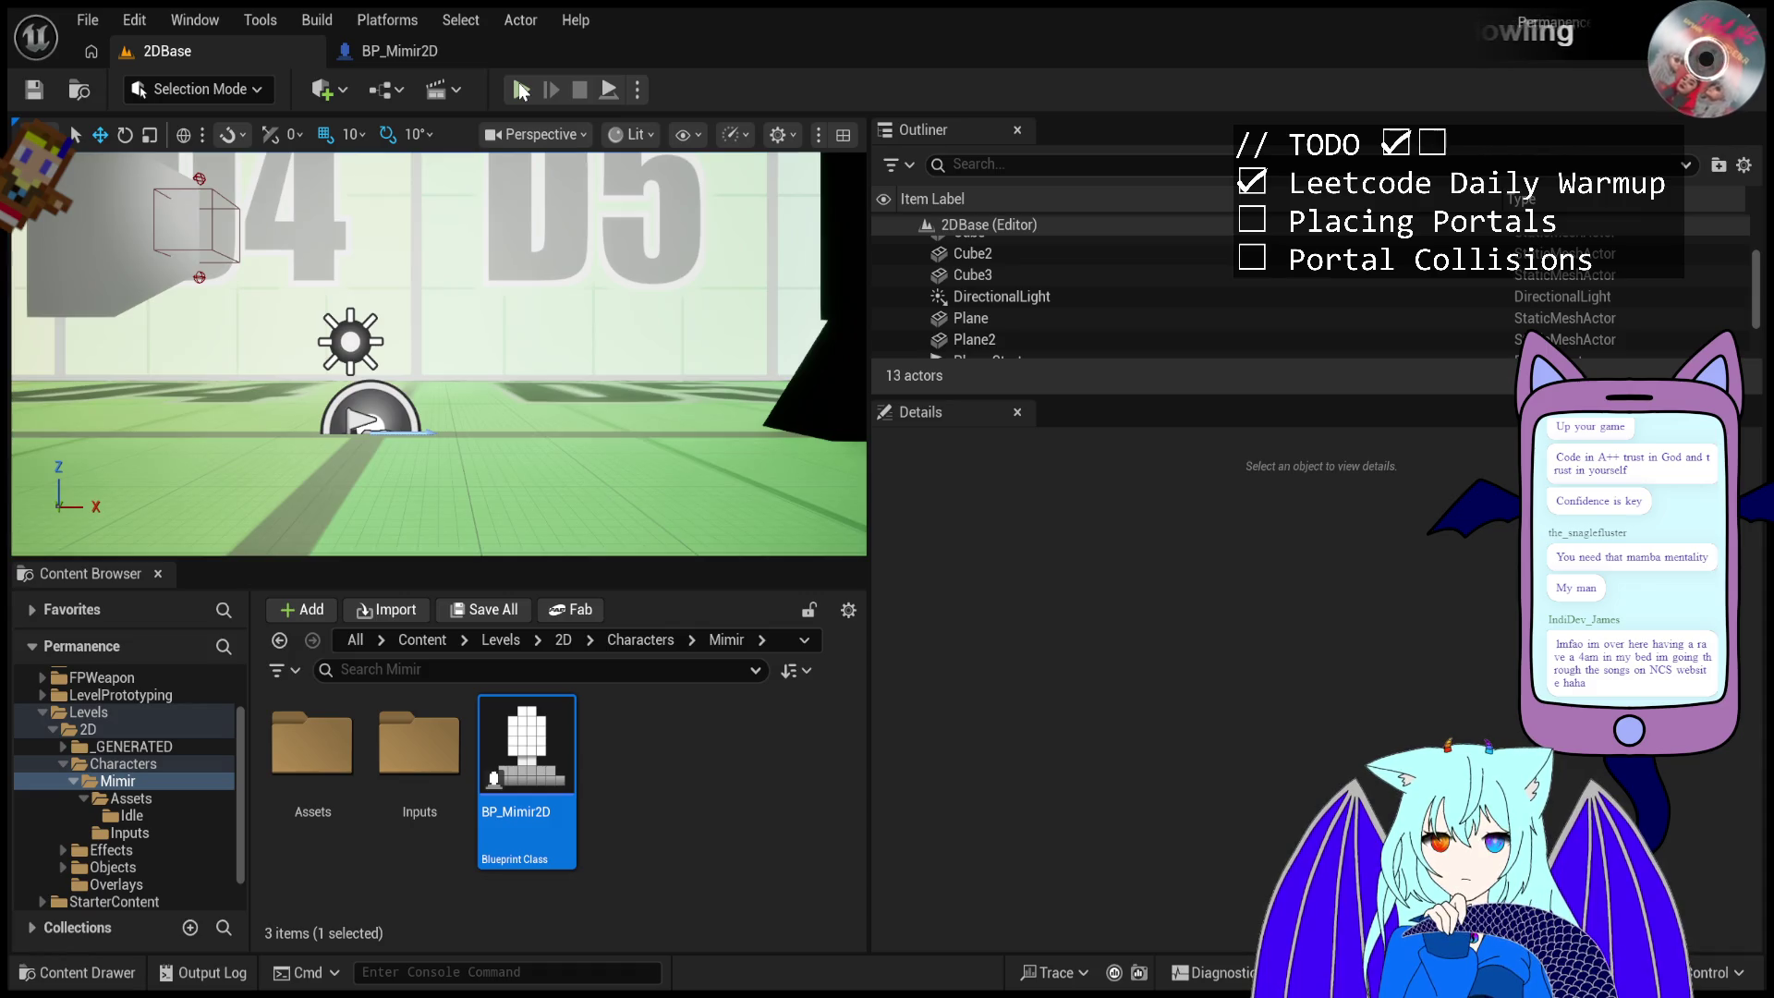
pyautogui.click(521, 90)
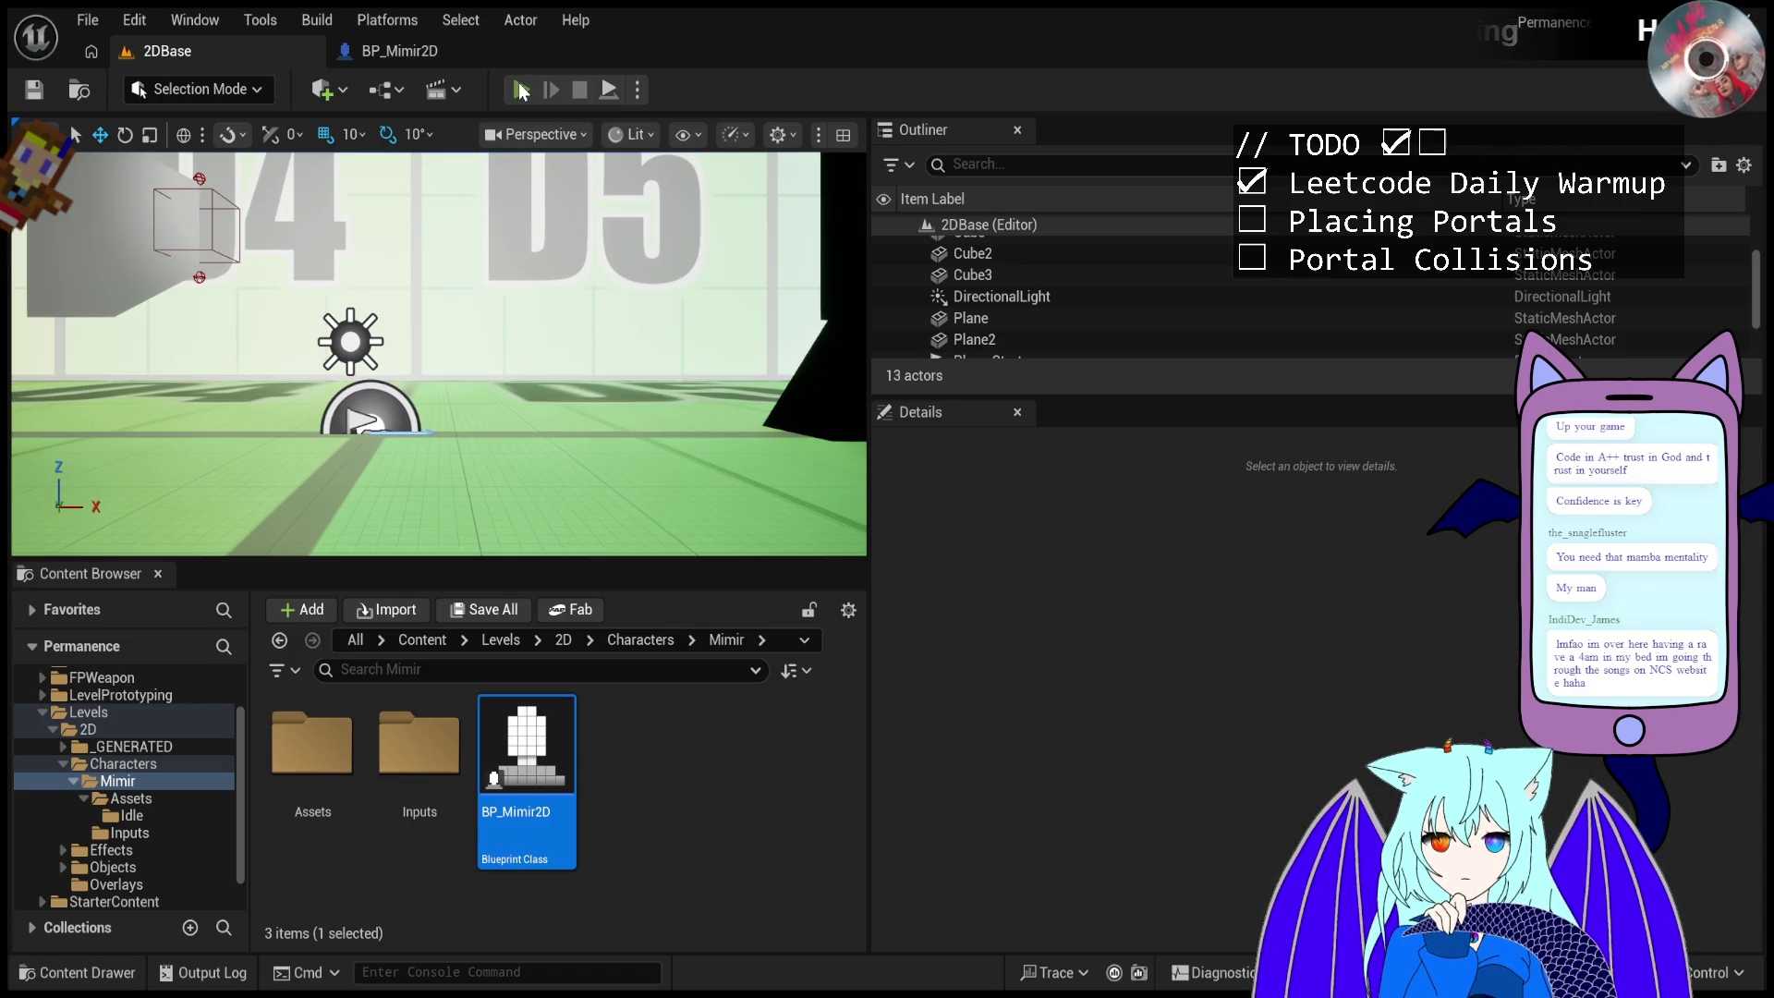
pyautogui.click(591, 221)
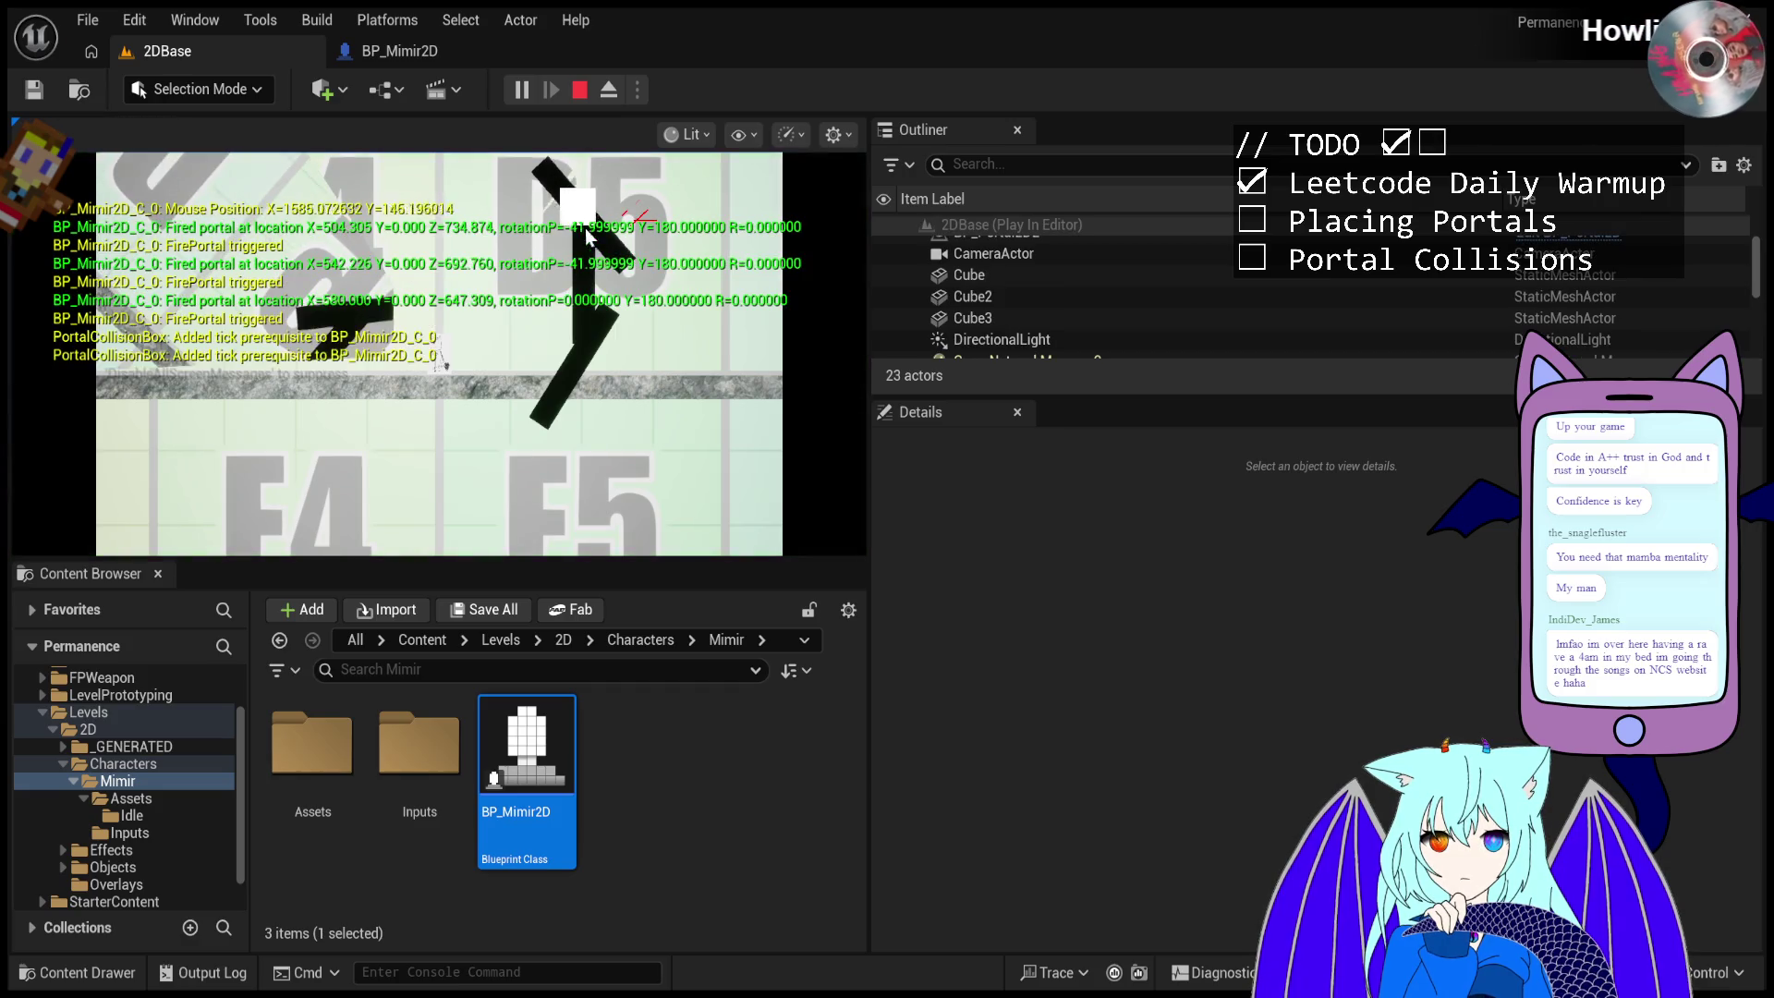
pyautogui.click(601, 268)
pyautogui.click(611, 323)
pyautogui.click(625, 386)
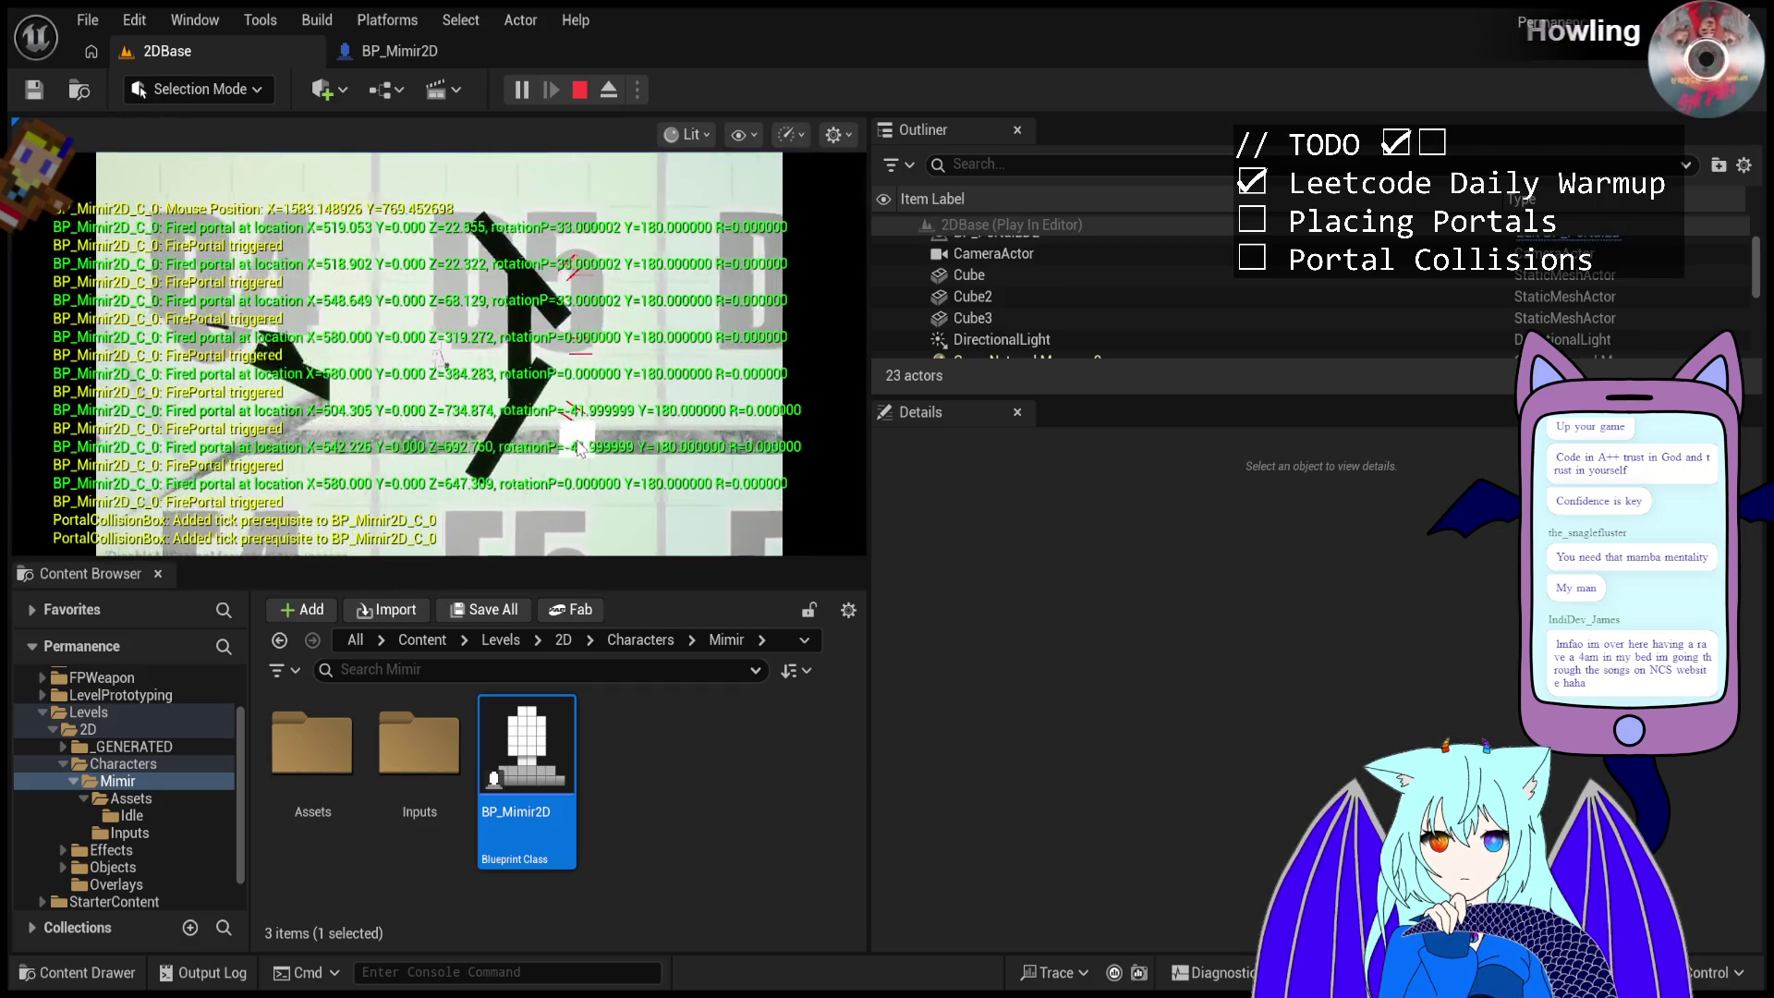
pyautogui.press('Escape')
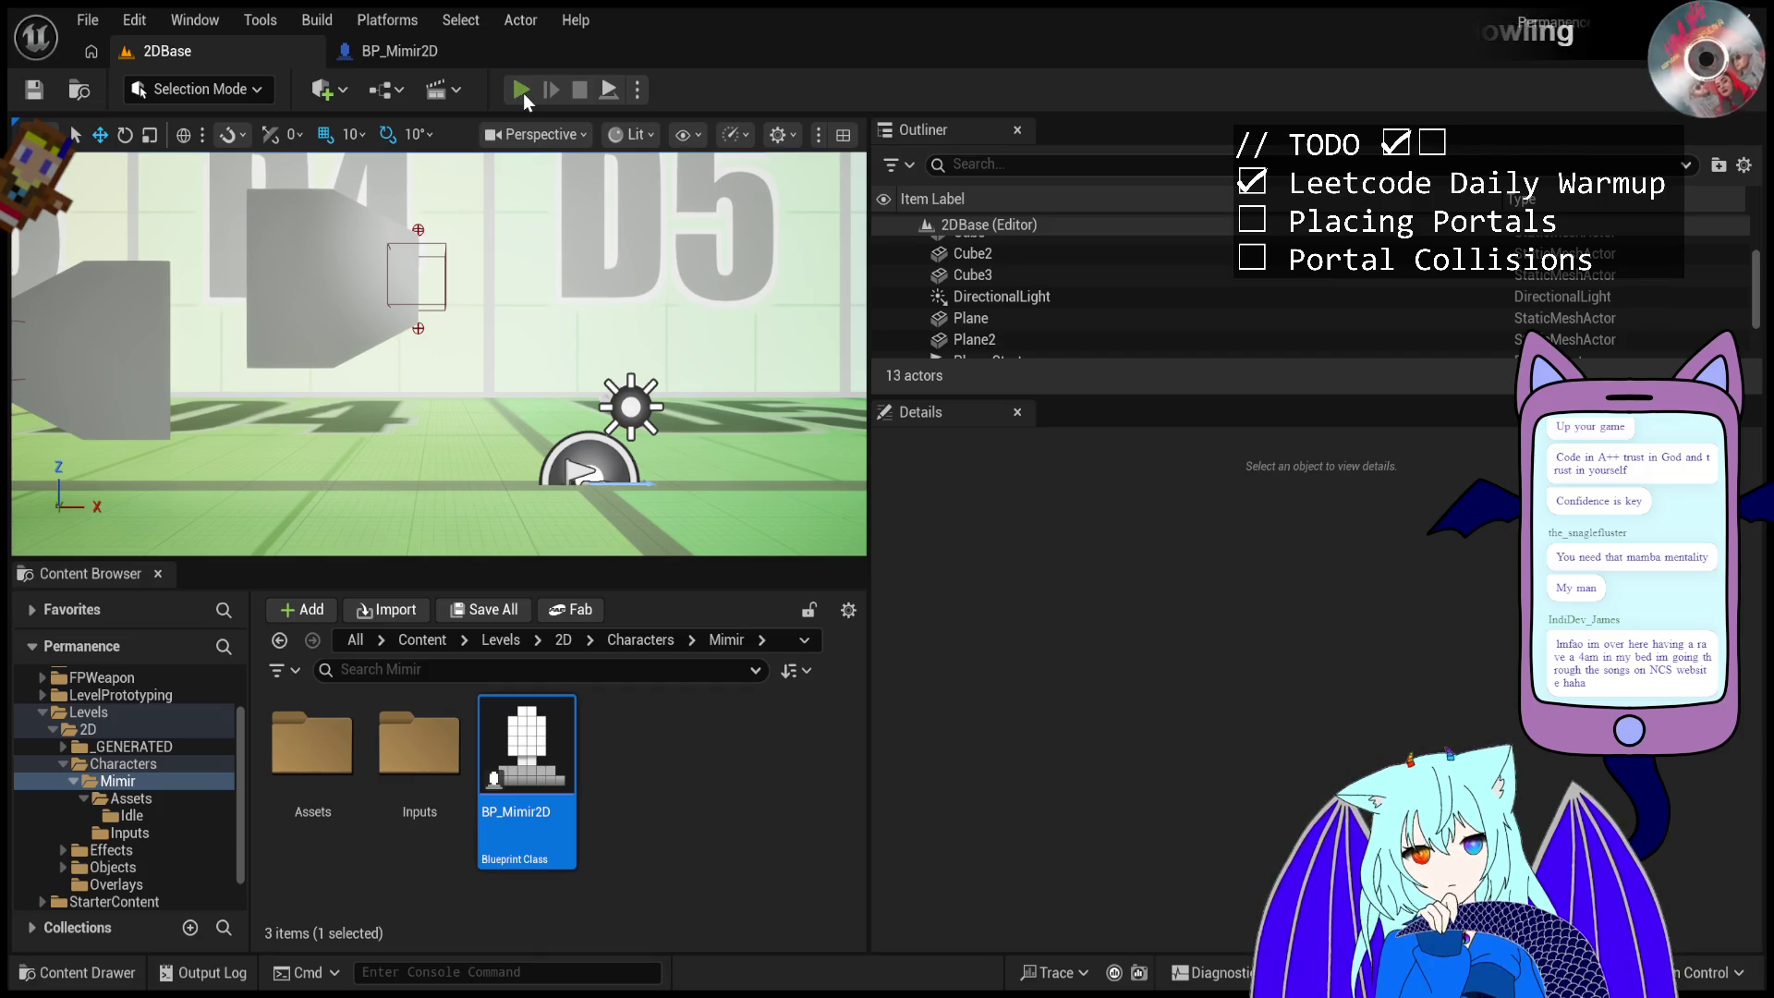
# - Start a play test and fire portals across the upper angled wall and the right wall
pyautogui.click(521, 90)
pyautogui.click(614, 203)
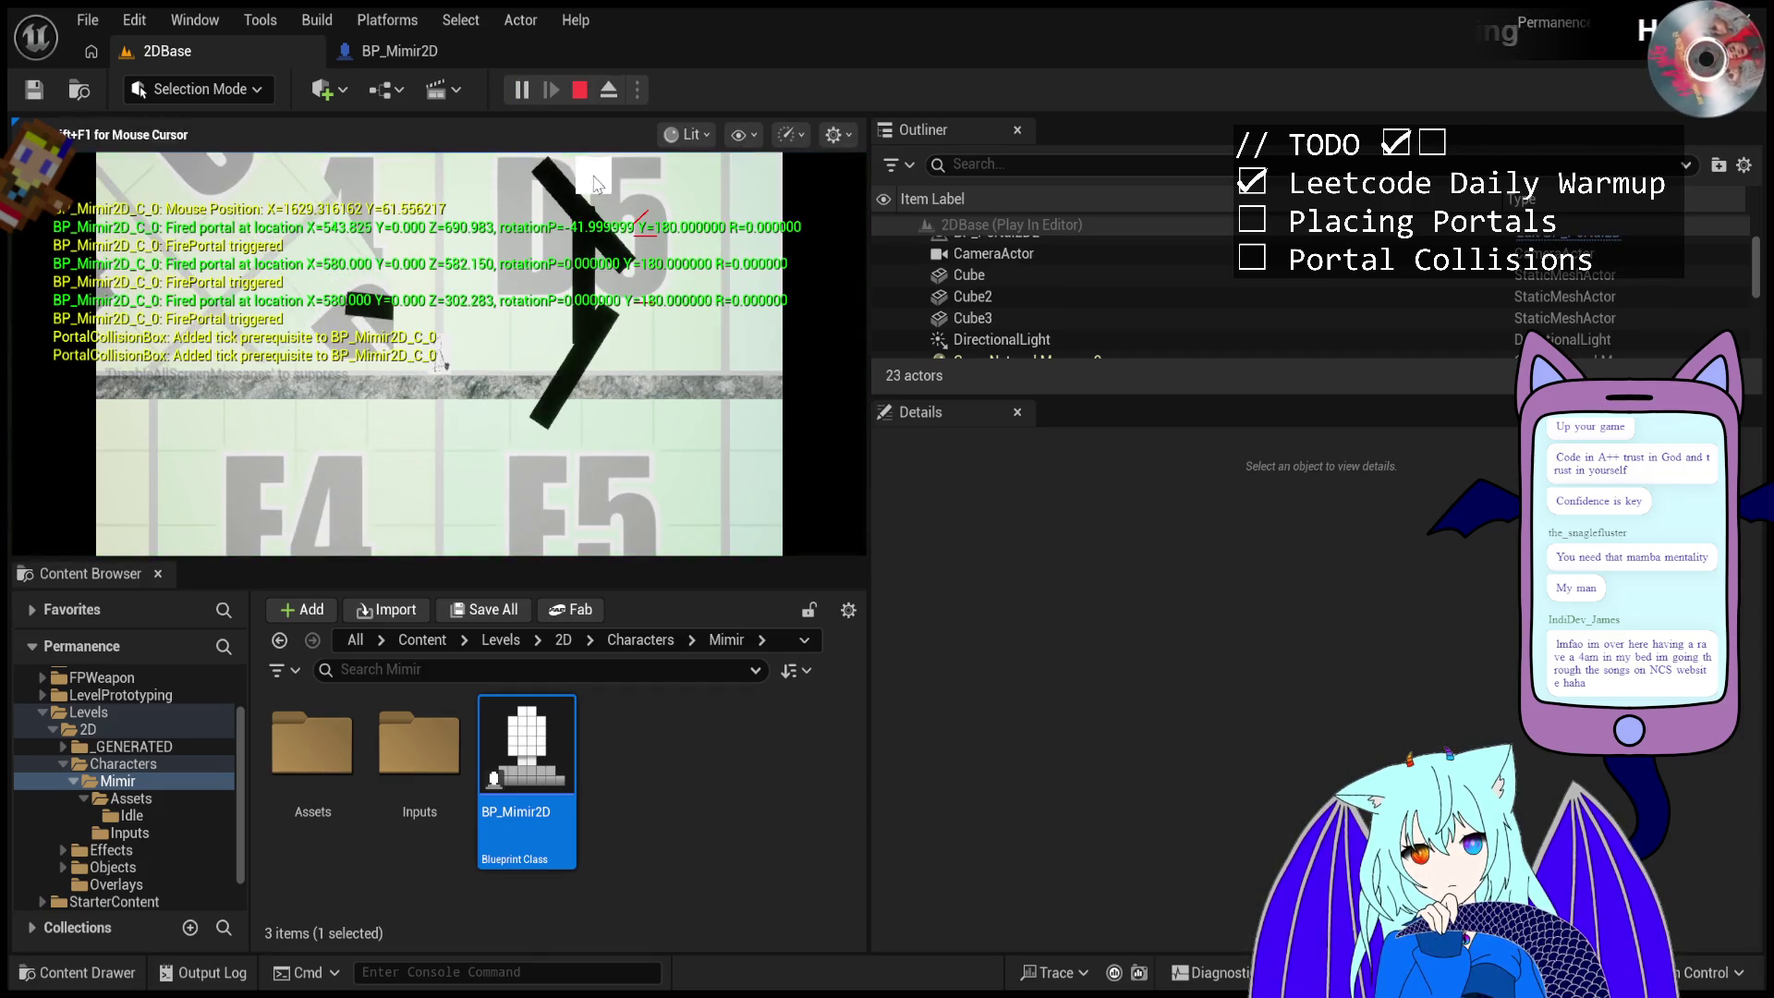
pyautogui.click(591, 200)
pyautogui.click(554, 196)
pyautogui.click(577, 190)
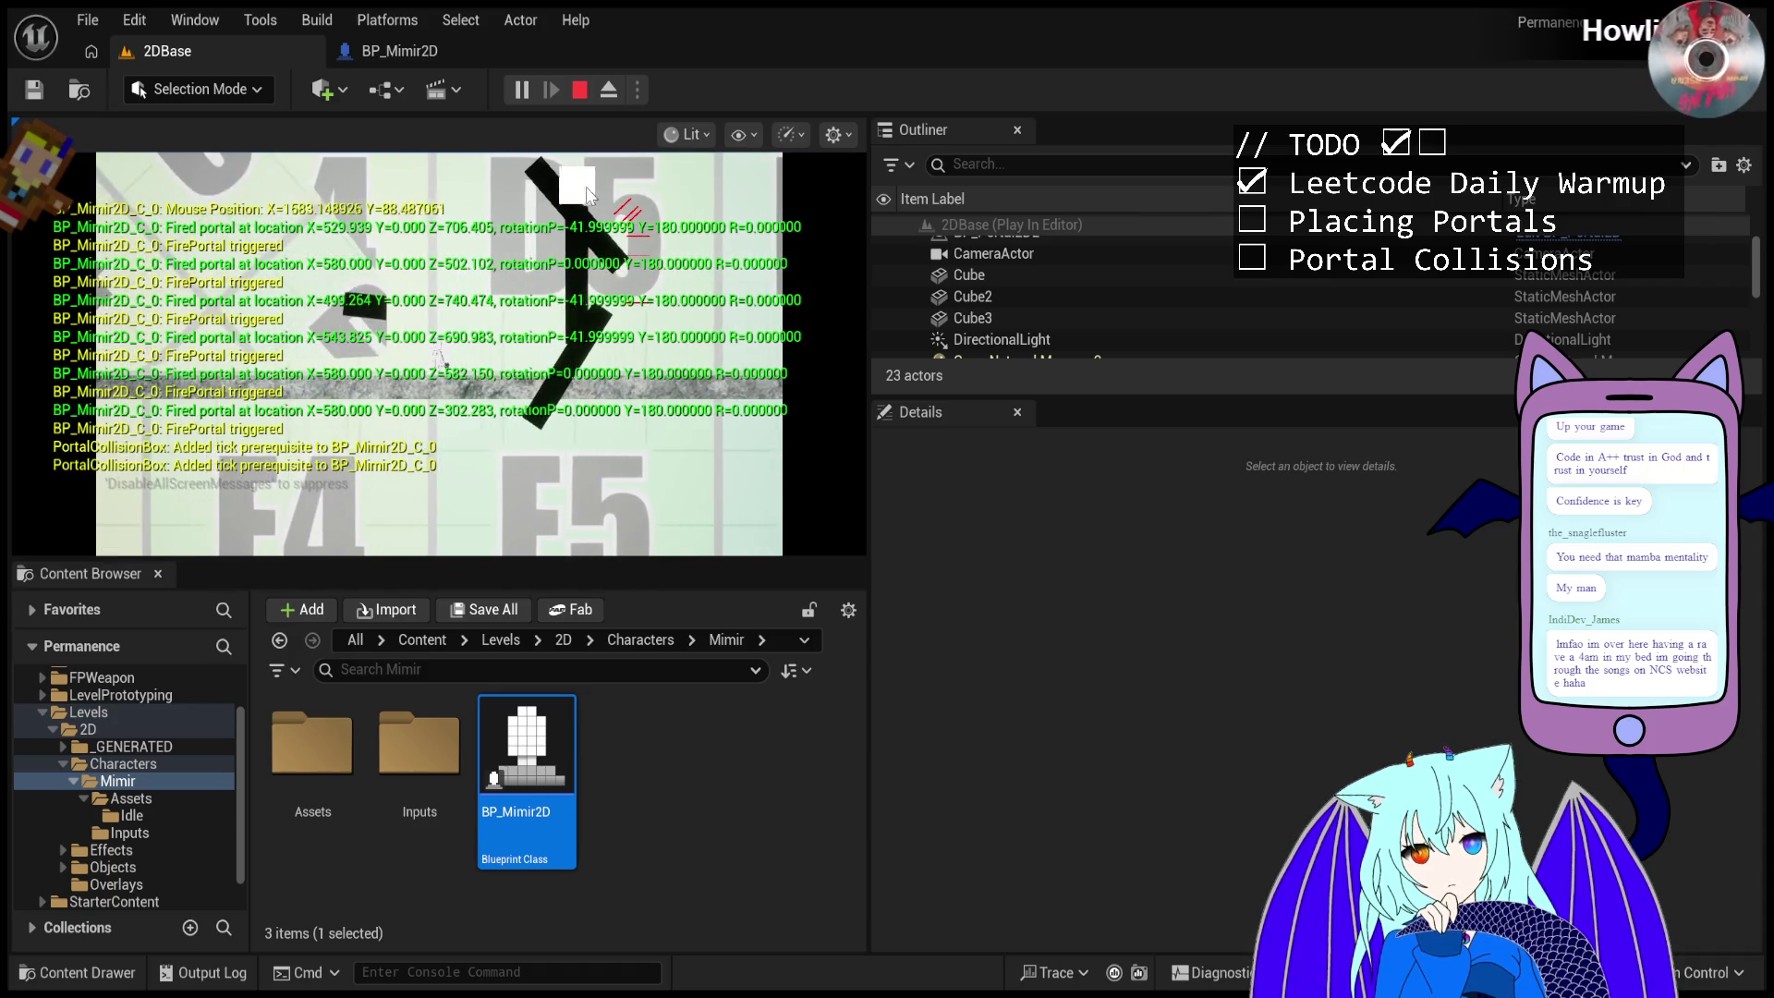
pyautogui.click(610, 187)
pyautogui.click(637, 187)
pyautogui.click(664, 186)
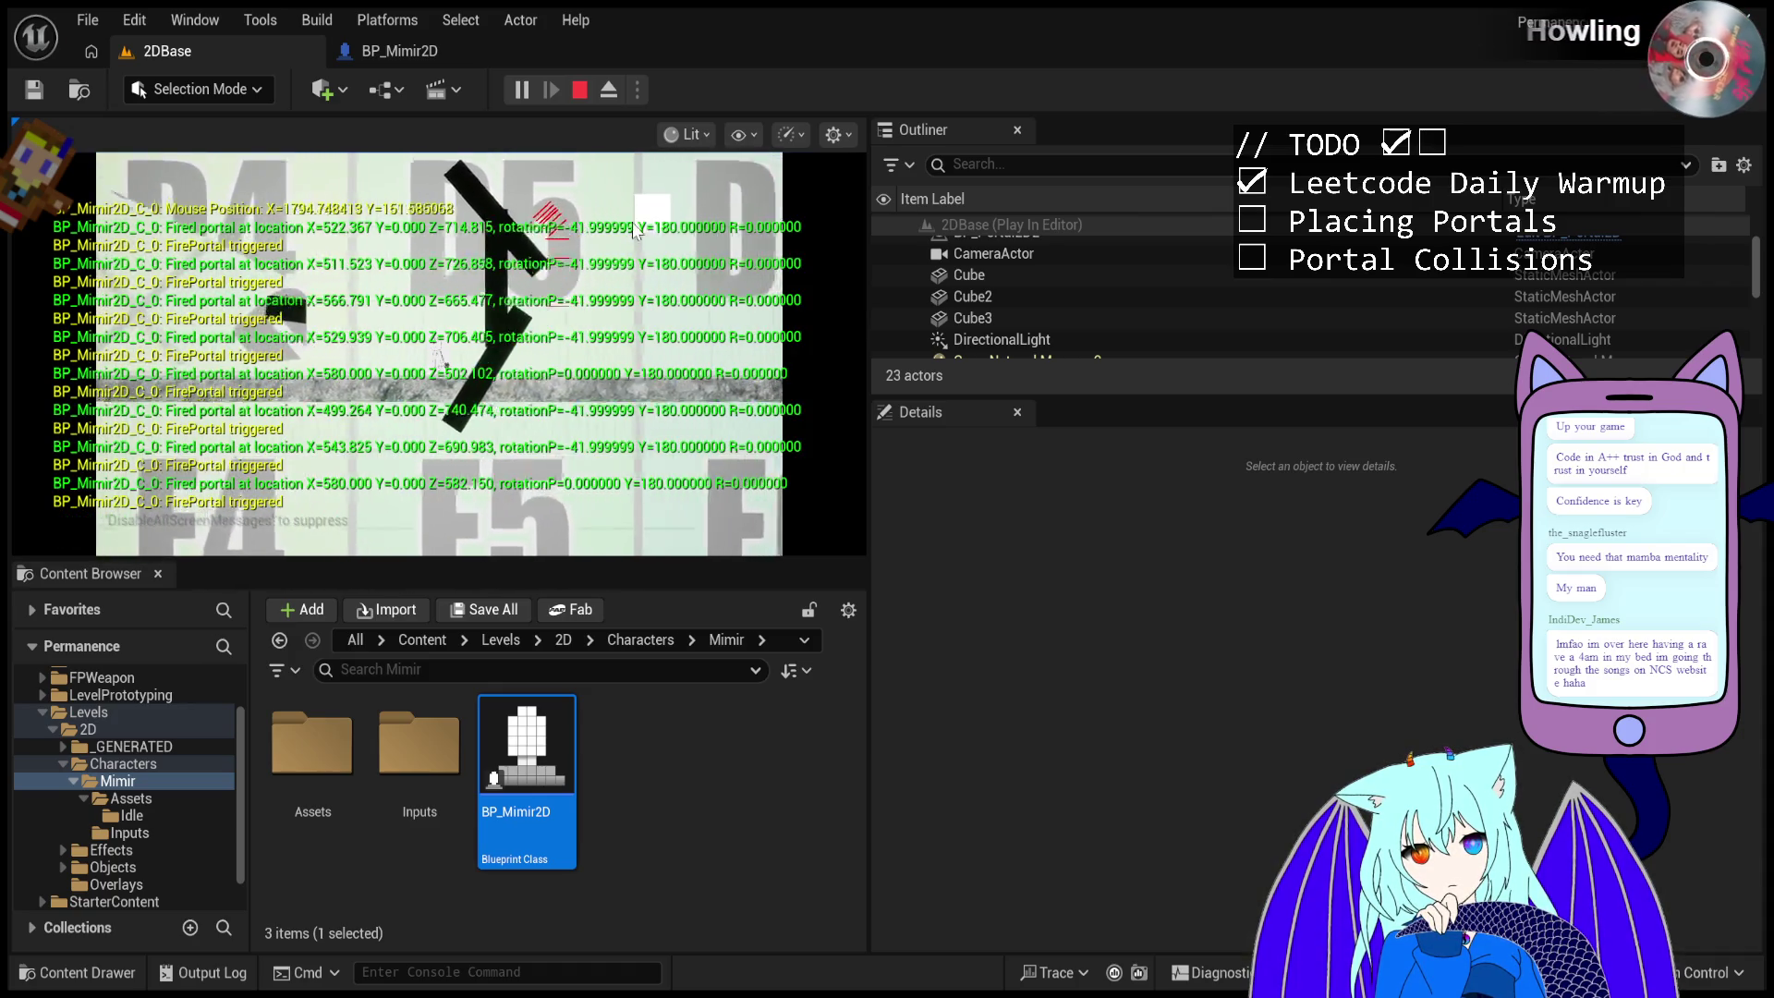
pyautogui.click(601, 243)
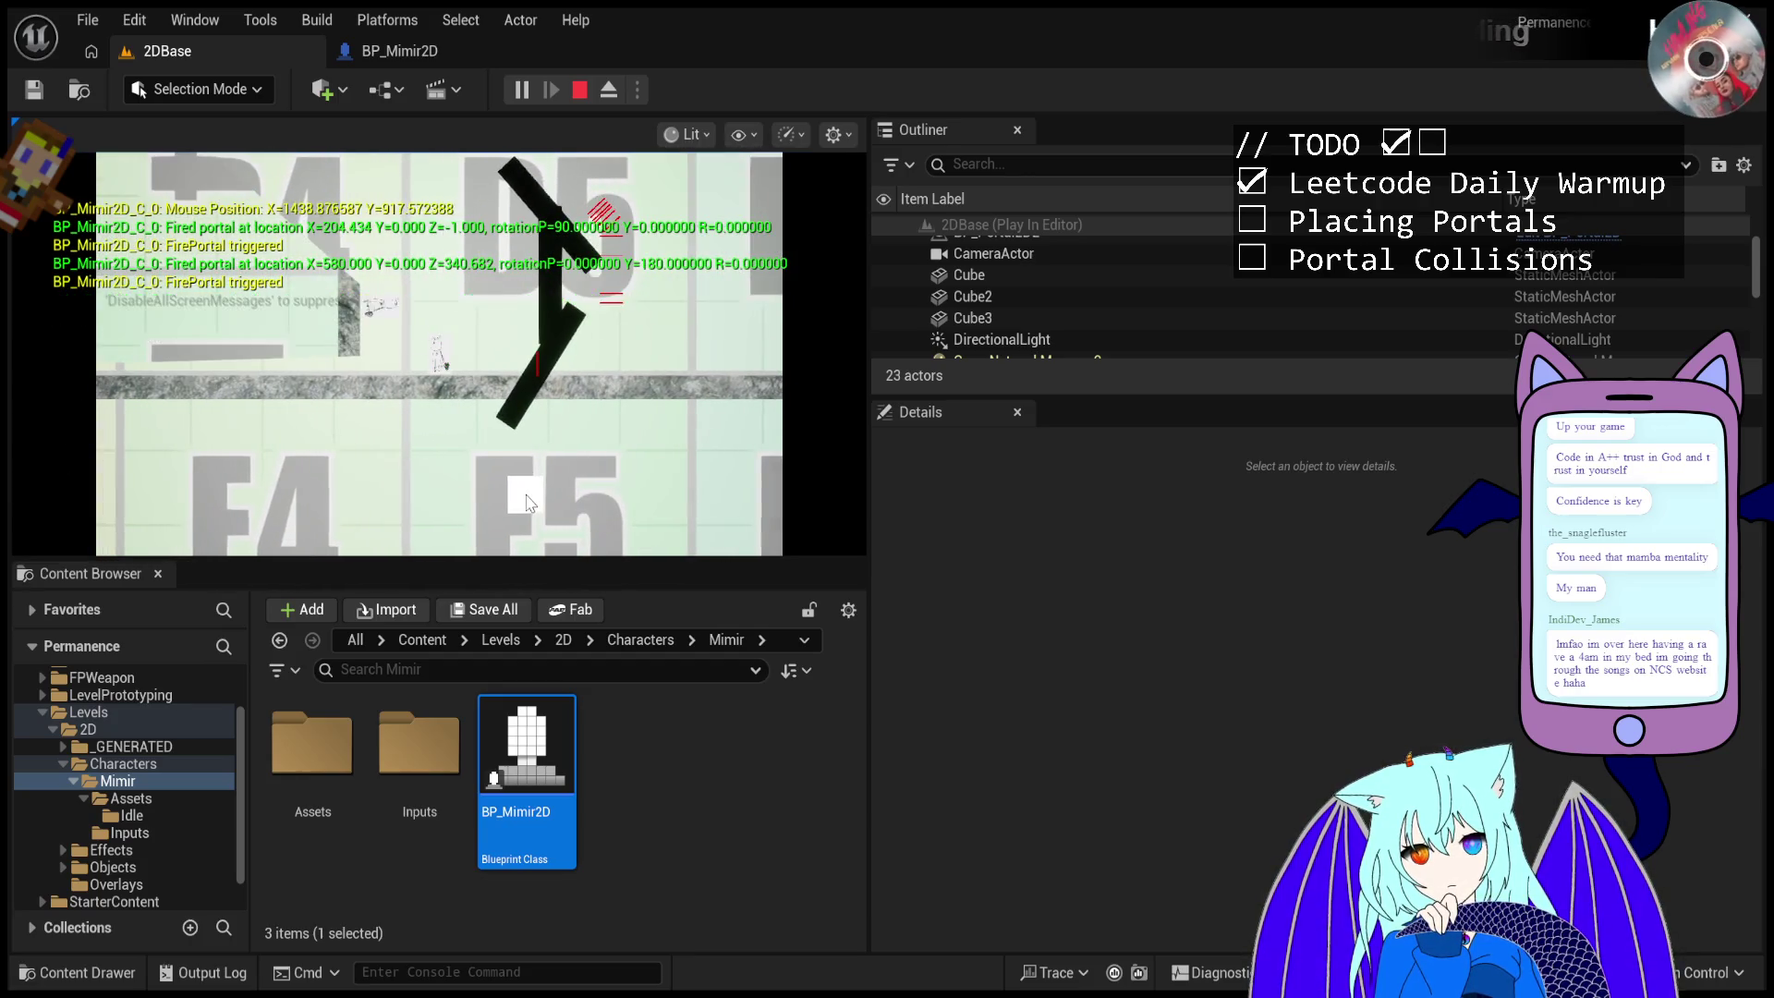
# - Fire portals at the lower black walls and angled wall, then stop the play session
pyautogui.click(555, 457)
pyautogui.click(601, 420)
pyautogui.click(624, 407)
pyautogui.click(624, 407)
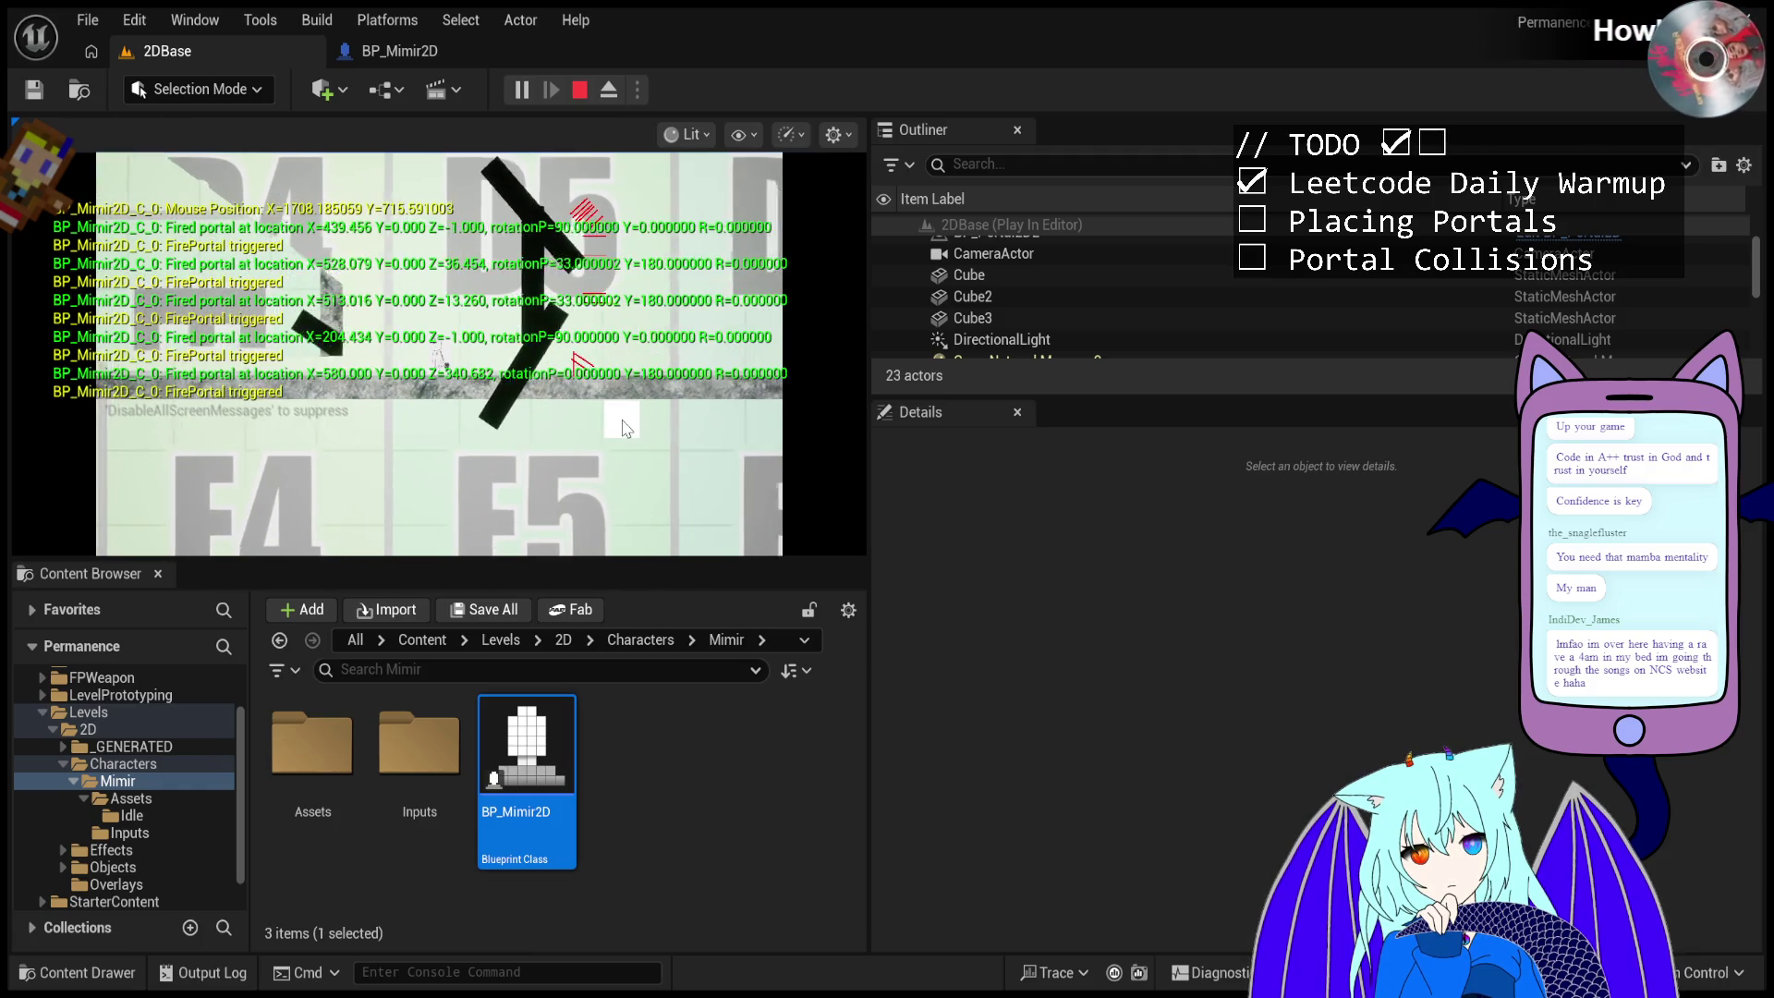
pyautogui.click(617, 388)
pyautogui.click(613, 372)
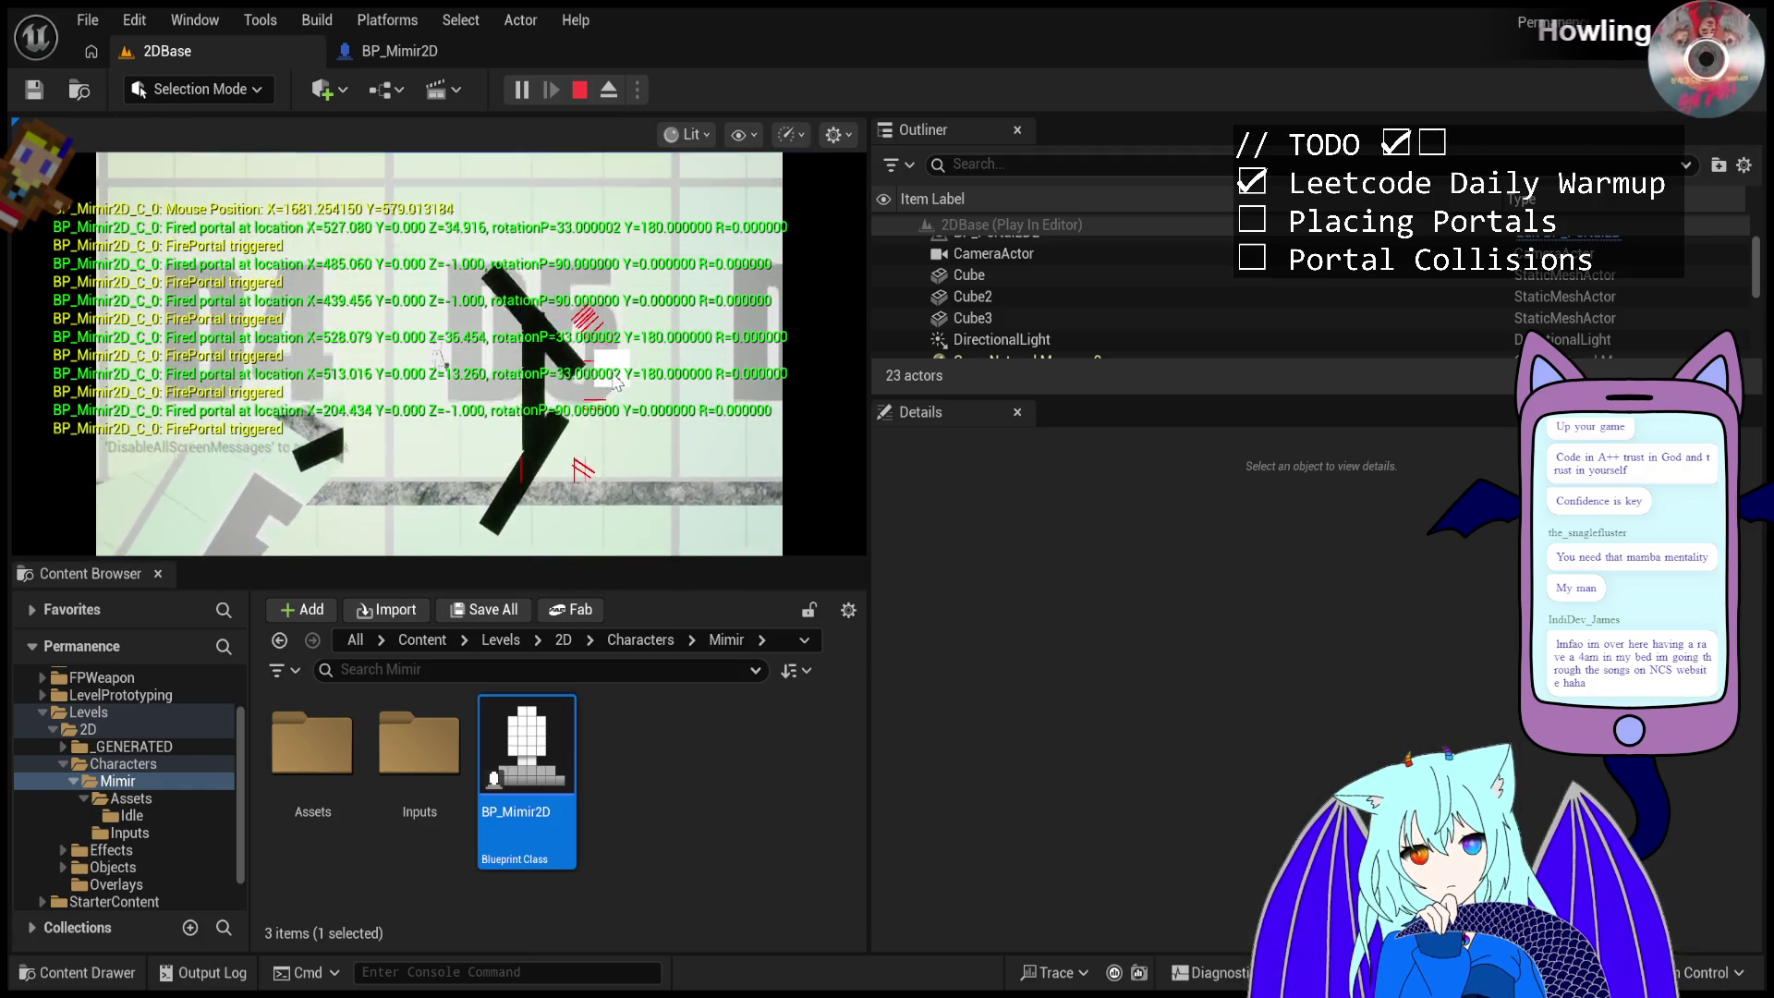
pyautogui.click(609, 397)
pyautogui.click(611, 393)
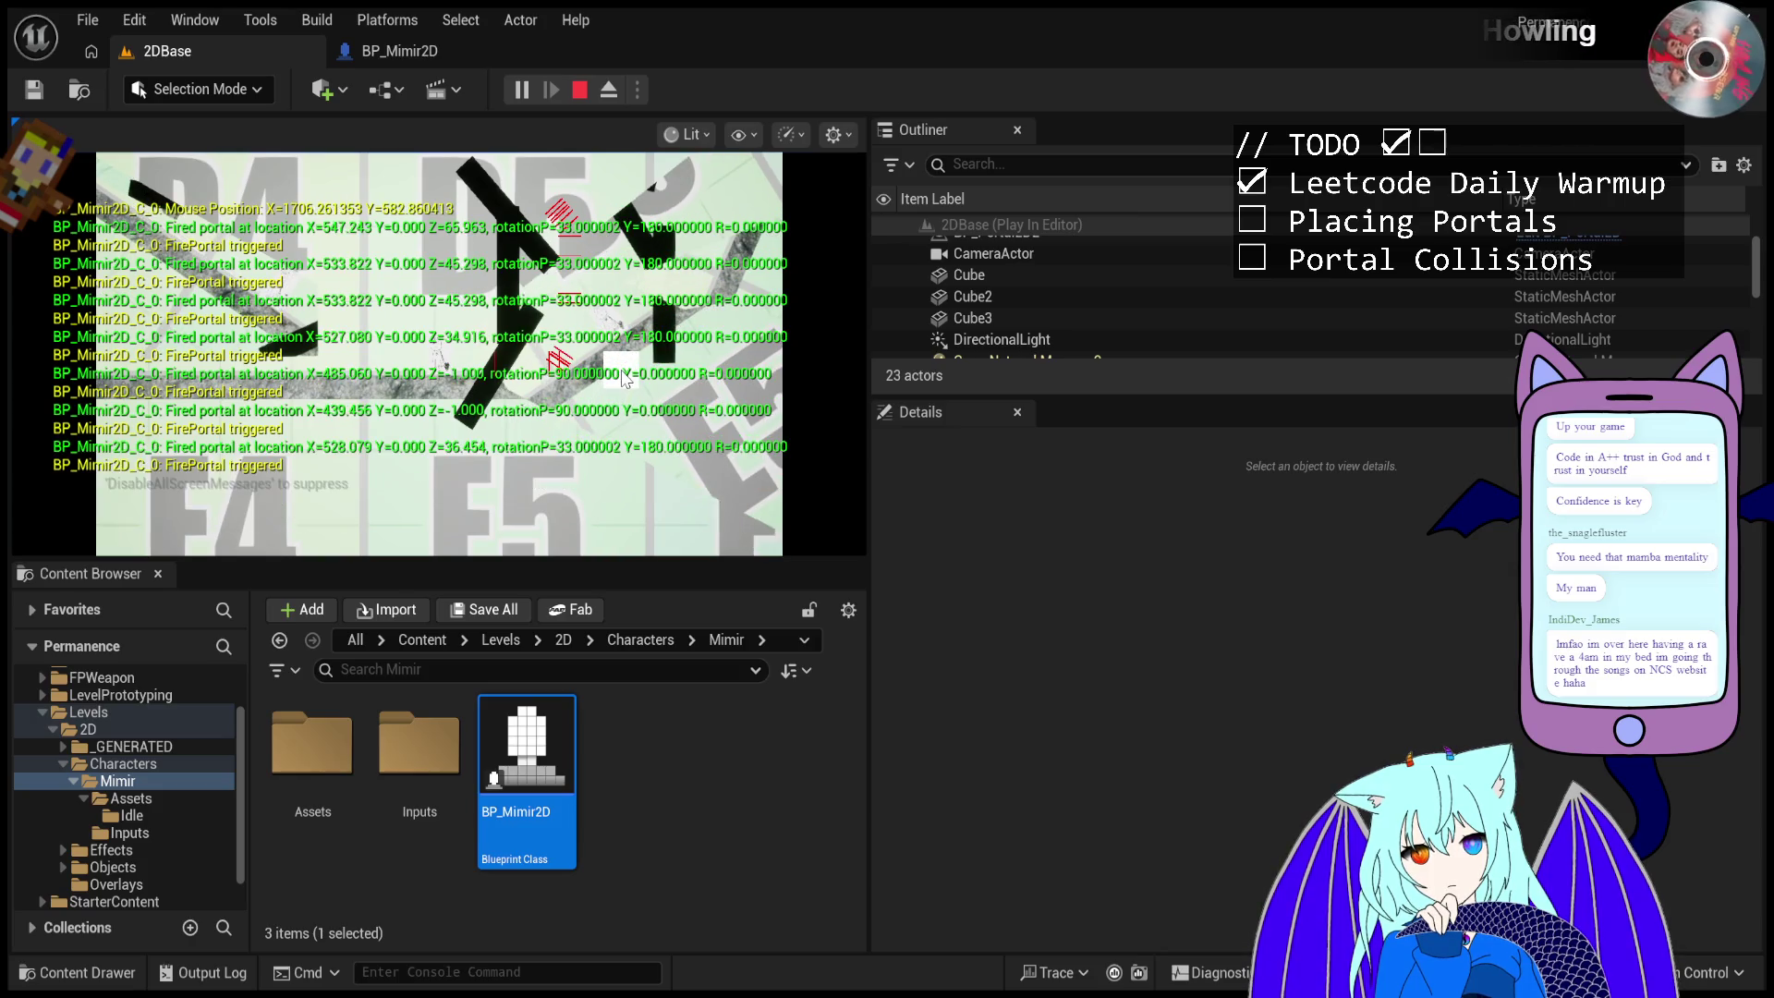
pyautogui.click(619, 379)
pyautogui.click(629, 360)
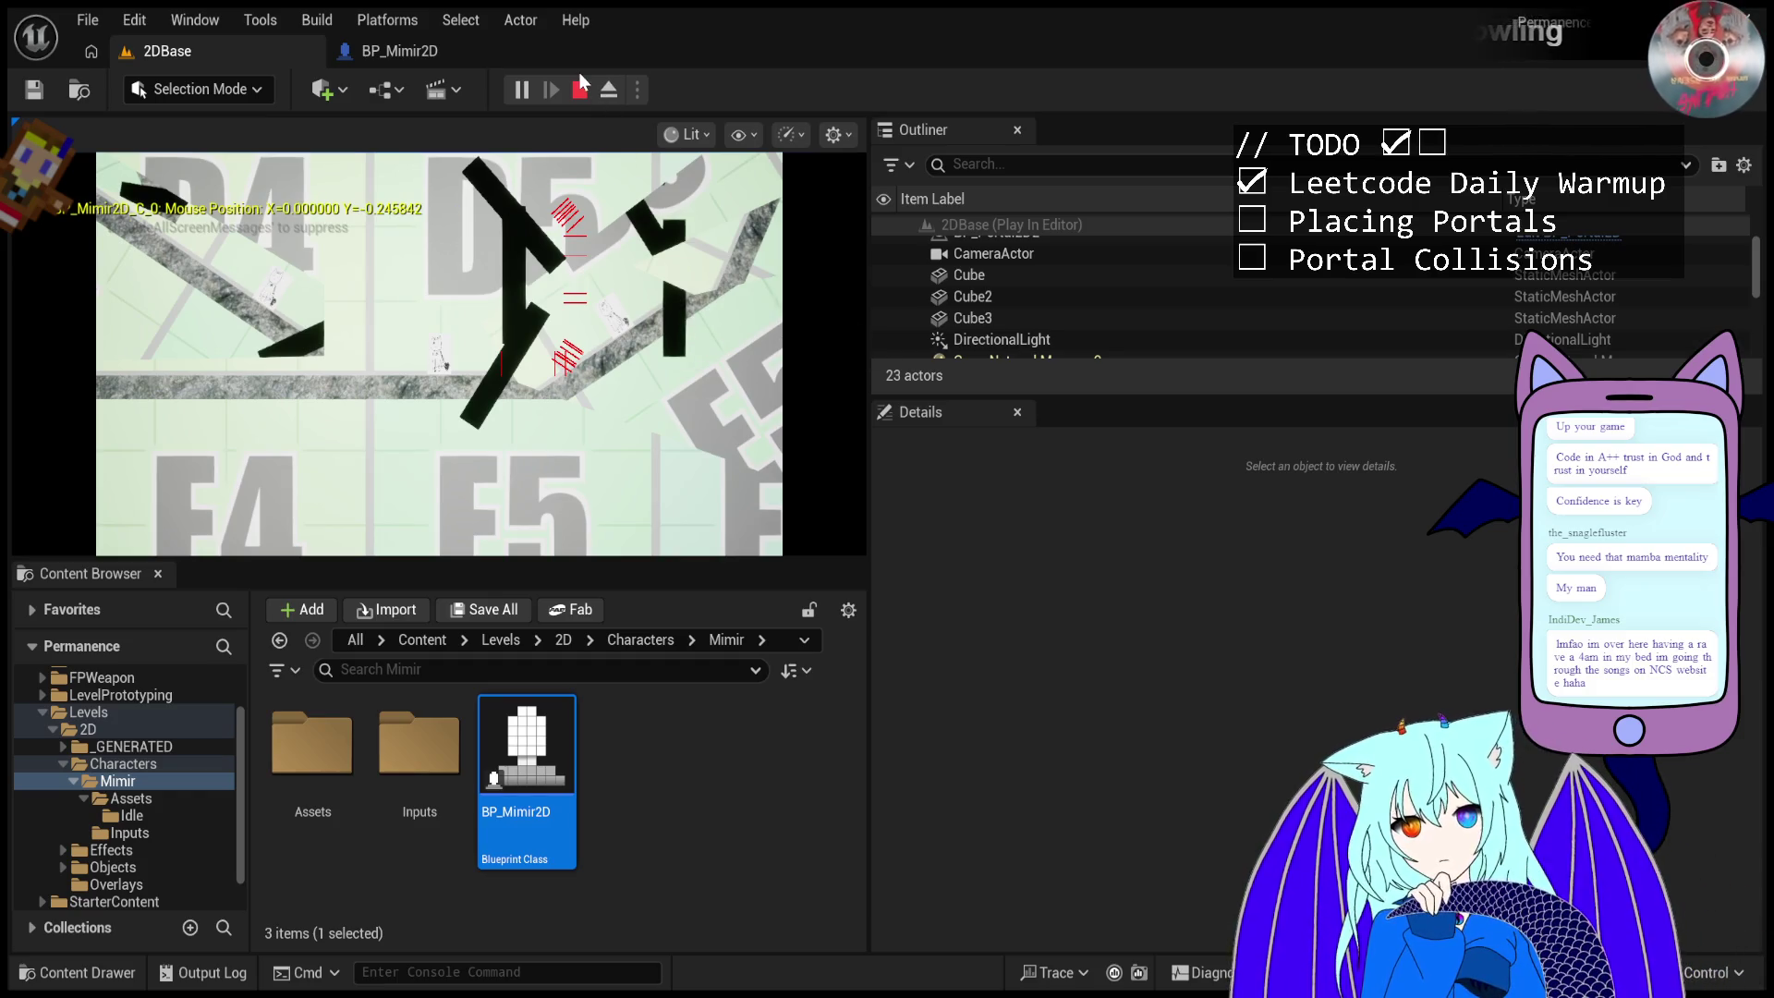
pyautogui.click(580, 89)
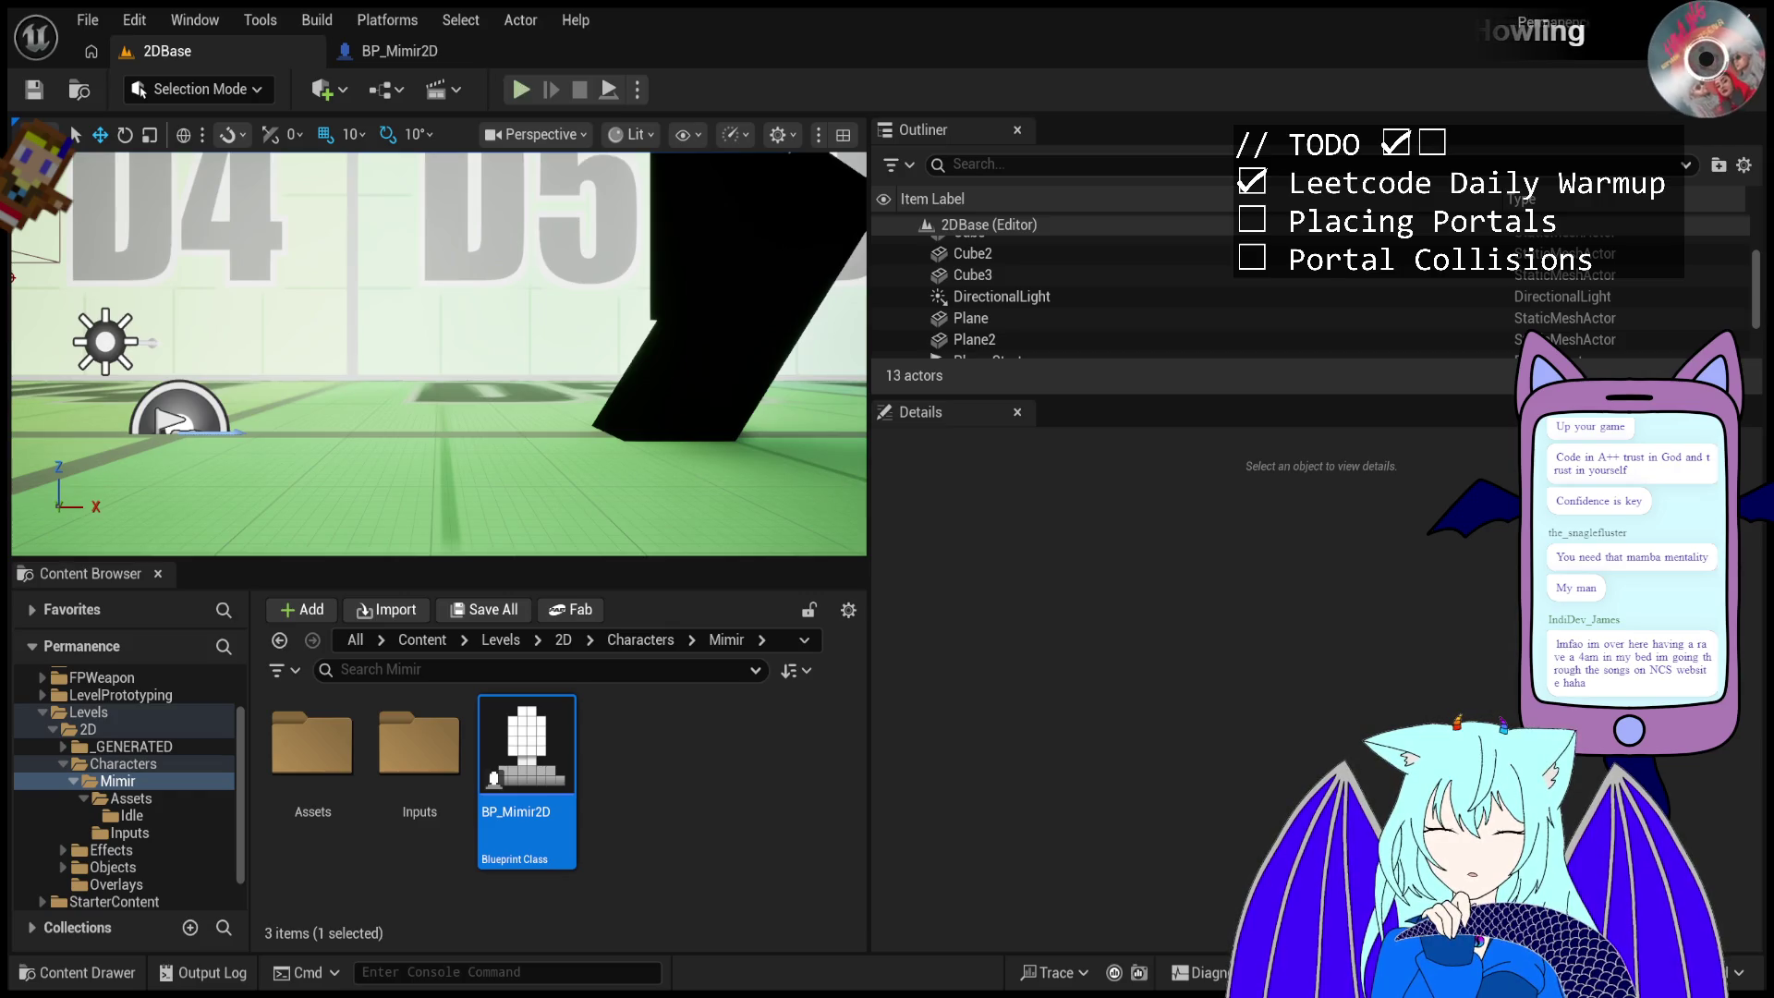
# - Start a new play test and fire portals at the angled and upper walls
pyautogui.click(522, 89)
pyautogui.click(584, 263)
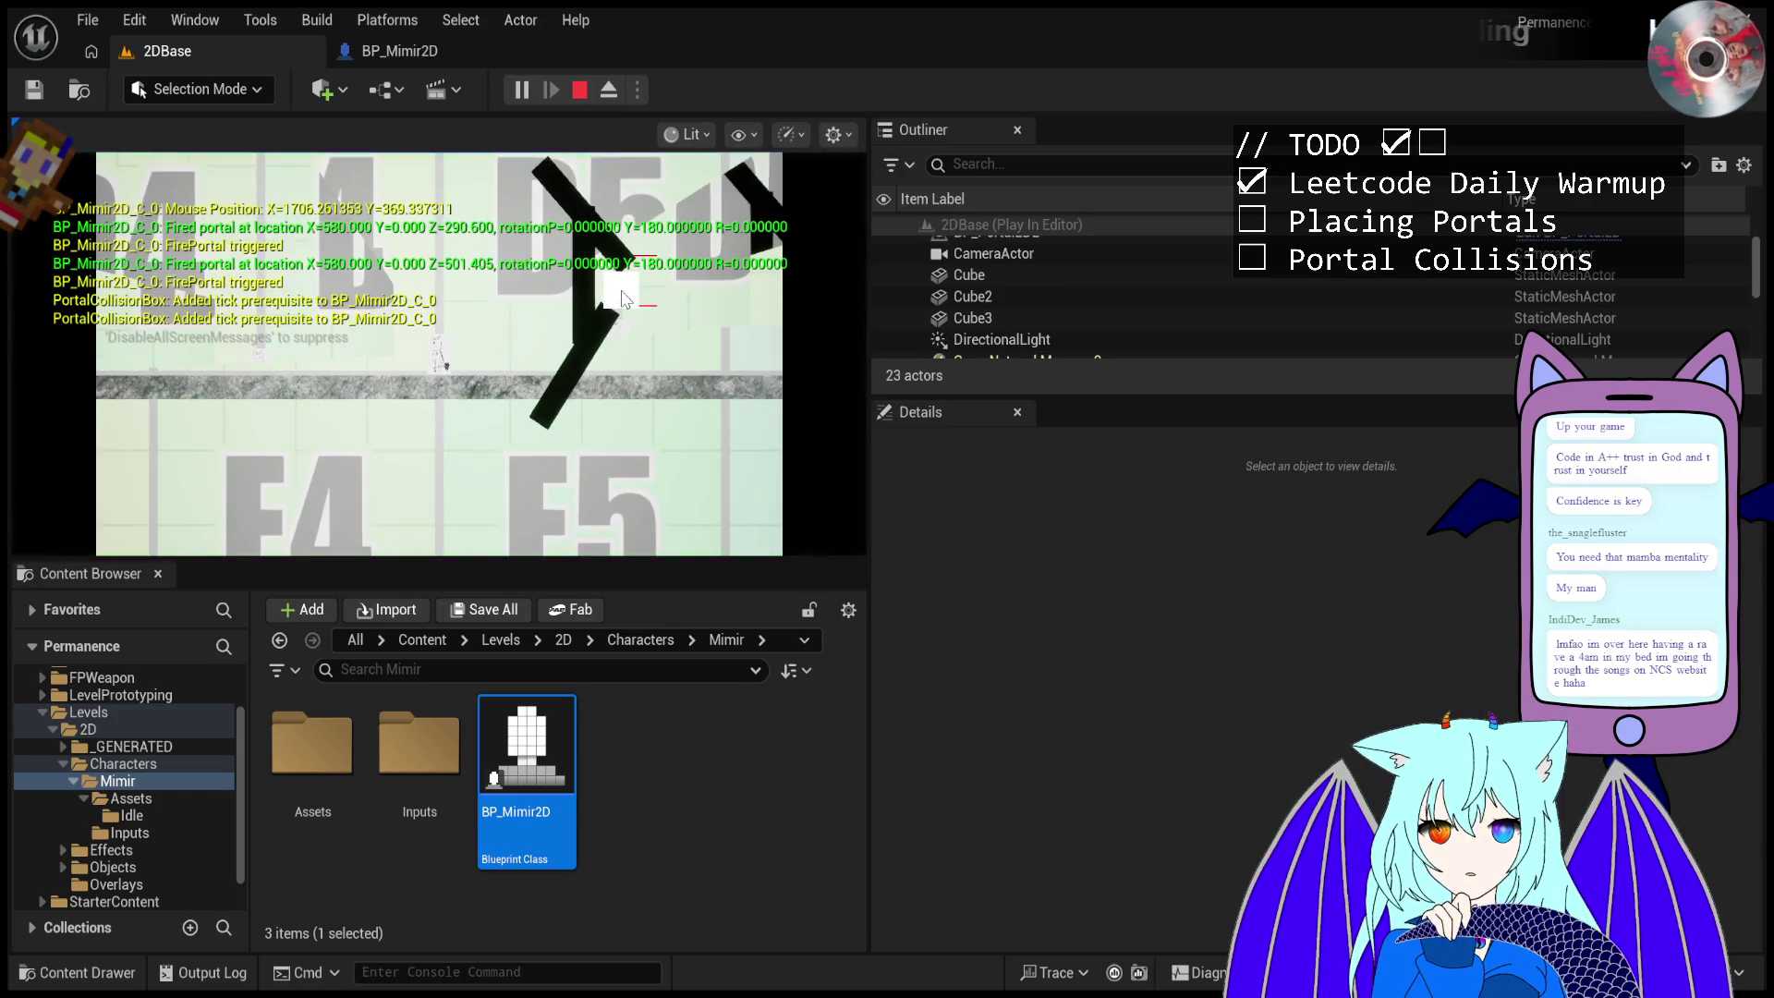
pyautogui.click(588, 252)
pyautogui.click(593, 239)
pyautogui.click(589, 247)
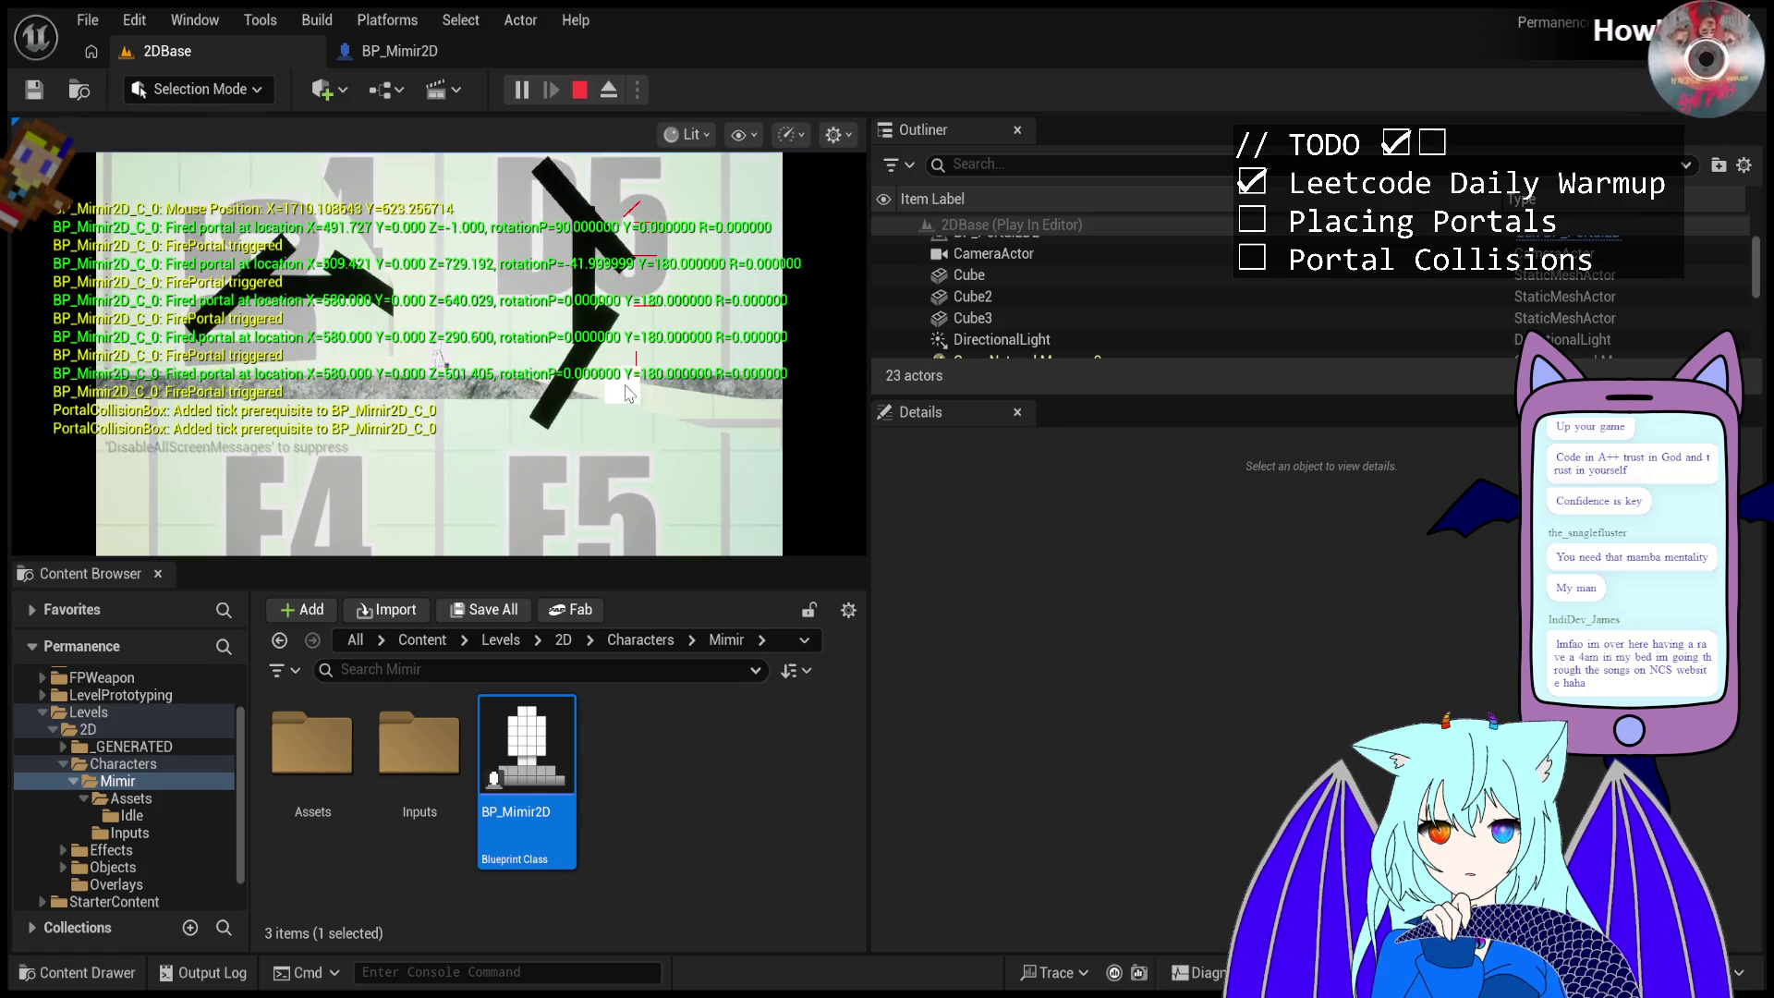
pyautogui.click(573, 435)
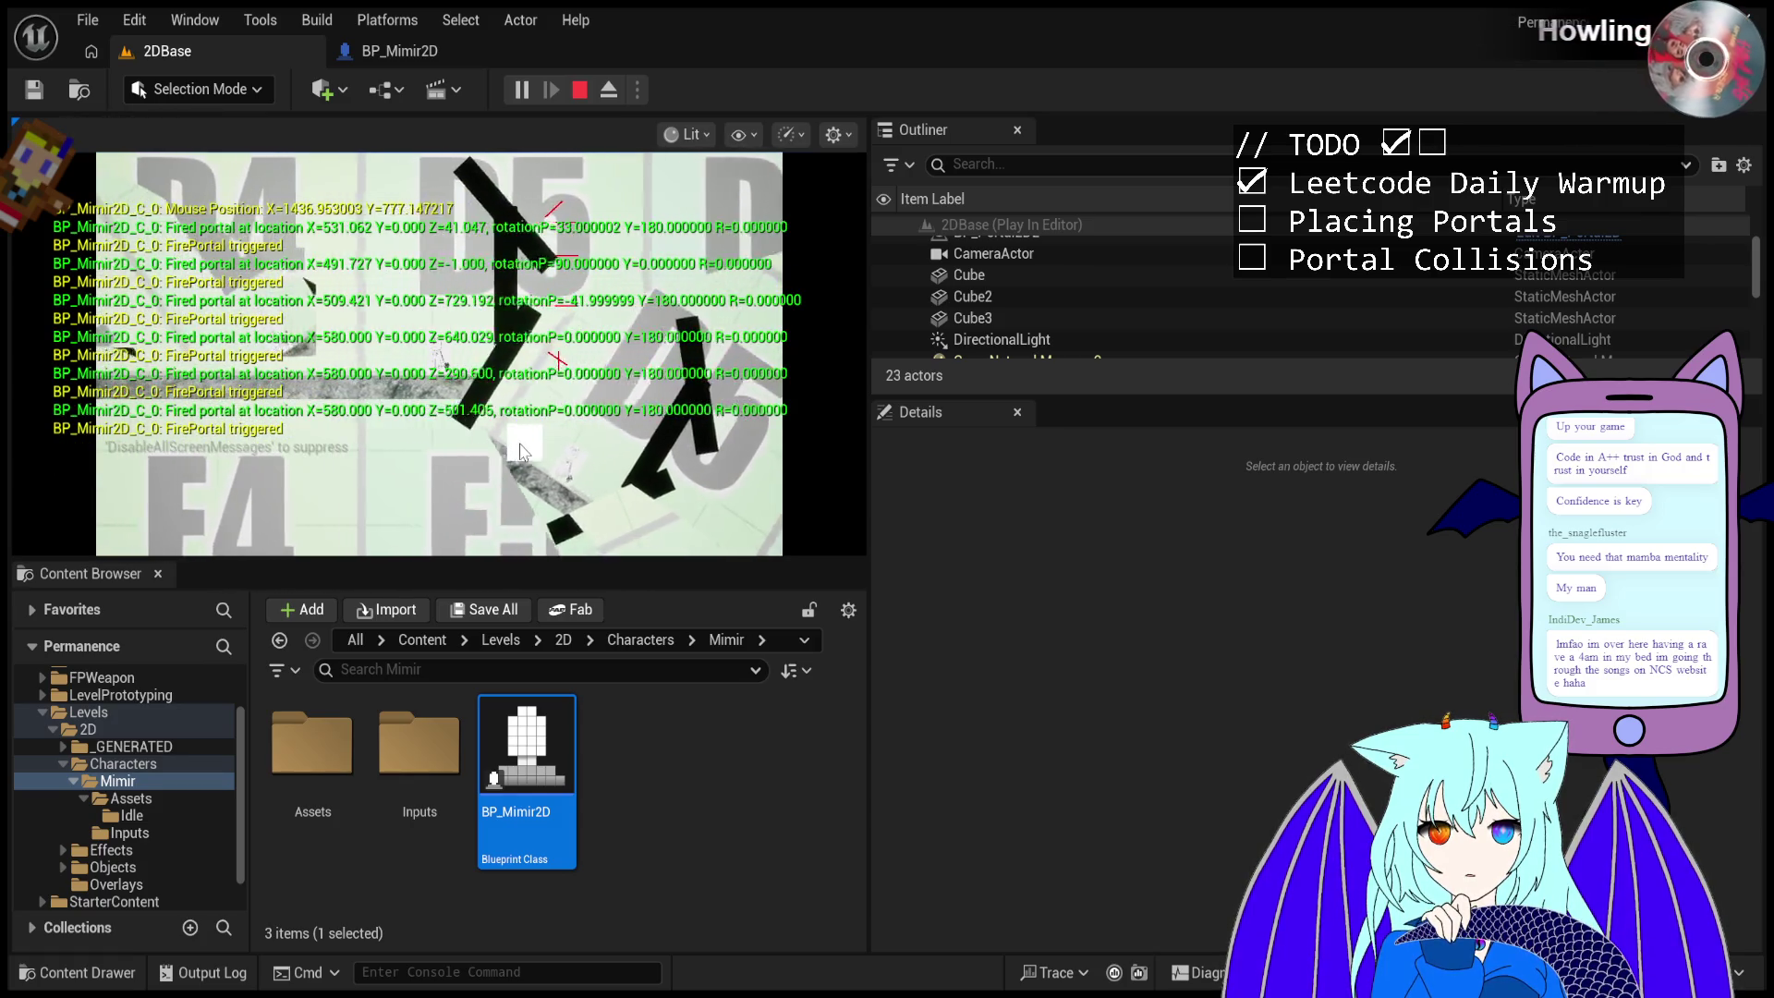
pyautogui.click(535, 522)
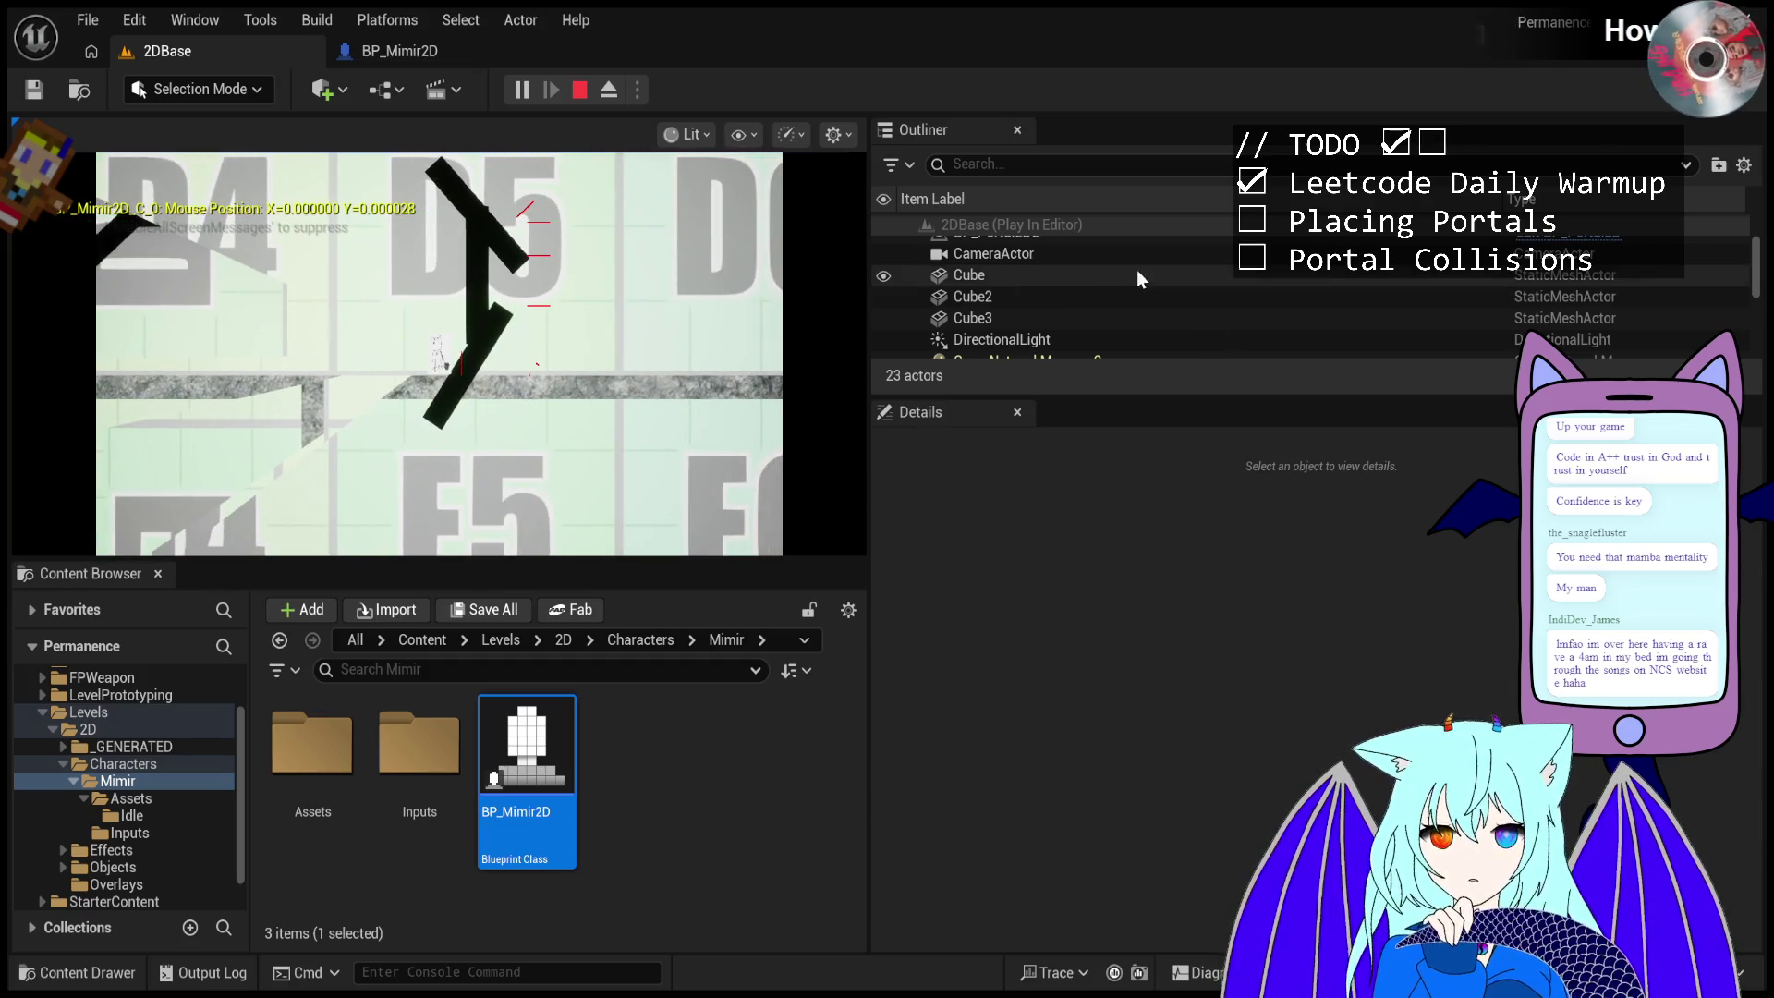
# - Move the BP_Mimir2D0 player character to Location X 700.0
pyautogui.scroll(3, 1062, 279)
pyautogui.click(1062, 269)
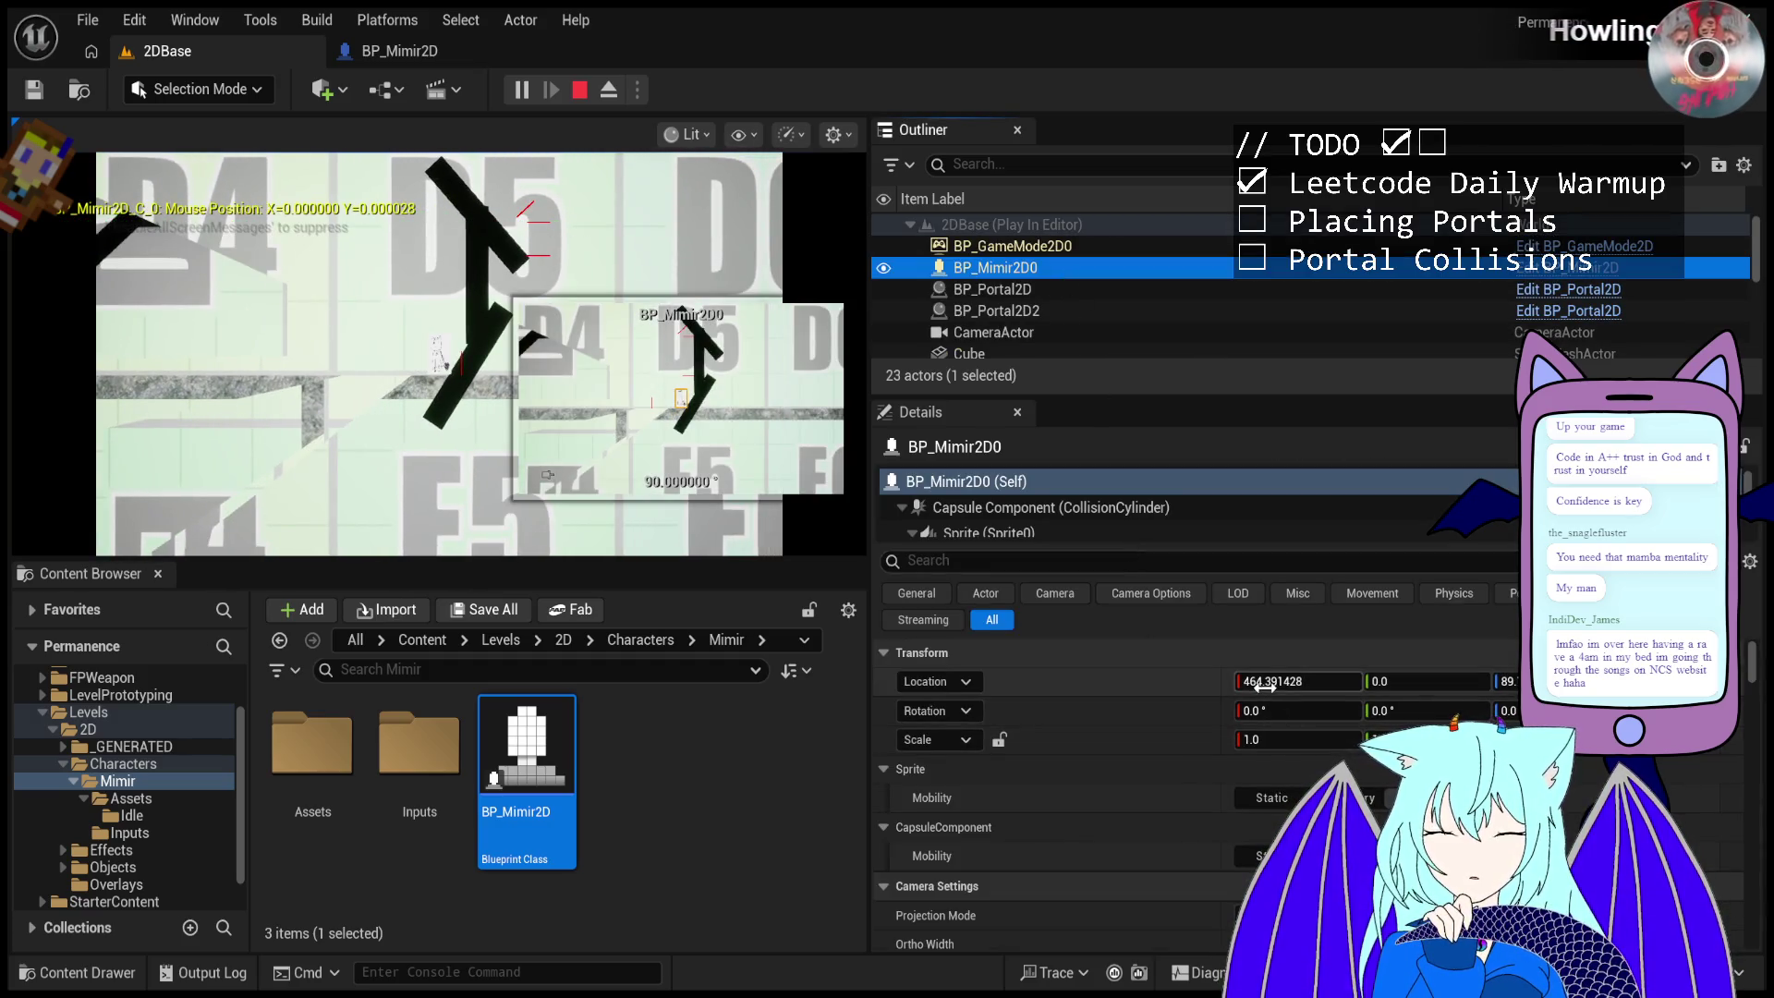
pyautogui.click(1262, 683)
pyautogui.write('700.0')
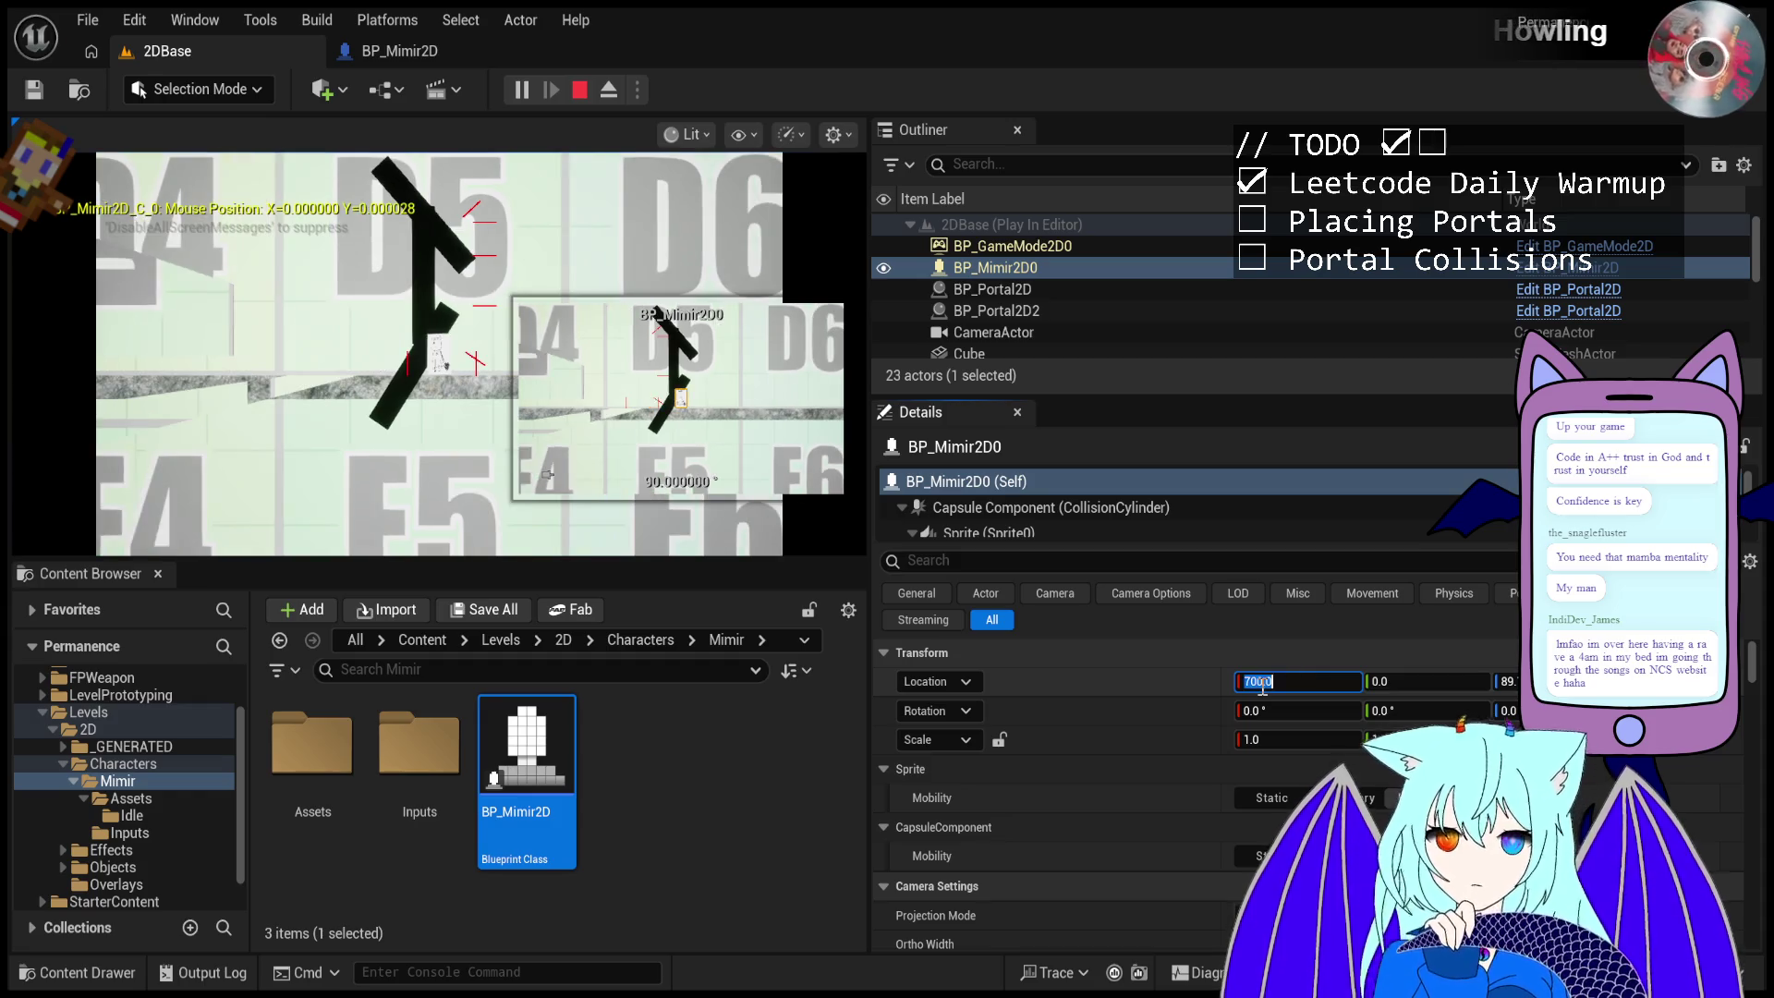
pyautogui.click(417, 326)
# - Fire portals at the nearby angled and vertical walls, then eject into a free camera
pyautogui.click(407, 333)
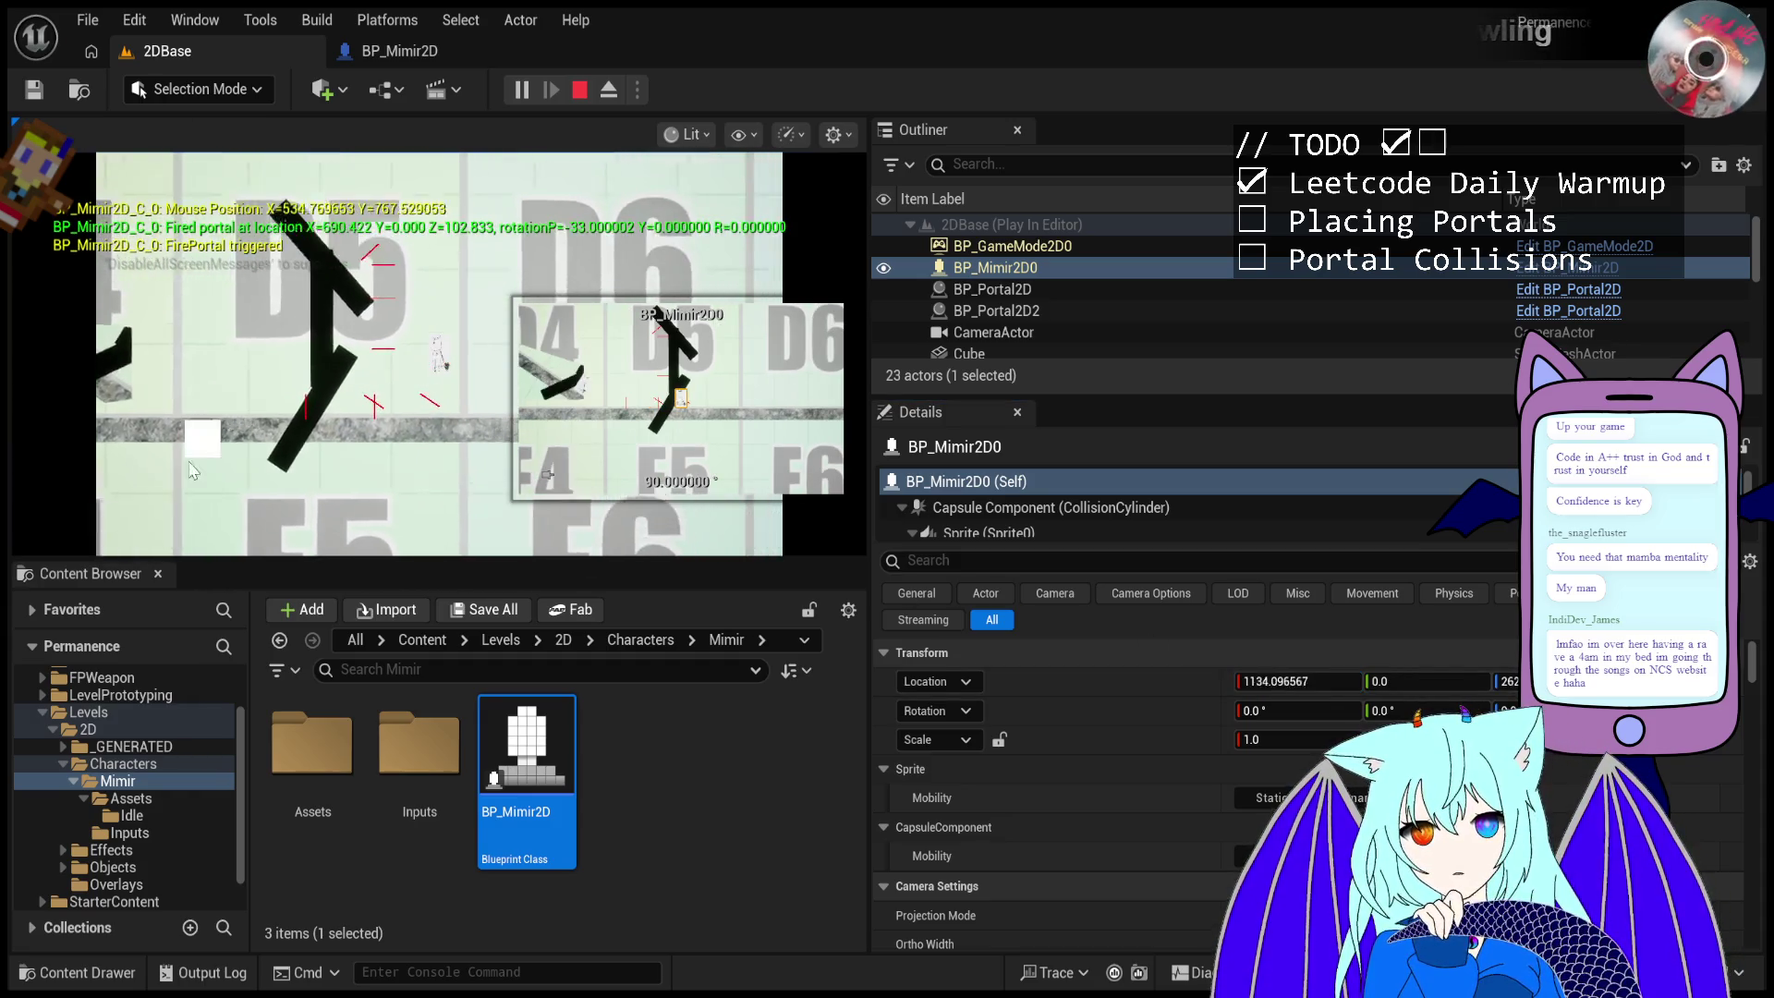
pyautogui.click(305, 359)
pyautogui.click(333, 361)
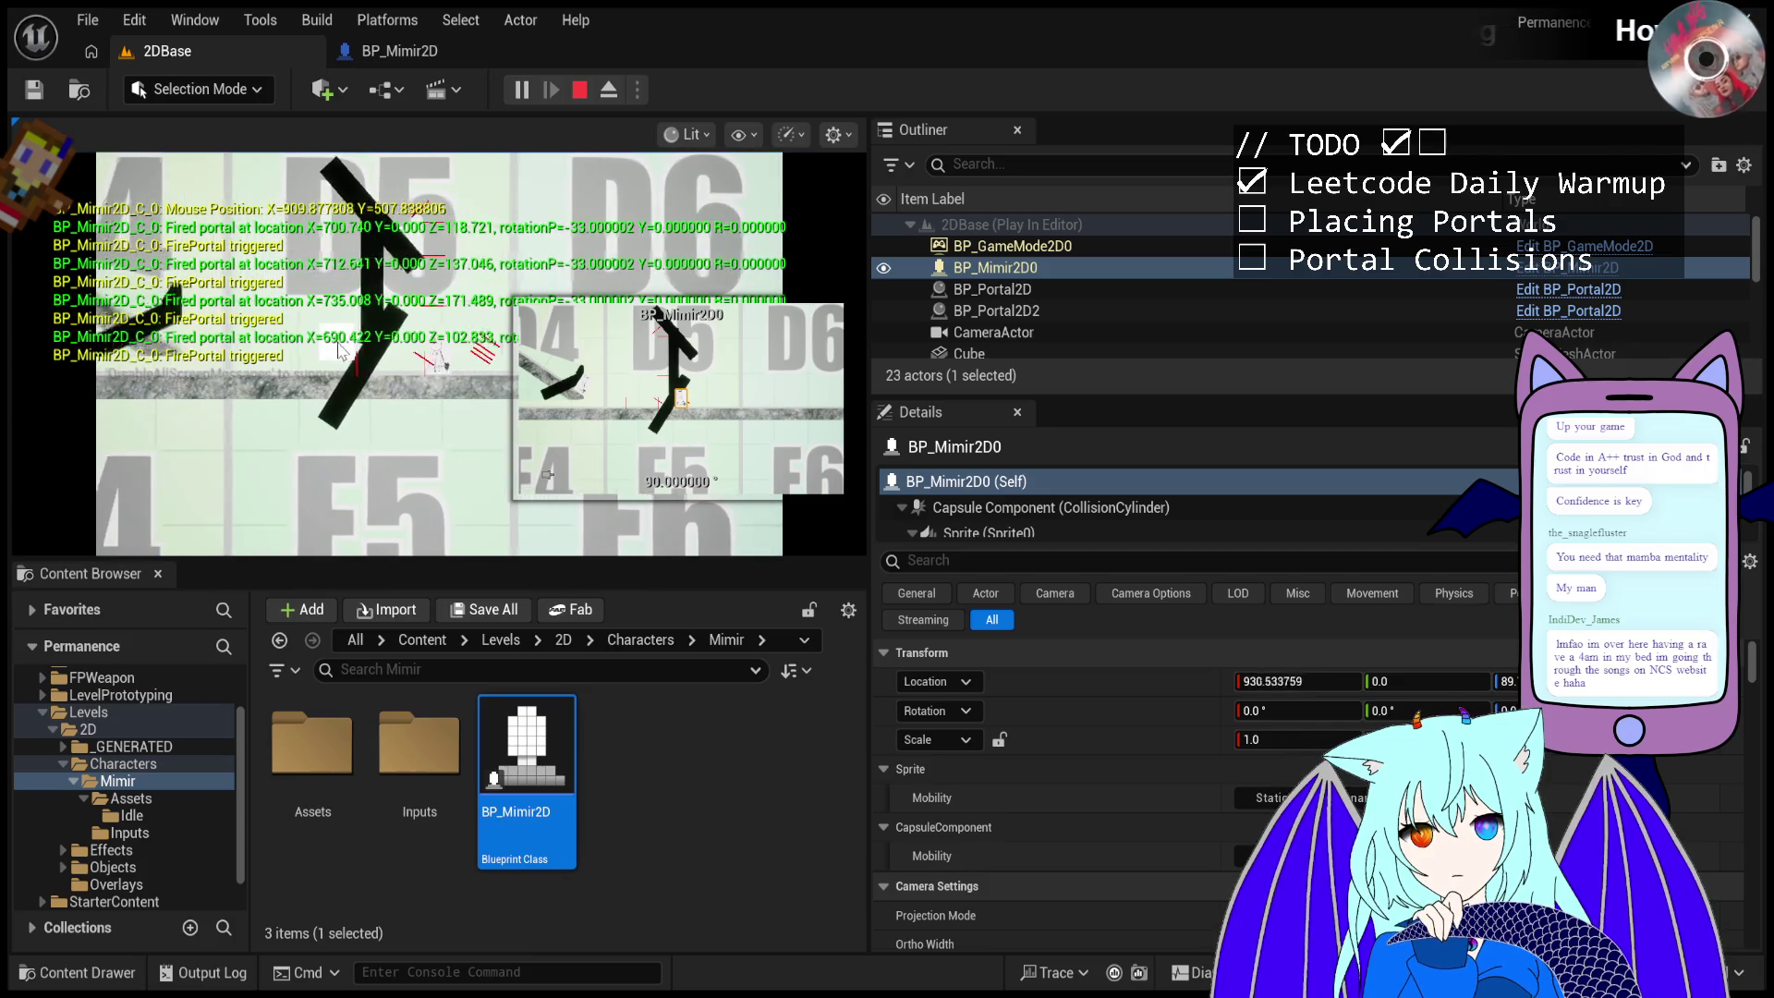
pyautogui.click(346, 358)
pyautogui.click(347, 347)
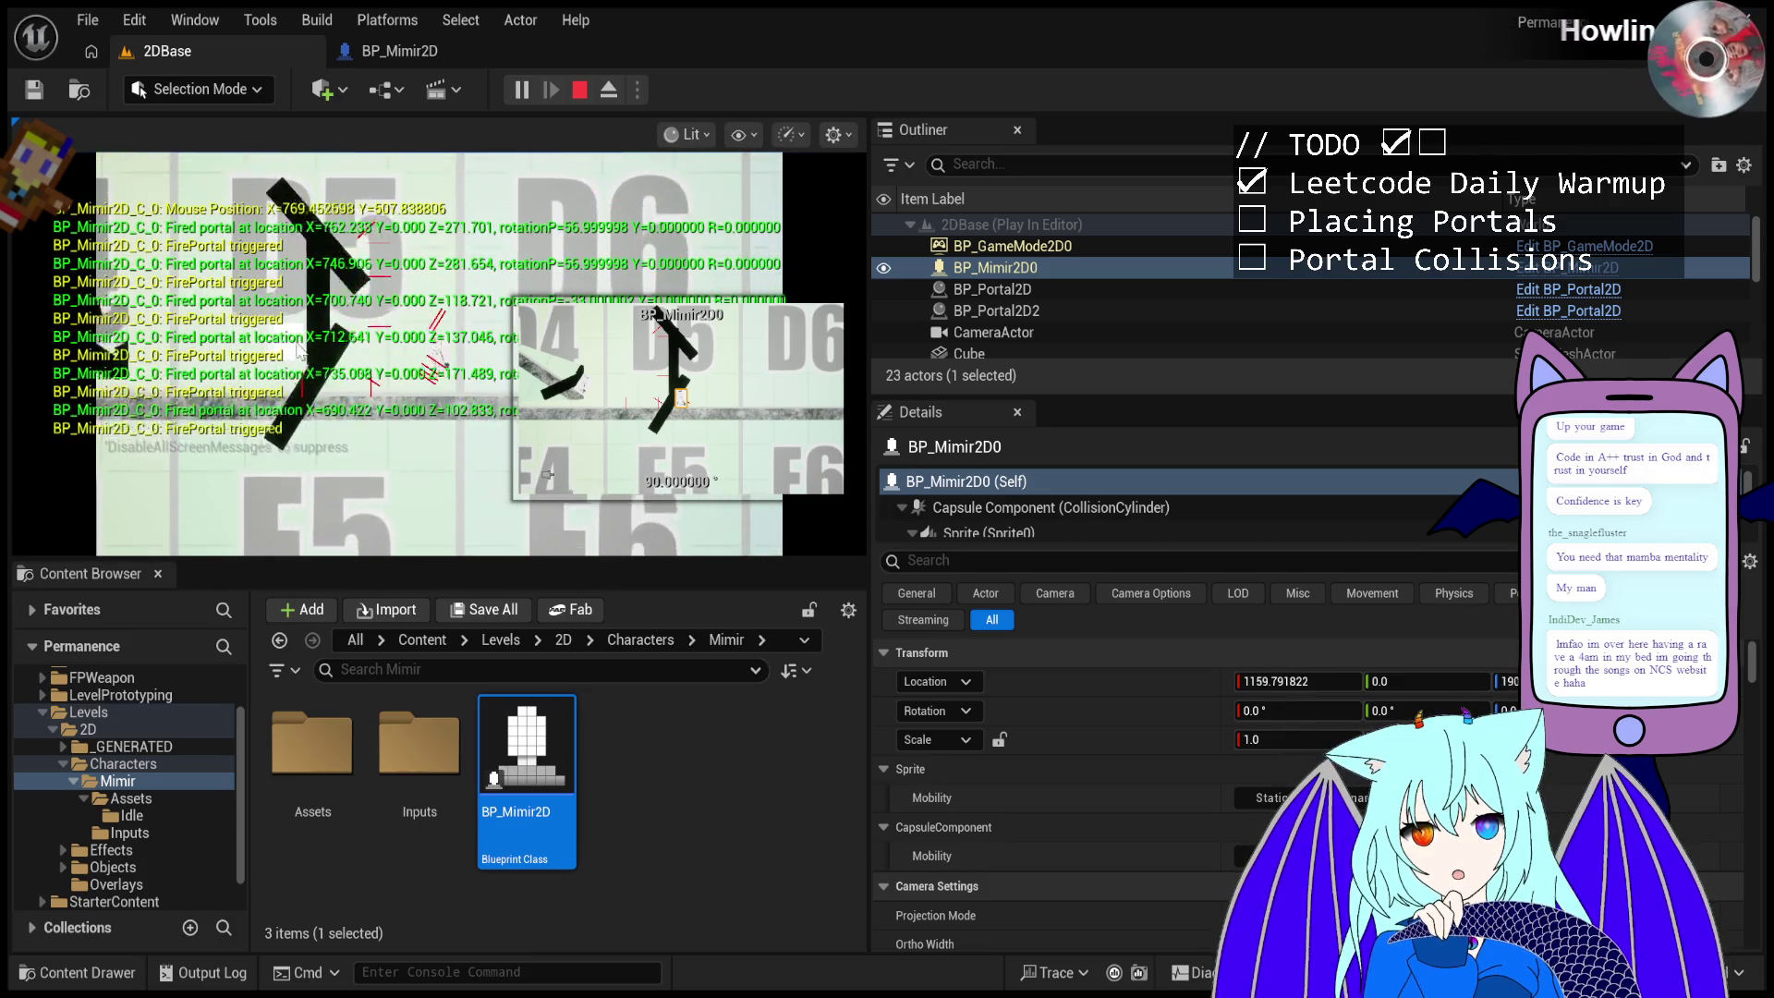
pyautogui.click(350, 336)
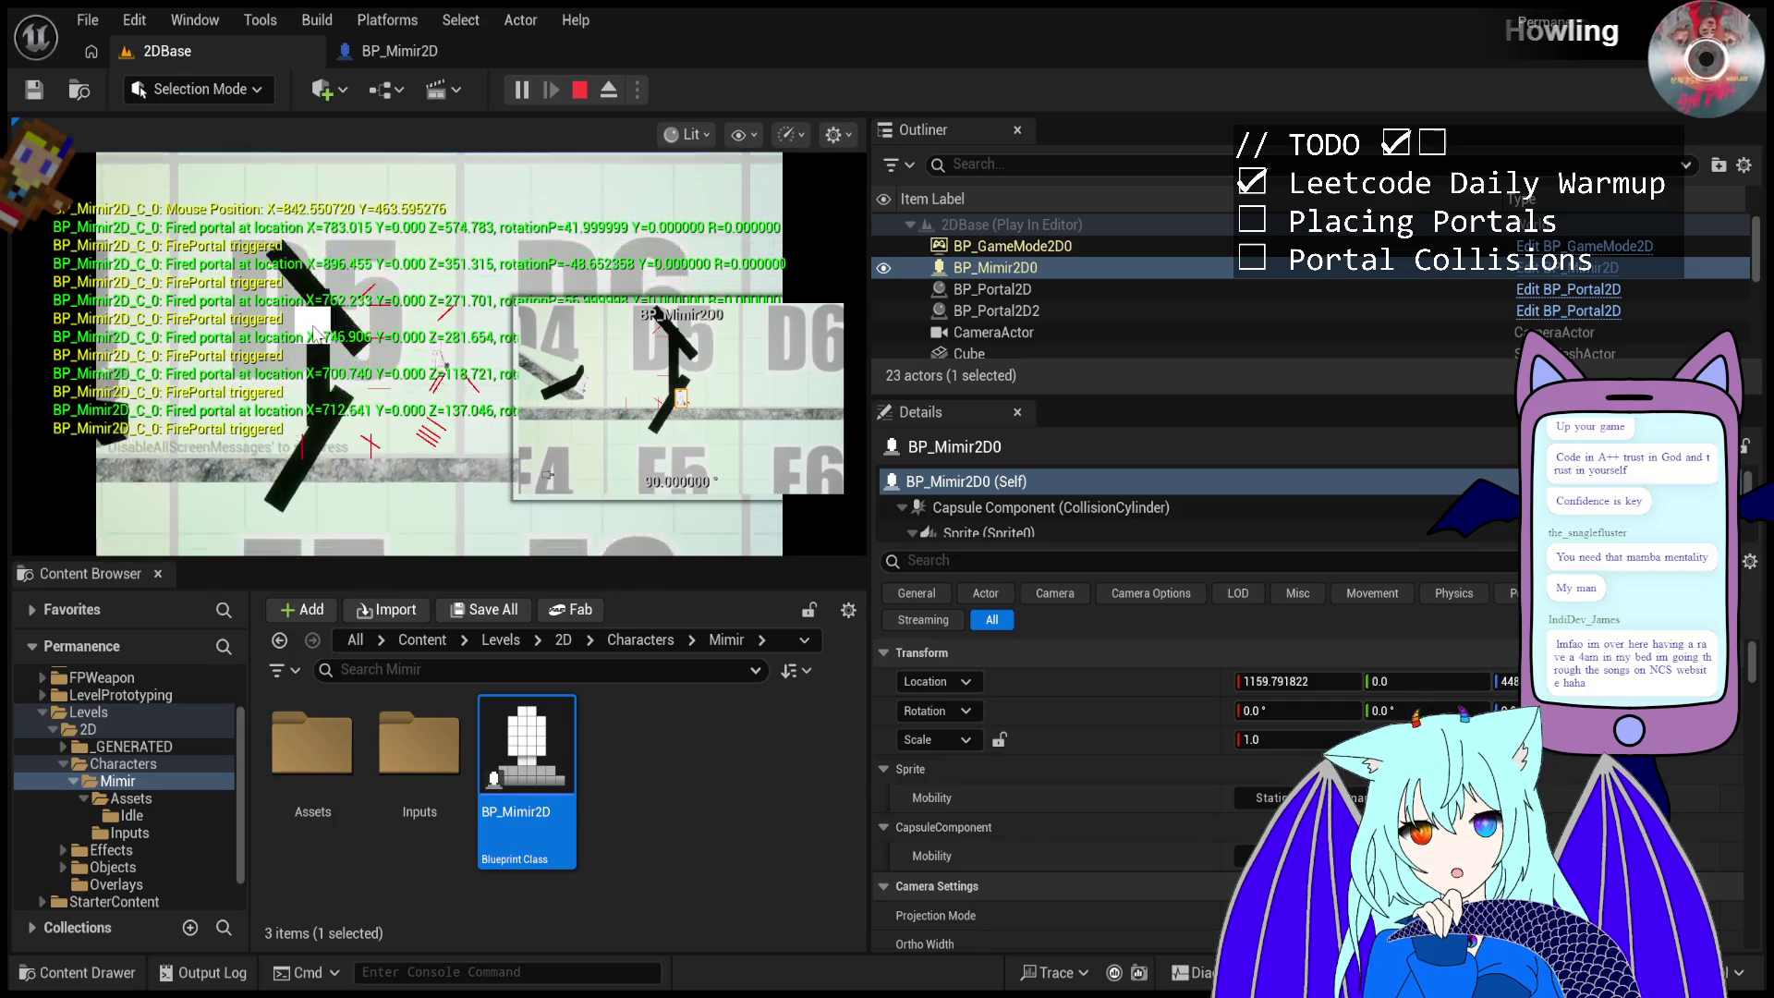
pyautogui.click(343, 367)
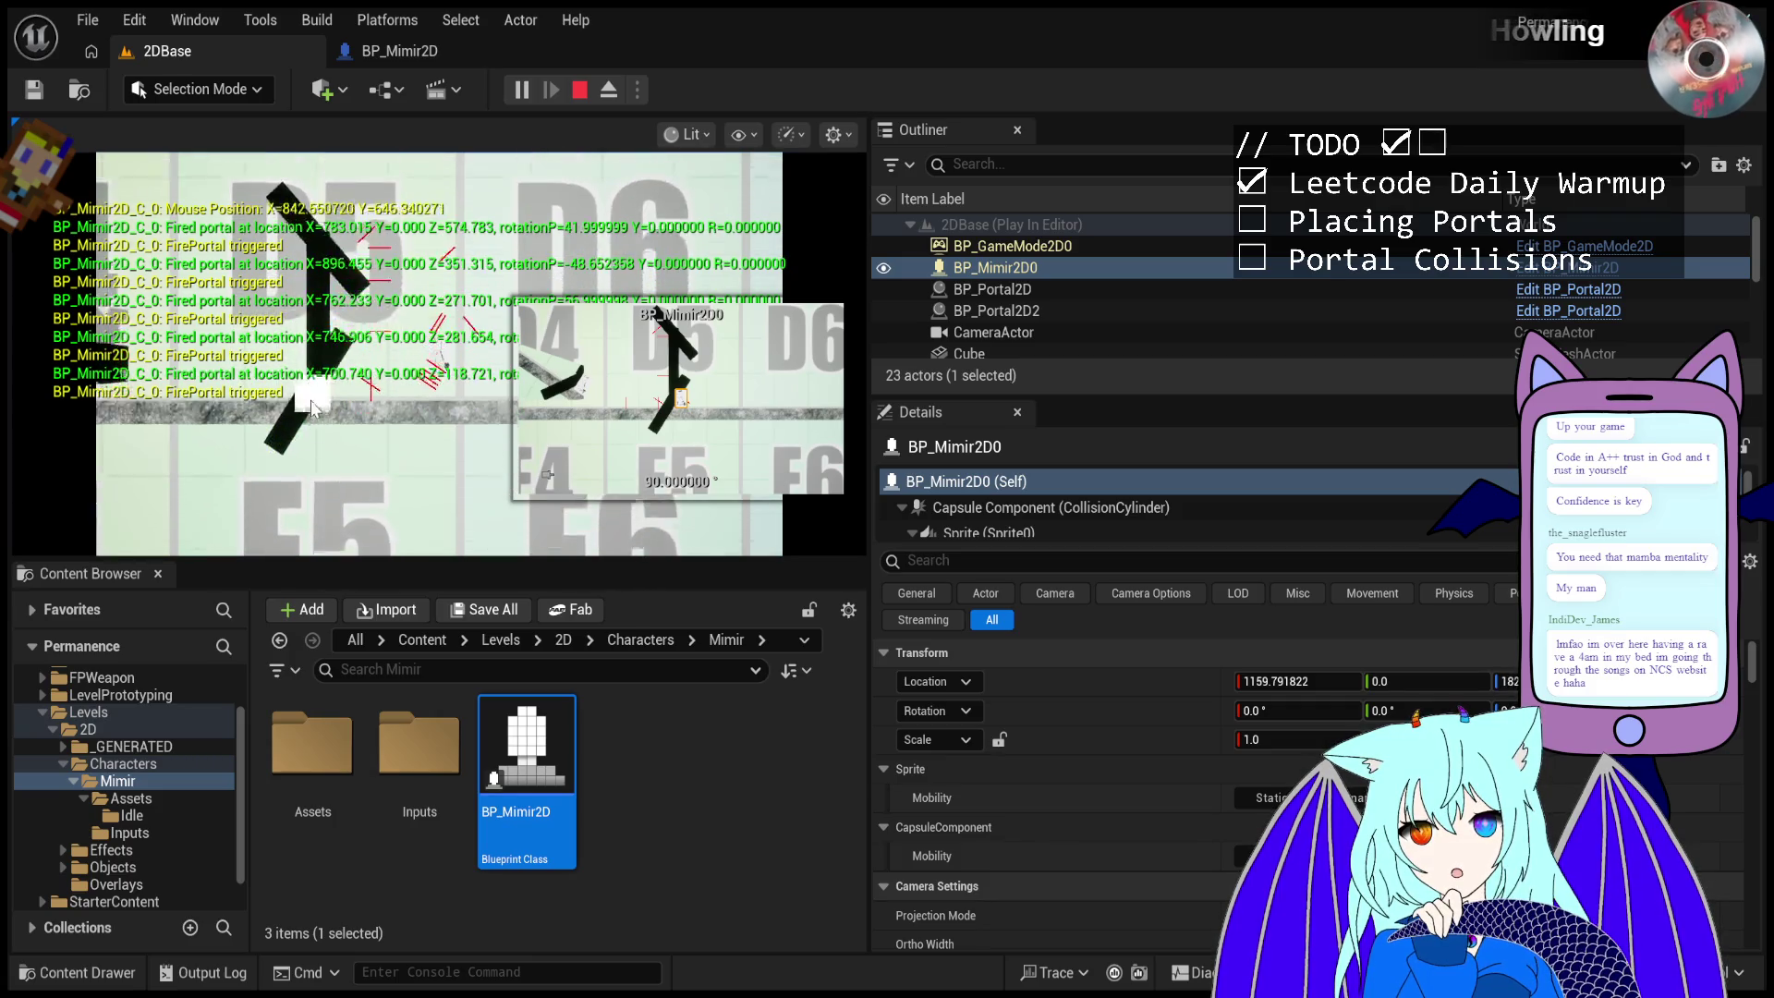
pyautogui.click(333, 327)
pyautogui.click(332, 328)
pyautogui.click(333, 327)
pyautogui.click(332, 327)
pyautogui.click(333, 327)
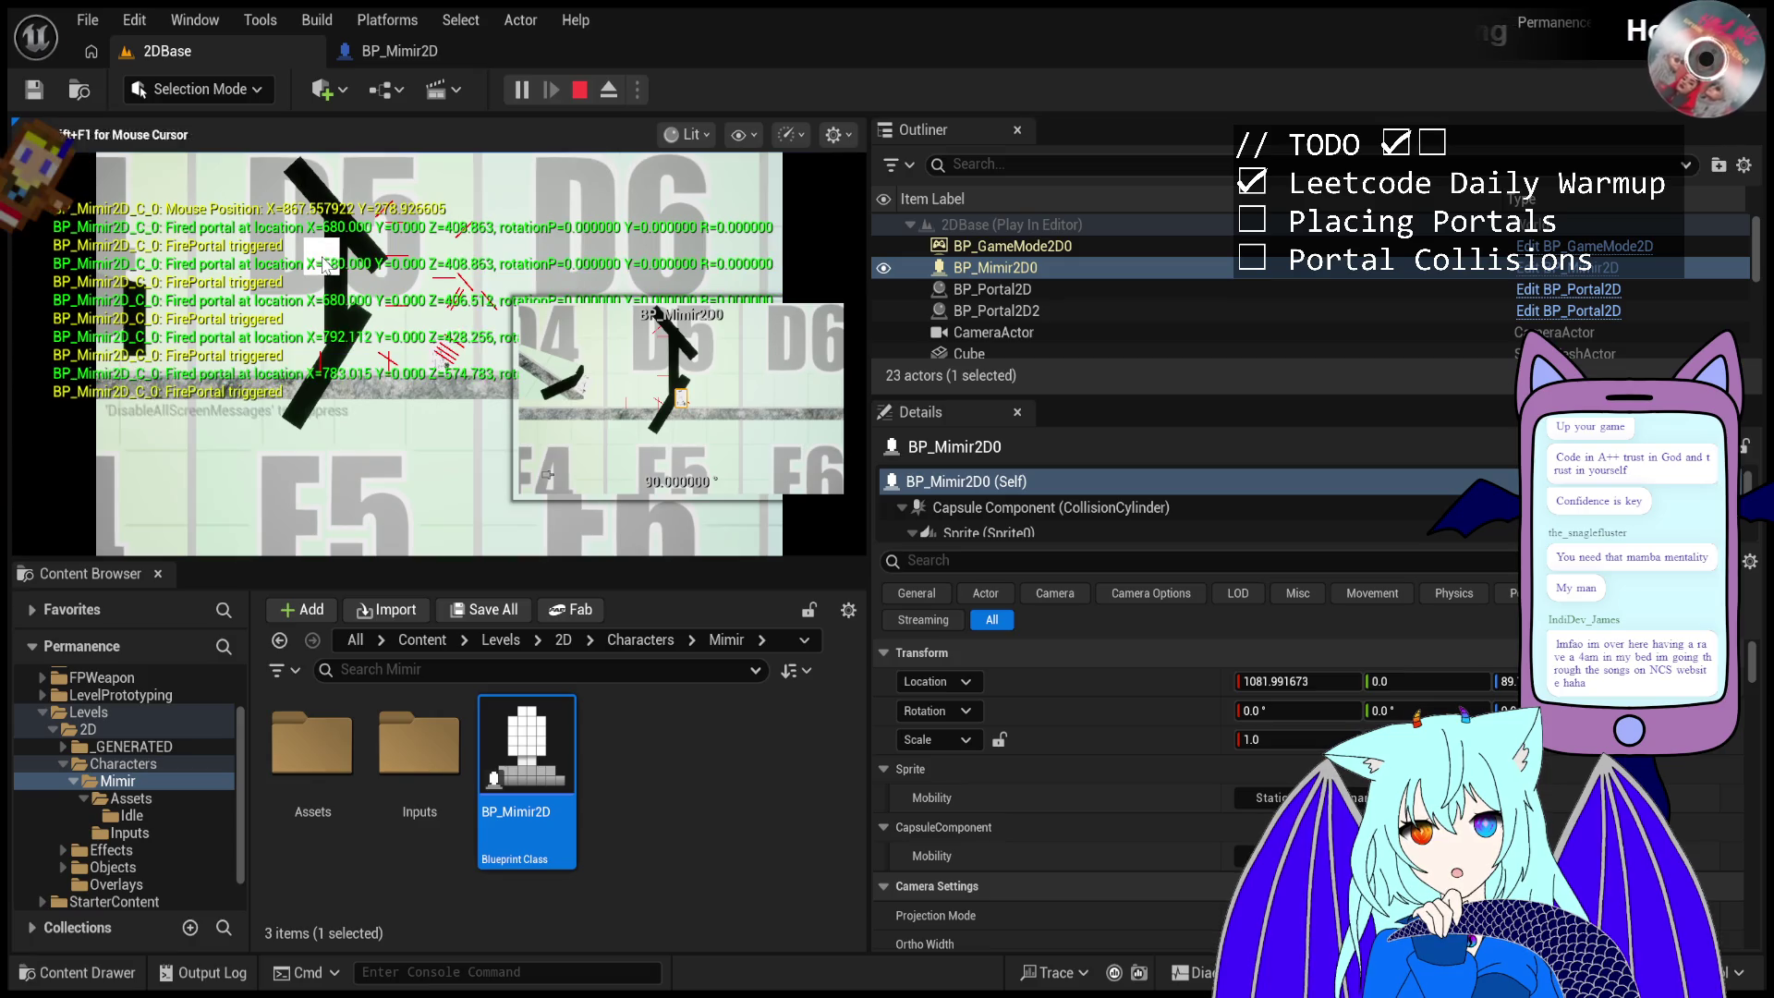
pyautogui.click(607, 91)
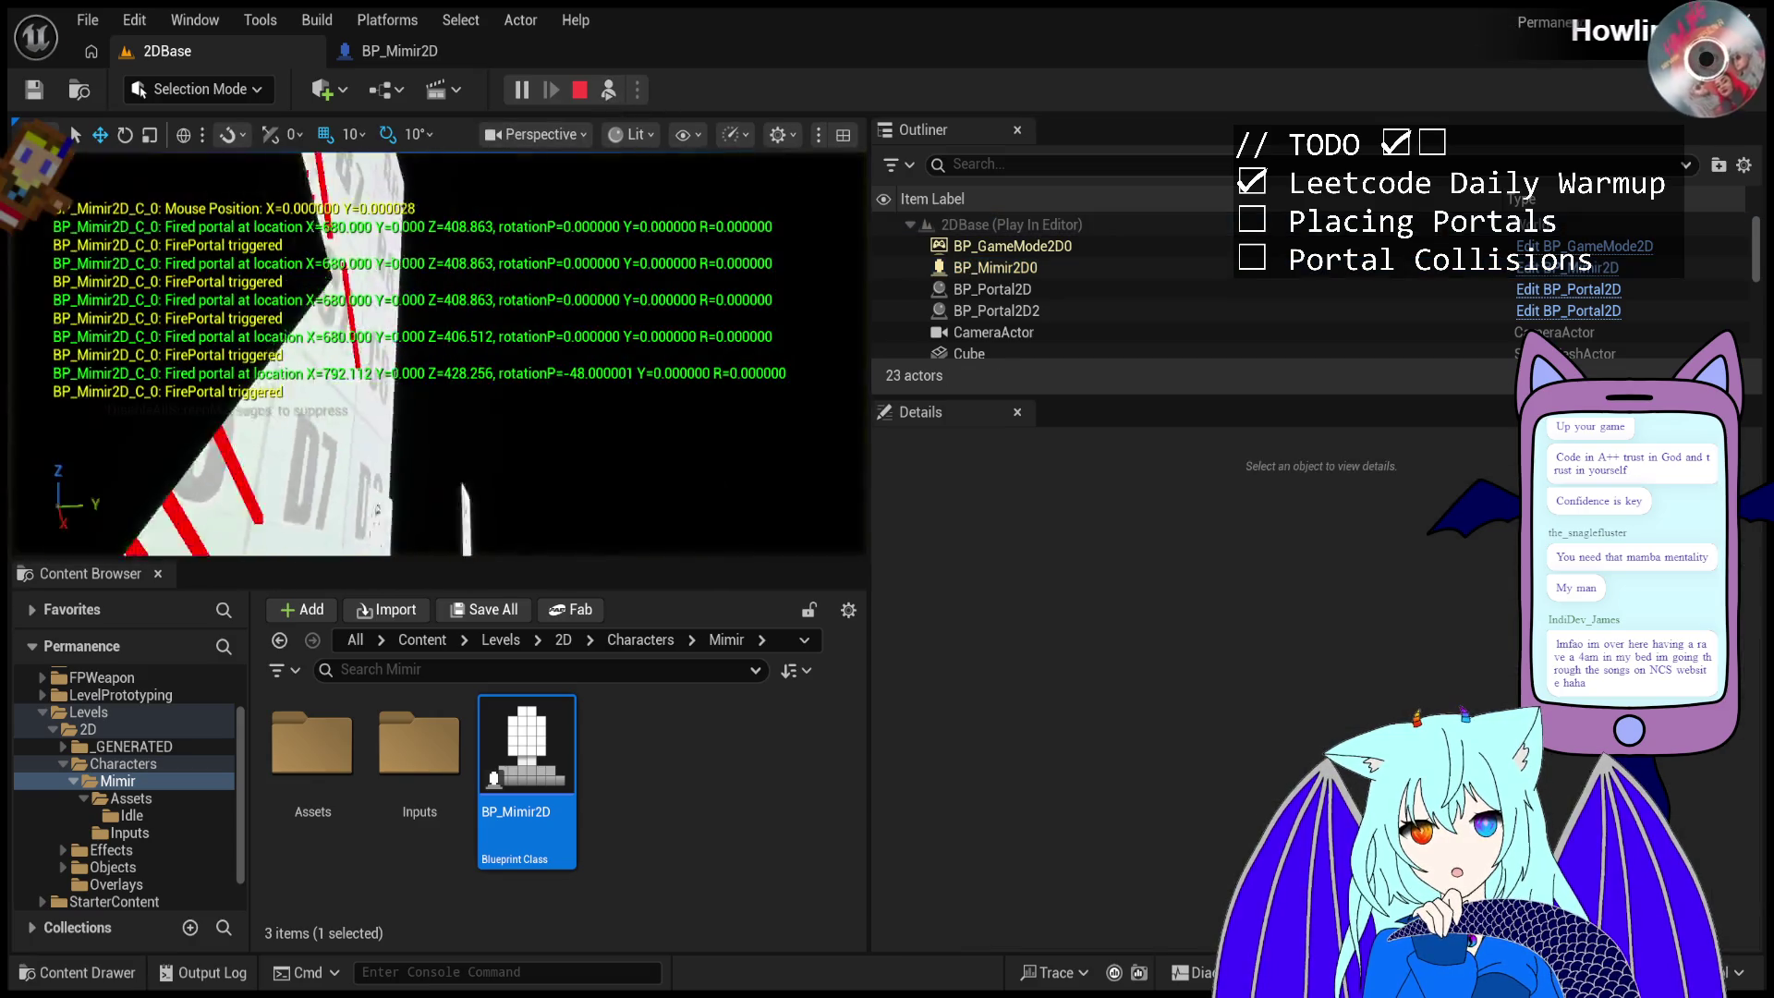
# - Orbit the free camera around the level geometry, then end the play session with Esc
pyautogui.moveTo(31, 368); pyautogui.dragTo(32, 369)
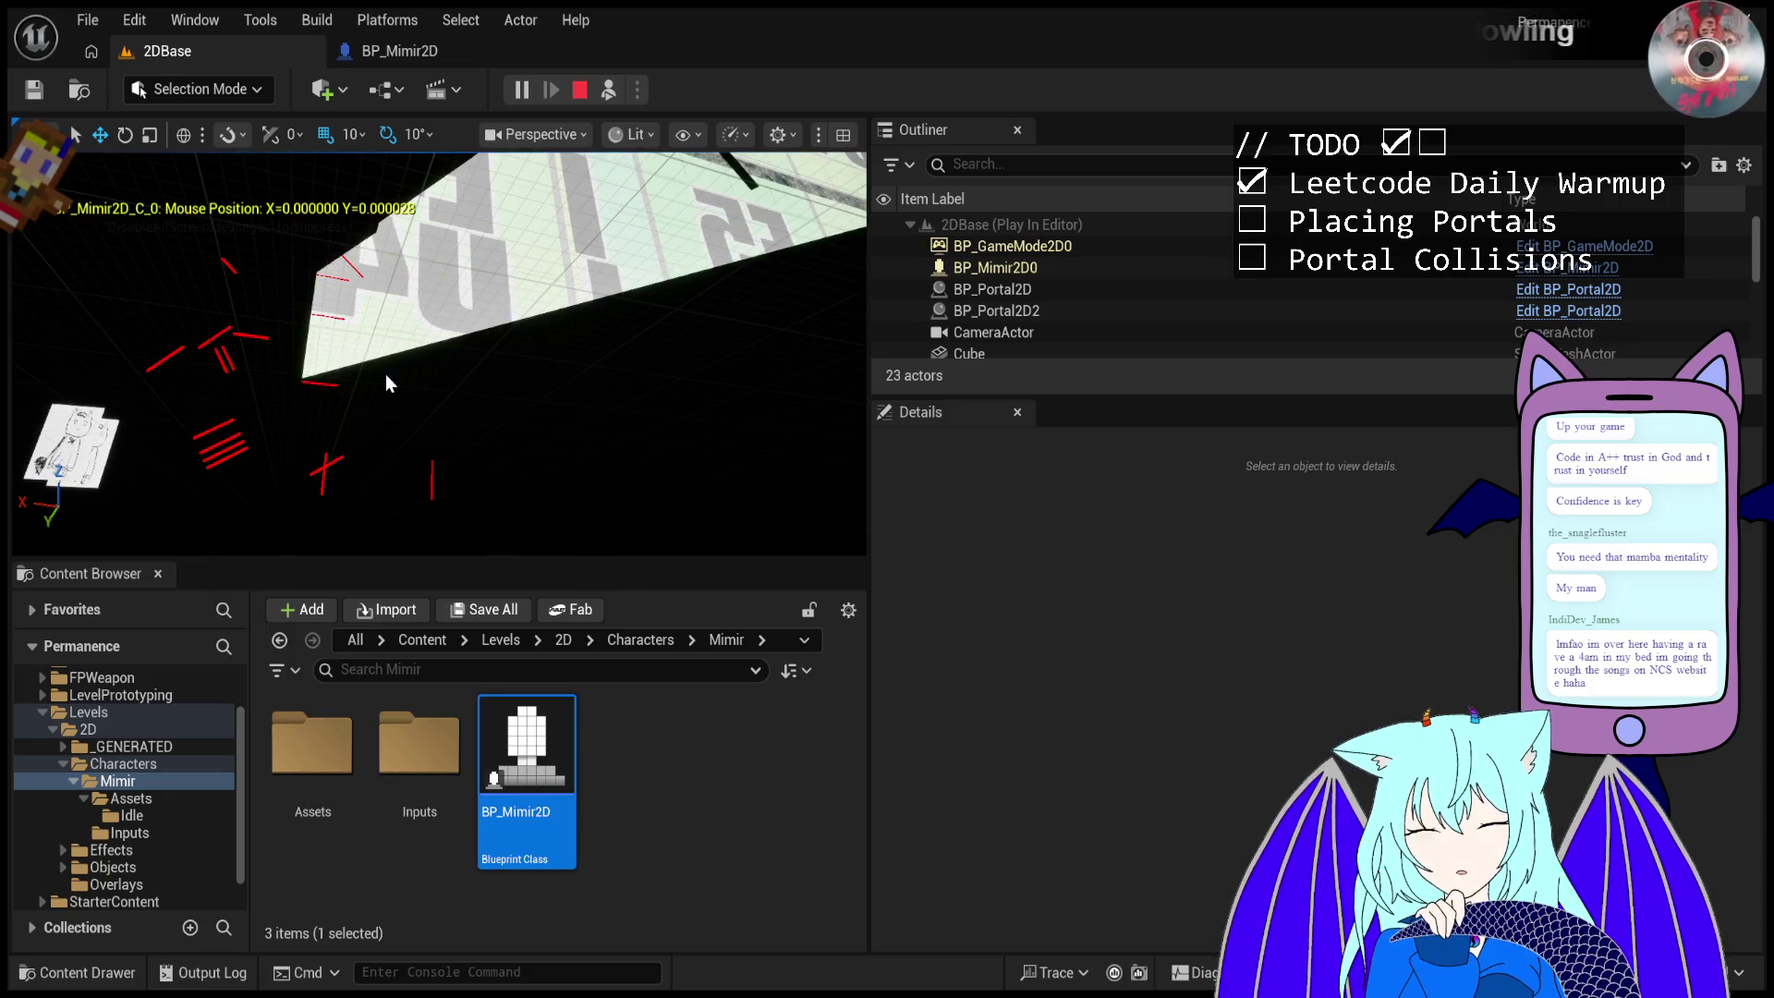
pyautogui.press('Escape')
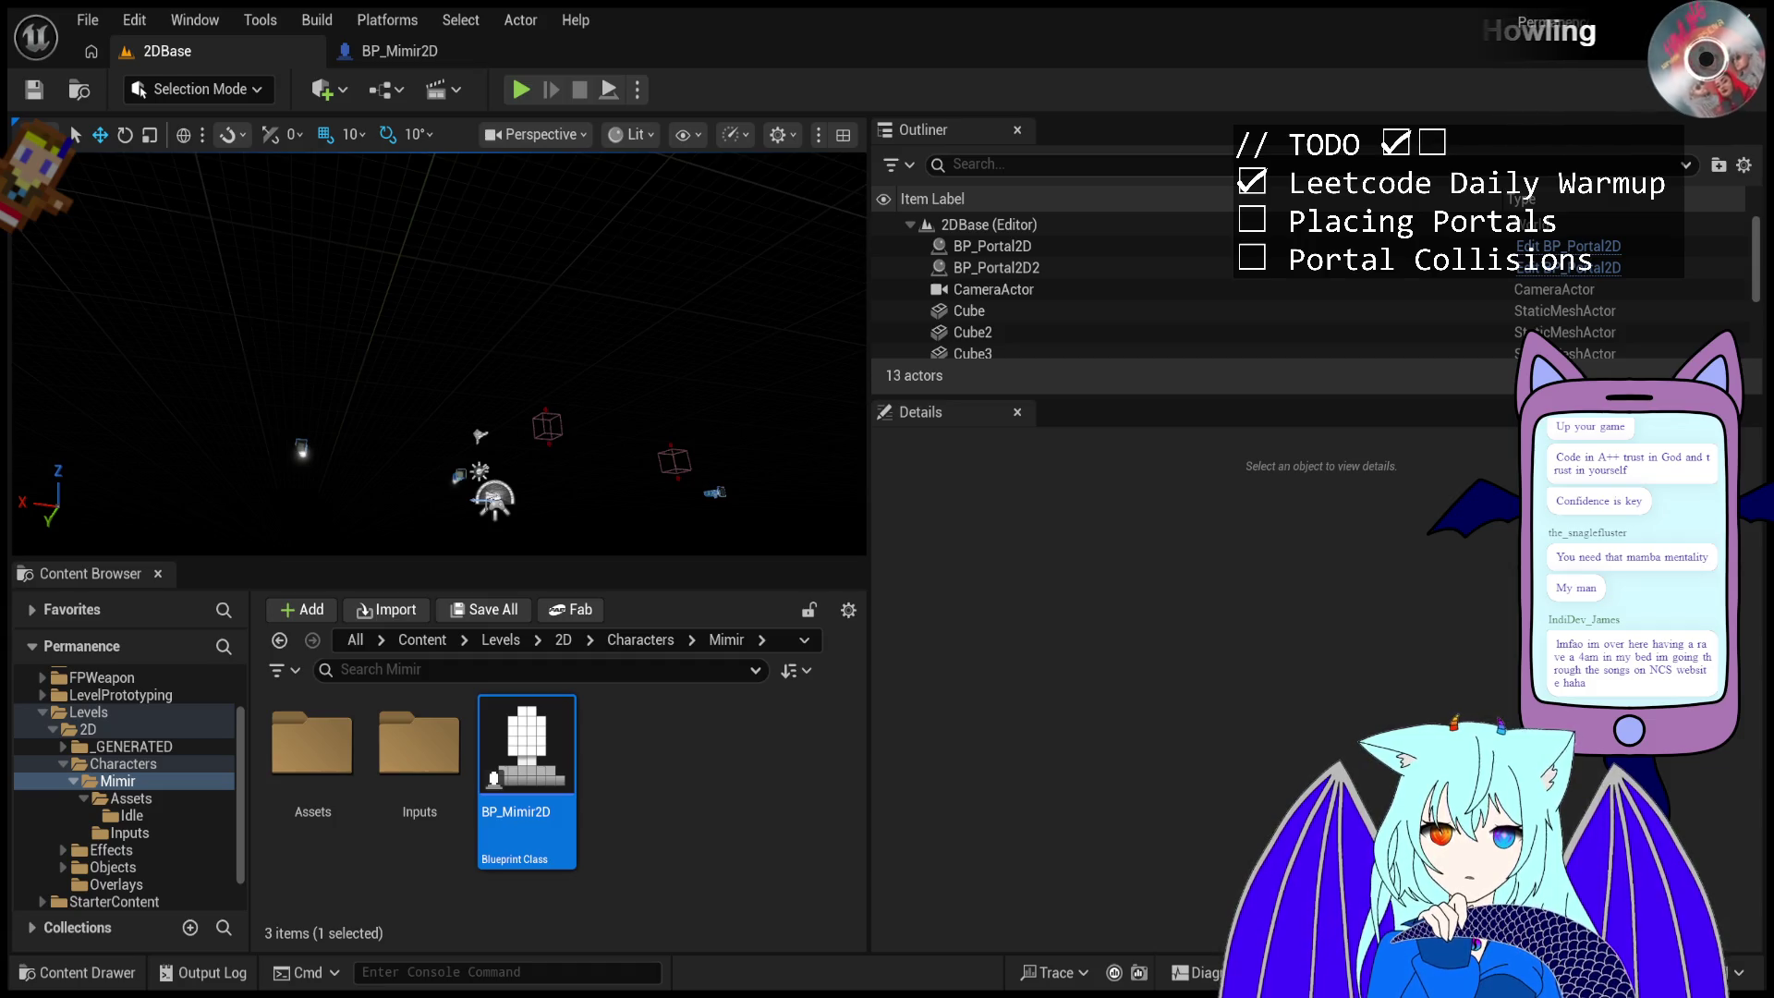
# - Play-test, fire three portals at the angled wall, then stop the session
pyautogui.click(521, 92)
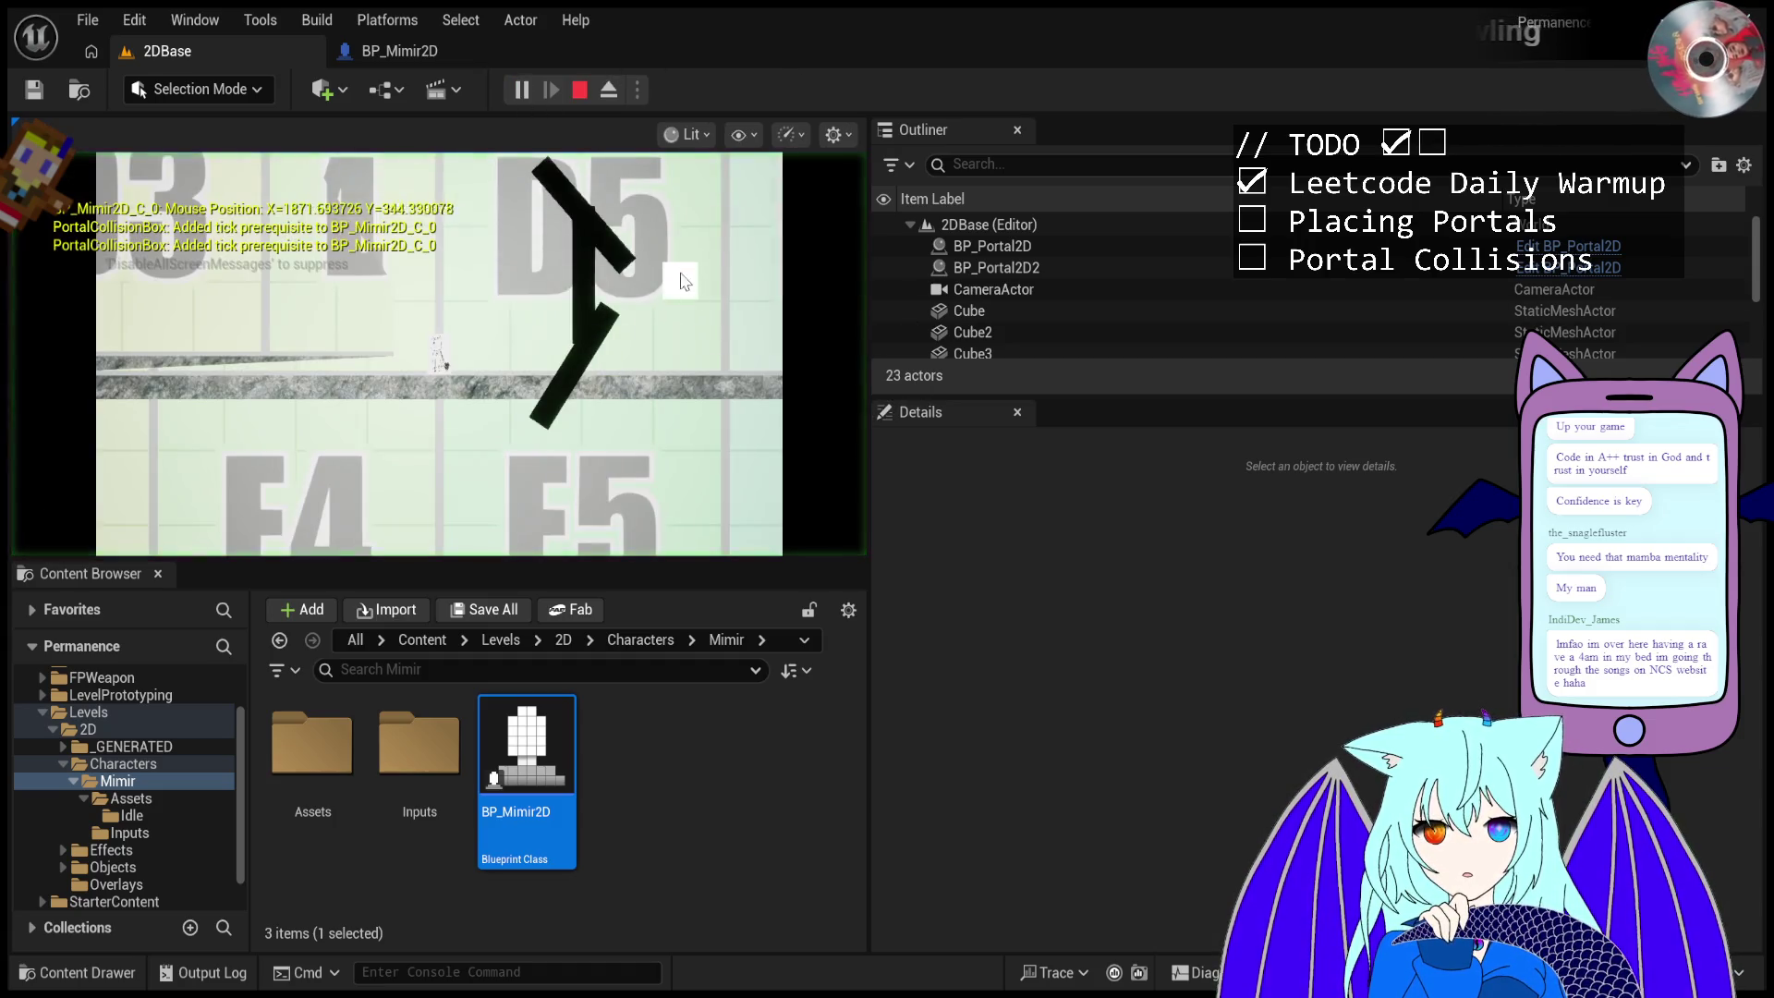
pyautogui.click(681, 281)
pyautogui.click(681, 282)
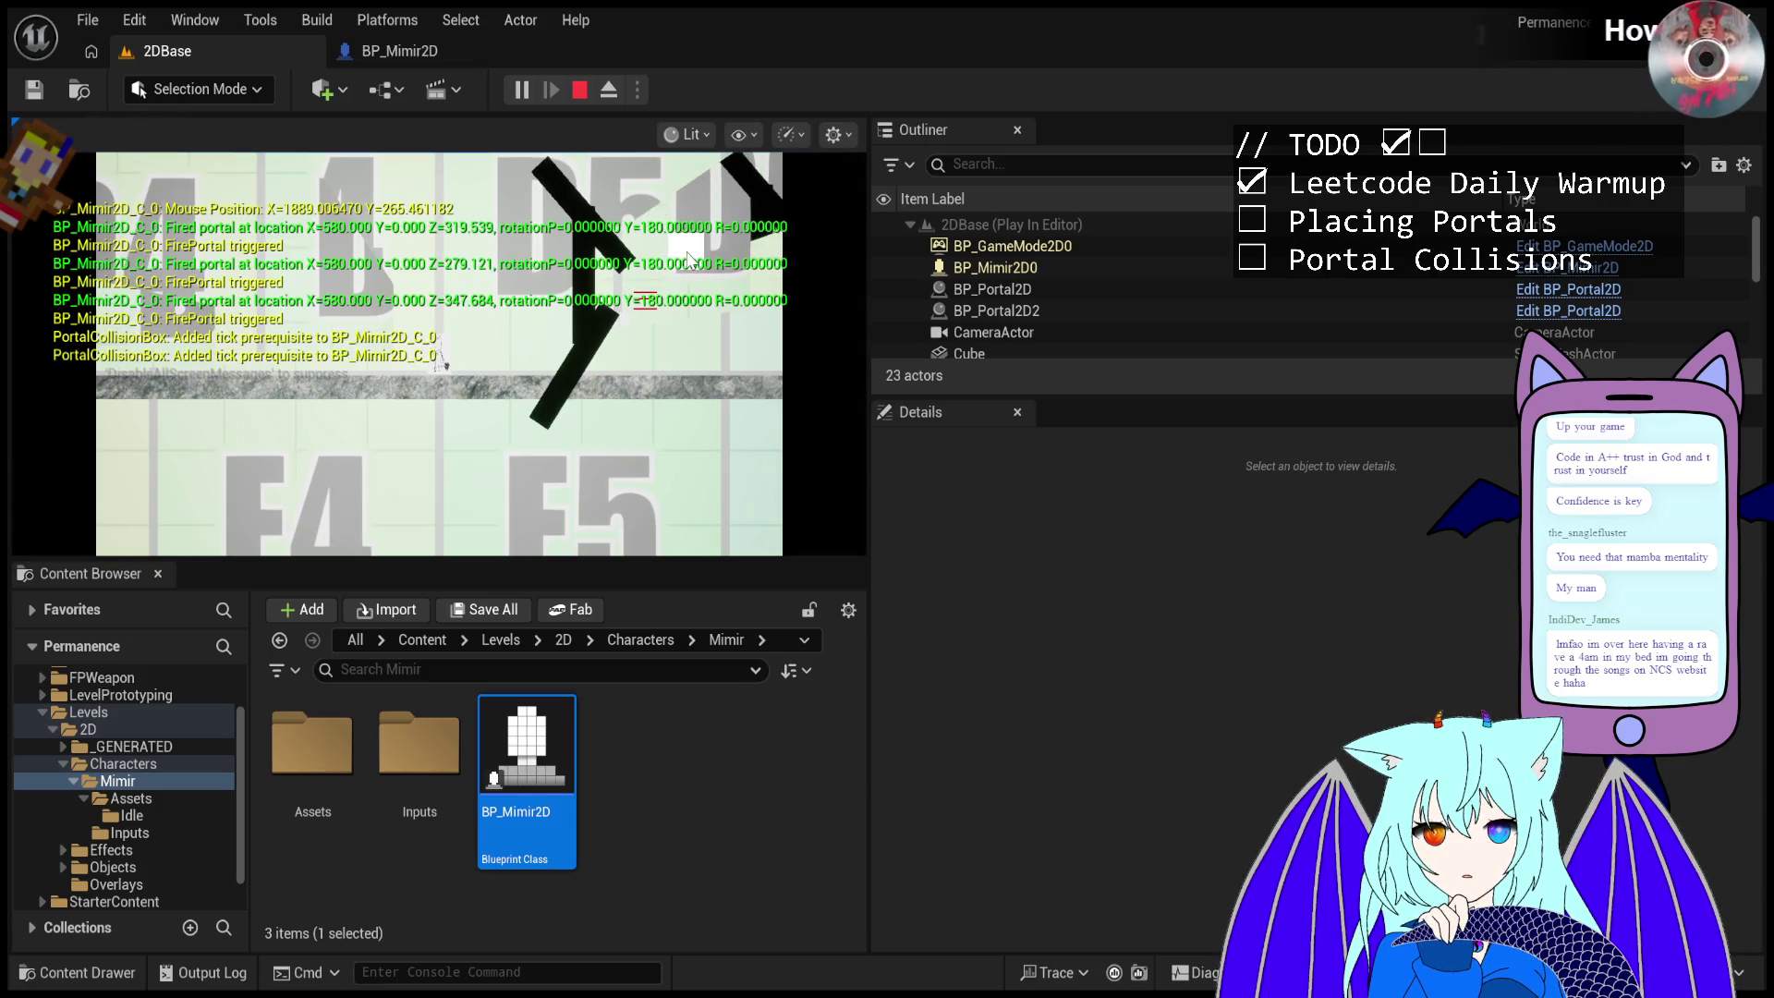
pyautogui.click(681, 282)
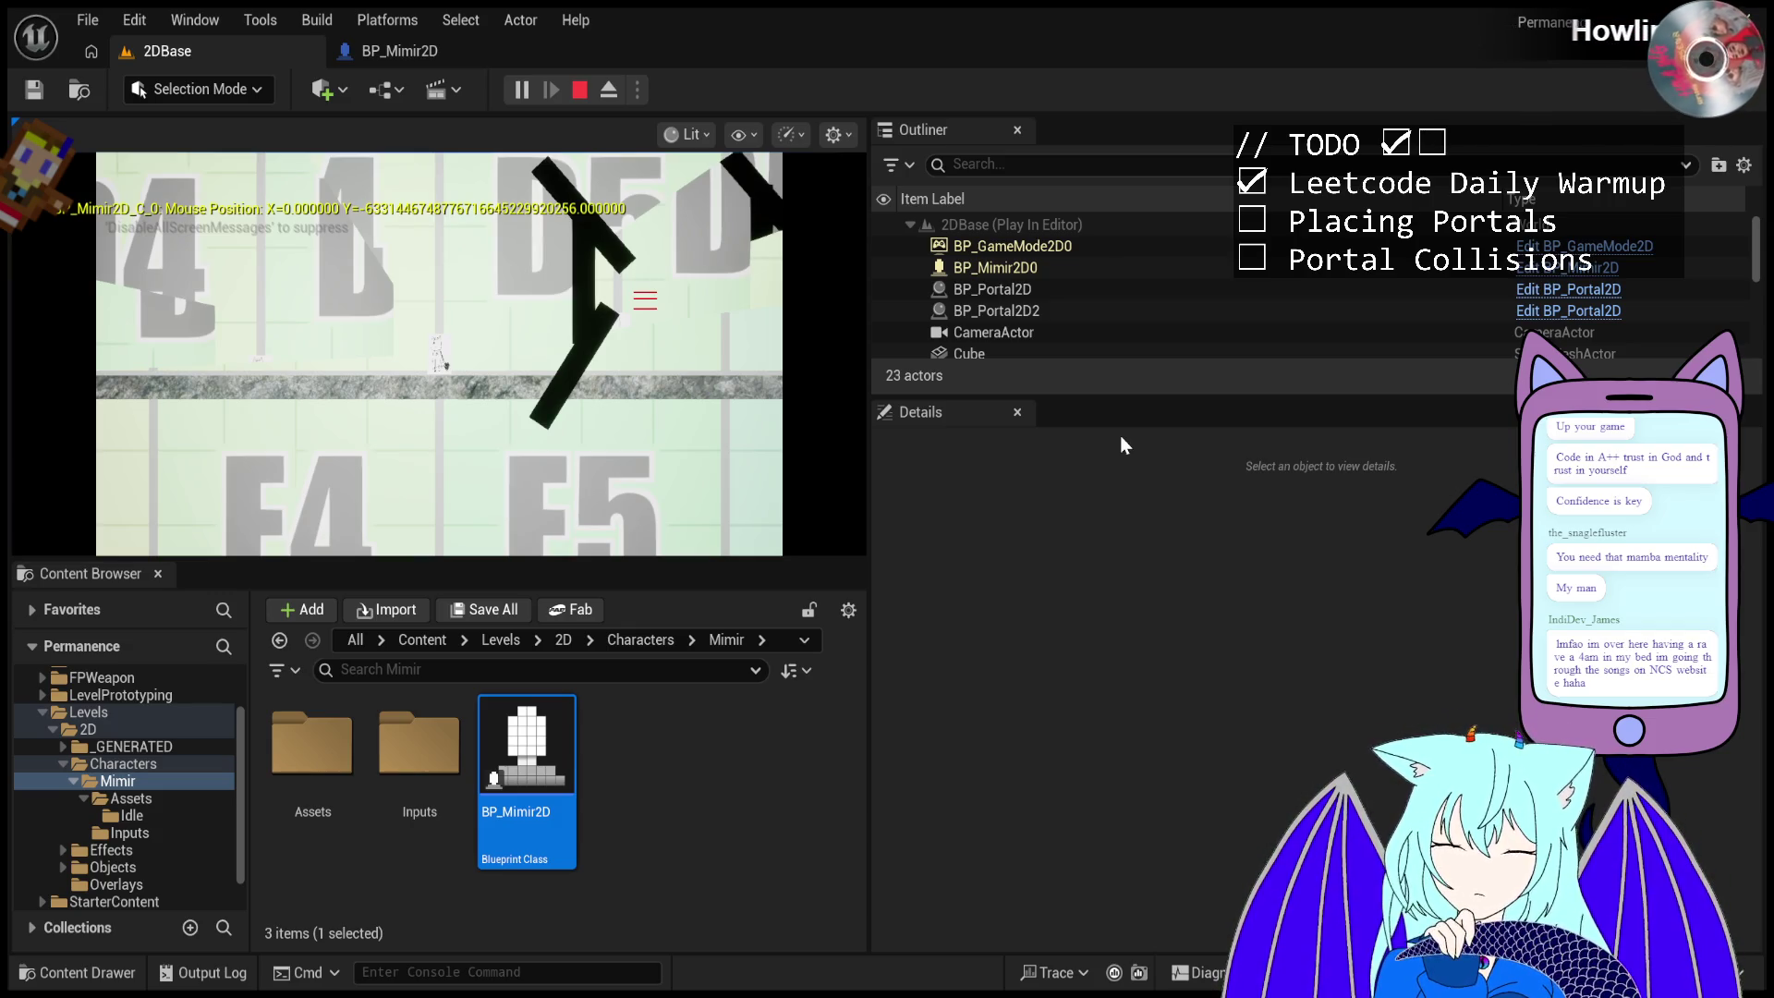
pyautogui.click(583, 92)
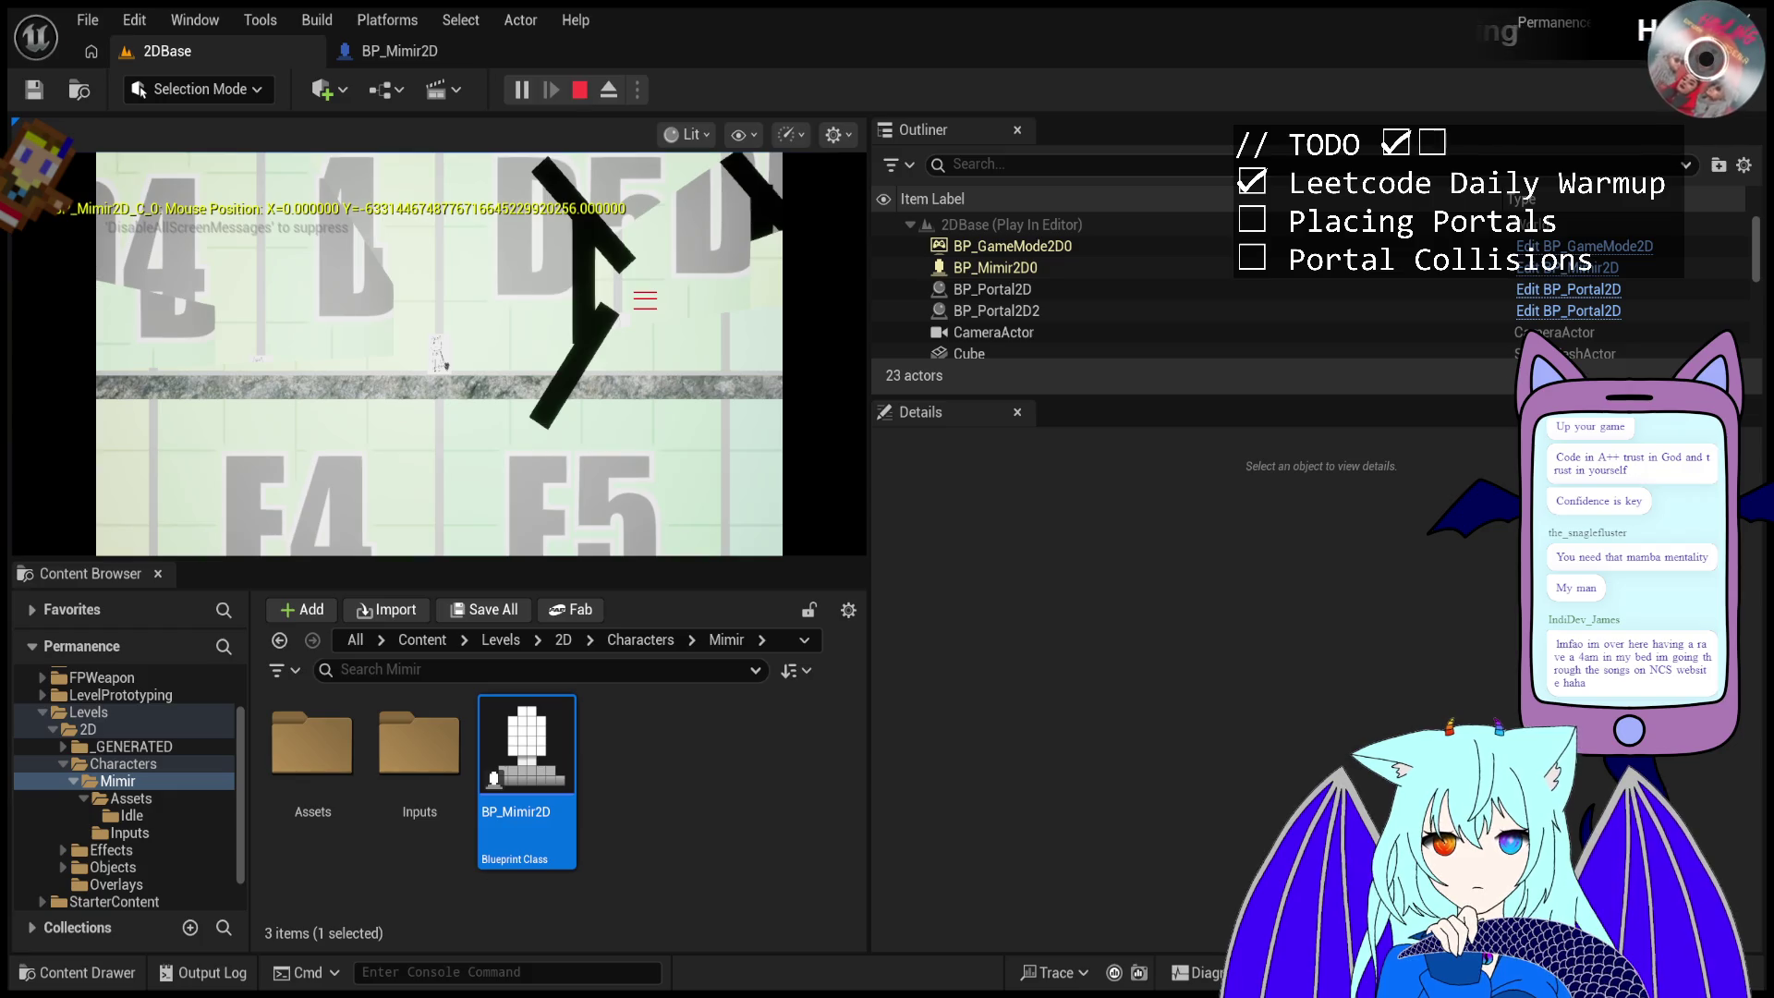
pyautogui.click(582, 91)
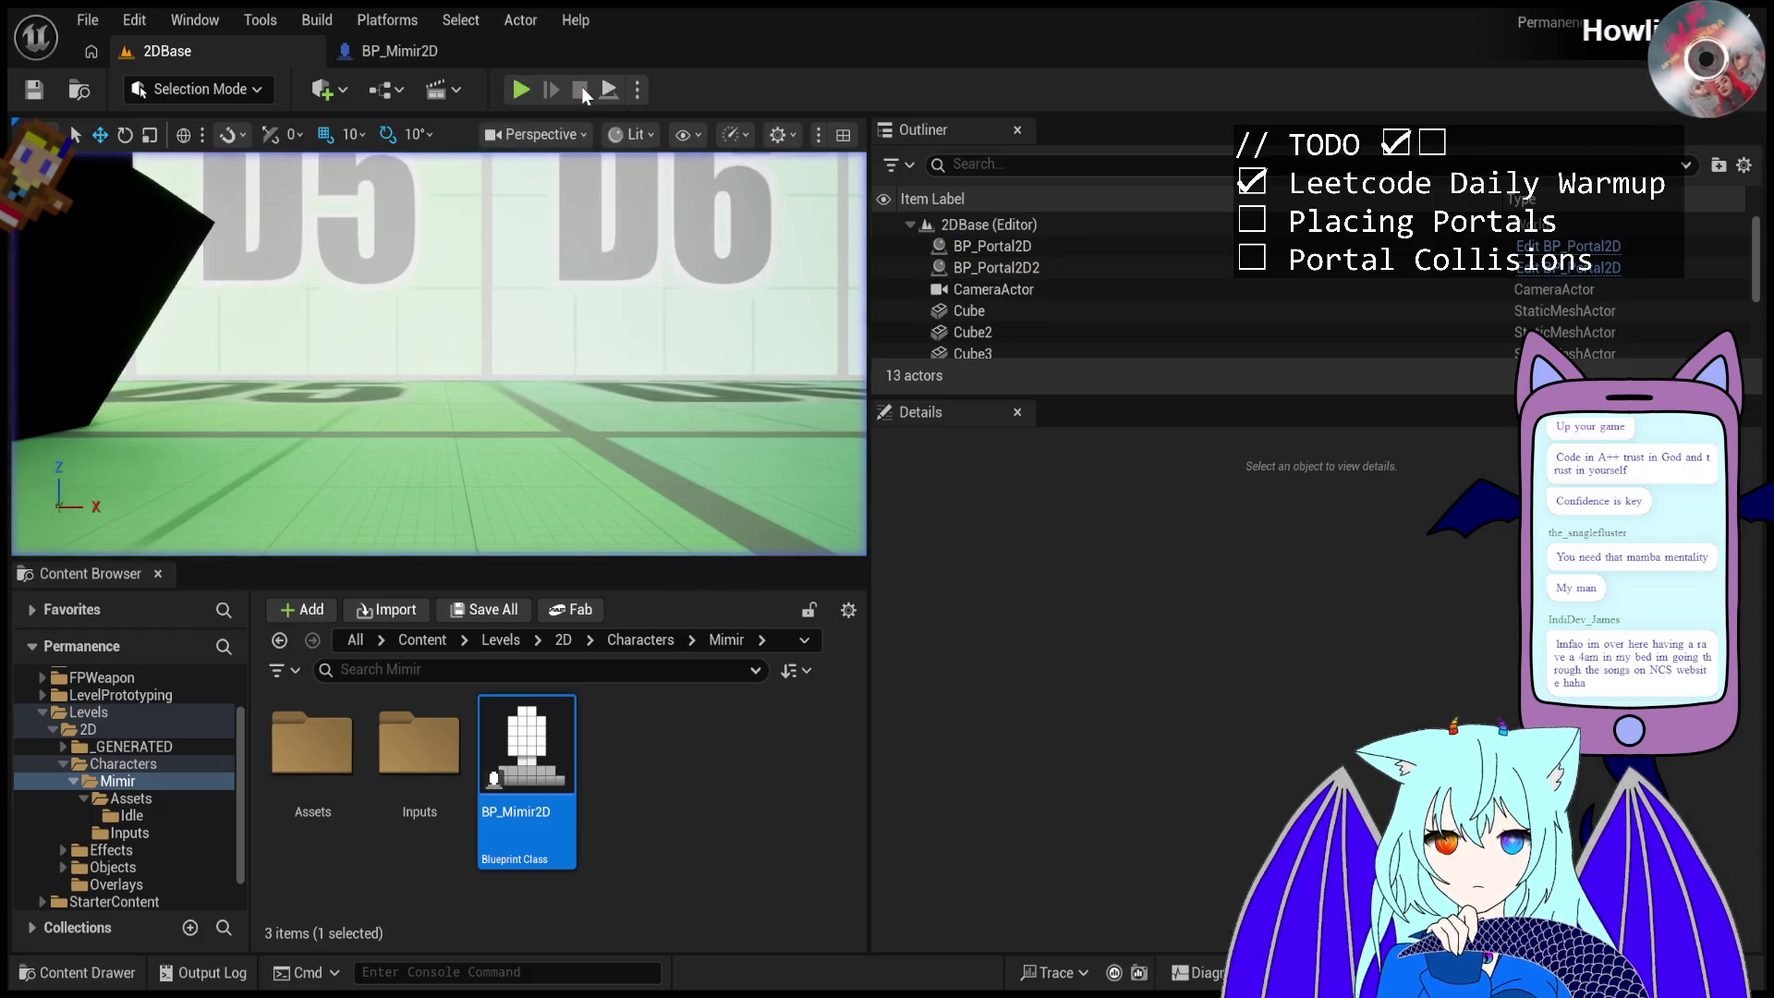
# - Play again, fire portals at the angled and upper walls, then select BP_Portal2D in the Outliner
pyautogui.click(534, 97)
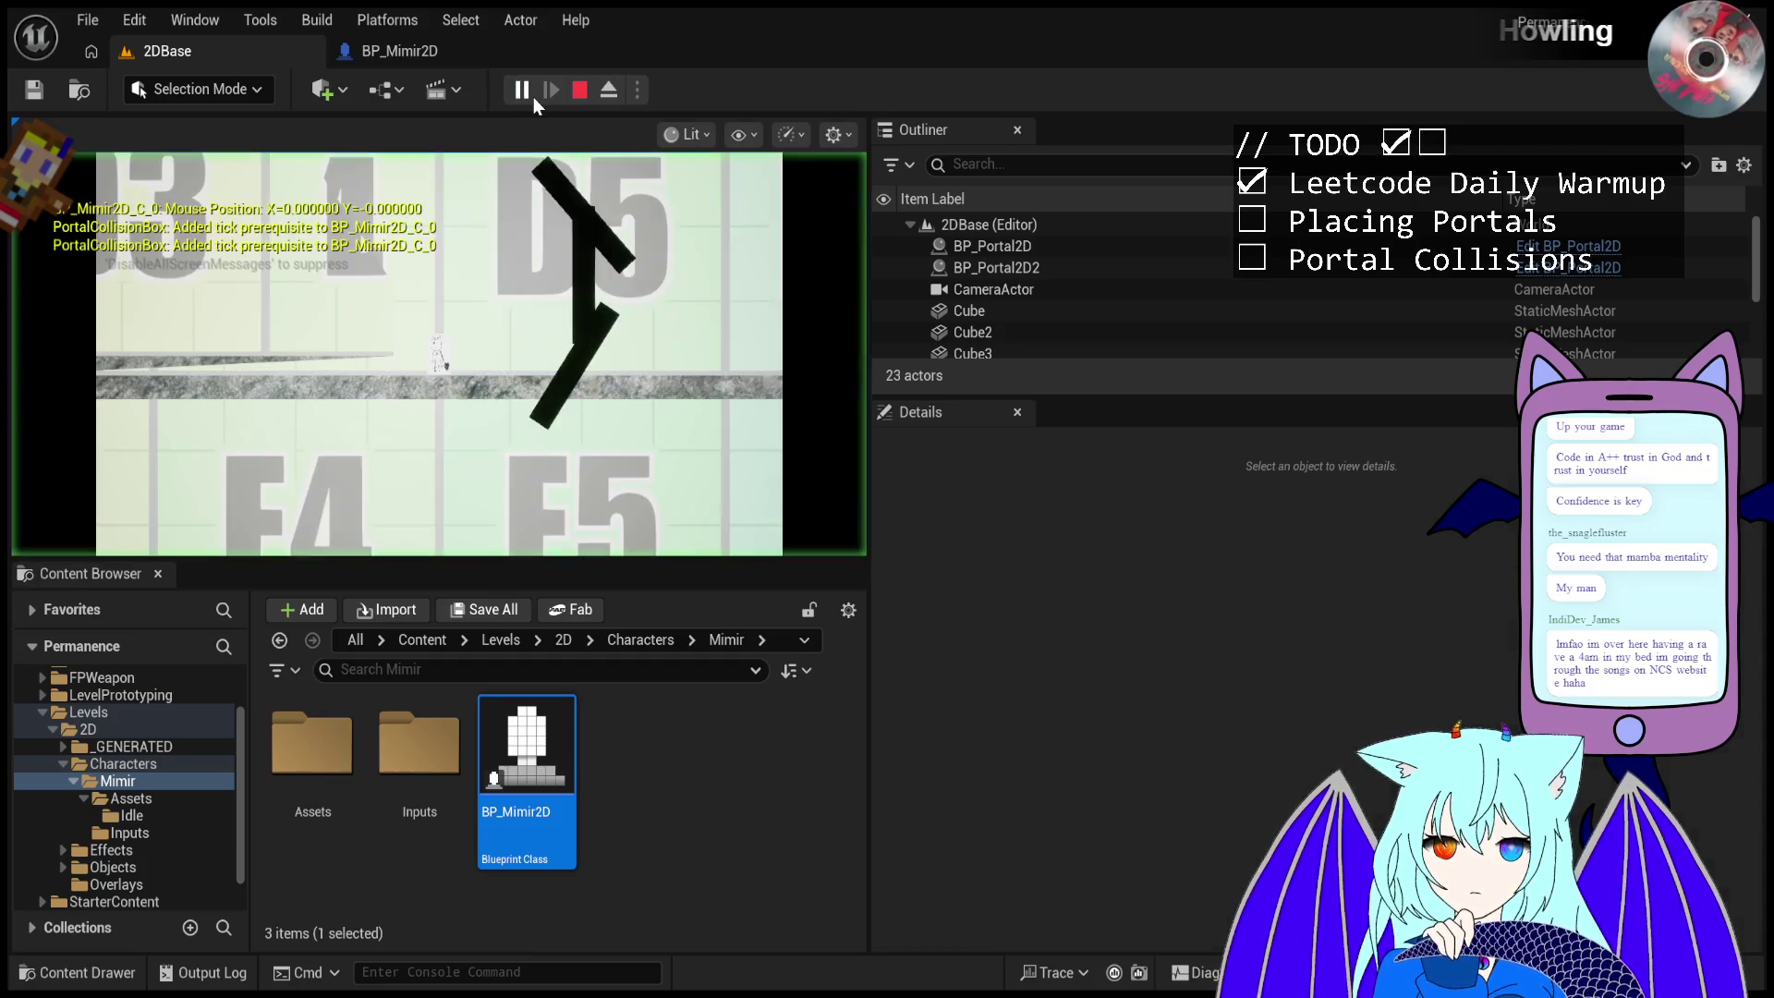
pyautogui.click(652, 277)
pyautogui.click(614, 217)
pyautogui.click(580, 179)
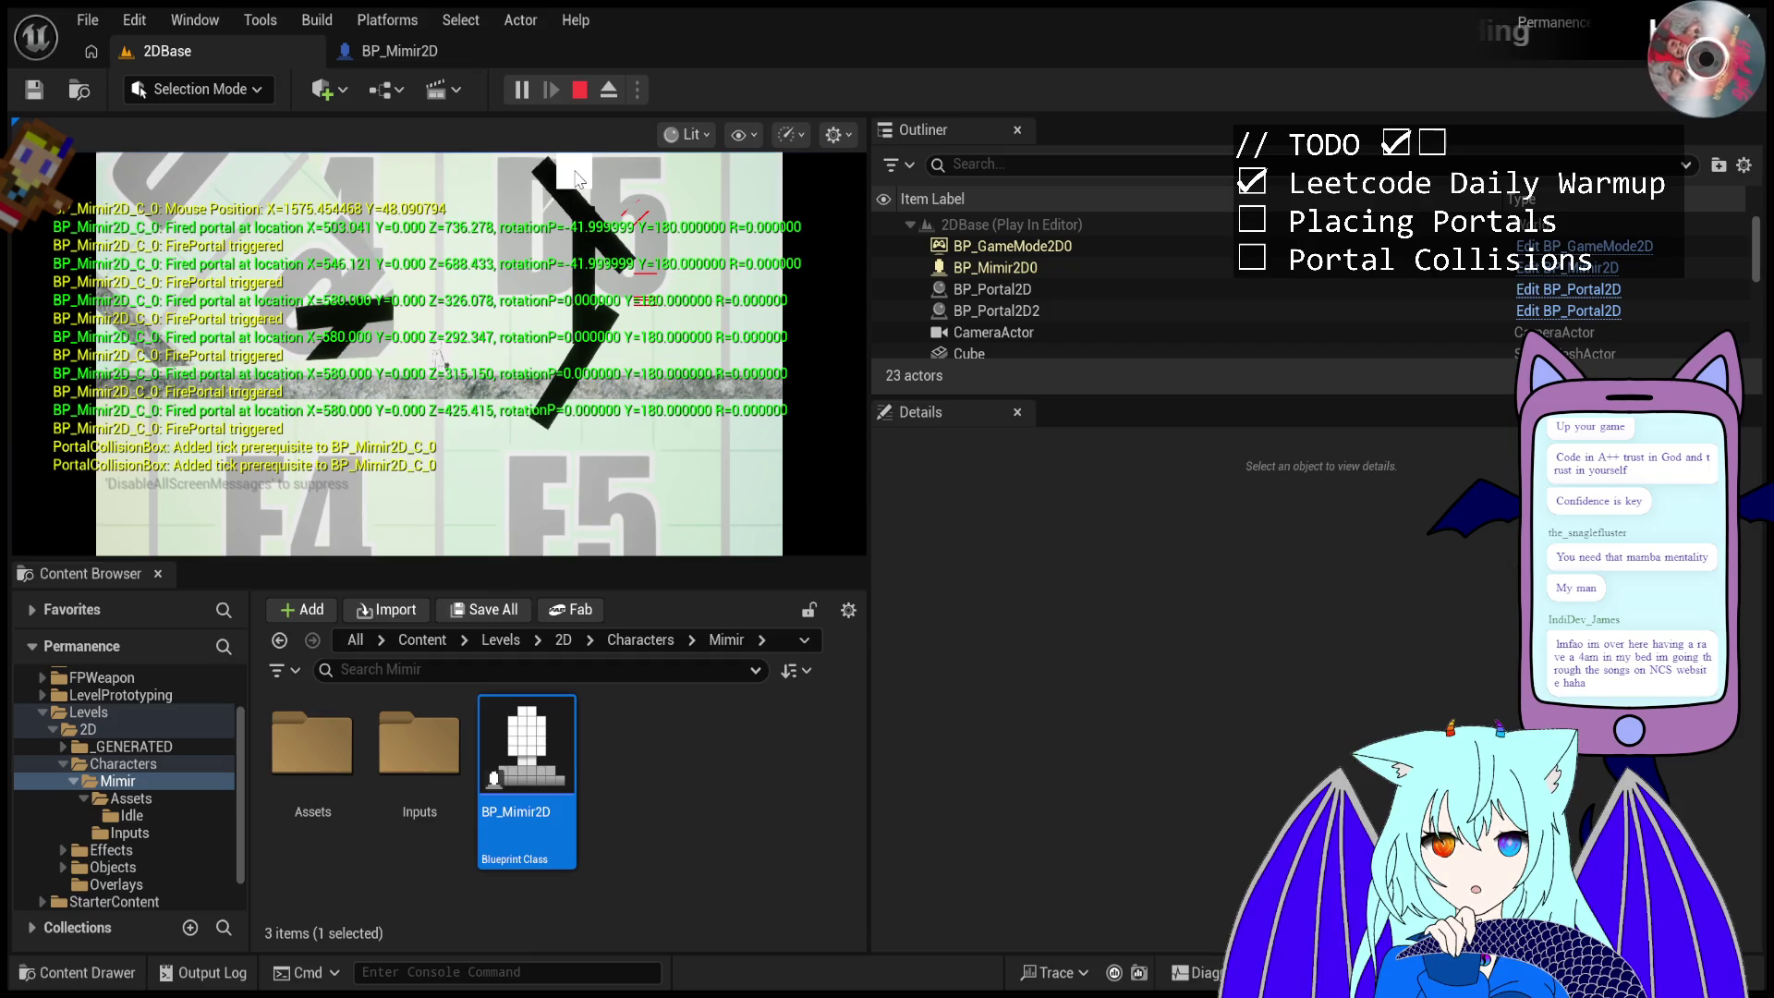
pyautogui.click(581, 179)
pyautogui.click(388, 305)
pyautogui.click(388, 304)
pyautogui.click(360, 443)
pyautogui.click(360, 444)
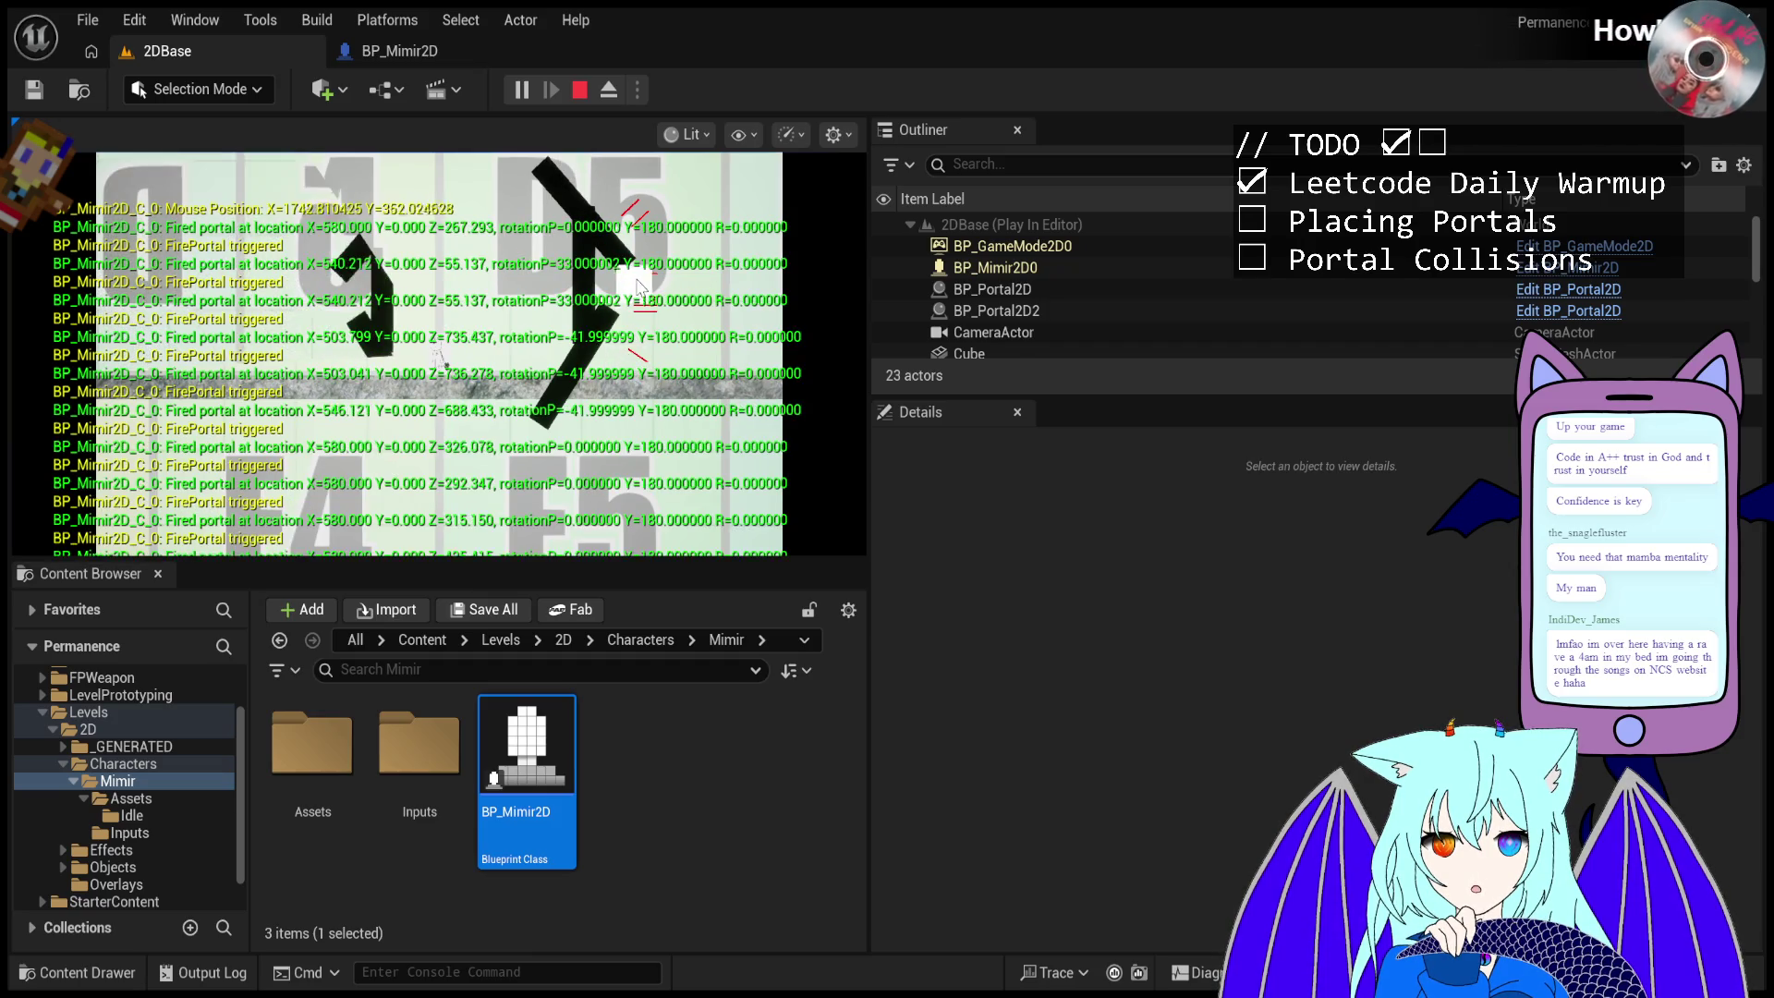
pyautogui.click(1083, 292)
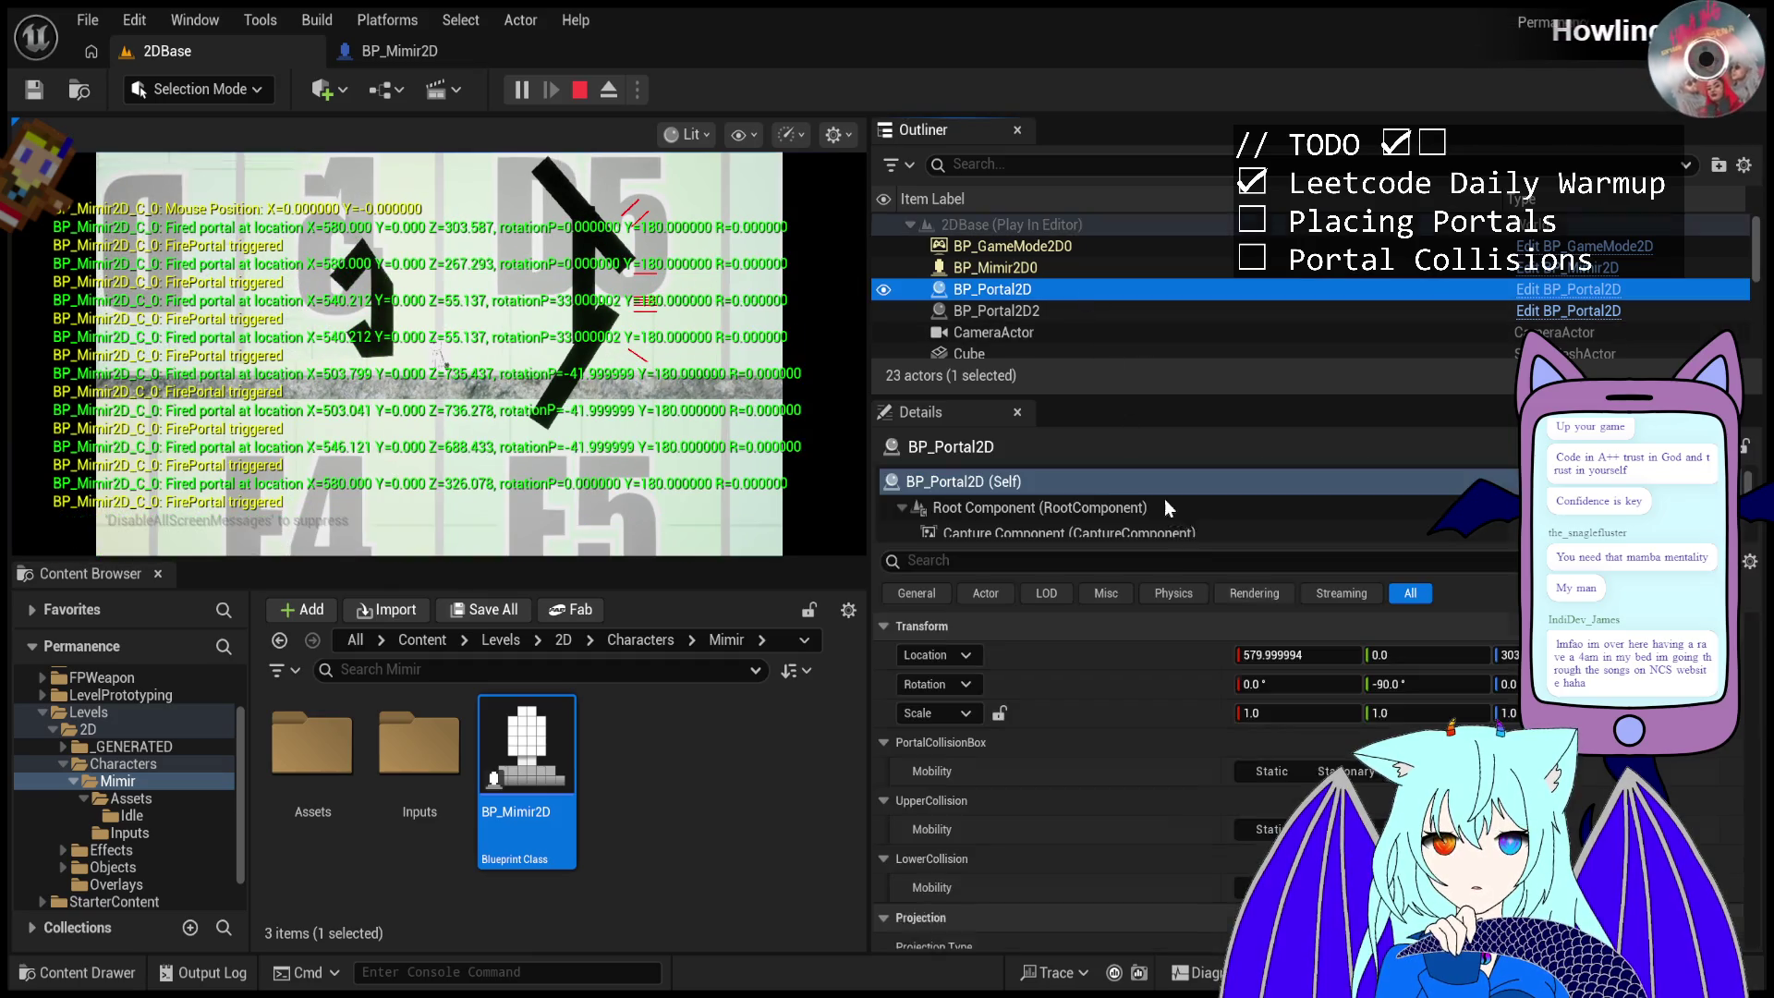
# - Set the BP_Portal2D's Location X to 700 and fire a portal onto the floor
pyautogui.click(1291, 656)
pyautogui.write('700')
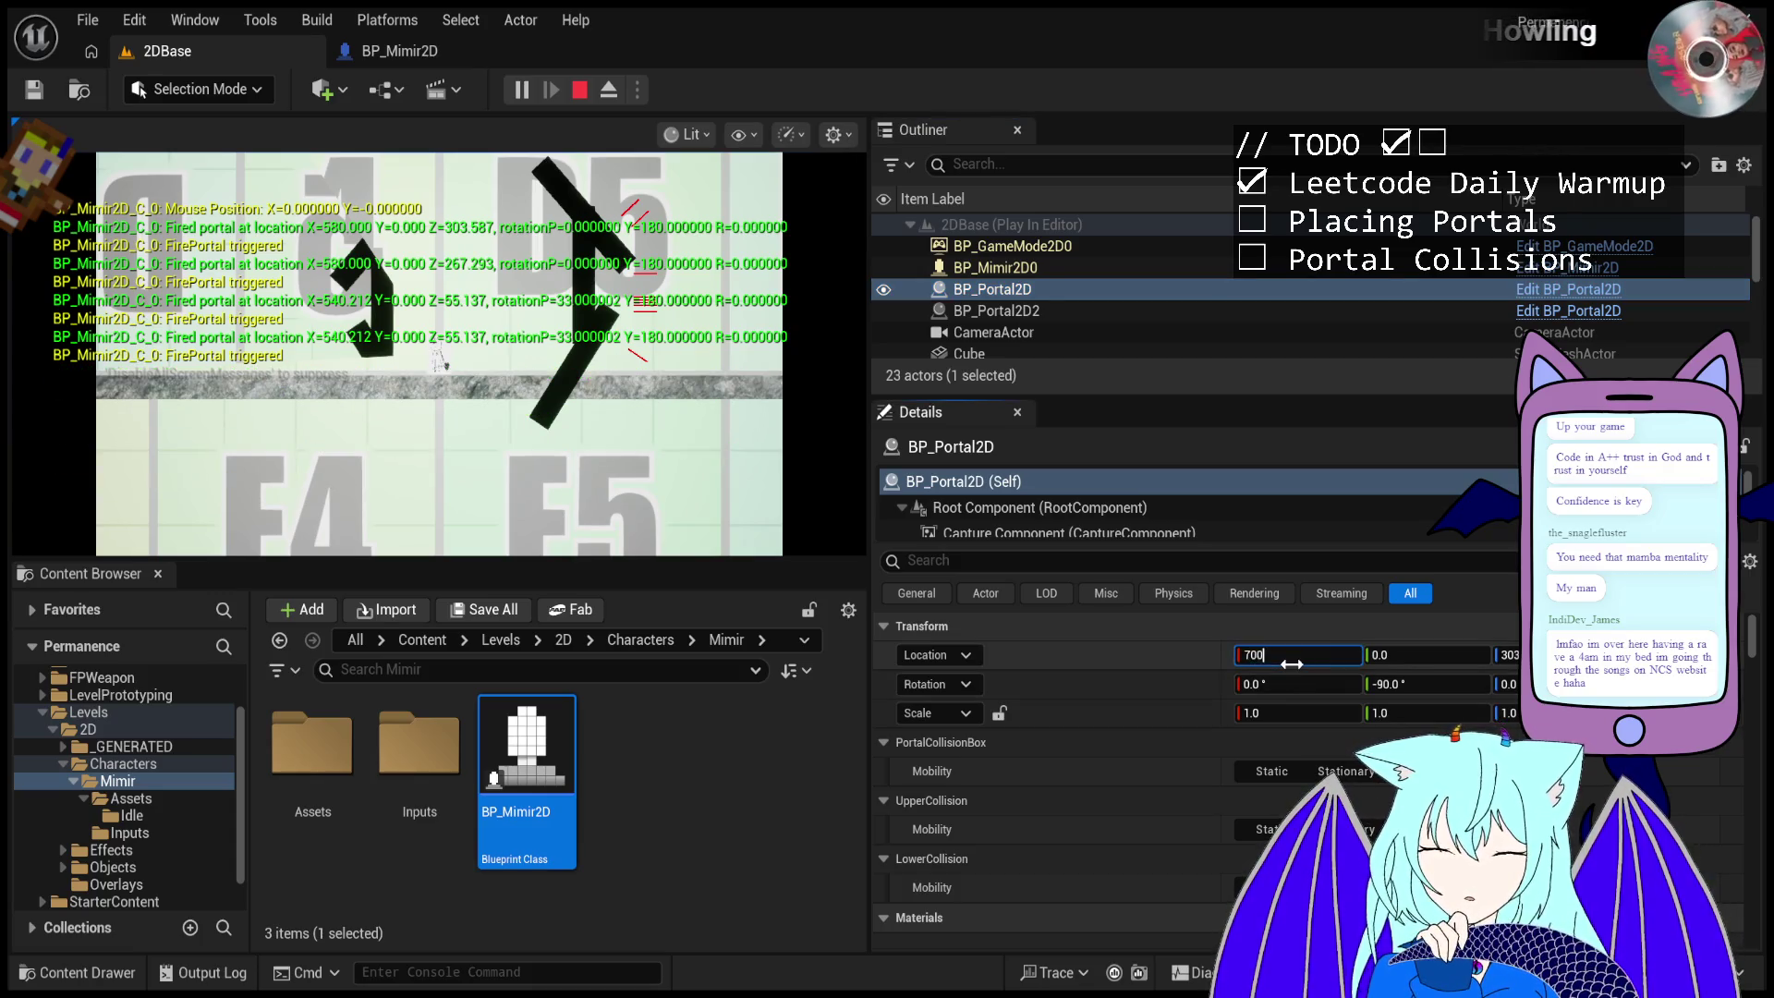
pyautogui.press('Return')
pyautogui.click(370, 383)
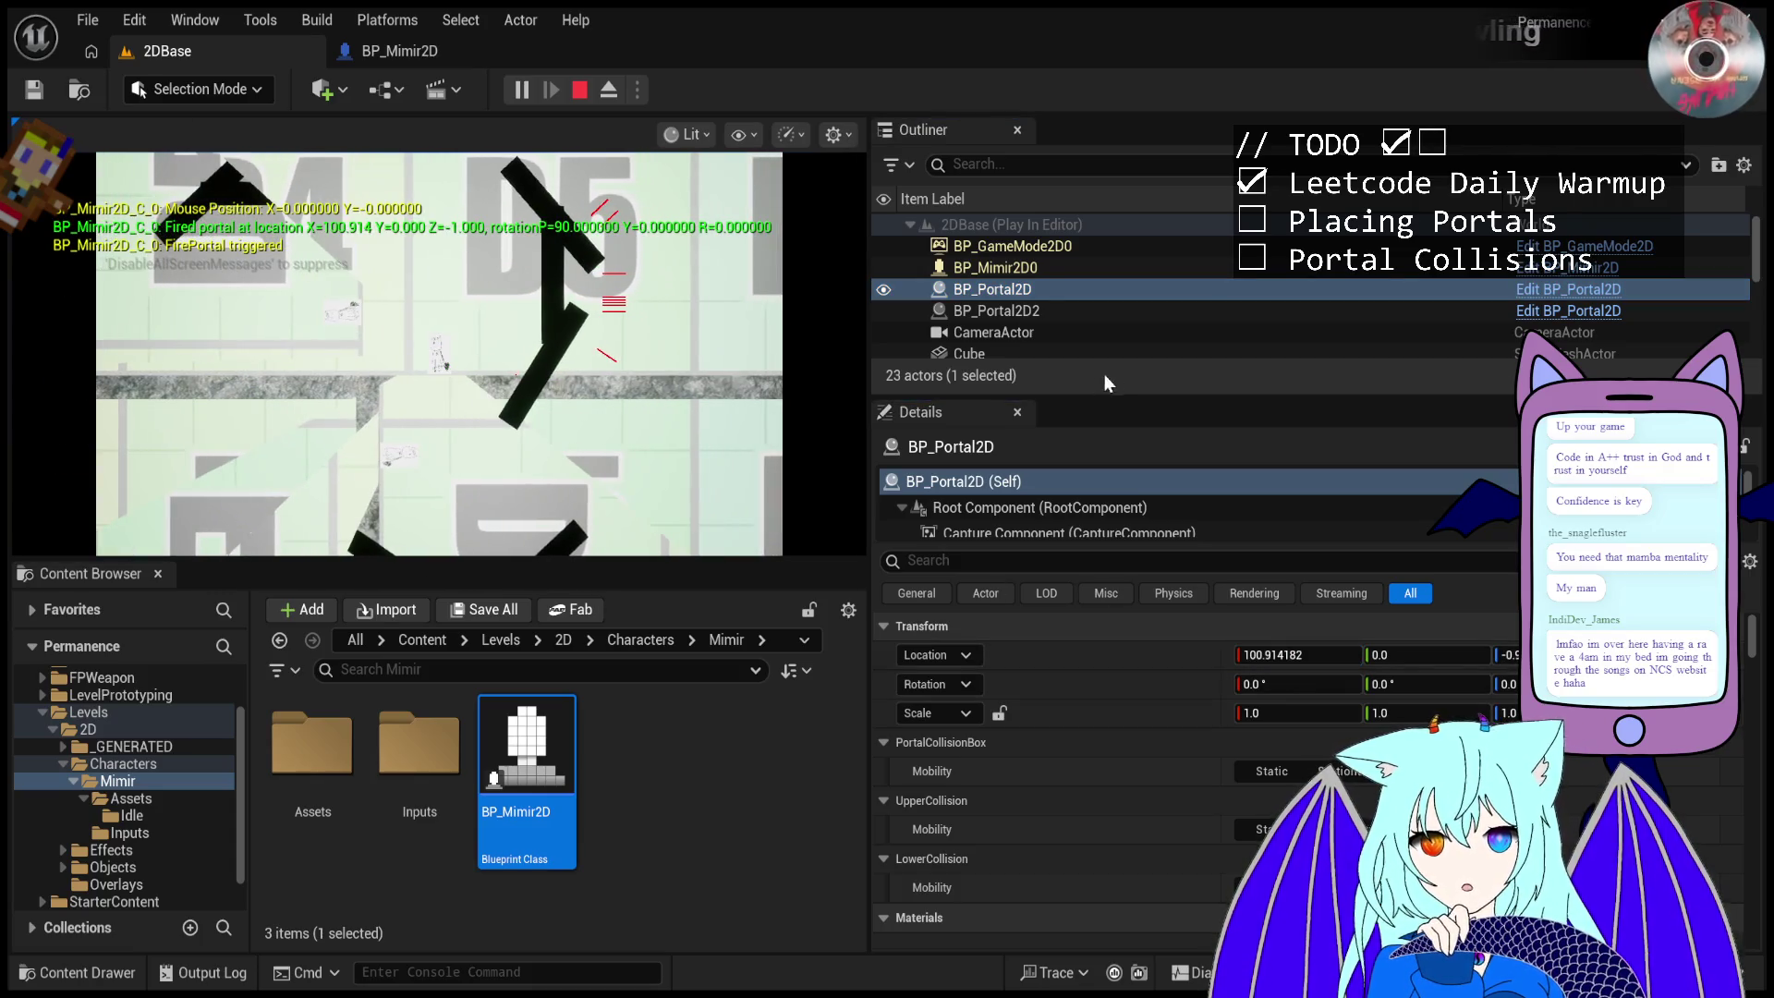
# - Move the BP_Mimir2D0 character to Location X 700
pyautogui.click(1098, 248)
pyautogui.click(1096, 265)
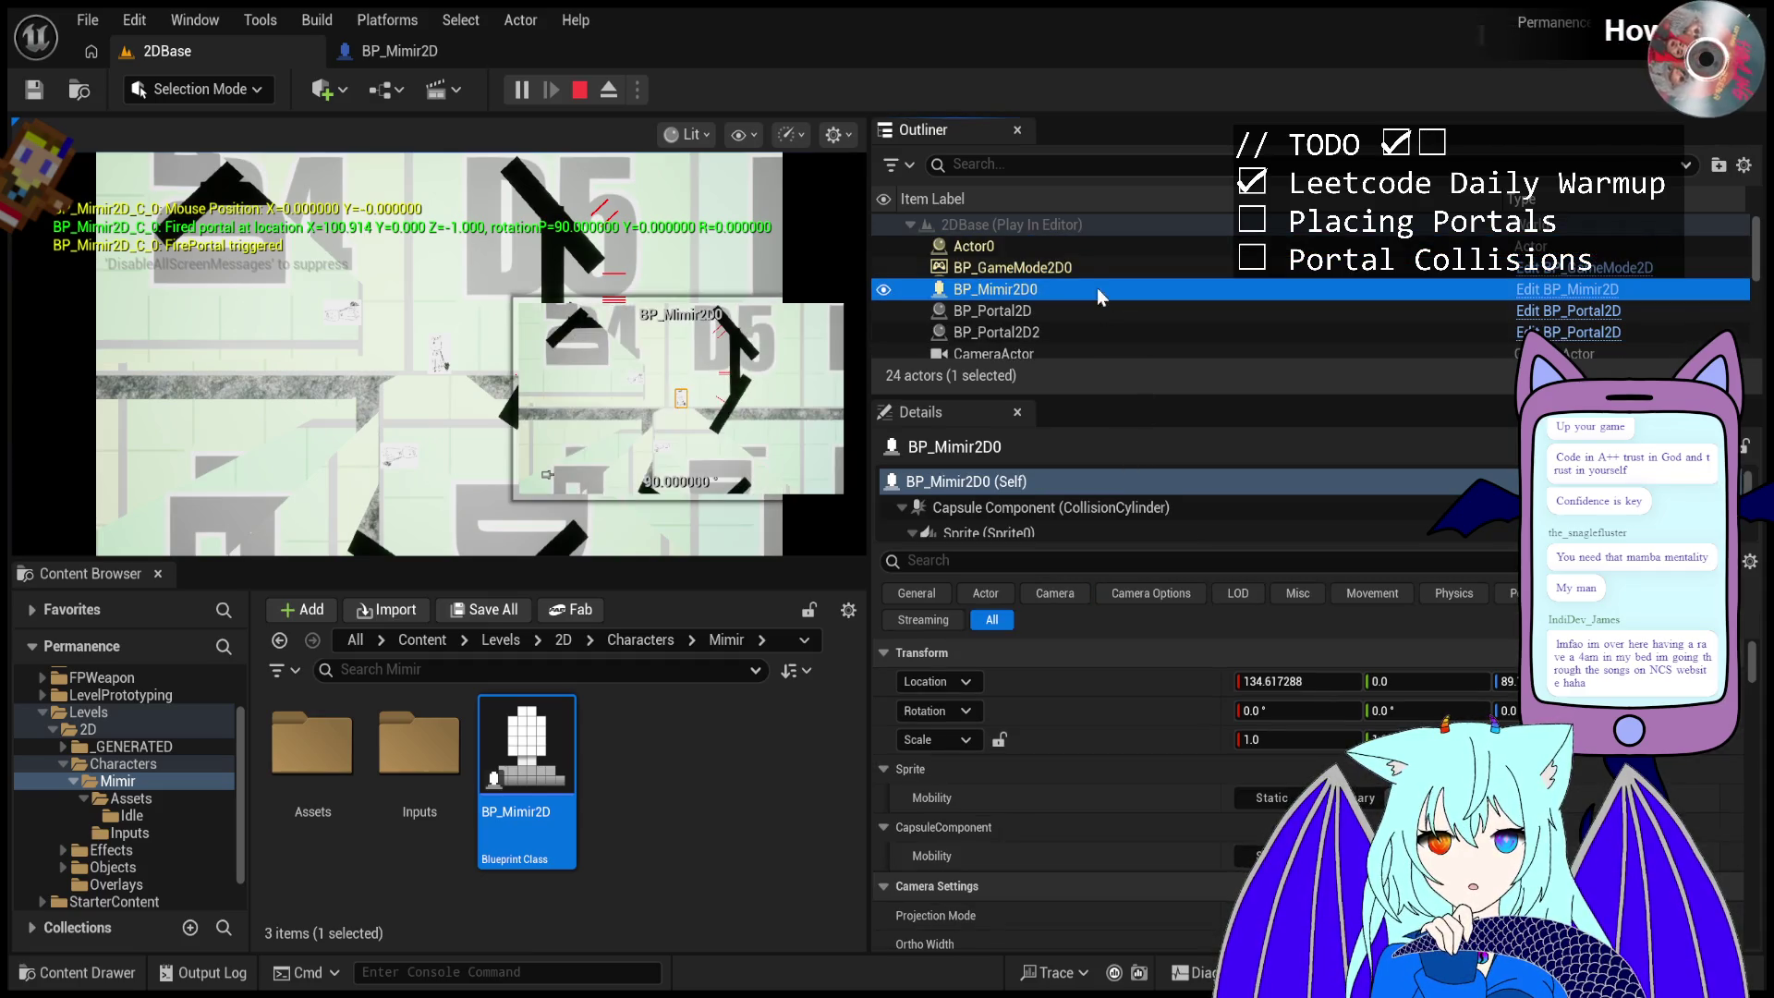
pyautogui.click(1088, 267)
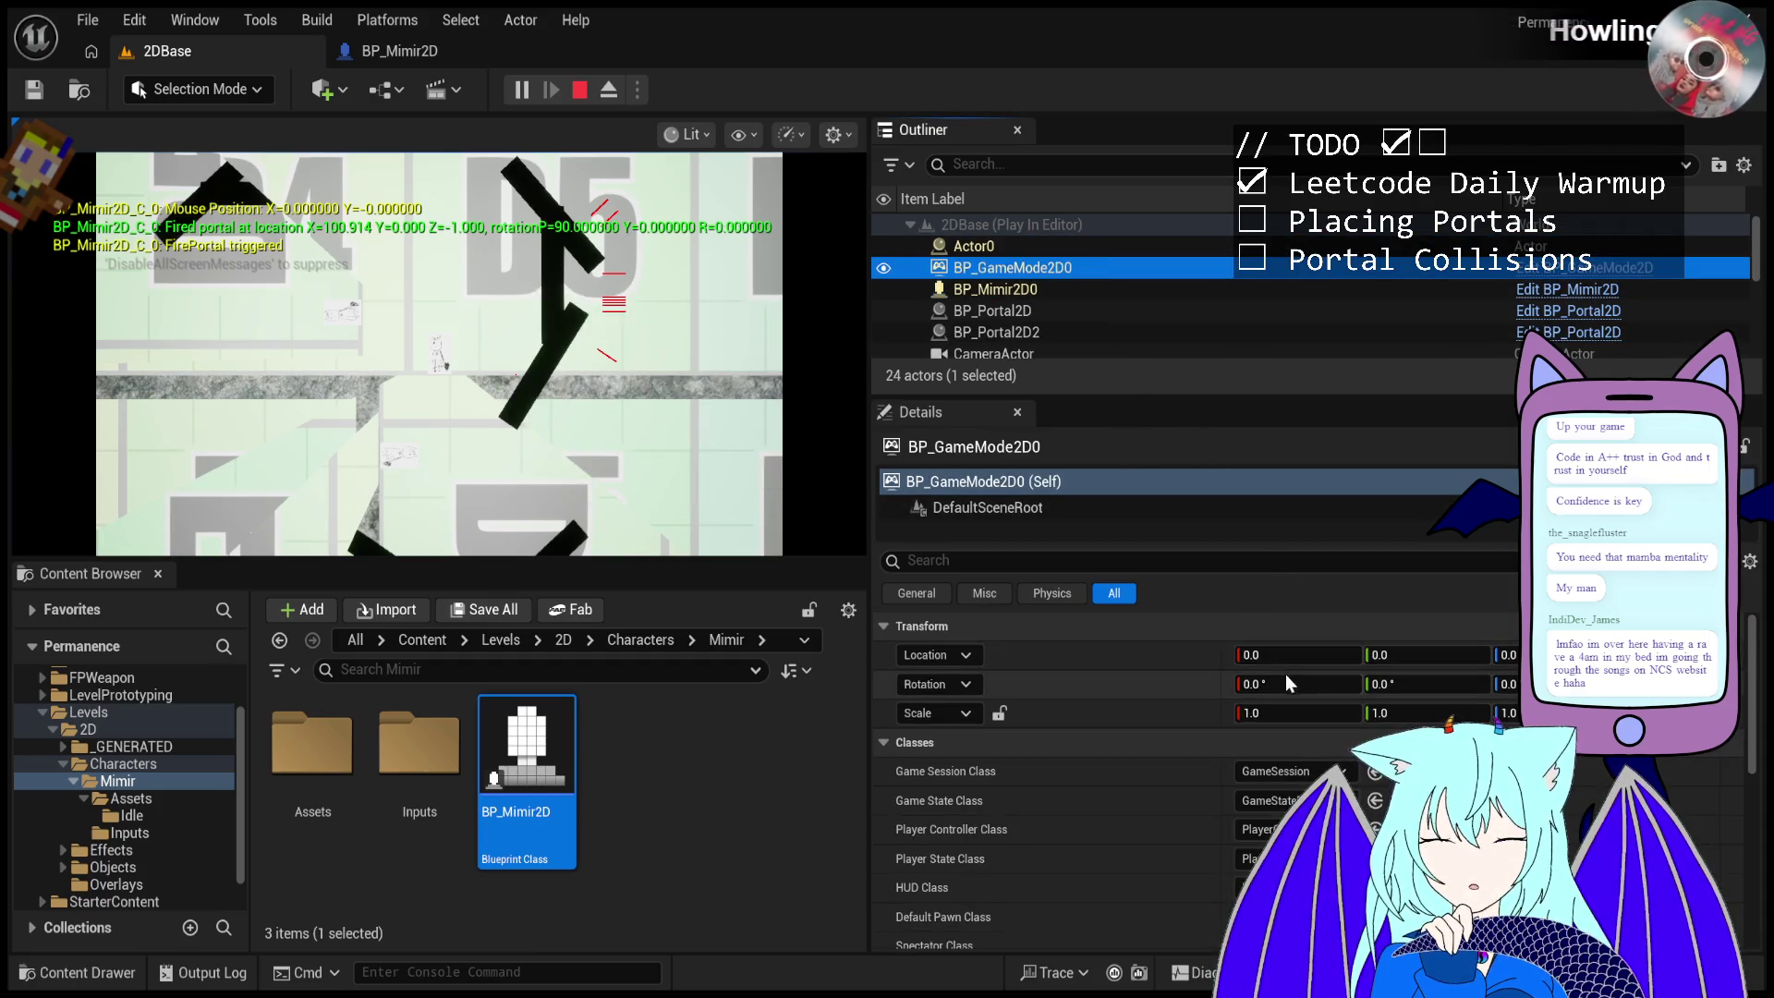
pyautogui.click(1345, 662)
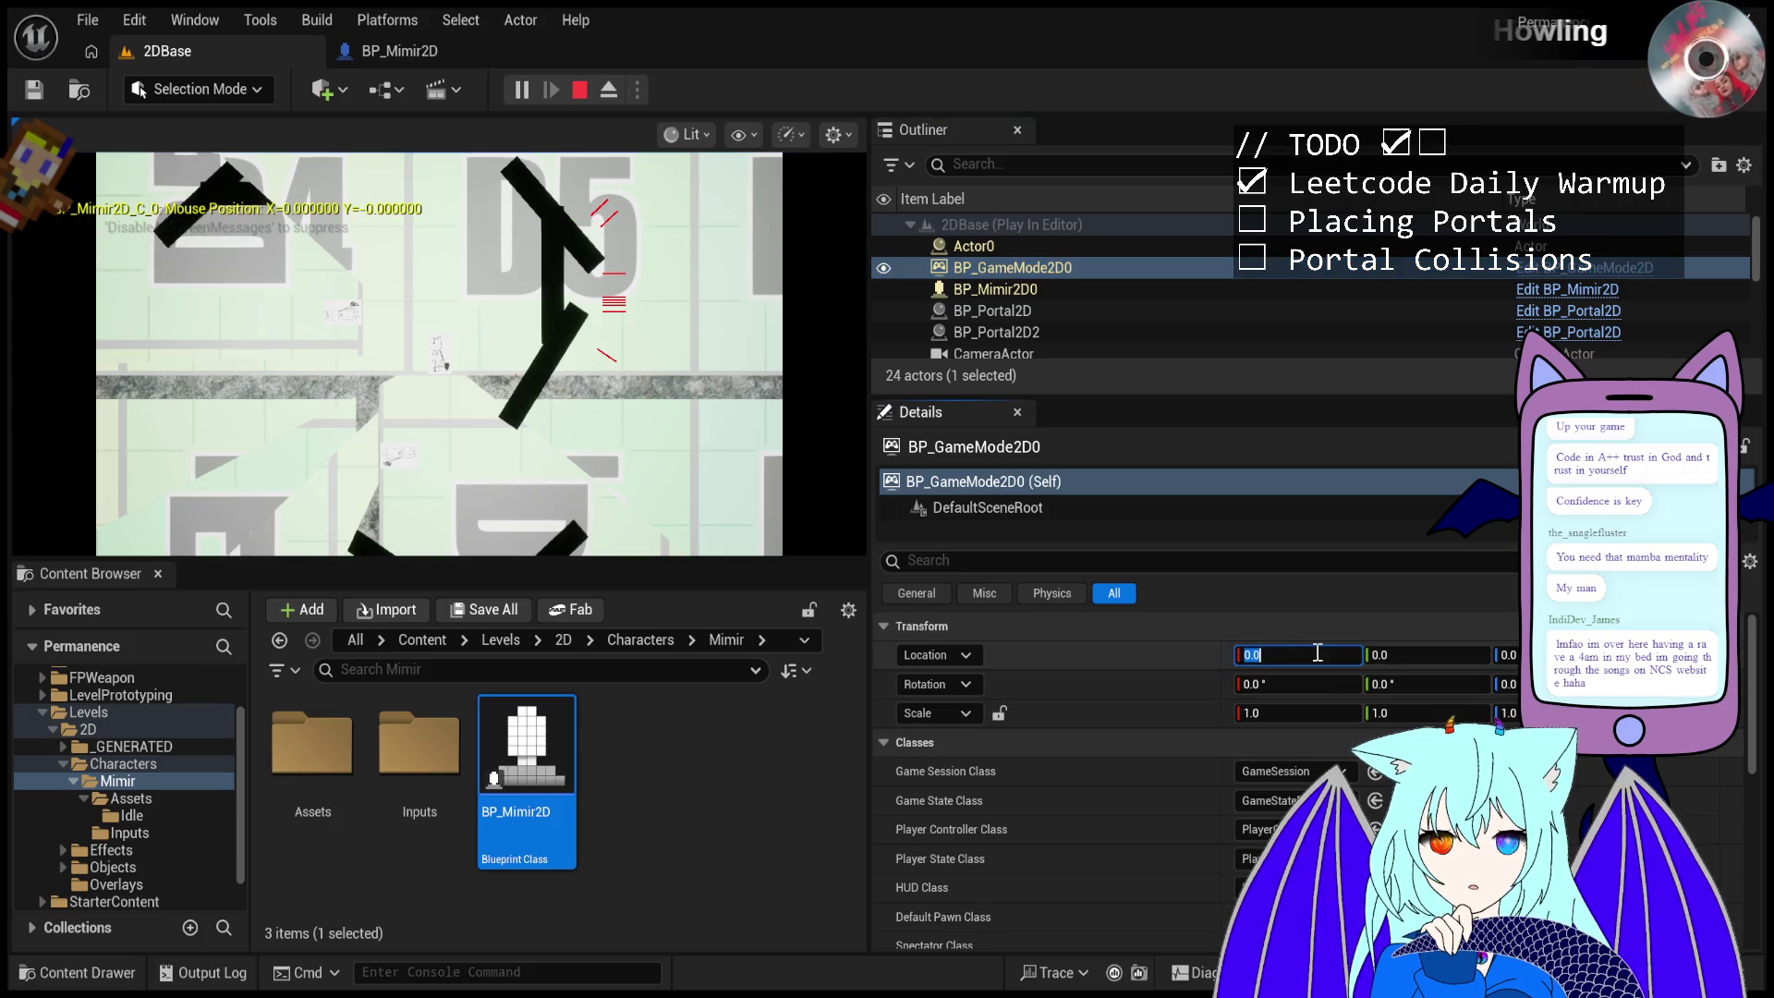
pyautogui.click(1134, 294)
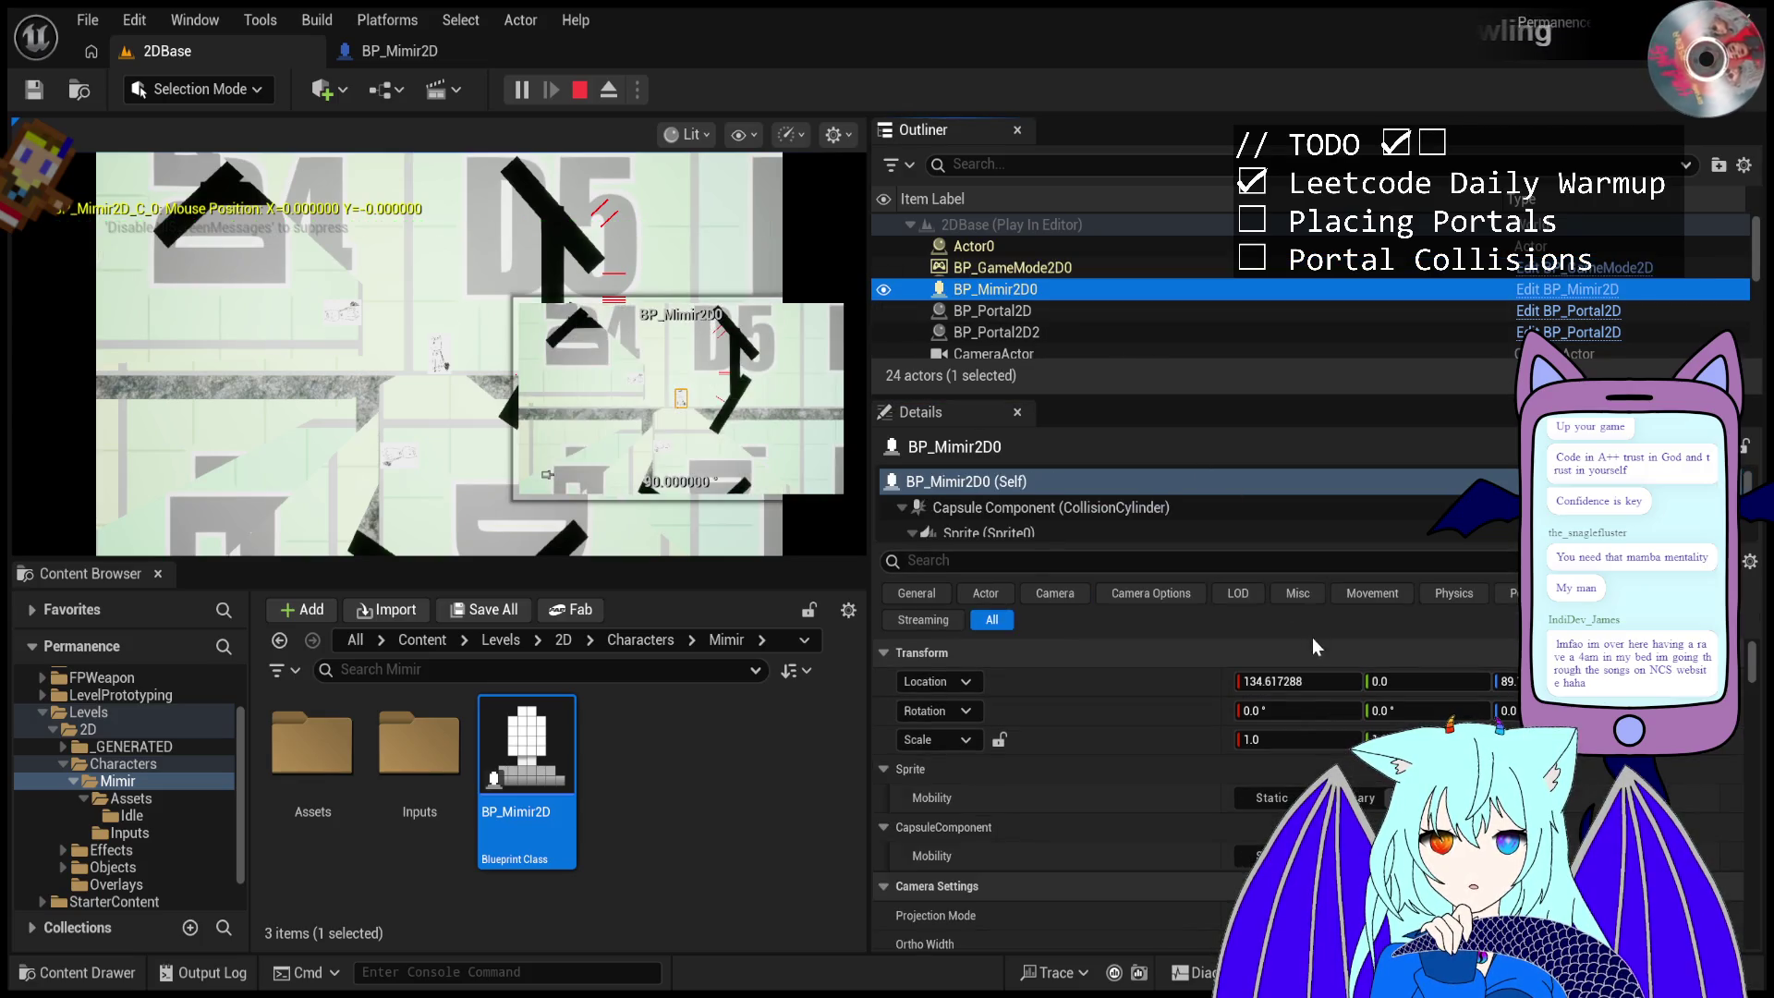
pyautogui.click(1314, 681)
pyautogui.press('BackSpace')
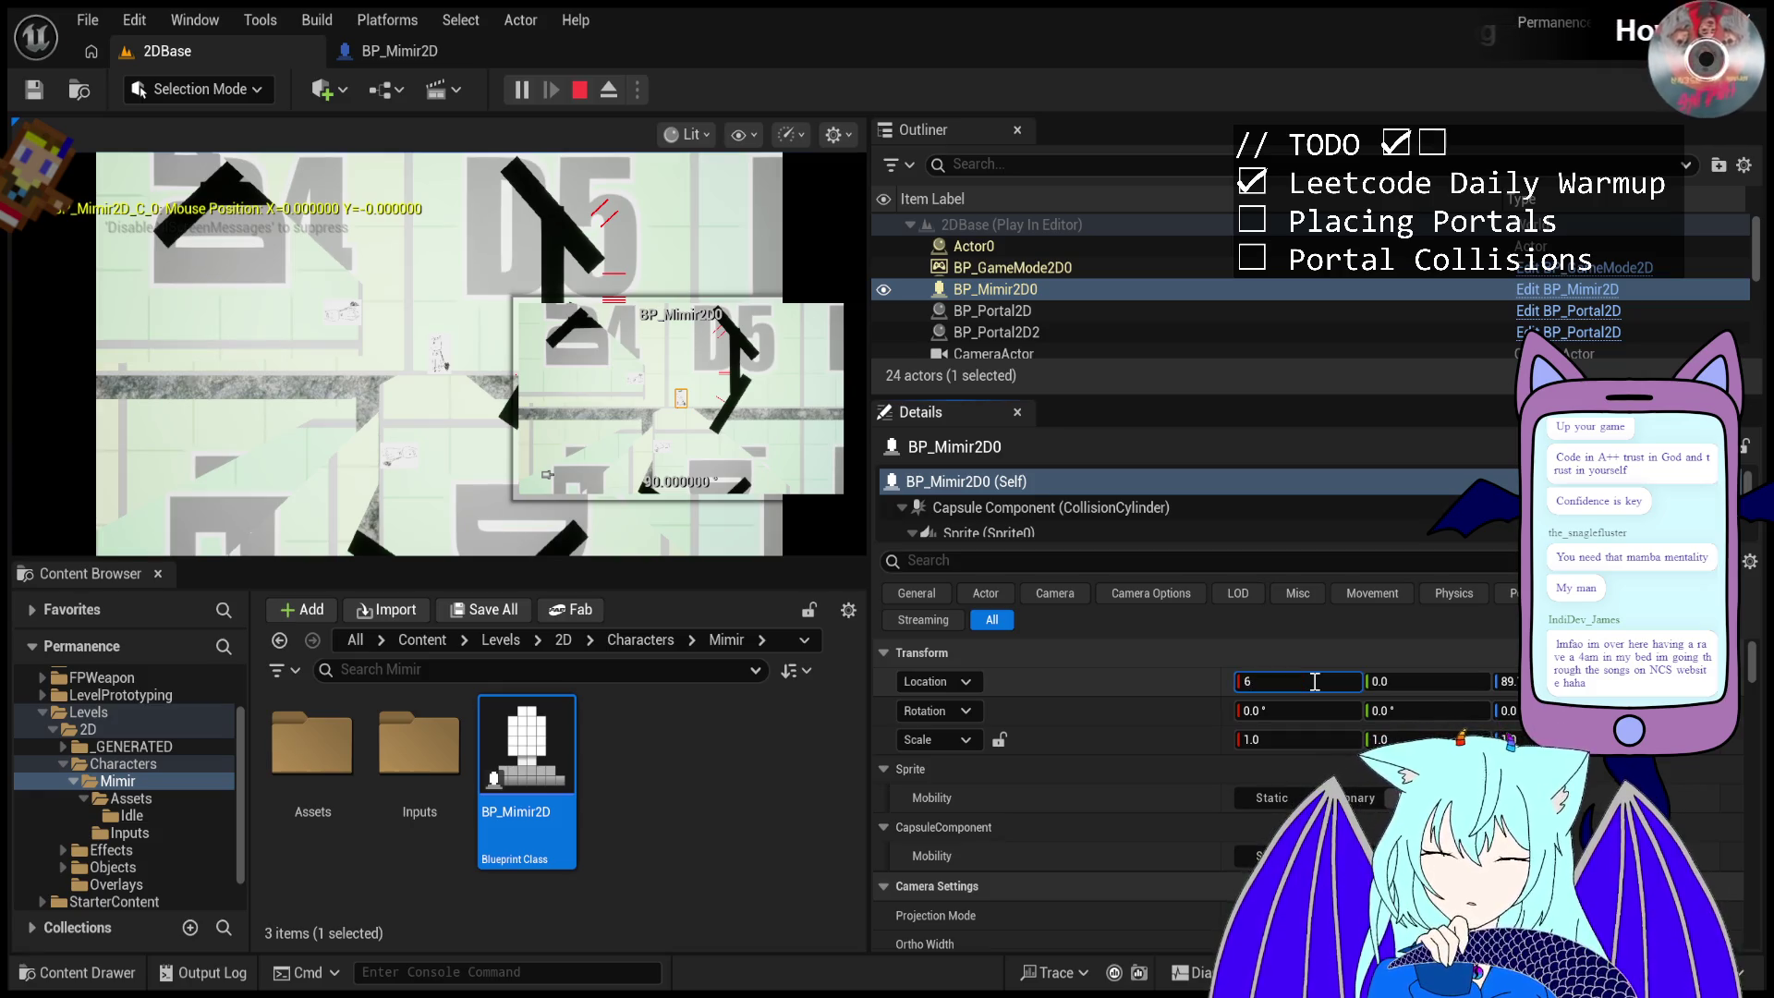
pyautogui.write('700')
pyautogui.press('Return')
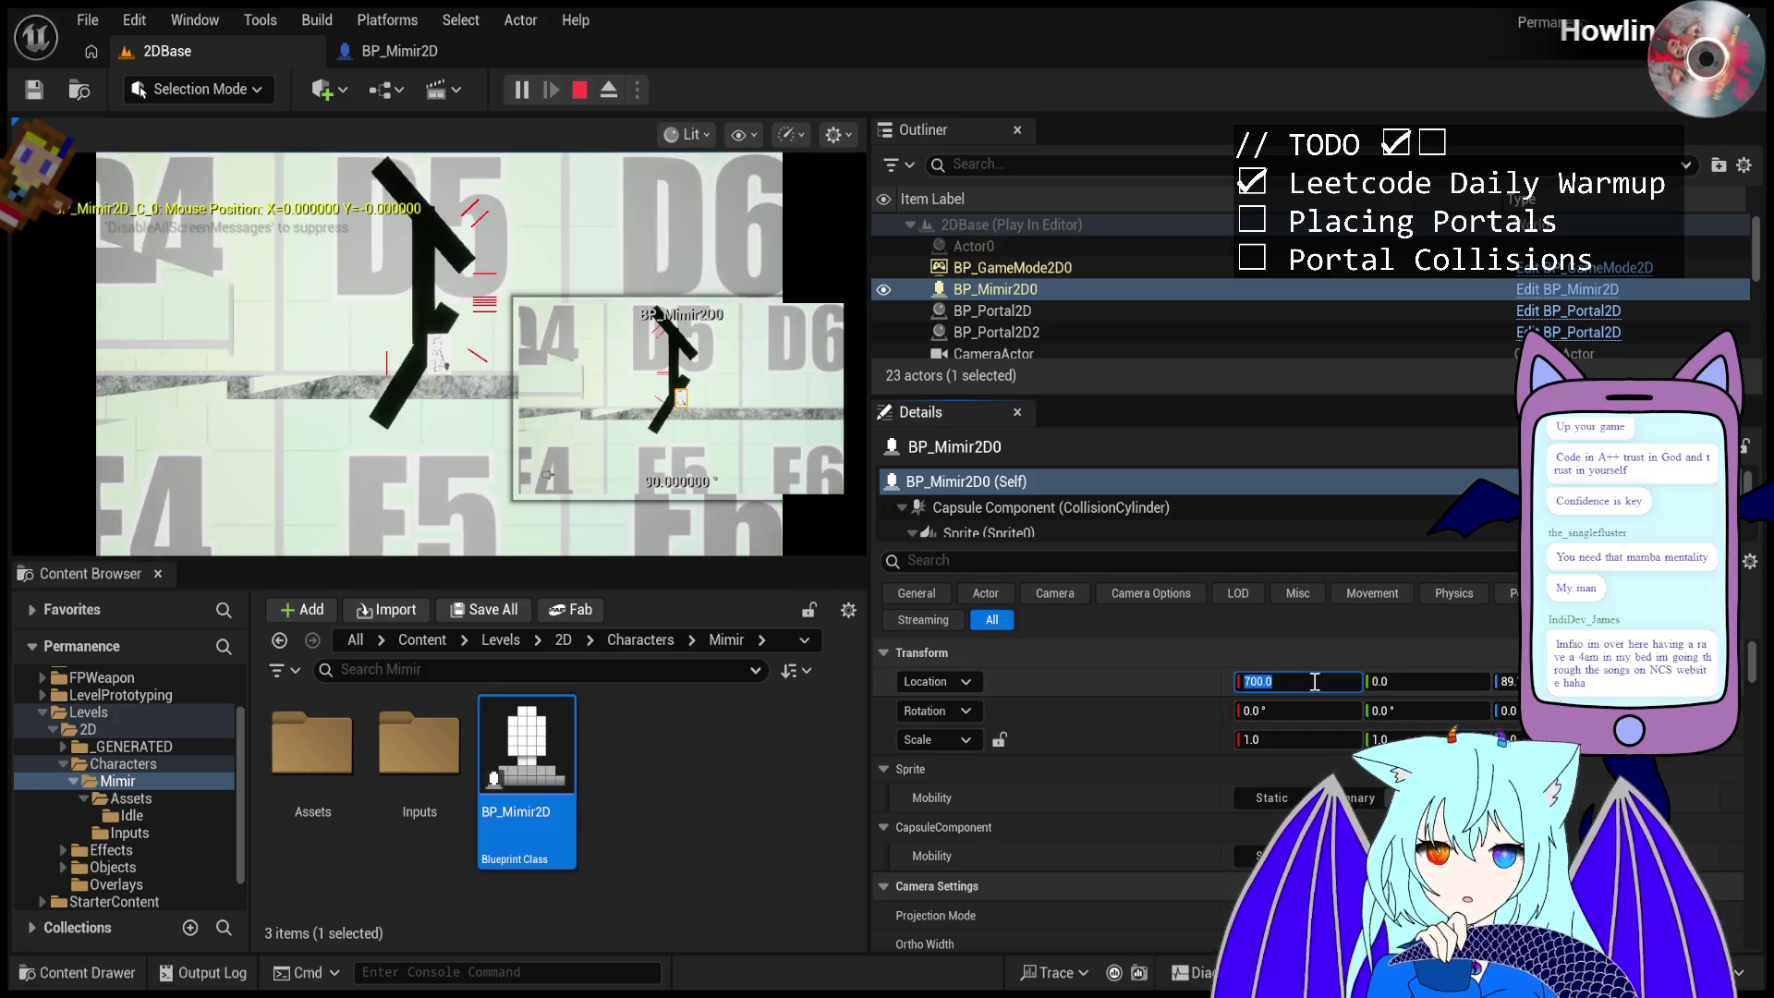
# - Fire portals at the angled black wall, then stop and restart the play test
pyautogui.click(462, 309)
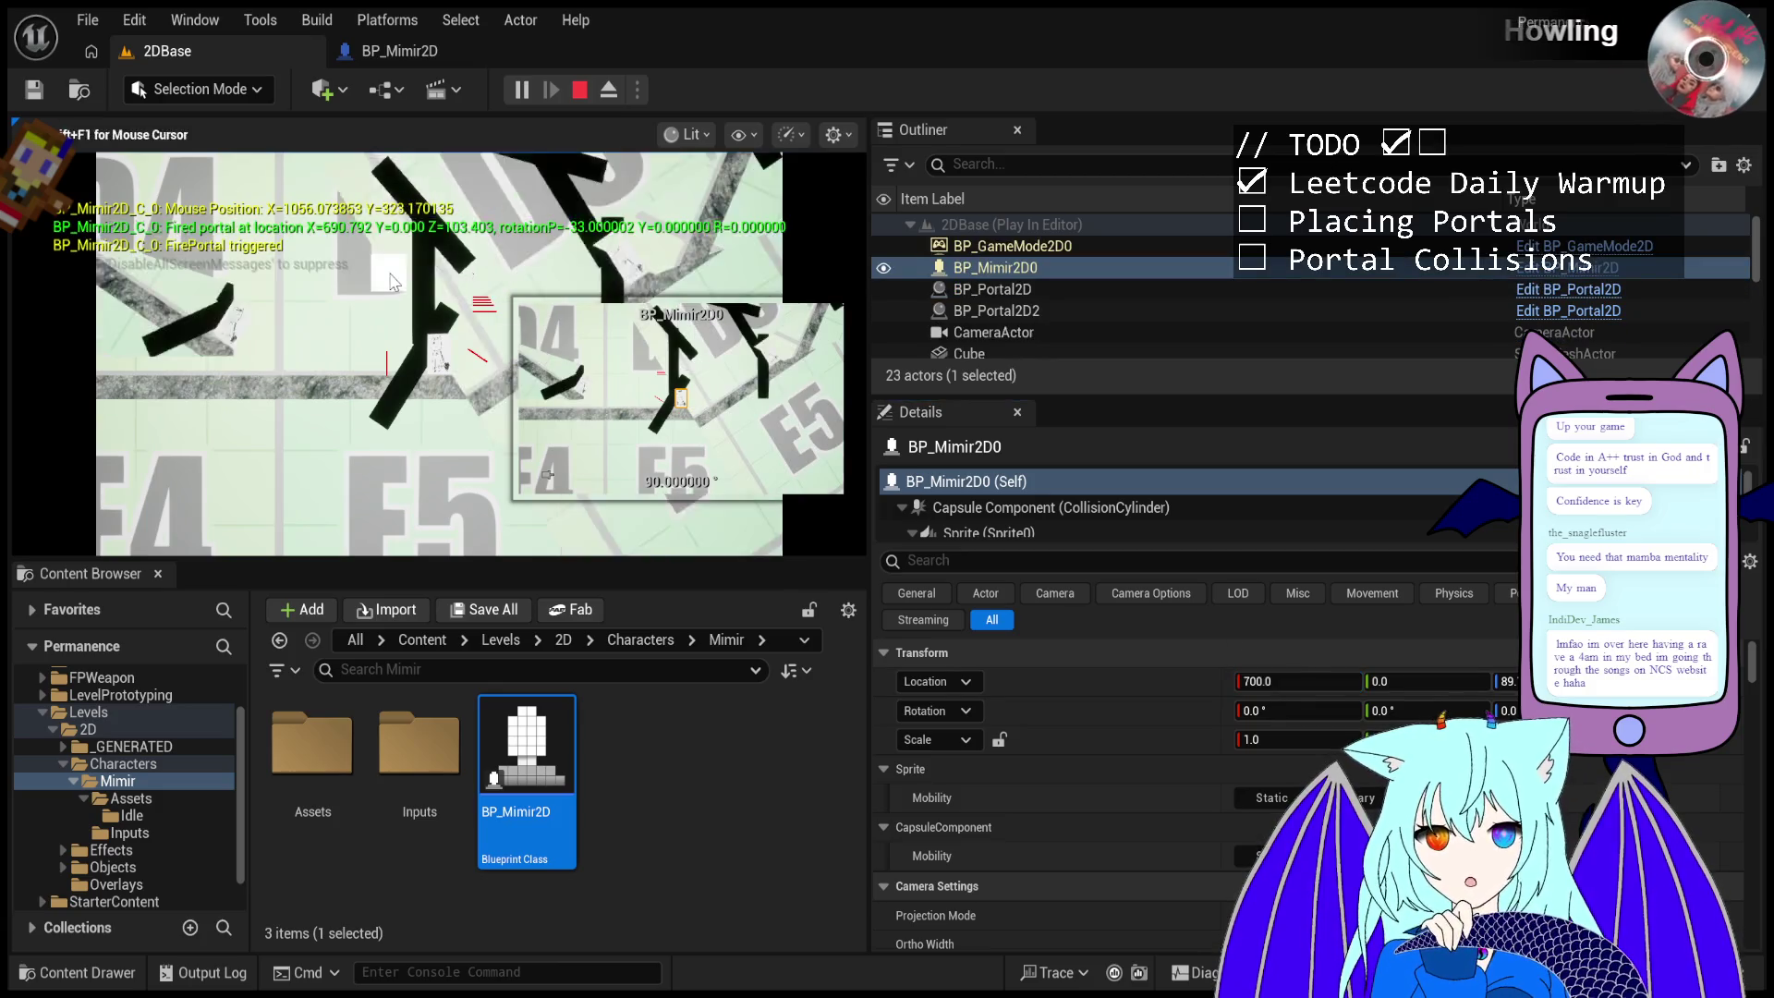
pyautogui.click(554, 305)
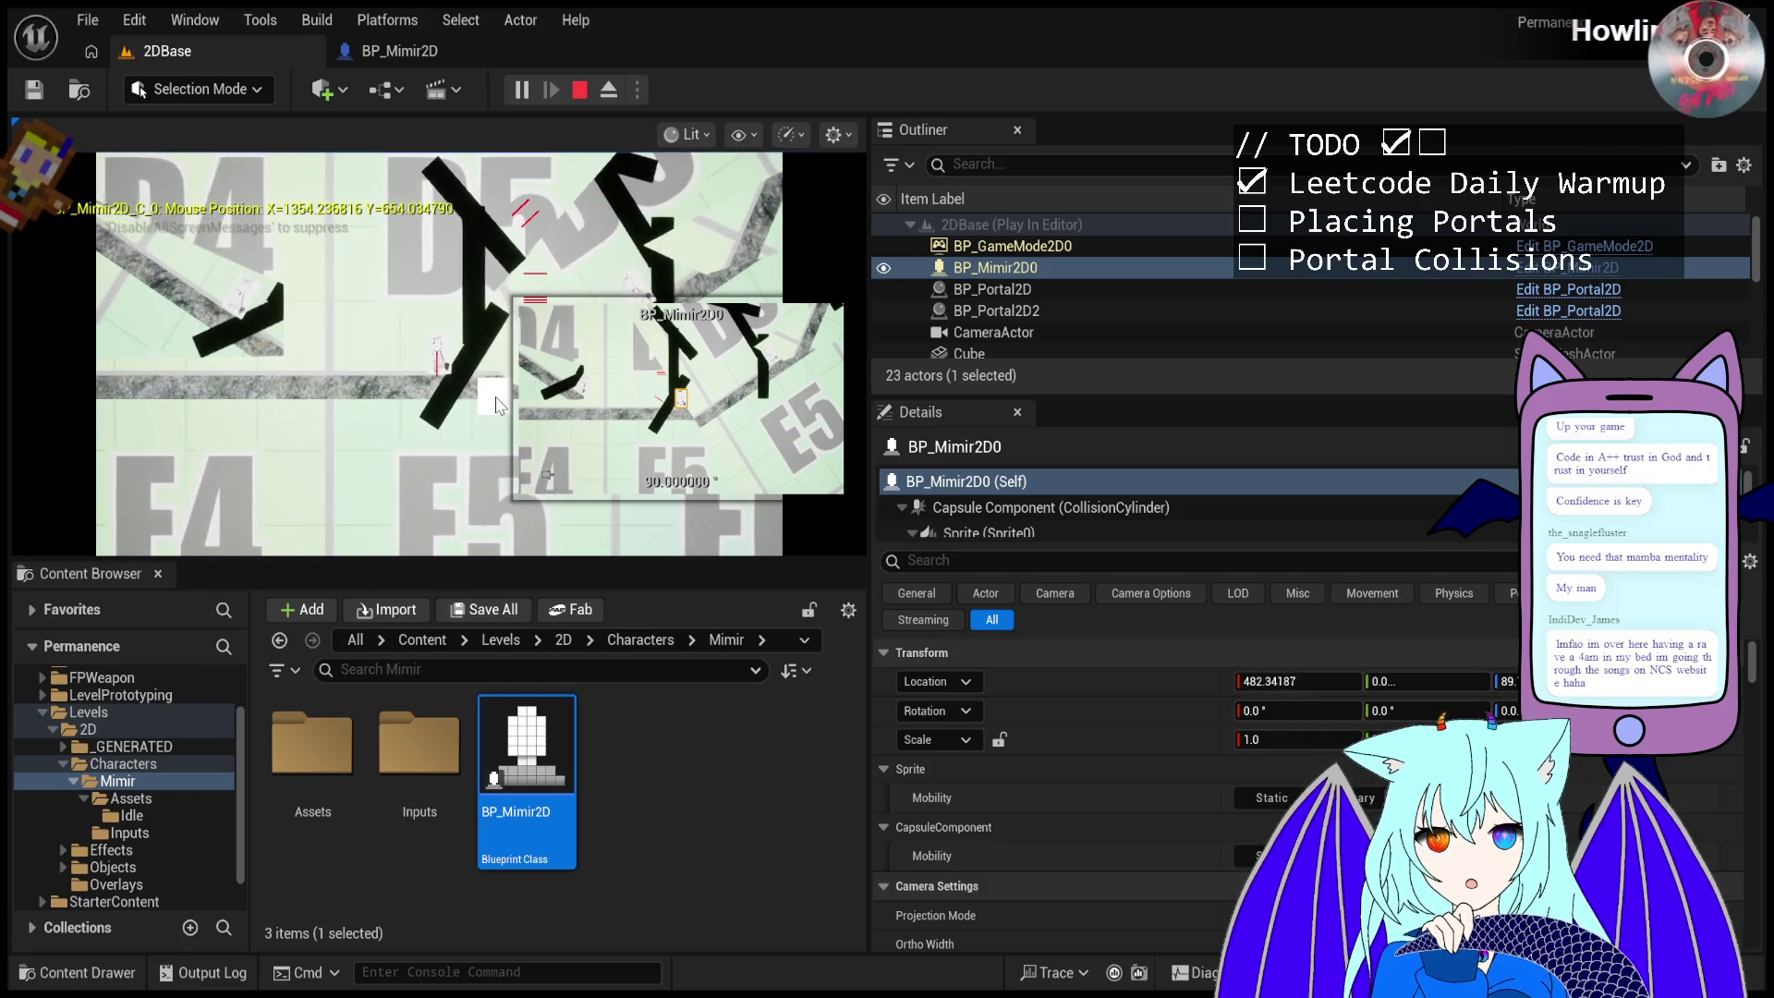
pyautogui.click(496, 405)
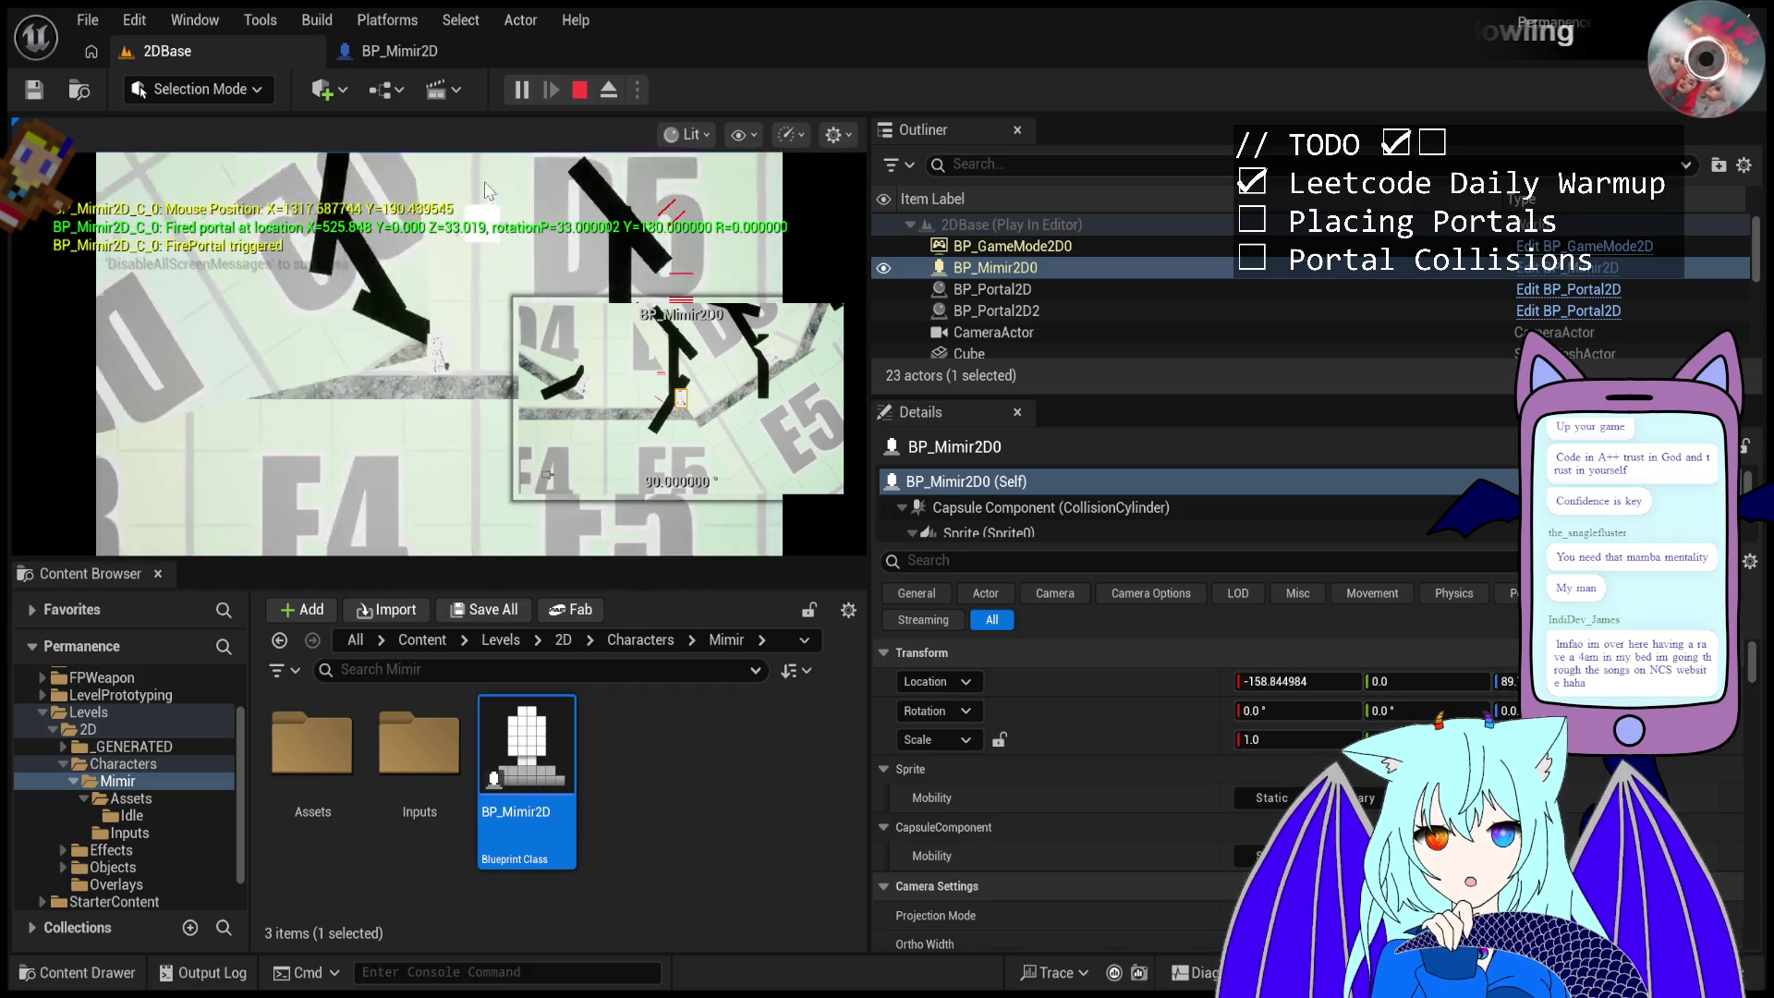
pyautogui.click(579, 89)
pyautogui.click(522, 92)
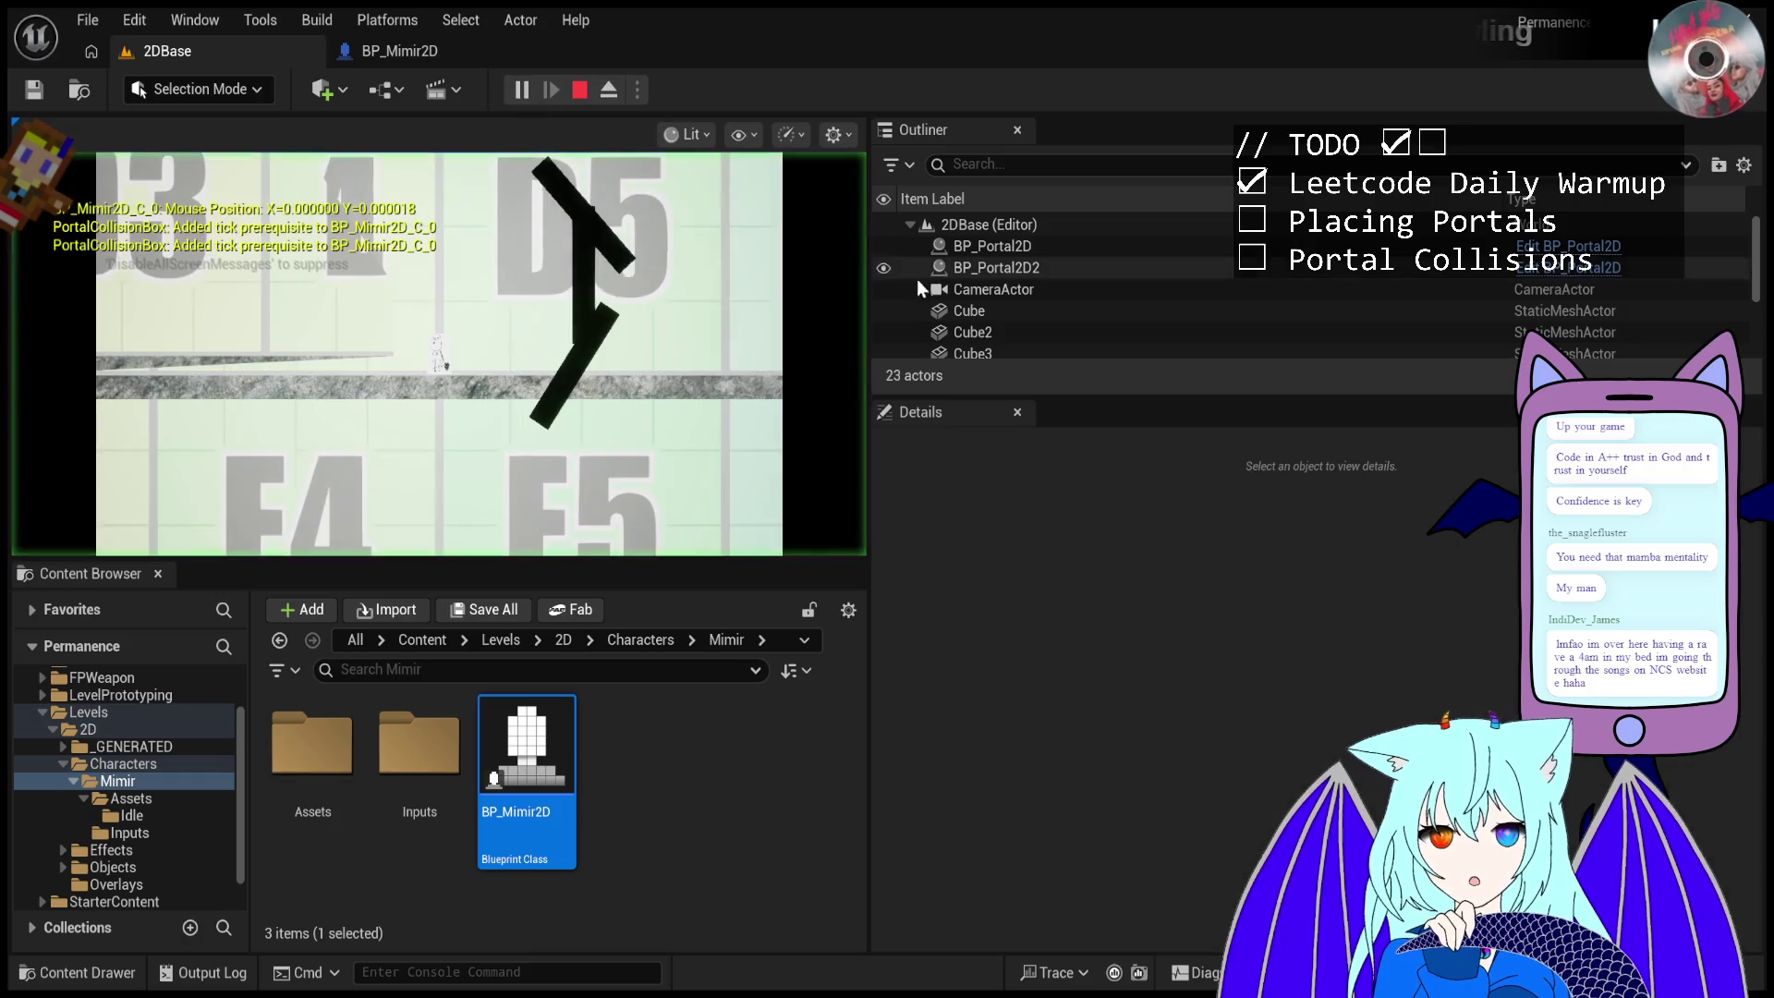
# - Set the Mimir character's Location X to 800 and fire portals at the angled wall
pyautogui.click(1042, 268)
pyautogui.click(1294, 681)
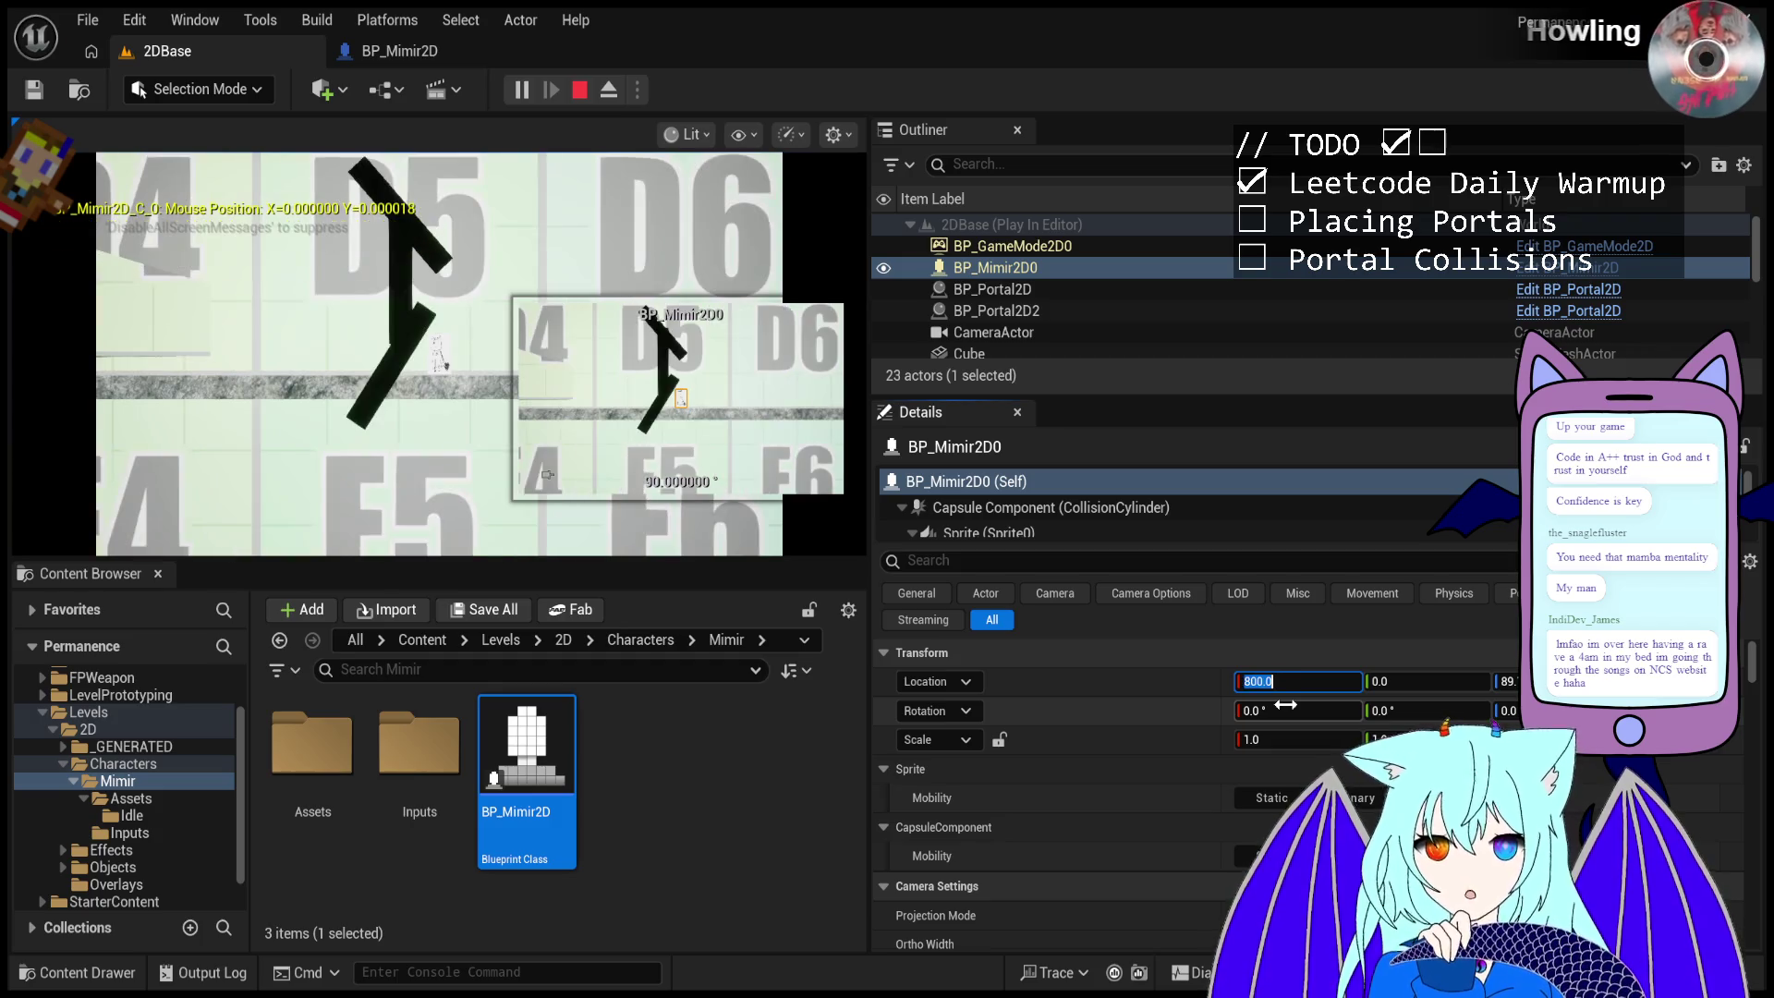
pyautogui.click(315, 354)
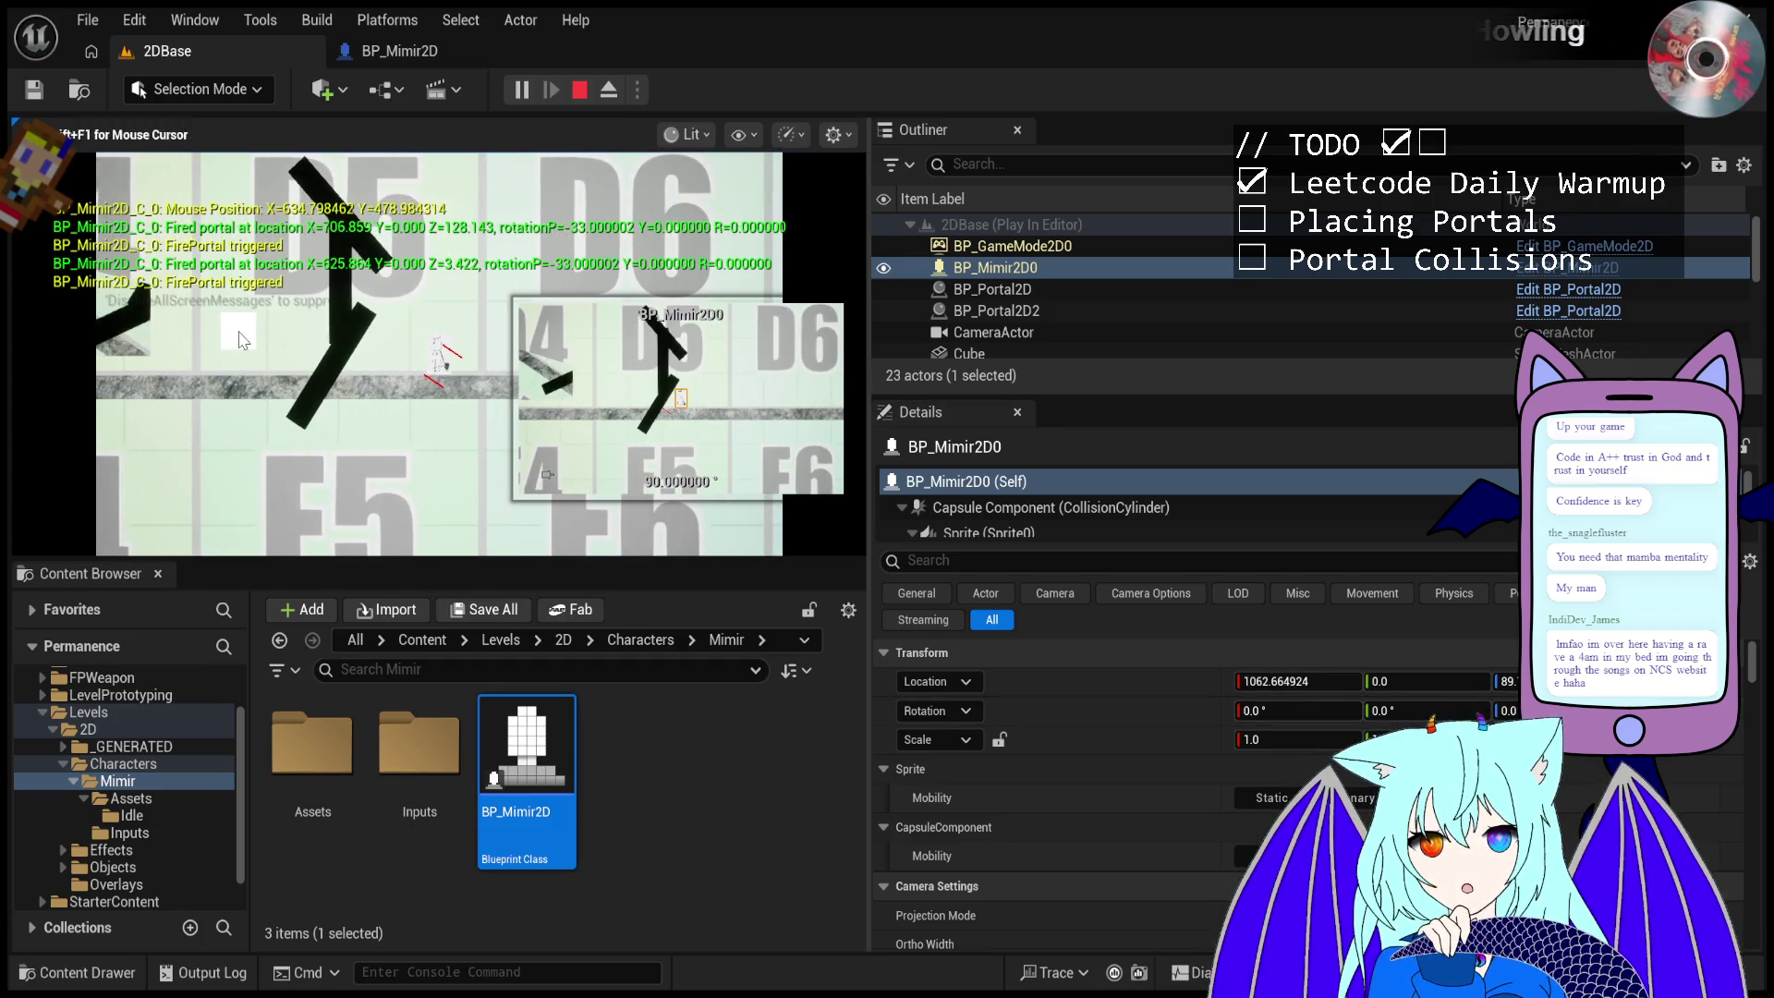
pyautogui.click(316, 352)
pyautogui.click(317, 350)
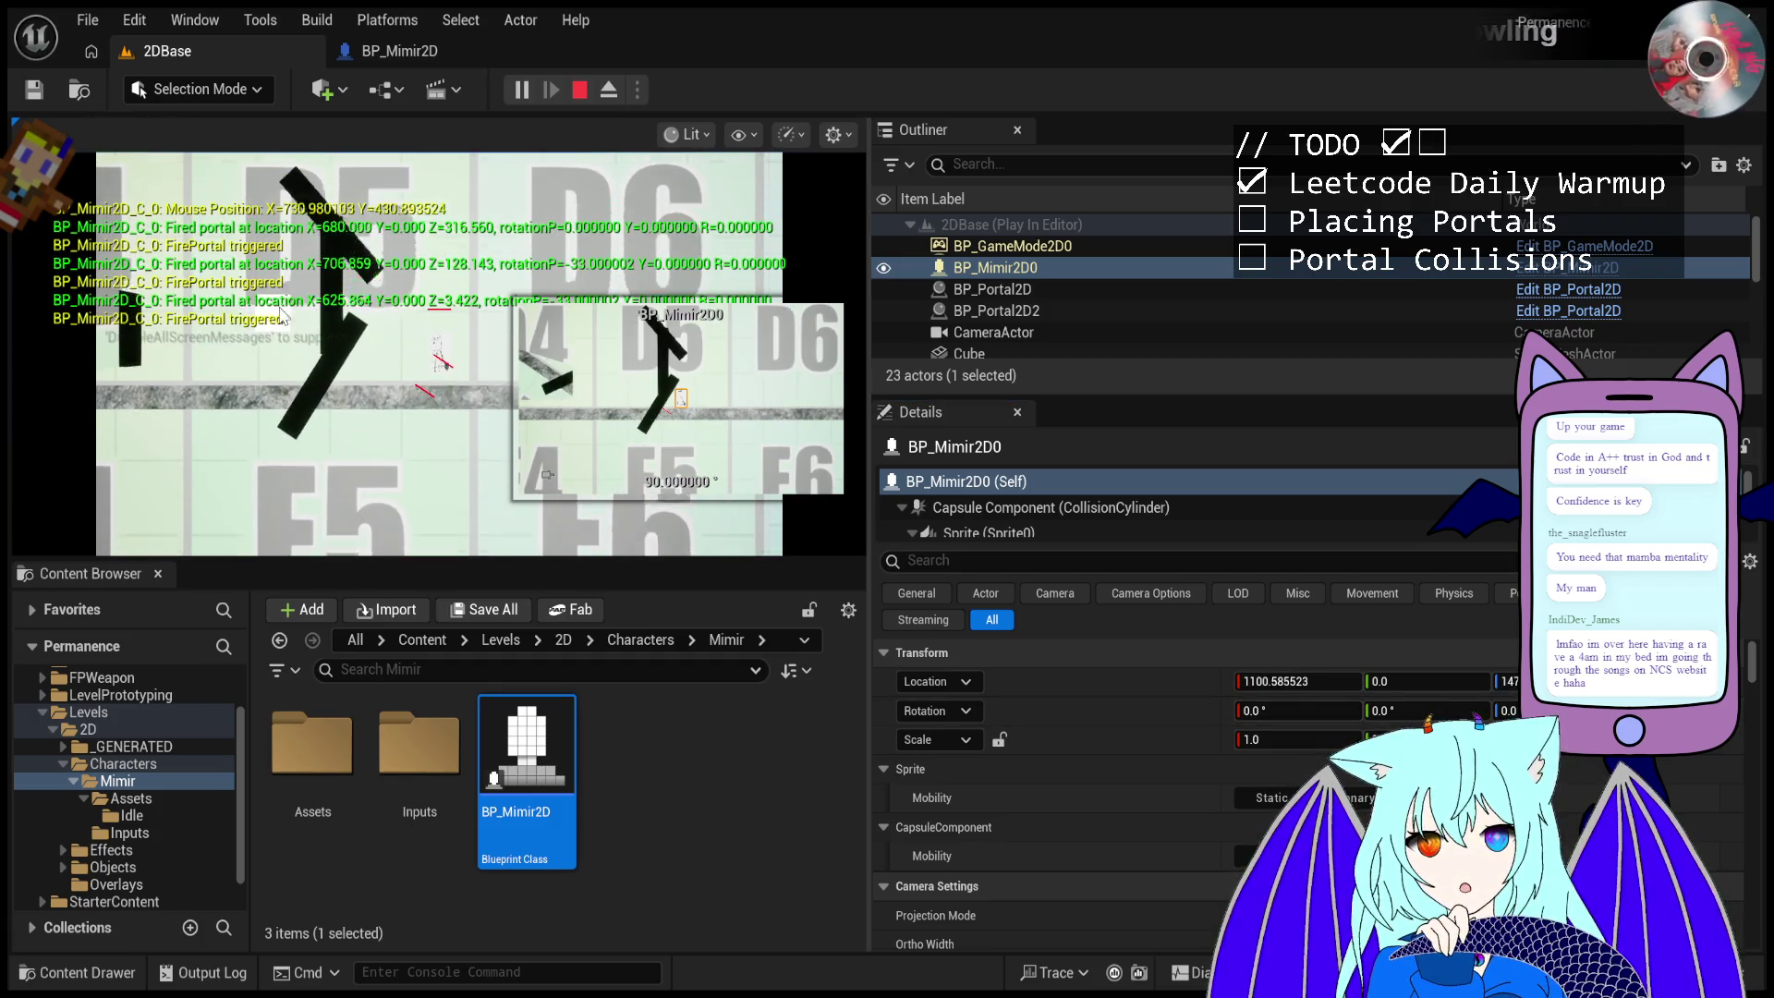
pyautogui.click(310, 351)
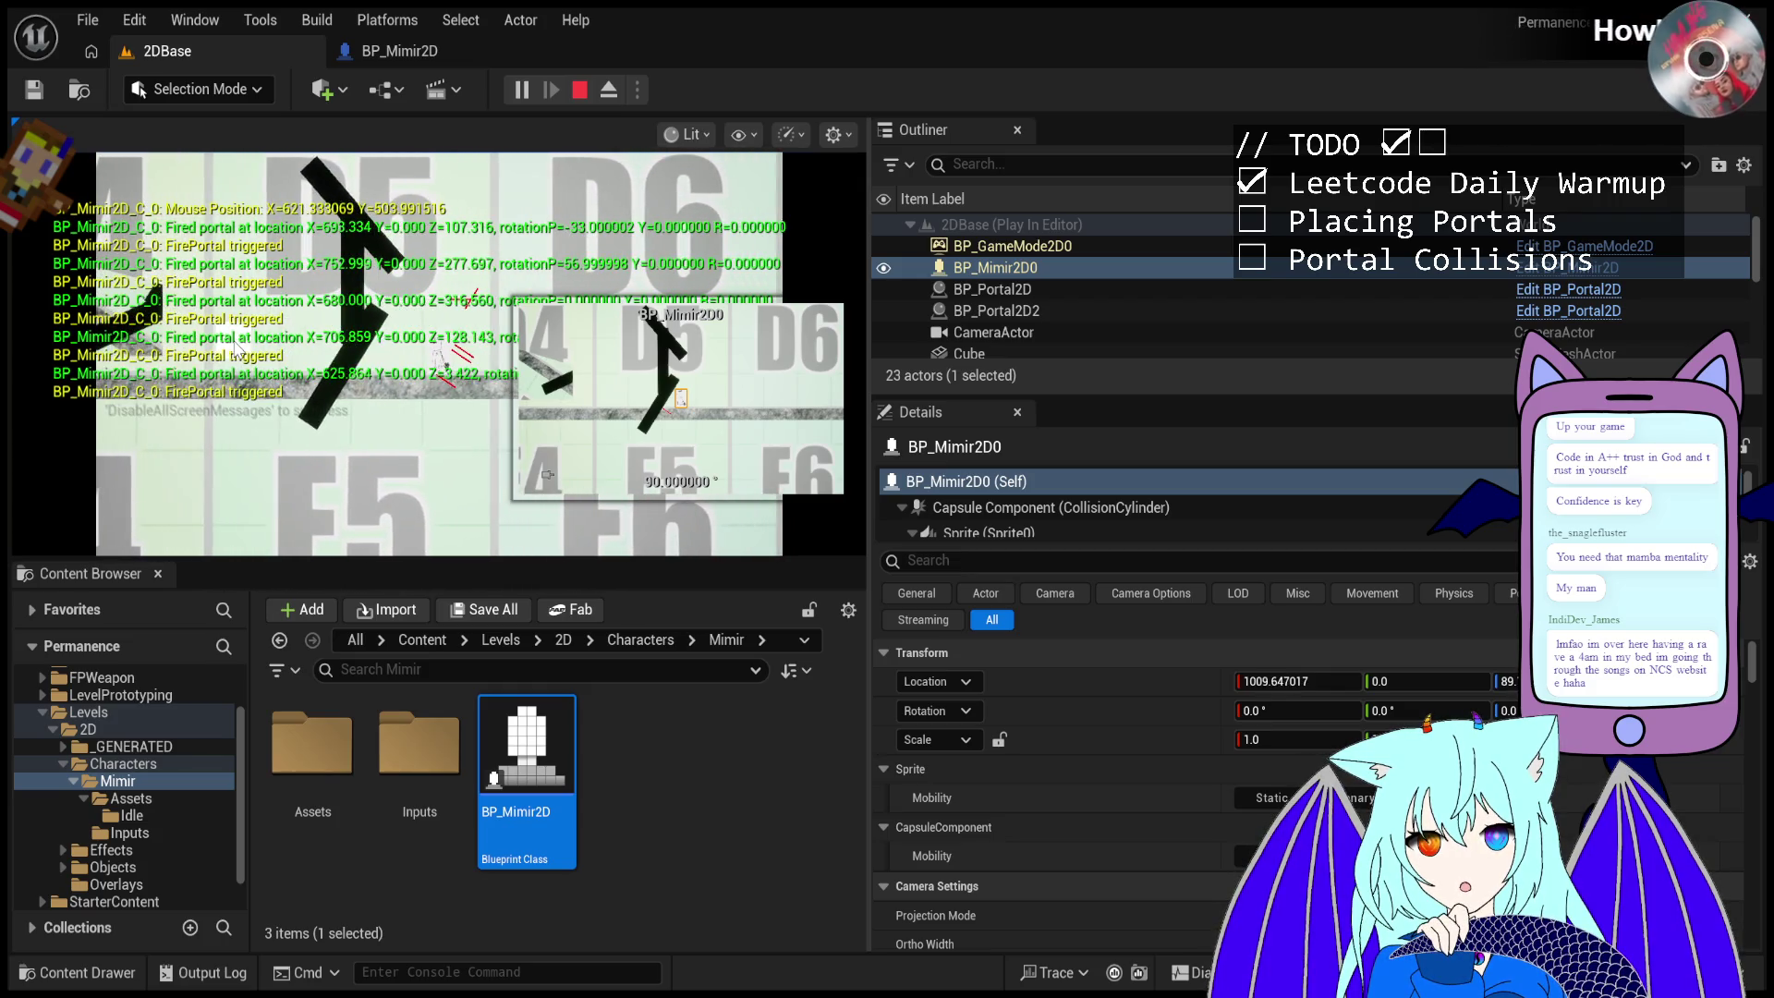
pyautogui.click(312, 349)
# - Keep firing portals along the wall, then stop the play session
pyautogui.click(325, 347)
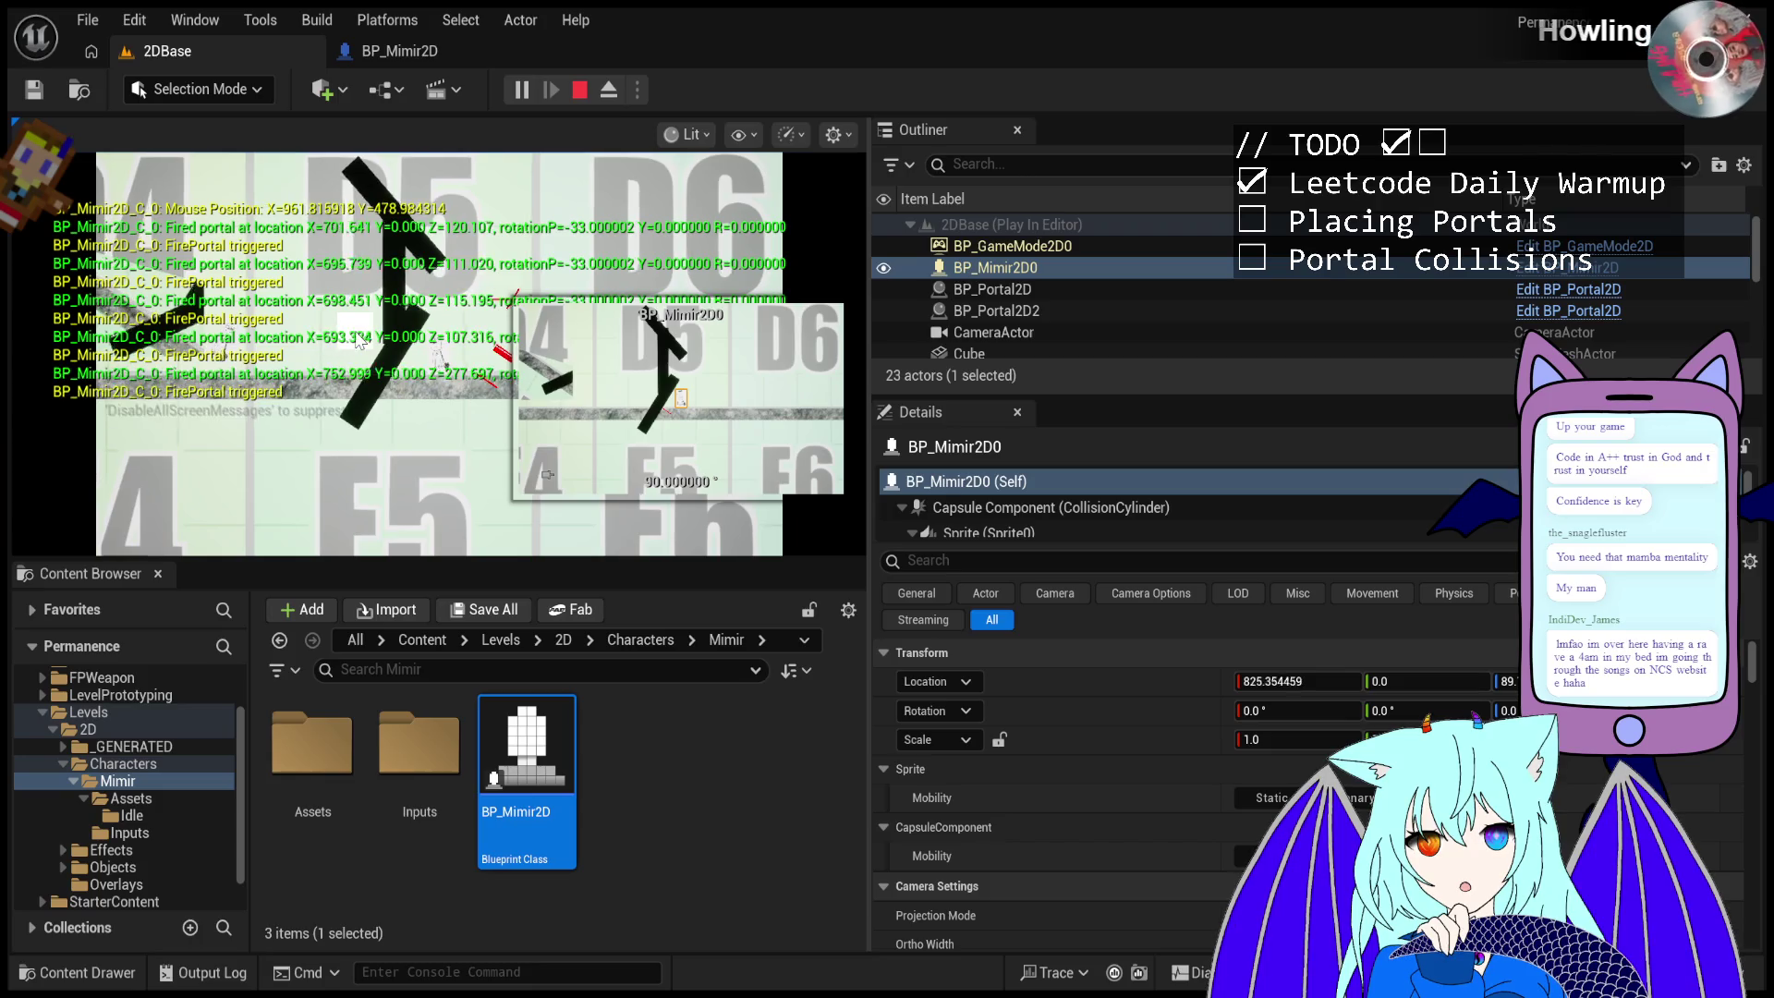
pyautogui.click(319, 351)
pyautogui.click(294, 355)
pyautogui.click(273, 359)
pyautogui.click(270, 359)
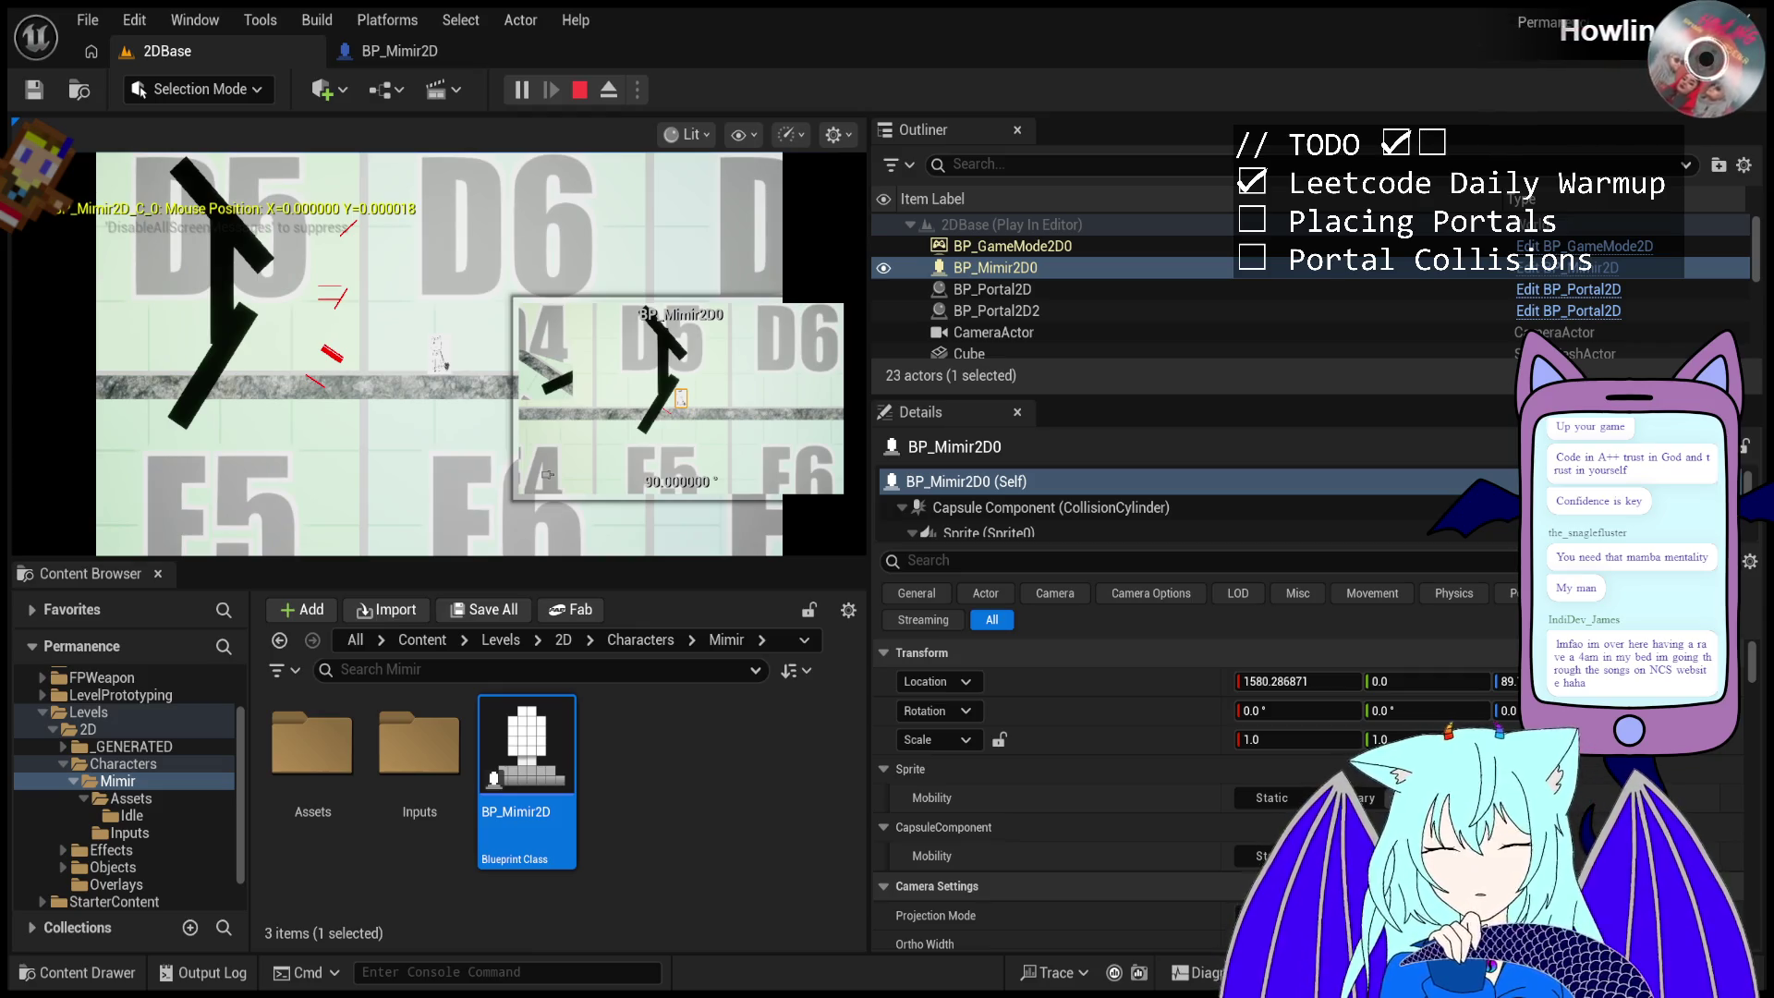
pyautogui.click(575, 92)
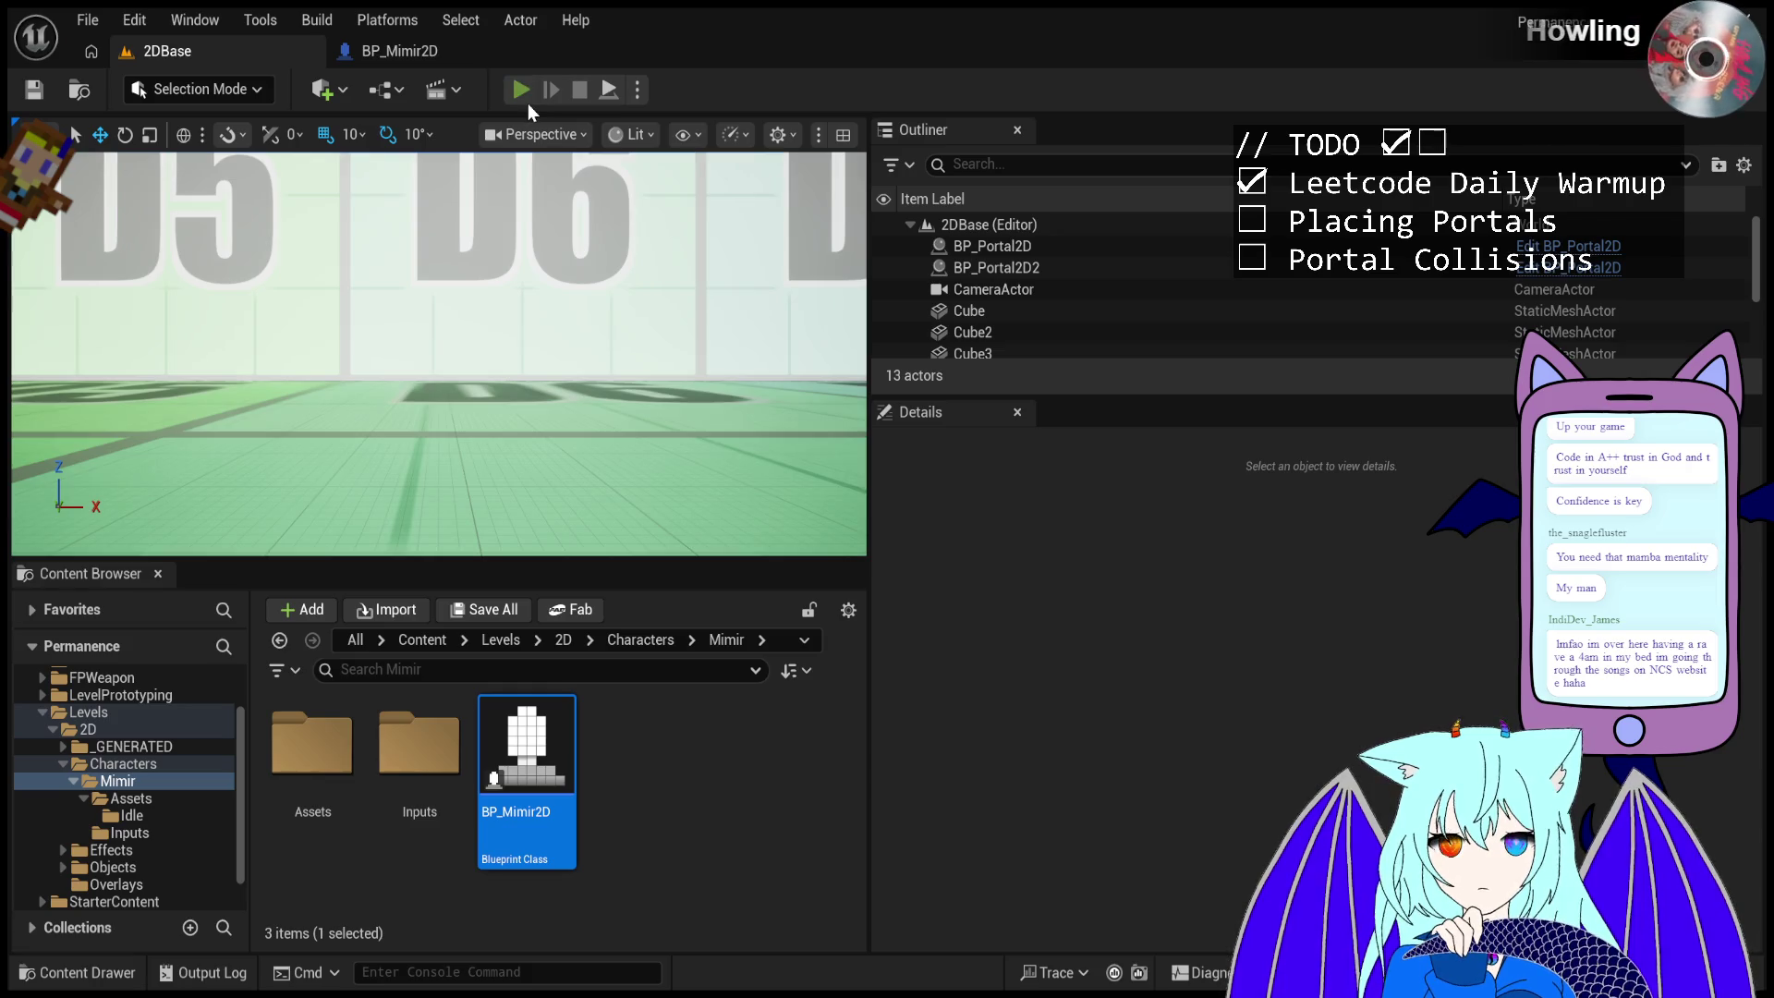
# - Start a new play test and sweep portal shots down and back up the angled wall
pyautogui.click(524, 93)
pyautogui.click(624, 221)
pyautogui.click(587, 180)
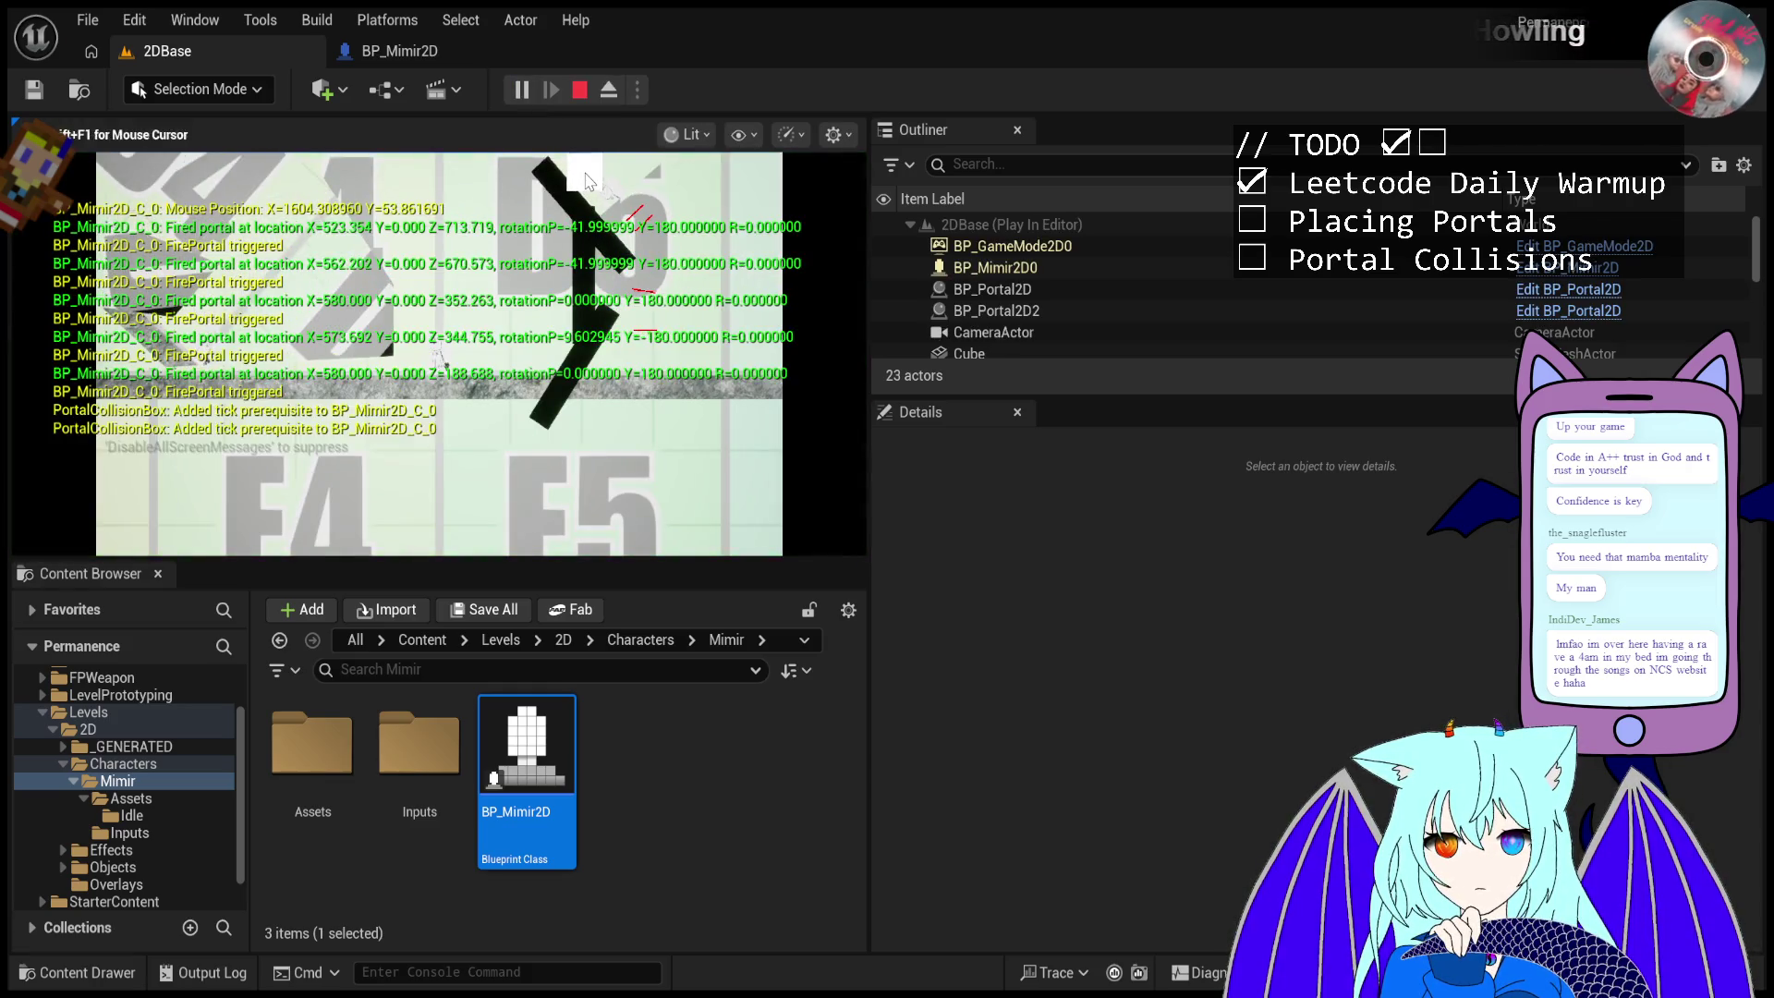
pyautogui.click(623, 282)
pyautogui.click(623, 293)
pyautogui.click(625, 307)
pyautogui.click(625, 319)
pyautogui.click(627, 332)
pyautogui.click(628, 344)
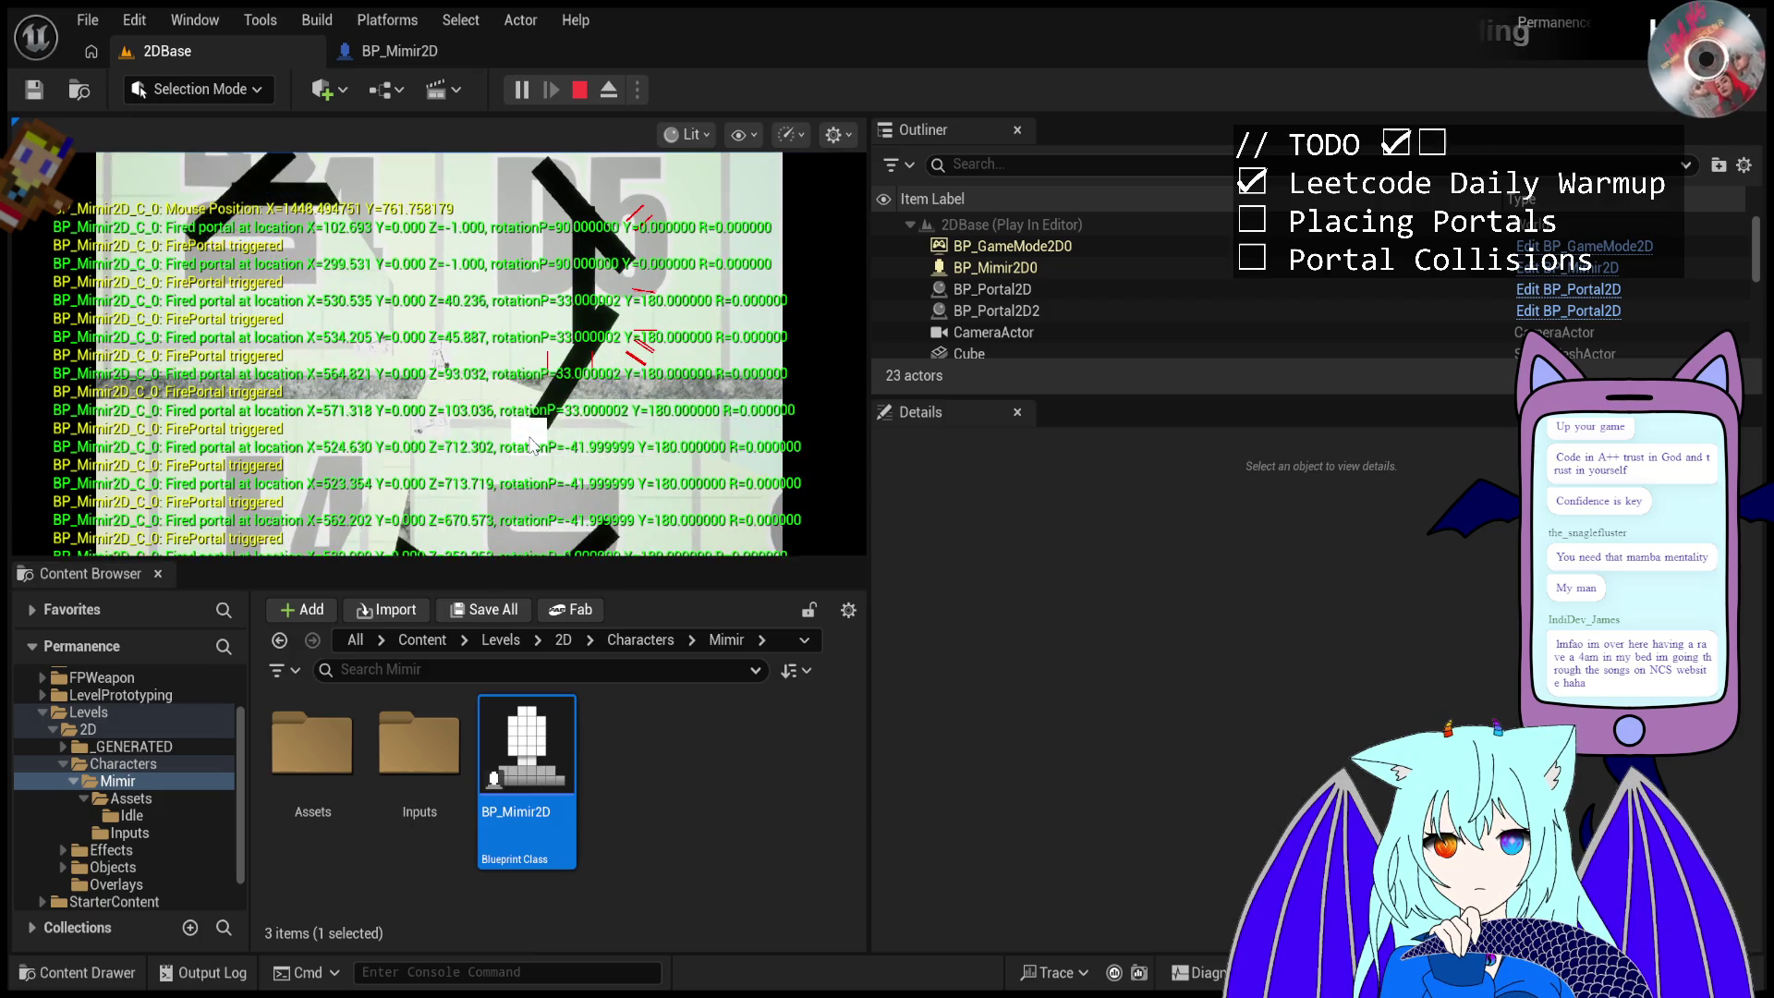
pyautogui.click(629, 356)
pyautogui.click(630, 368)
pyautogui.click(630, 355)
pyautogui.click(630, 339)
pyautogui.click(631, 324)
pyautogui.click(629, 288)
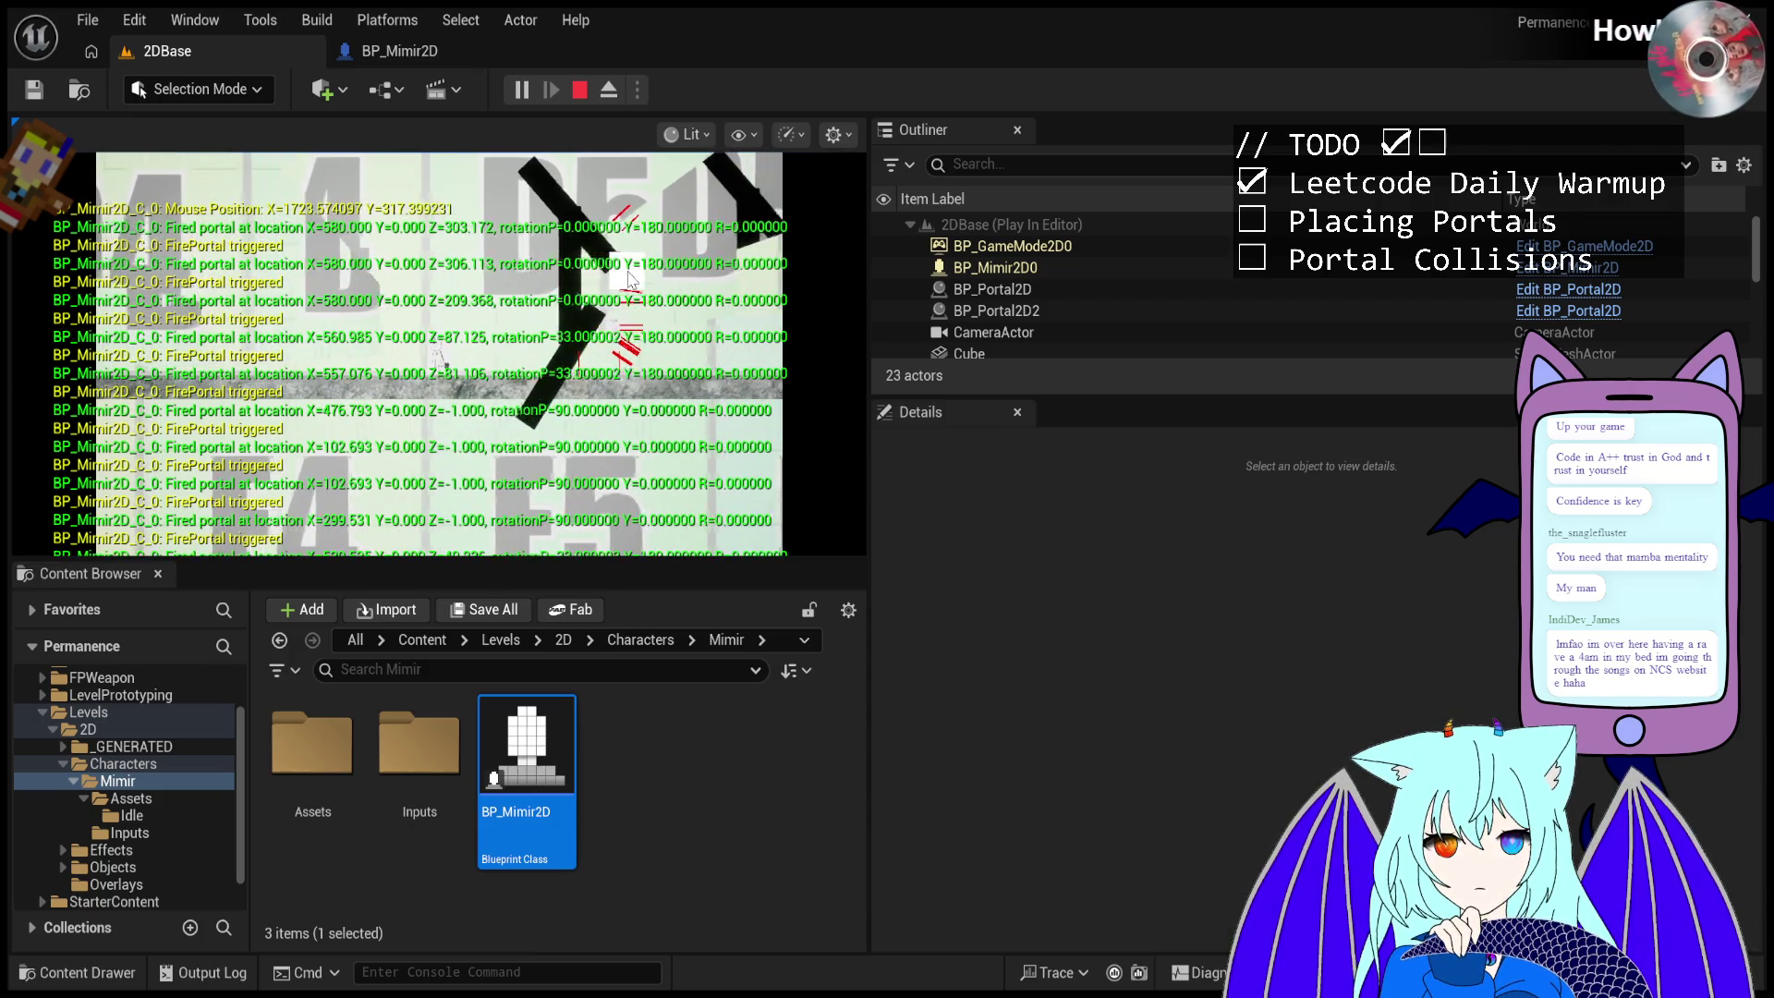
# - Move the Mimir character to Location X 900 and fire portals at the angled walls
pyautogui.click(1006, 263)
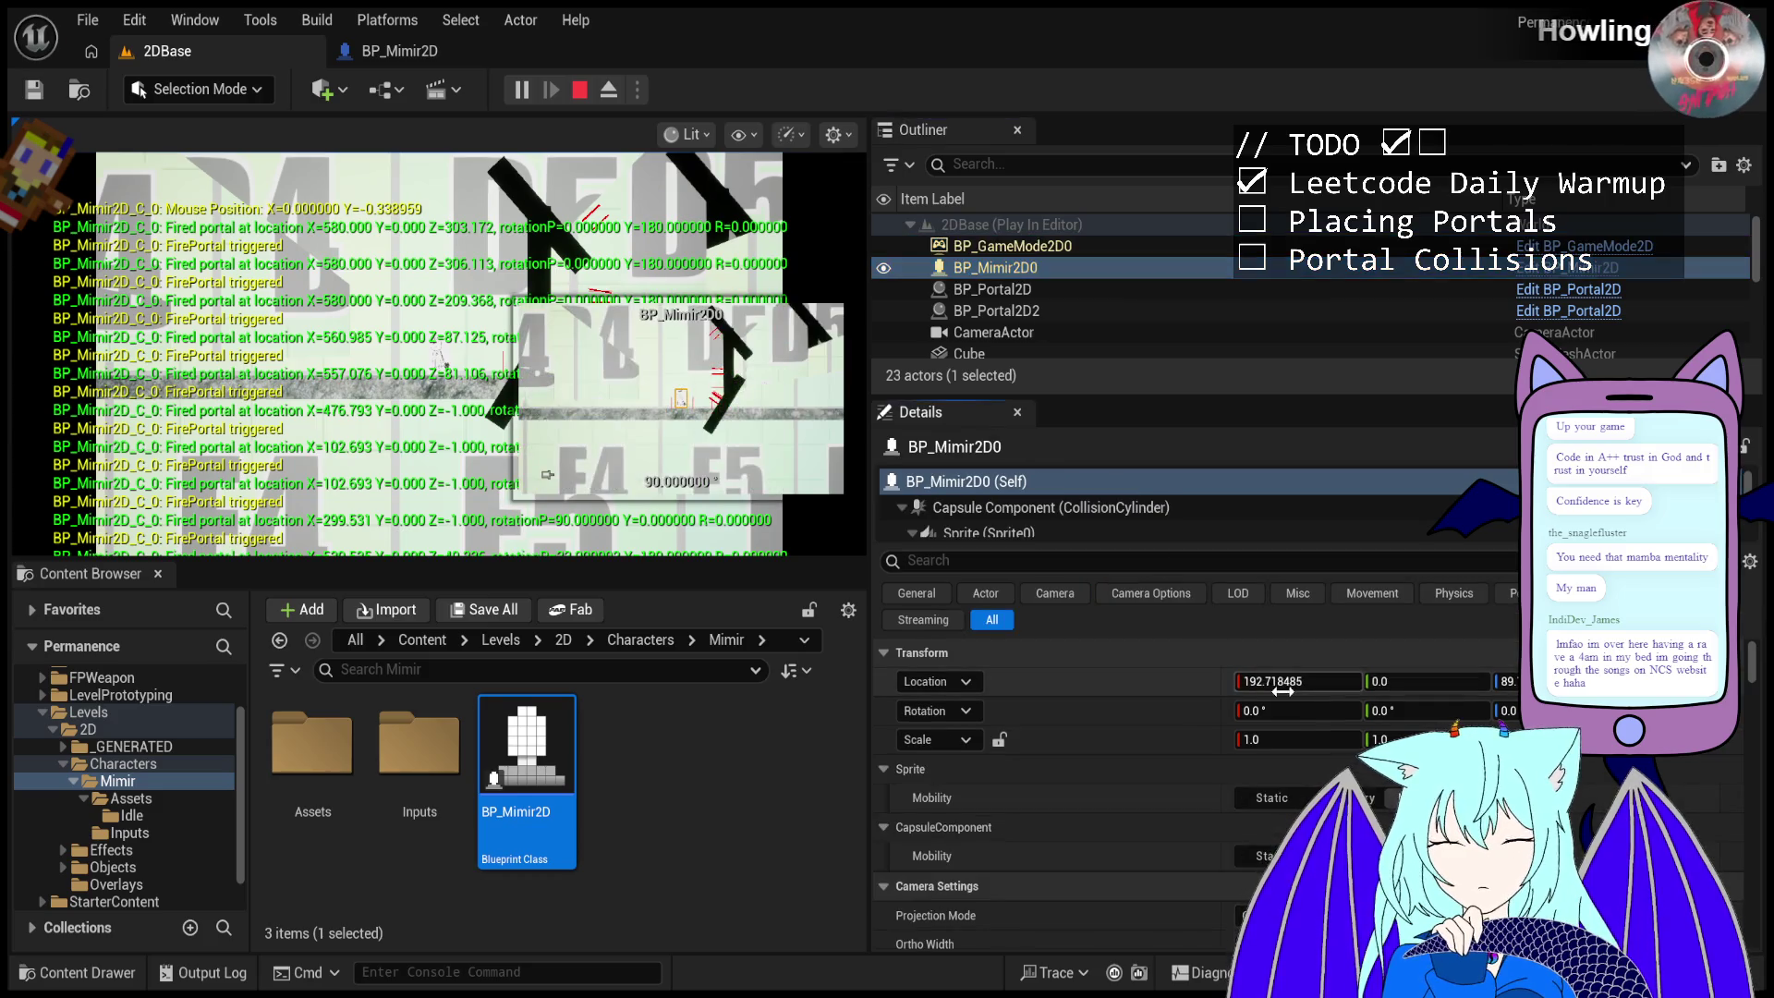
pyautogui.write('900')
pyautogui.press('Return')
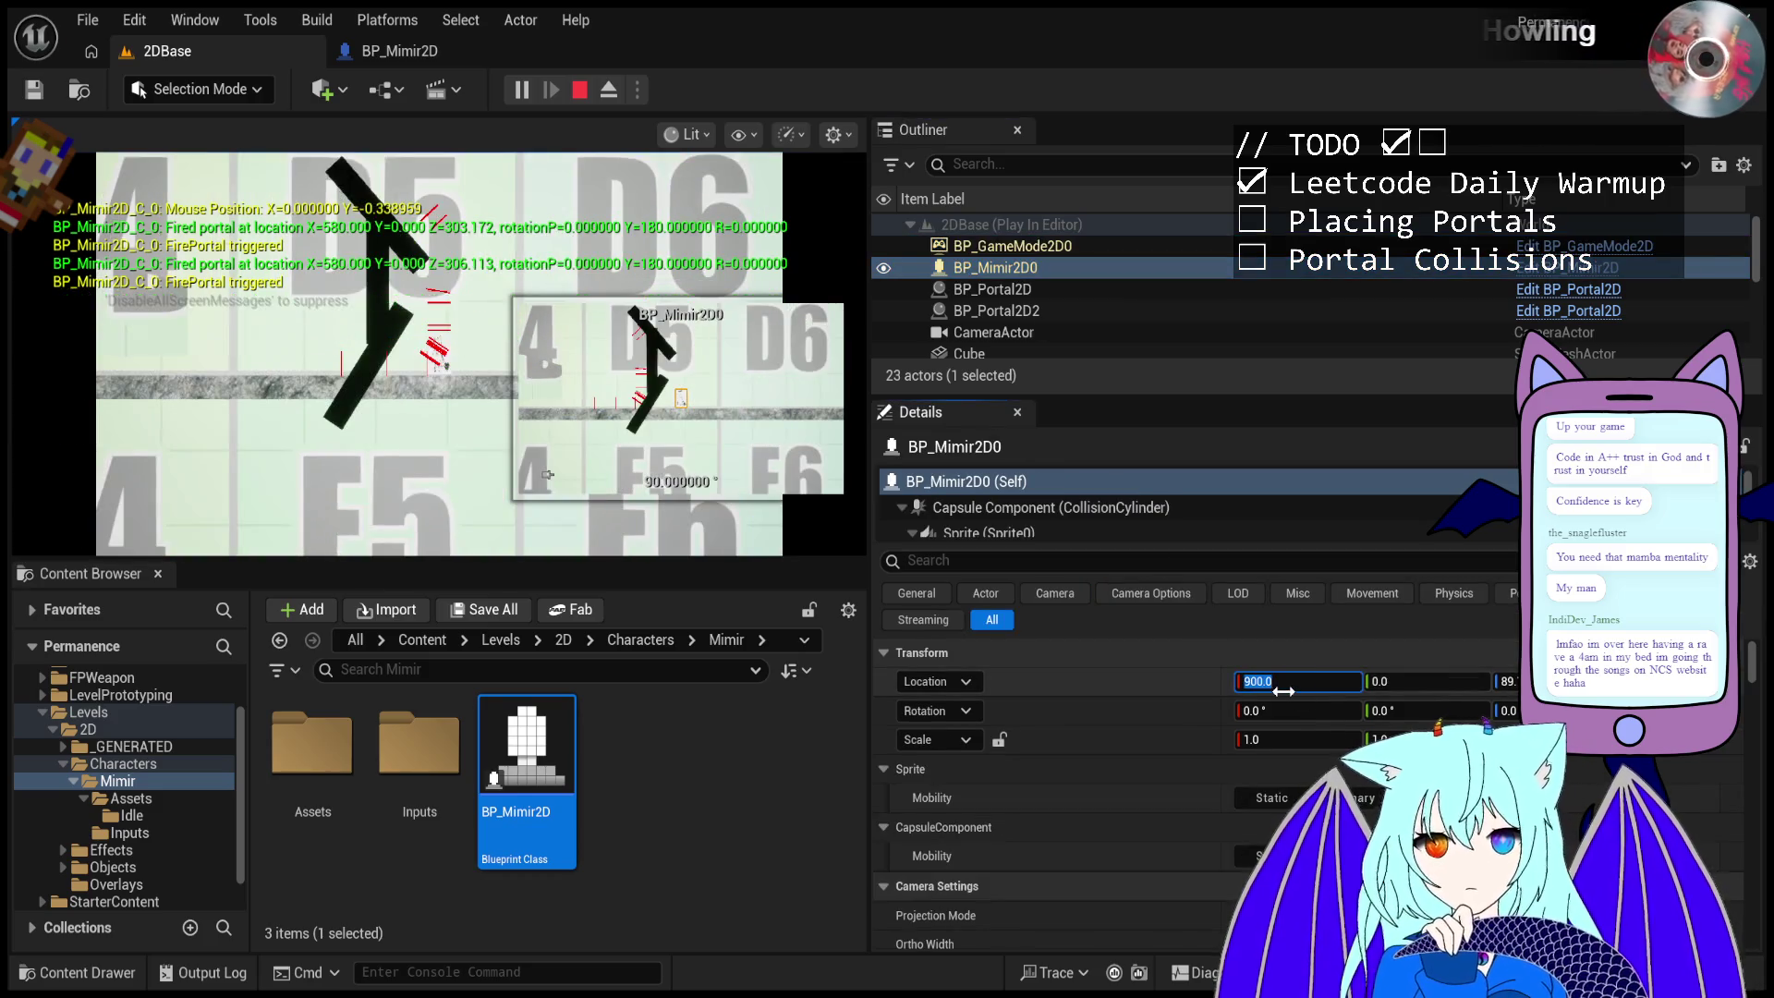
pyautogui.click(416, 422)
pyautogui.click(380, 397)
pyautogui.click(345, 372)
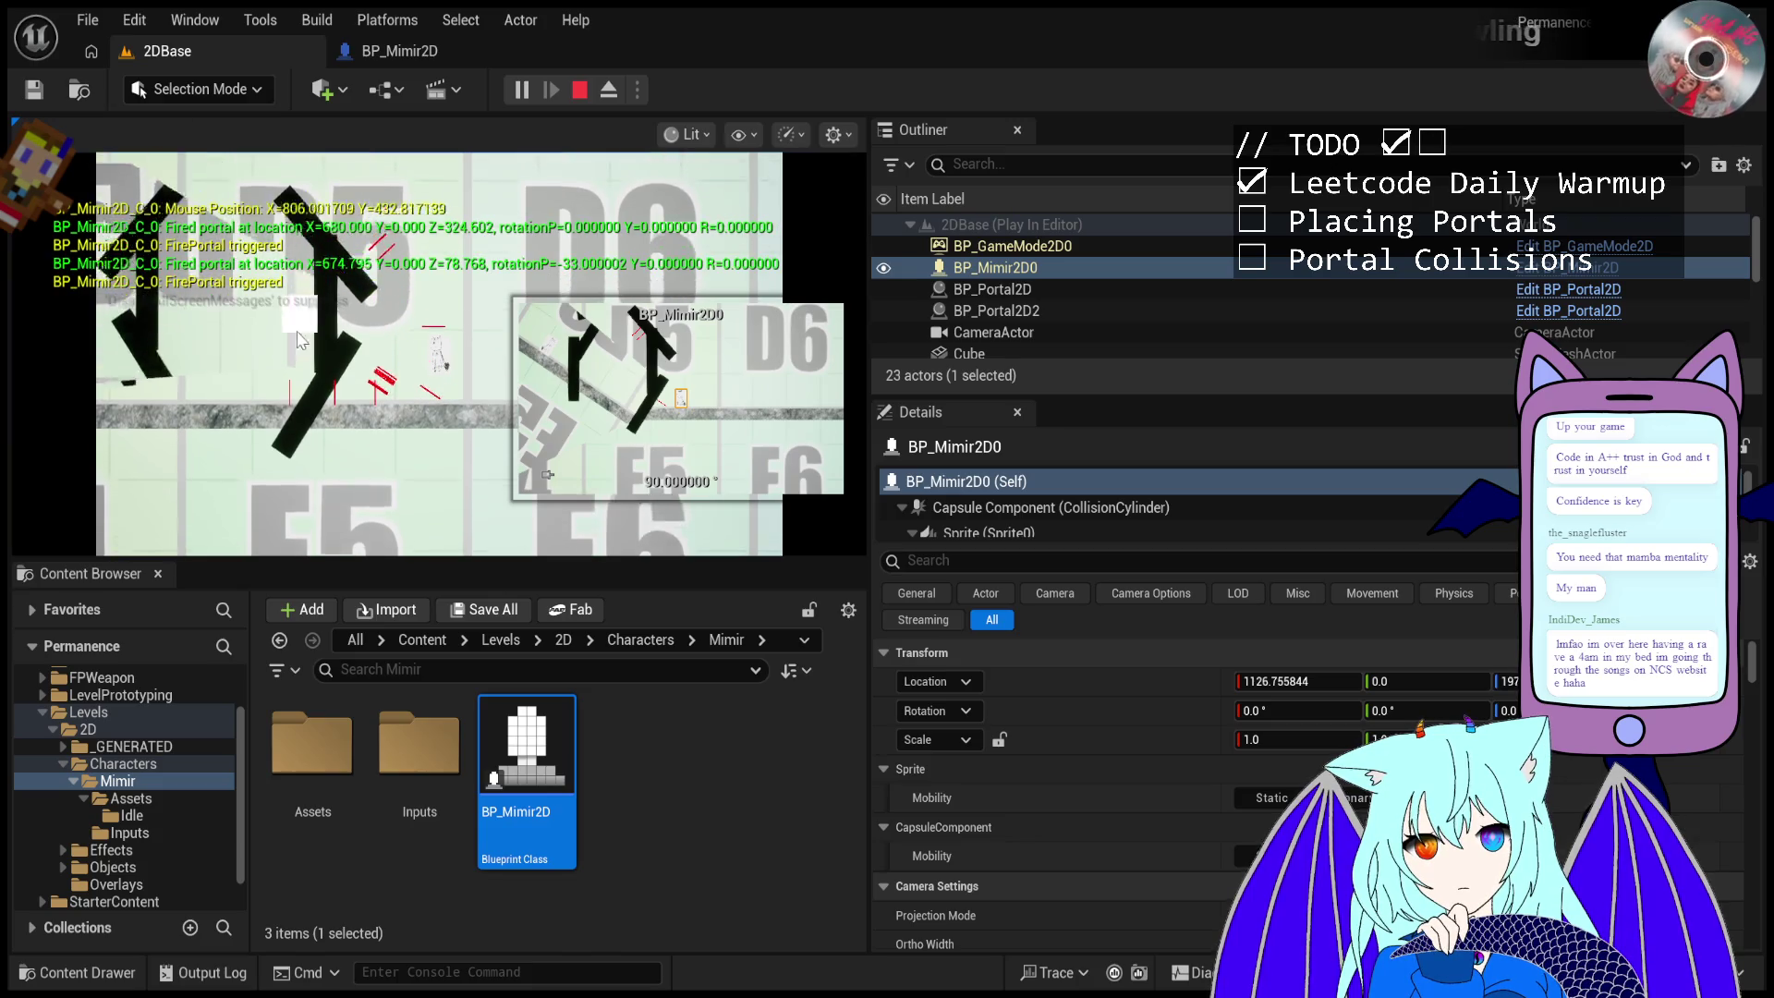
pyautogui.click(319, 338)
pyautogui.click(340, 329)
pyautogui.click(359, 320)
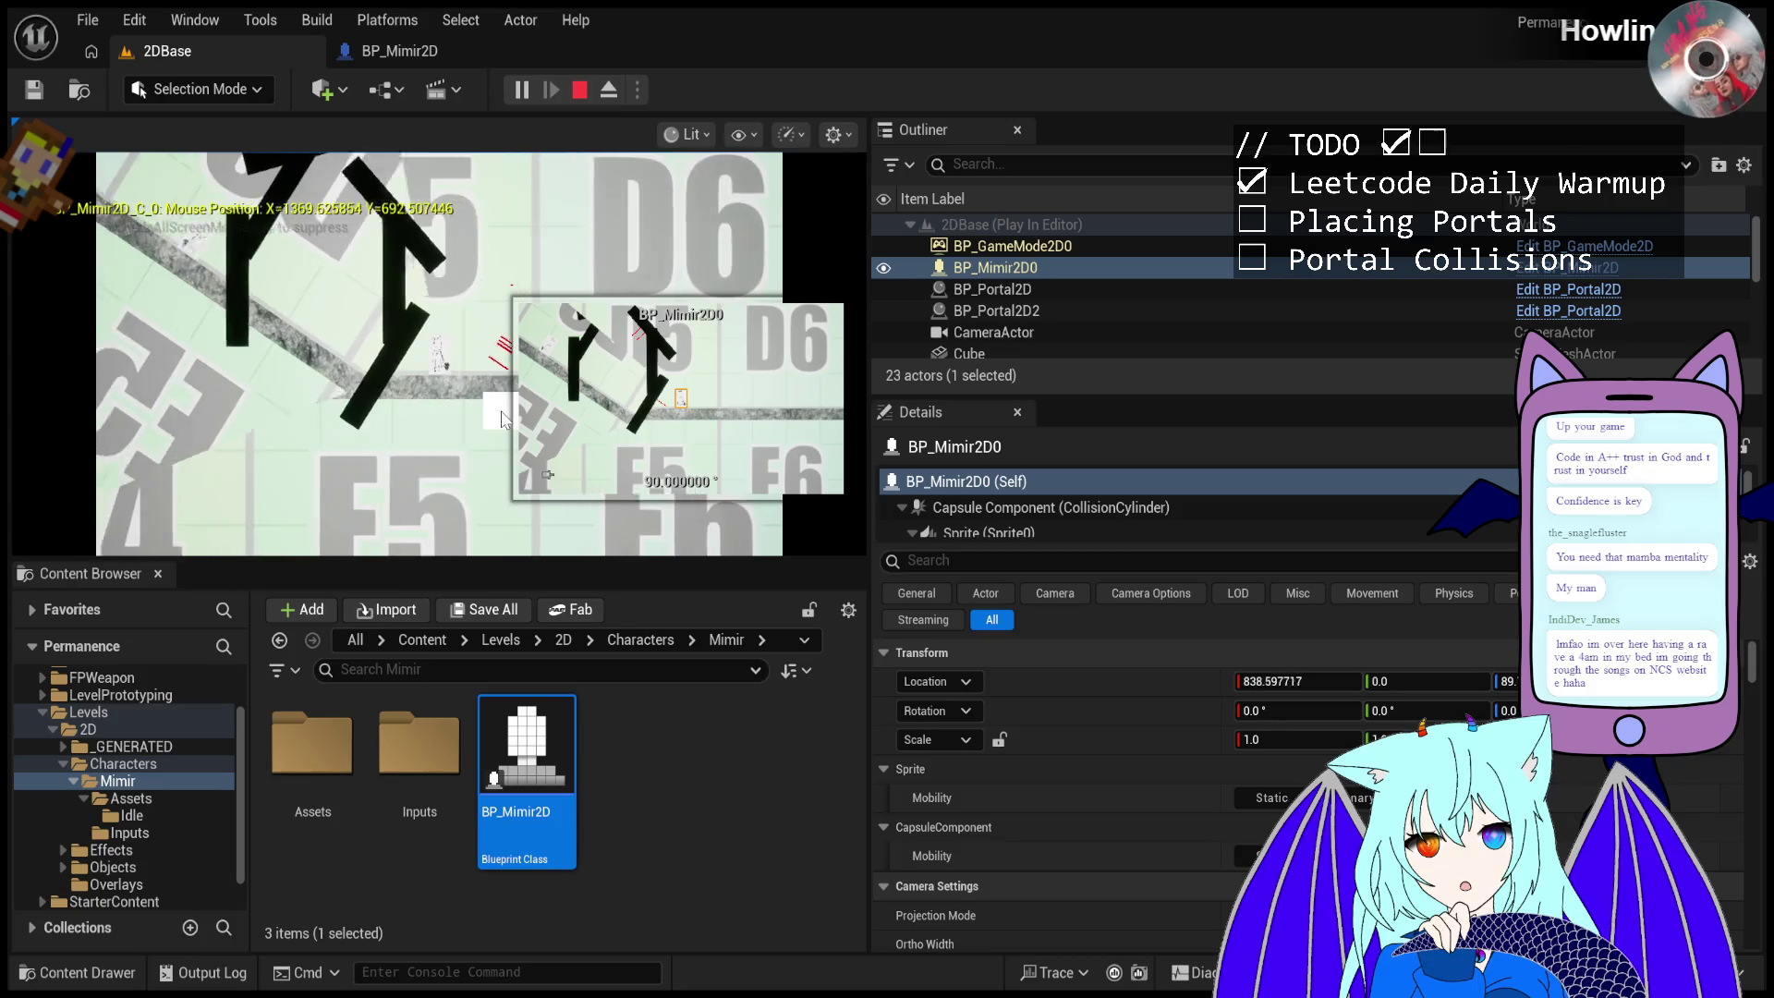
# - Restart the play test and fire both portals at the flat and angled walls
pyautogui.press('Escape')
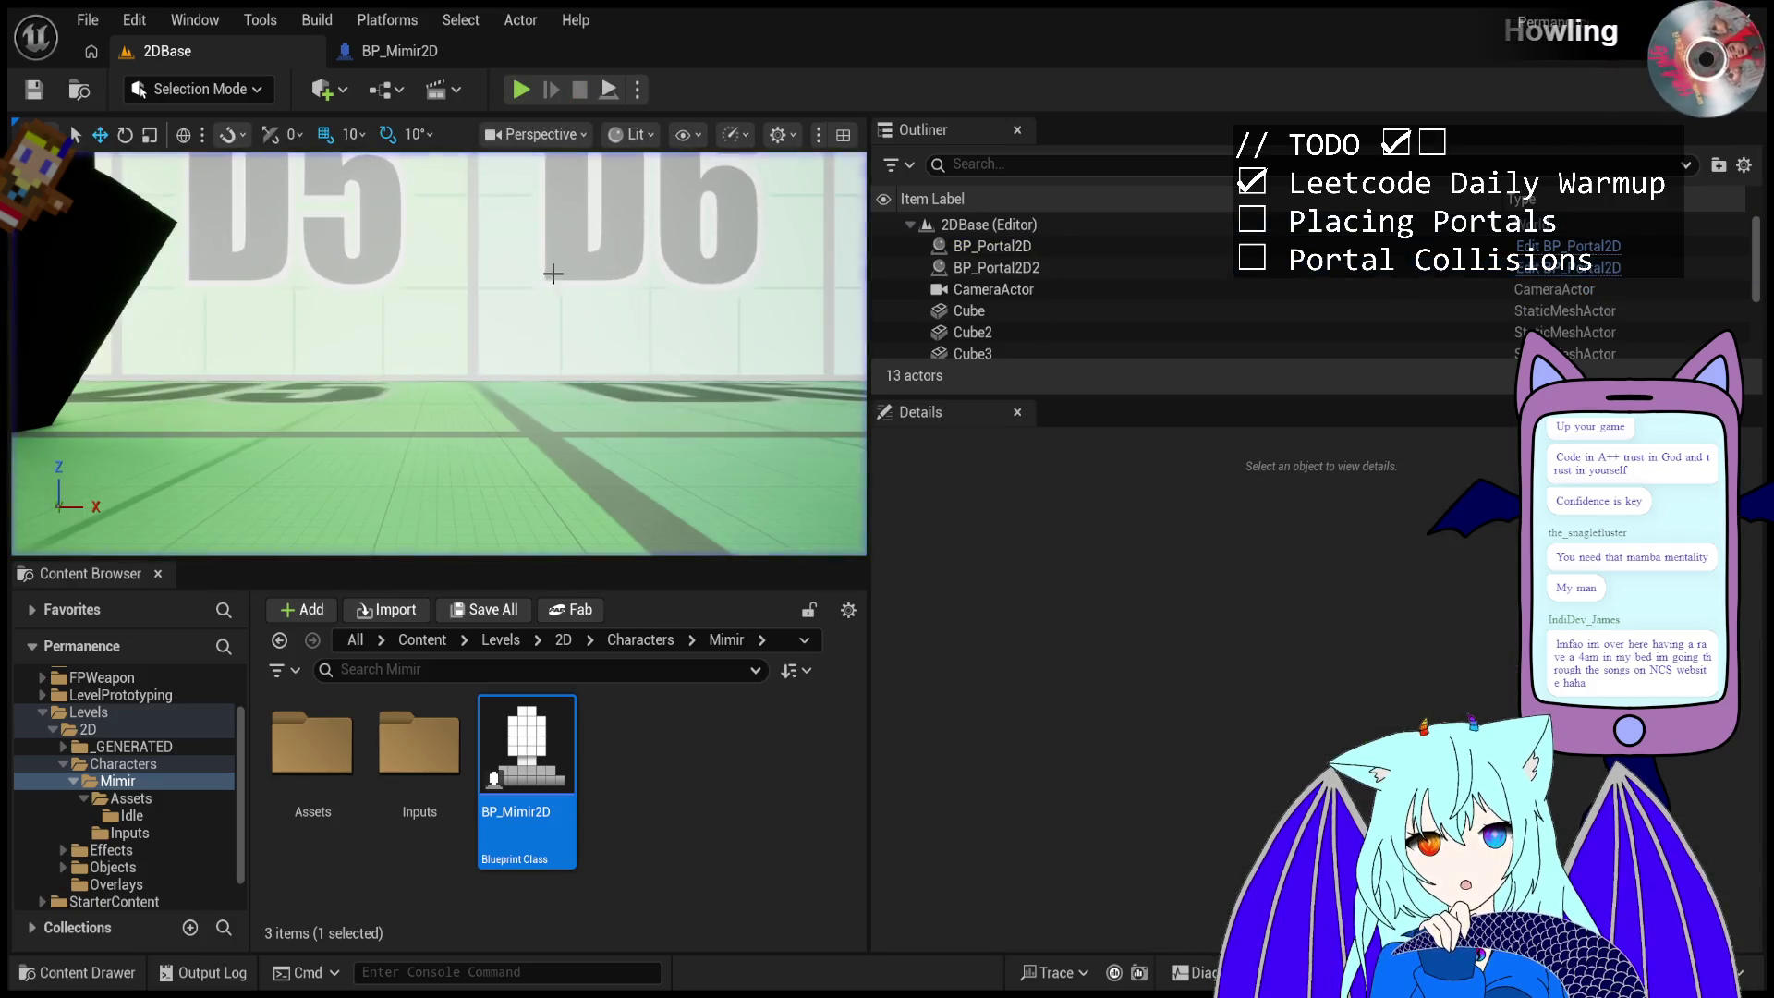
pyautogui.hotkey('alt', 'p')
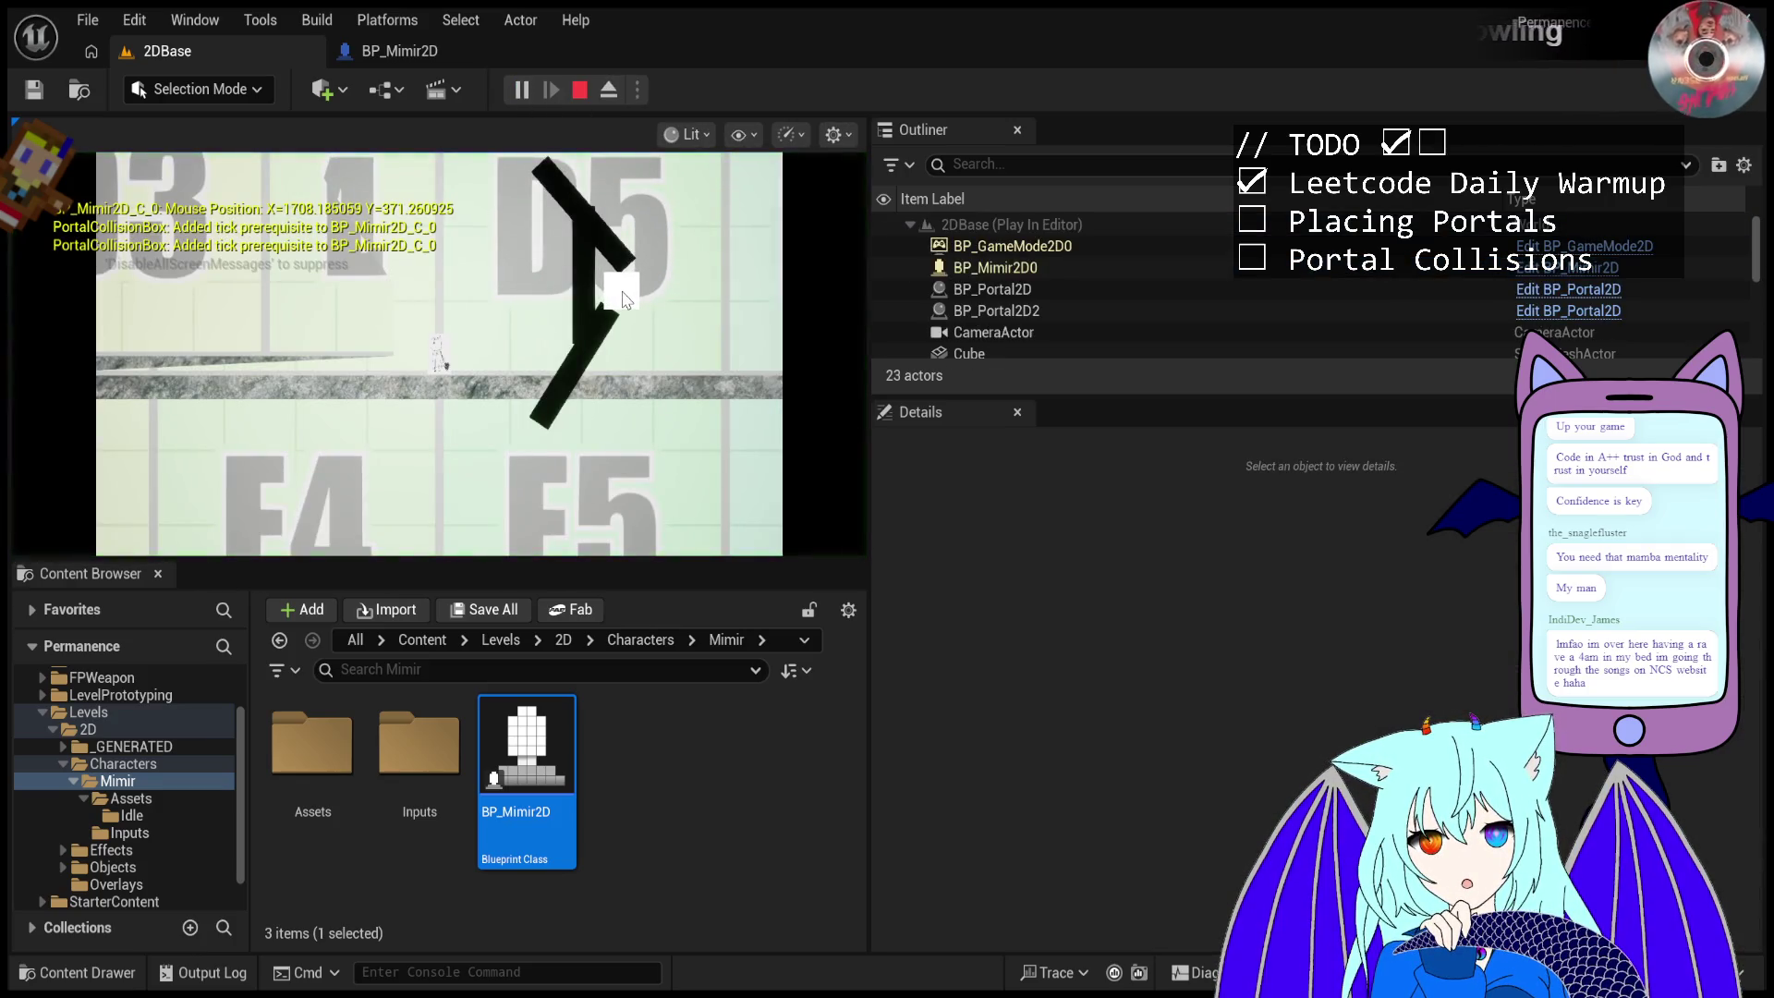
pyautogui.click(594, 348)
pyautogui.rightClick(621, 309)
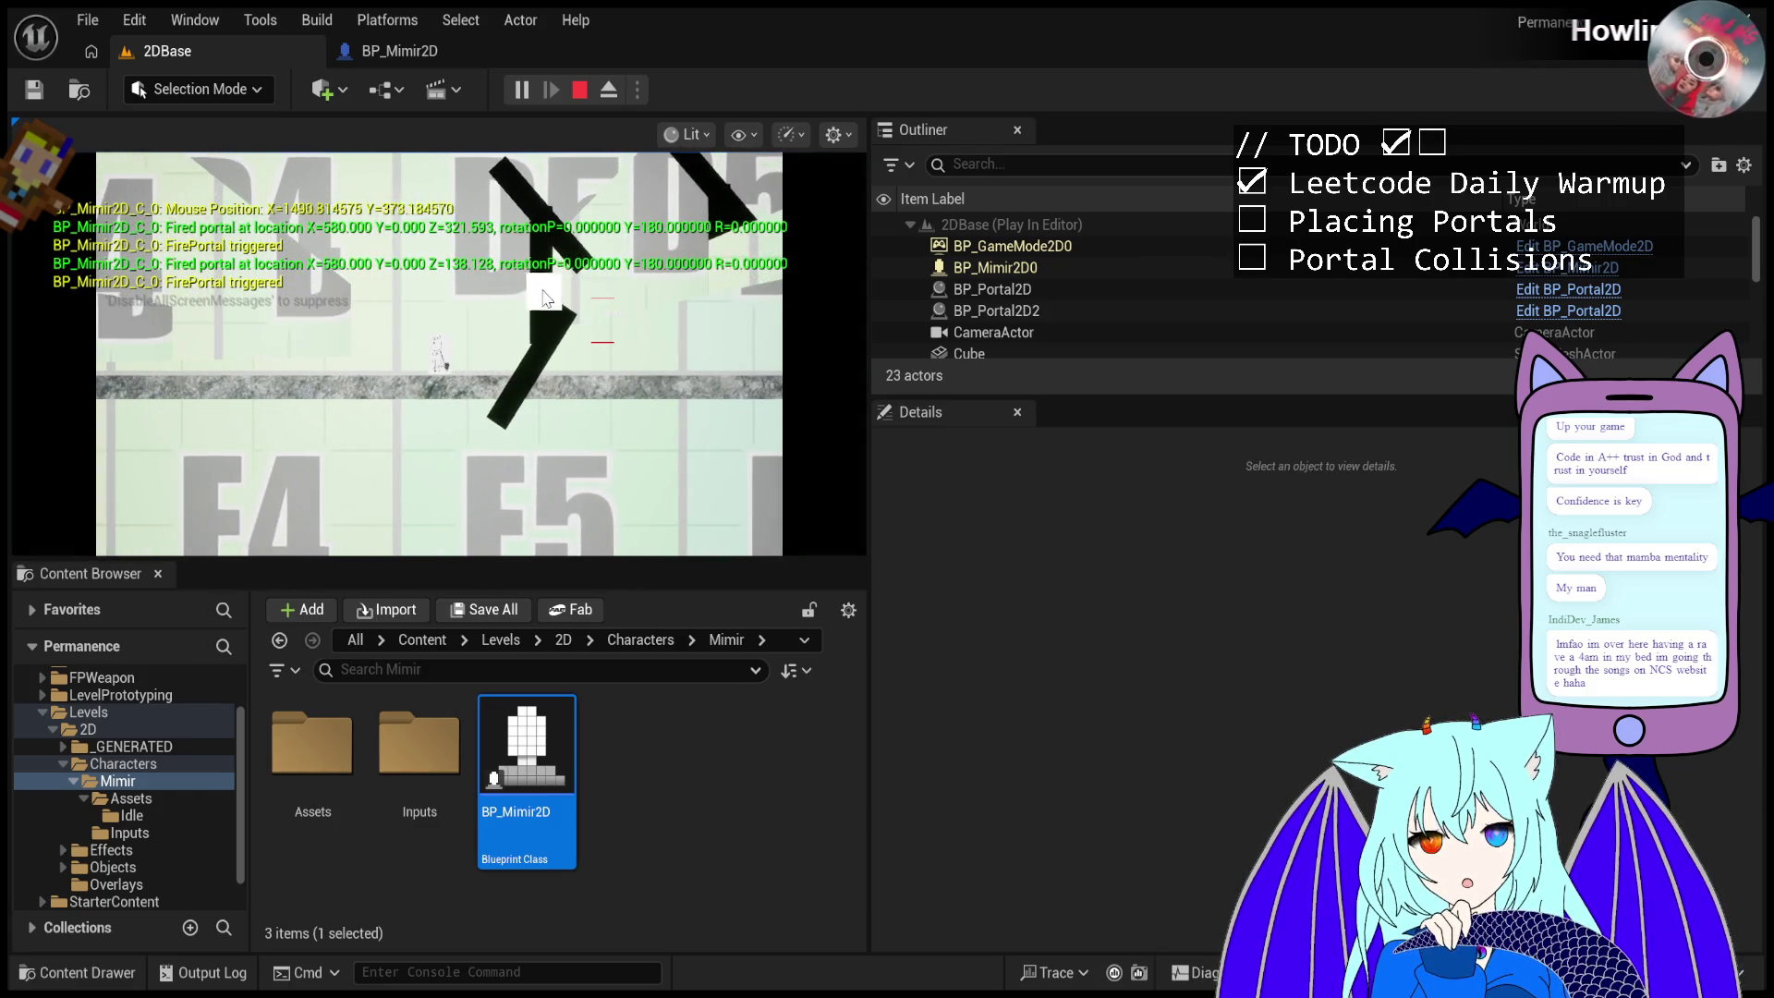
pyautogui.click(585, 379)
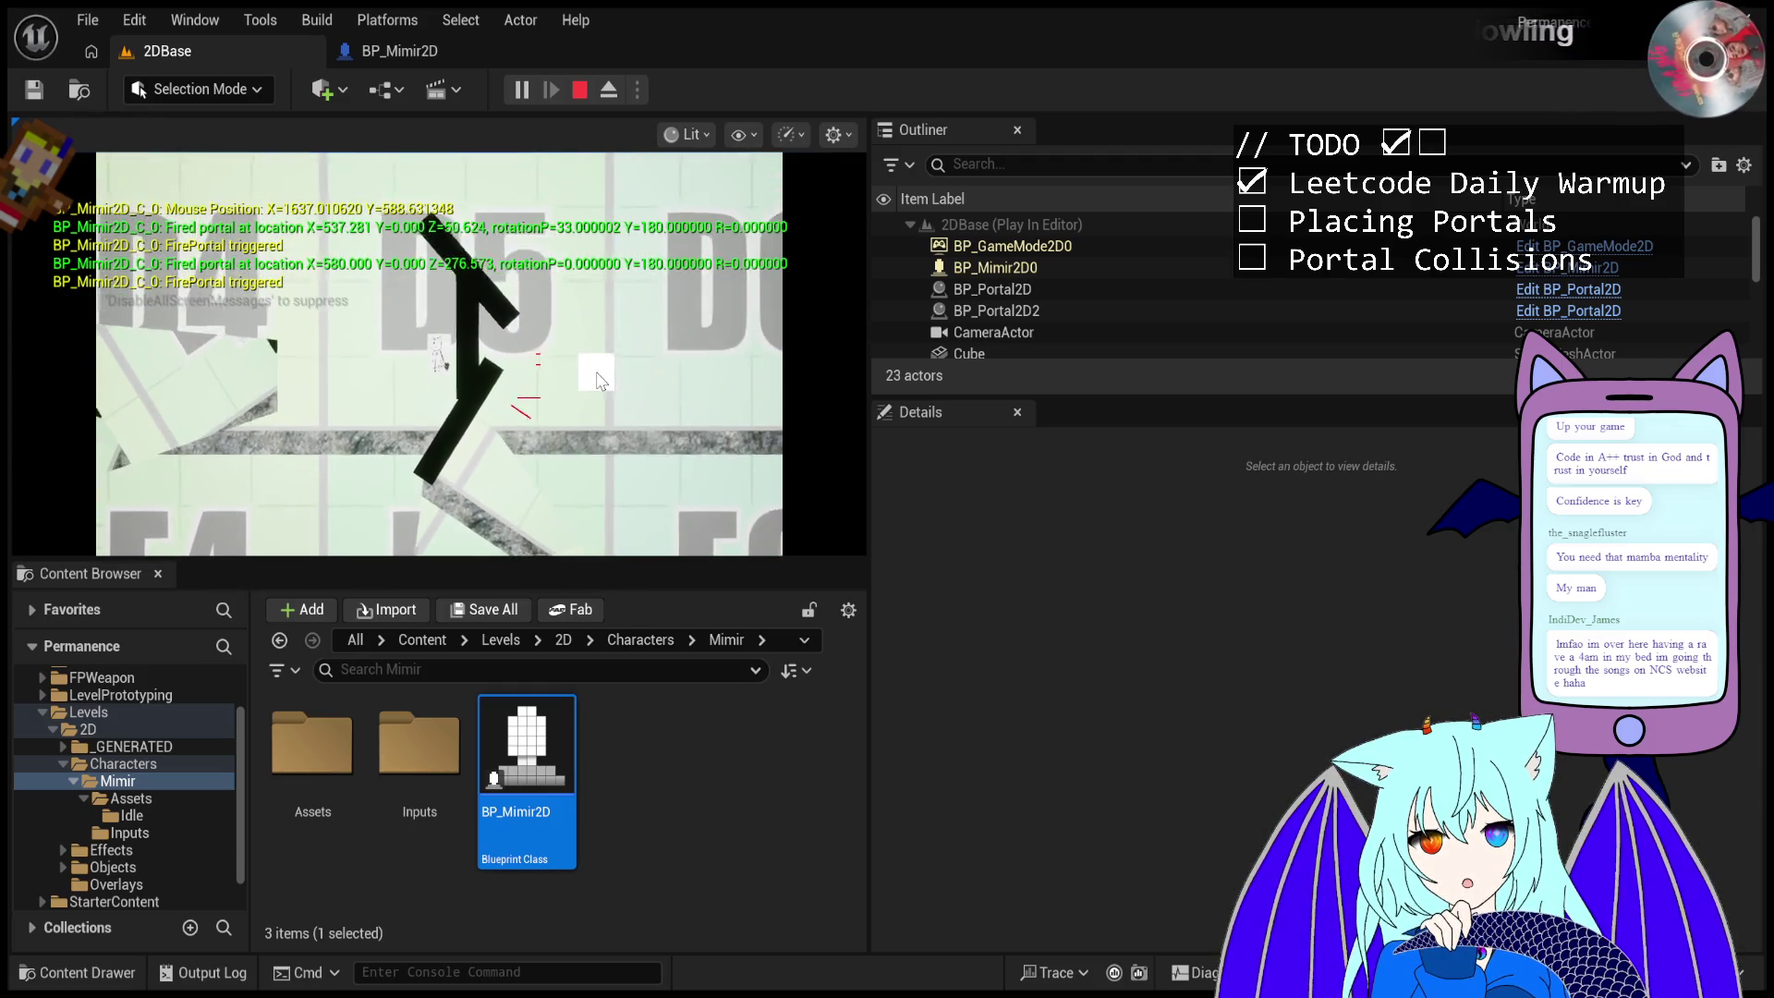
pyautogui.click(594, 268)
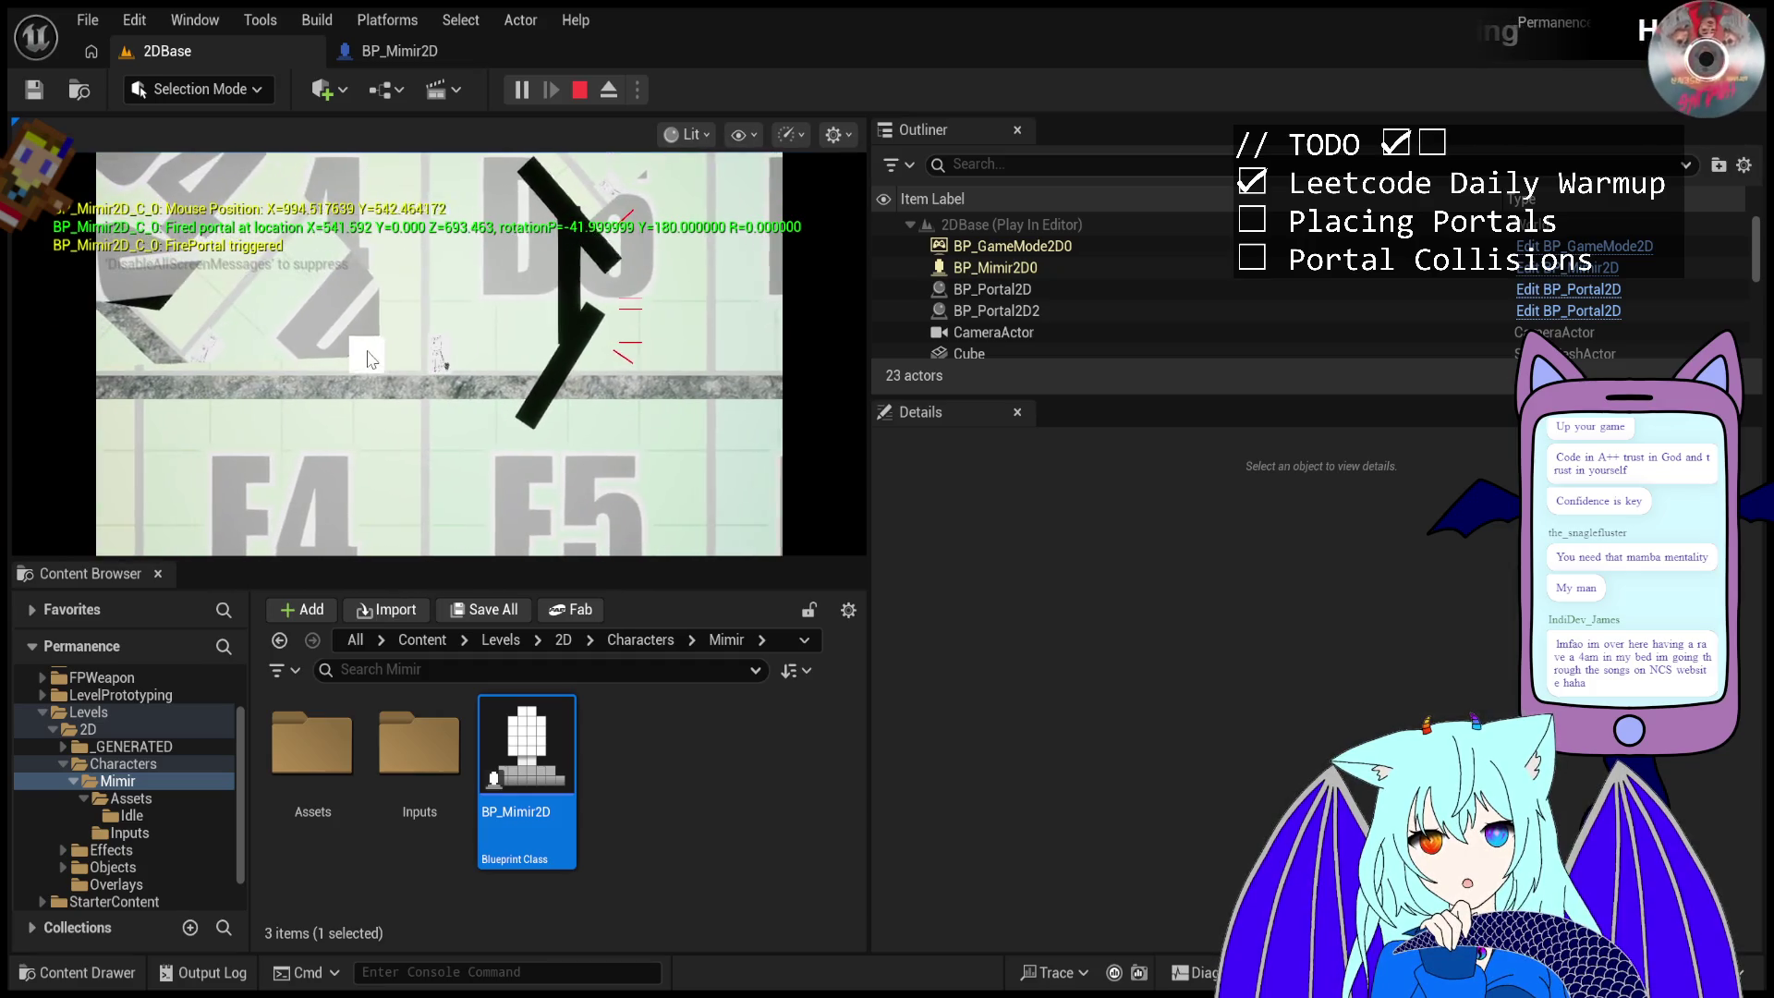
# - Fire two more portals, then select BP_Portal2D to view its X 580 transform
pyautogui.click(558, 420)
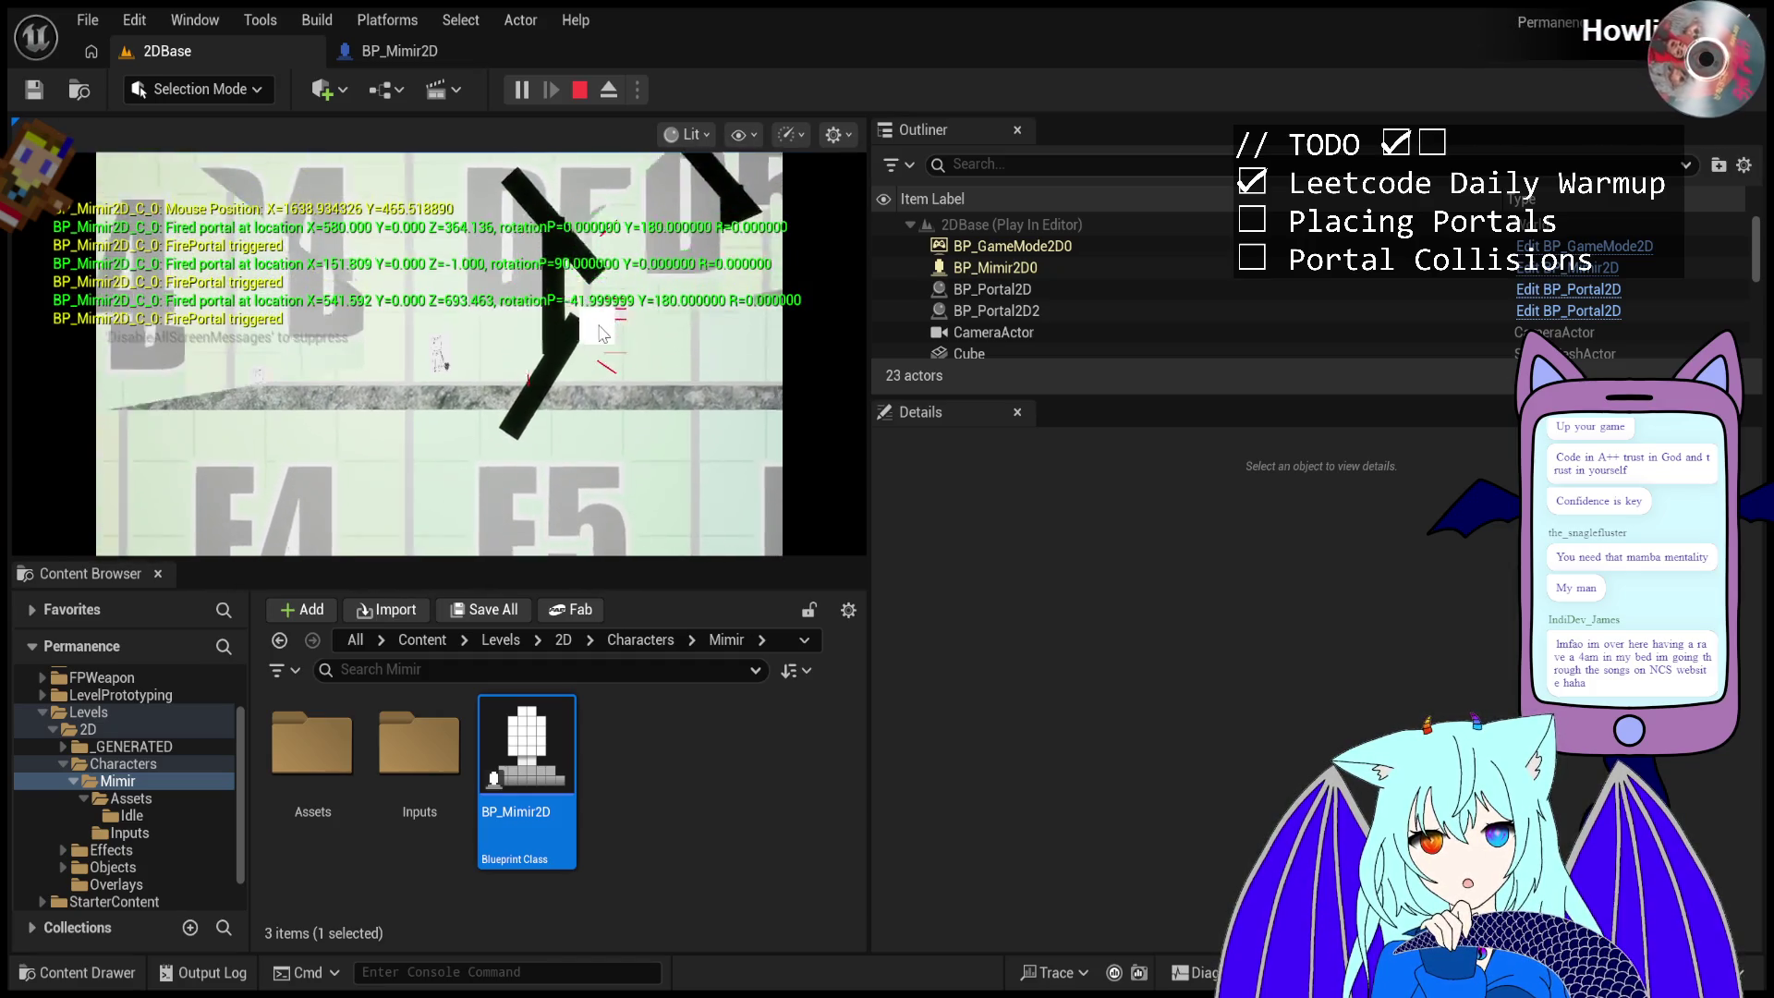
pyautogui.click(605, 331)
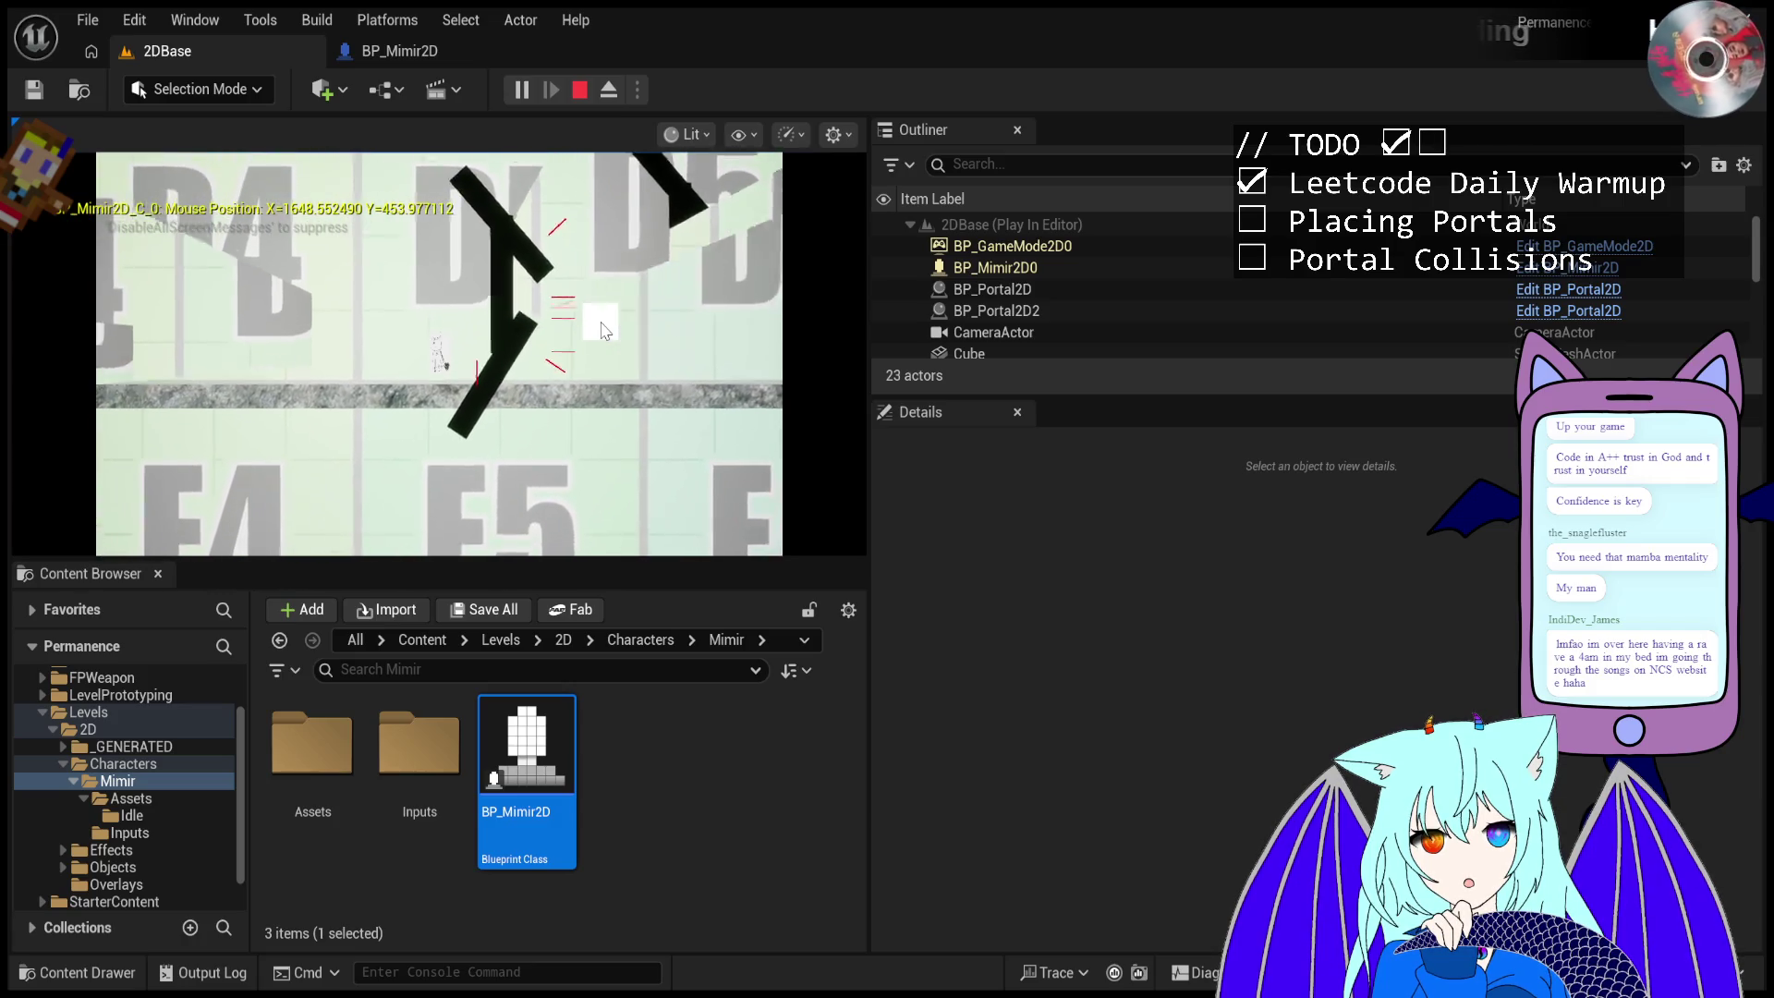
pyautogui.click(1000, 265)
pyautogui.click(1007, 290)
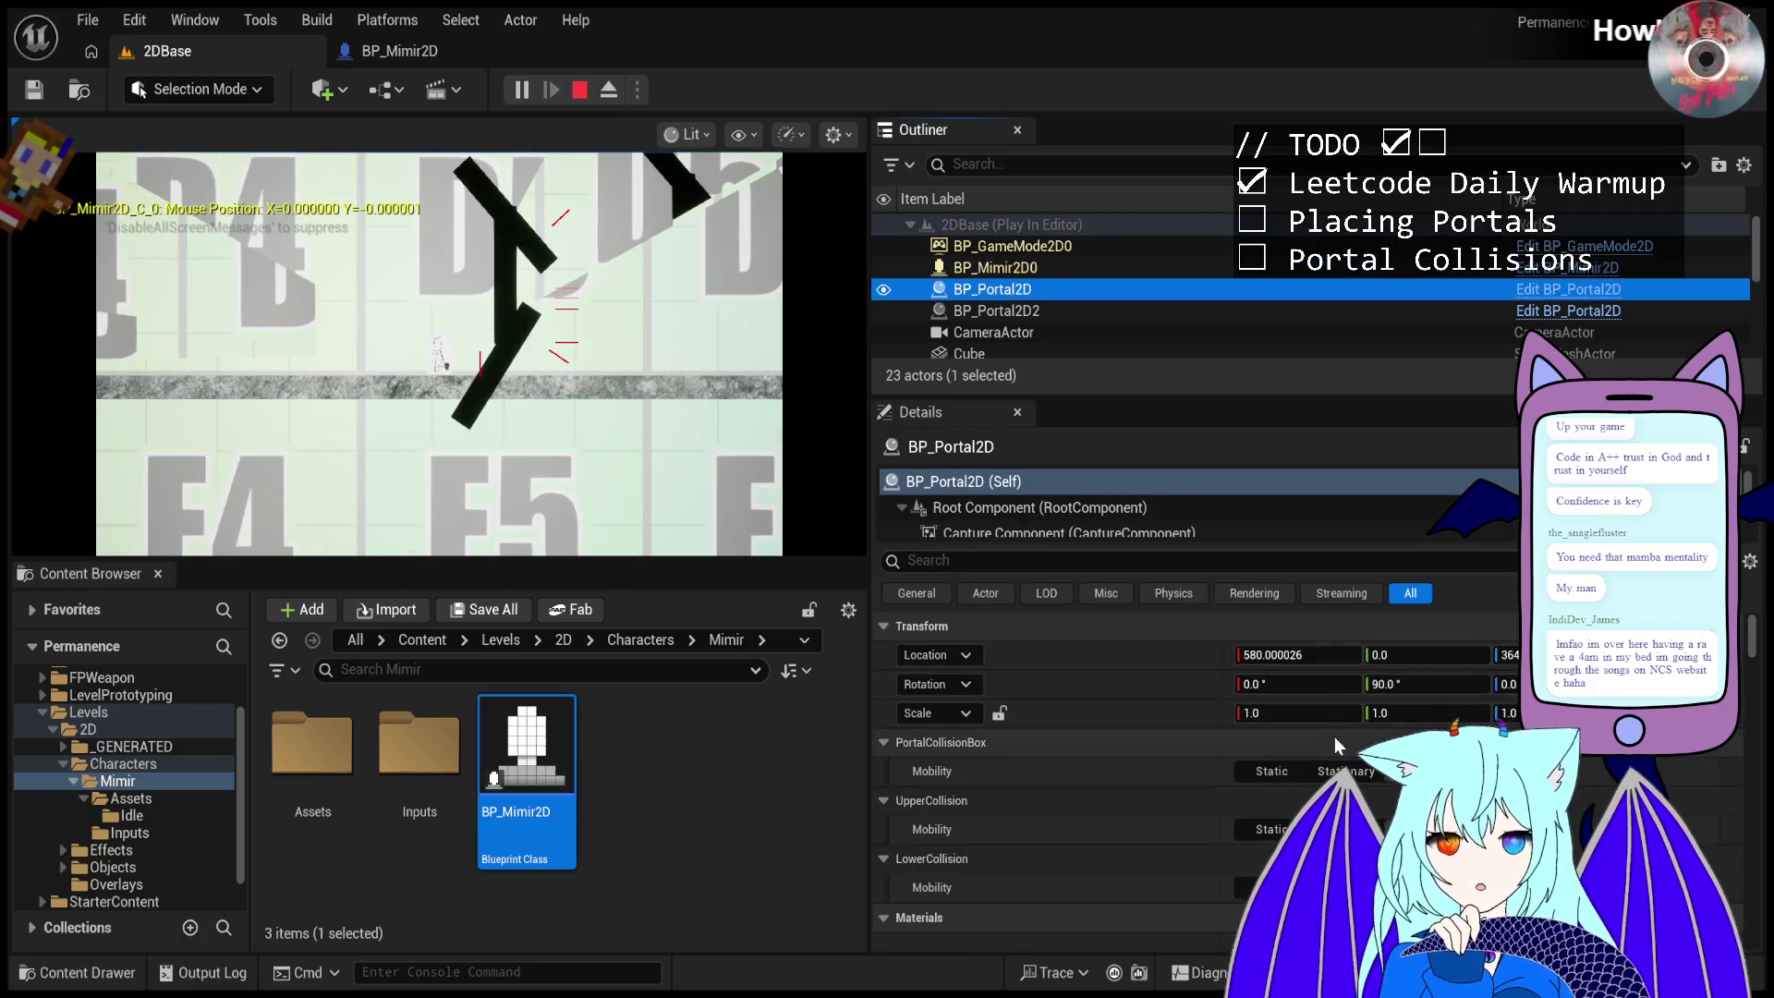
# - Reposition BP_Portal2D to X 680 at -90°, then select BP_Mimir2D0 and jump and run the character
pyautogui.click(1299, 655)
pyautogui.write('419')
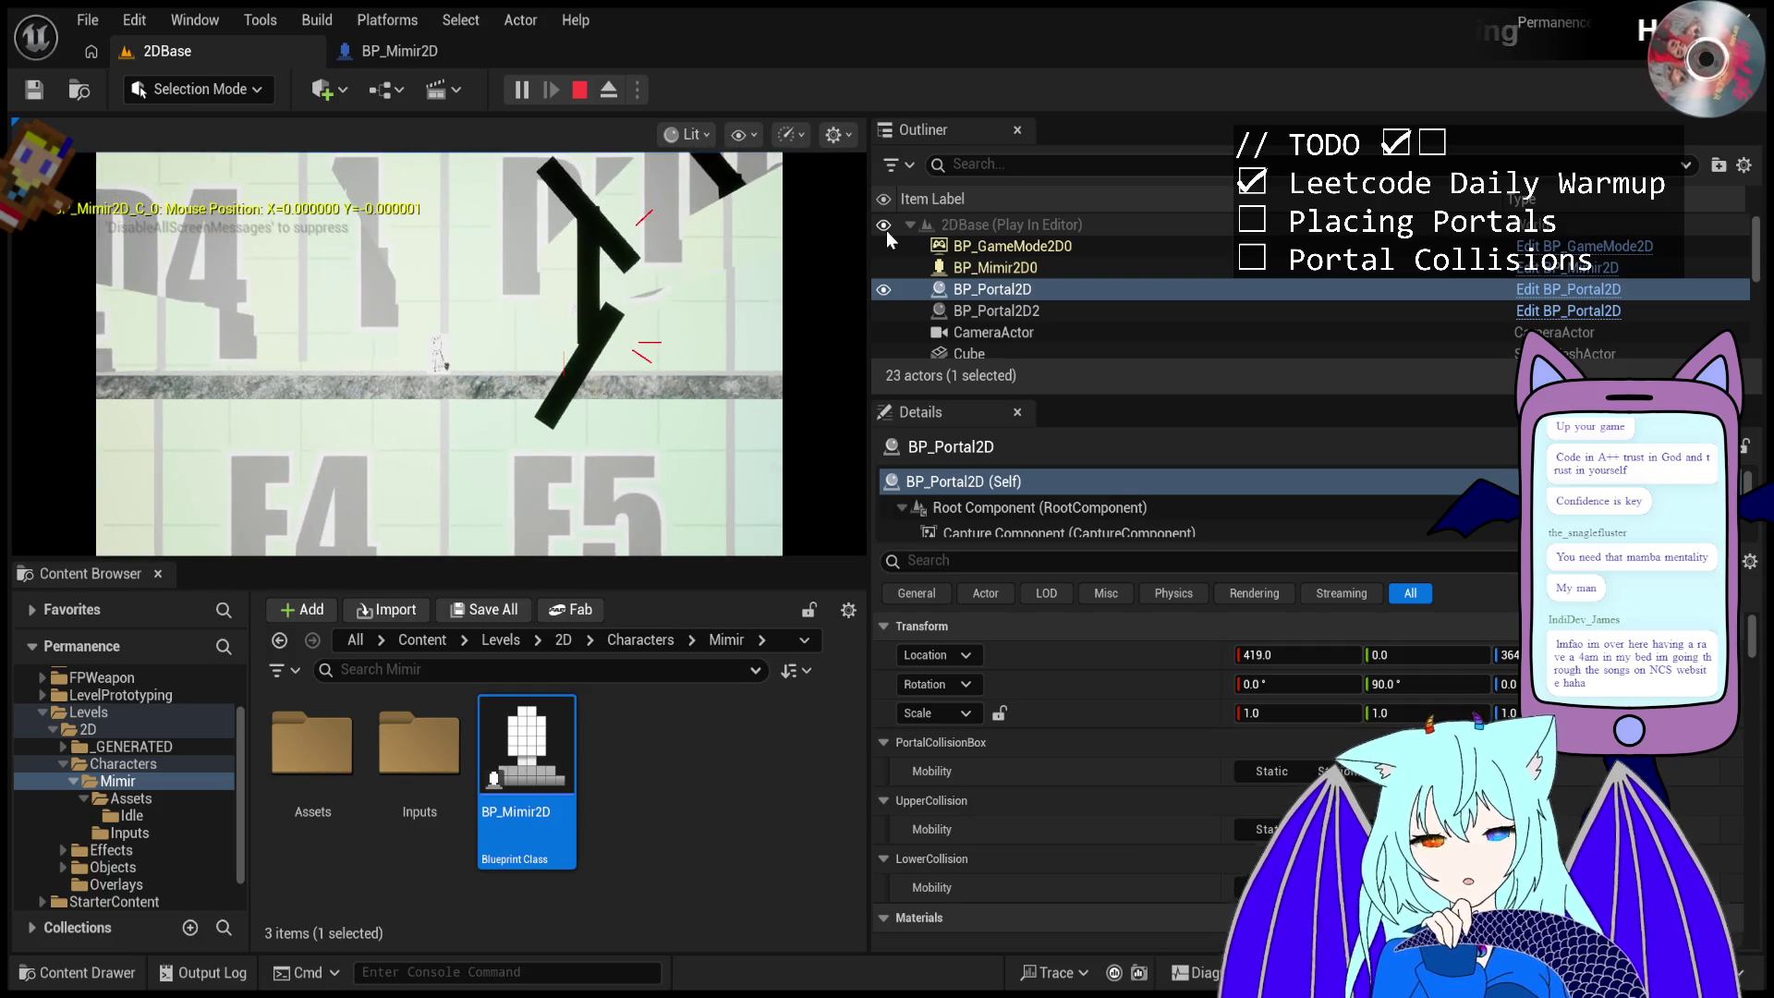
pyautogui.click(1066, 270)
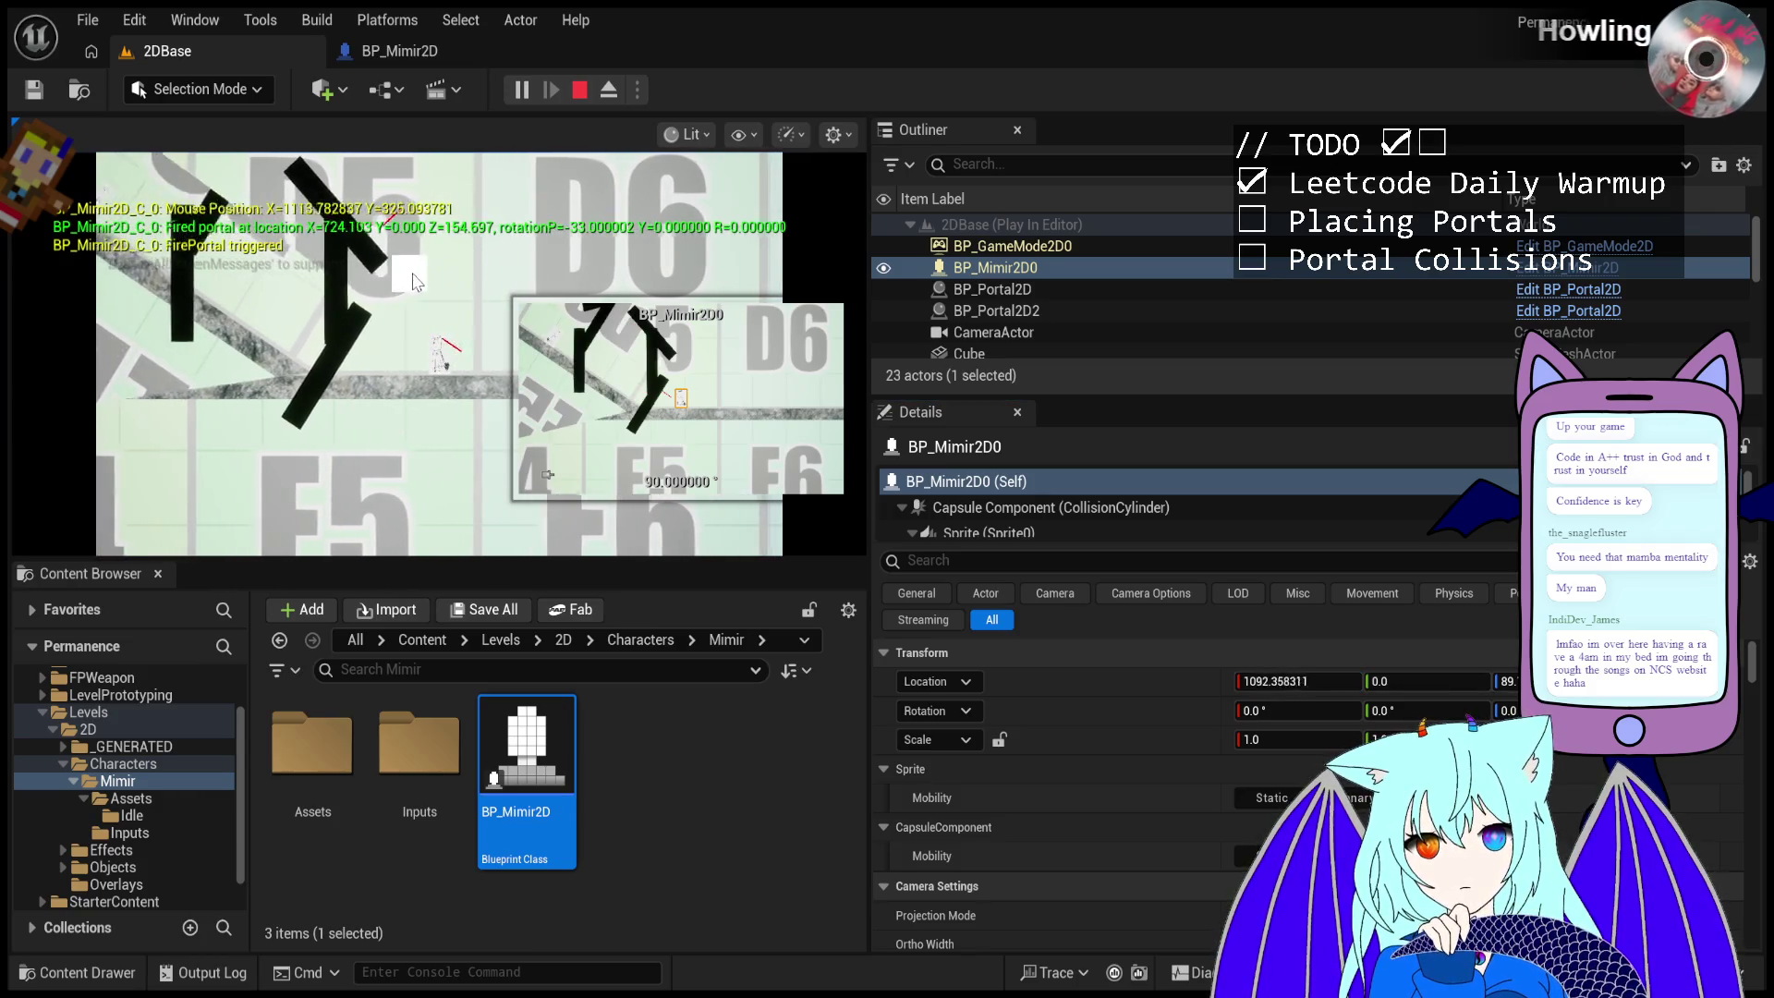
pyautogui.press('space')
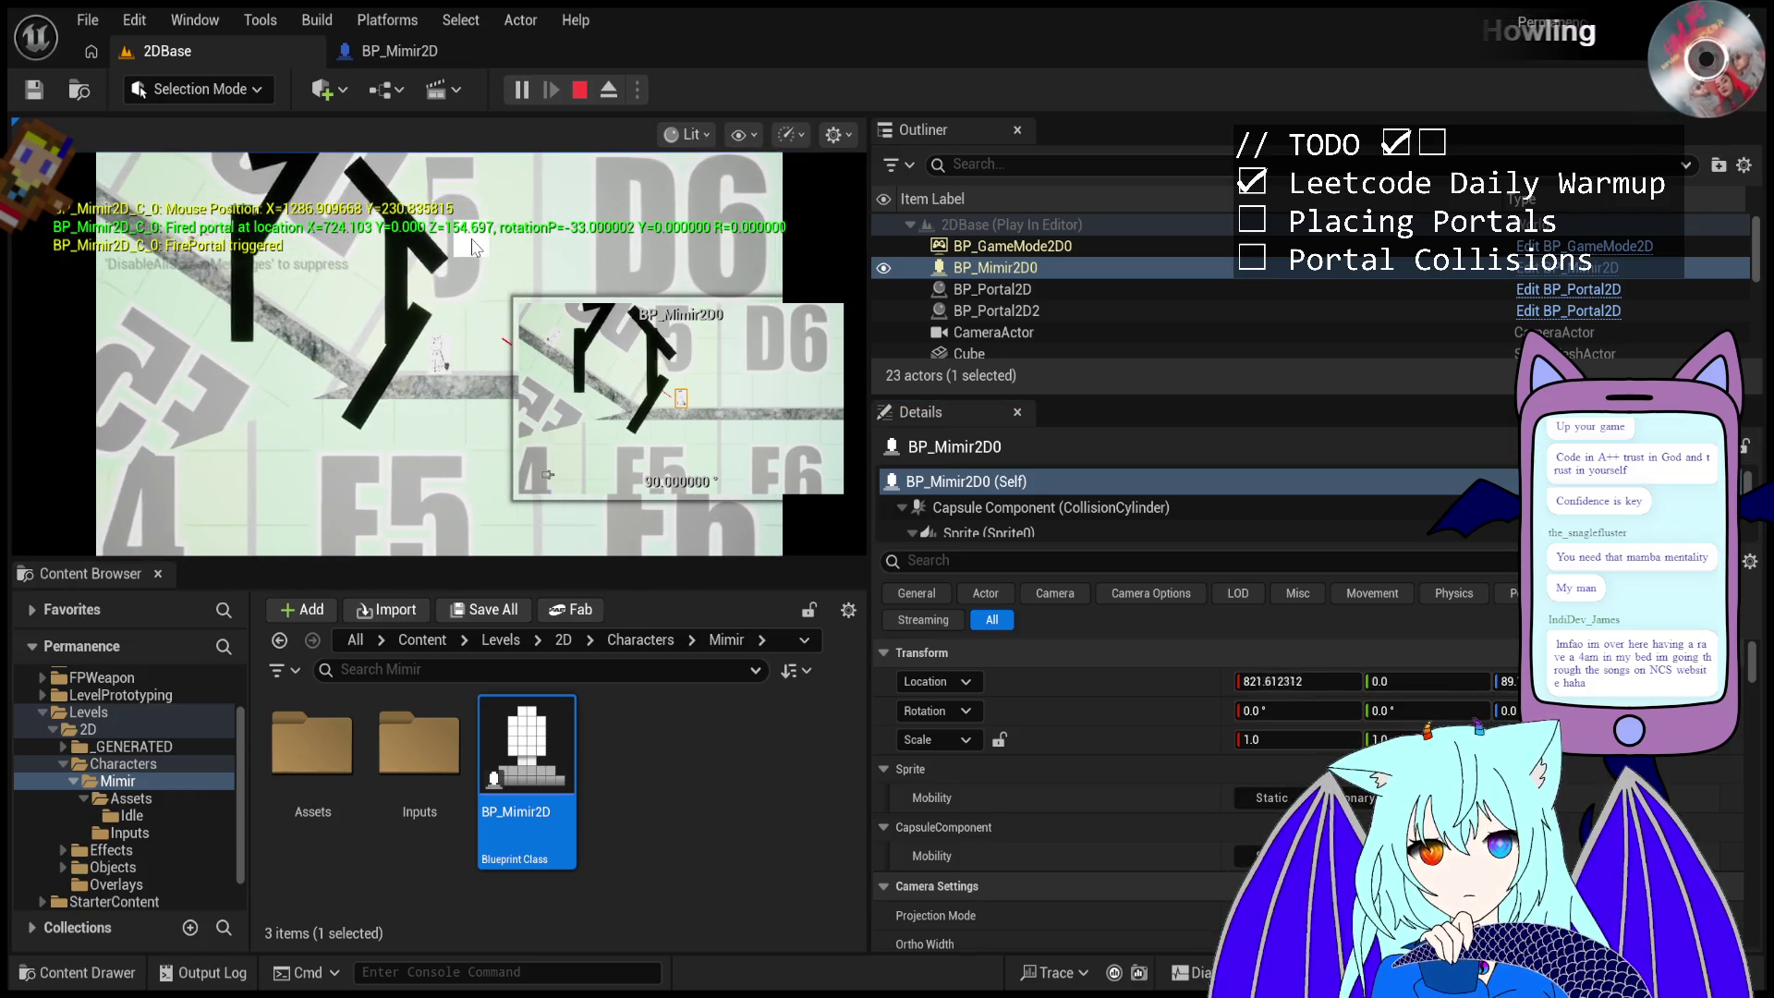
pyautogui.press('d')
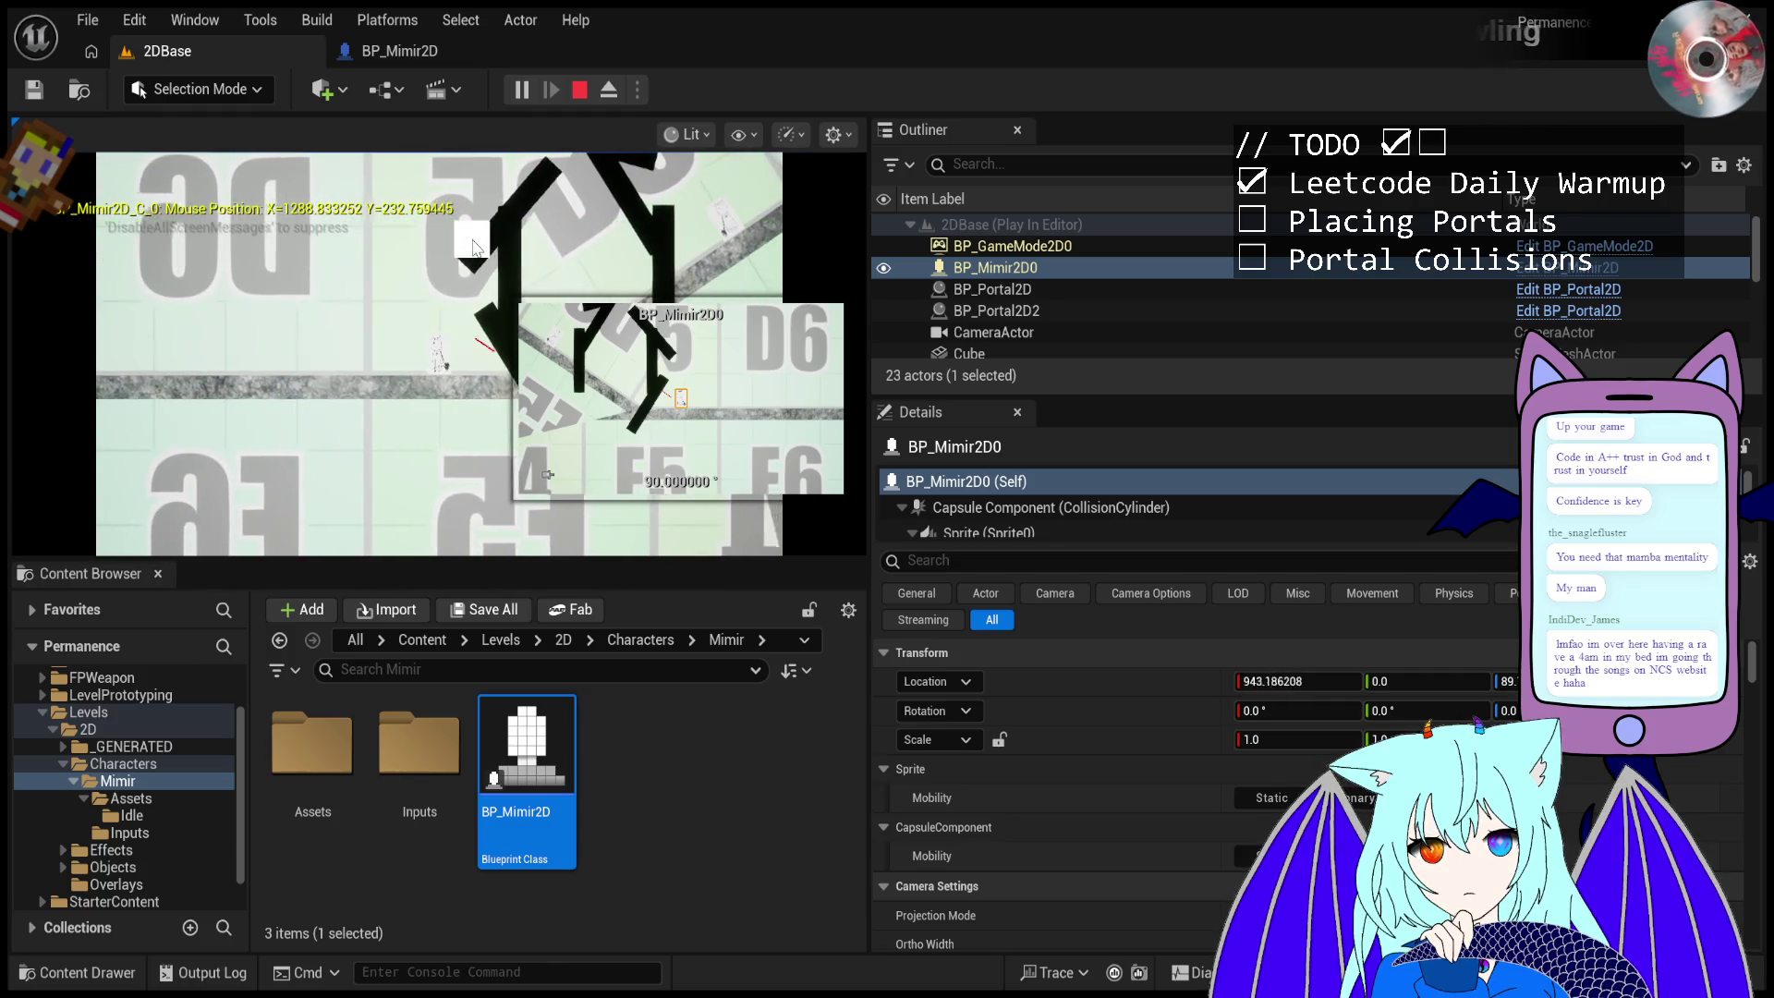
pyautogui.press('a')
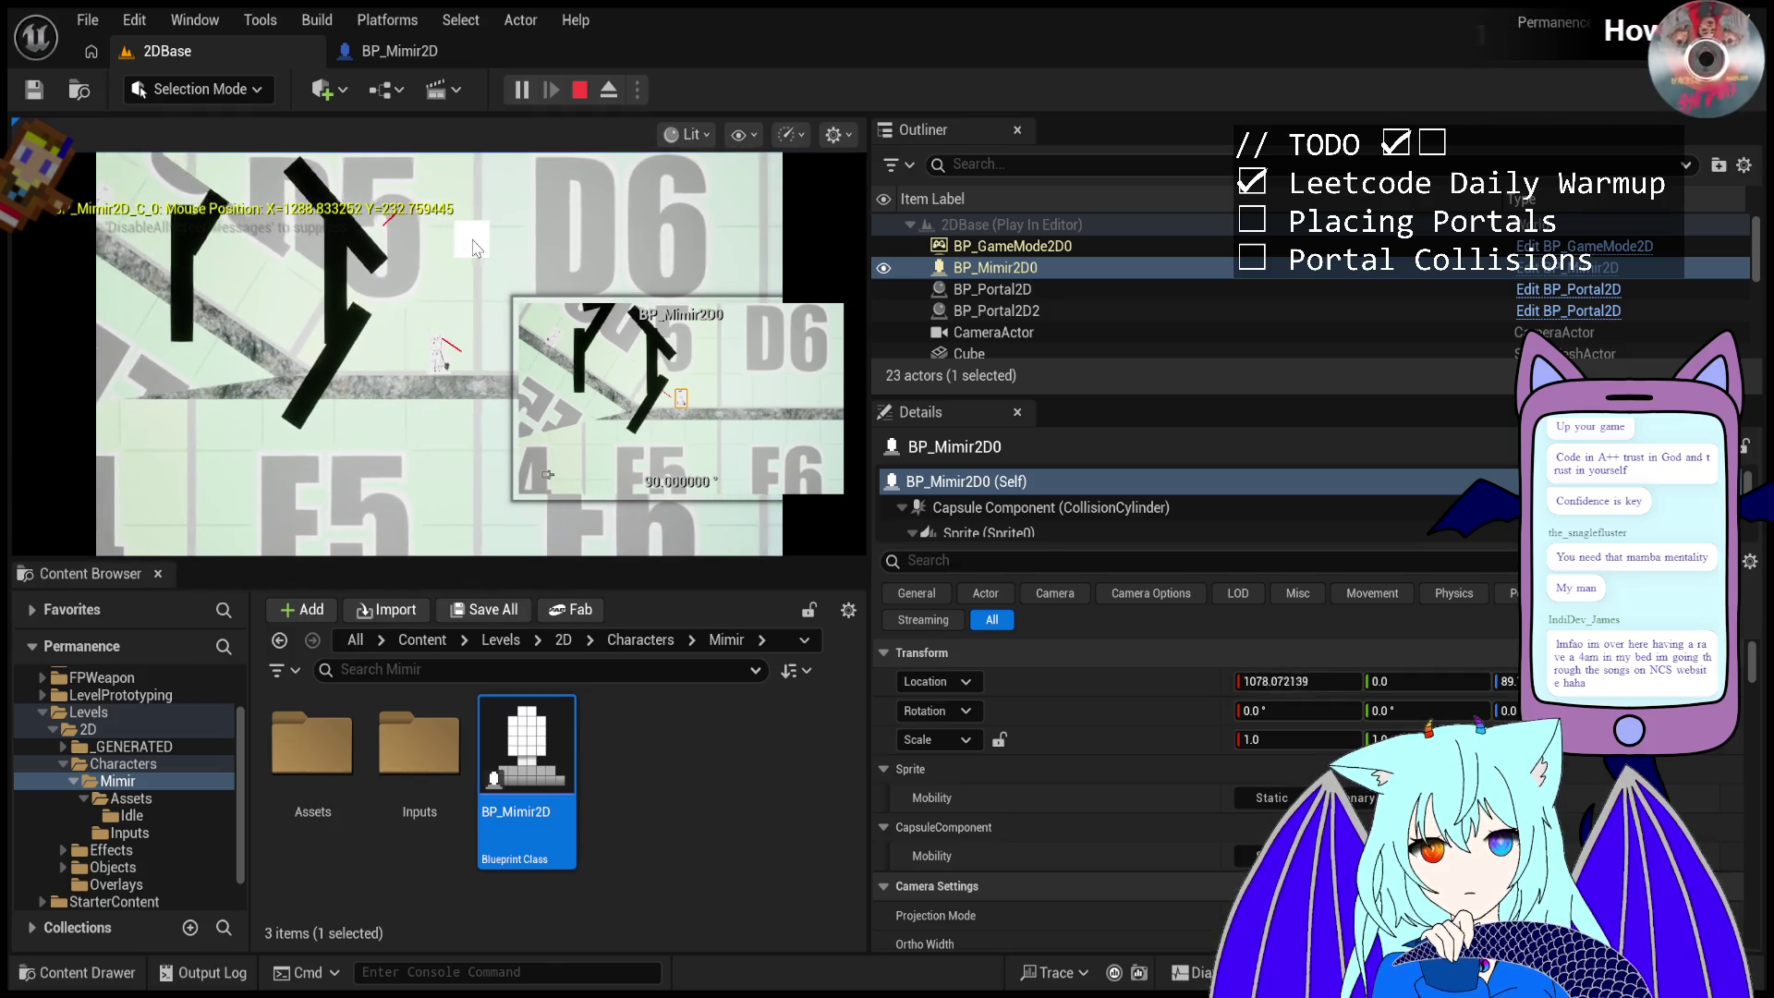
pyautogui.press('d')
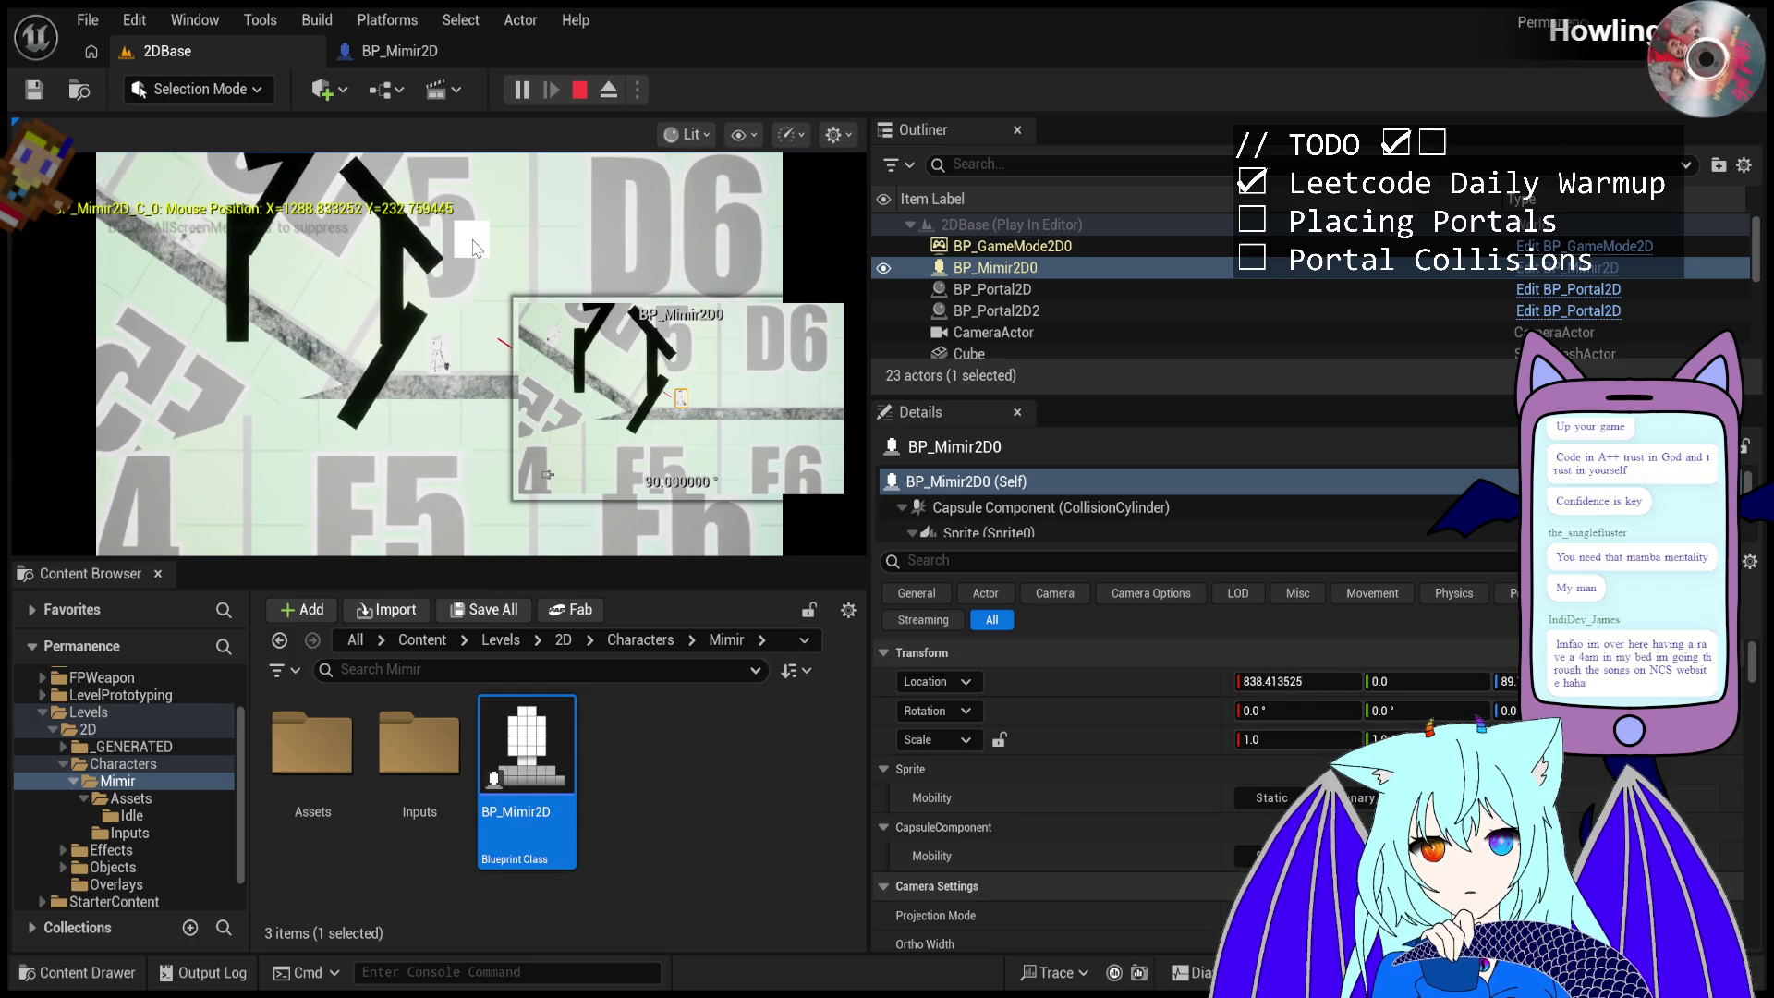
# - Run right, fire a portal at the wall, and reselect BP_Portal2D
pyautogui.press('d')
pyautogui.click(466, 317)
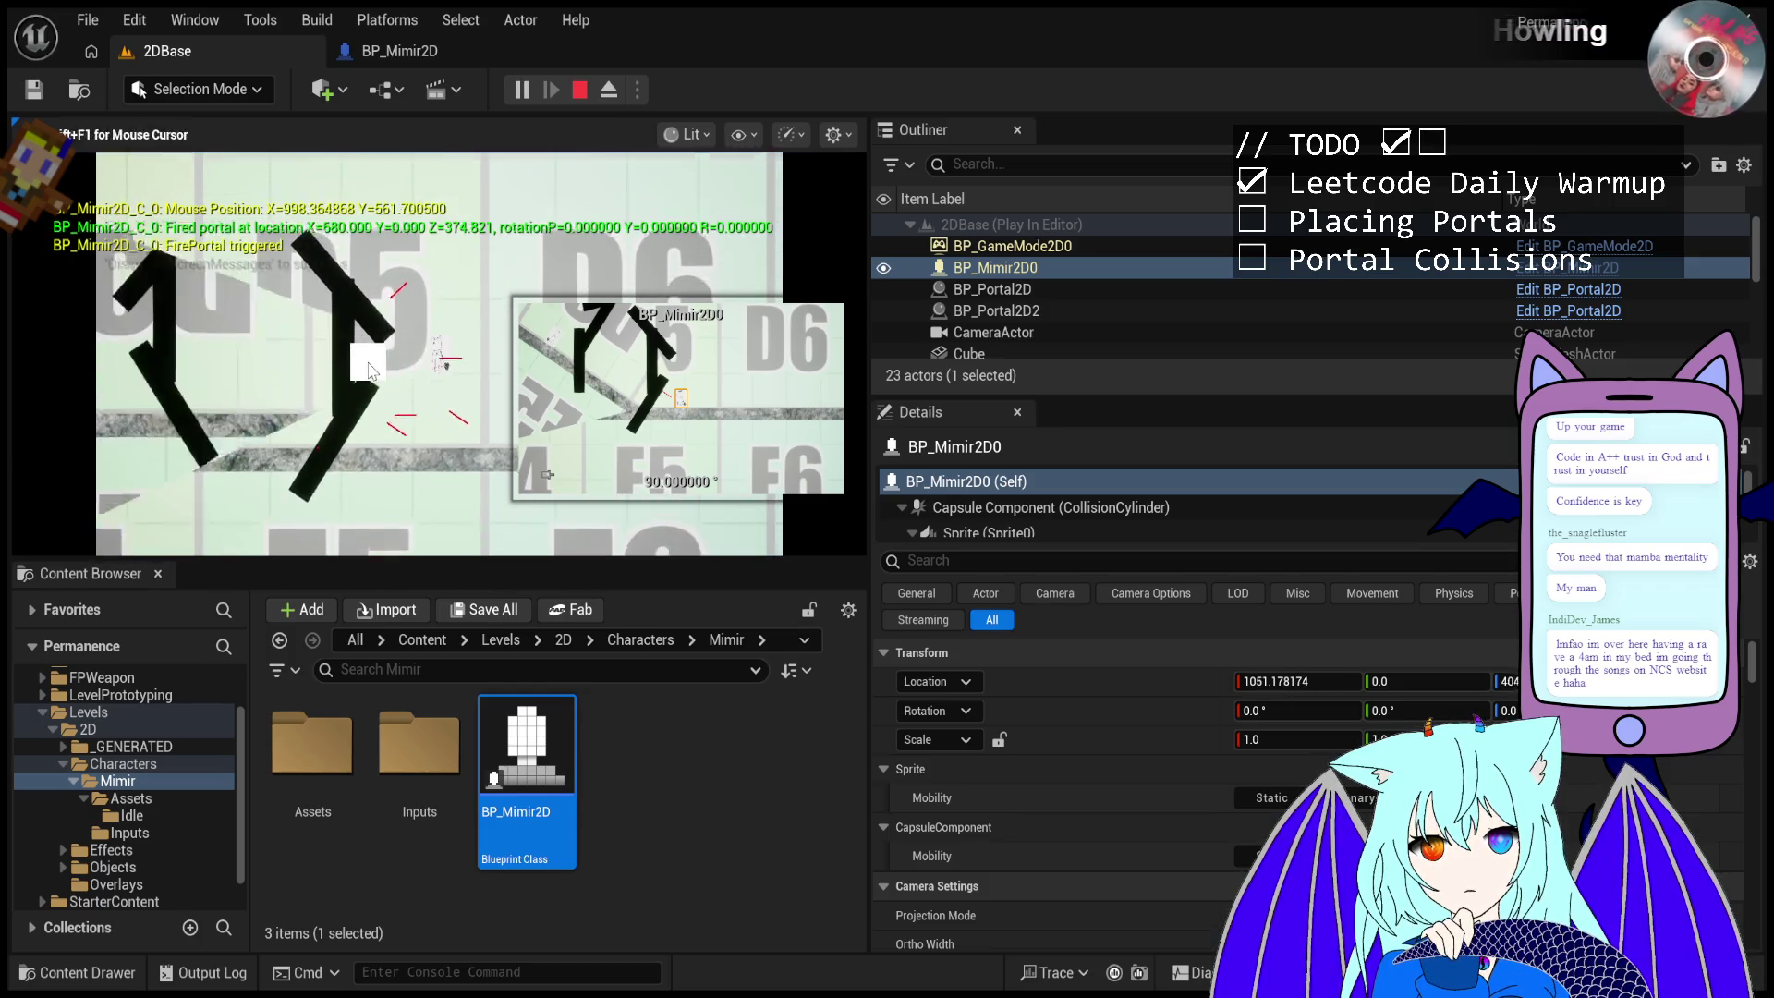
pyautogui.press('d')
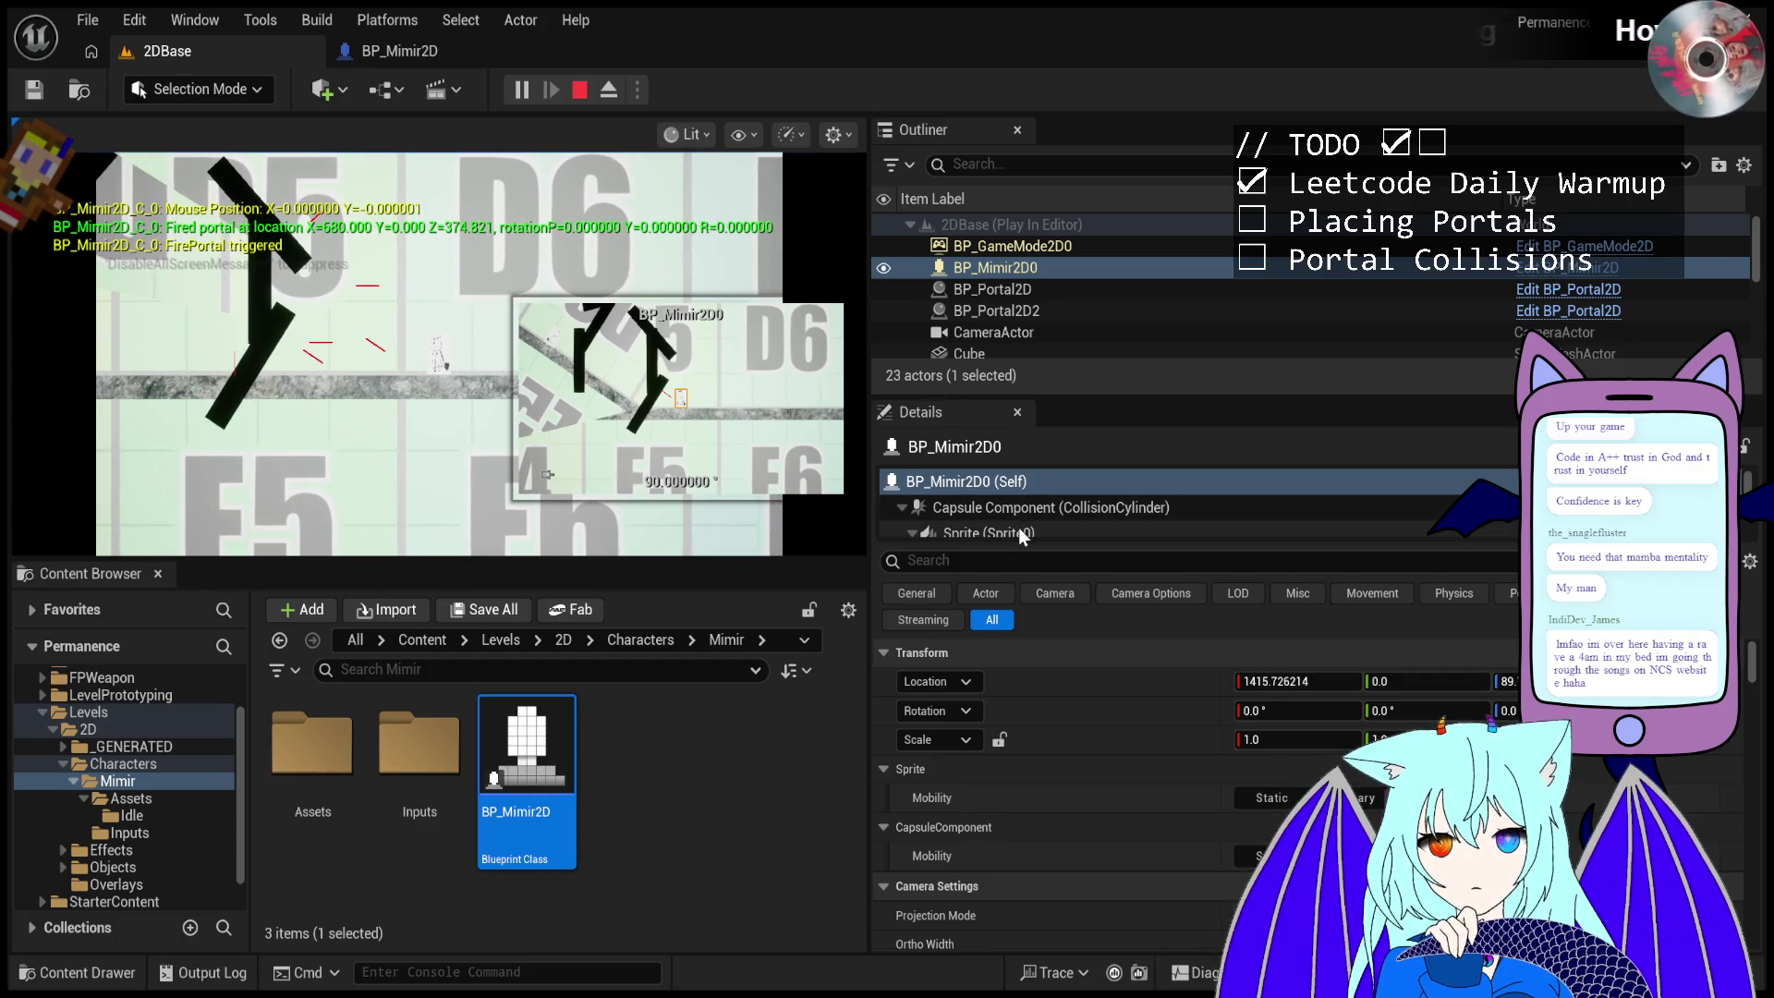
pyautogui.scroll(-2, 1035, 504)
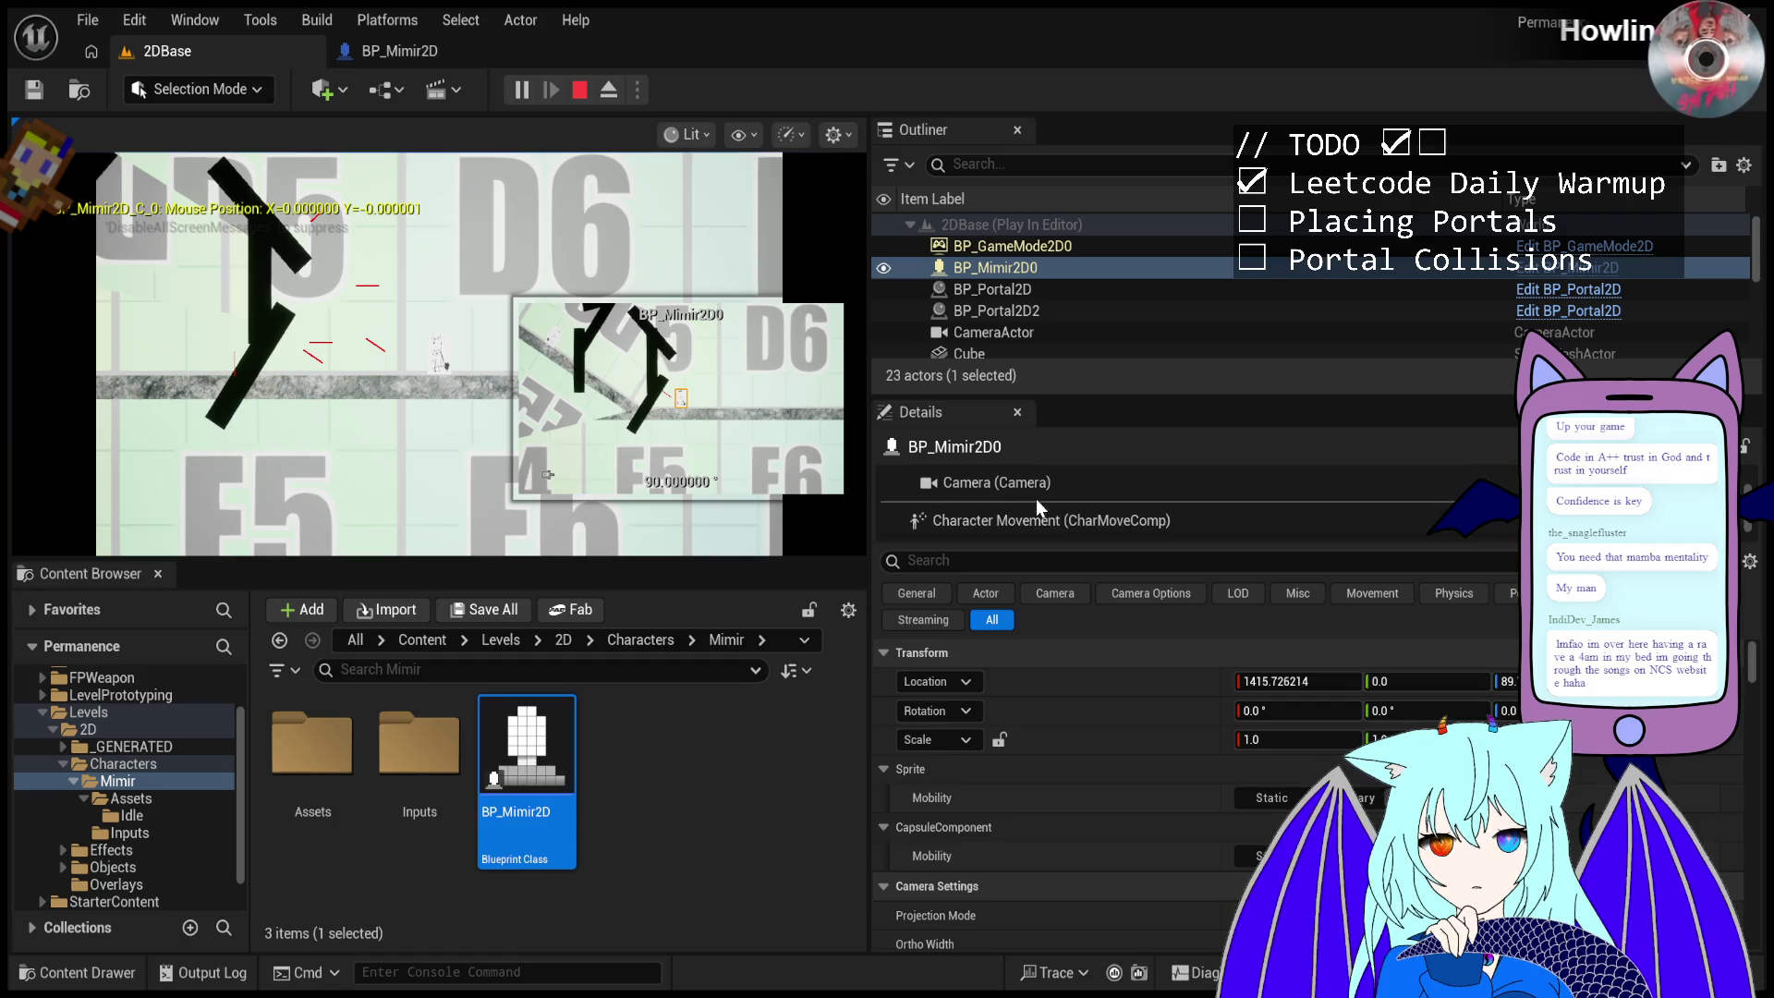
pyautogui.click(1067, 288)
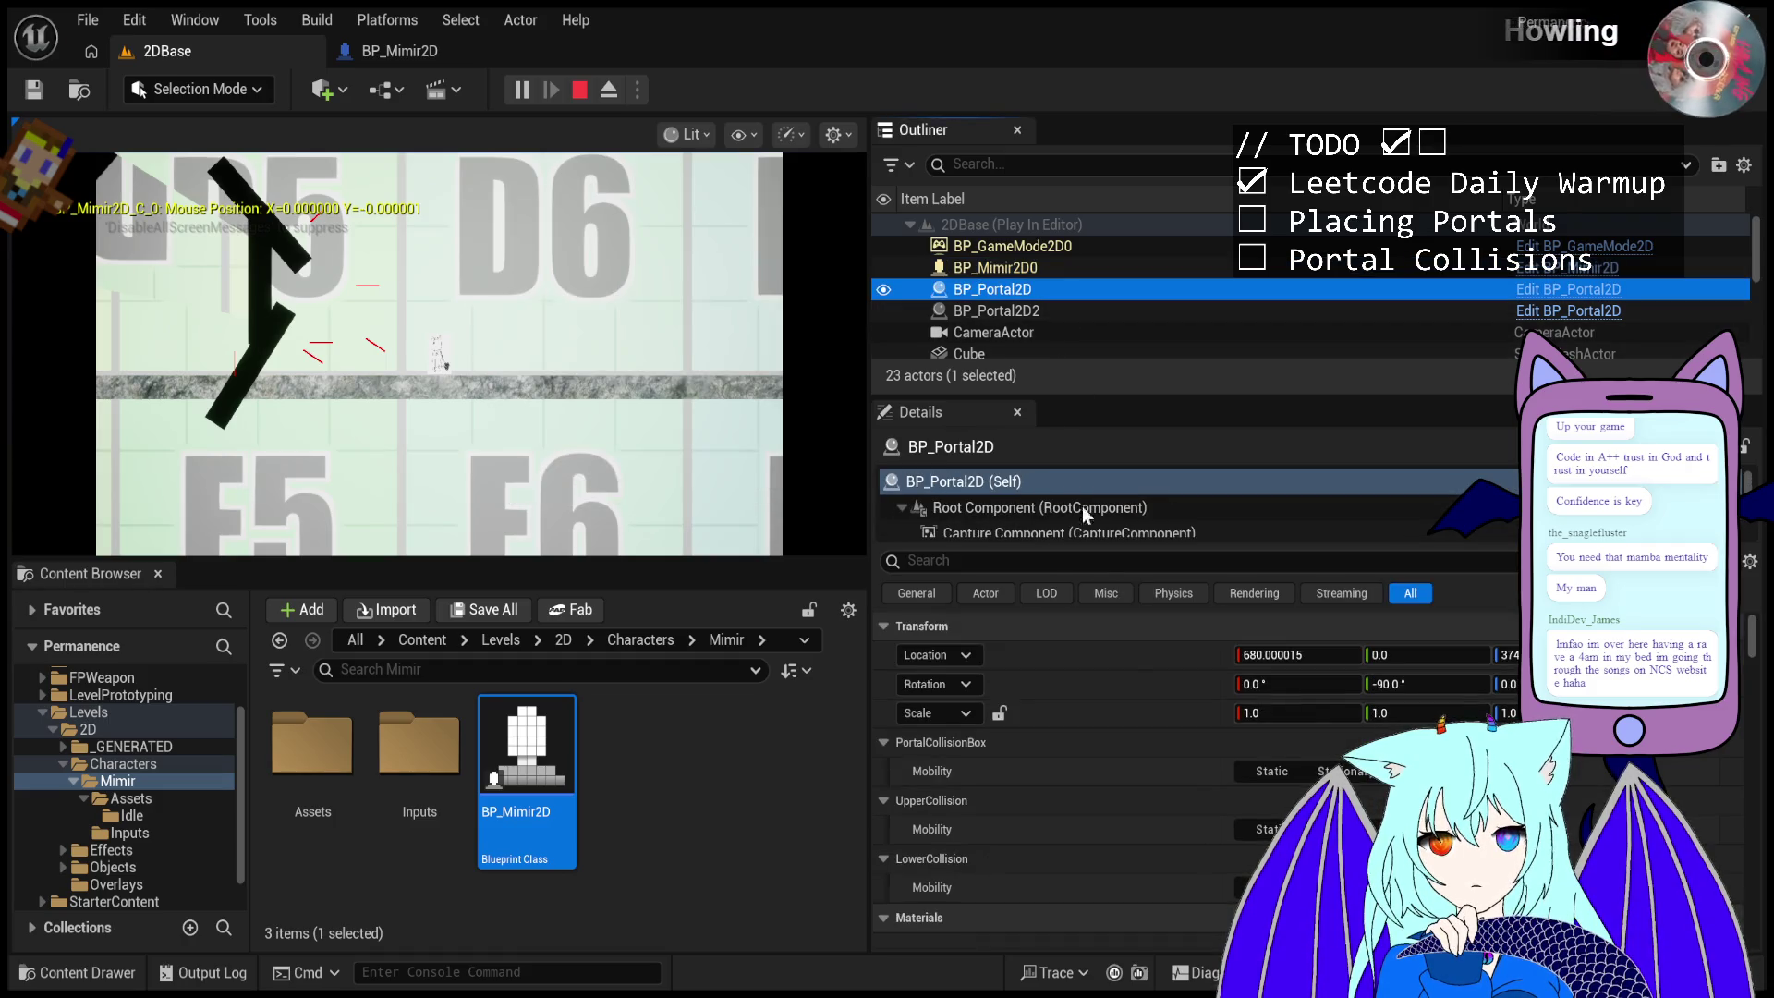
# - Drag BP_Portal2D's X location from 680 to 1137, near Z 170
pyautogui.moveTo(1303, 653); pyautogui.dragTo(1358, 653)
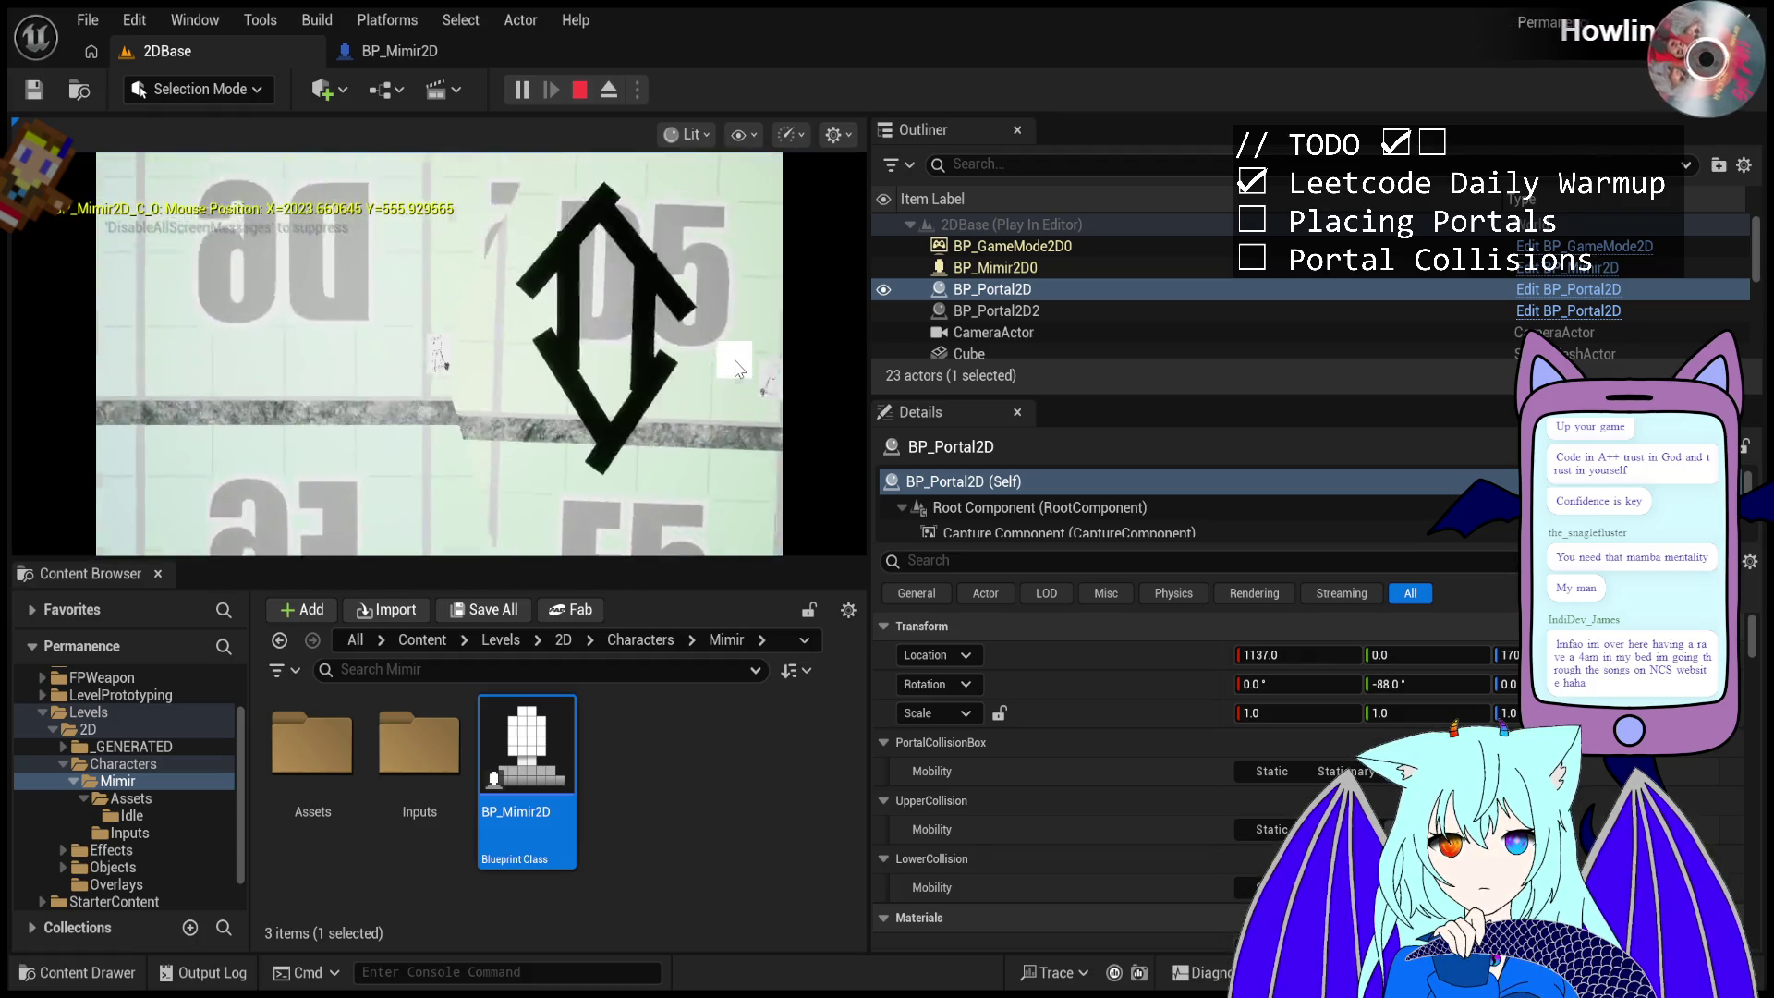
# - Restart the play test and compare the transforms of BP_Portal2D and BP_Portal2D2
pyautogui.press('Escape')
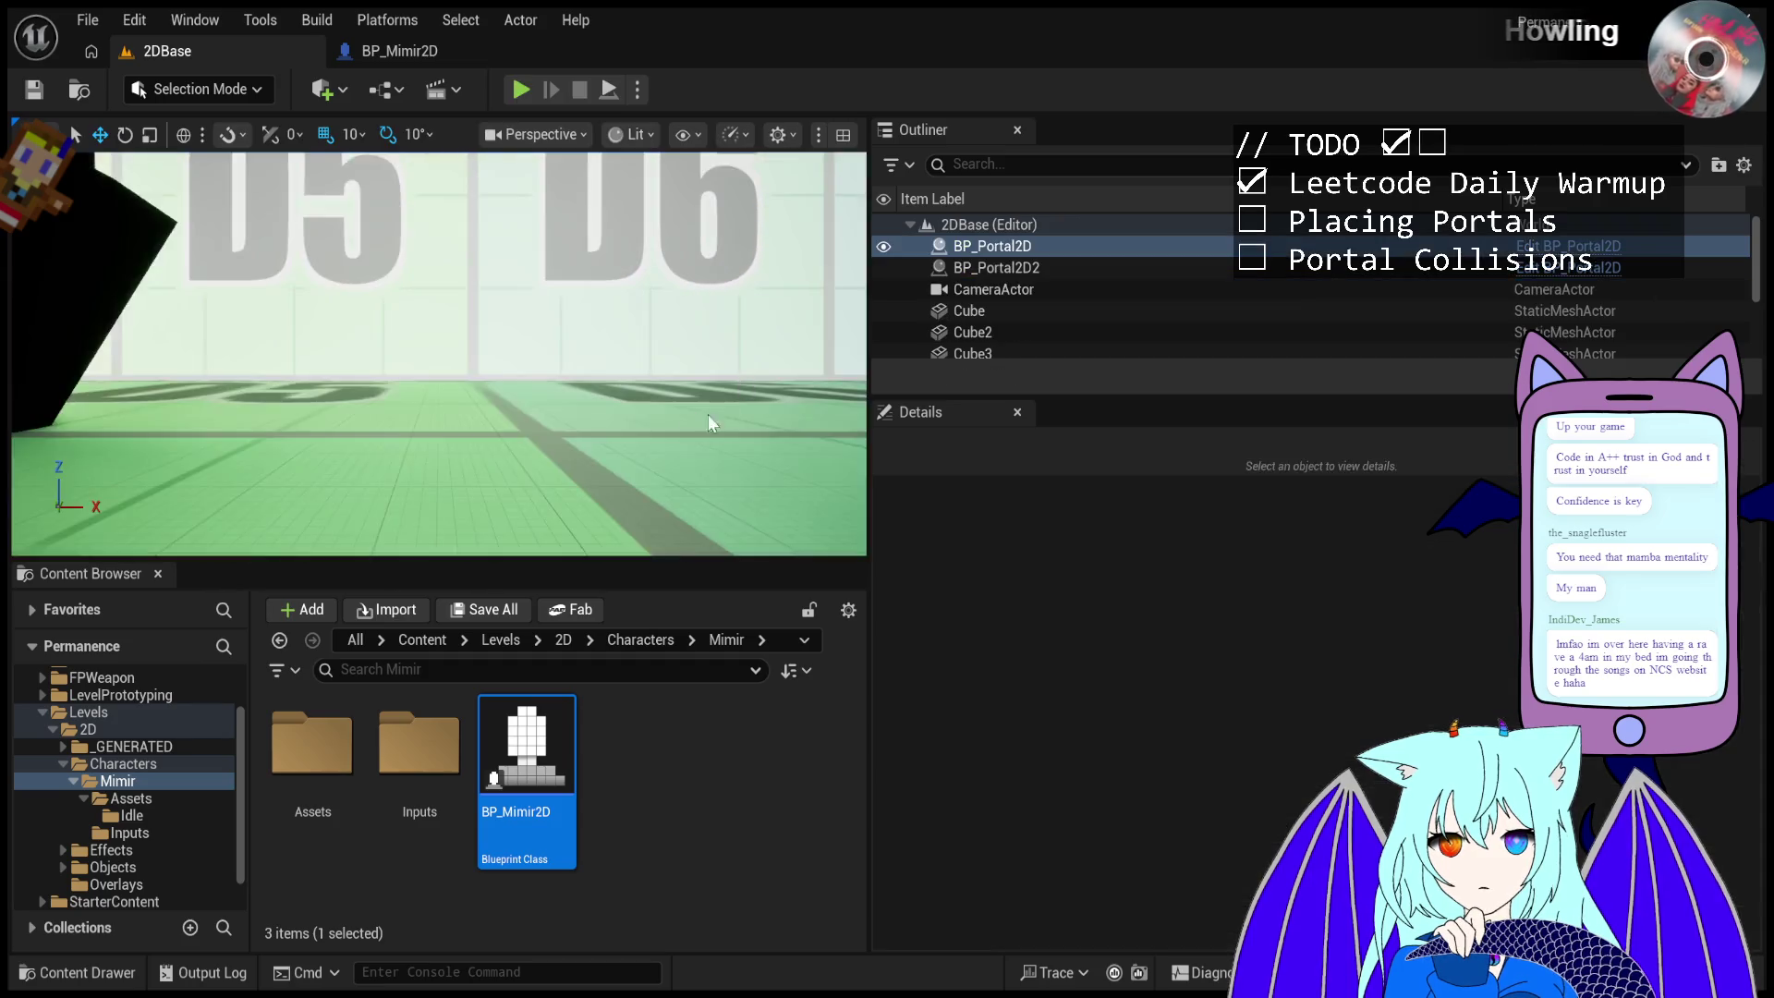
pyautogui.click(525, 97)
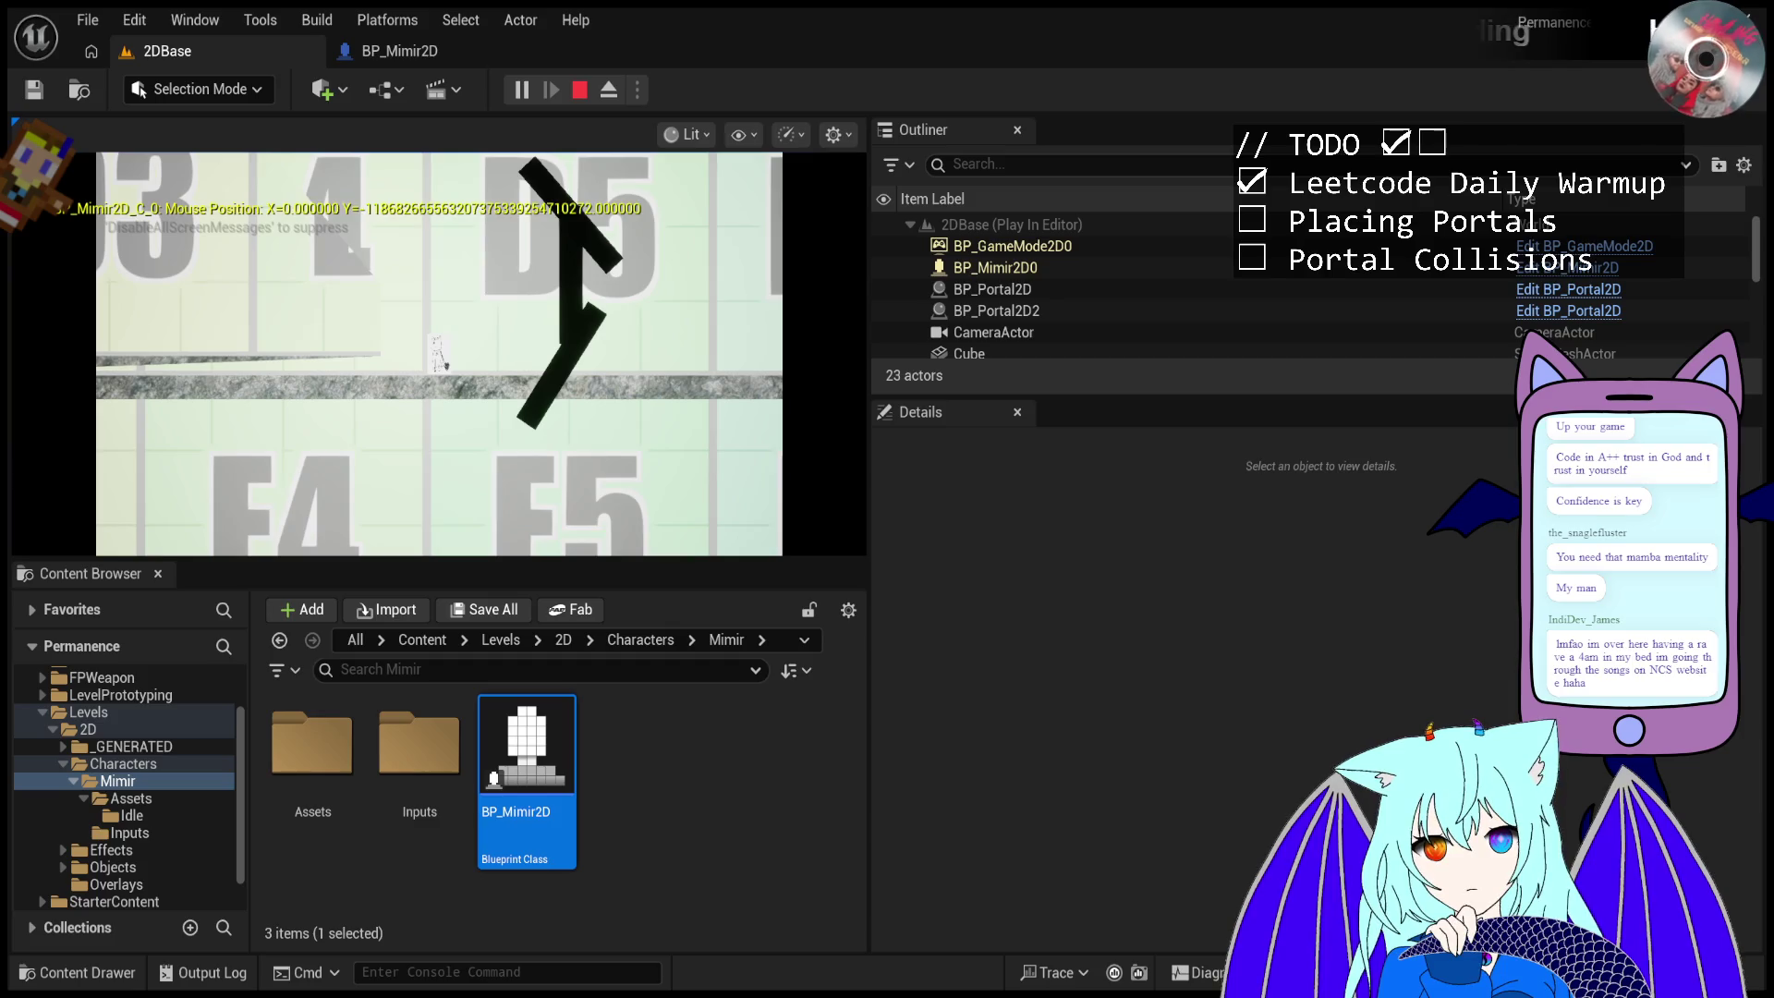
pyautogui.click(1034, 294)
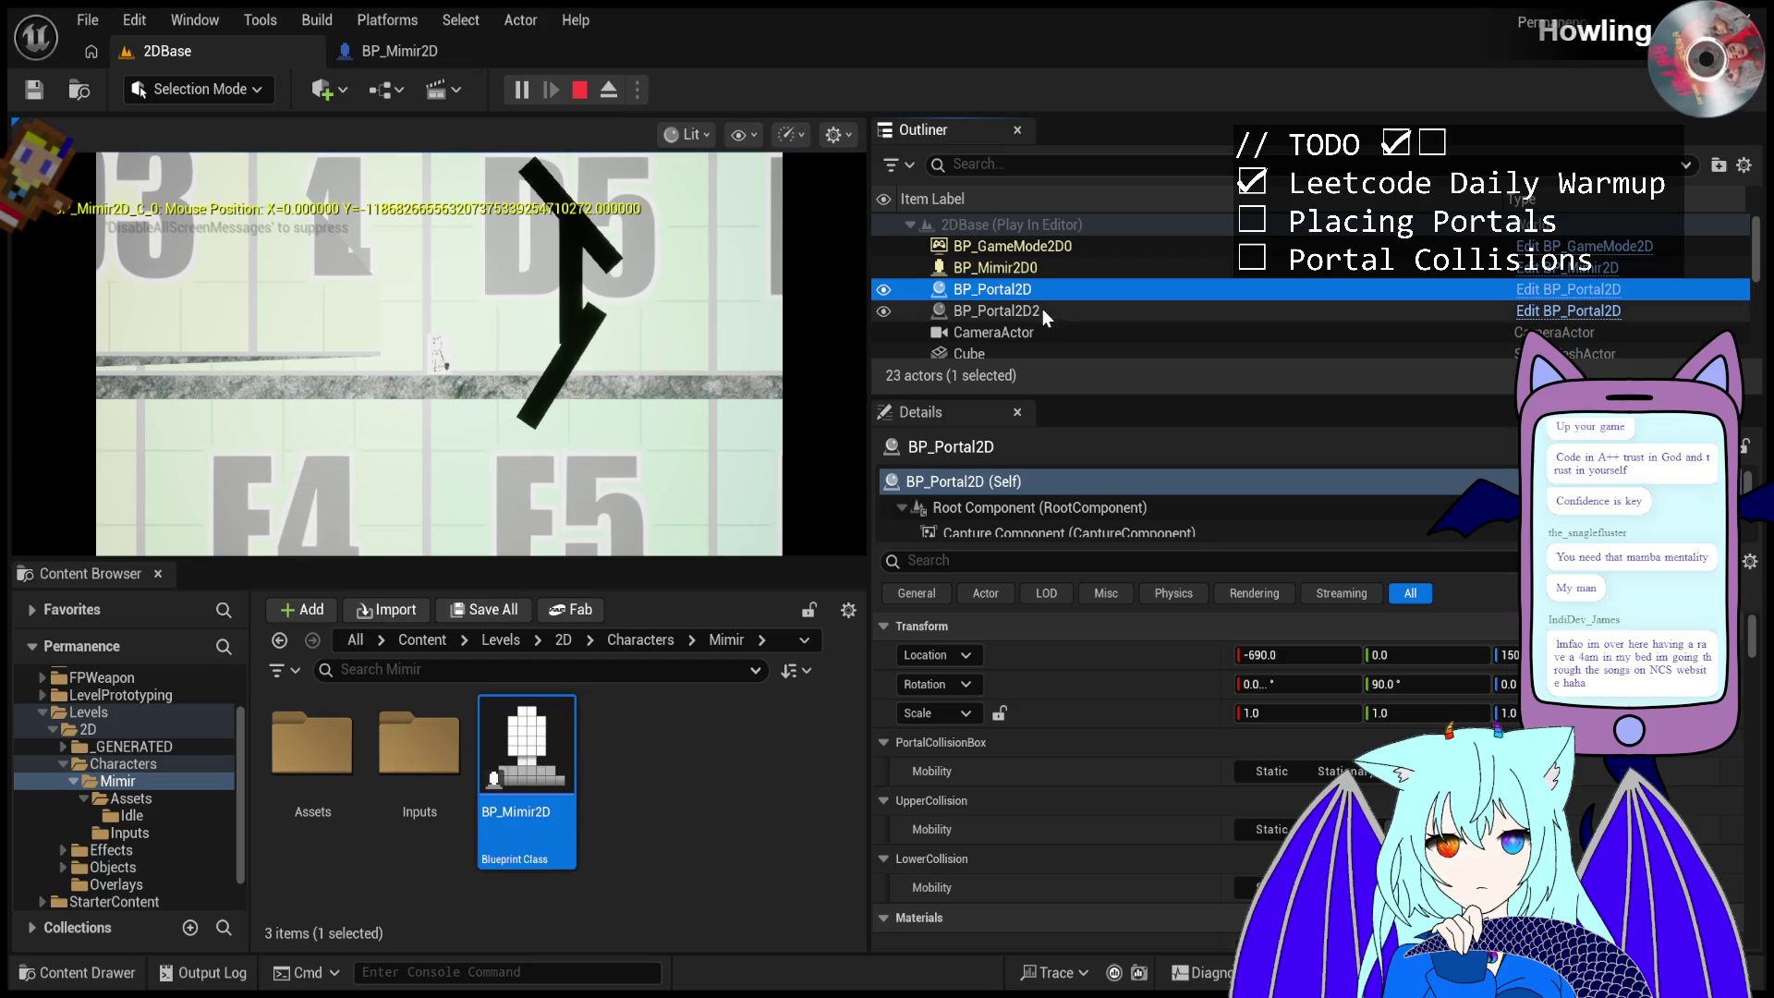
pyautogui.click(1043, 310)
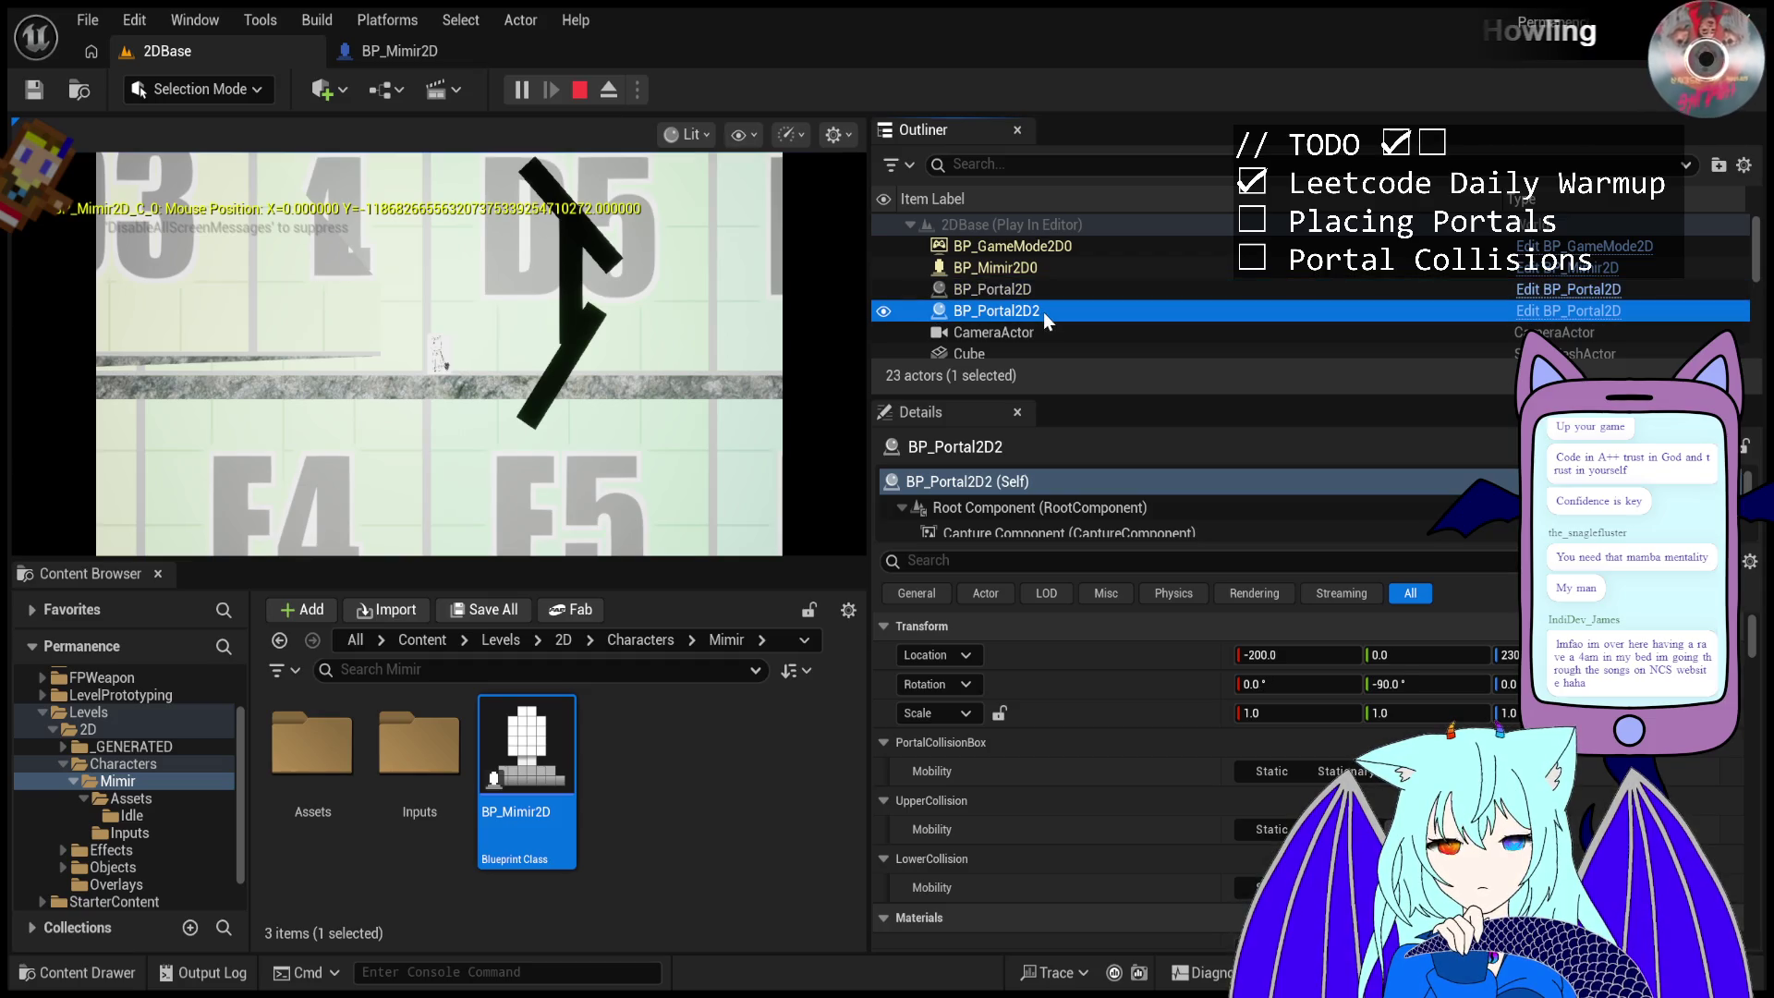
pyautogui.click(1050, 294)
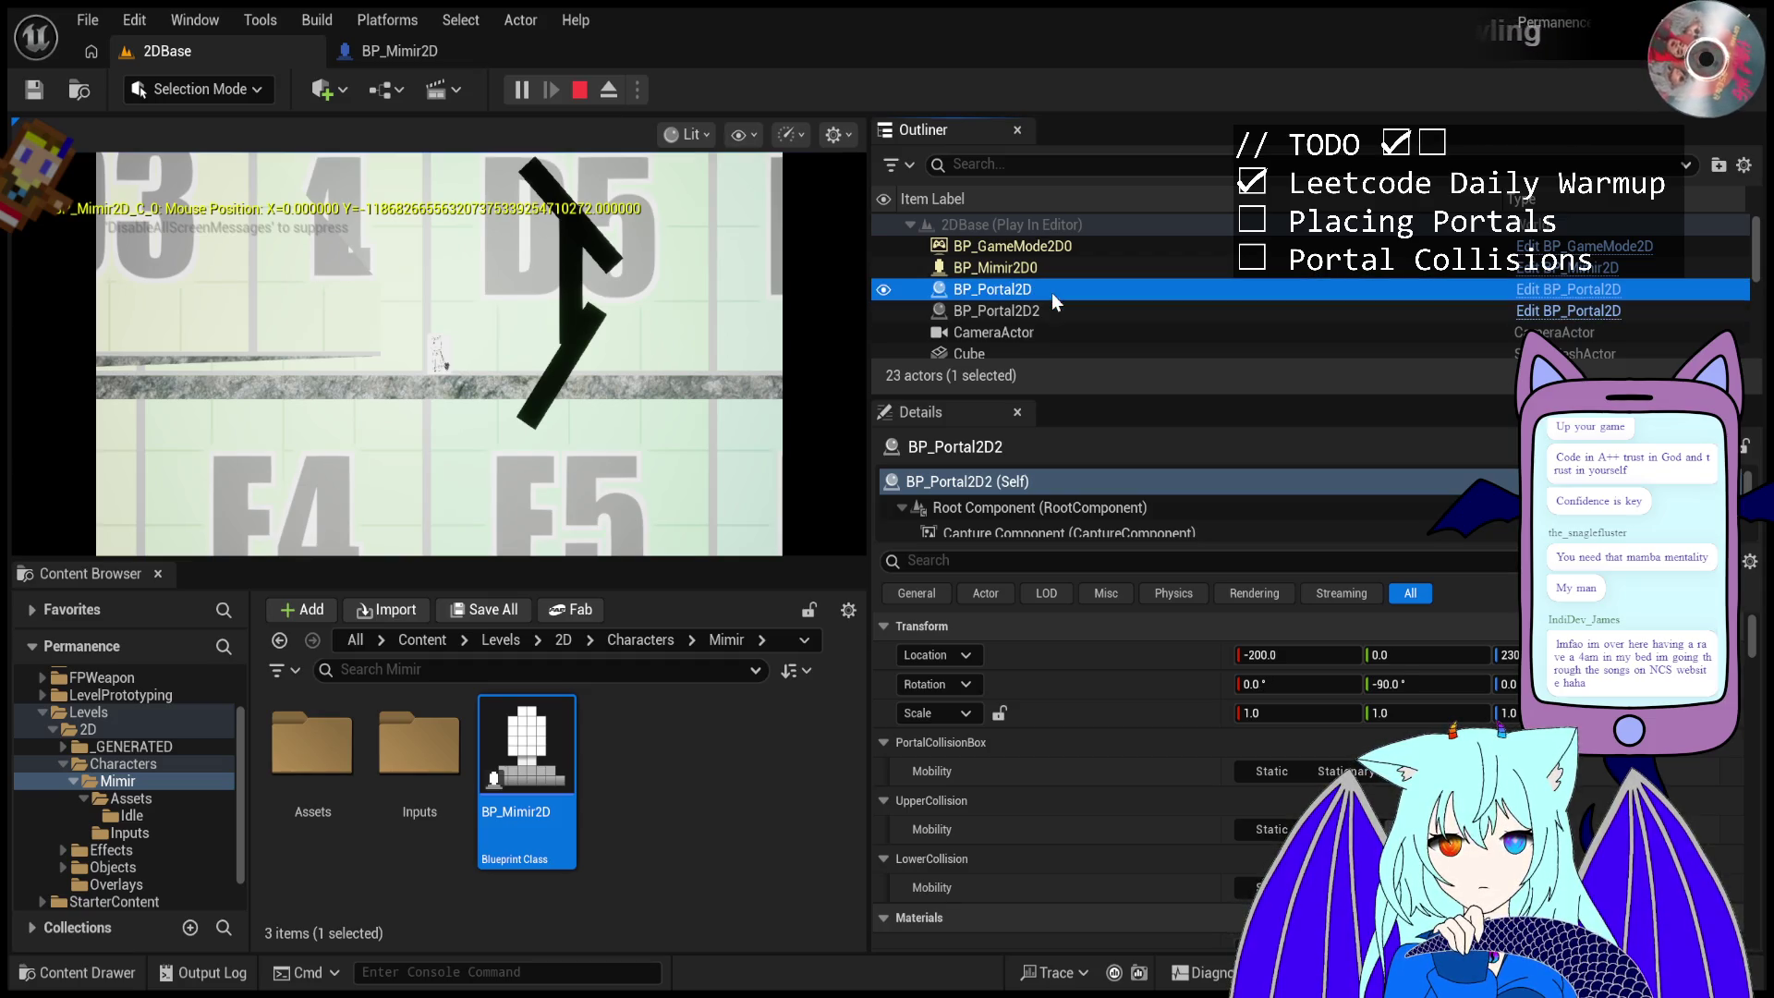
# - Set BP_Portal2D's rotation to -90°, fire a test portal, then sweep through other angles
pyautogui.click(1403, 685)
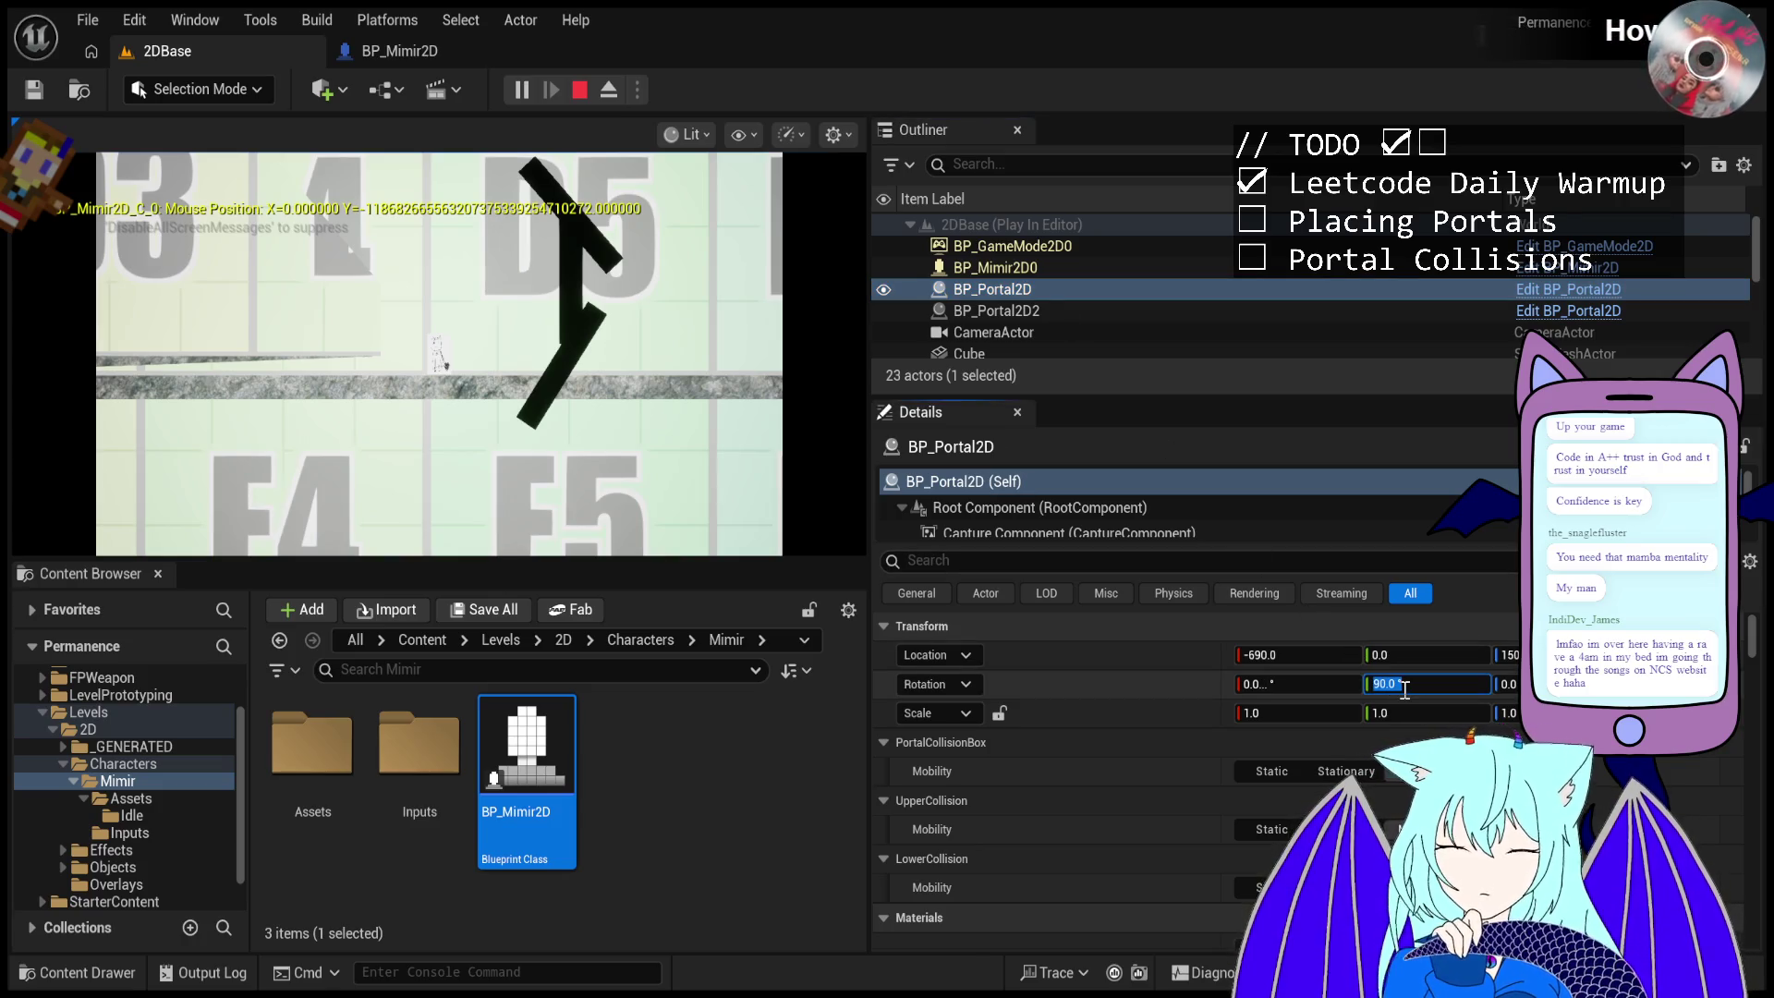
pyautogui.write('-90')
pyautogui.press('Return')
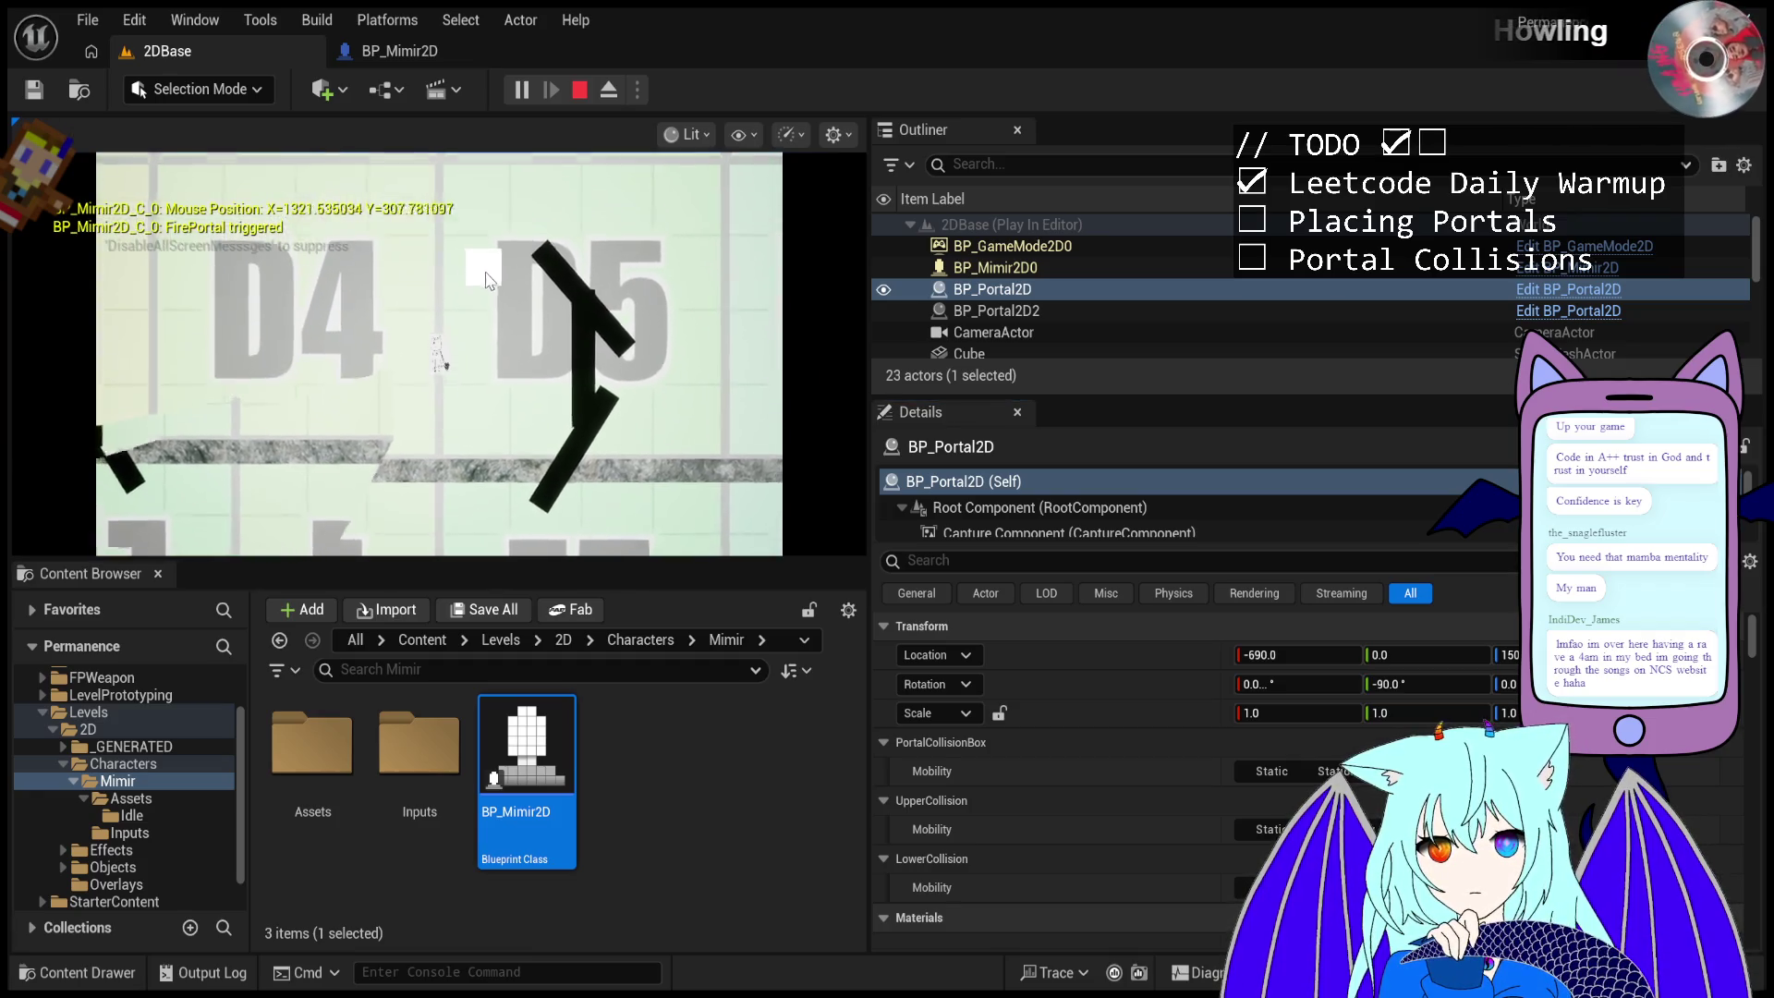
pyautogui.click(484, 277)
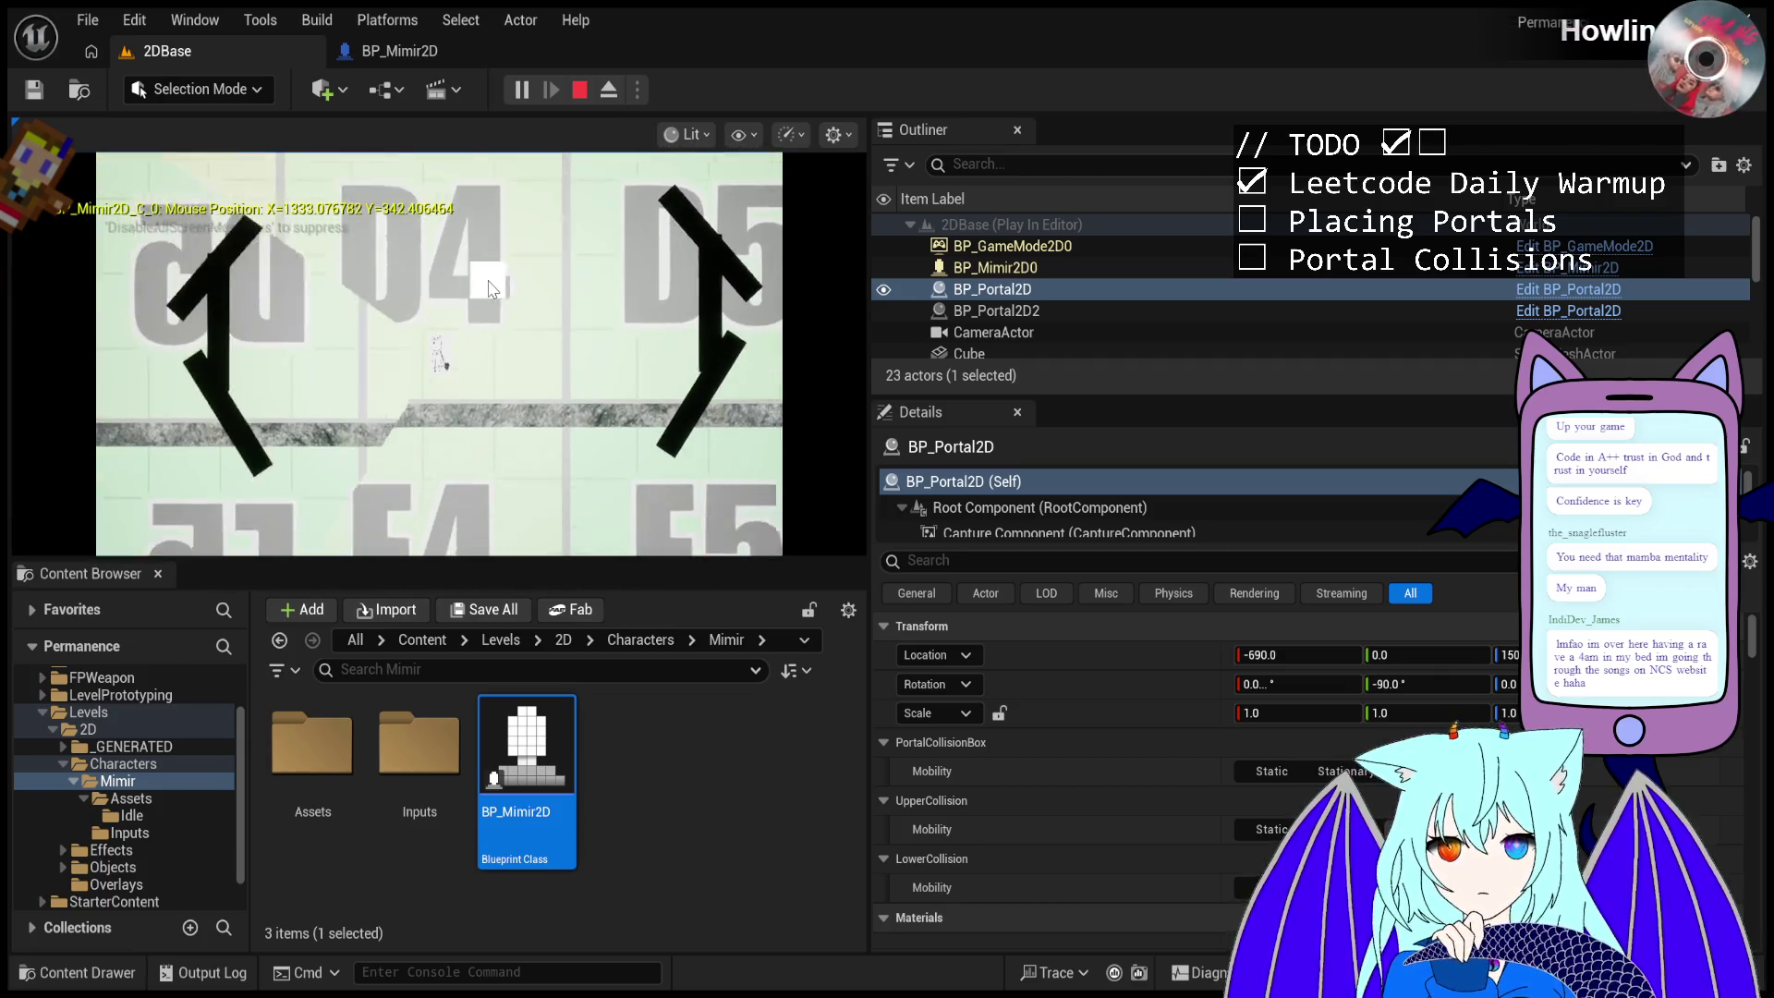
pyautogui.moveTo(1413, 685); pyautogui.dragTo(1478, 686)
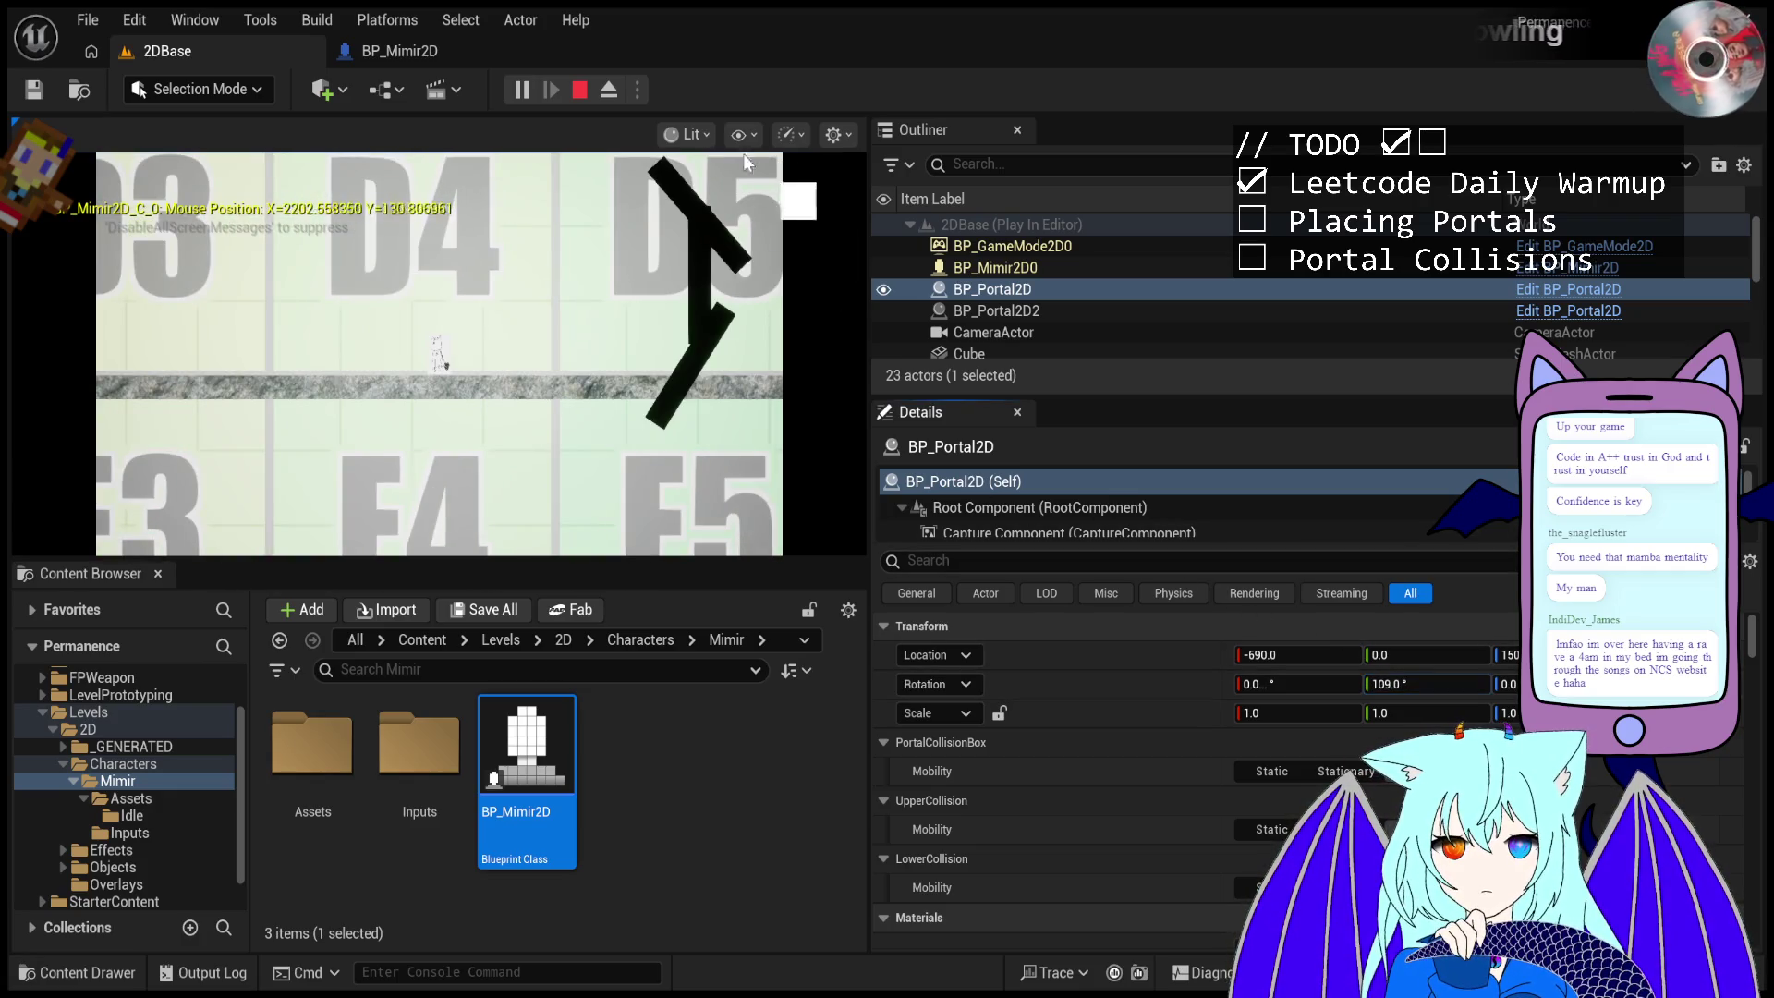
pyautogui.press('F8')
pyautogui.press('F8')
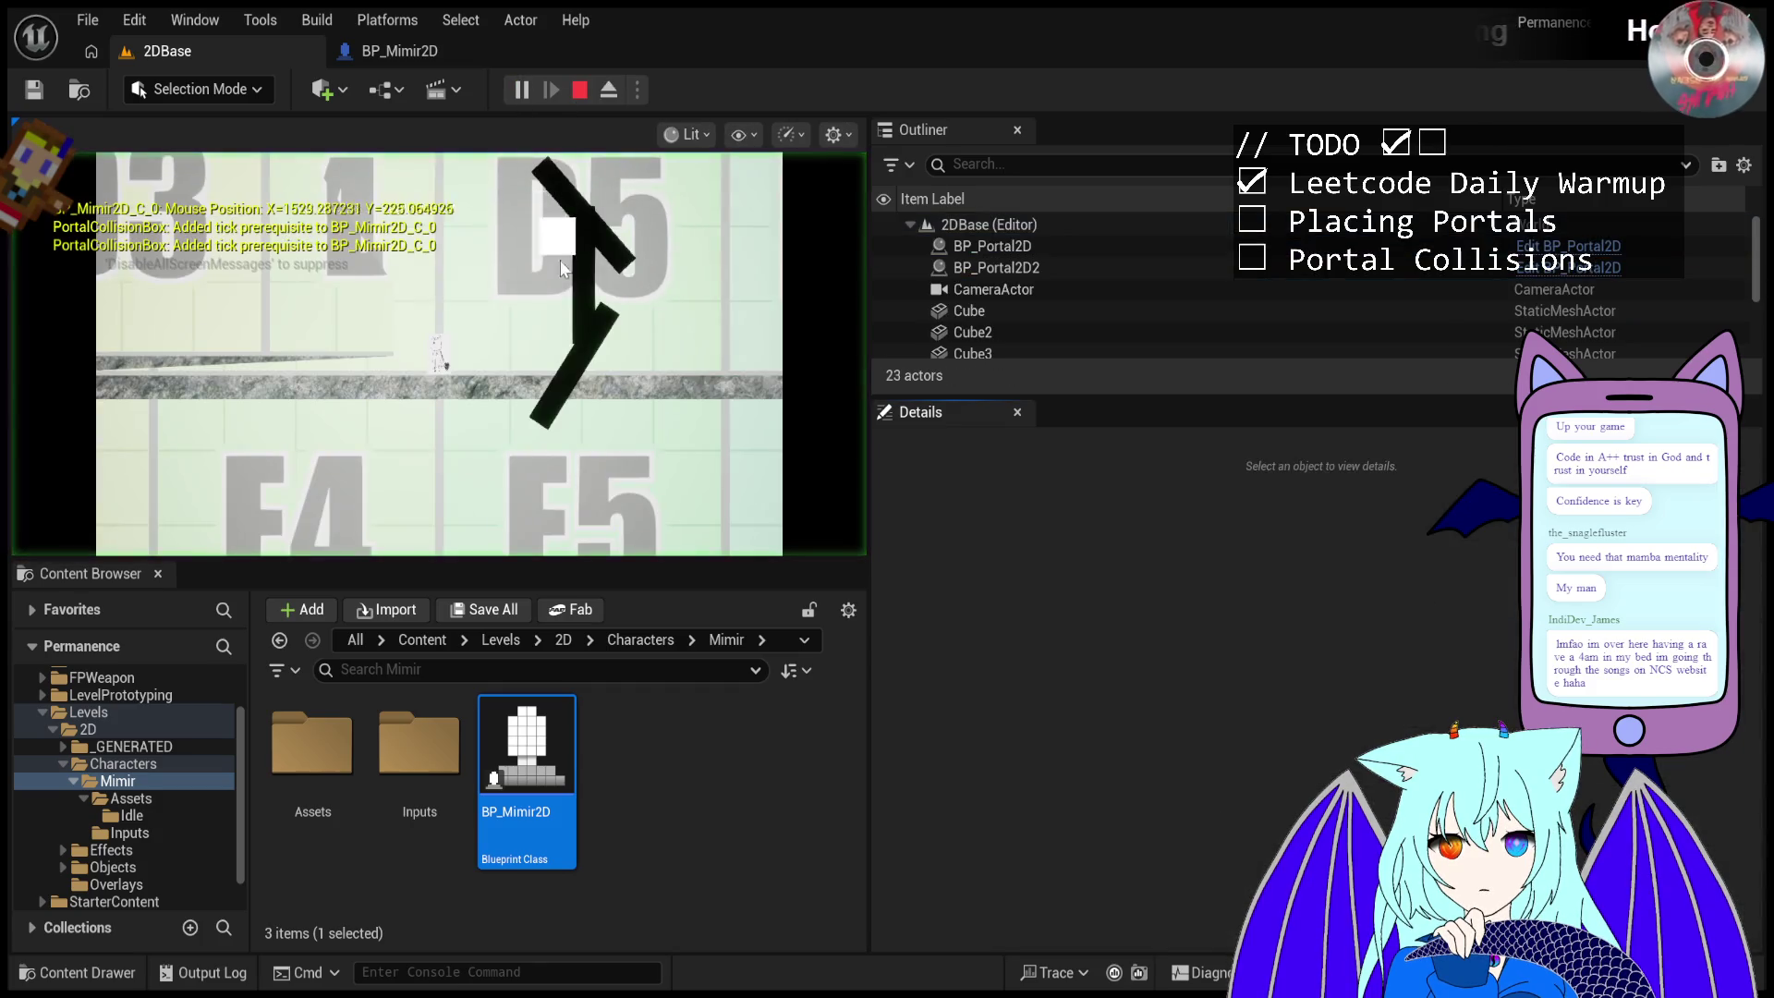
# - Reselect BP_Portal2D, tilt its rotation to about 103°, then type a new value
pyautogui.click(1084, 291)
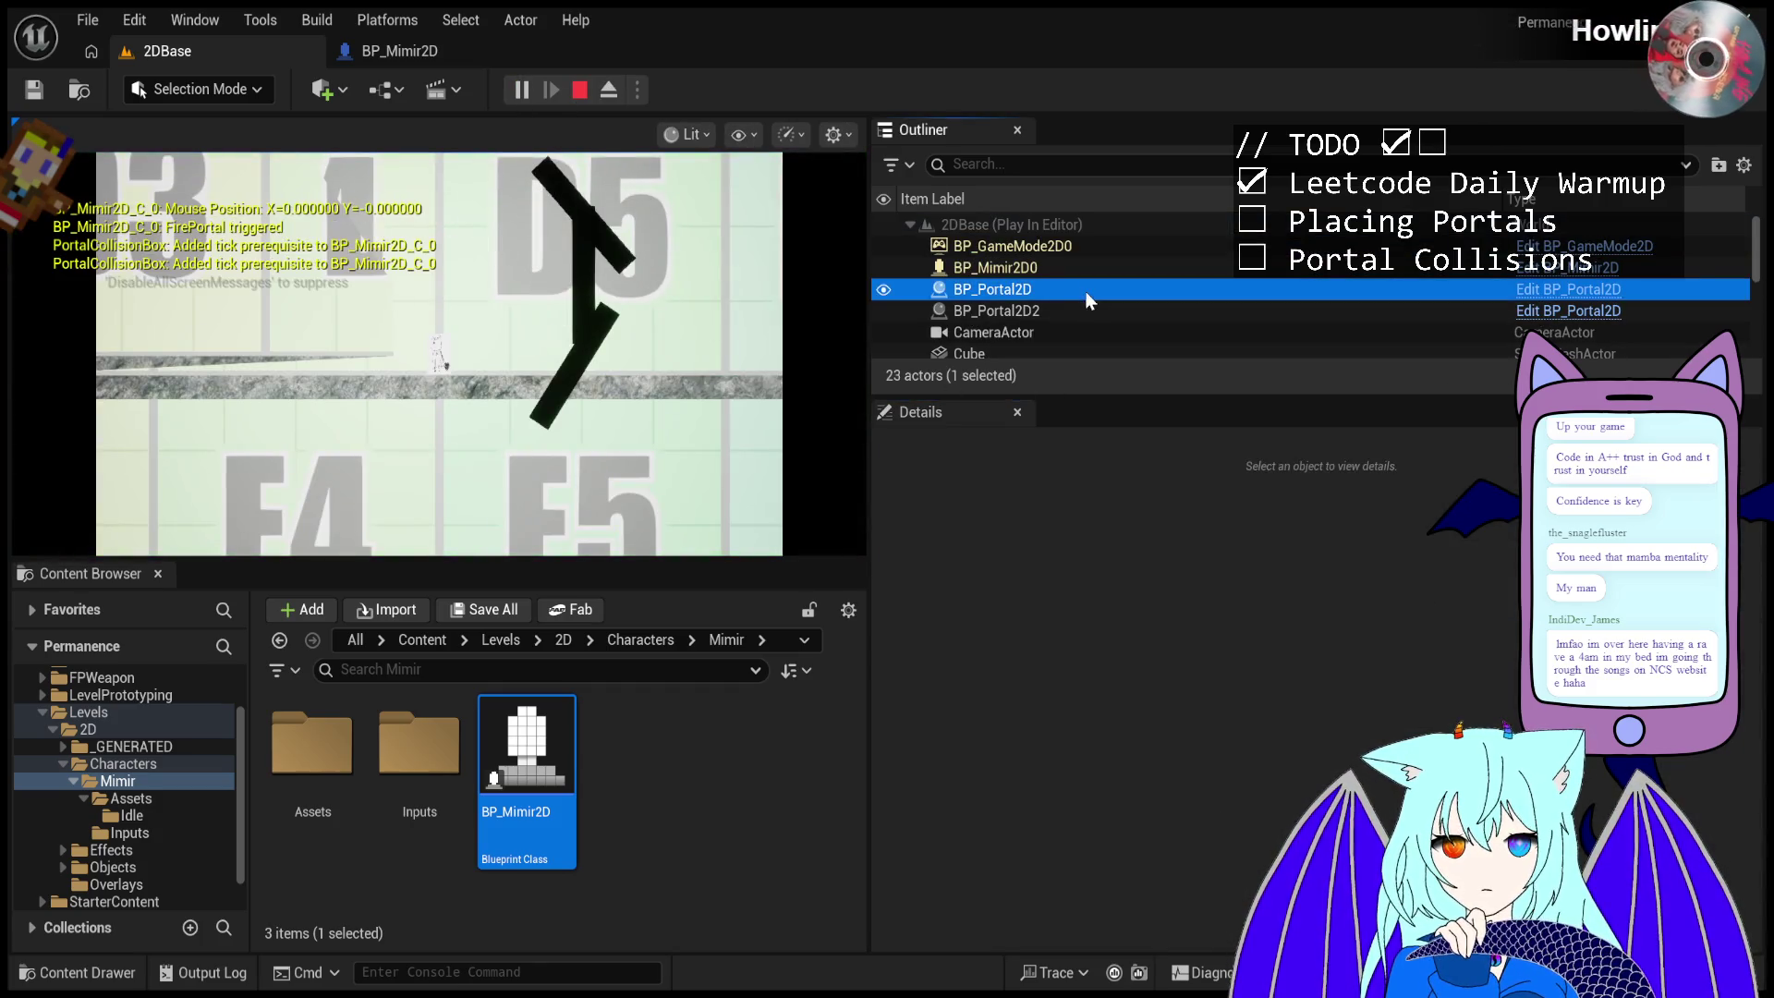
pyautogui.moveTo(1386, 684); pyautogui.dragTo(1397, 686)
pyautogui.click(1397, 687)
pyautogui.write('0')
pyautogui.press('Return')
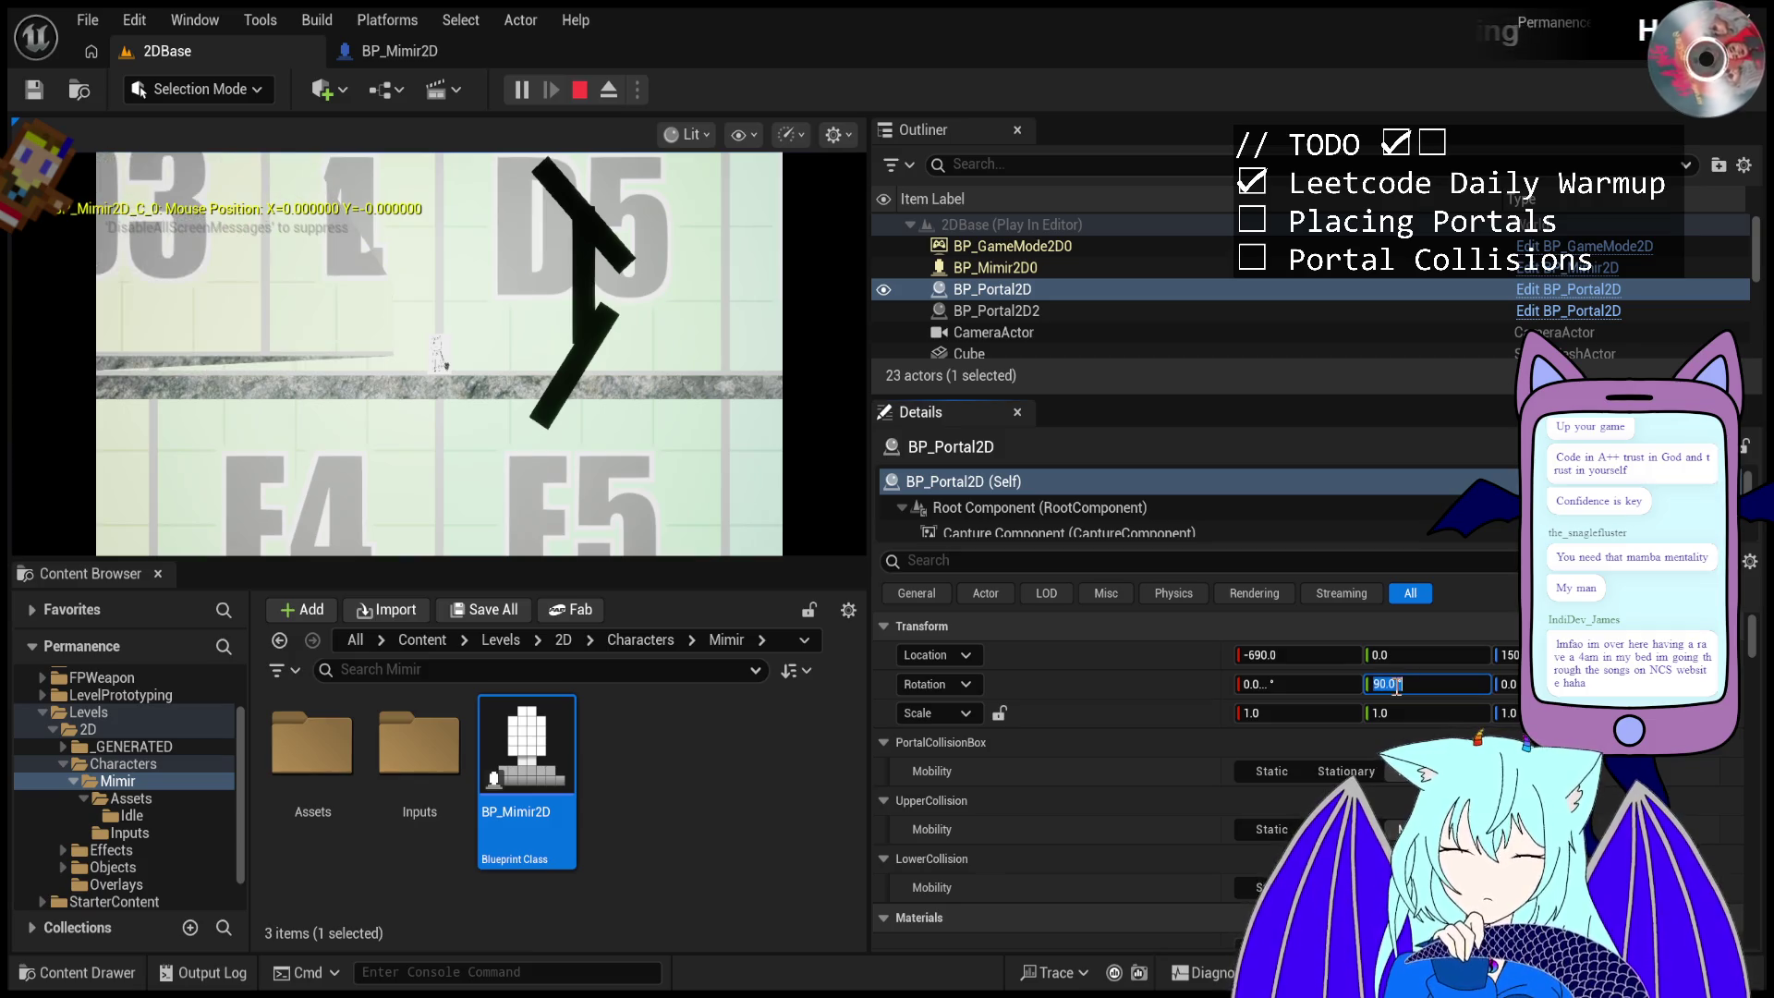
# - Nudge BP_Portal2D2's rotation to -87° and eject to a free editor camera
pyautogui.click(1063, 310)
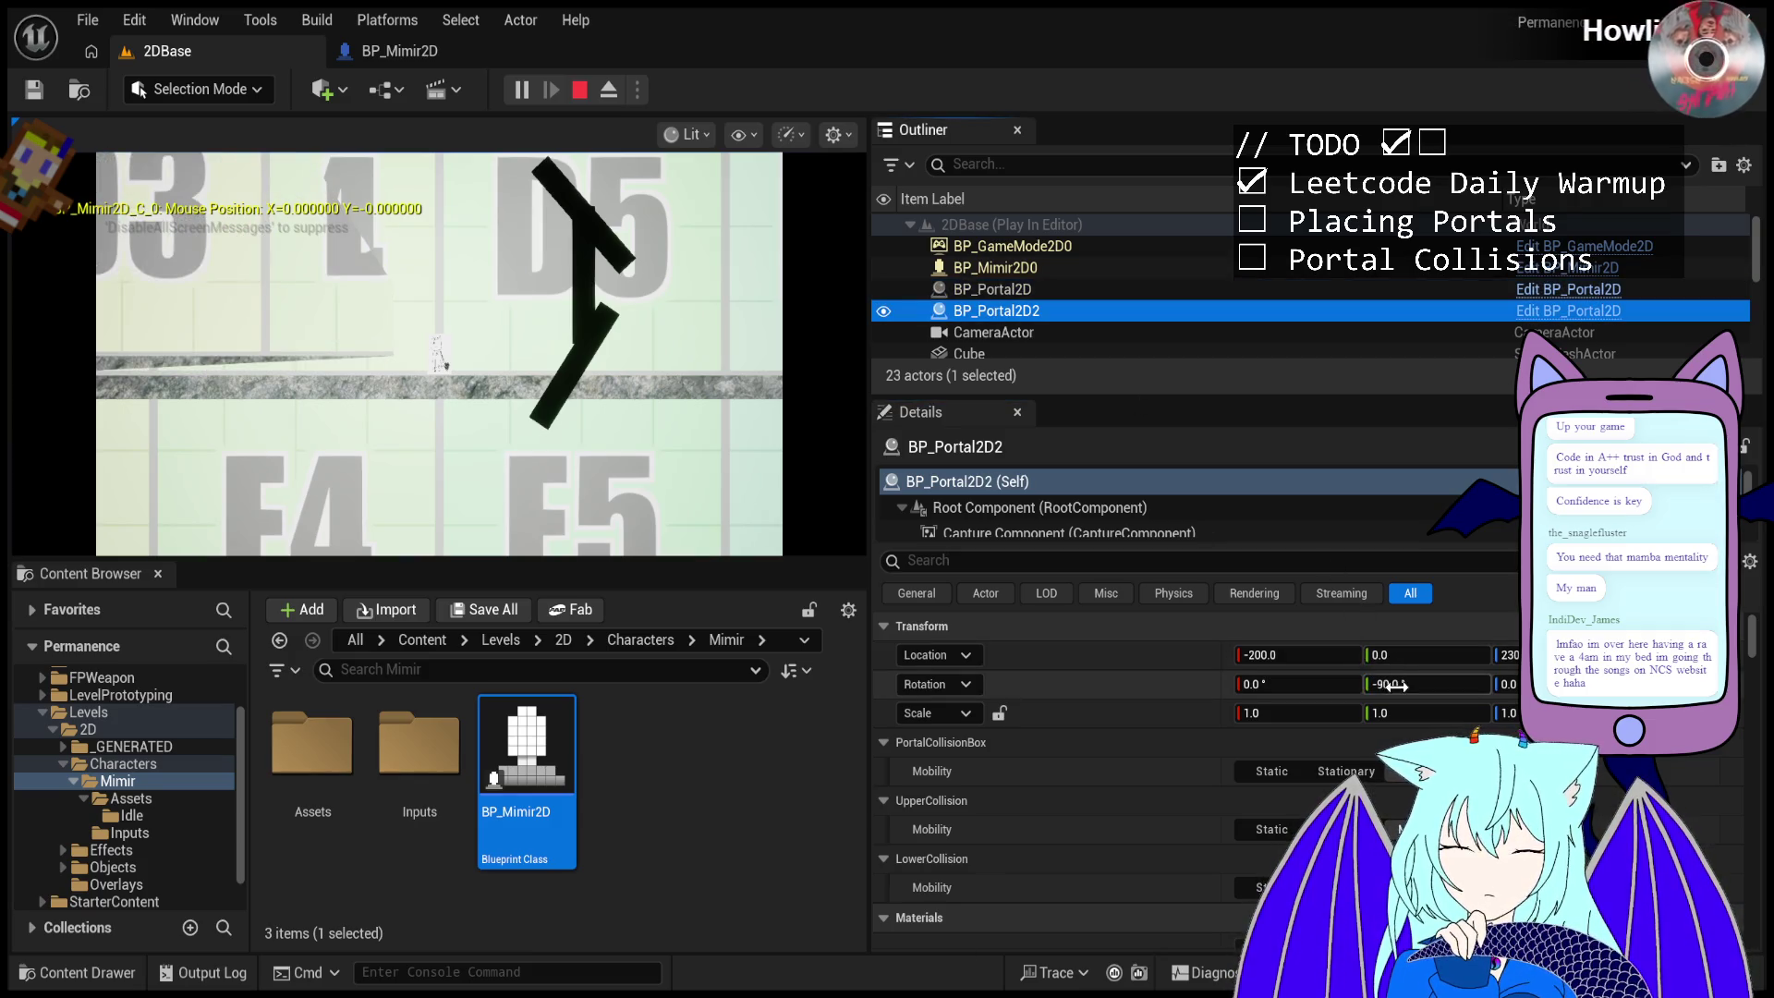
pyautogui.moveTo(1400, 684)
pyautogui.mouseDown()
pyautogui.moveTo(1455, 685)
pyautogui.moveTo(1390, 685)
pyautogui.mouseUp()
pyautogui.write('-87')
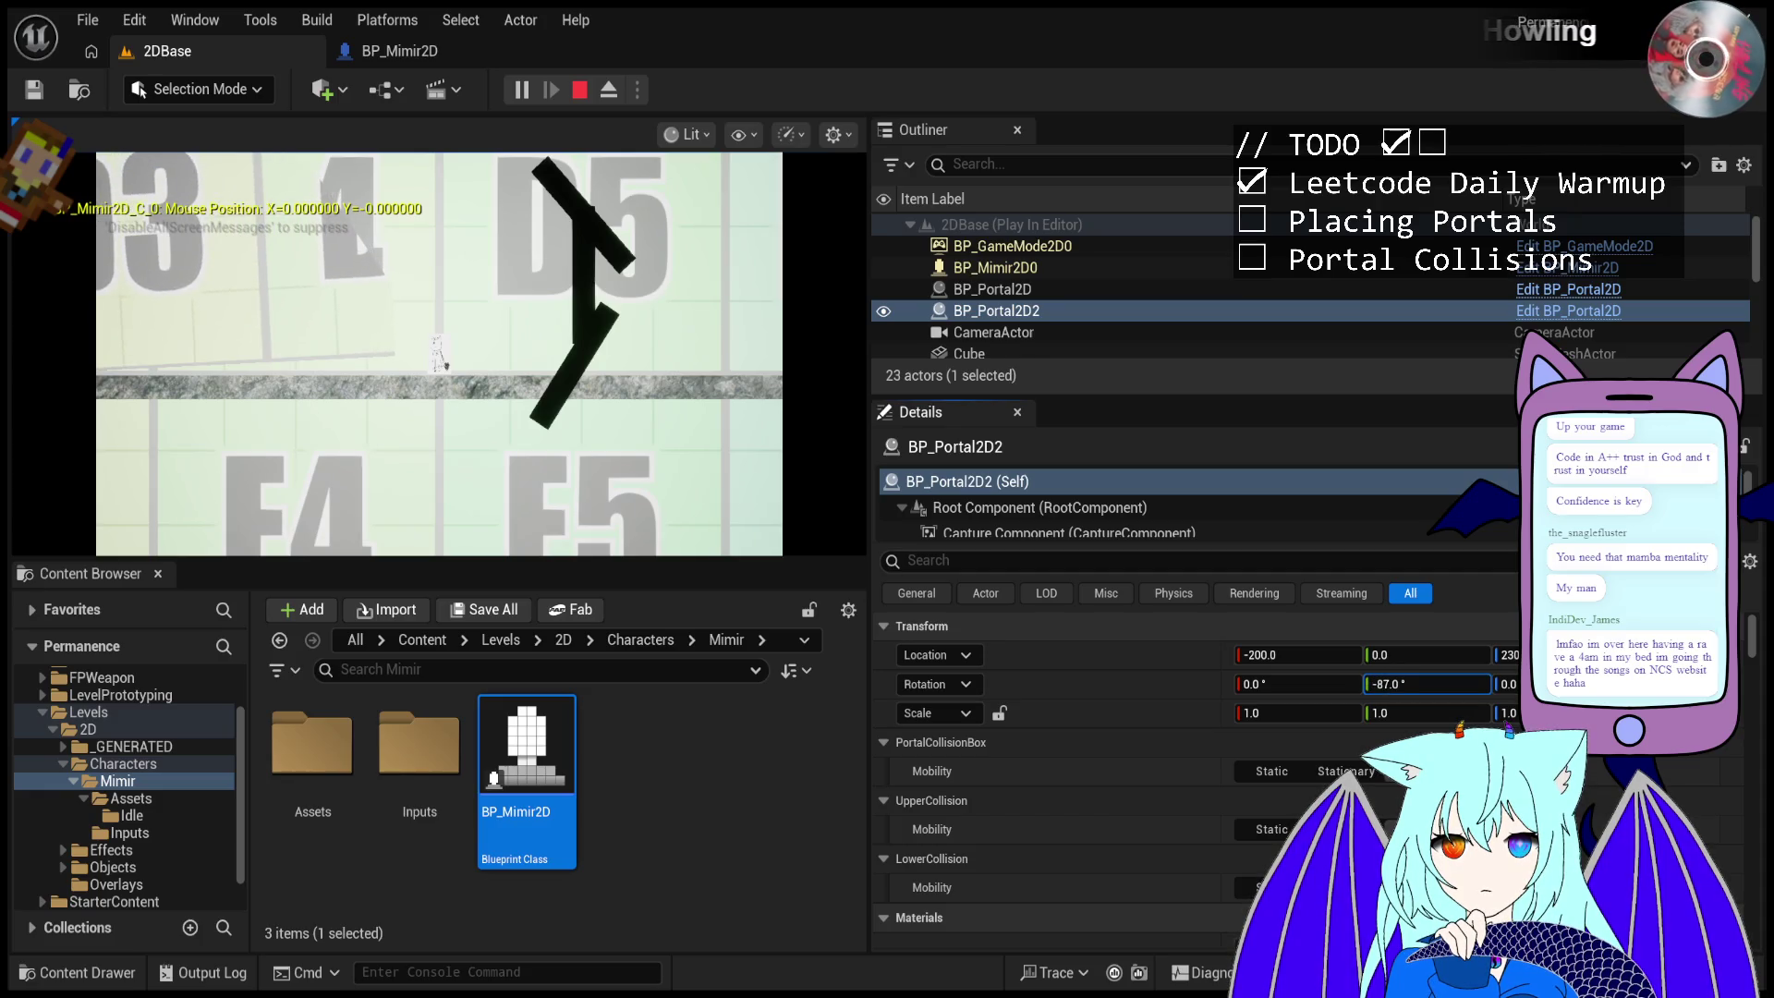
pyautogui.click(619, 91)
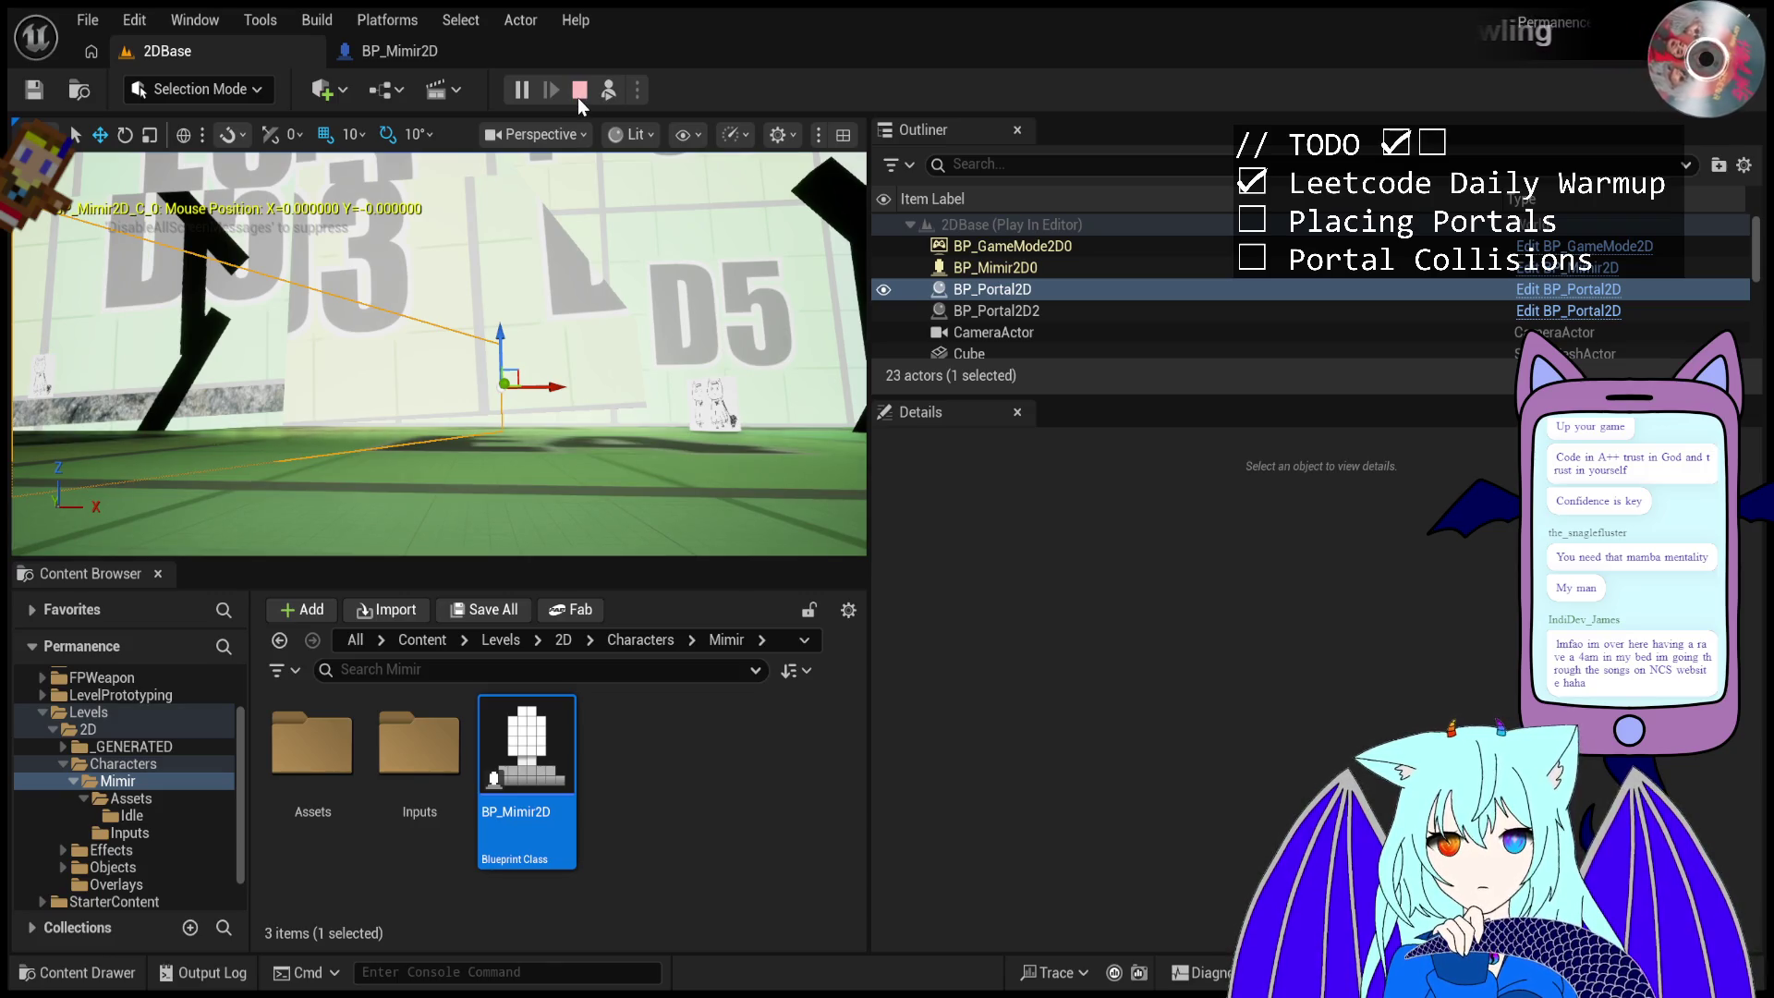
# - Stop play, try raising BP_Portal2D to about Z 640, undo it, and play again
pyautogui.click(578, 97)
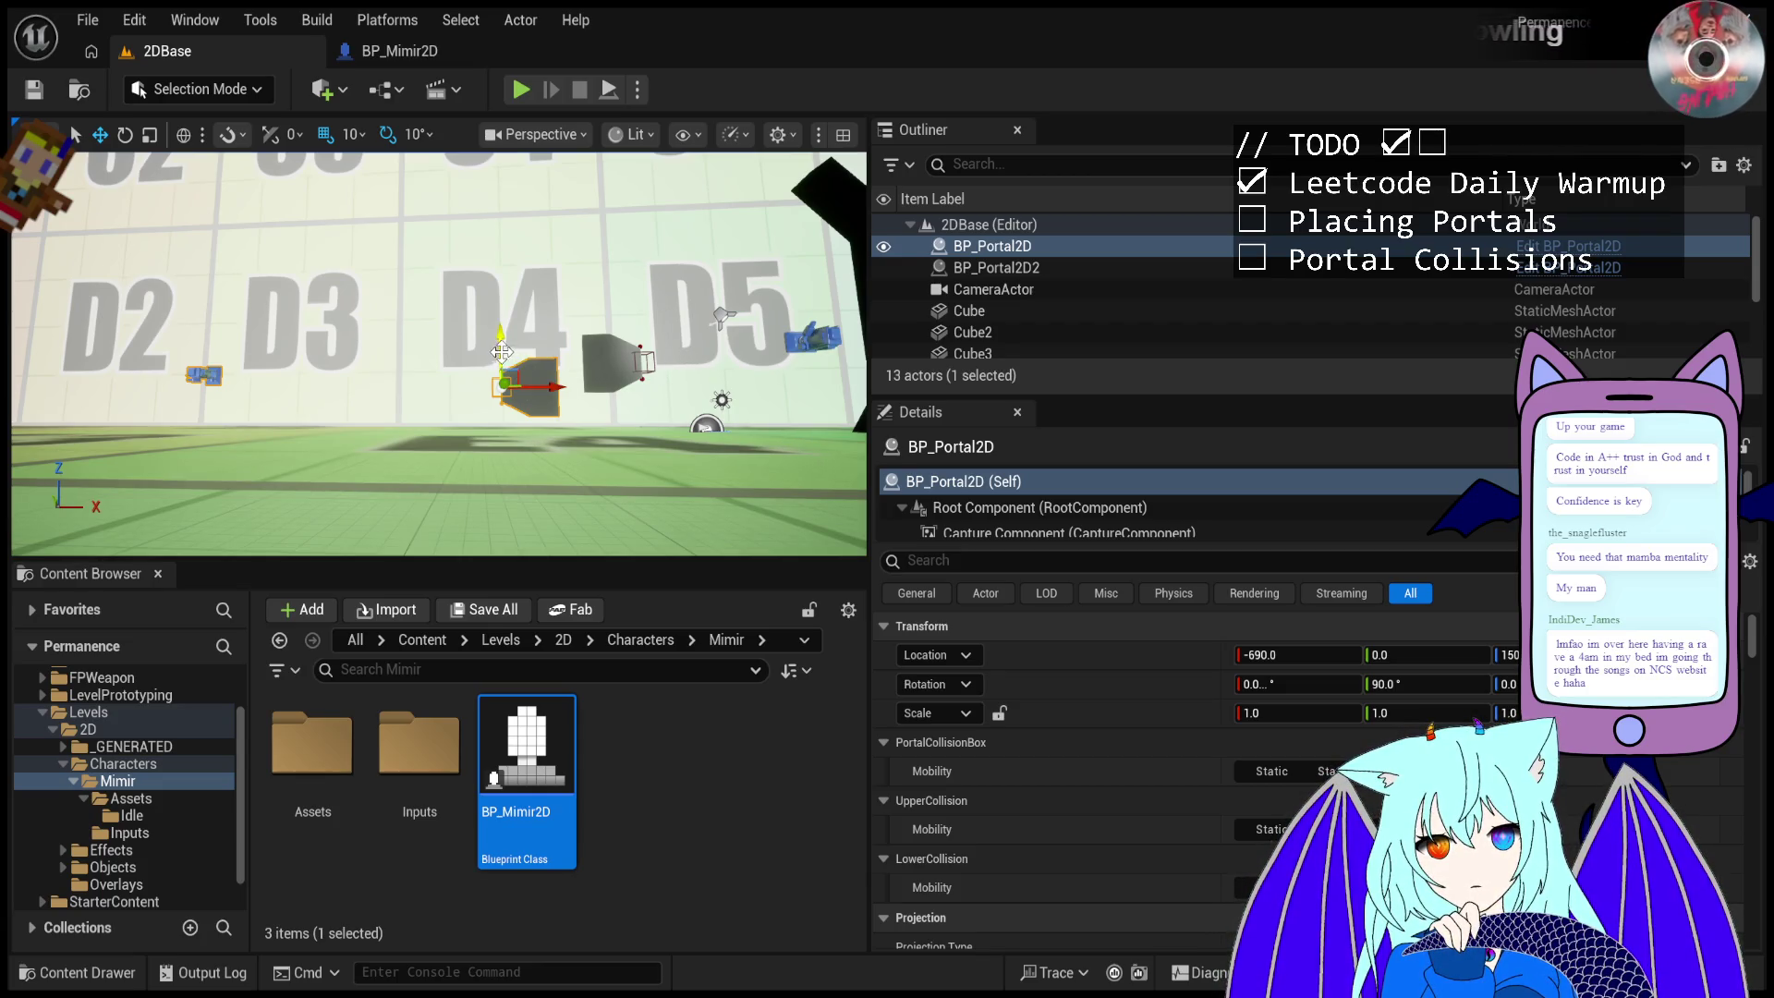
pyautogui.moveTo(499, 356); pyautogui.dragTo(499, 207)
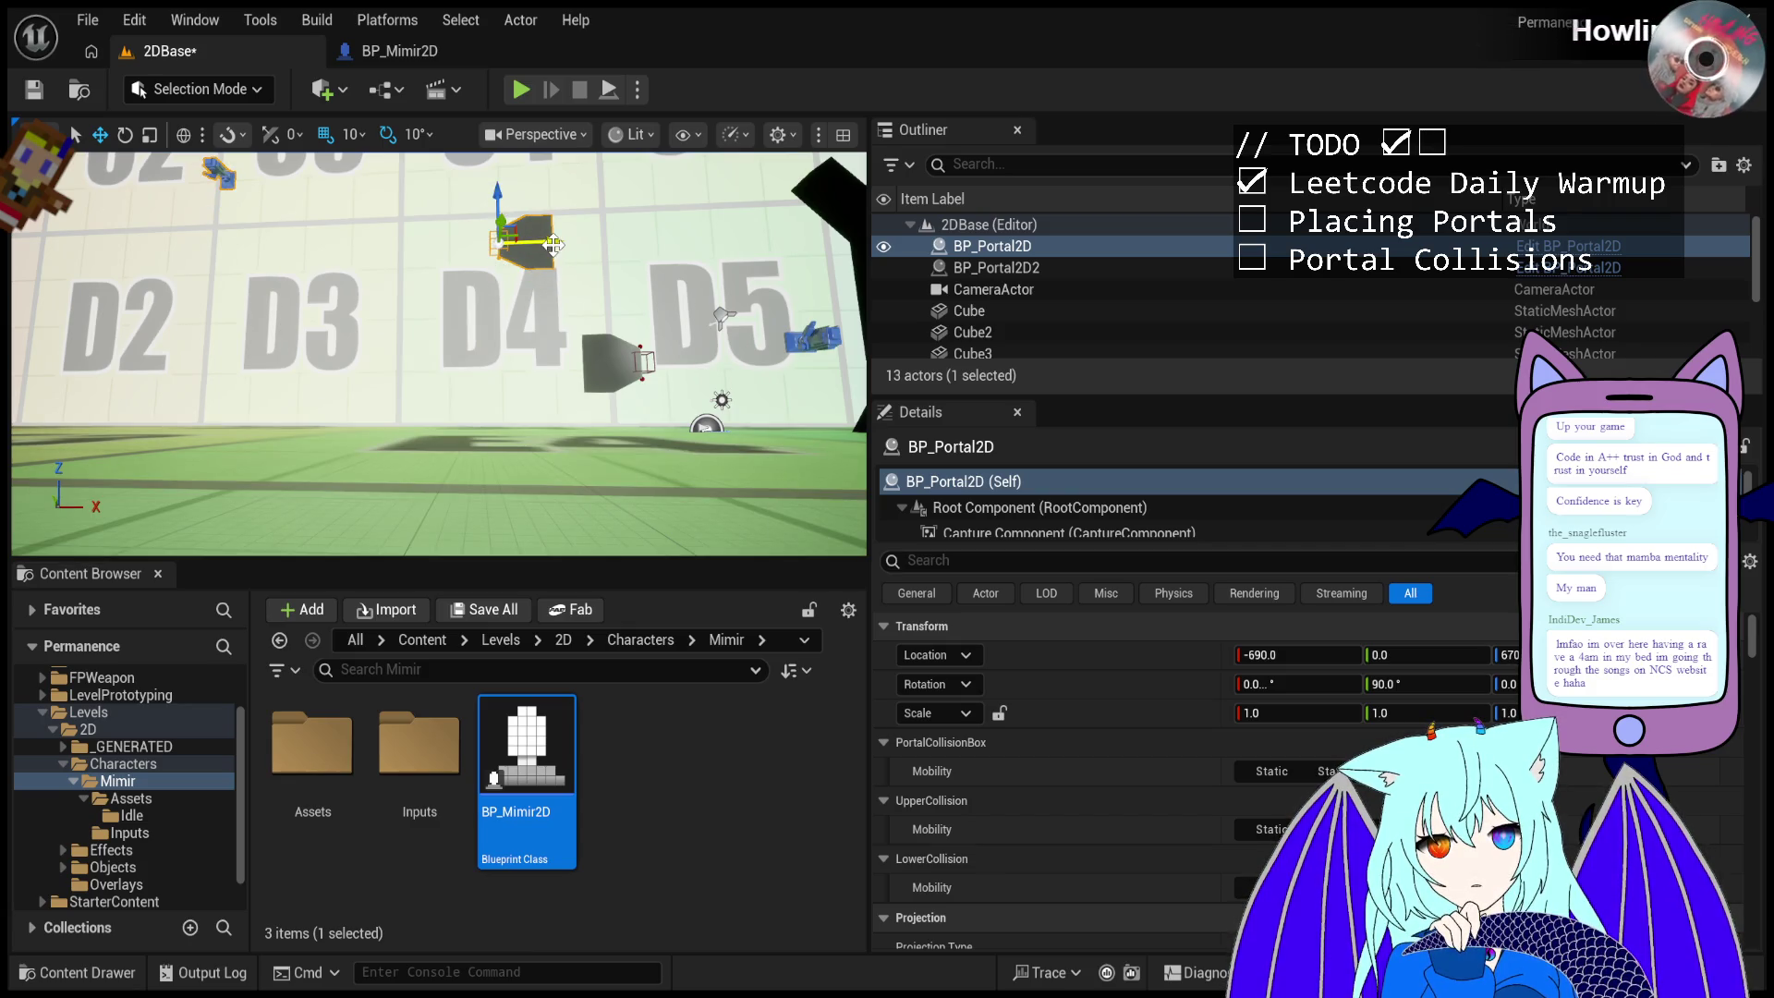
pyautogui.hotkey('ctrl', 'z')
pyautogui.hotkey('ctrl', 'z')
pyautogui.hotkey('ctrl', 'z')
pyautogui.click(519, 91)
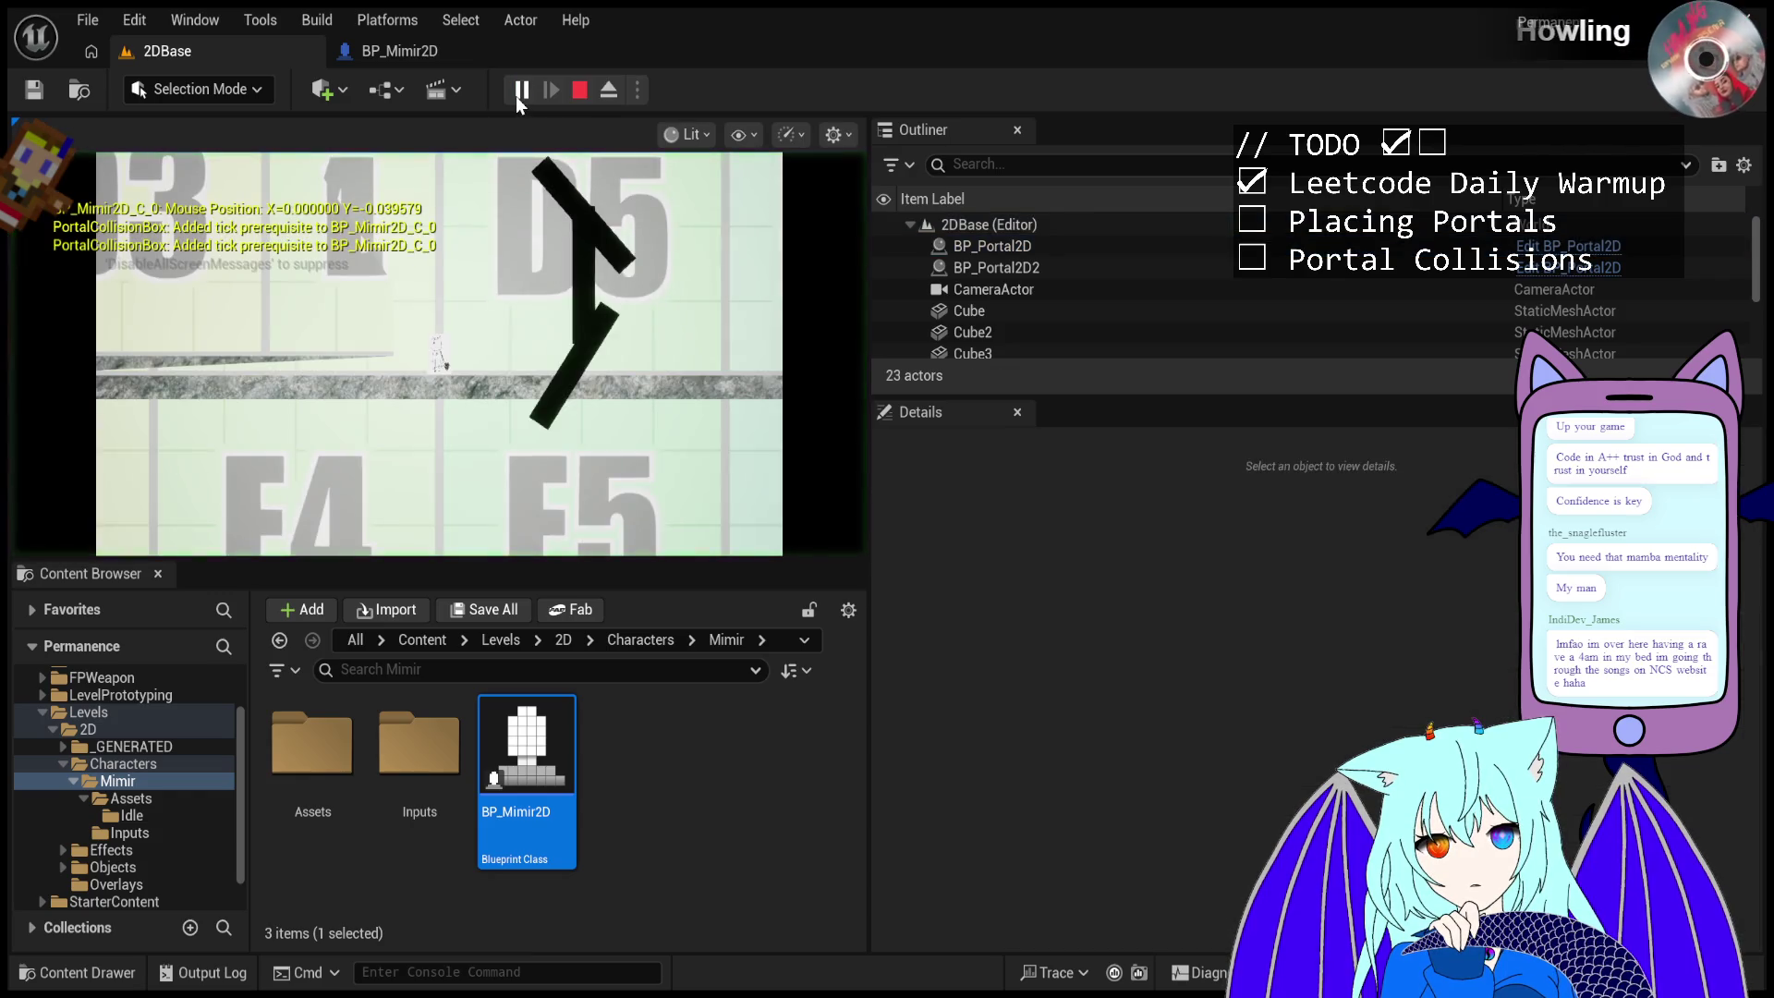
# - Stop play, raise BP_Portal2D to Z 480 and set its pitch to -90
pyautogui.press('Escape')
pyautogui.scroll(5, 511, 367)
pyautogui.scroll(-8, 511, 367)
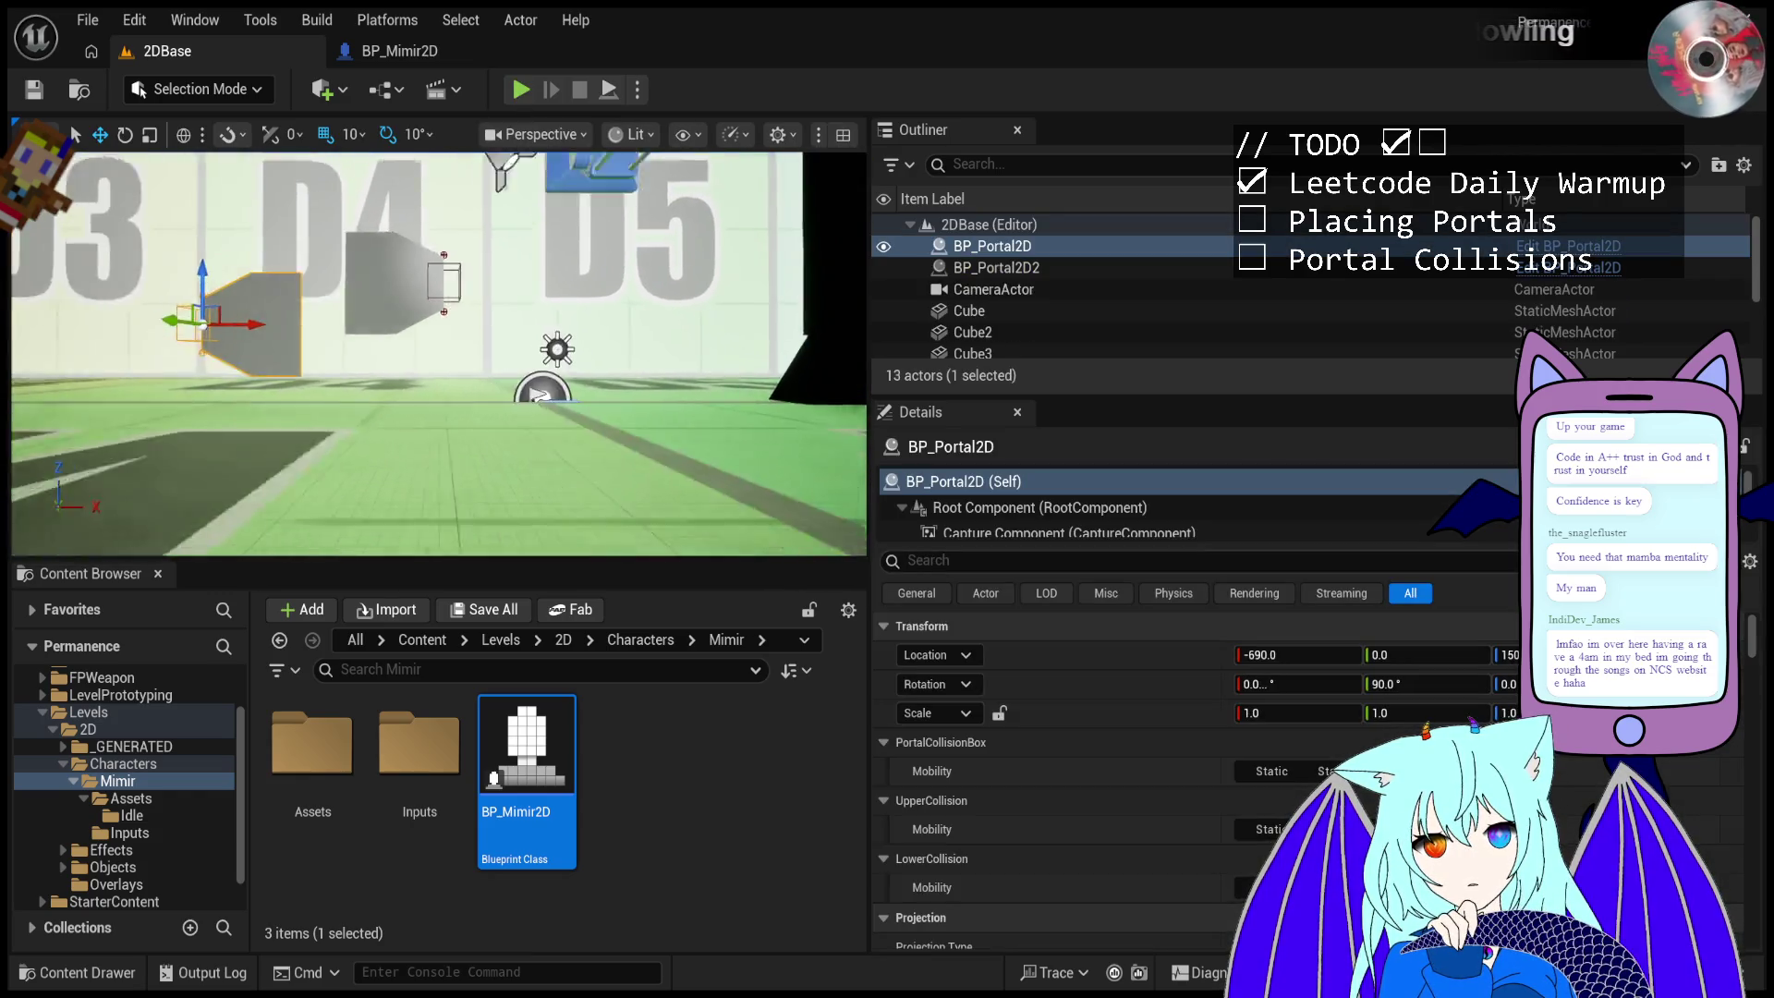
pyautogui.moveTo(319, 287); pyautogui.dragTo(318, 185)
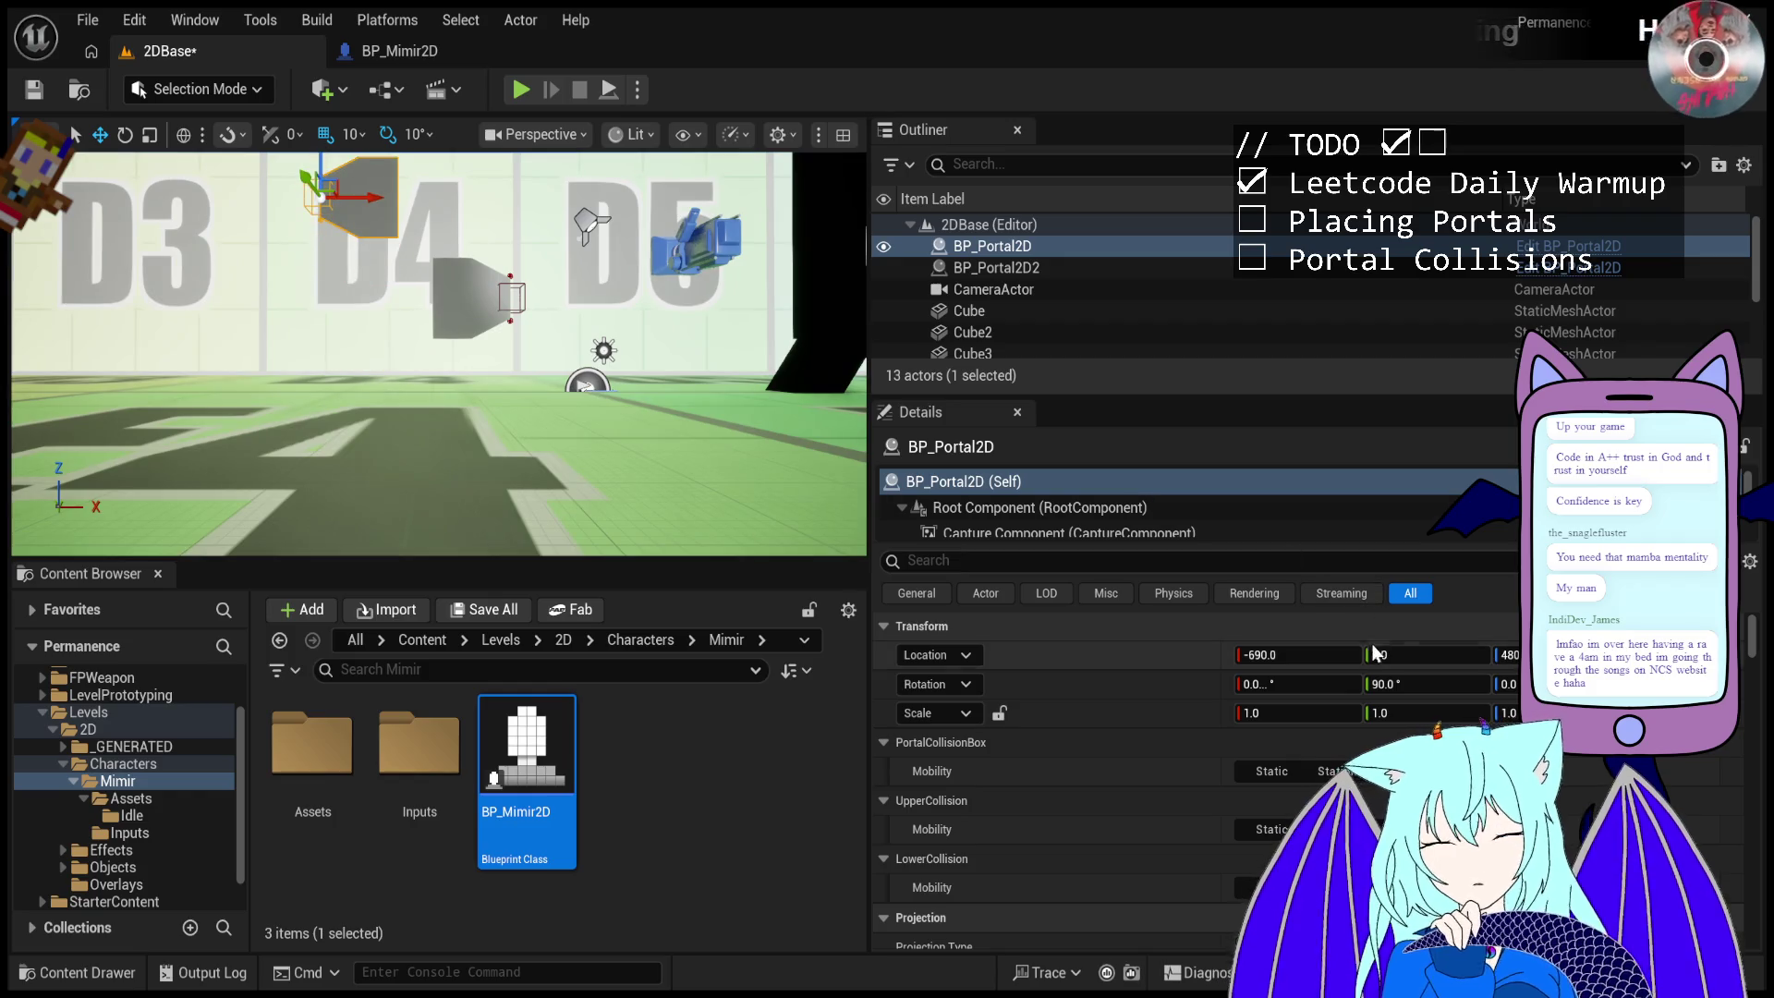
pyautogui.click(1388, 686)
pyautogui.write('-90')
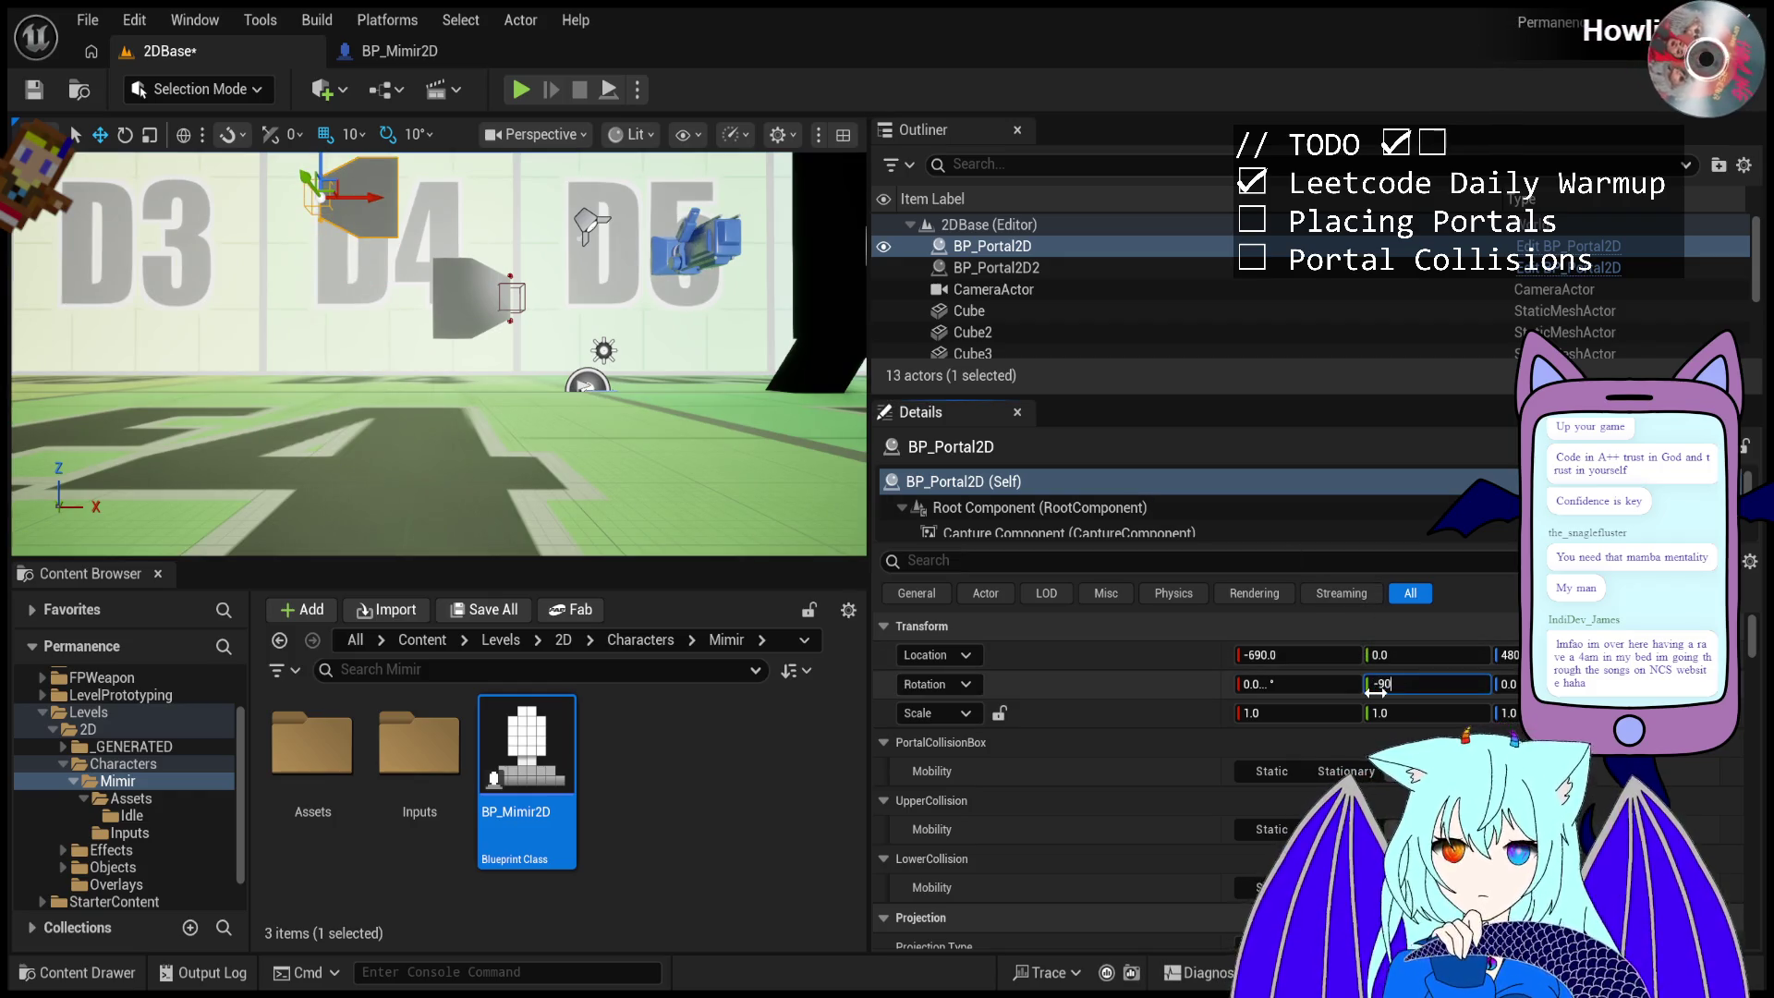
pyautogui.press('Return')
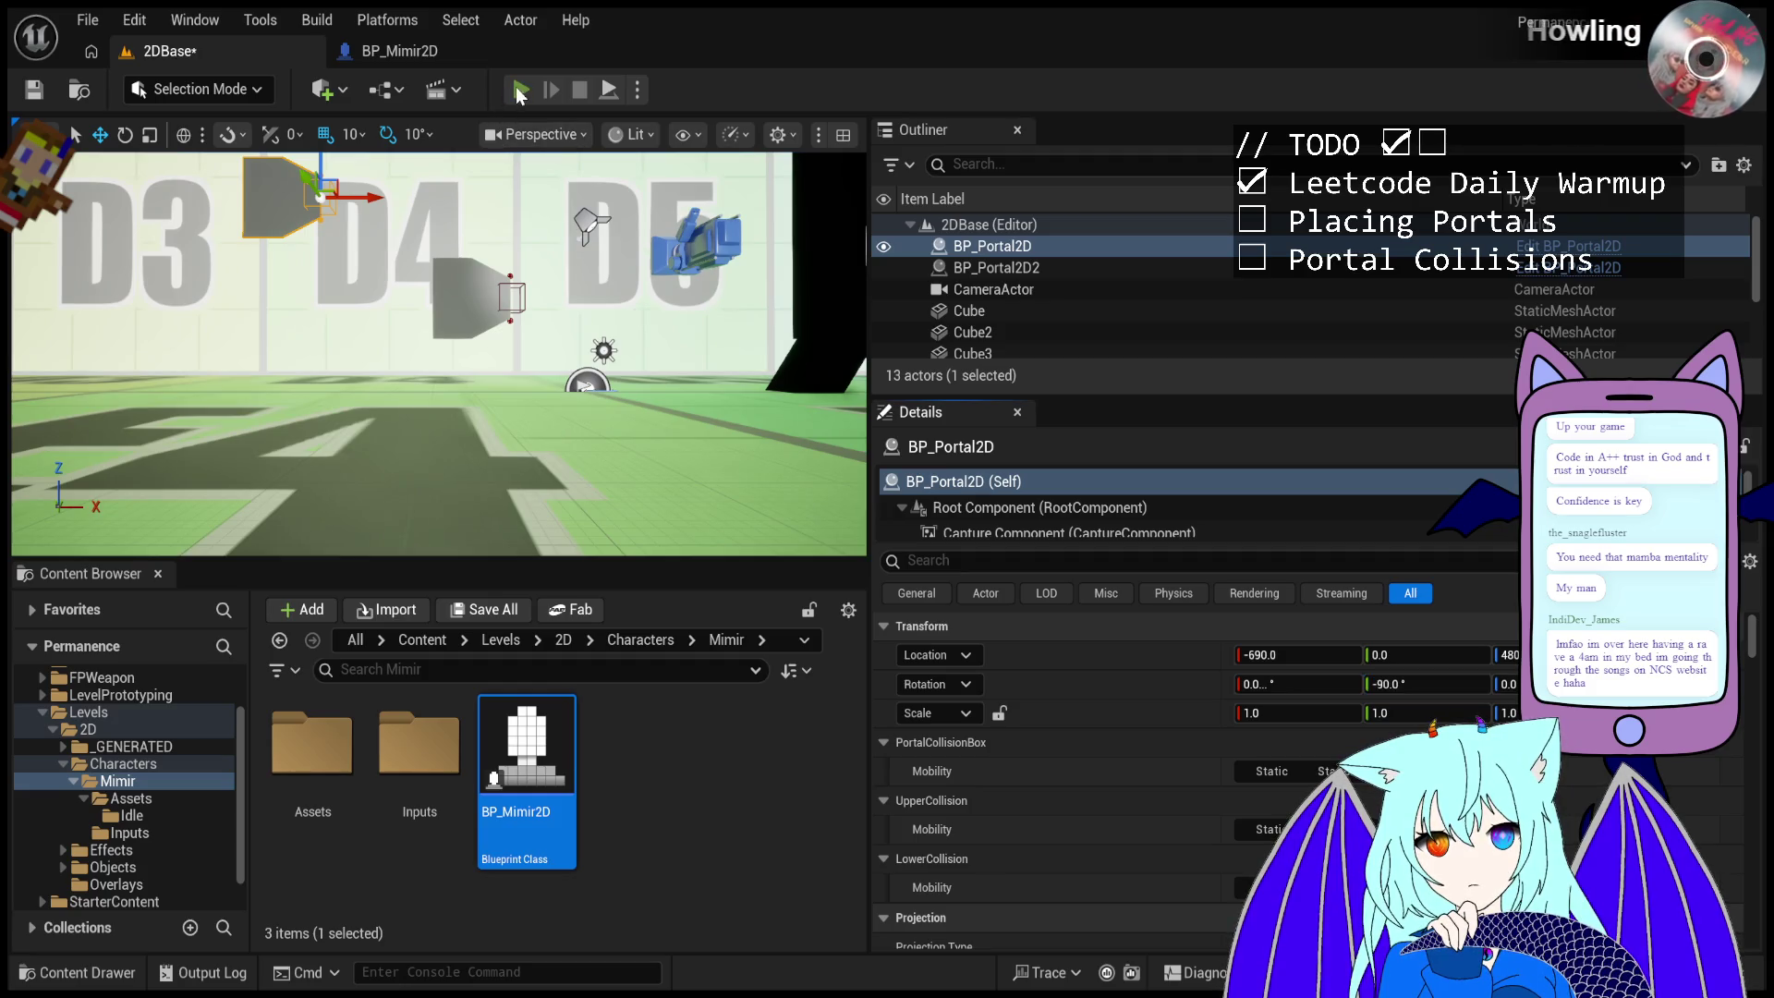
# - Restart the play test, fire a portal at the angled wall, then stop
pyautogui.click(521, 90)
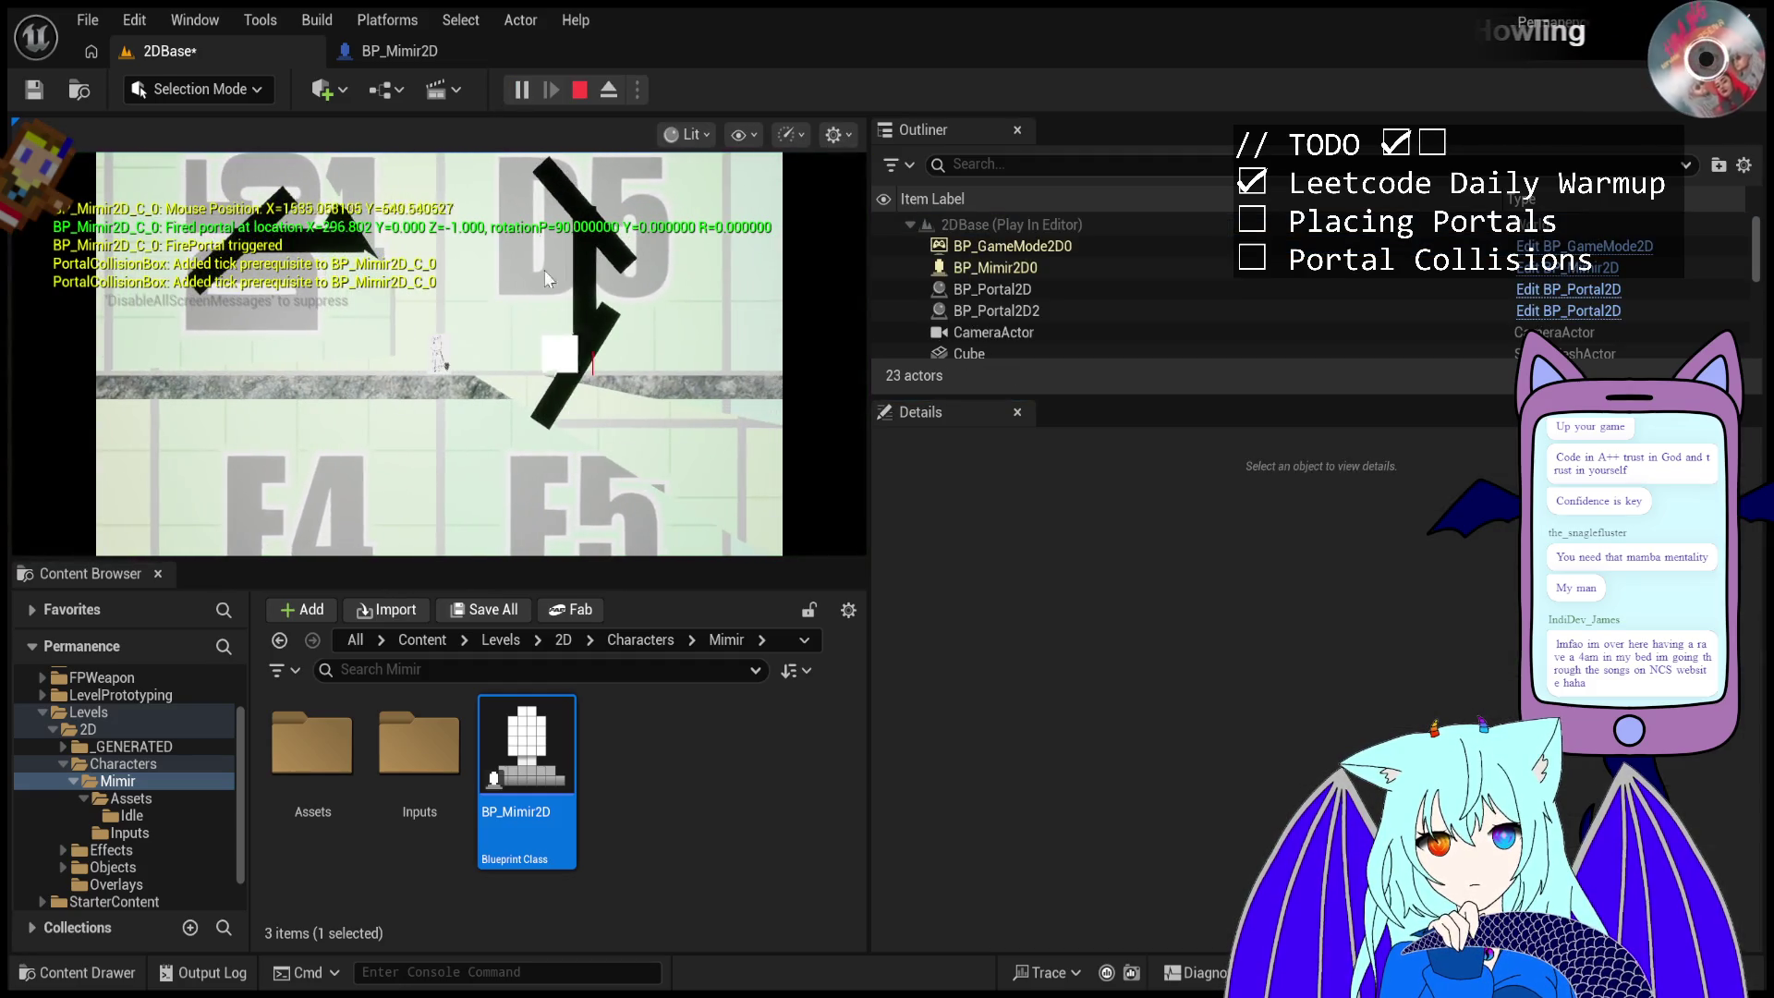
pyautogui.click(580, 89)
pyautogui.click(521, 89)
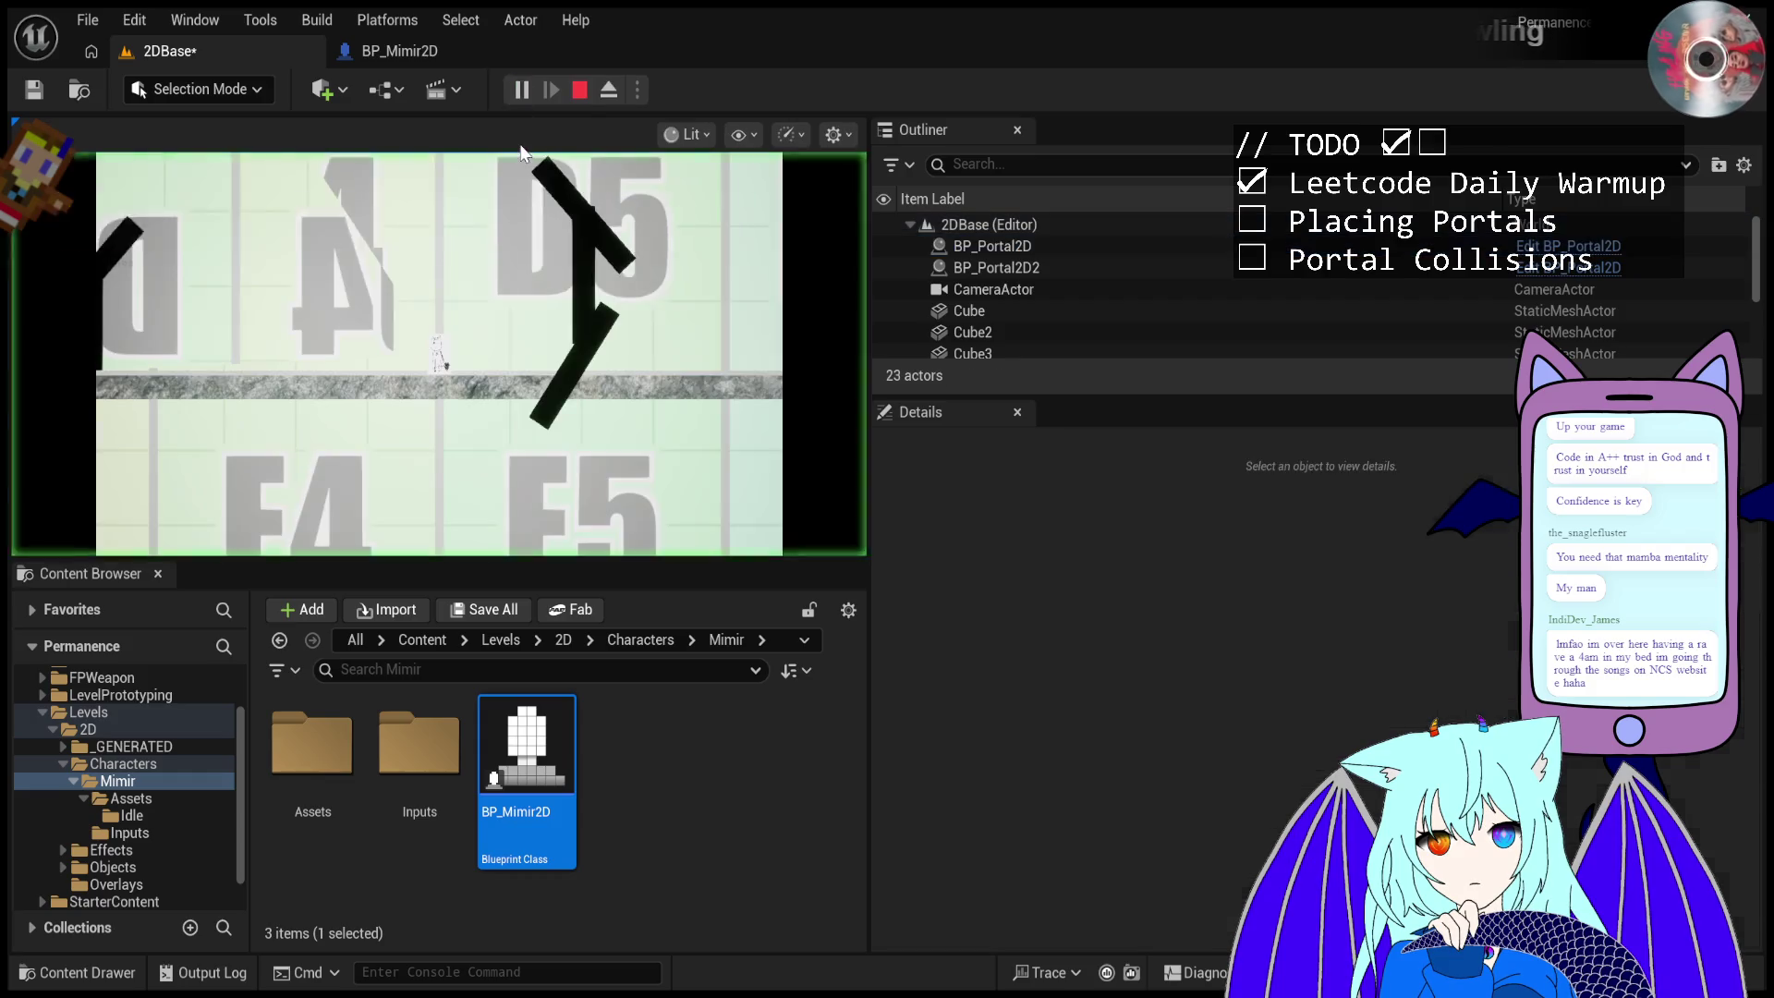
pyautogui.click(459, 185)
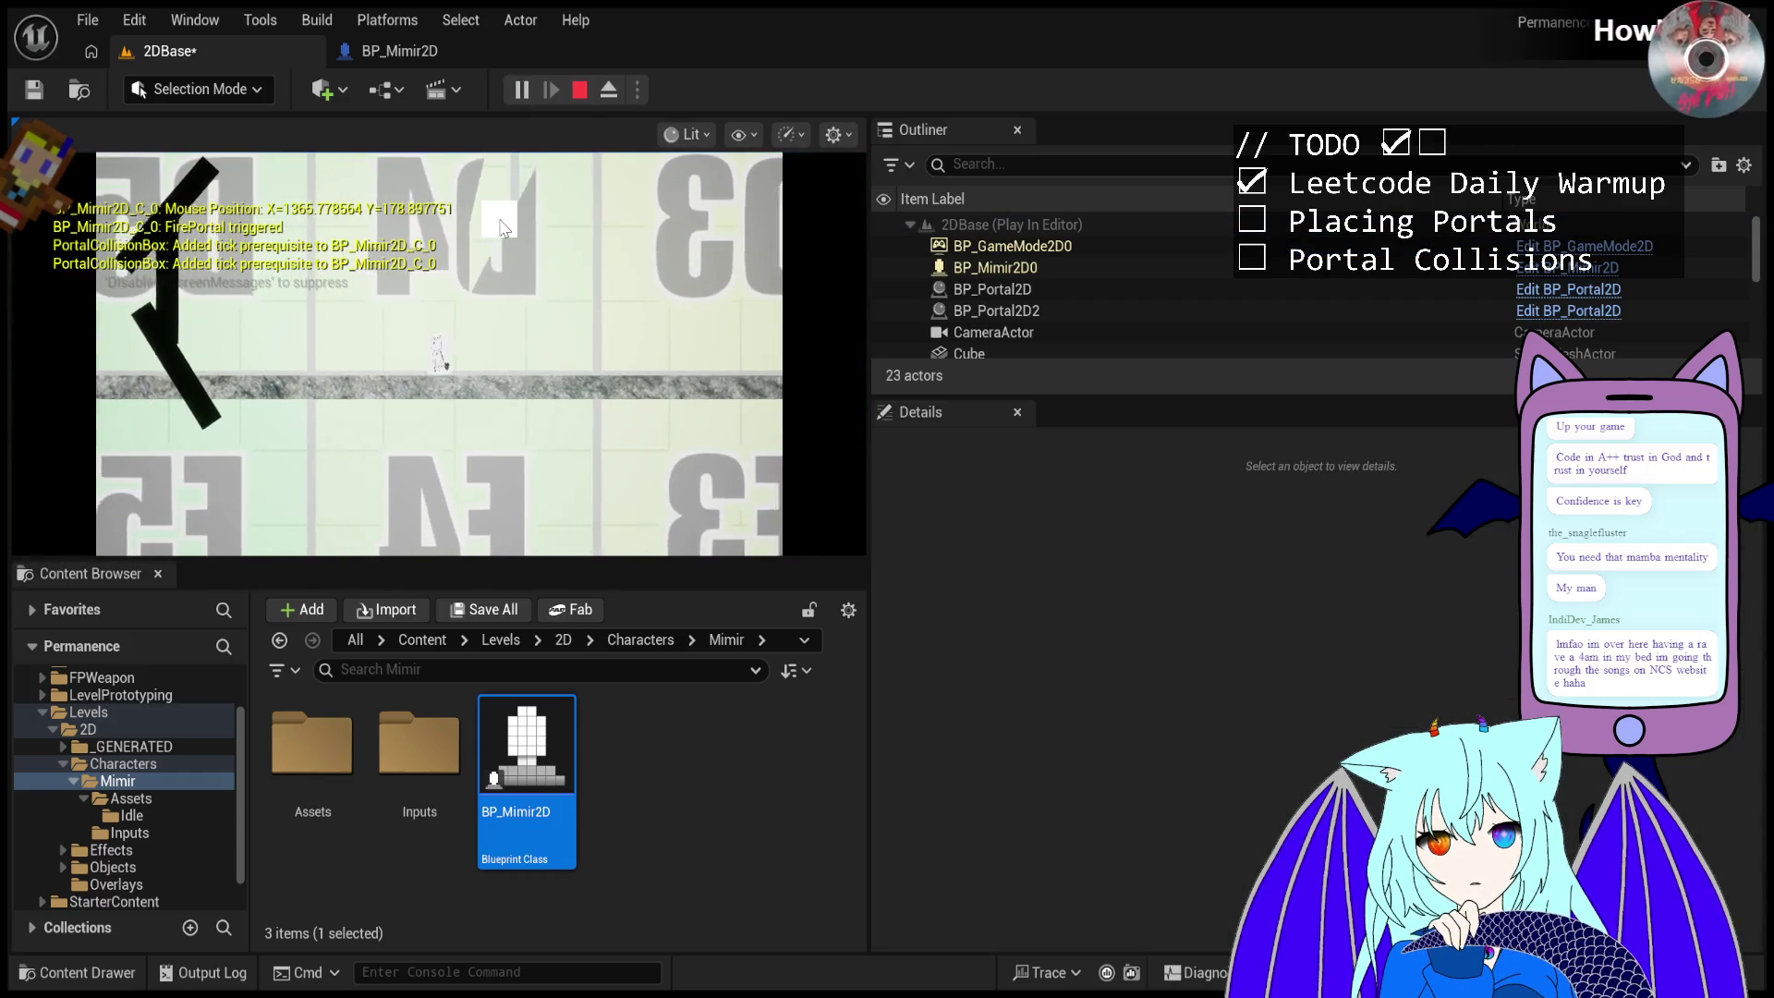
pyautogui.press('Escape')
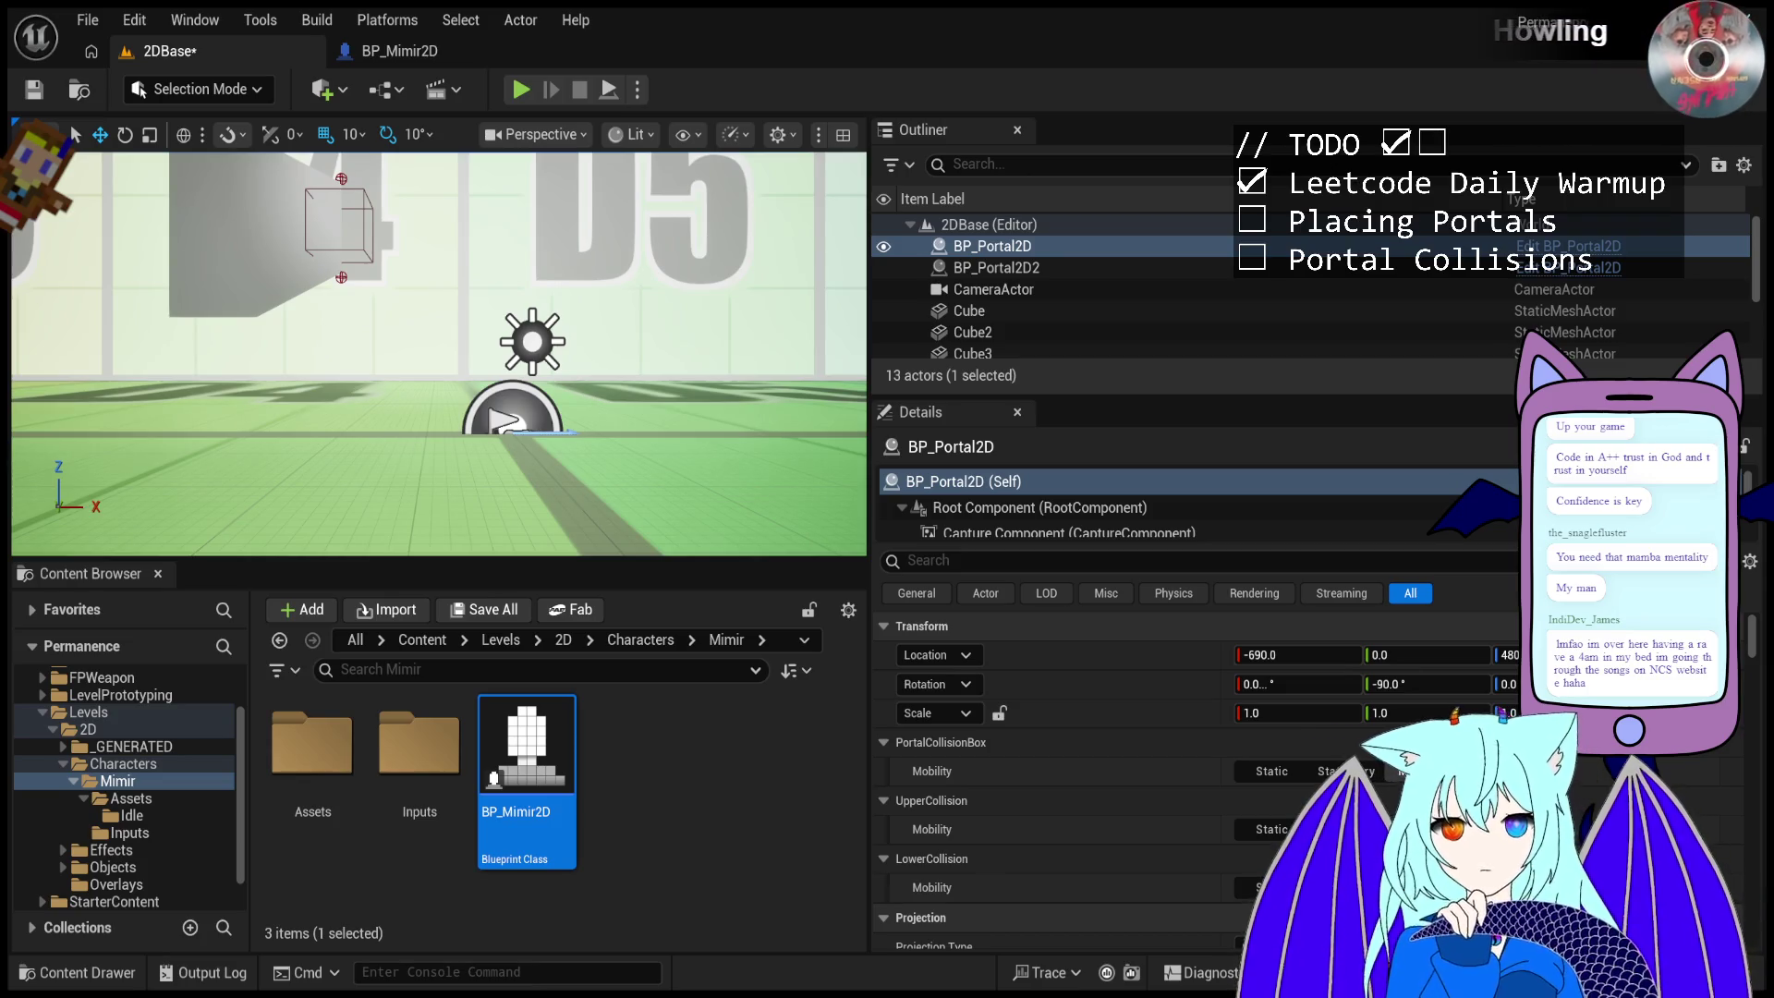
# - Play, fire a portal at the angled wall, then pause and advance two frames
pyautogui.click(523, 90)
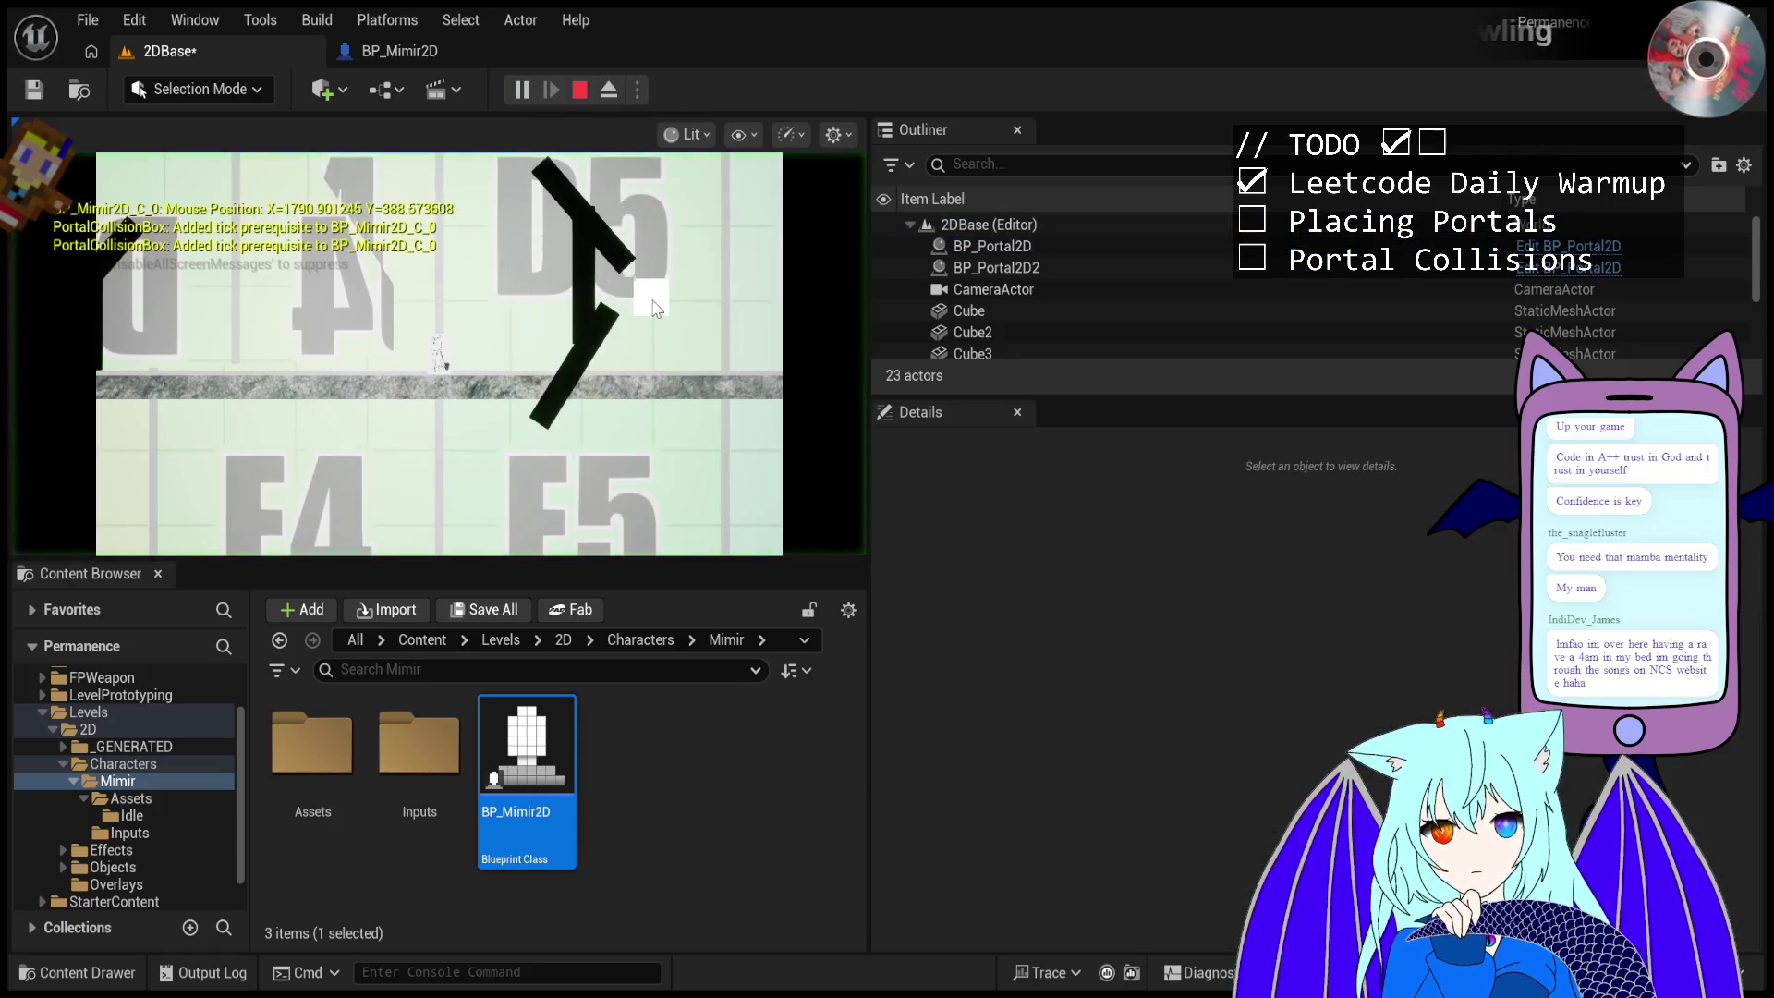
pyautogui.click(565, 188)
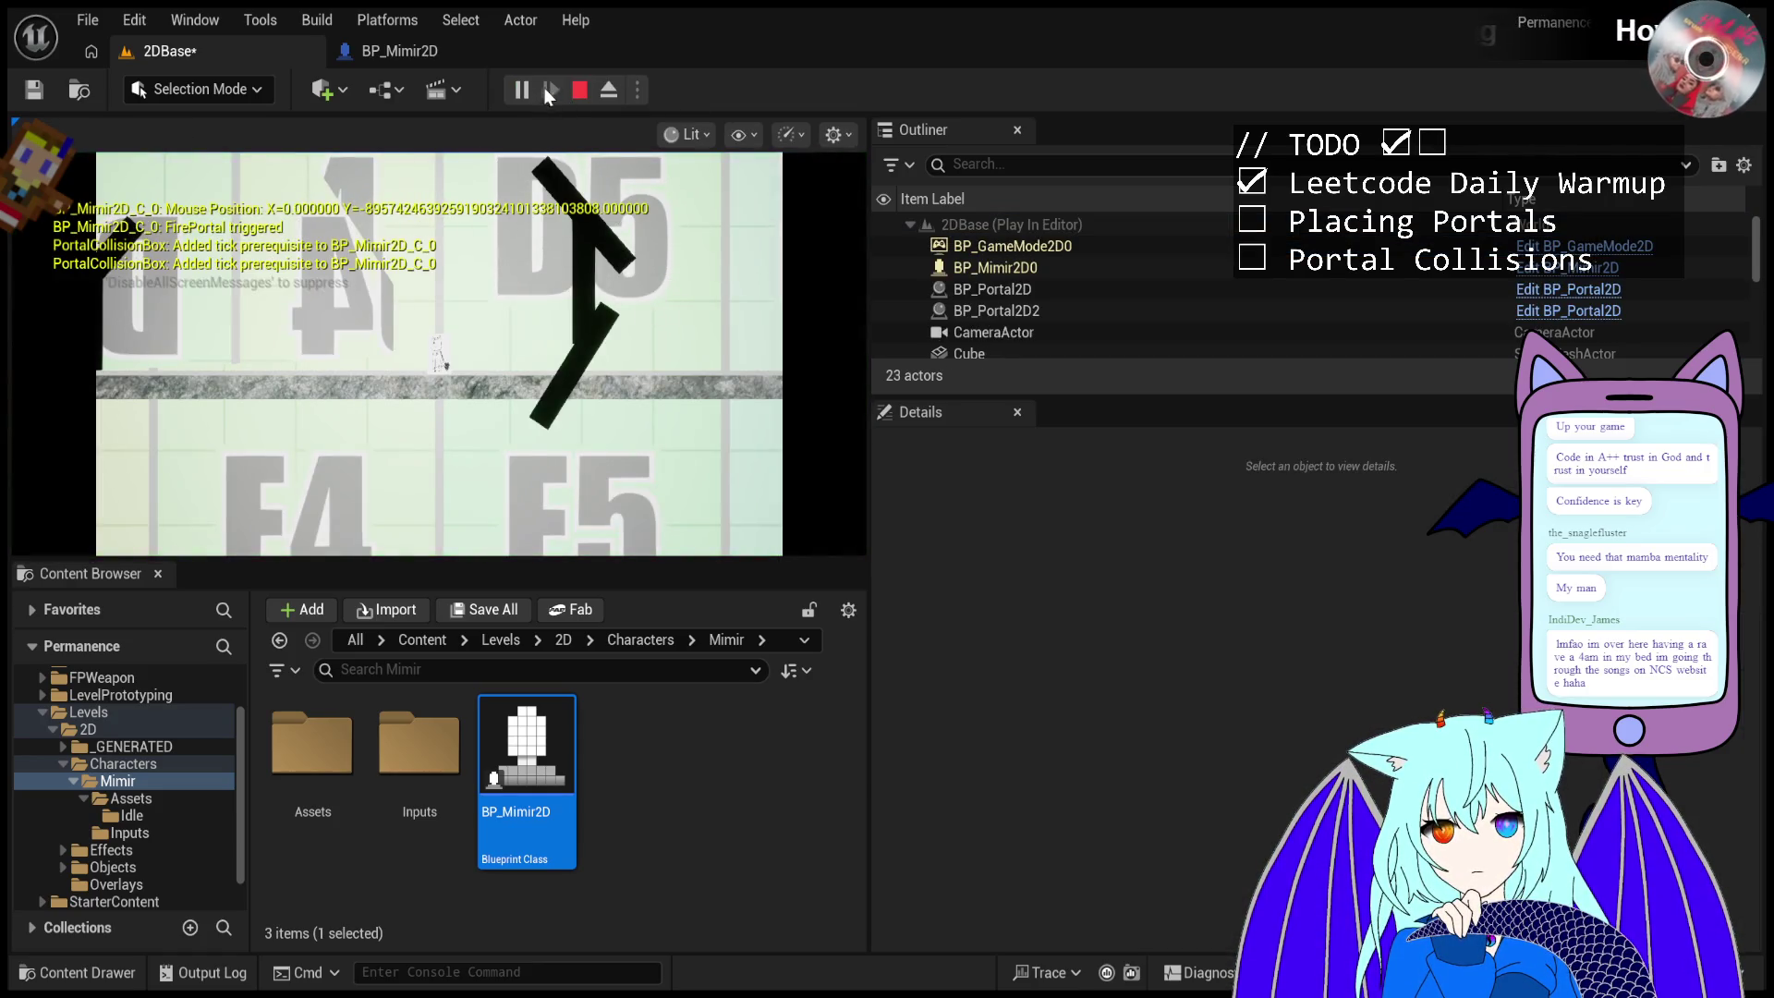
pyautogui.click(519, 90)
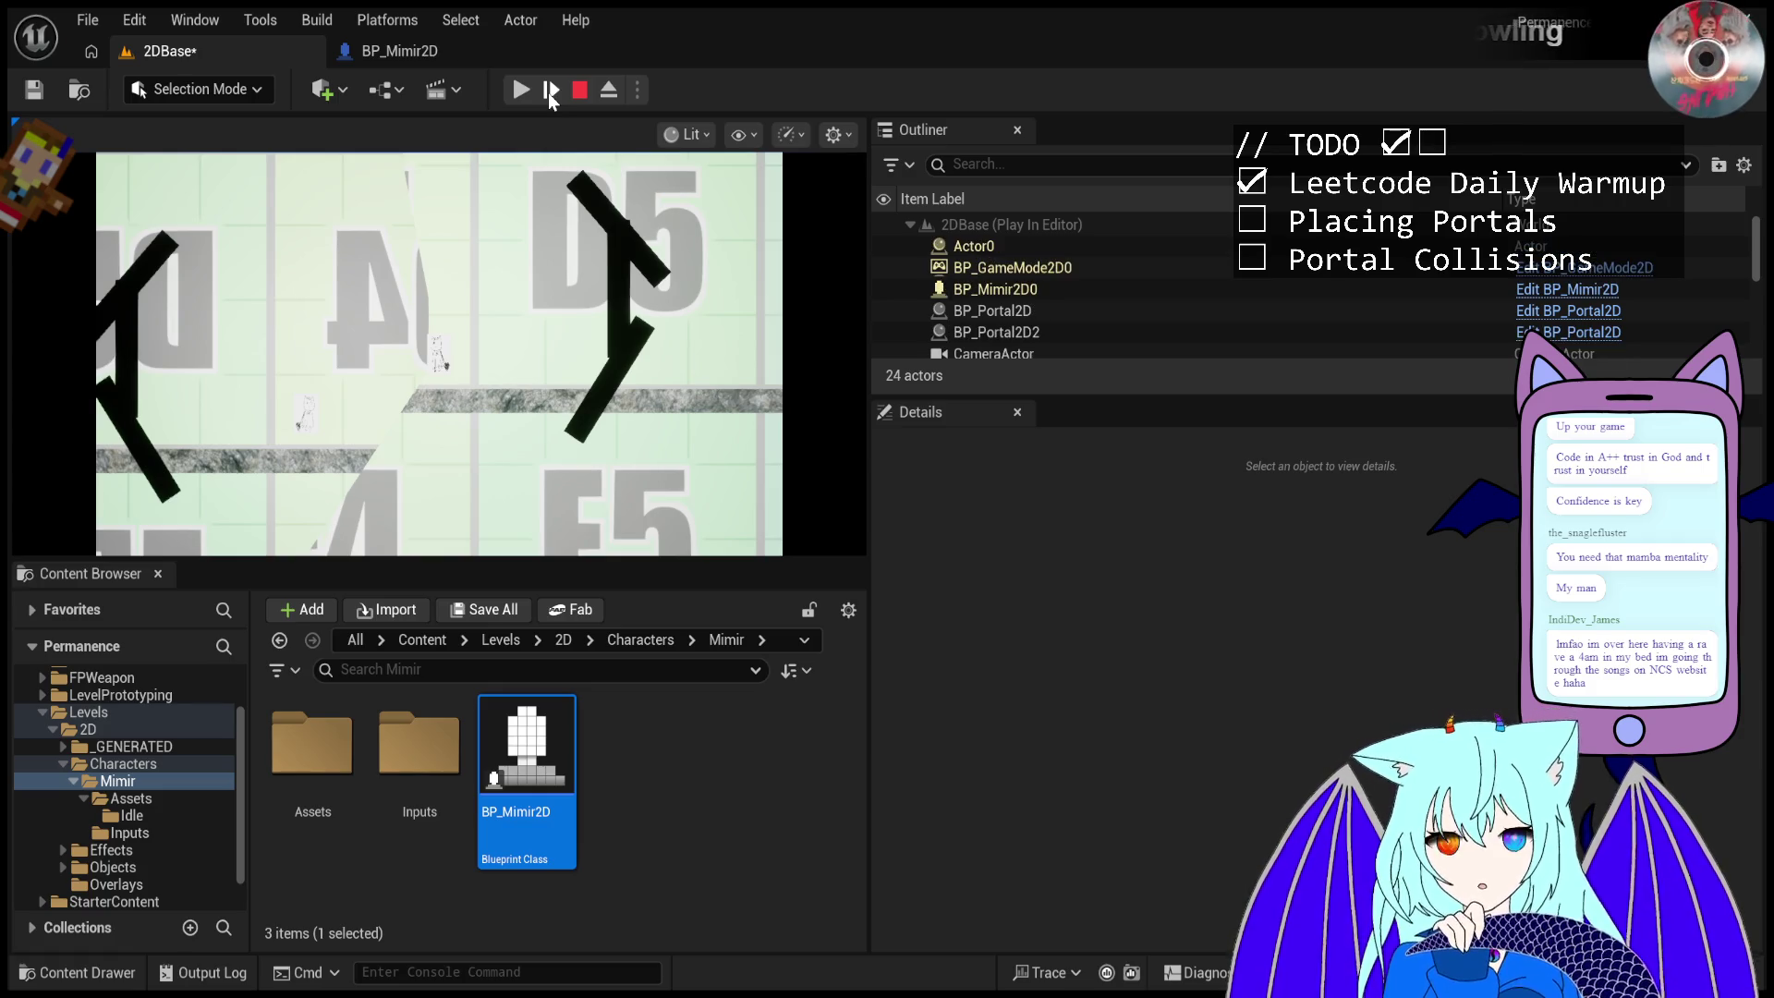
pyautogui.click(548, 93)
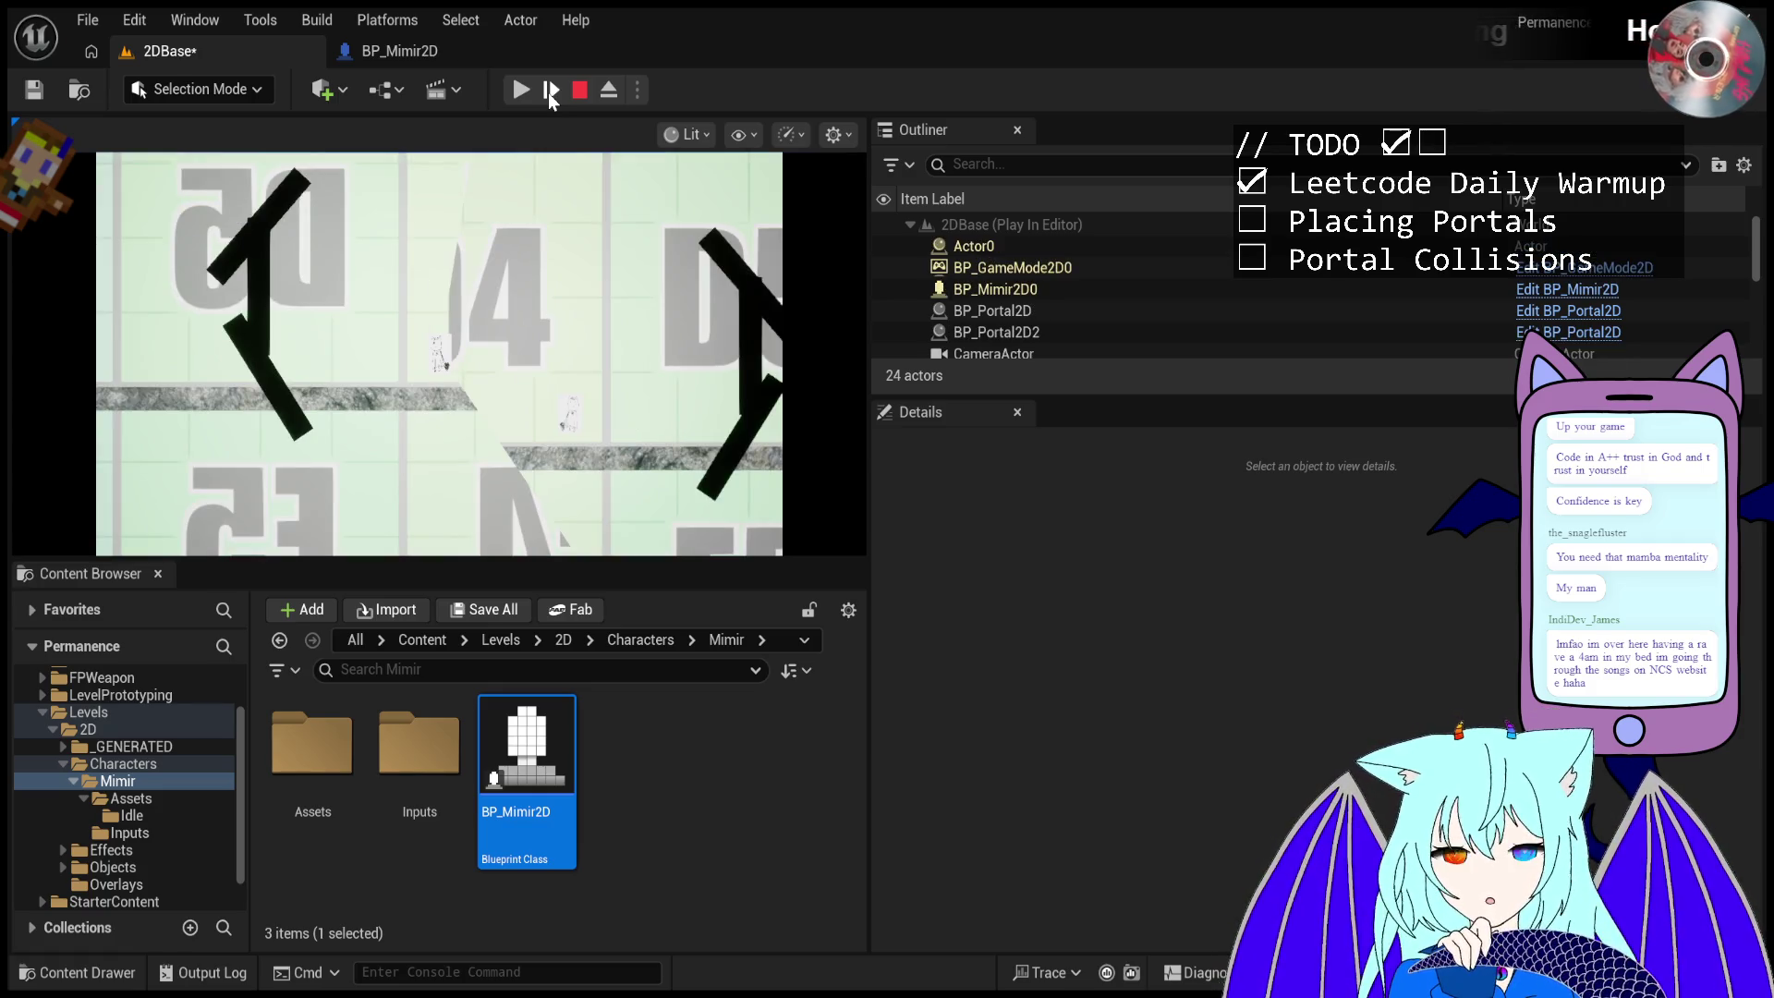
pyautogui.click(547, 92)
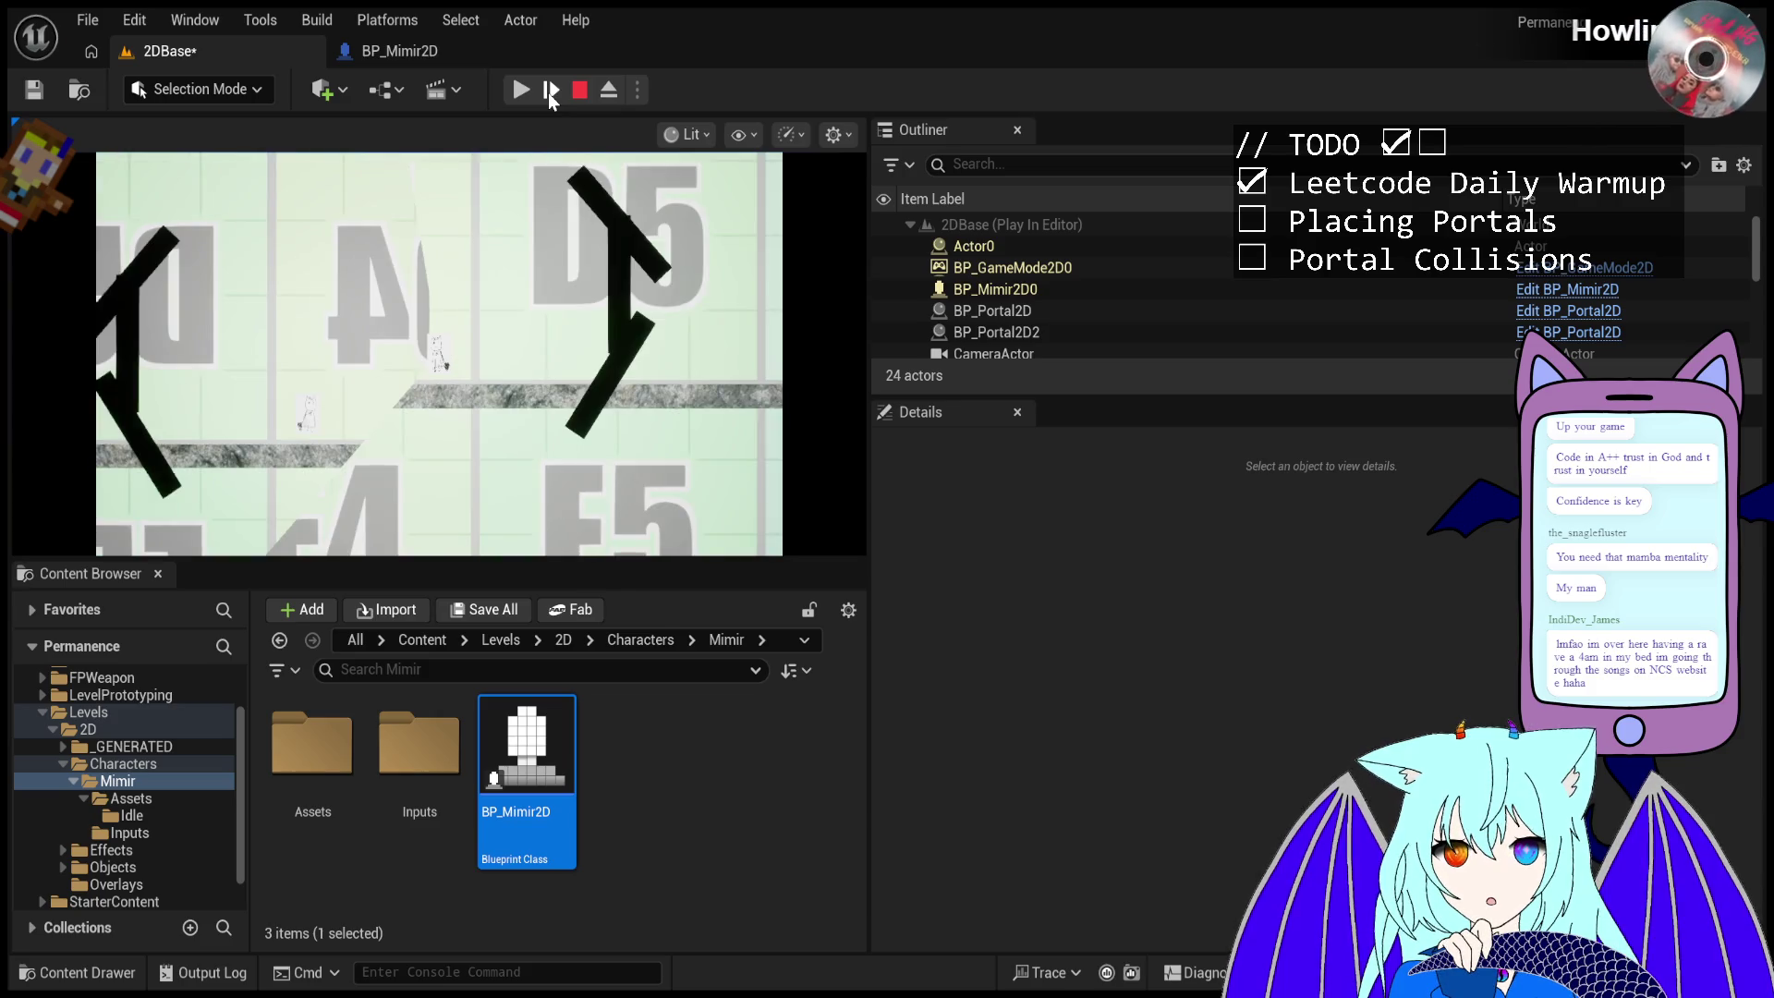
# - Restart the play test twice, firing one portal, then eject from the player
pyautogui.click(584, 97)
pyautogui.click(515, 87)
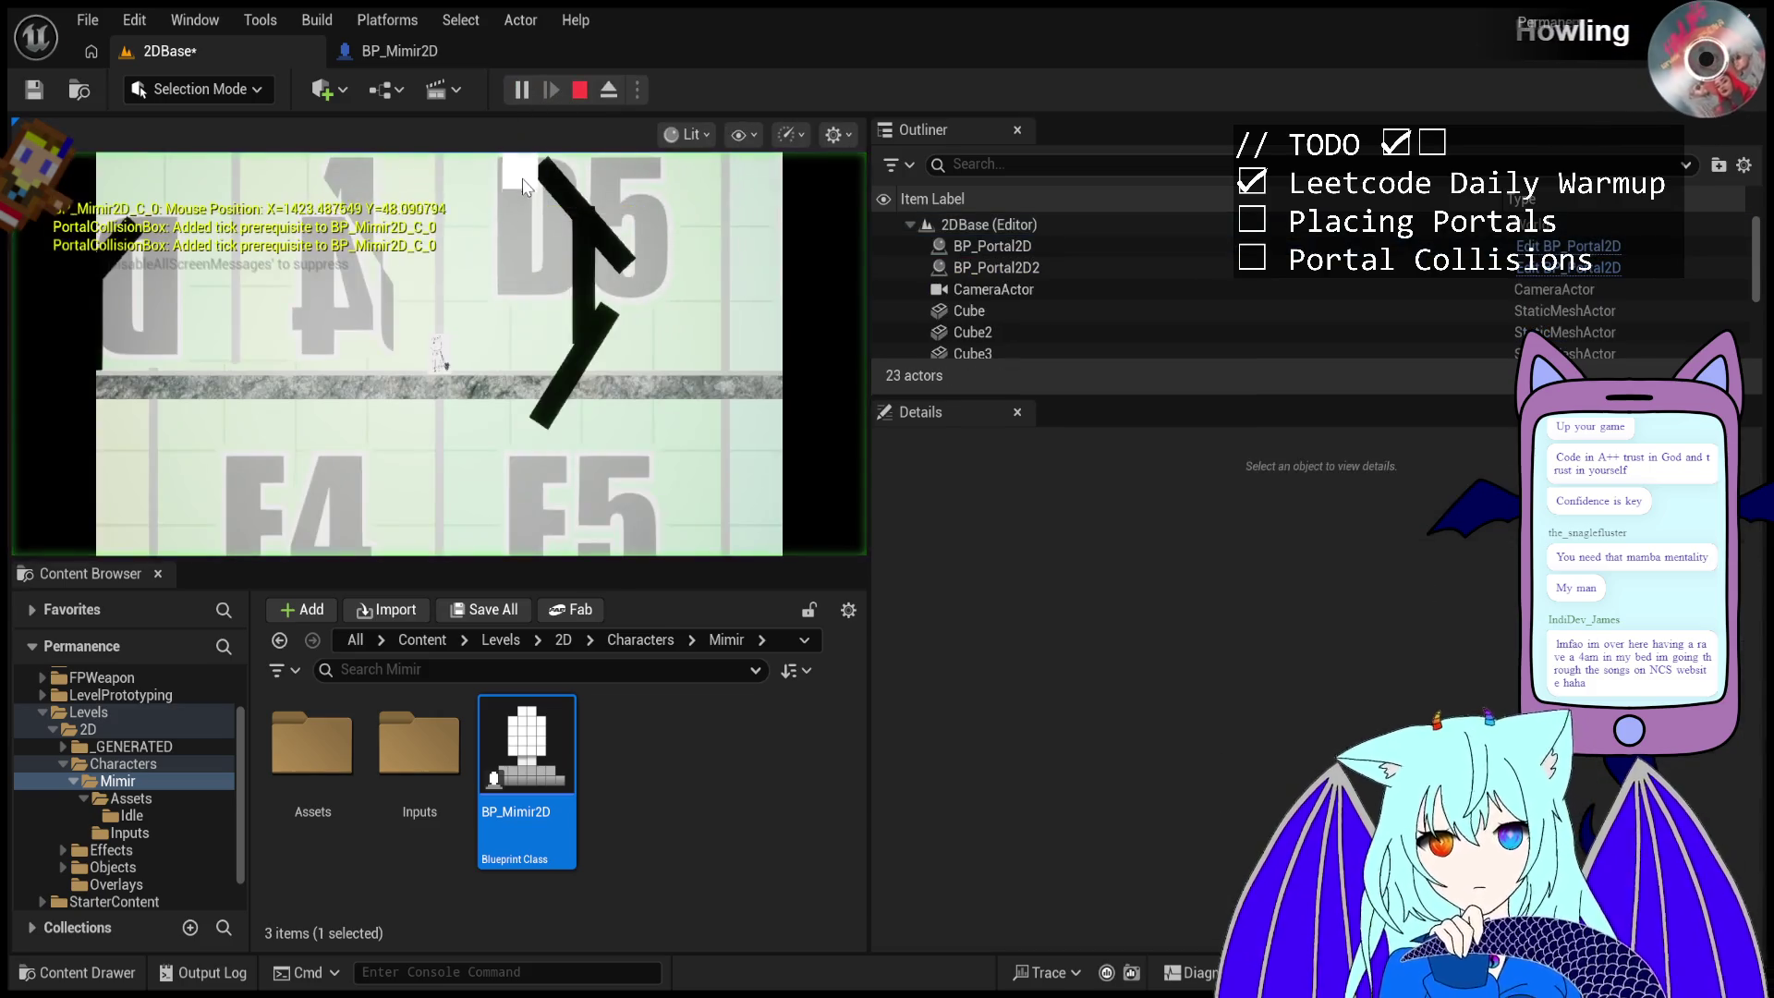
pyautogui.click(527, 188)
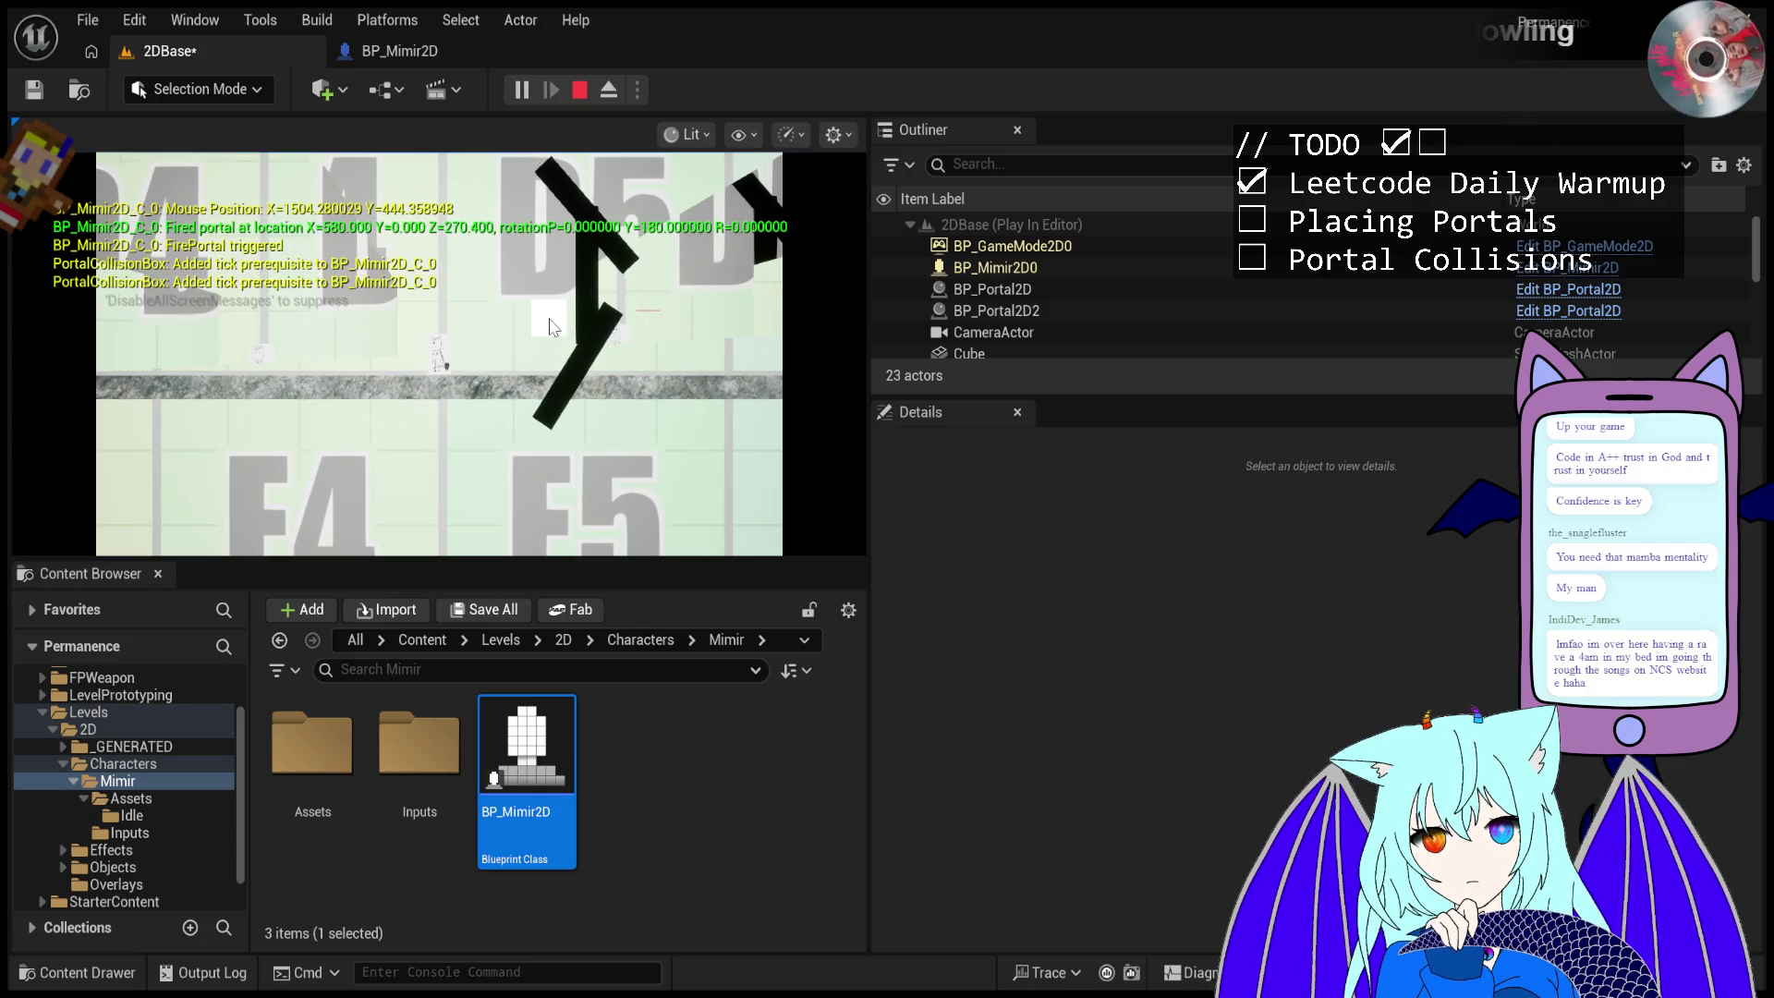
pyautogui.click(580, 90)
pyautogui.click(515, 87)
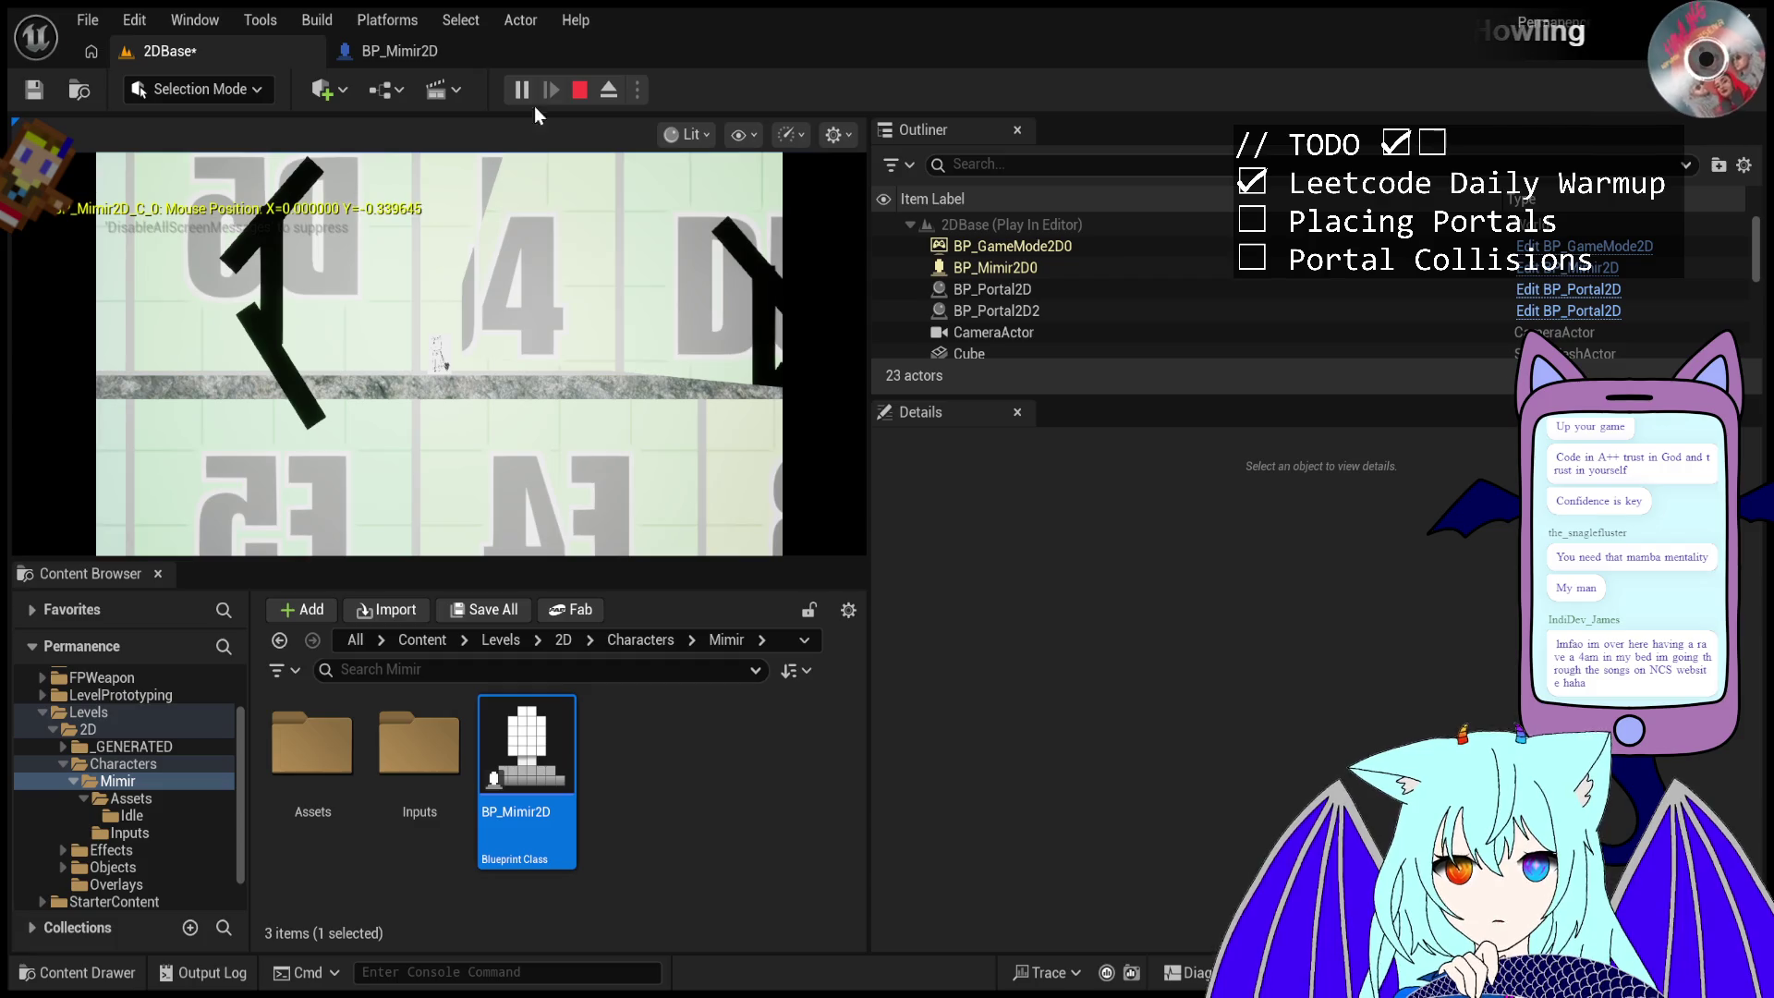
pyautogui.click(611, 90)
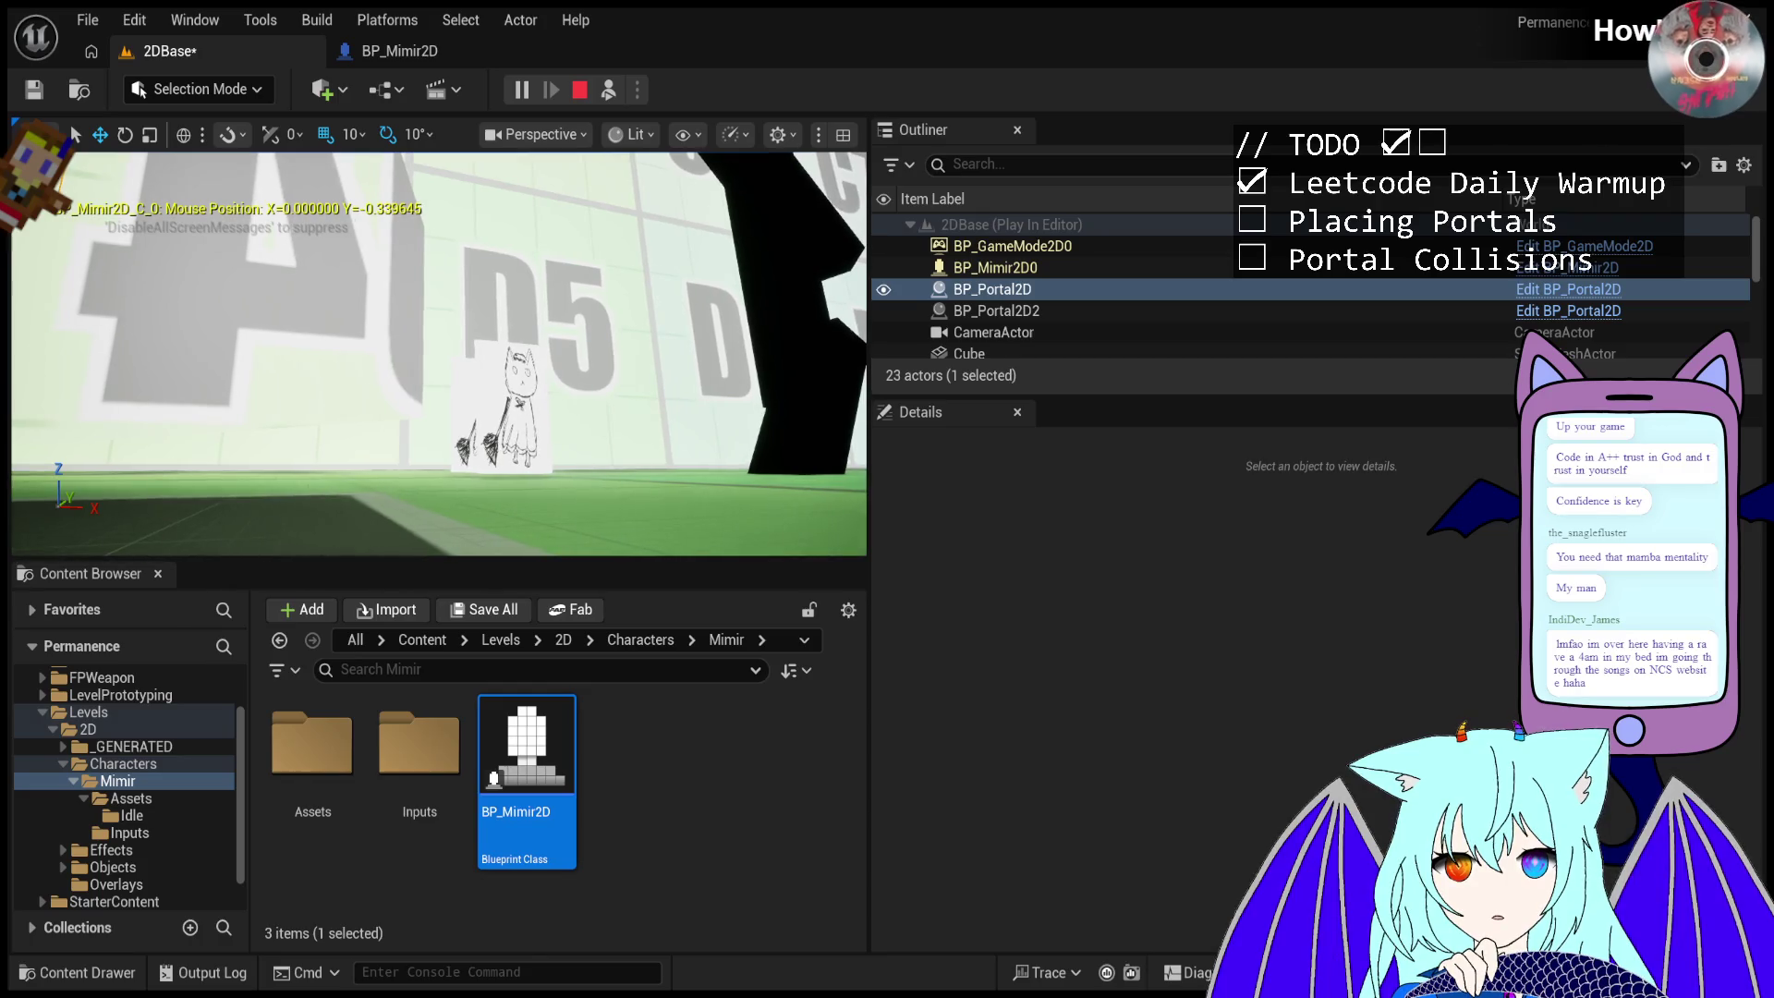
# - Stop Play In Editor, returning to the 2DBase level with BP_Portal2D at X -690, Z 480
pyautogui.press('Escape')
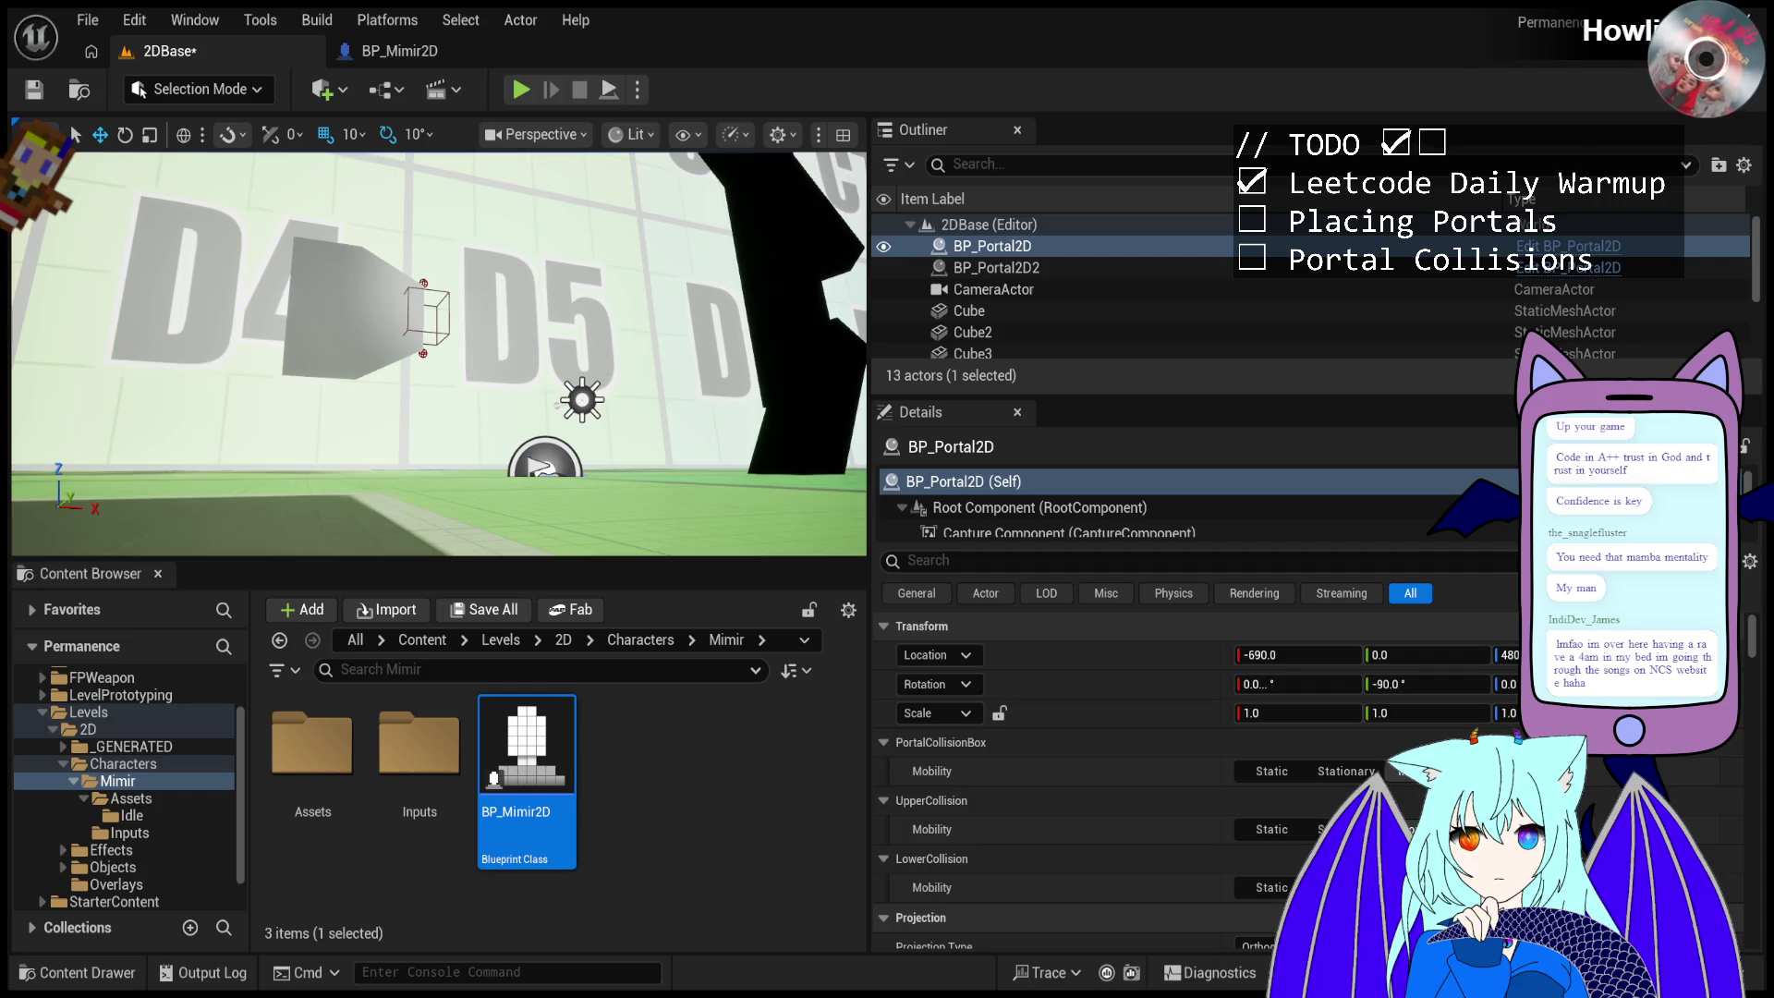
# - Start Play-in-Editor and fire one portal at the angled black wall
pyautogui.click(521, 90)
pyautogui.click(660, 261)
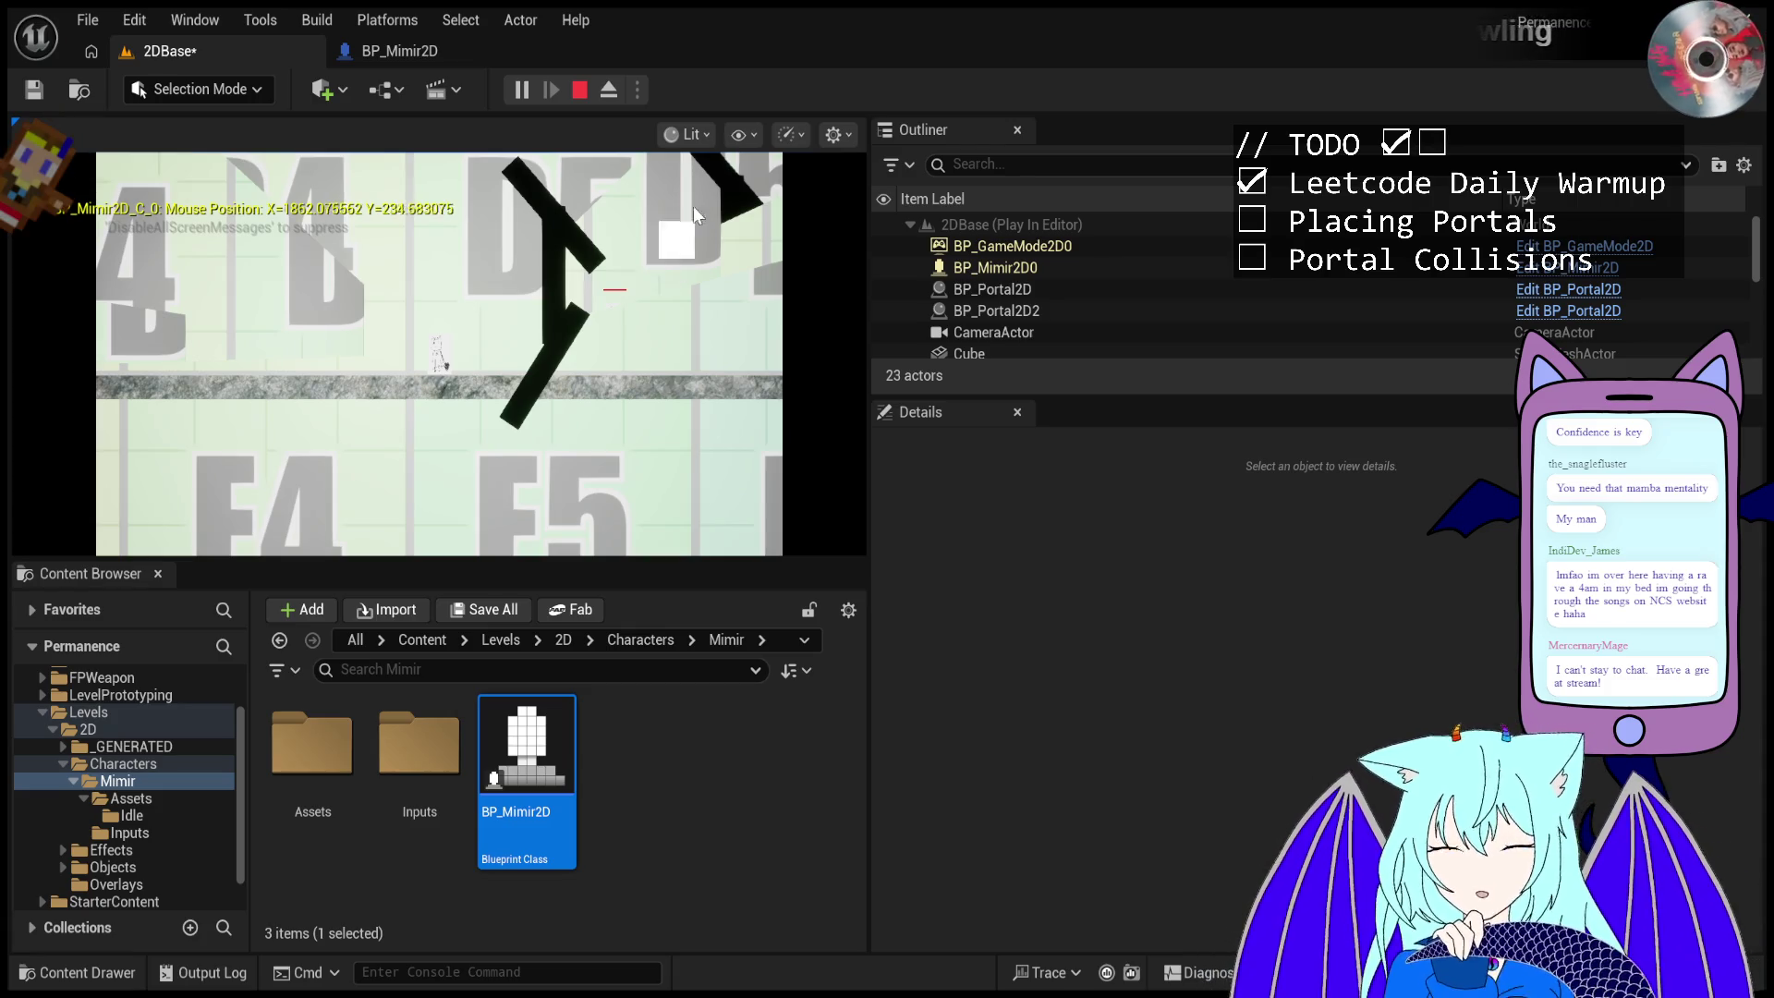
# - Fire rapid bursts of portals up and down the angled black walls
pyautogui.click(584, 294)
pyautogui.click(570, 288)
pyautogui.click(589, 379)
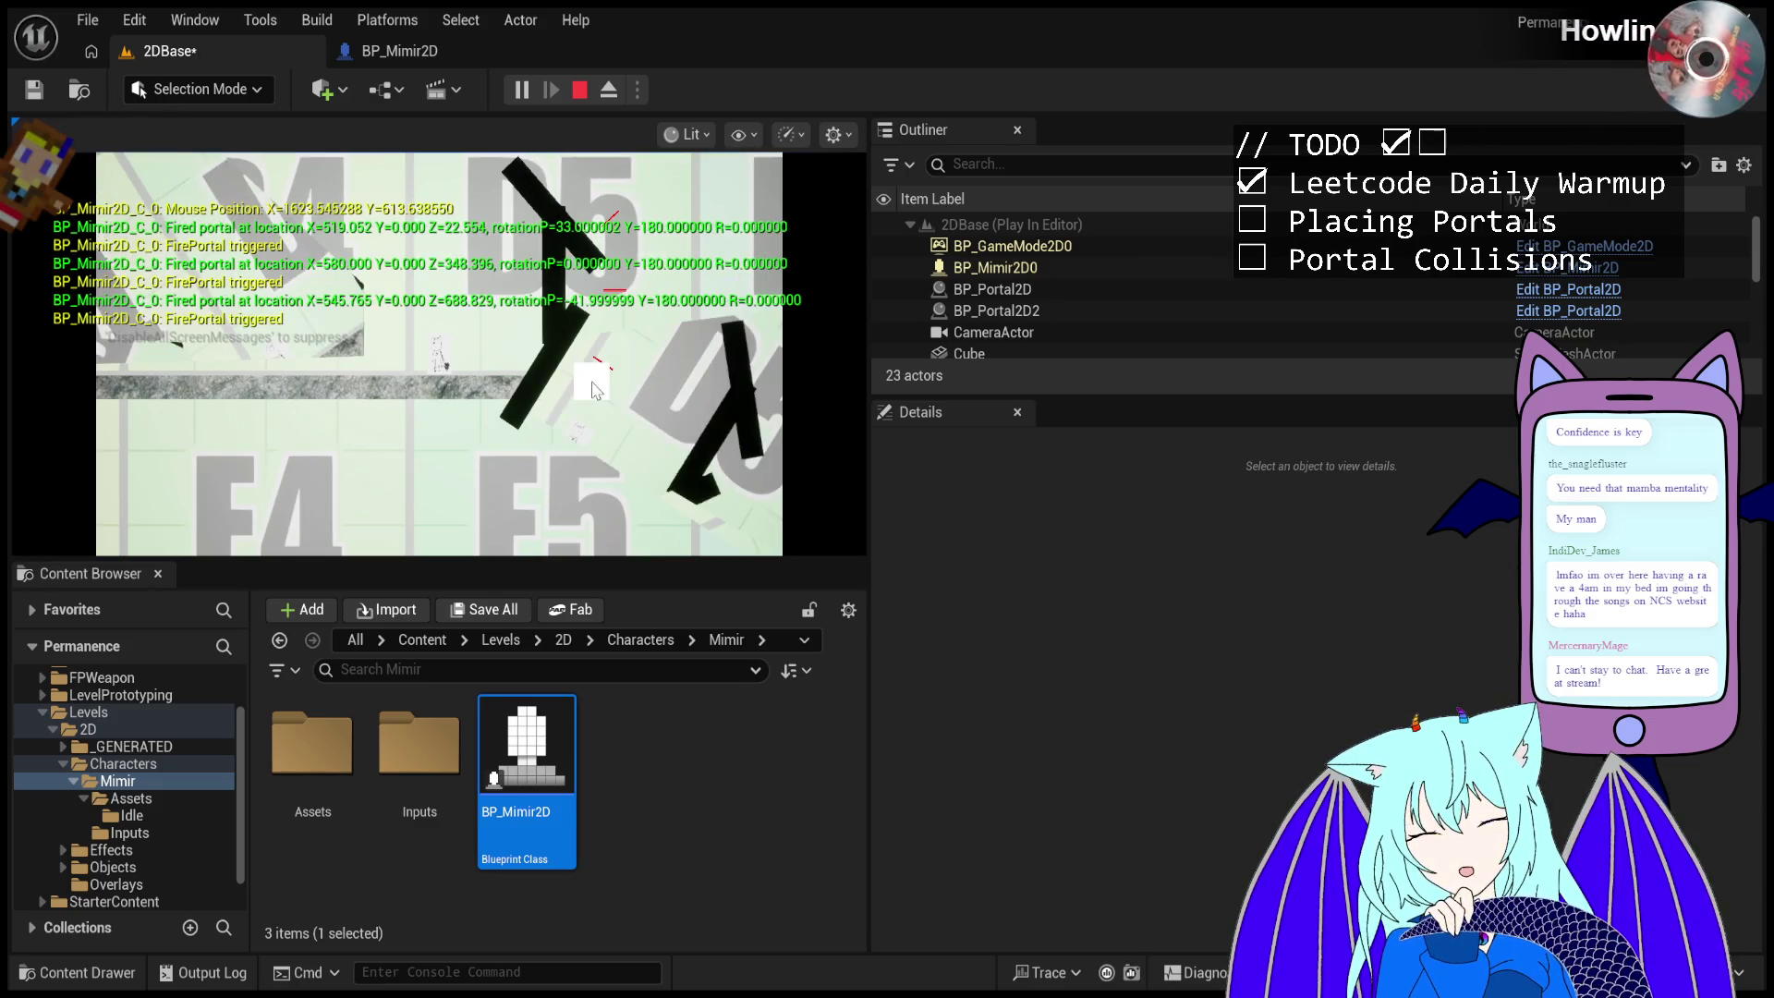
pyautogui.click(590, 379)
pyautogui.click(589, 378)
pyautogui.click(557, 421)
pyautogui.click(592, 372)
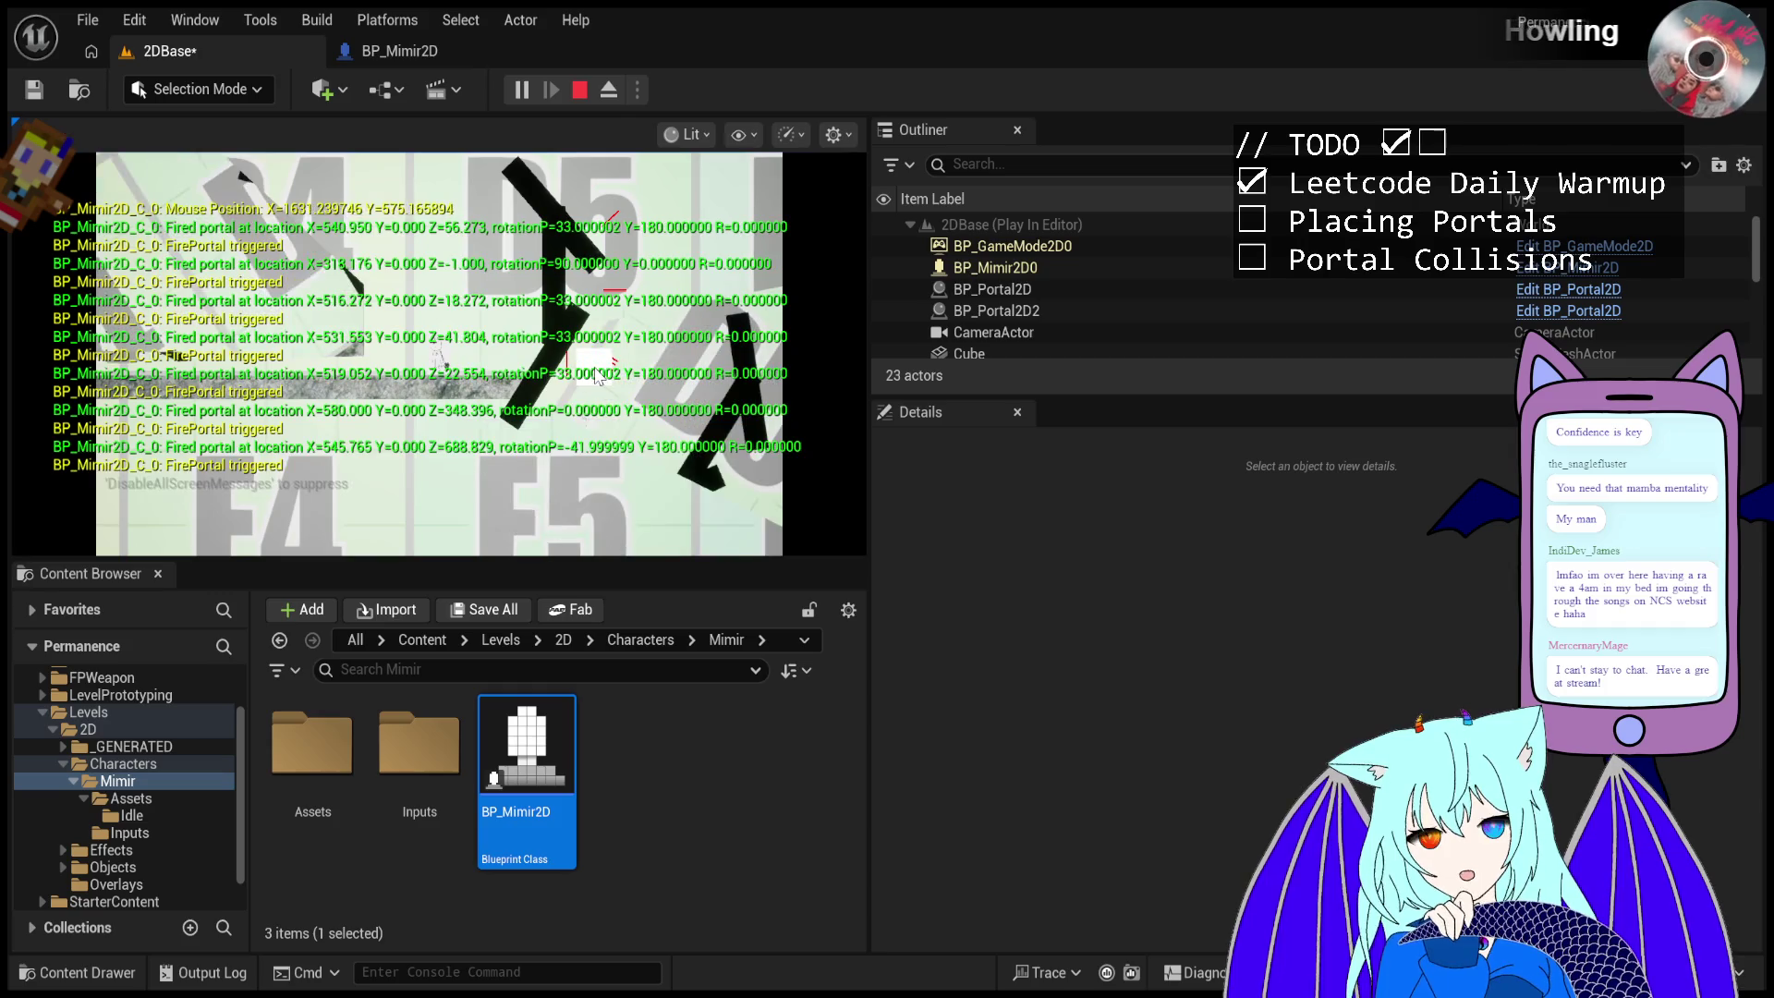
pyautogui.click(601, 294)
pyautogui.click(599, 249)
pyautogui.click(575, 185)
pyautogui.click(575, 221)
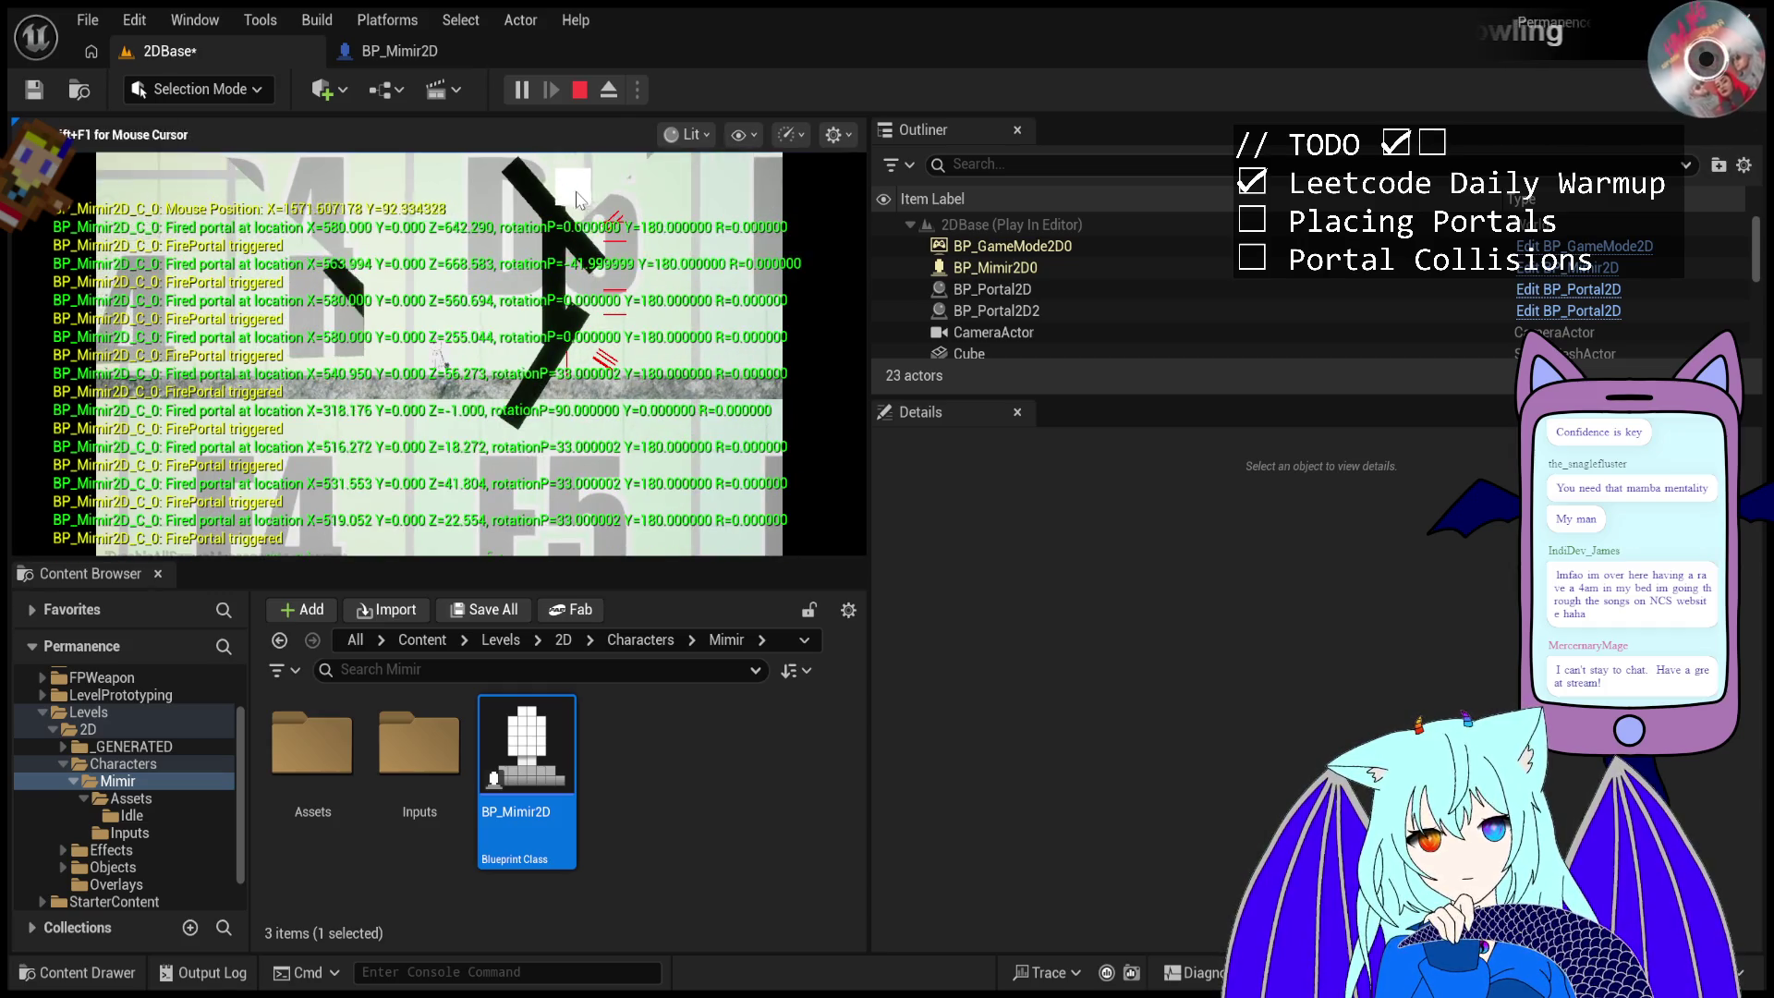
pyautogui.click(577, 268)
pyautogui.click(578, 305)
pyautogui.click(580, 356)
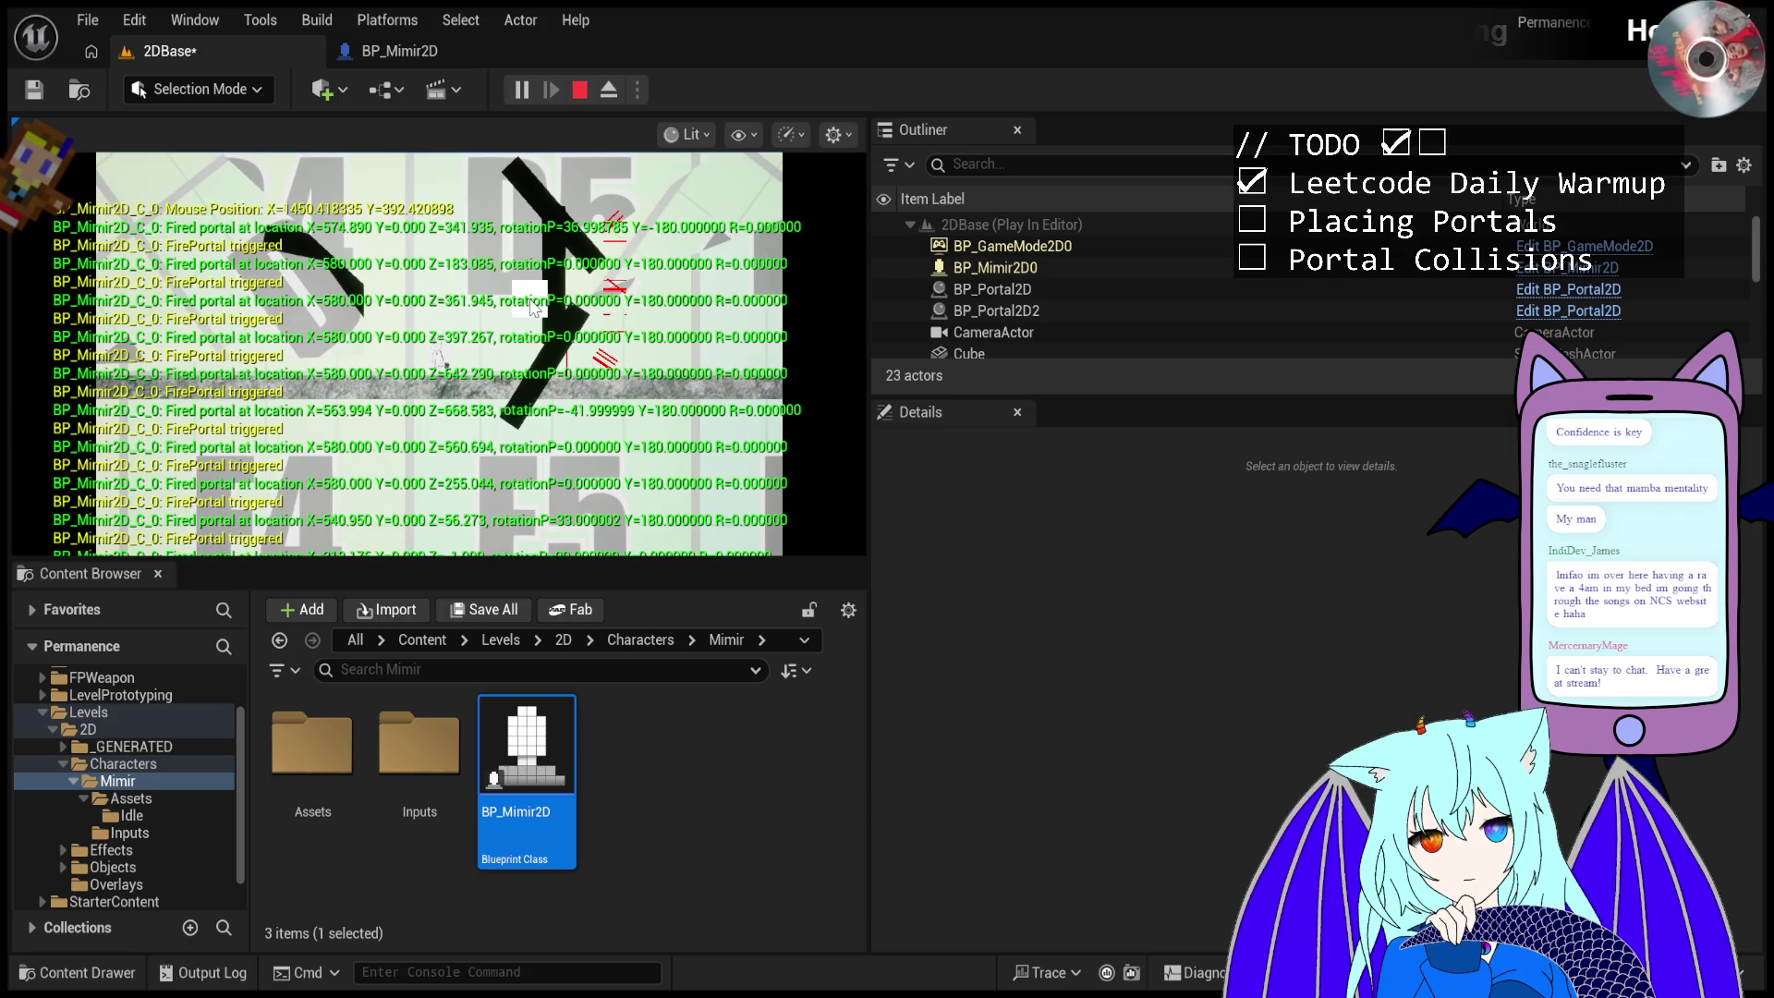
# - Restart the play test, fire one portal at the angled wall, then stop
pyautogui.press('Escape')
pyautogui.click(522, 91)
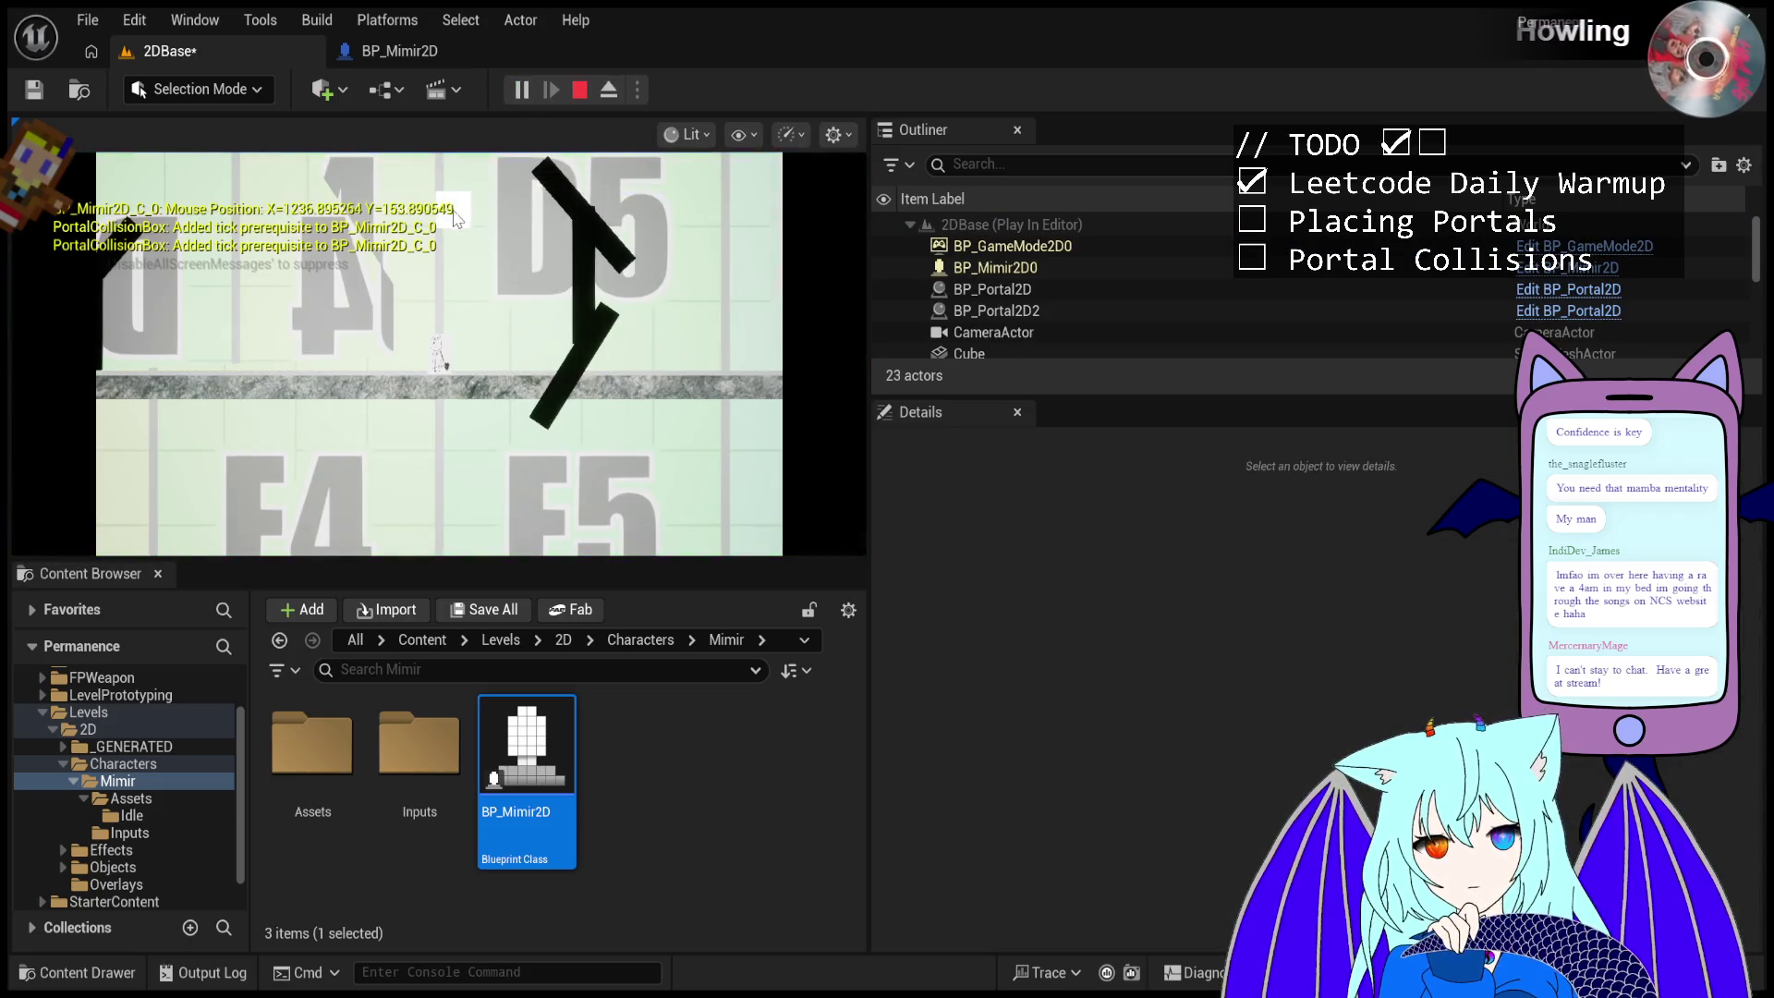
pyautogui.click(481, 192)
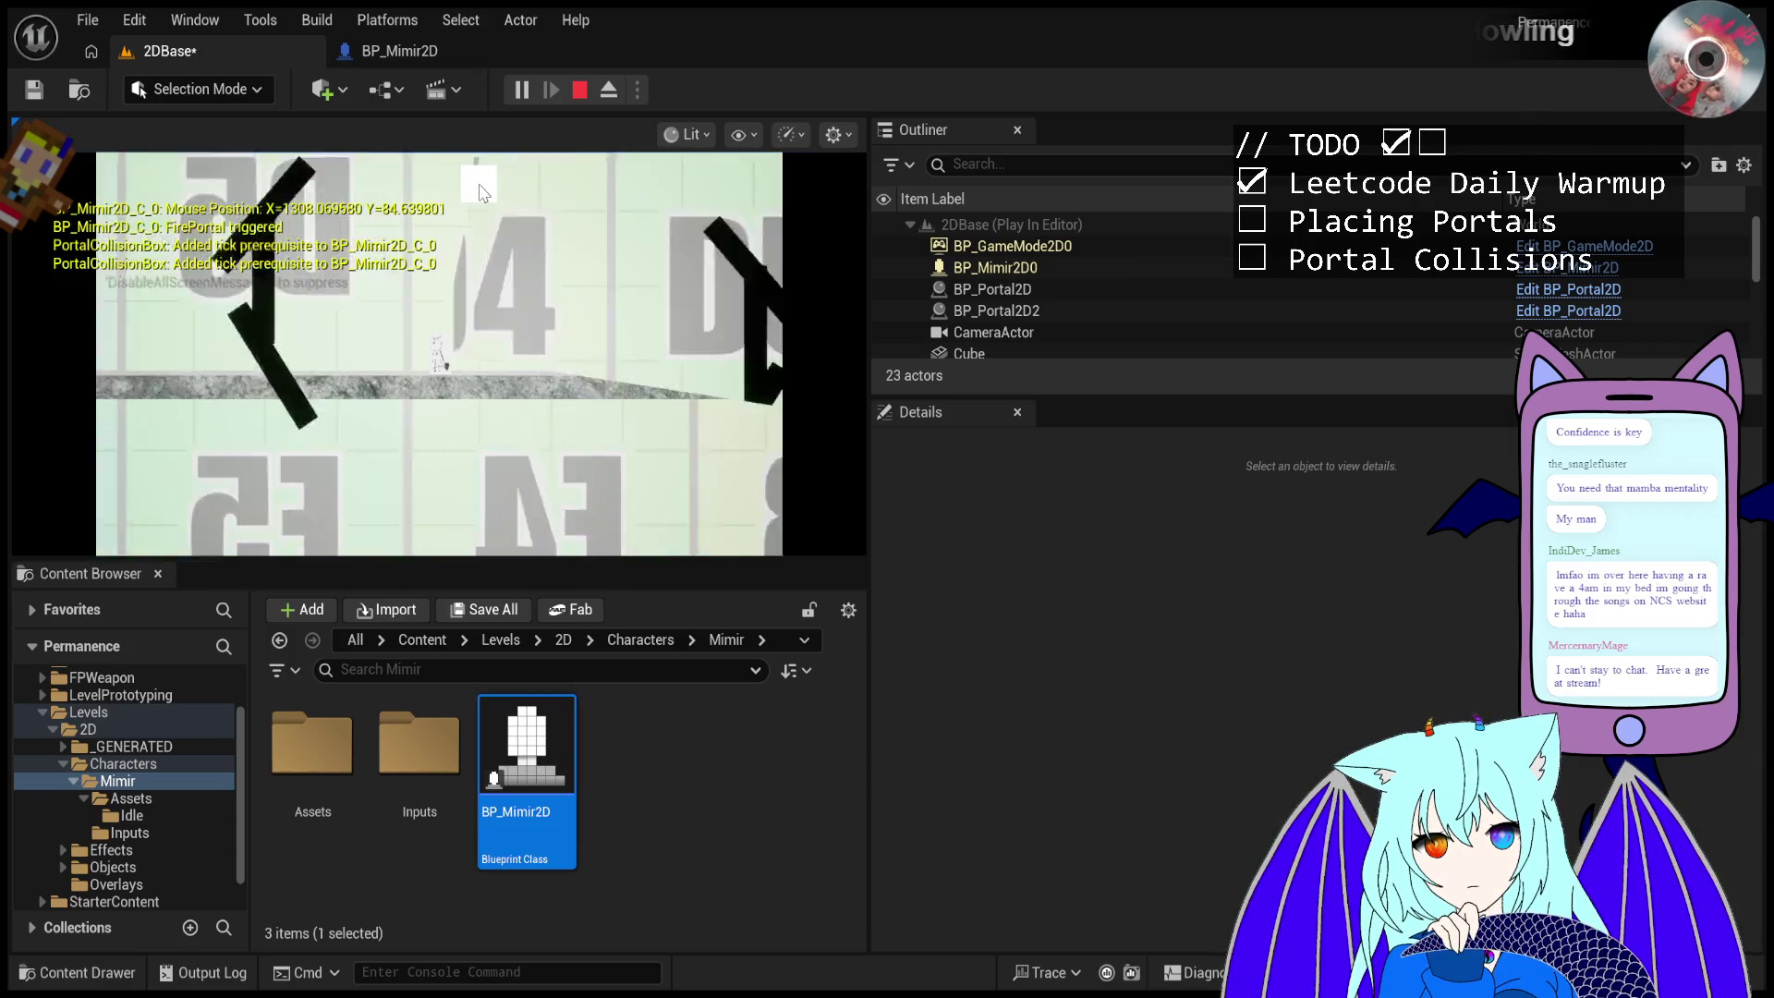
pyautogui.press('Escape')
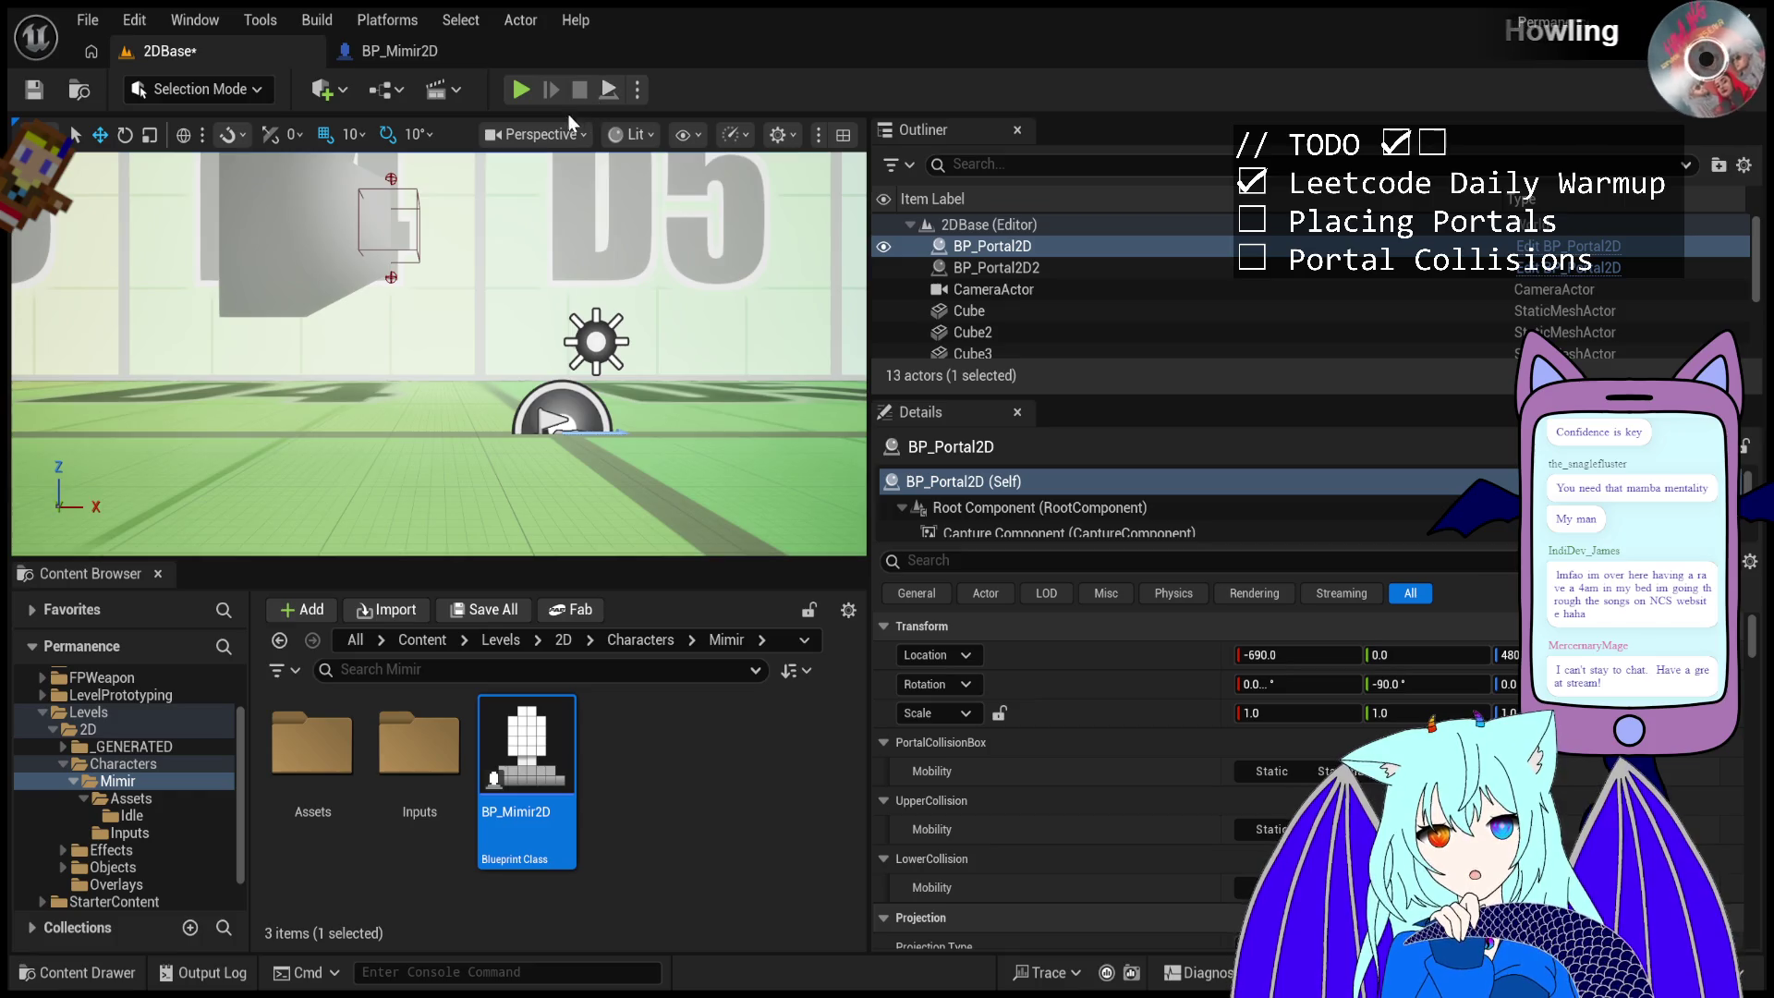
# - Set BP_Portal2D's rotation to 90° in the Details panel
pyautogui.scroll(-10, 428, 266)
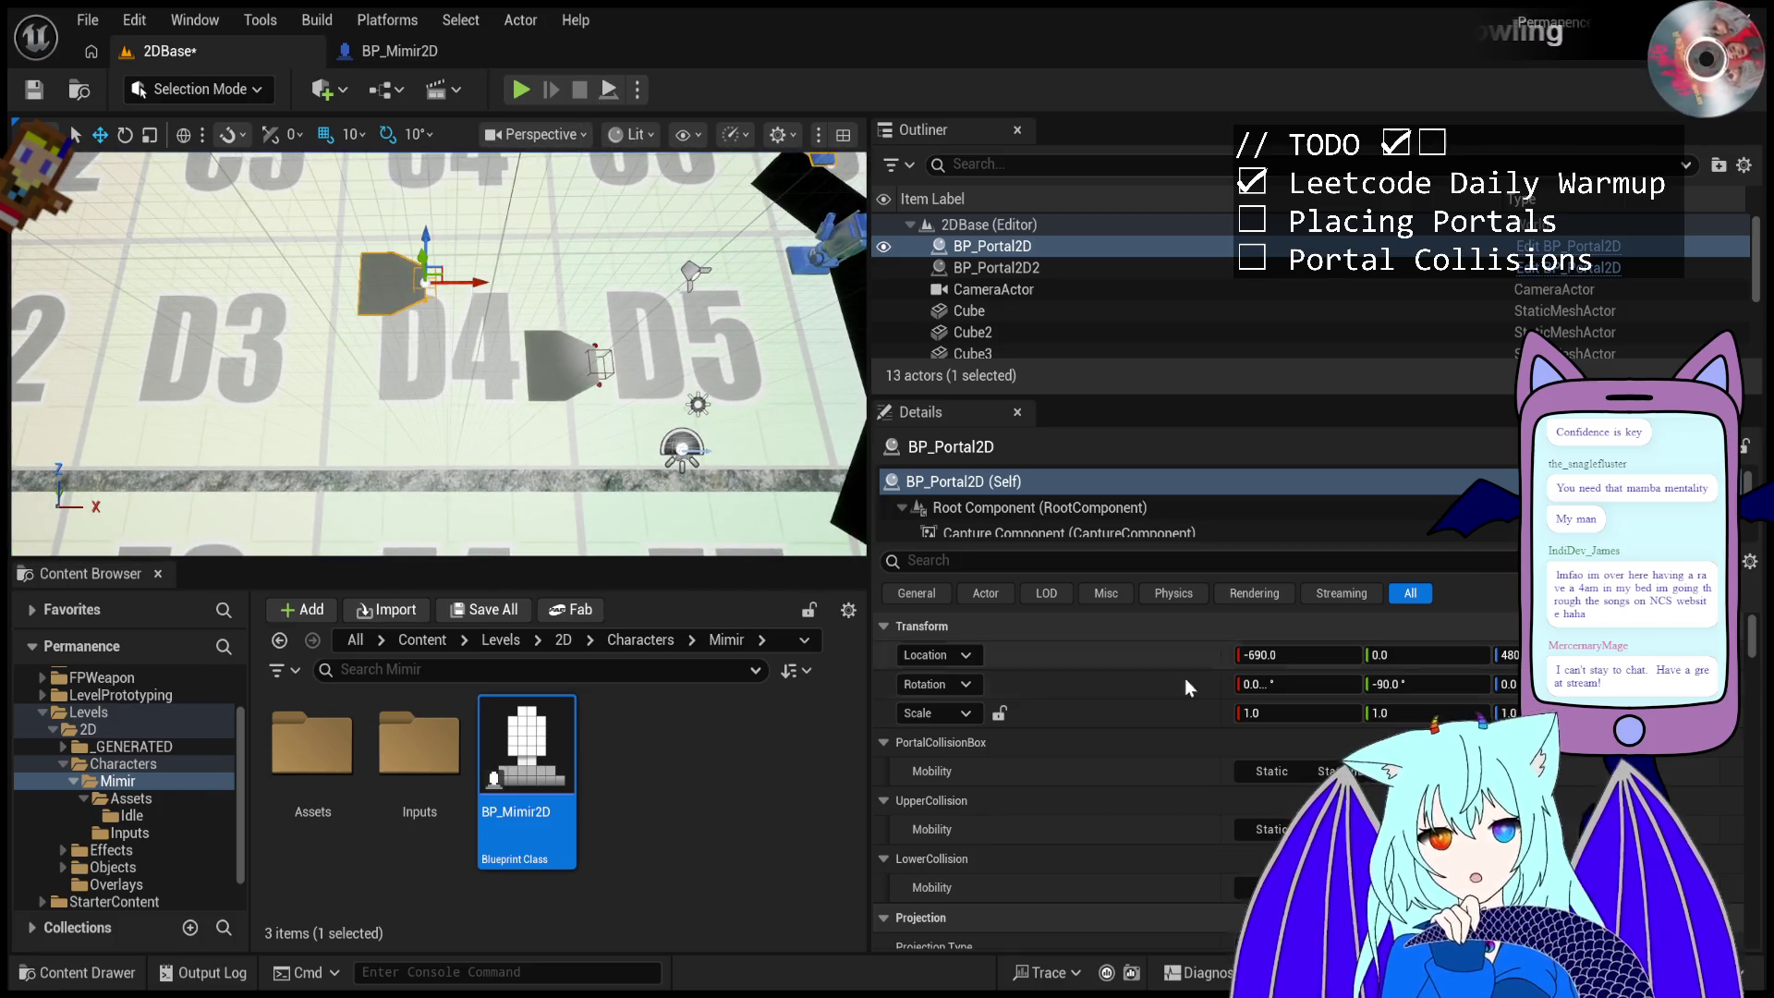
pyautogui.click(1422, 683)
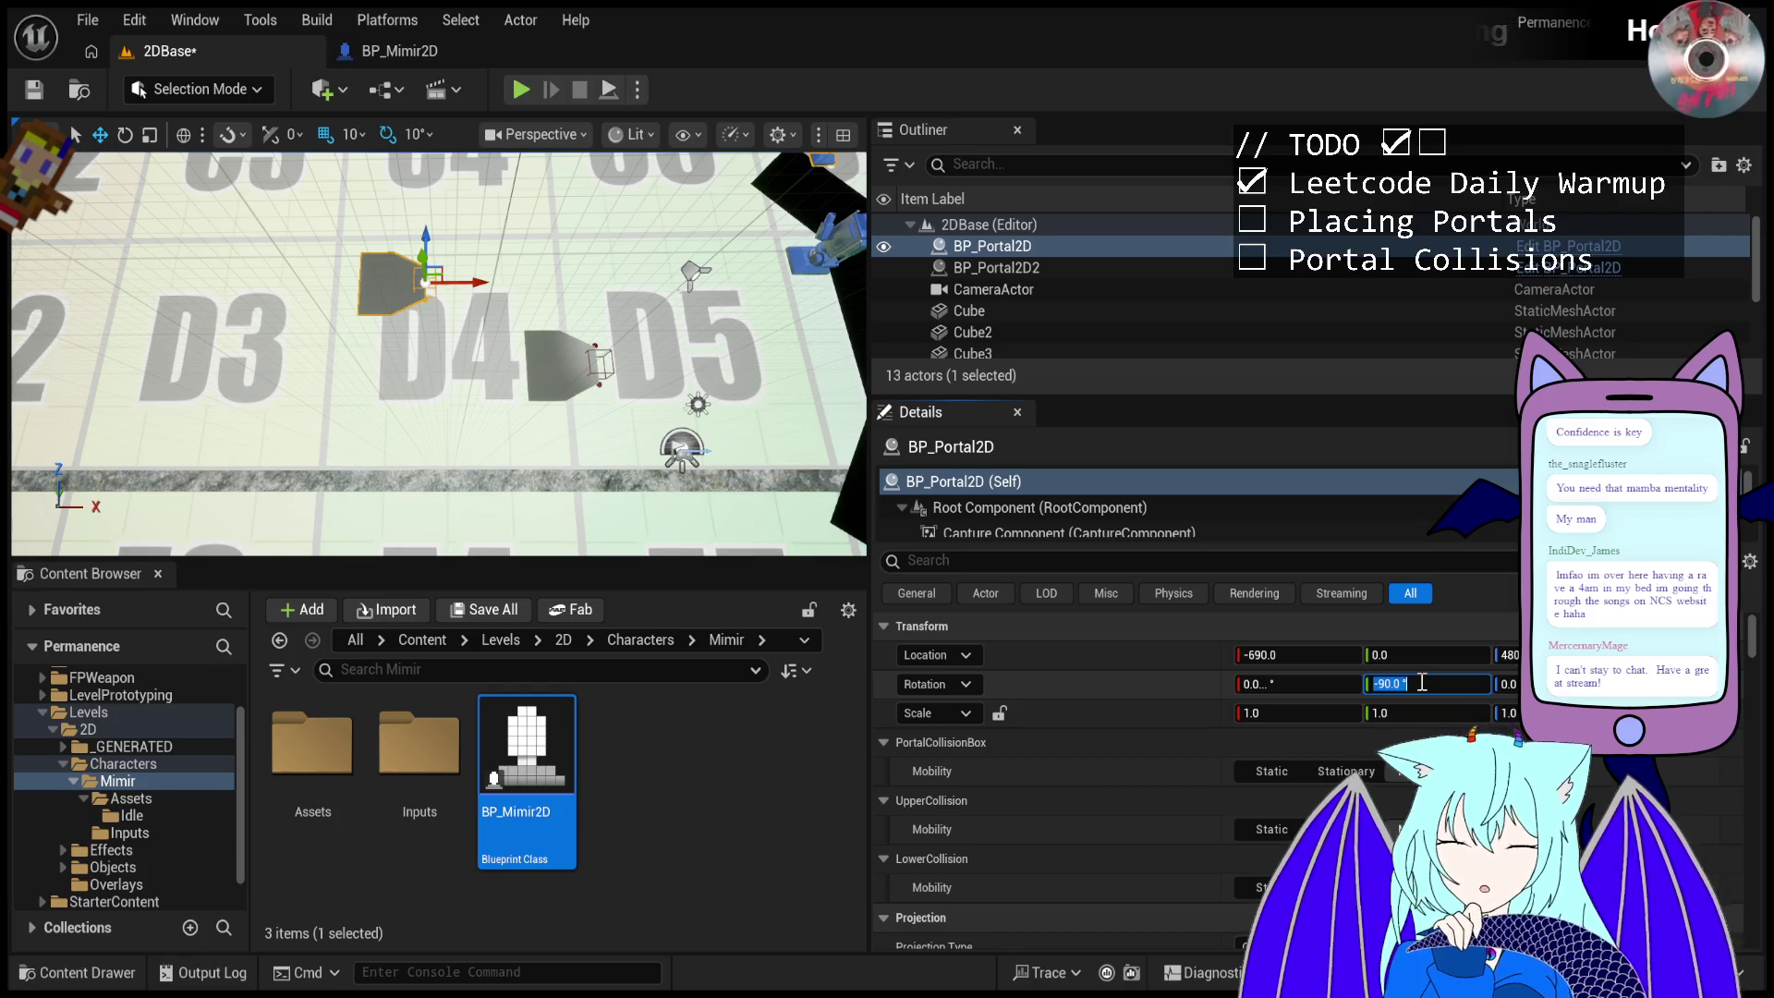
pyautogui.write('90')
pyautogui.press('Return')
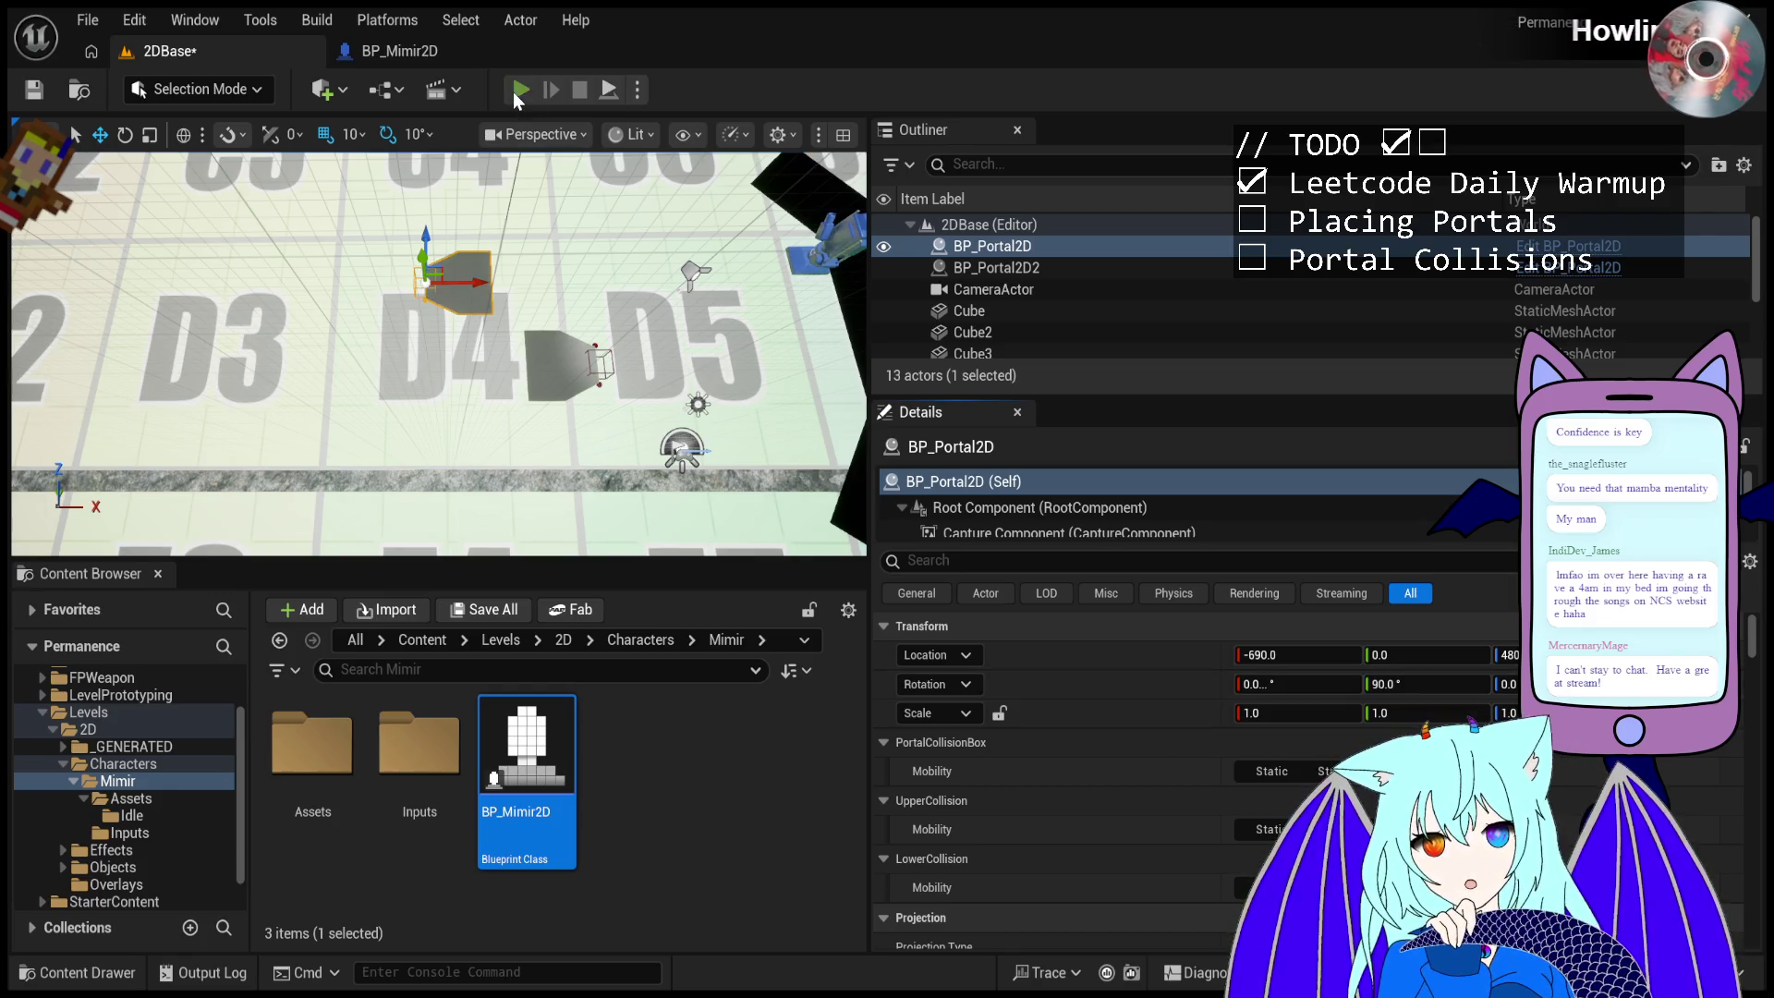
# - Run a quick play-test and walk the character along the level, then stop it
pyautogui.click(521, 90)
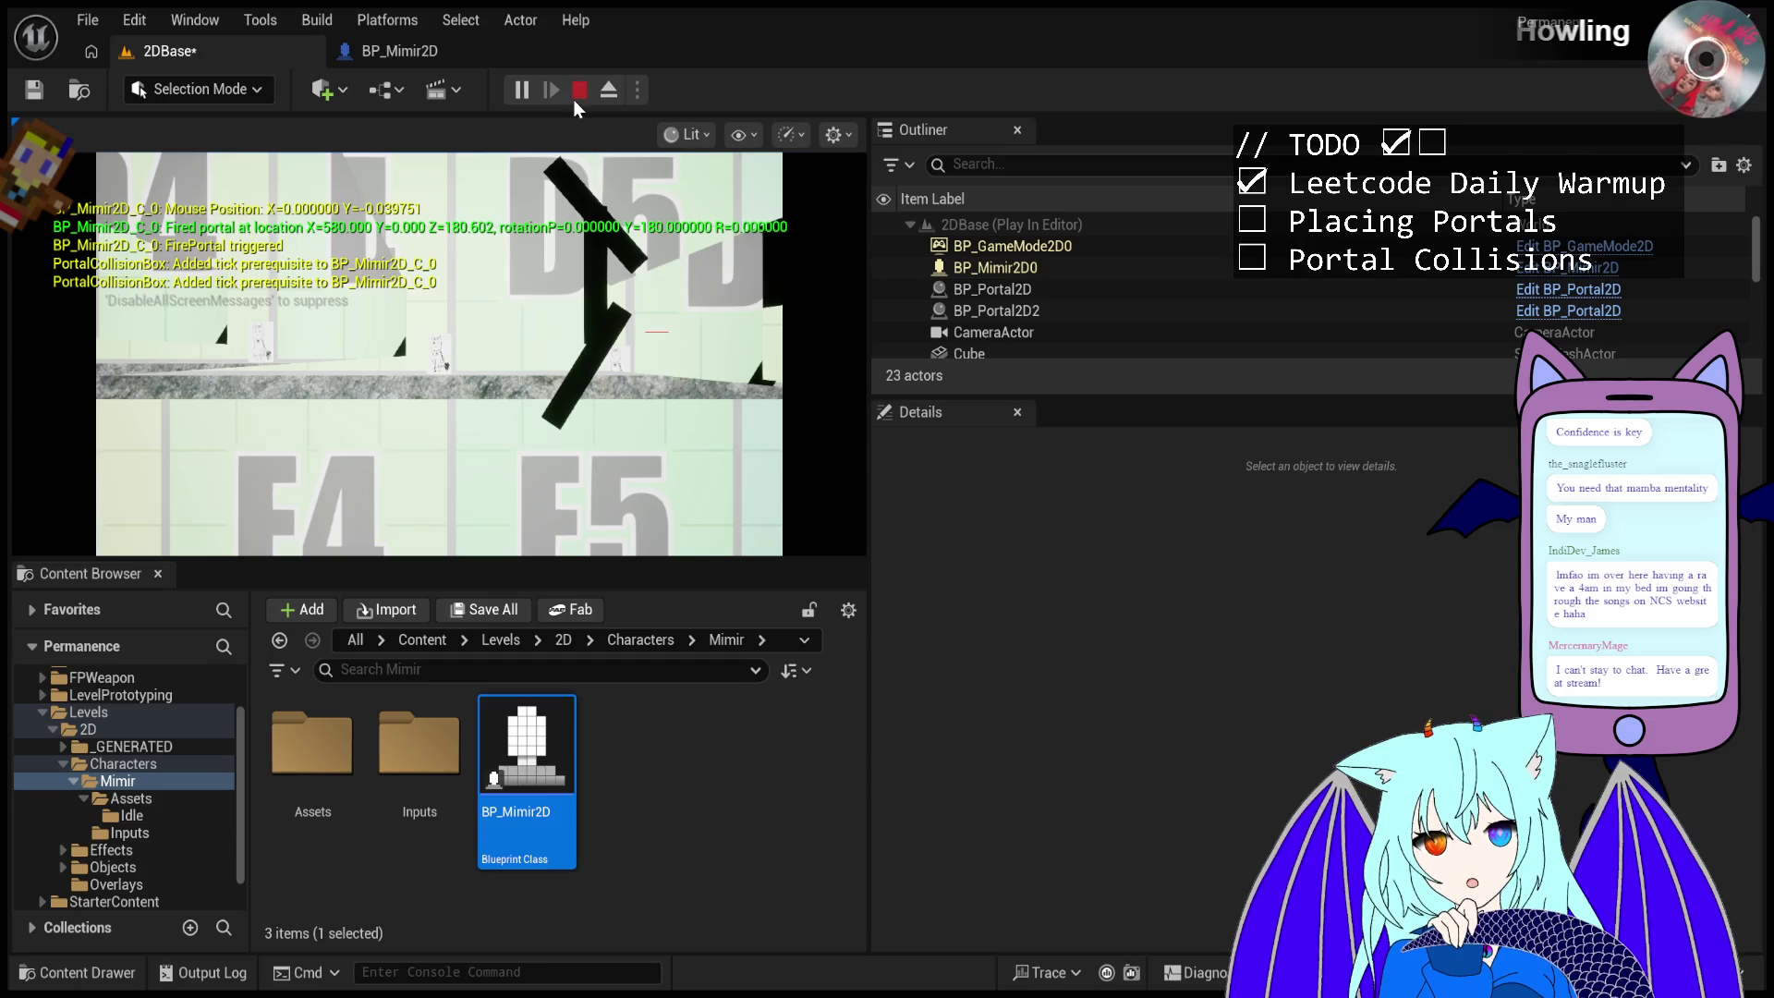
pyautogui.click(576, 93)
pyautogui.click(520, 89)
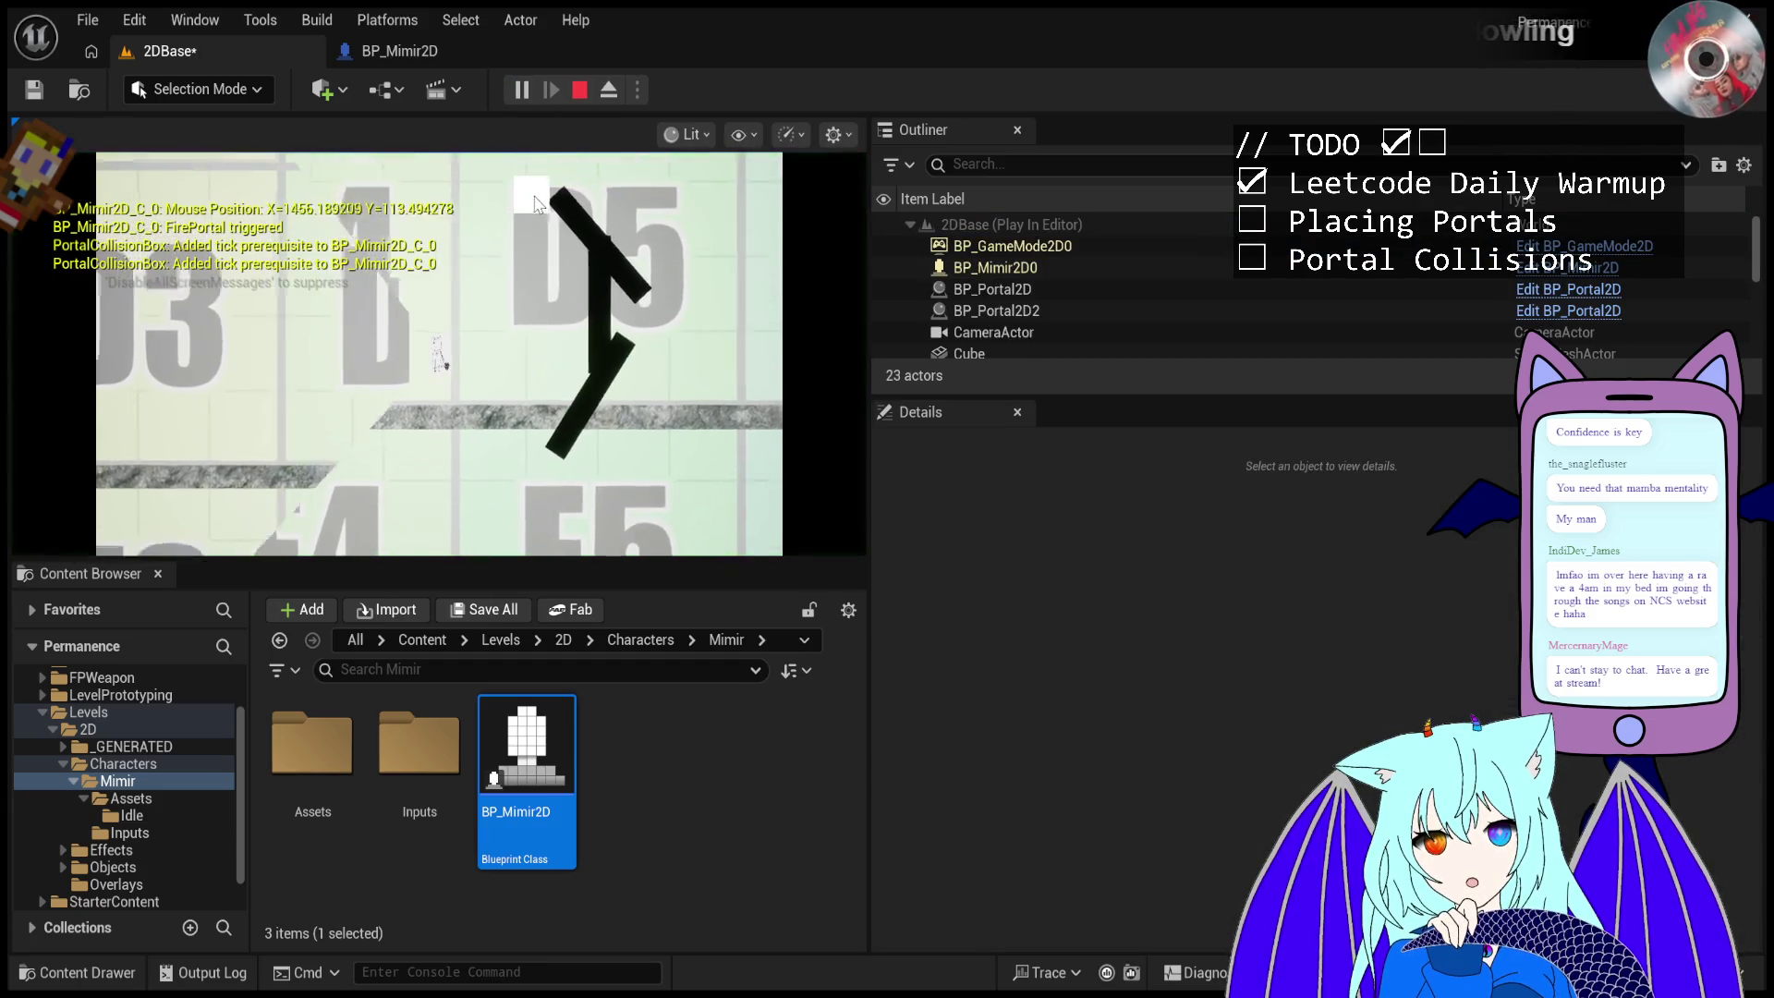
pyautogui.press('d')
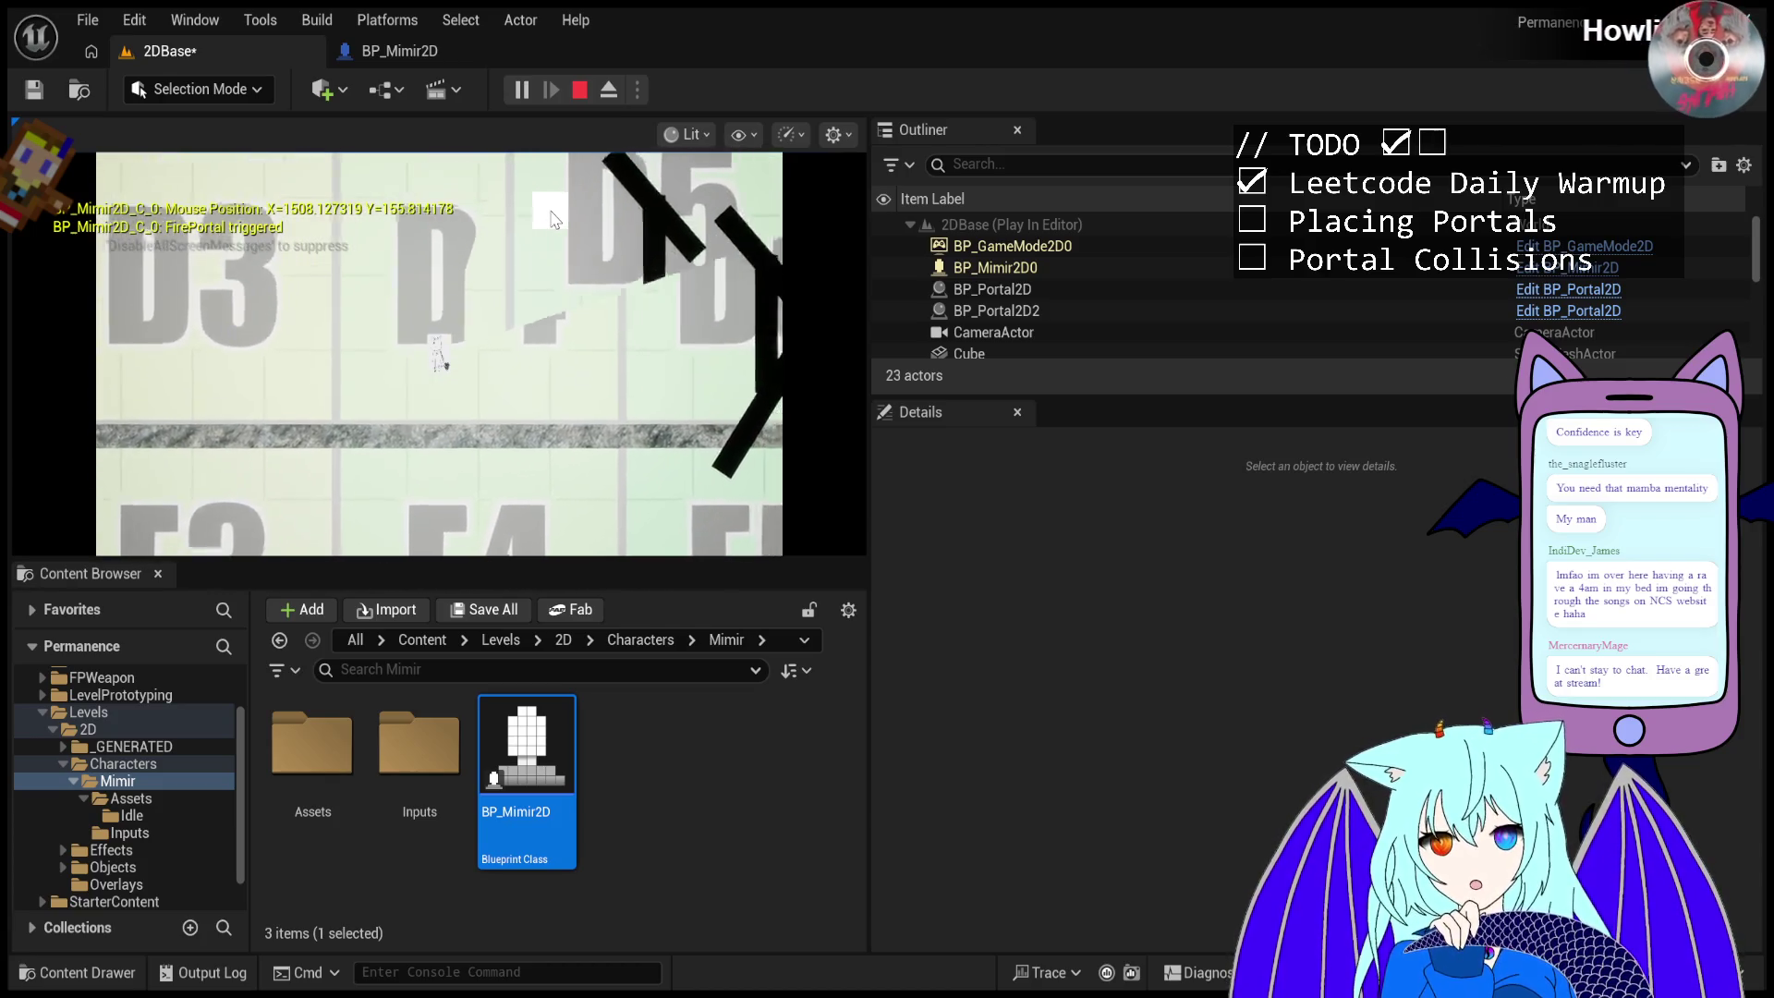
pyautogui.click(580, 90)
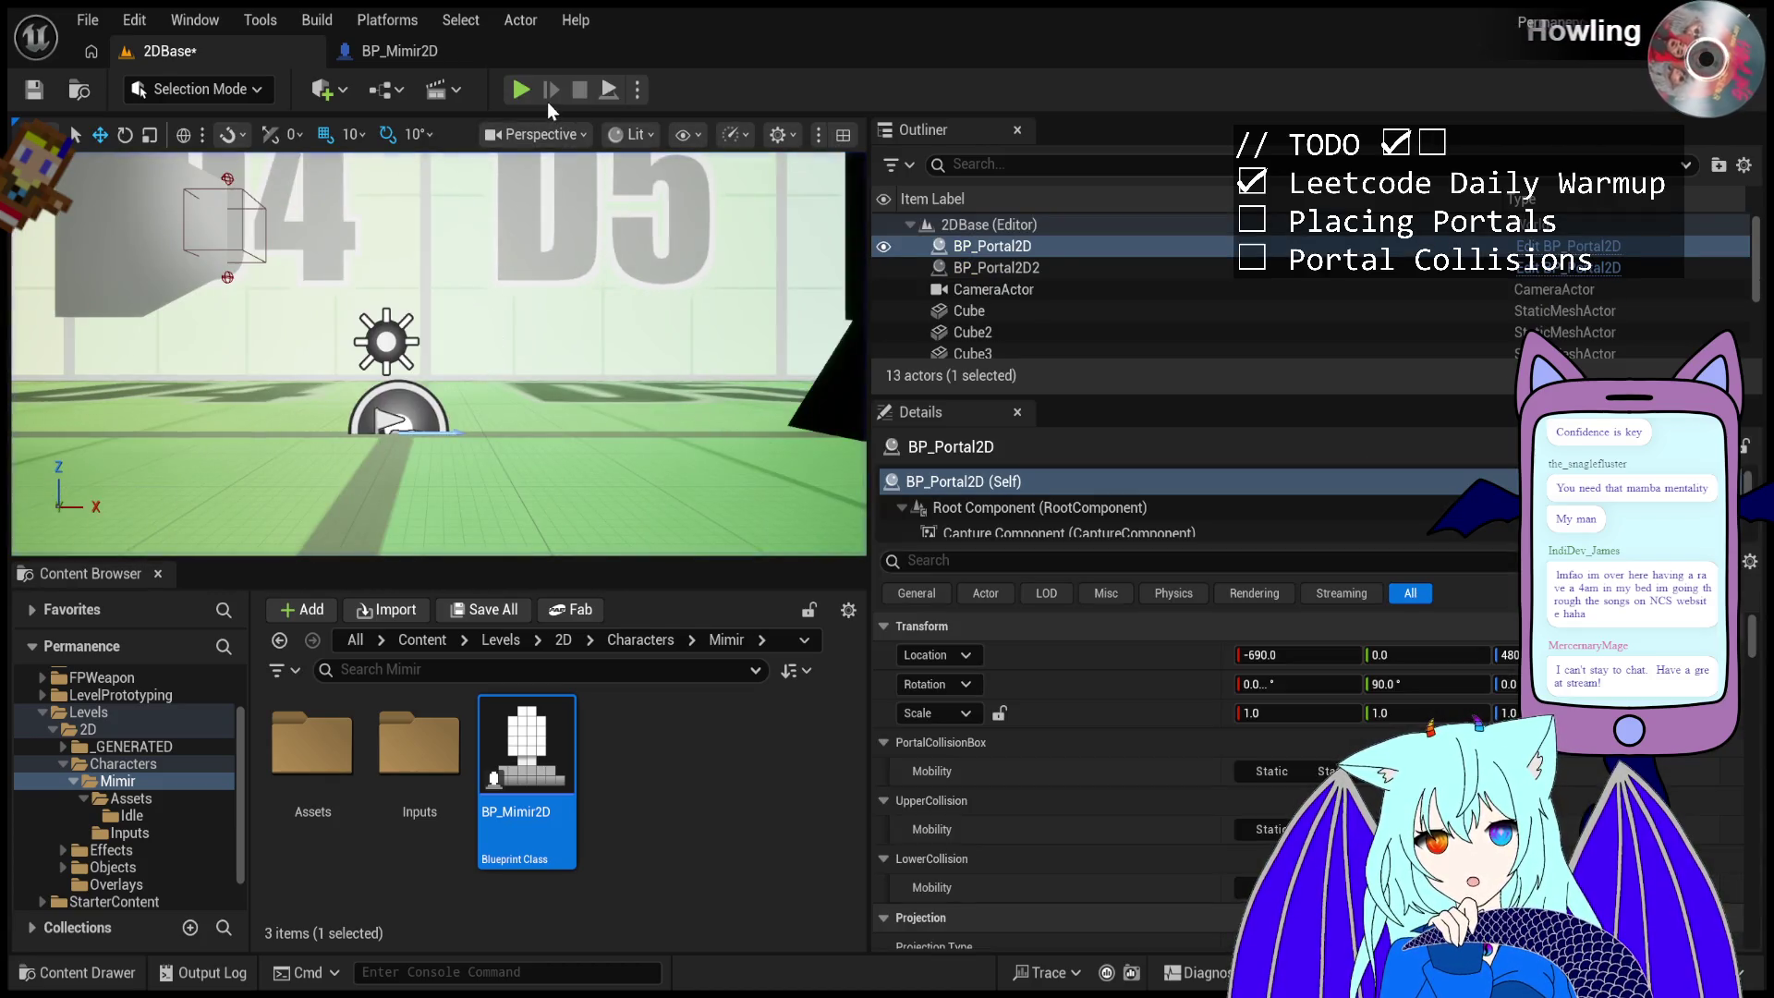
# - Undo the portal back to -90° rotation, then play-test by firing a portal and walking through portals
pyautogui.moveTo(567, 289)
pyautogui.mouseDown()
pyautogui.moveTo(582, 342)
pyautogui.moveTo(574, 325)
pyautogui.mouseUp()
pyautogui.hotkey('ctrl', 'z')
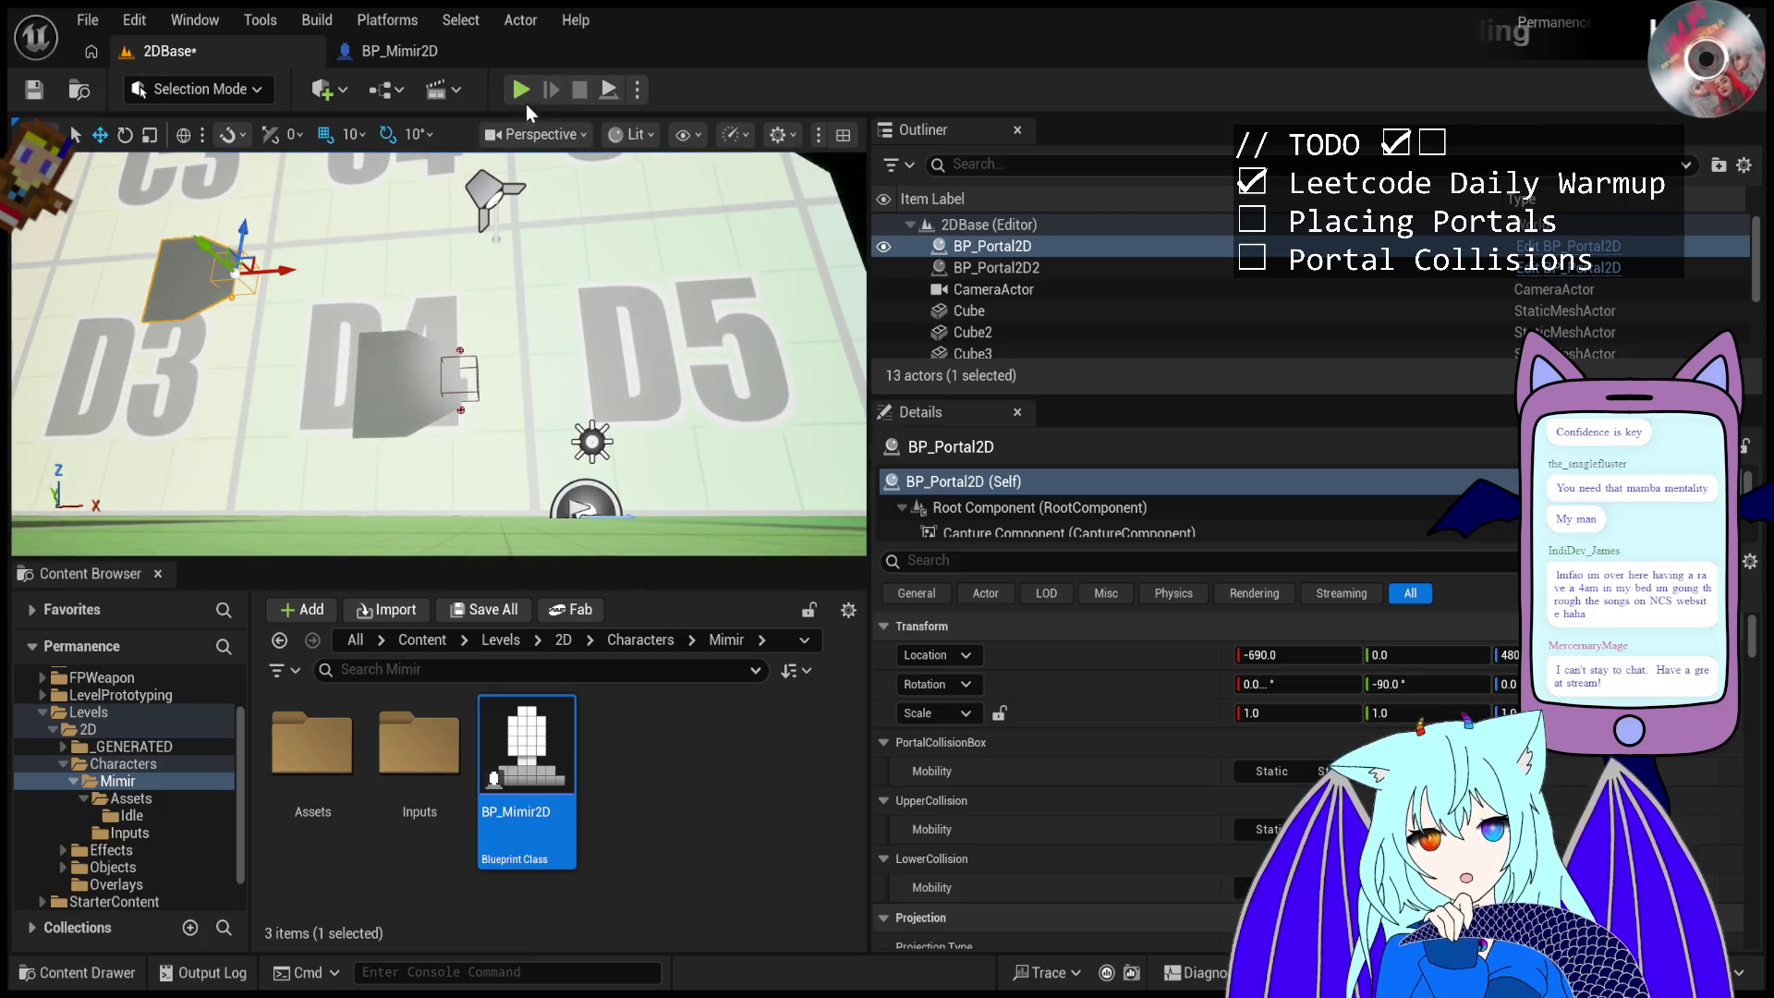
pyautogui.hotkey('alt', 'p')
pyautogui.click(504, 237)
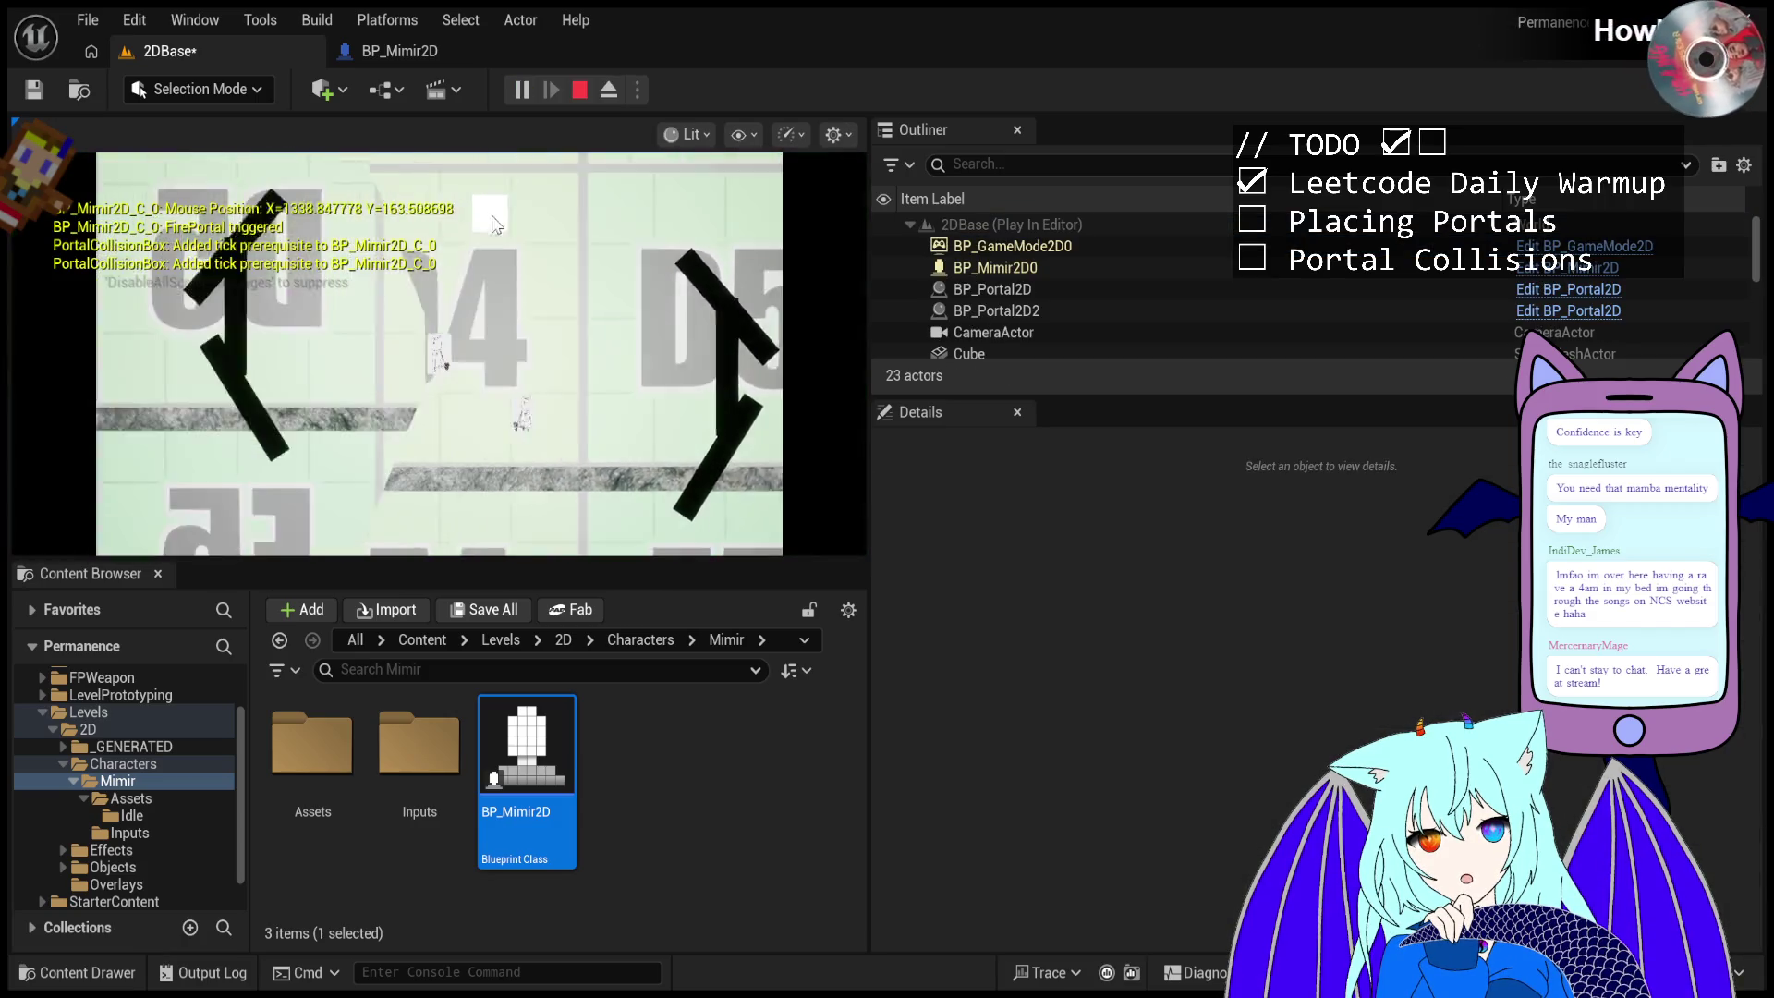
pyautogui.press('d')
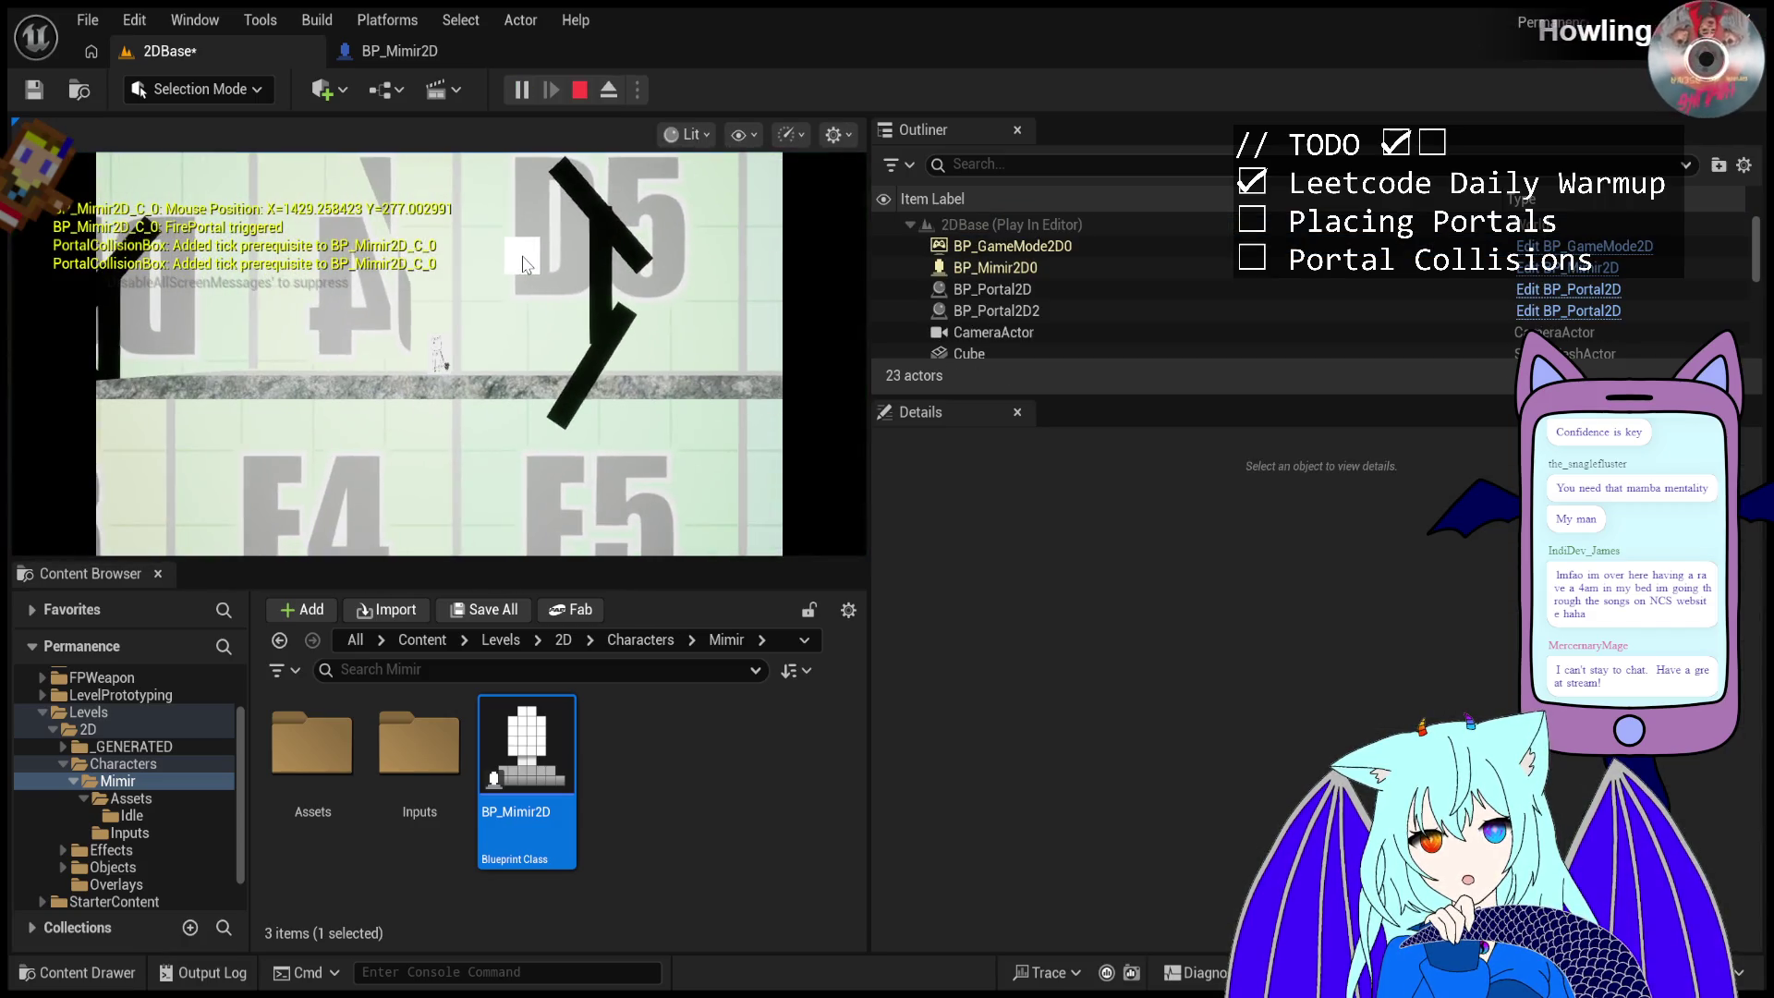
pyautogui.press('d')
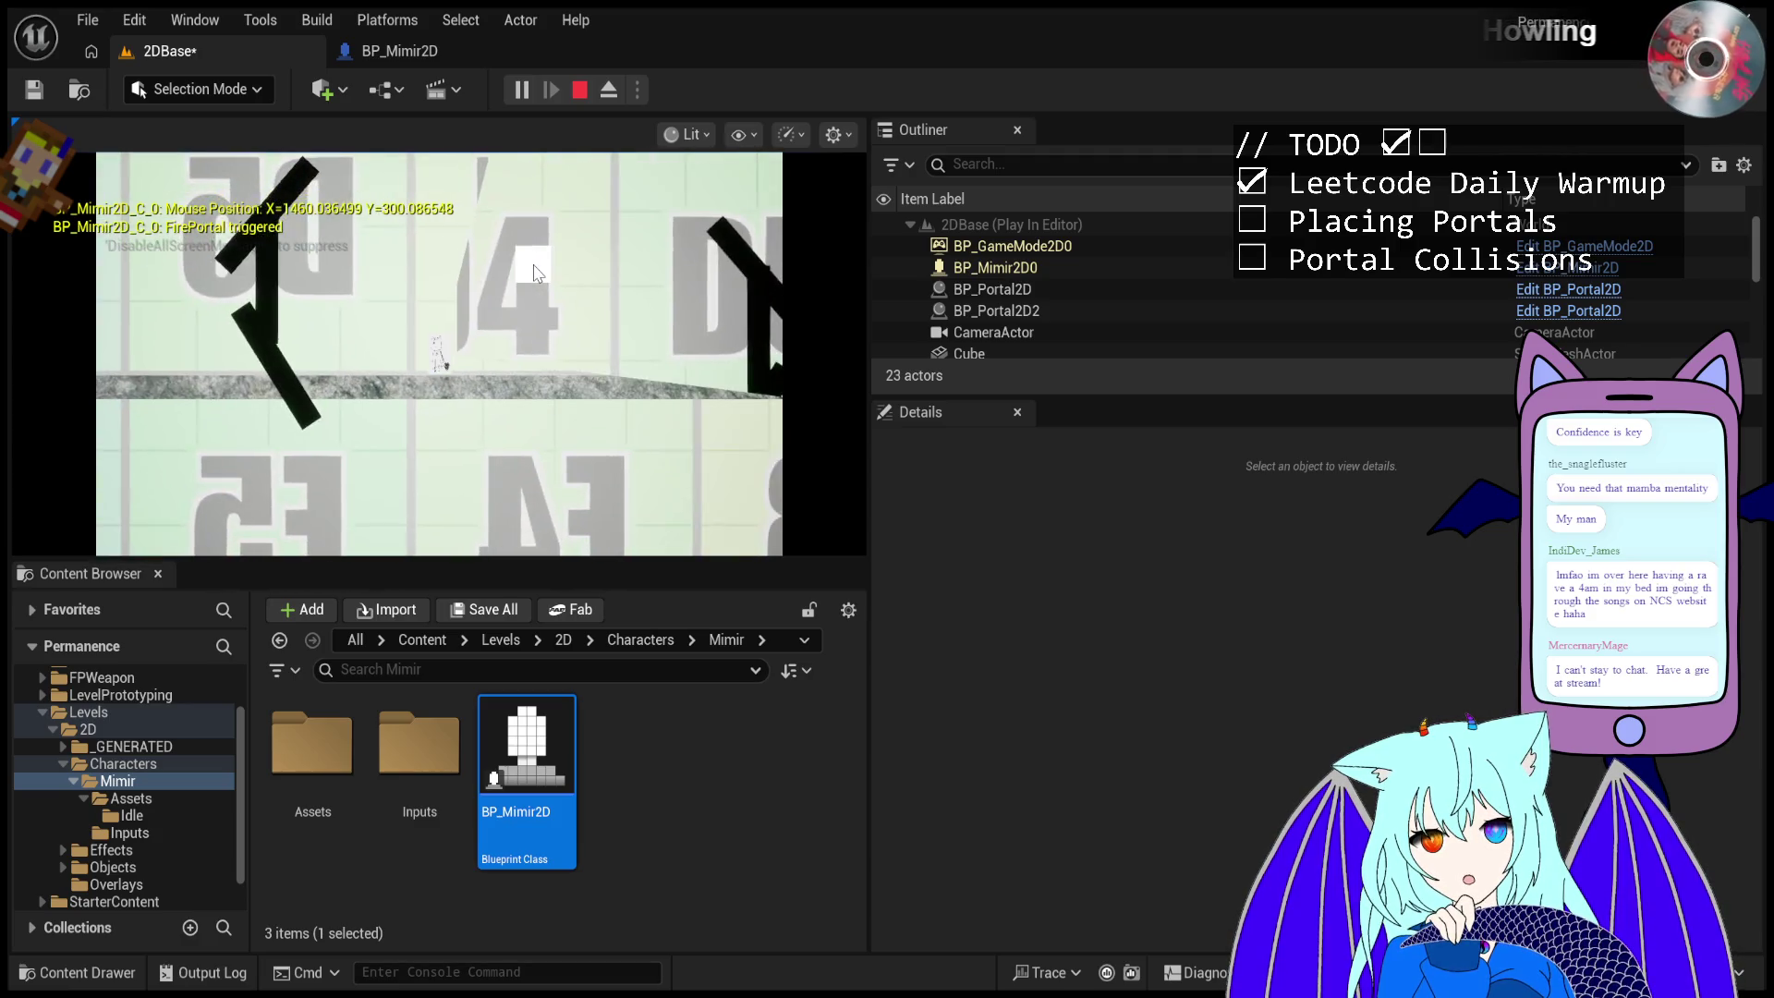
pyautogui.press('d')
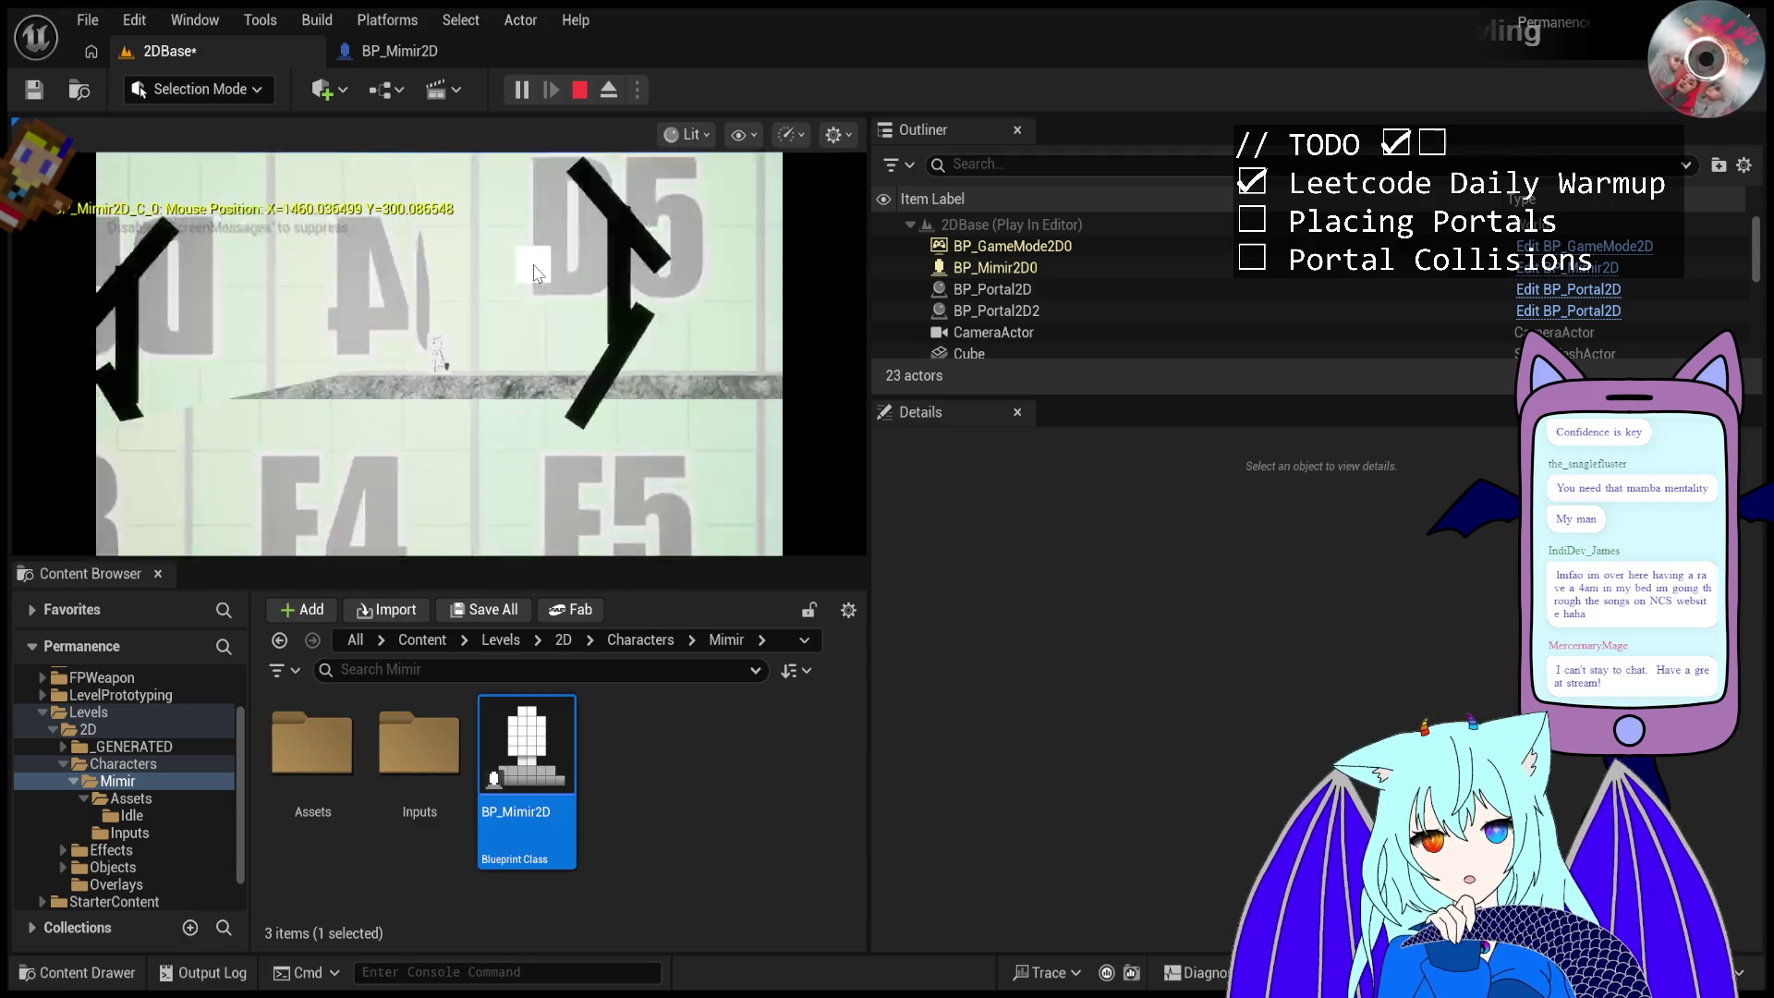
pyautogui.press('d')
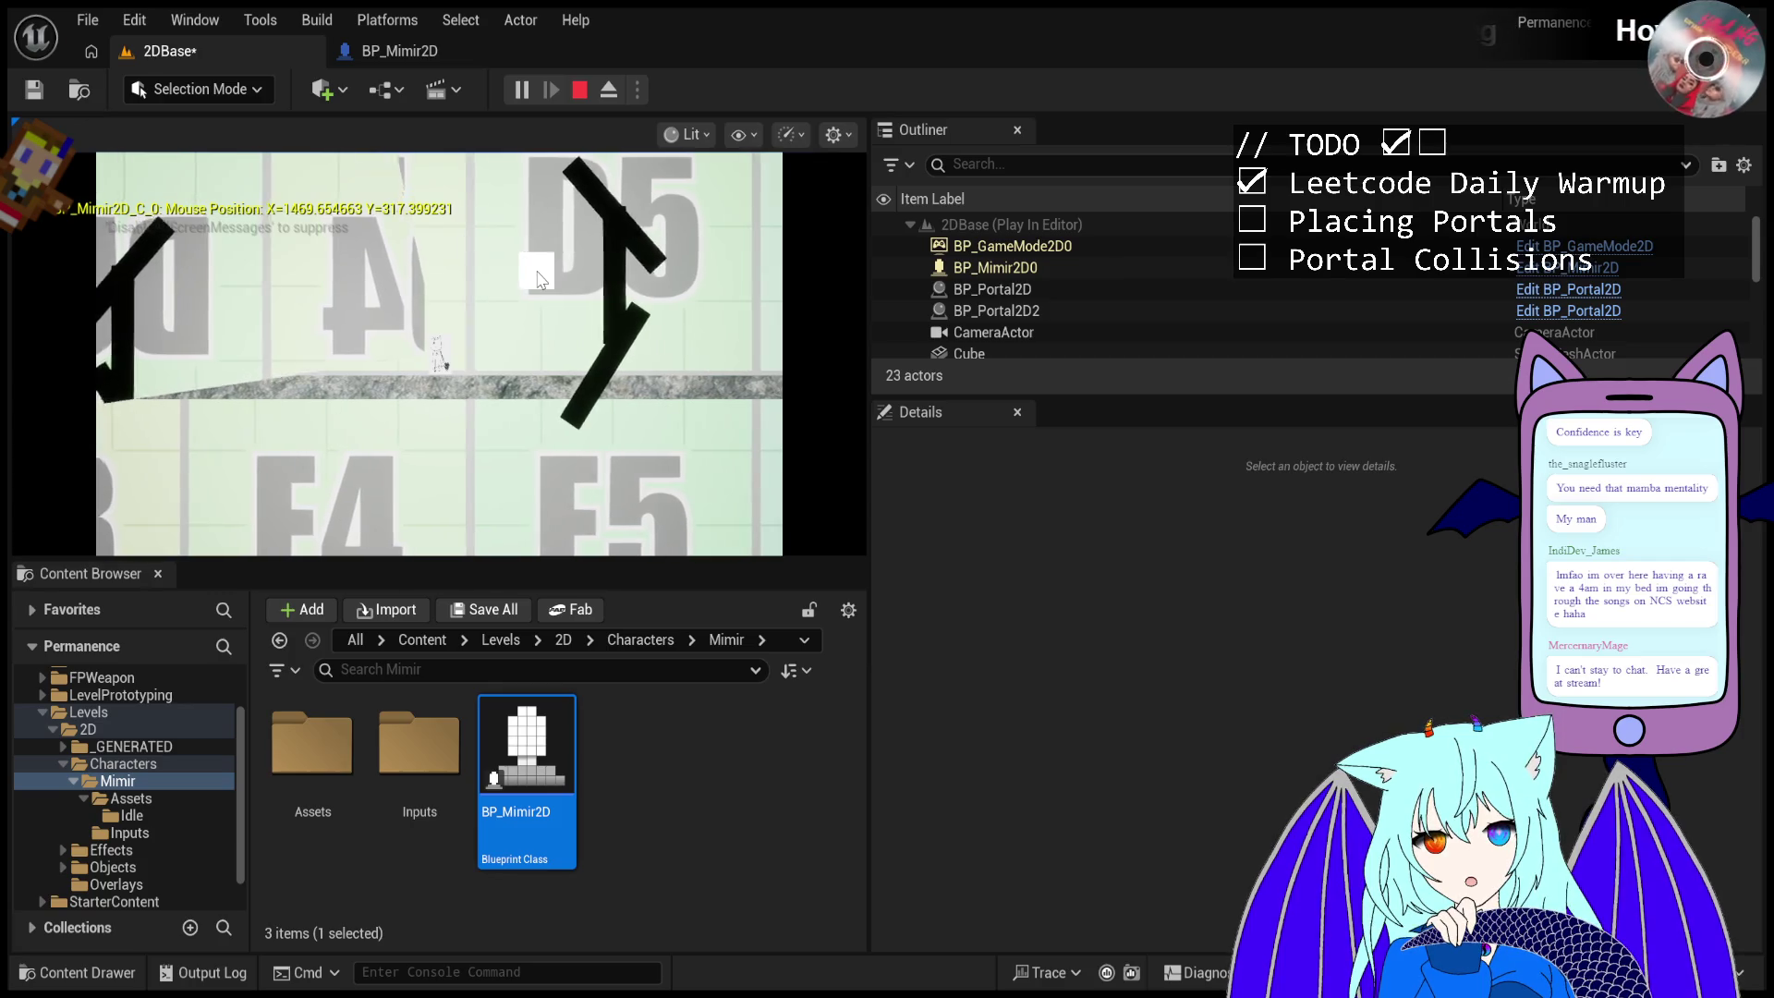
pyautogui.press('Escape')
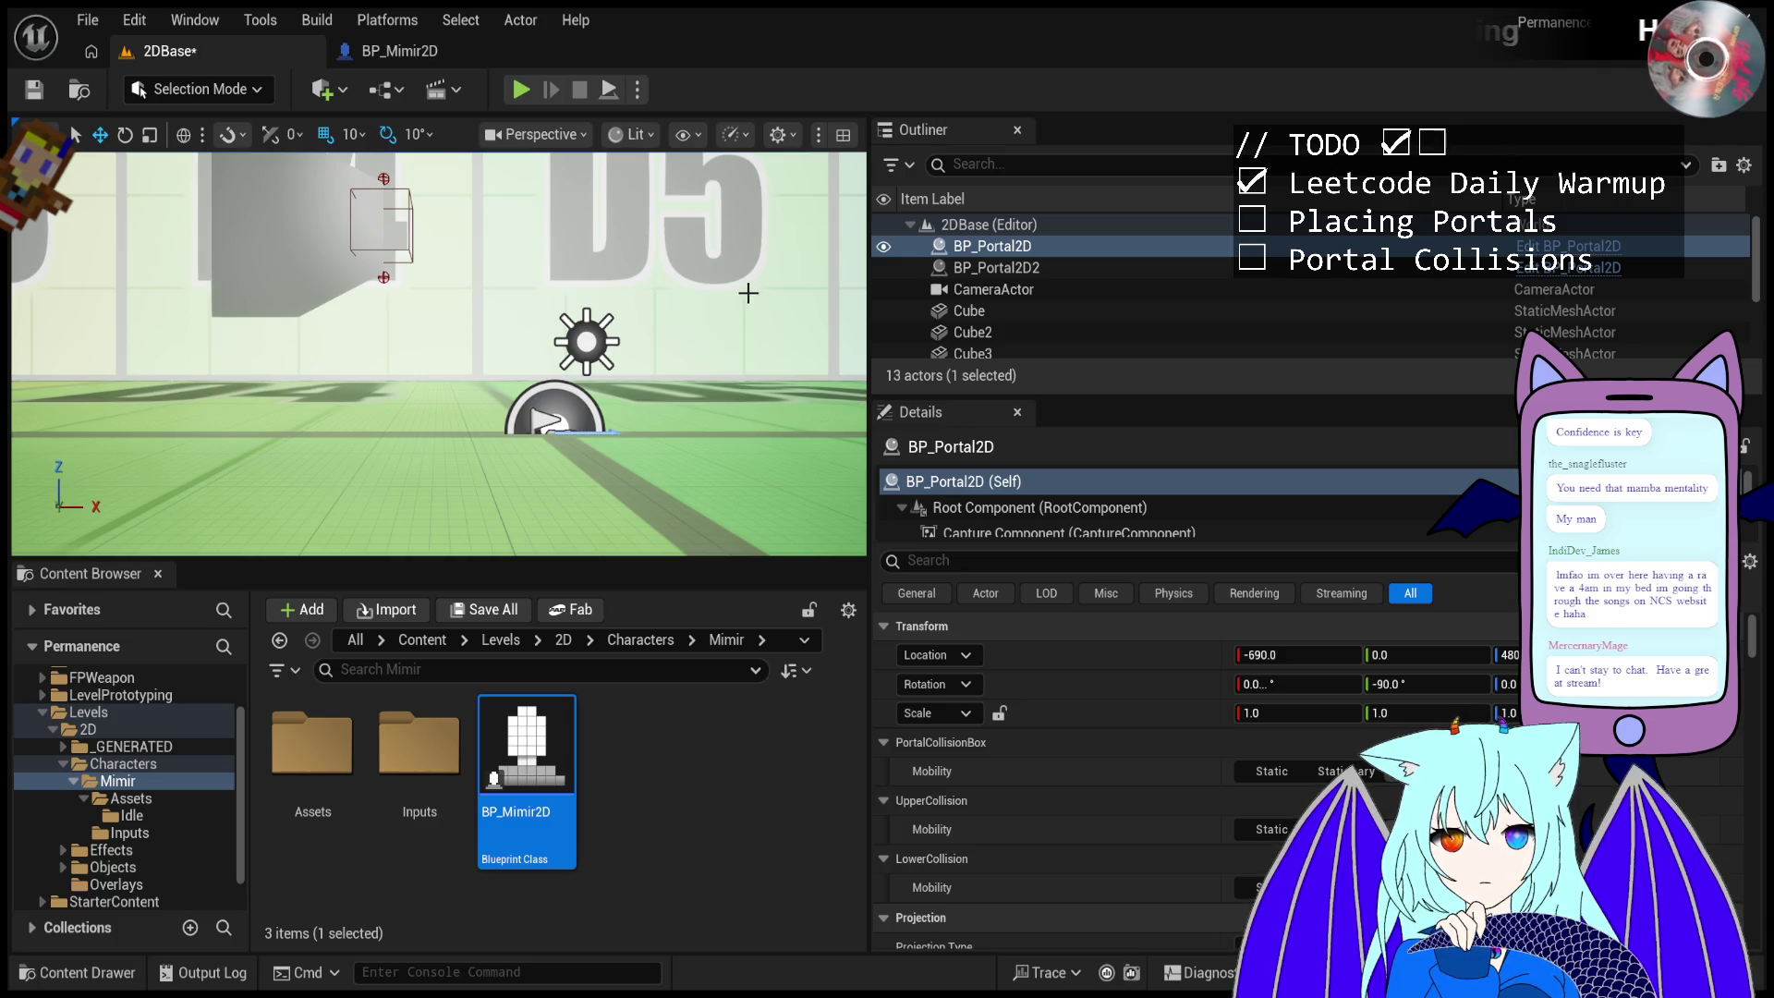
pyautogui.hotkey('alt', 'p')
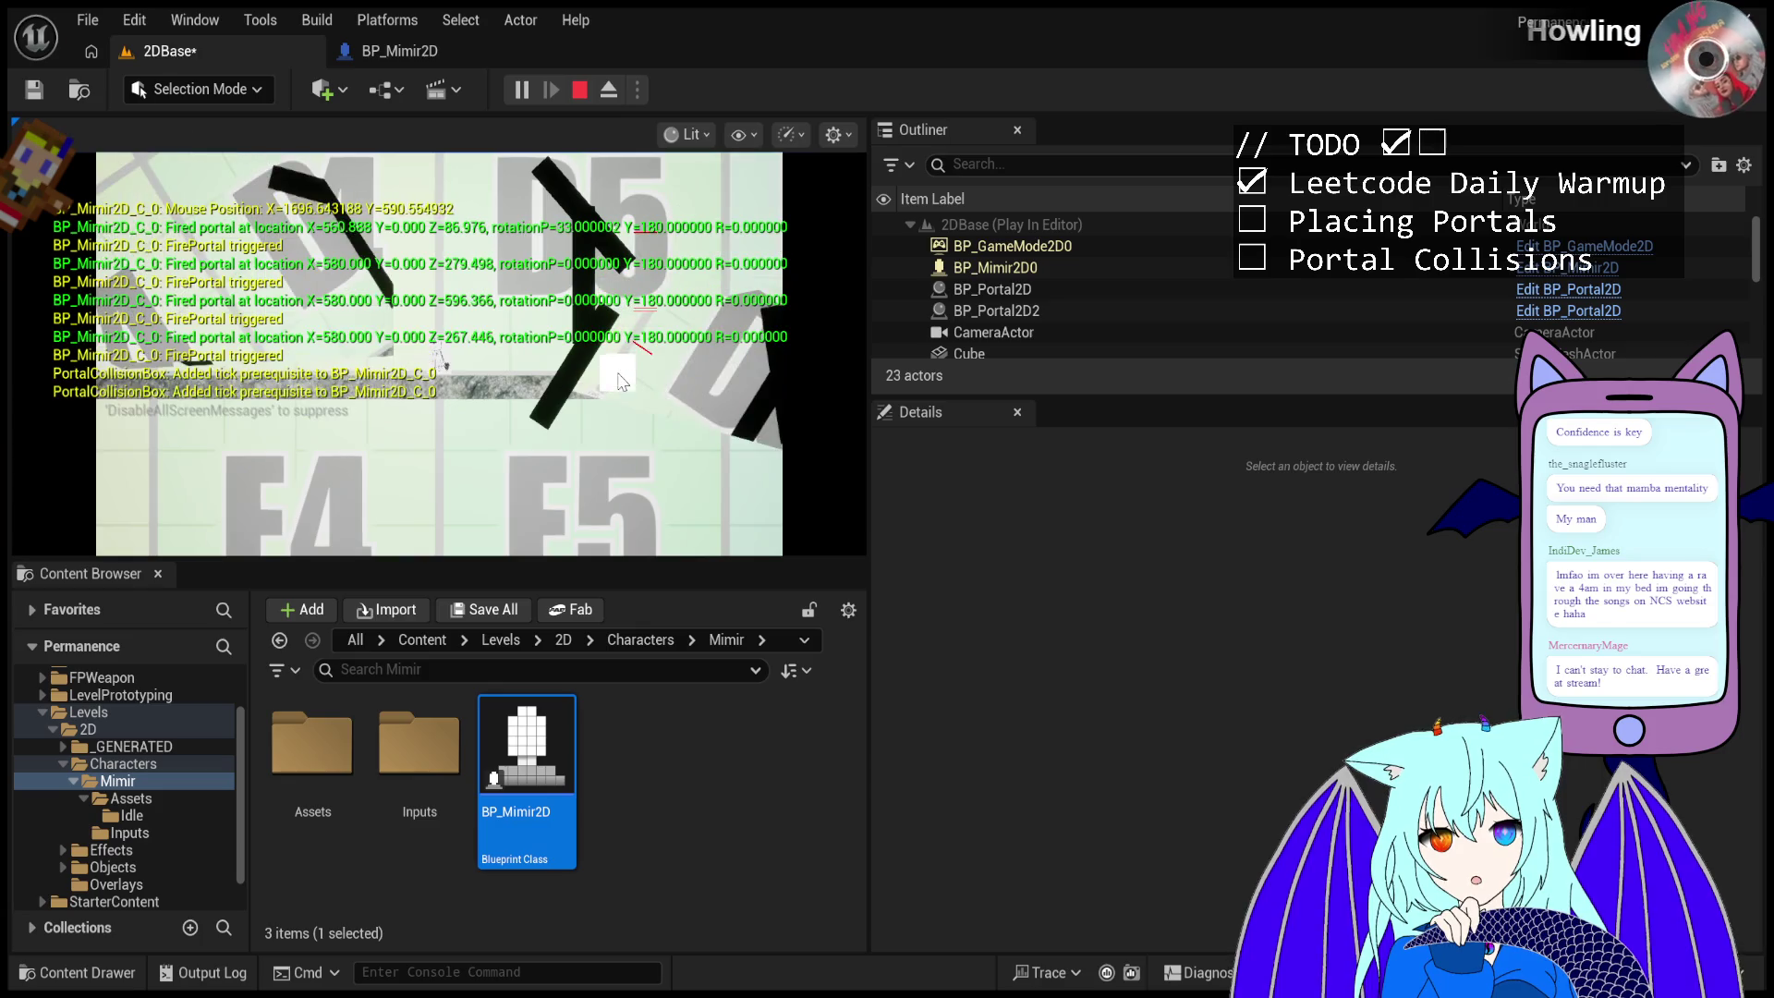
pyautogui.press('Escape')
pyautogui.click(532, 99)
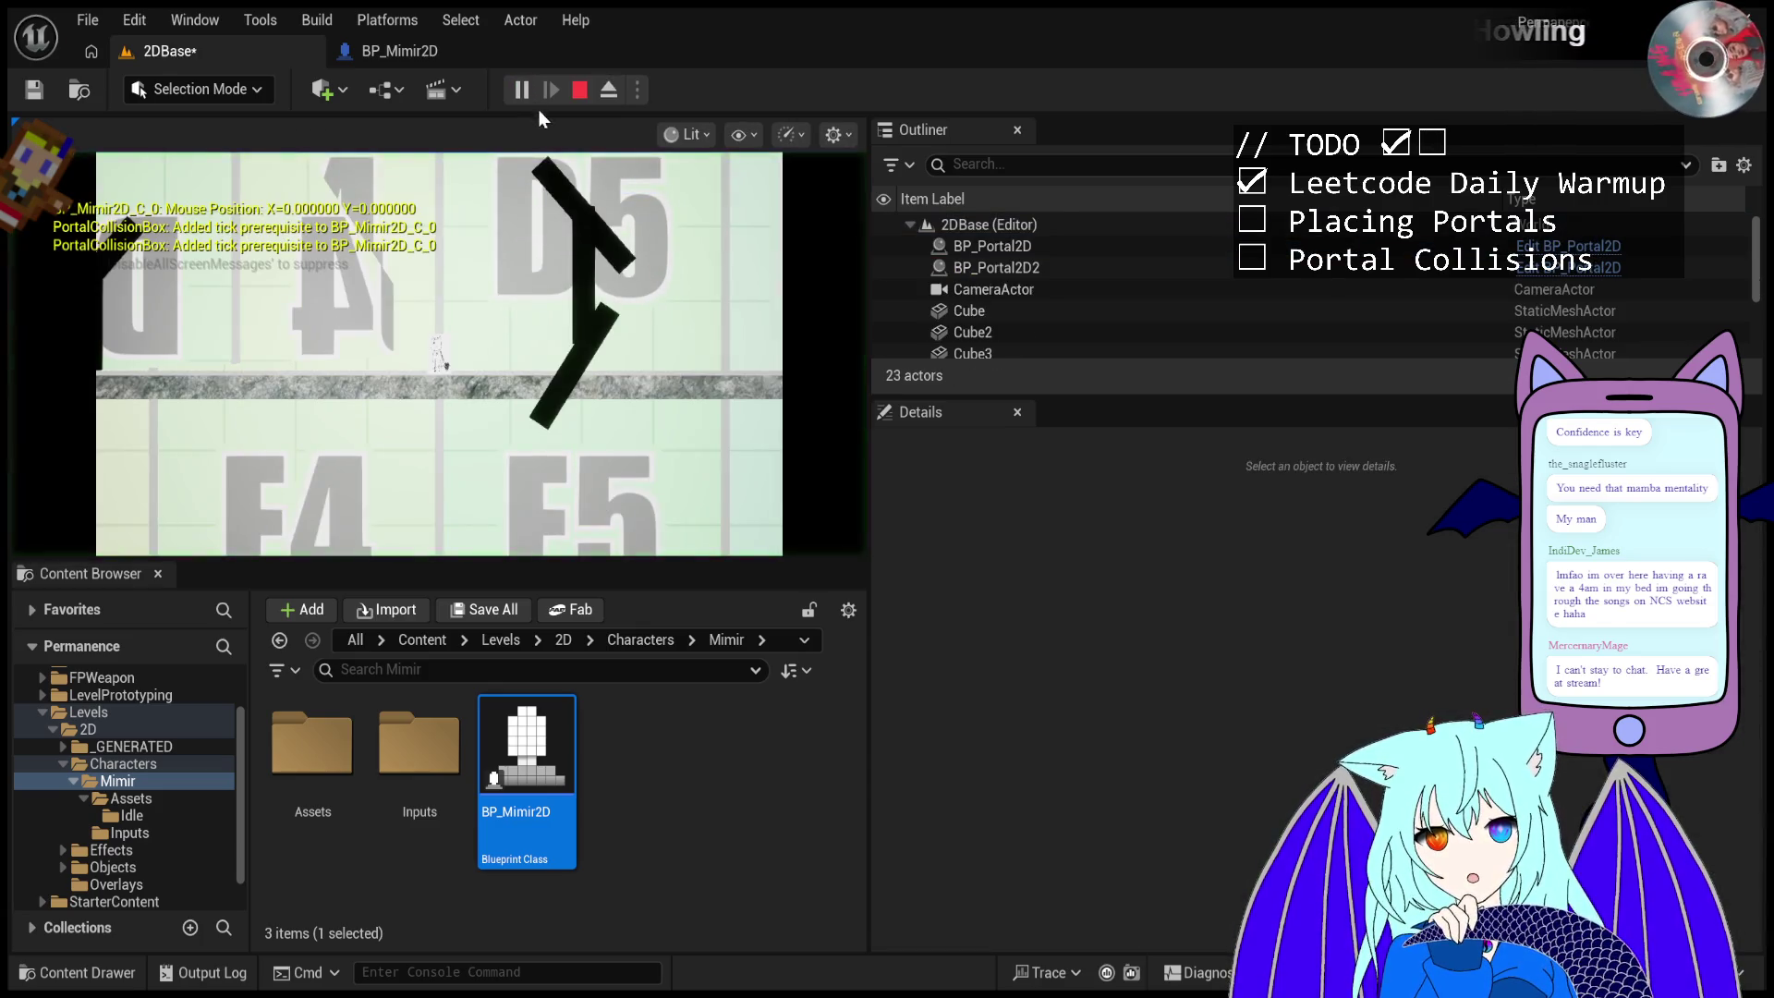
pyautogui.click(490, 181)
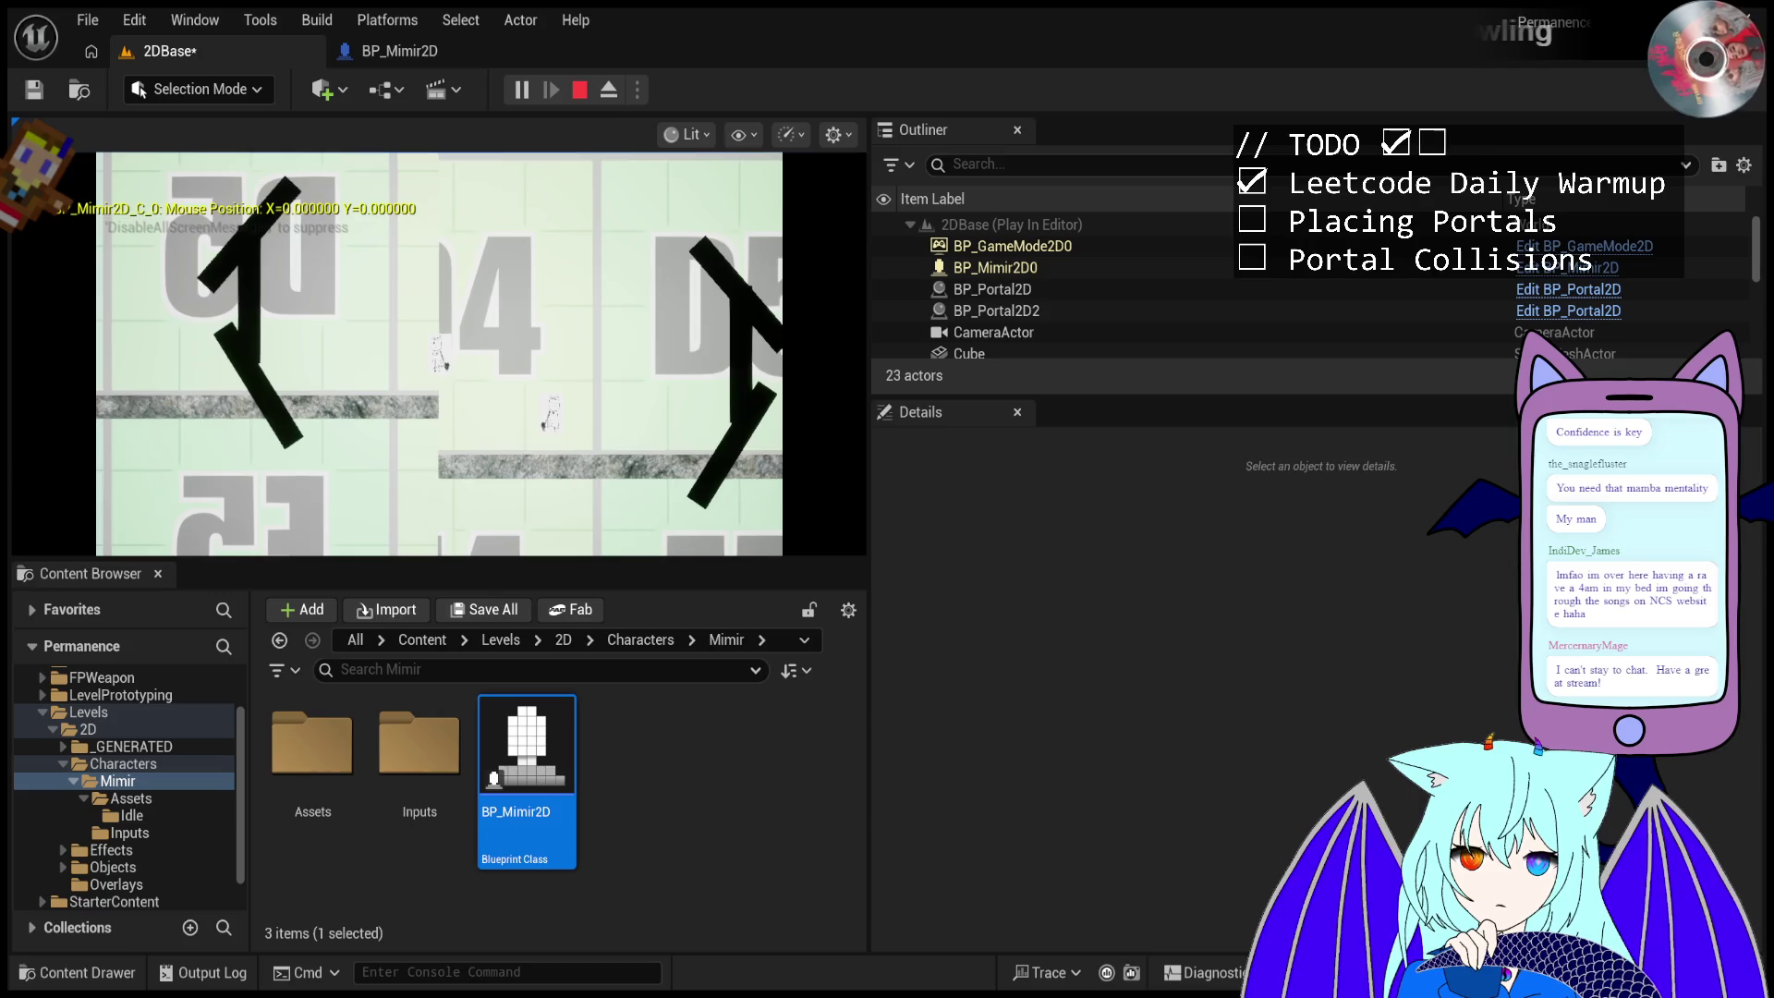
pyautogui.click(635, 263)
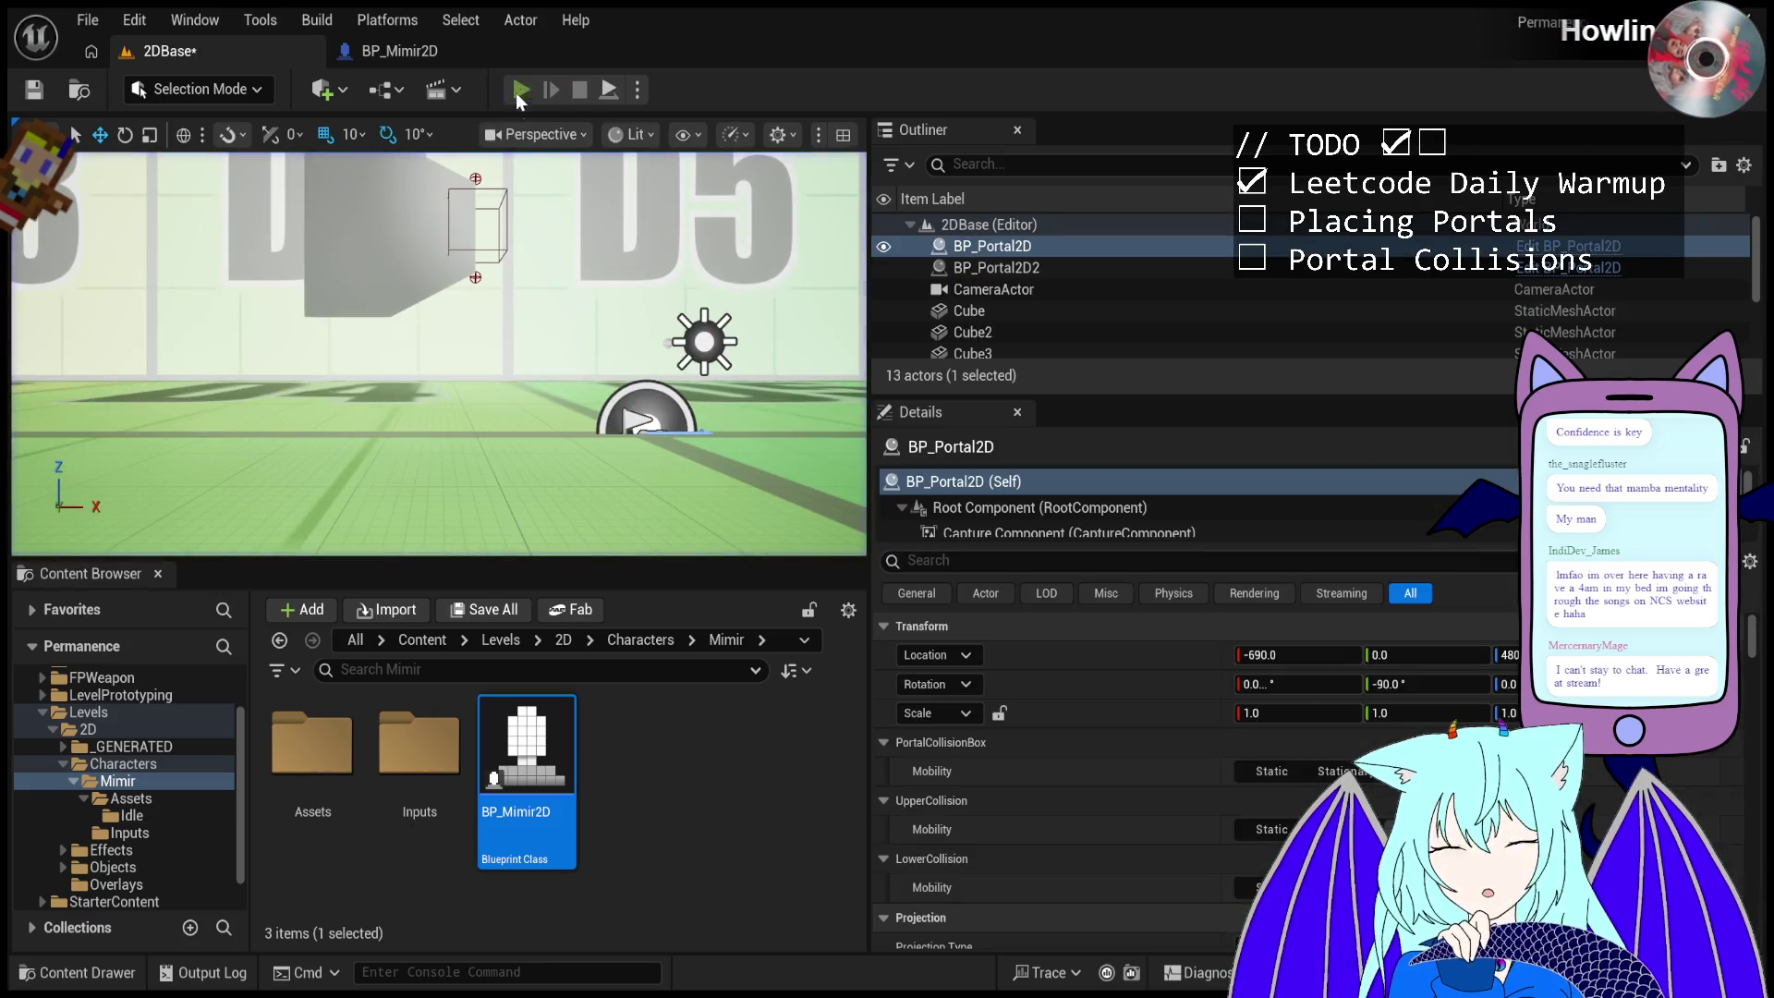
pyautogui.click(490, 196)
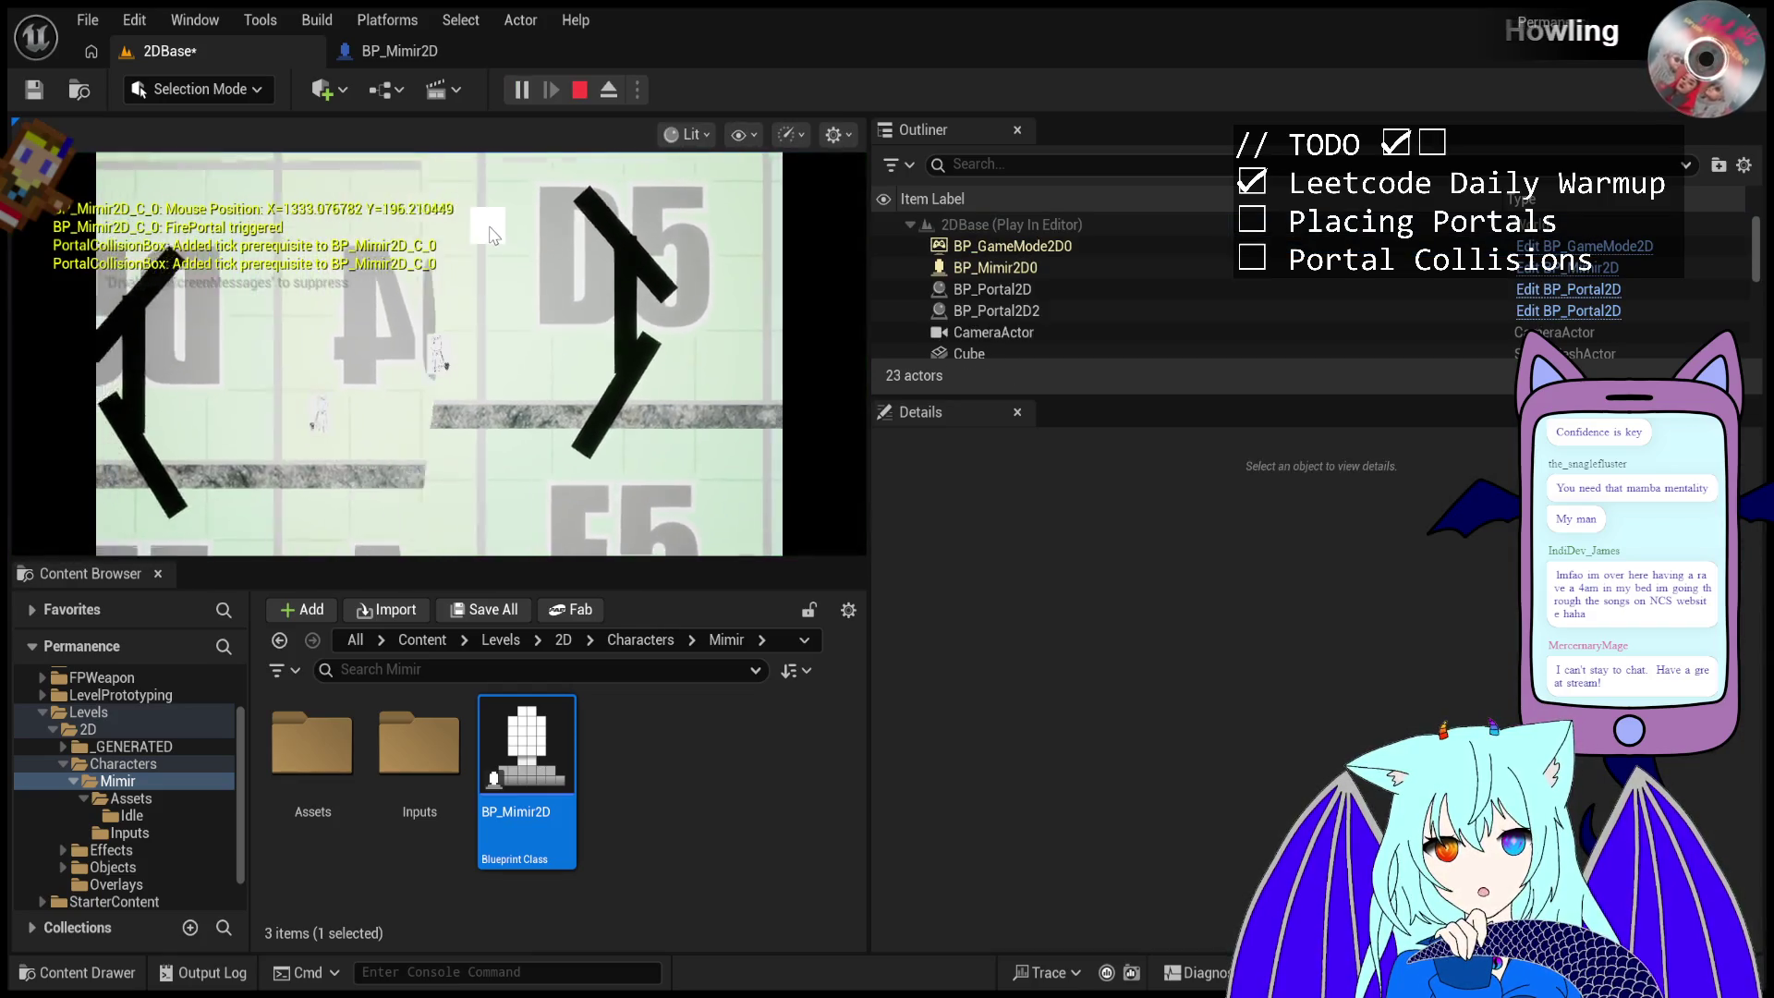
pyautogui.press('Escape')
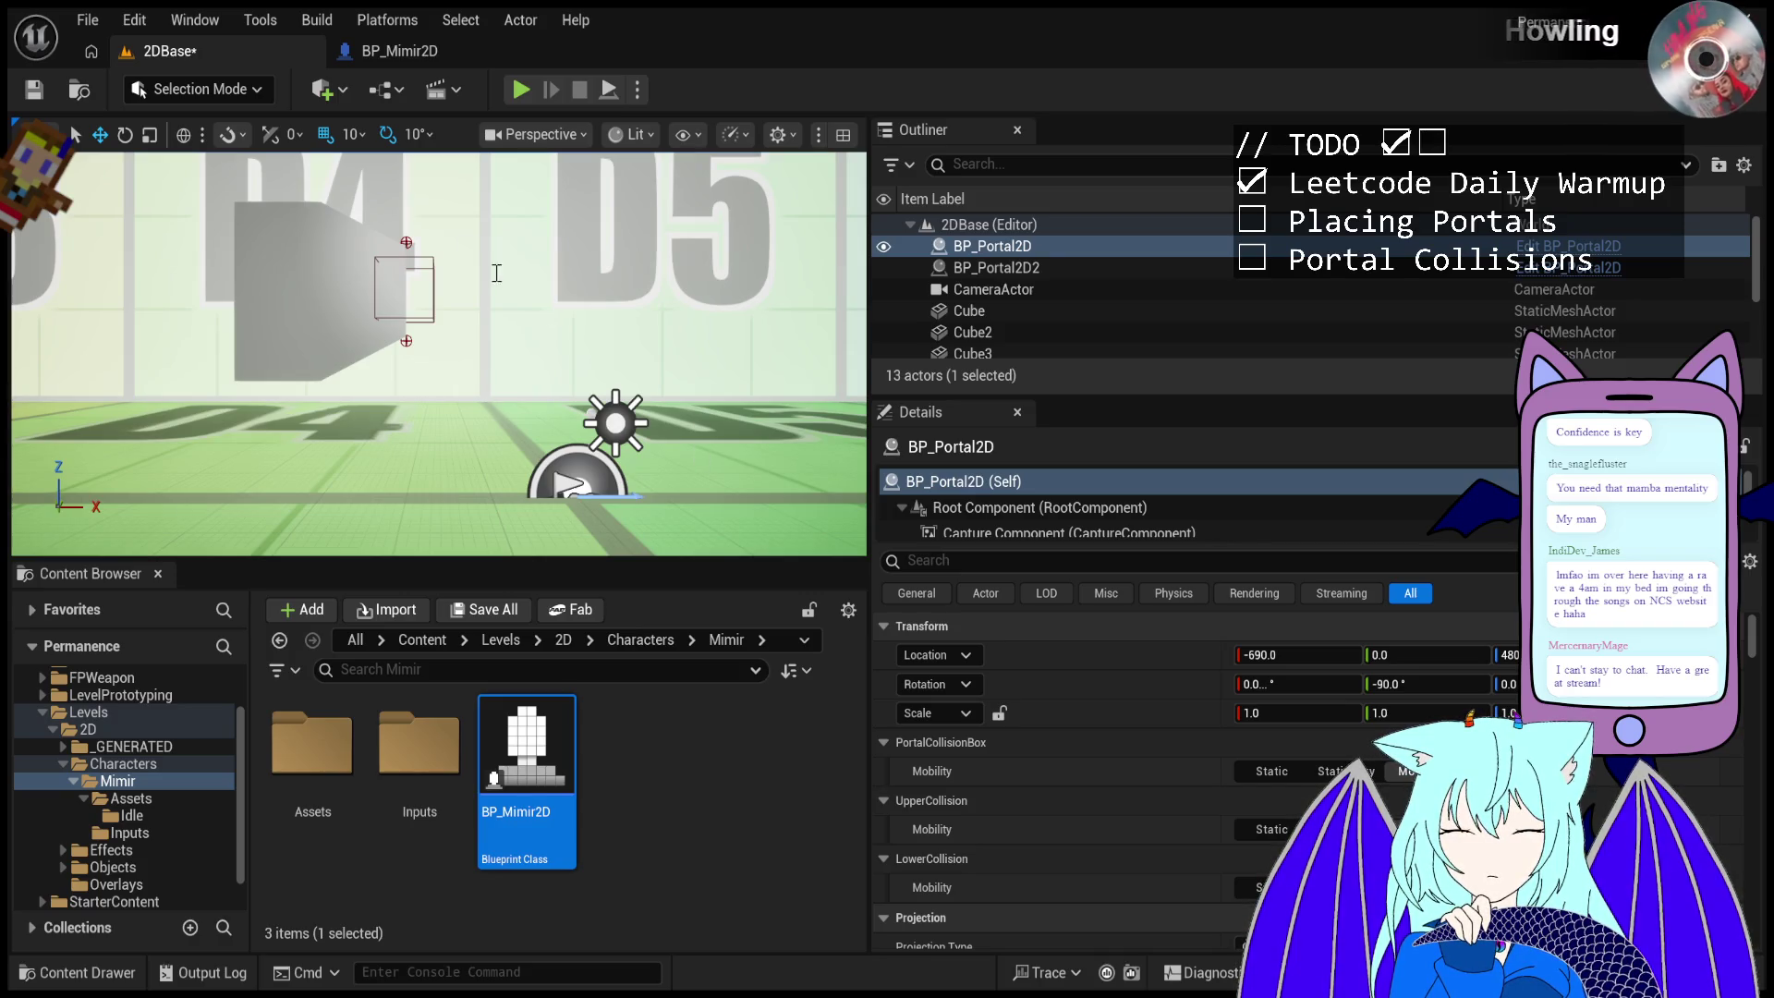
# - Play-test the level briefly, firing one portal before stopping
pyautogui.click(518, 91)
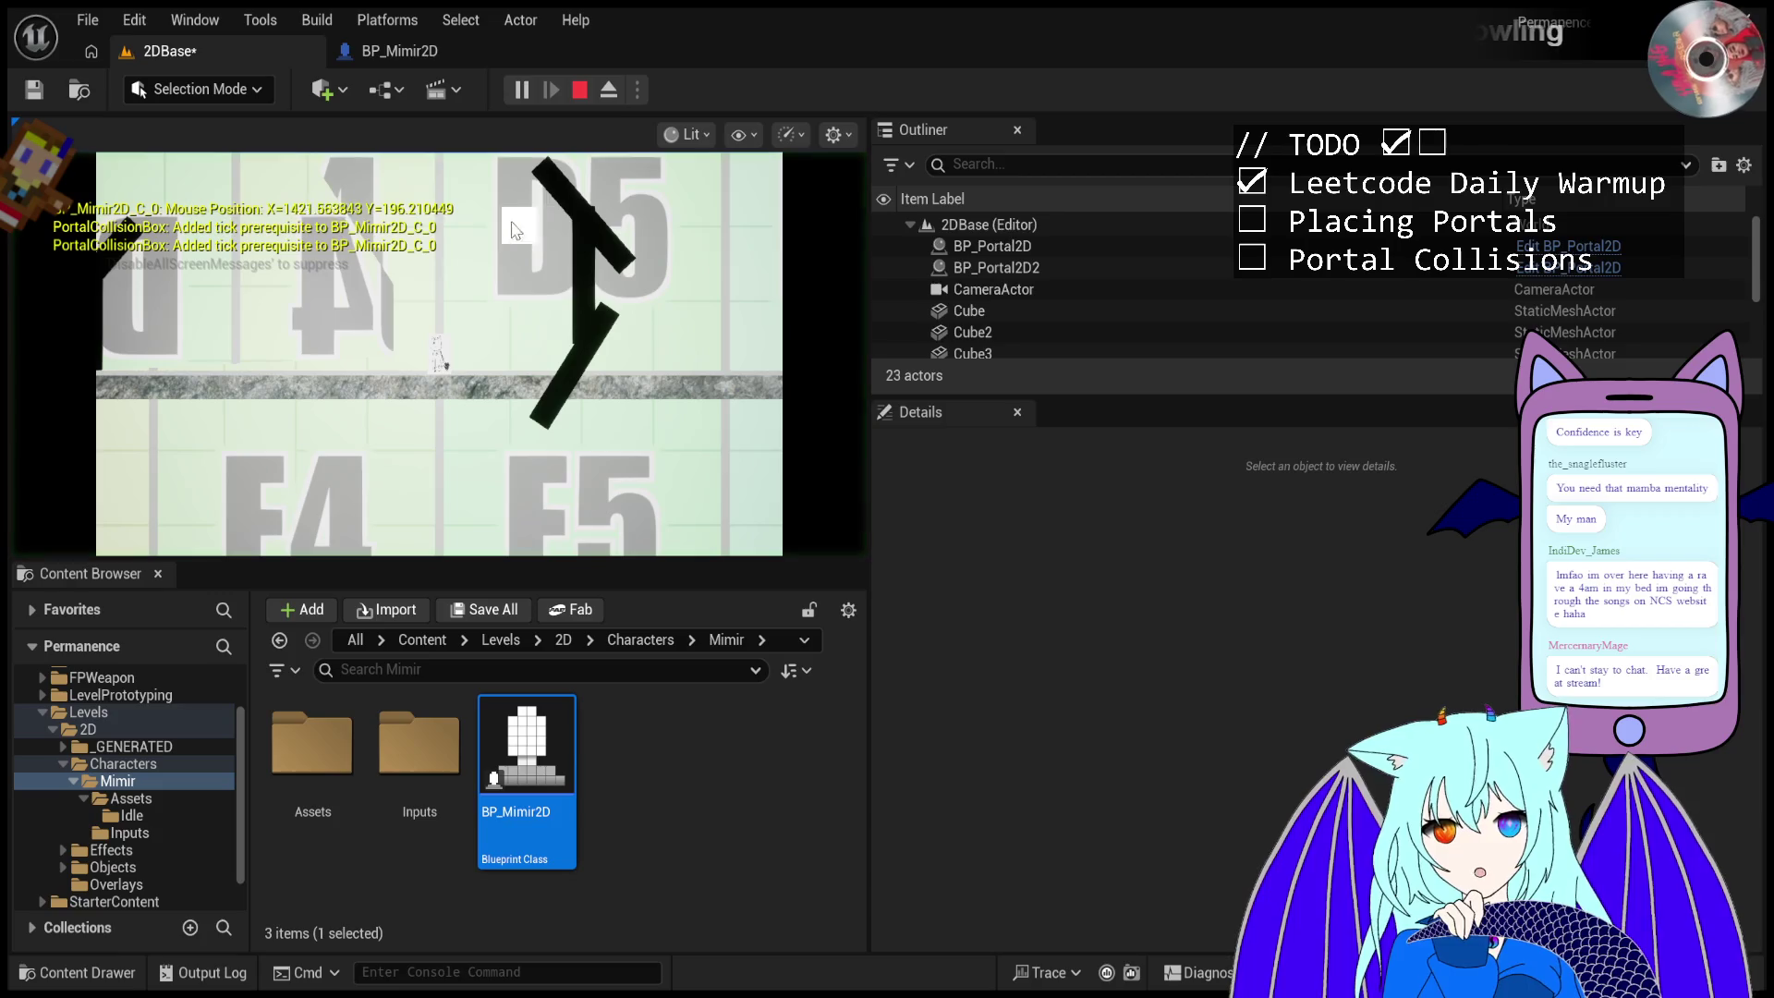
pyautogui.click(513, 229)
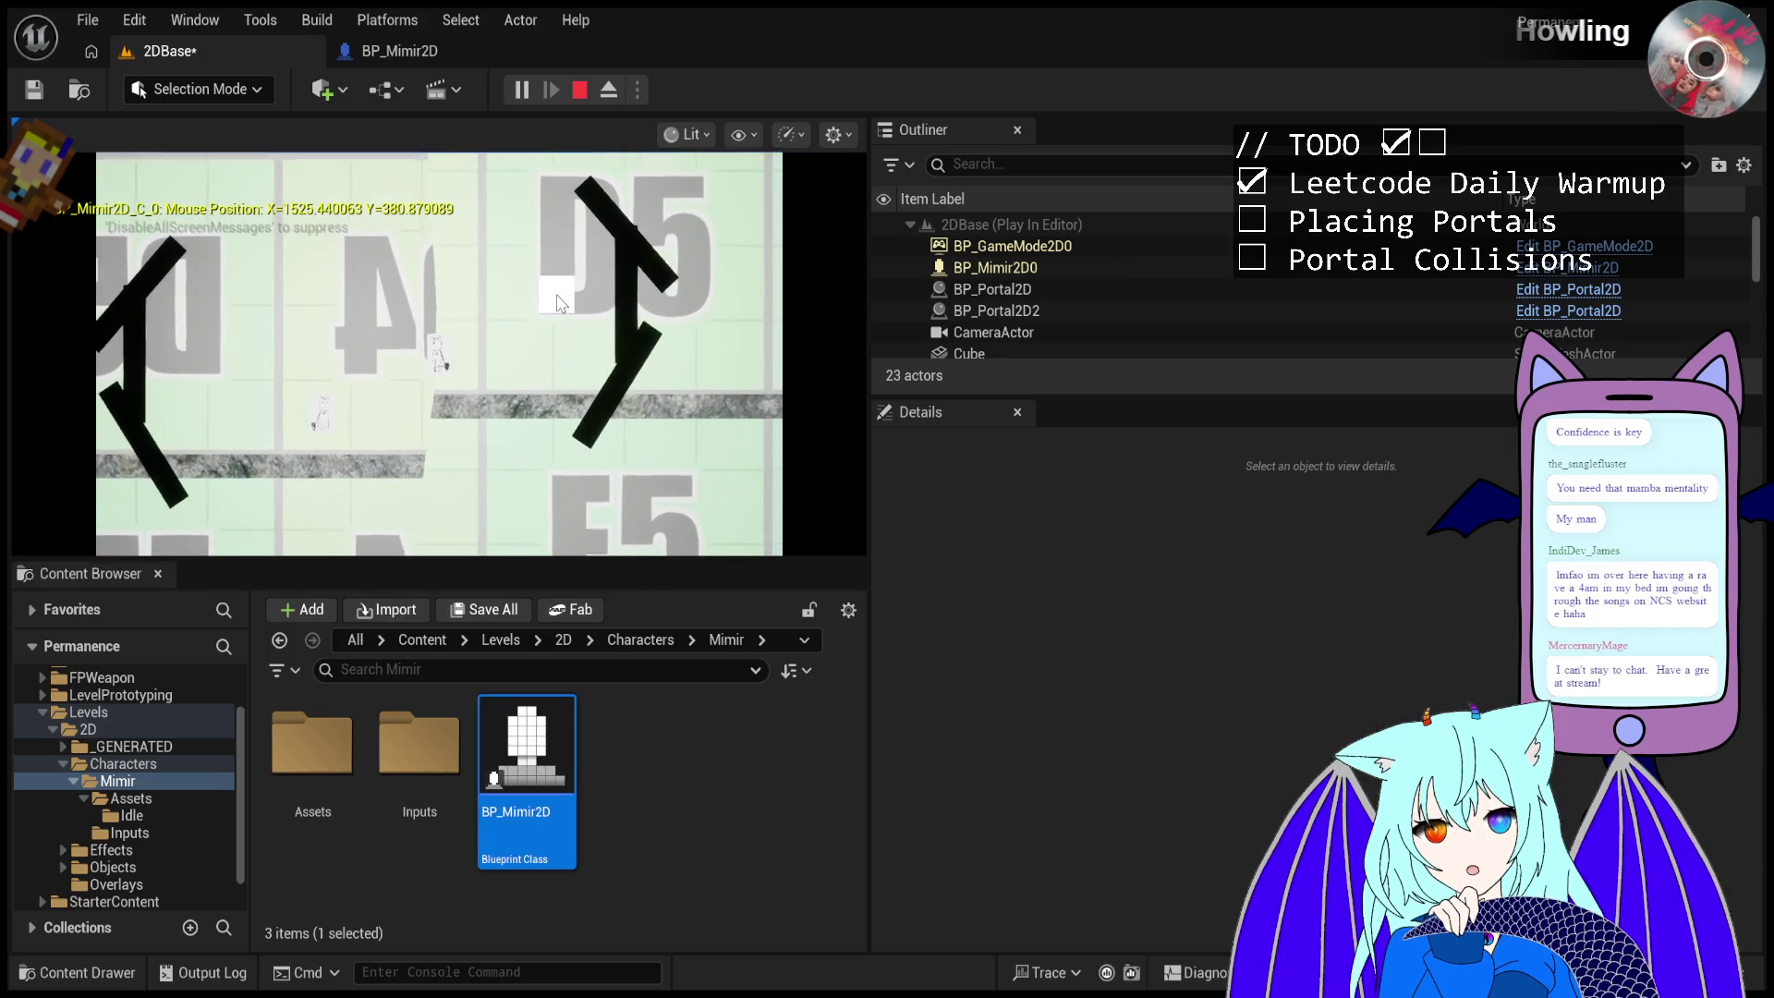
pyautogui.click(579, 90)
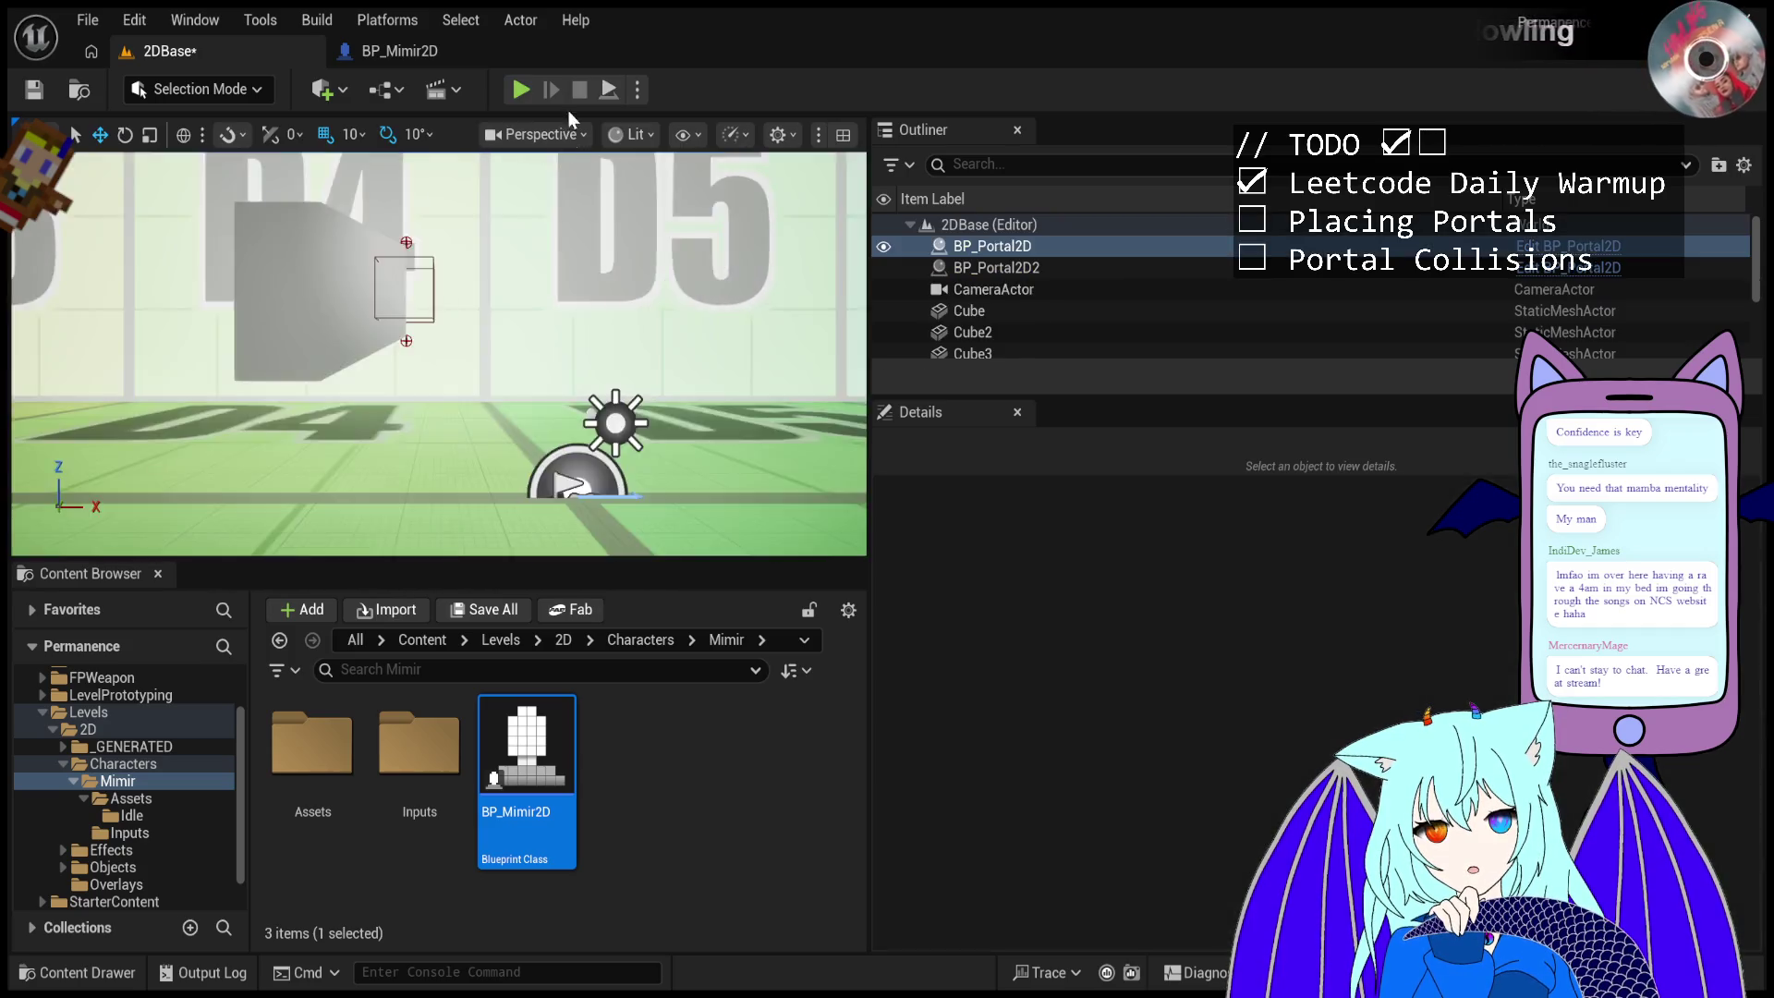
# - Select BP_Portal2D in the Outliner and set its Y rotation to 90°
pyautogui.doubleClick(991, 246)
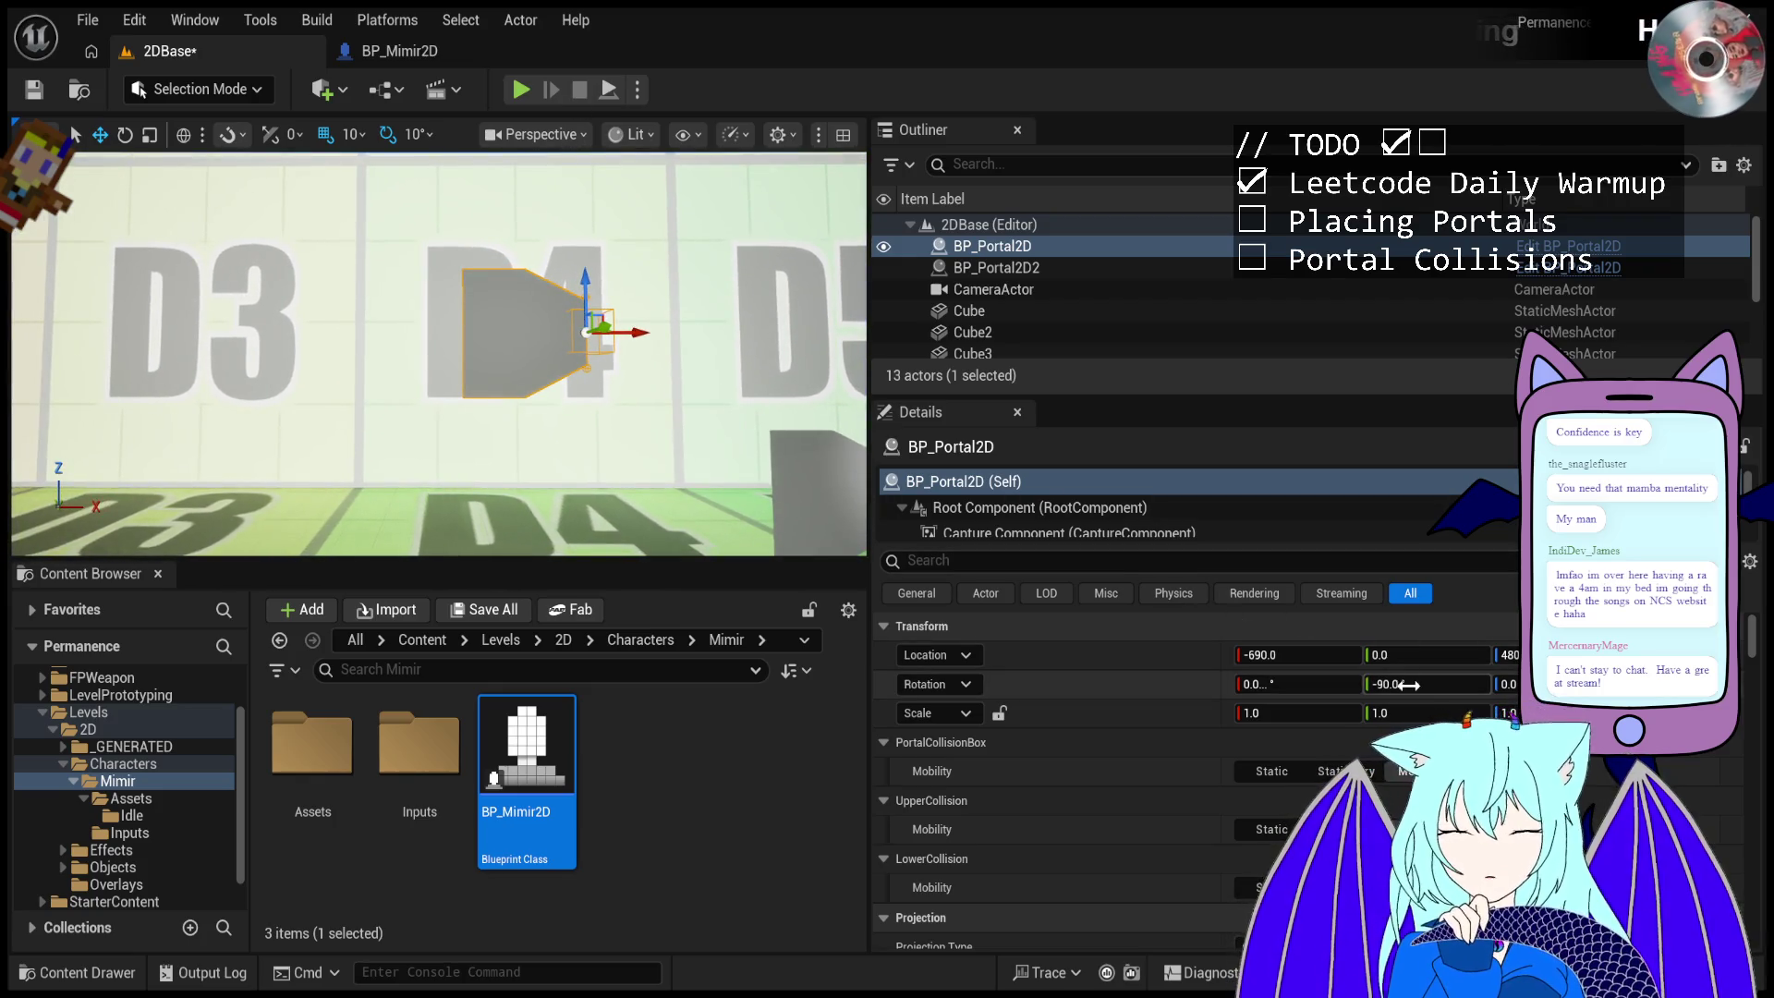
pyautogui.click(1409, 684)
pyautogui.press('Return')
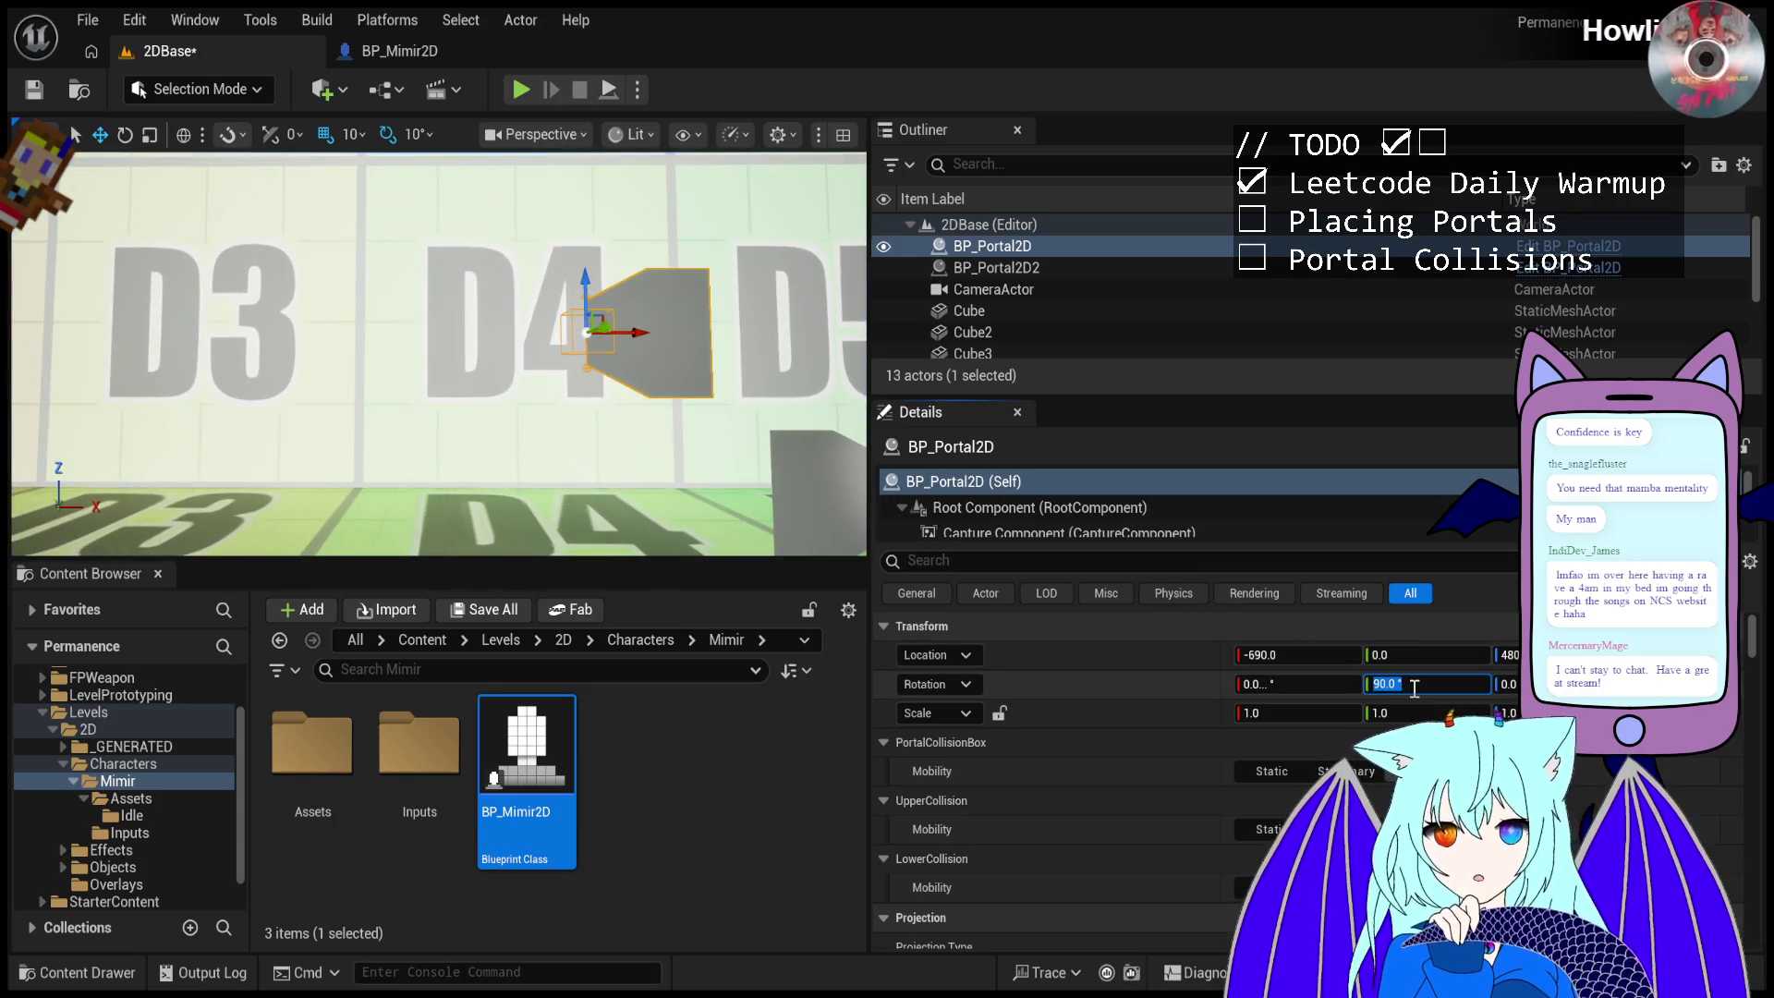
# - Play-test twice, firing a portal and then three portals at the angled wall
pyautogui.click(522, 88)
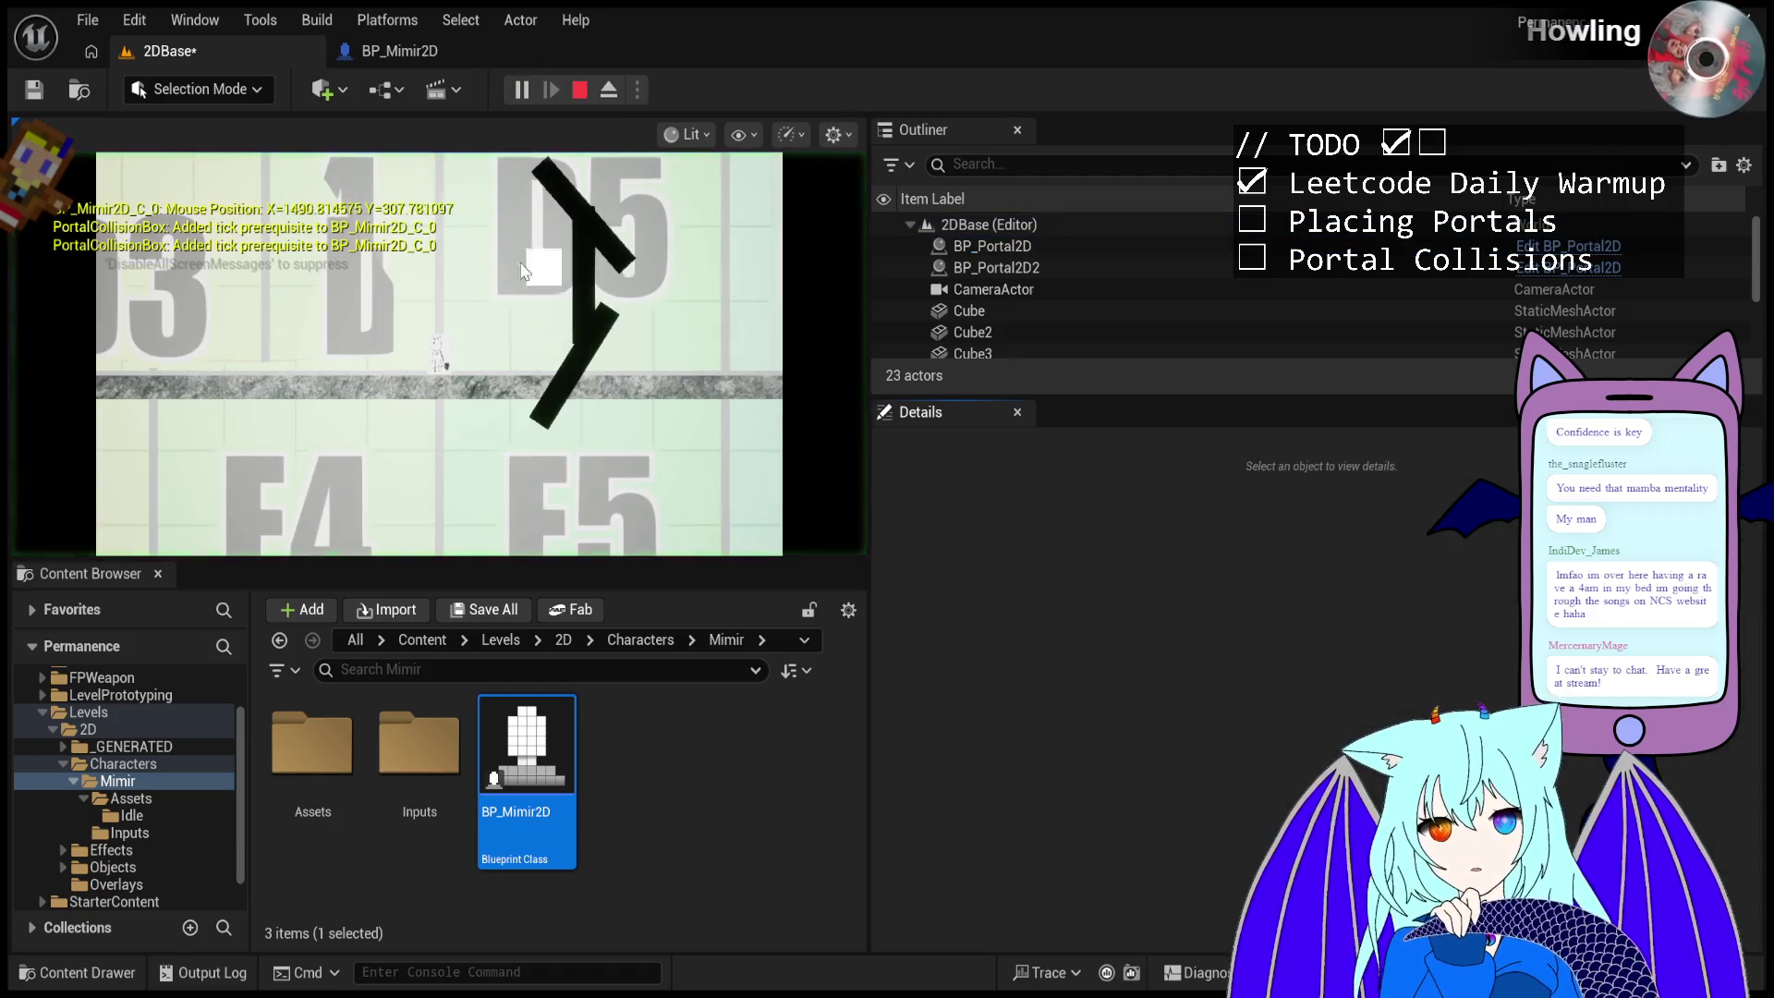
pyautogui.click(493, 248)
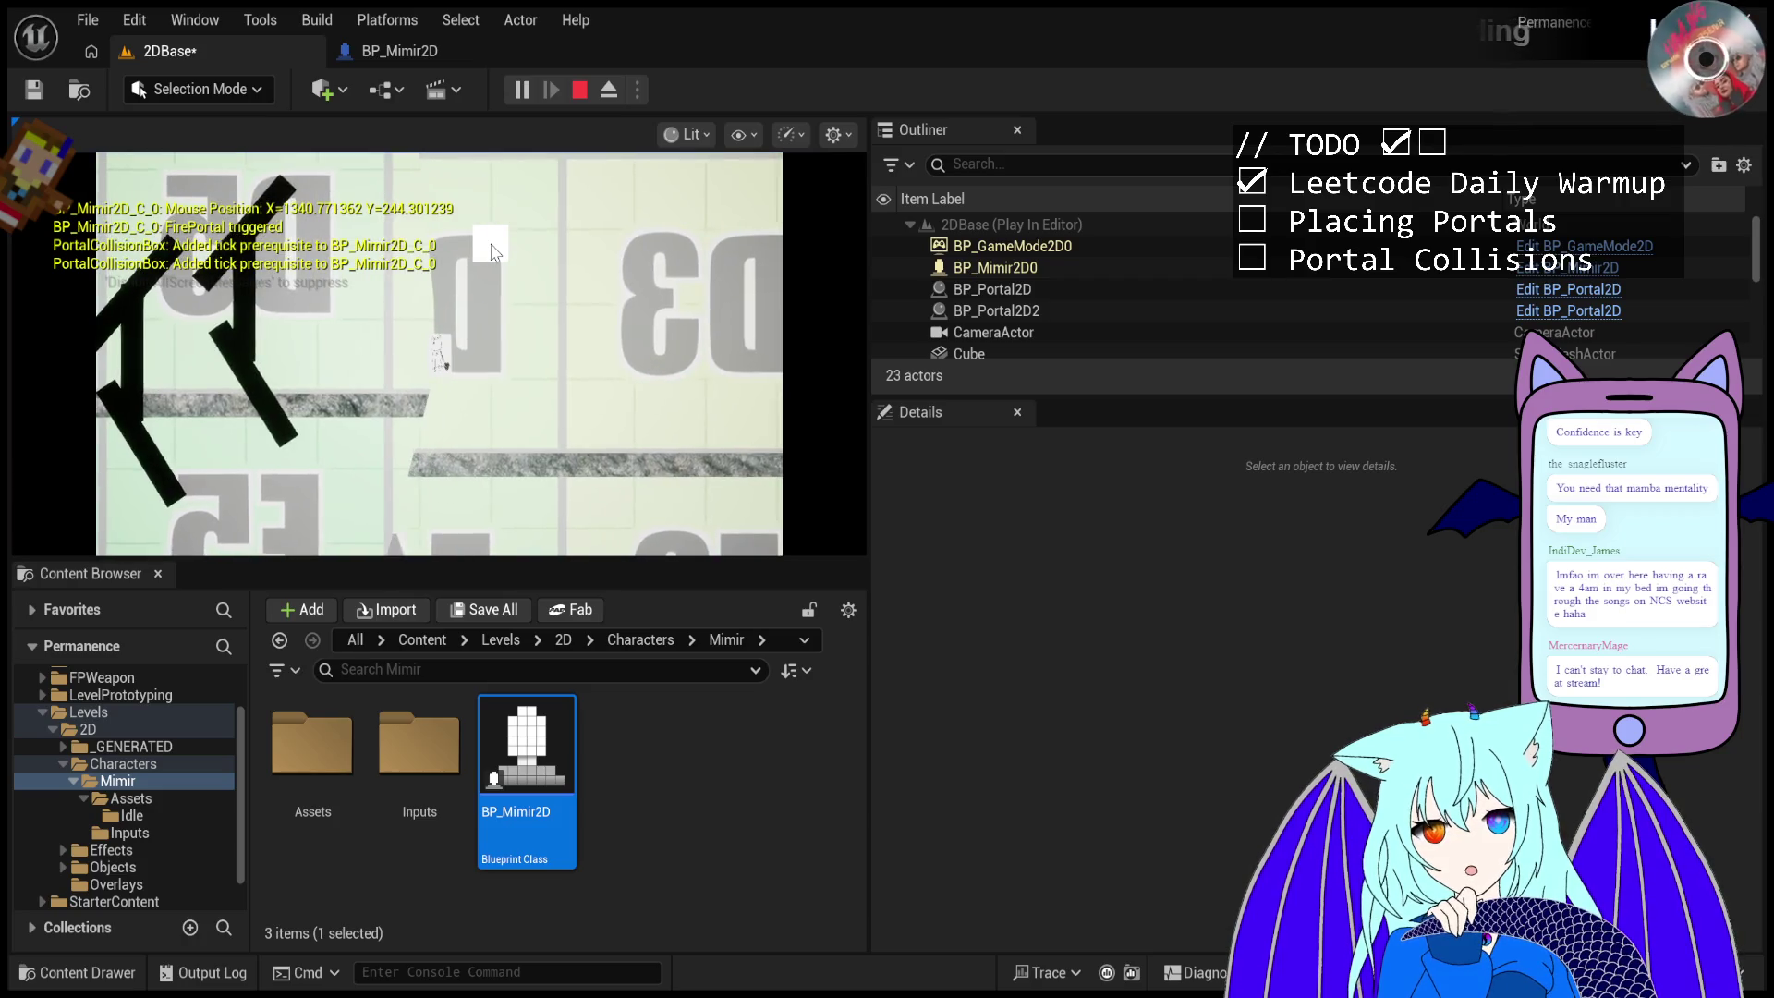
pyautogui.press('Escape')
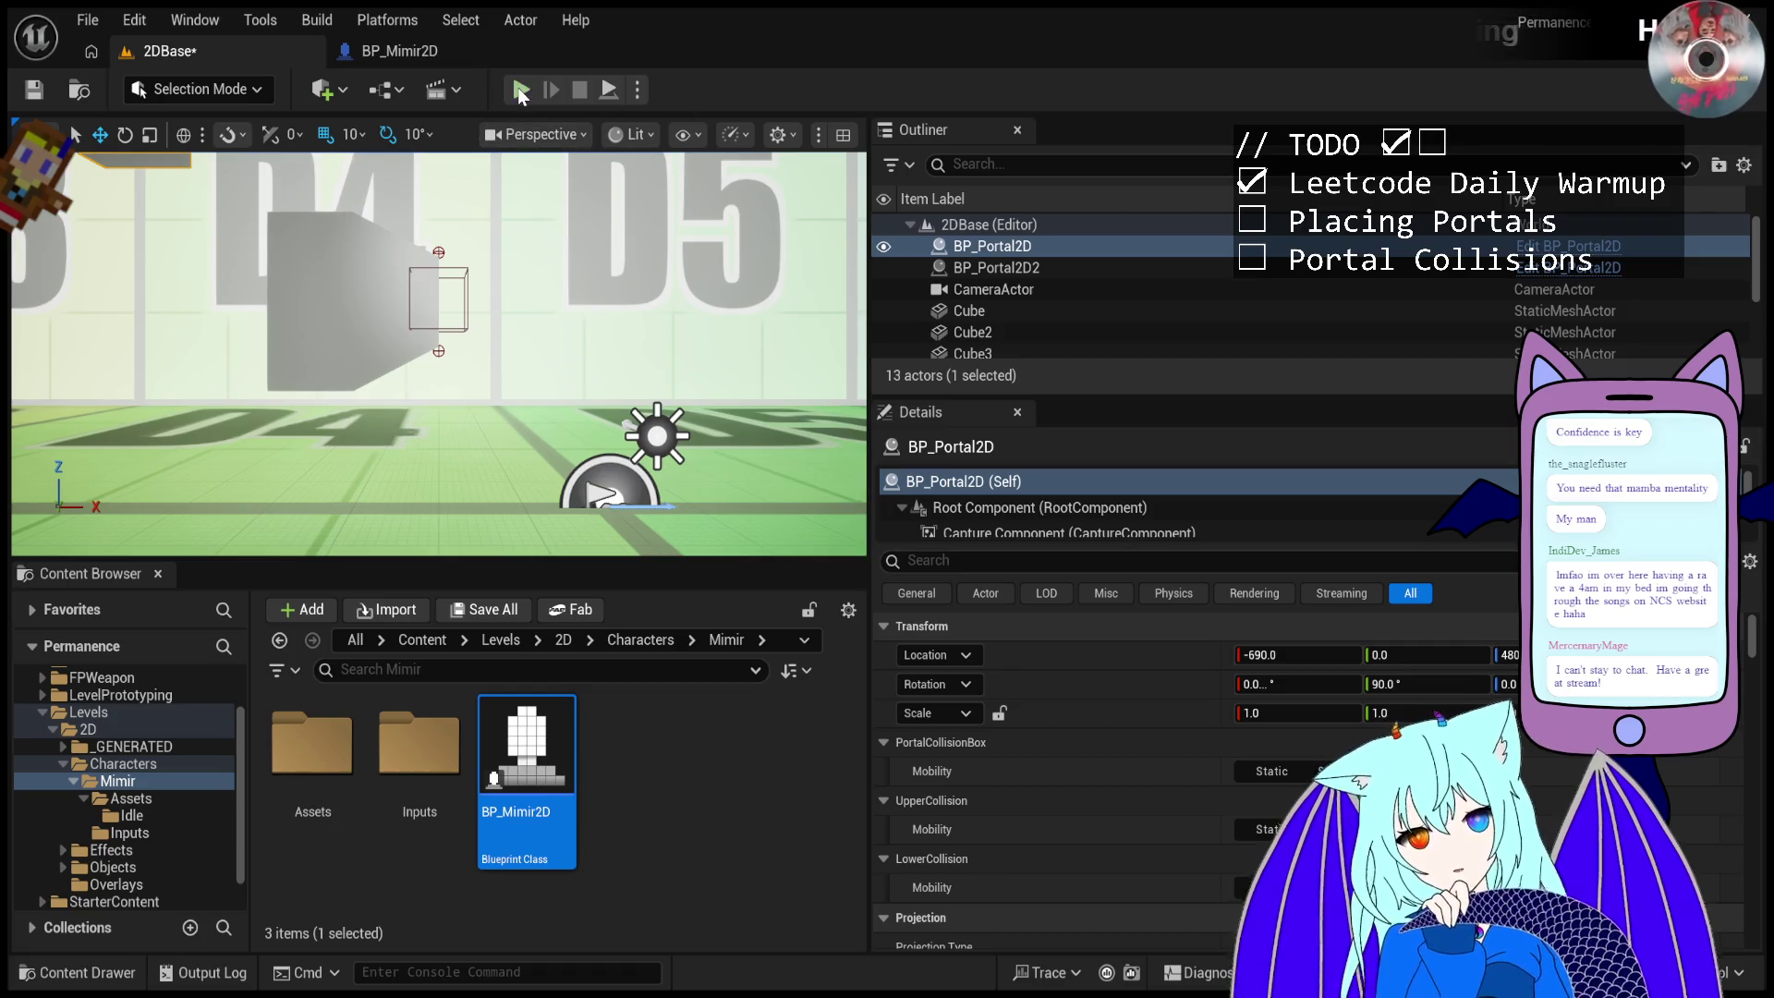
pyautogui.hotkey('alt', 'p')
pyautogui.click(601, 288)
pyautogui.click(603, 287)
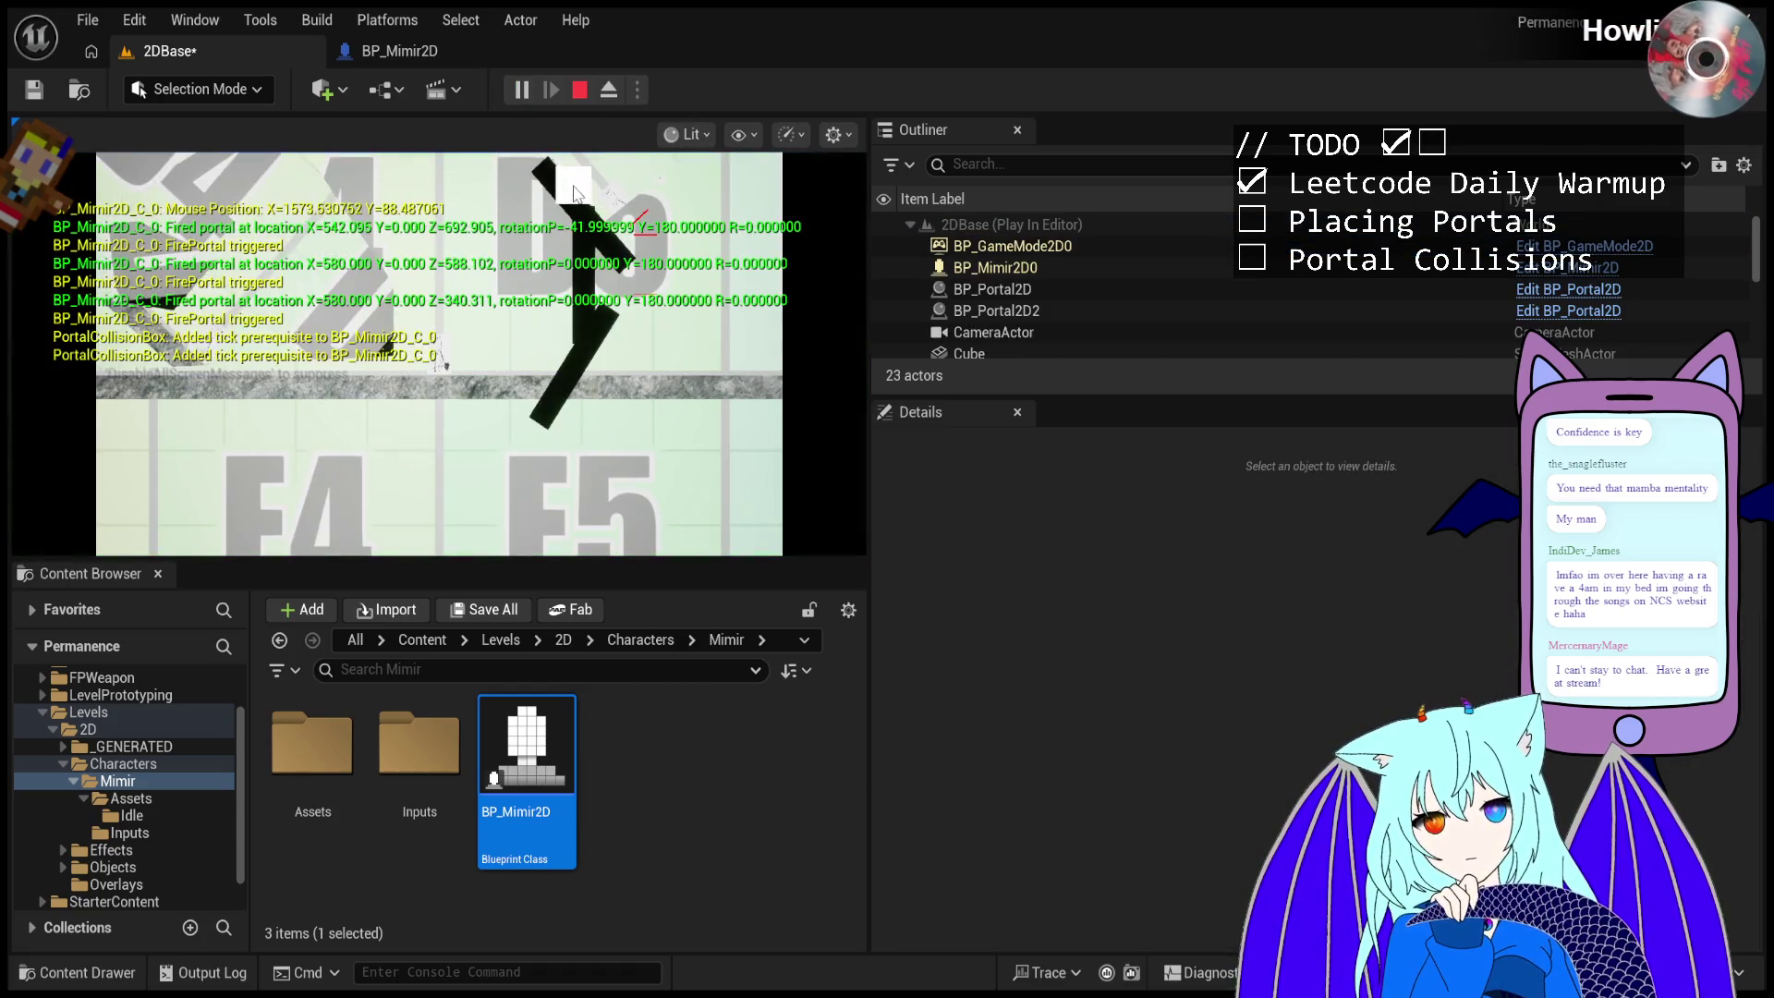
pyautogui.click(606, 286)
pyautogui.click(605, 287)
pyautogui.press('Escape')
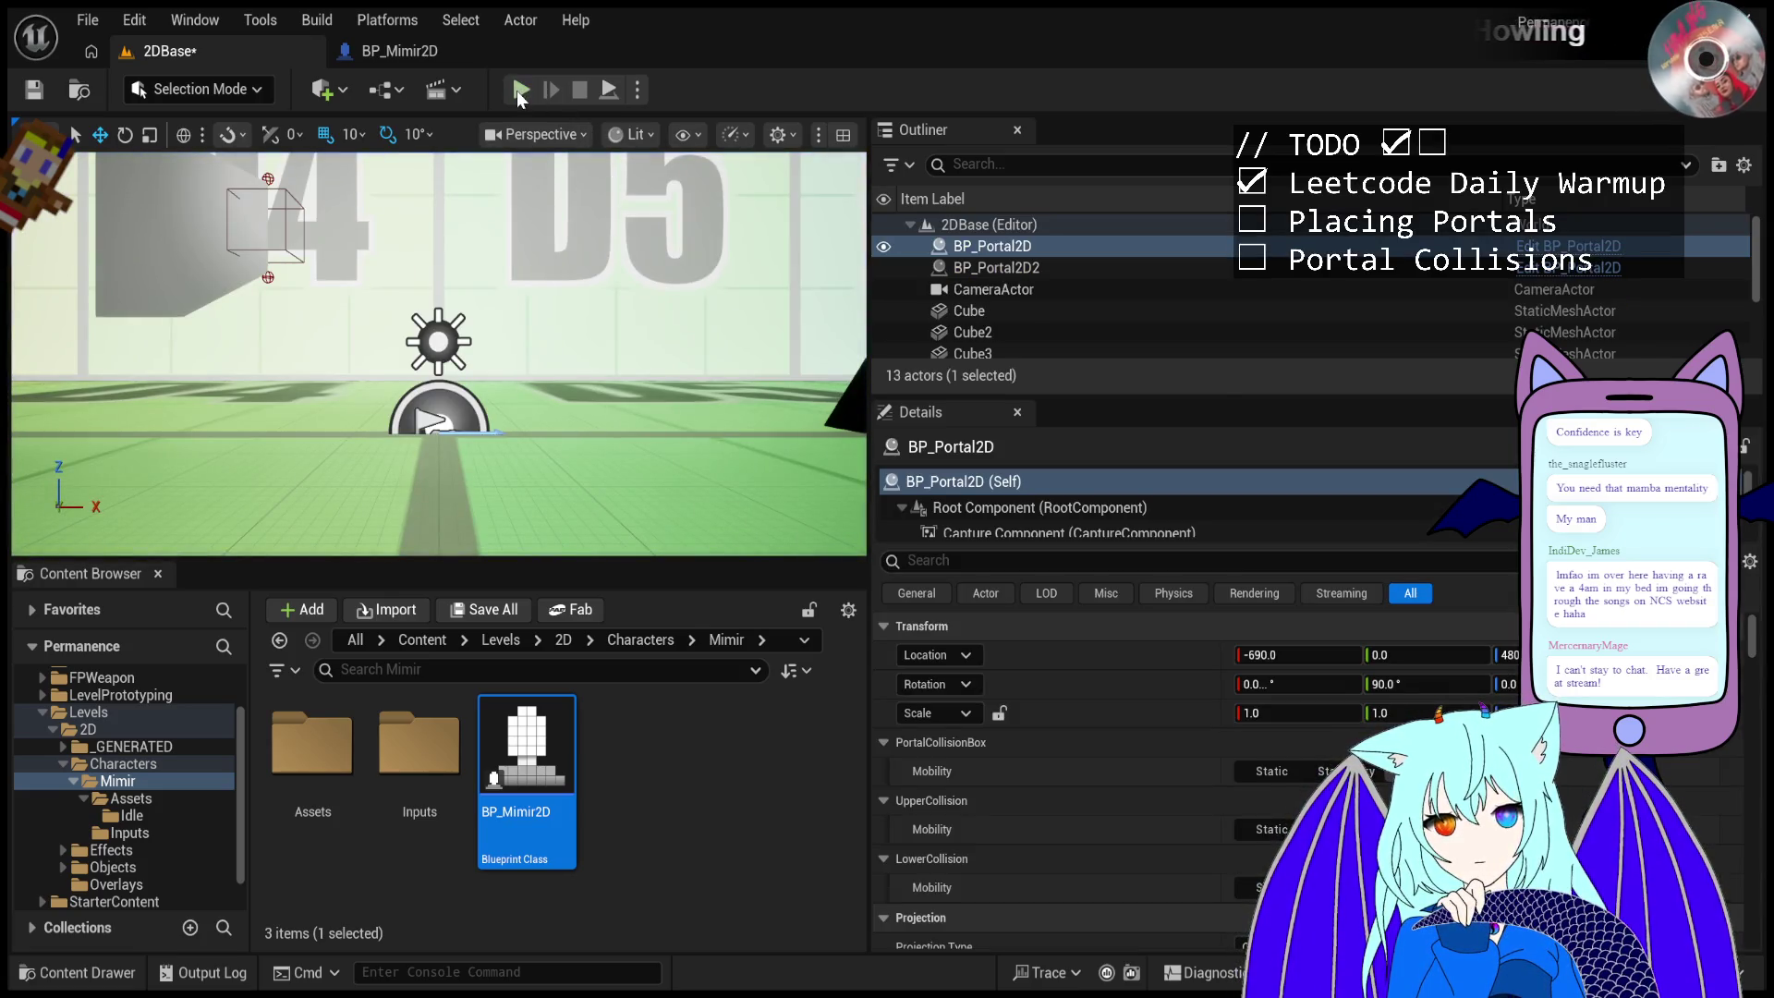
# - Play-test the level by firing a portal at the black wall
pyautogui.scroll(-10, 439, 353)
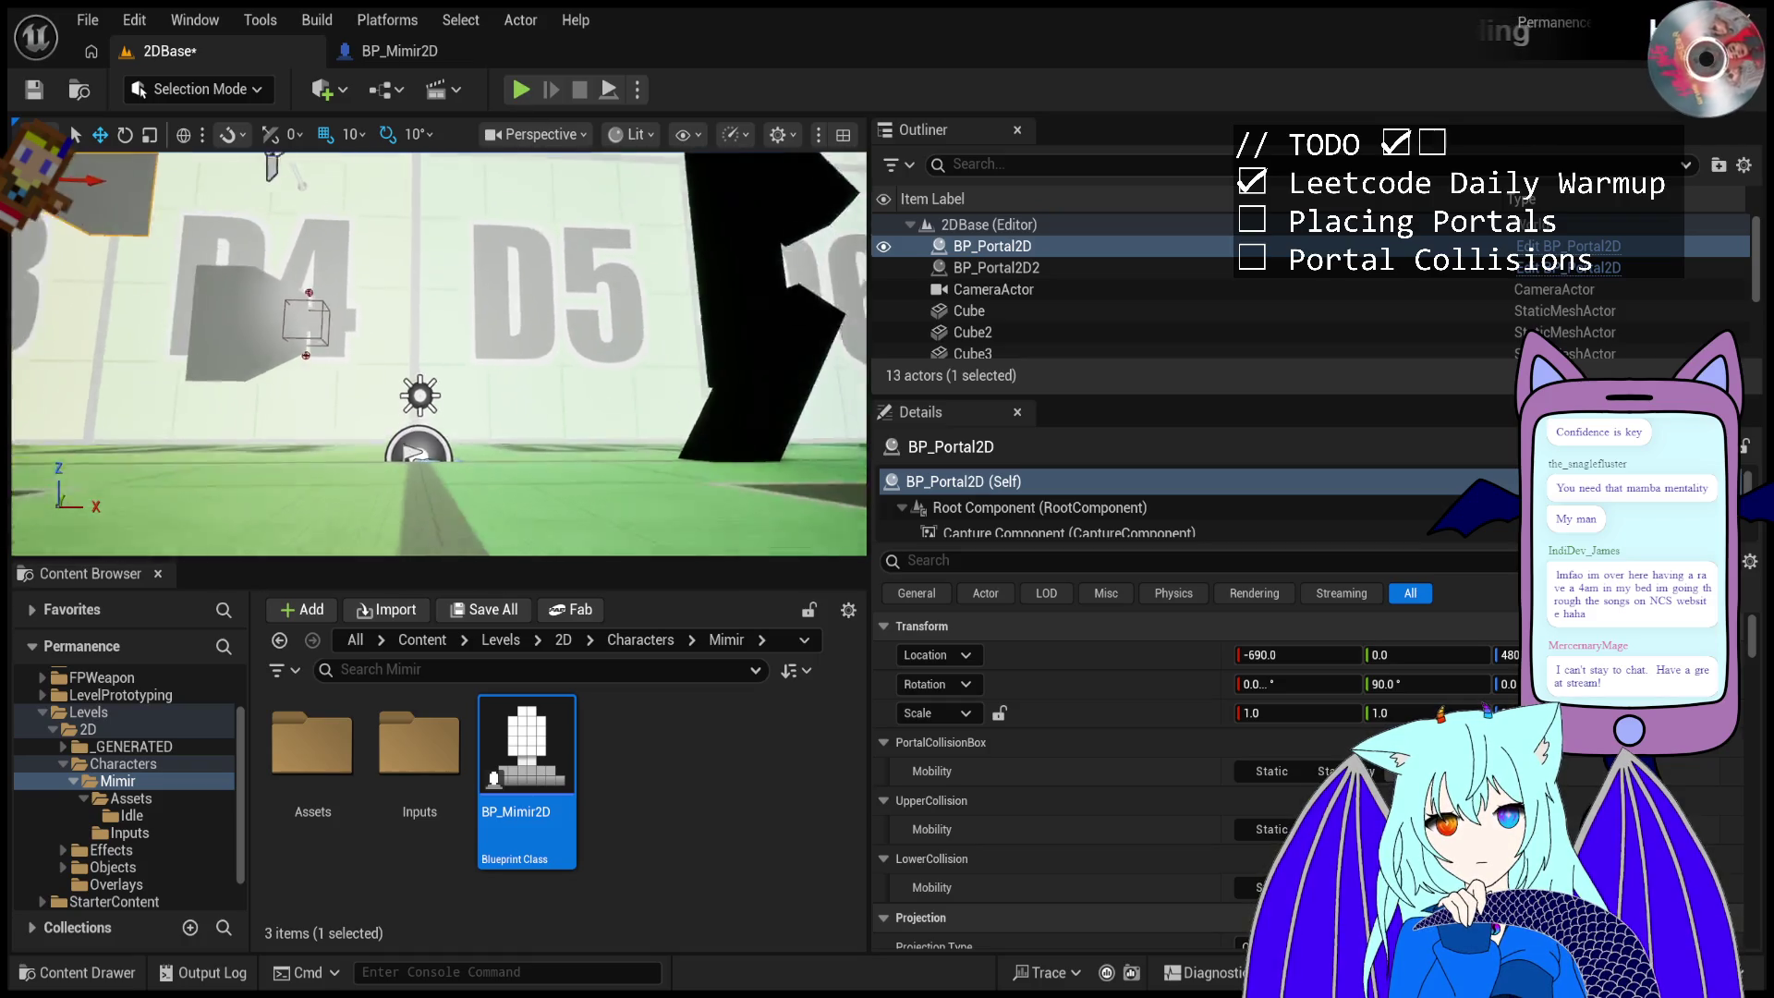
pyautogui.scroll(5, 439, 353)
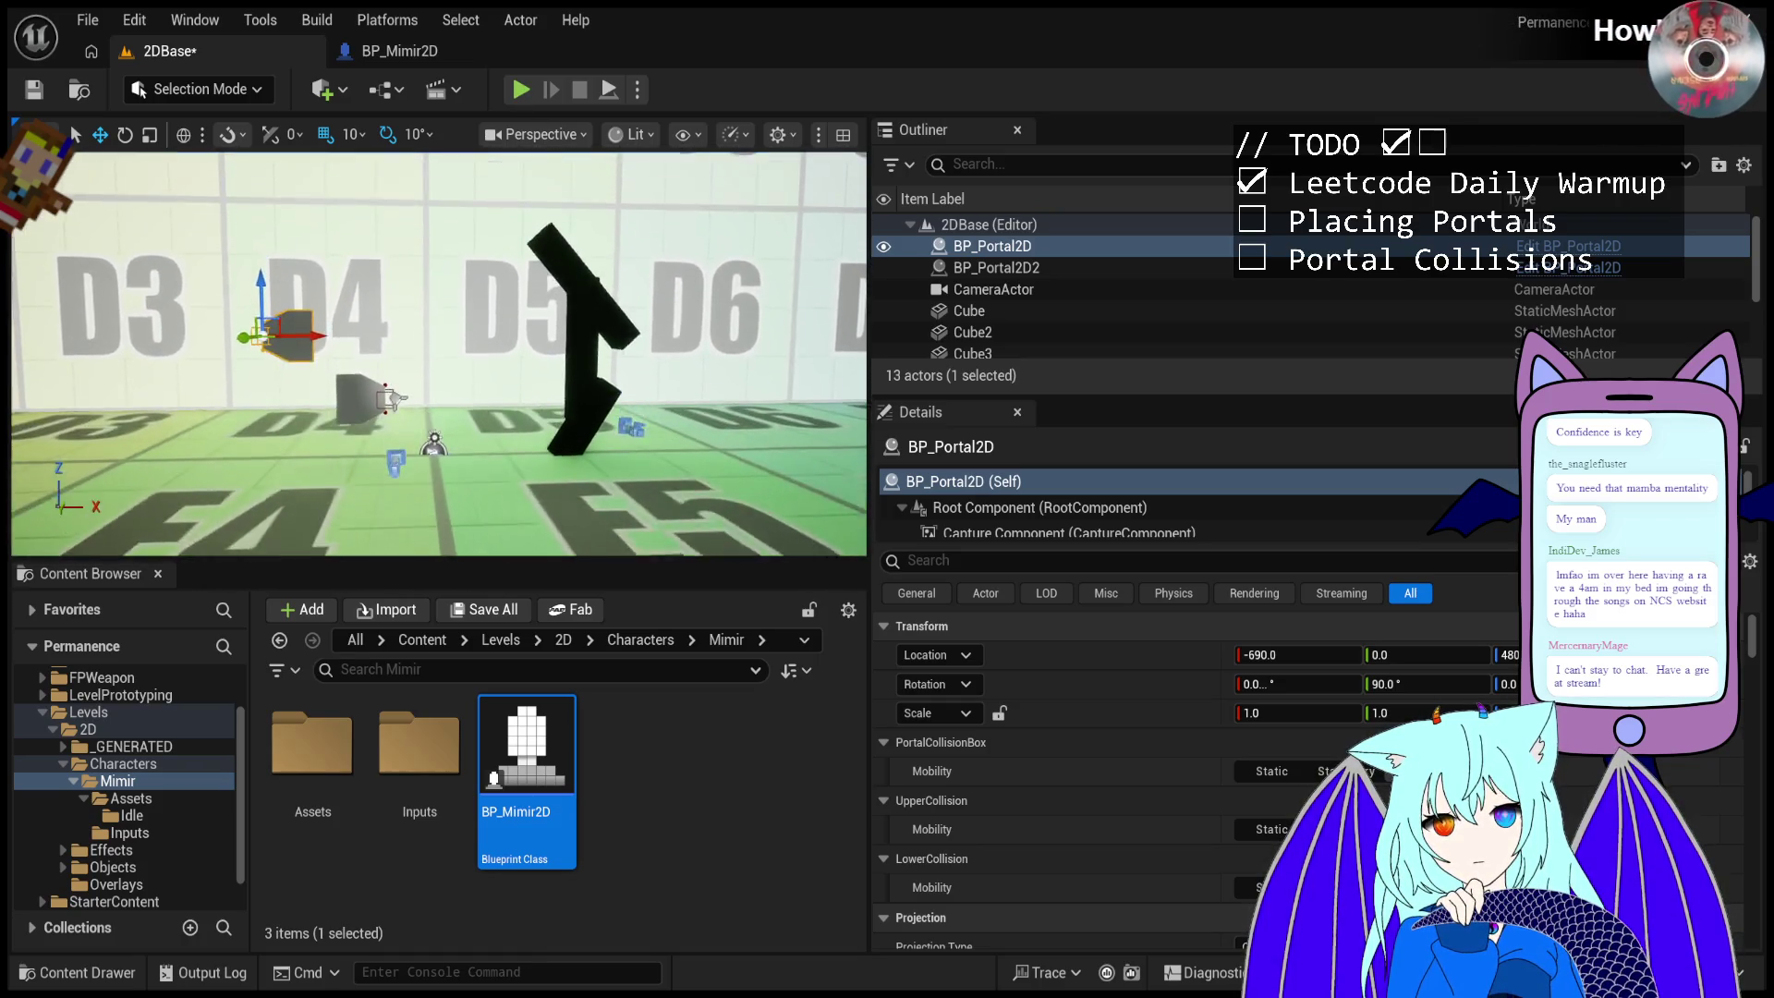
pyautogui.scroll(3, 439, 354)
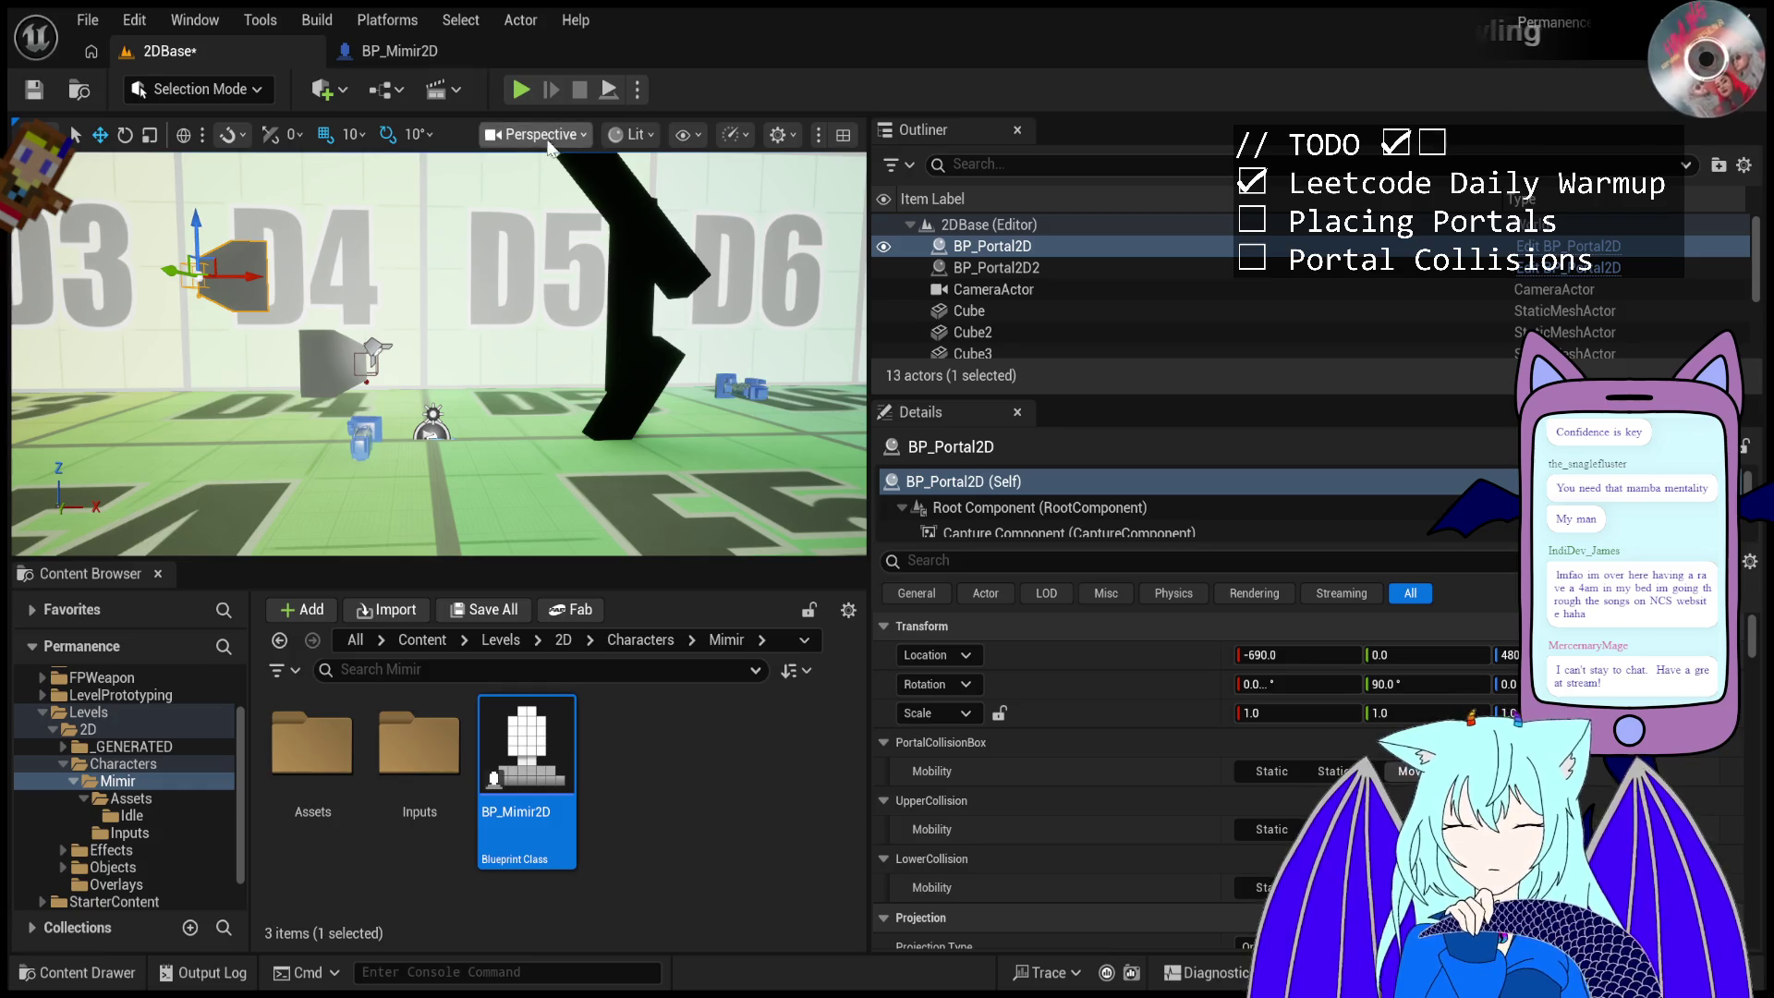
pyautogui.click(521, 89)
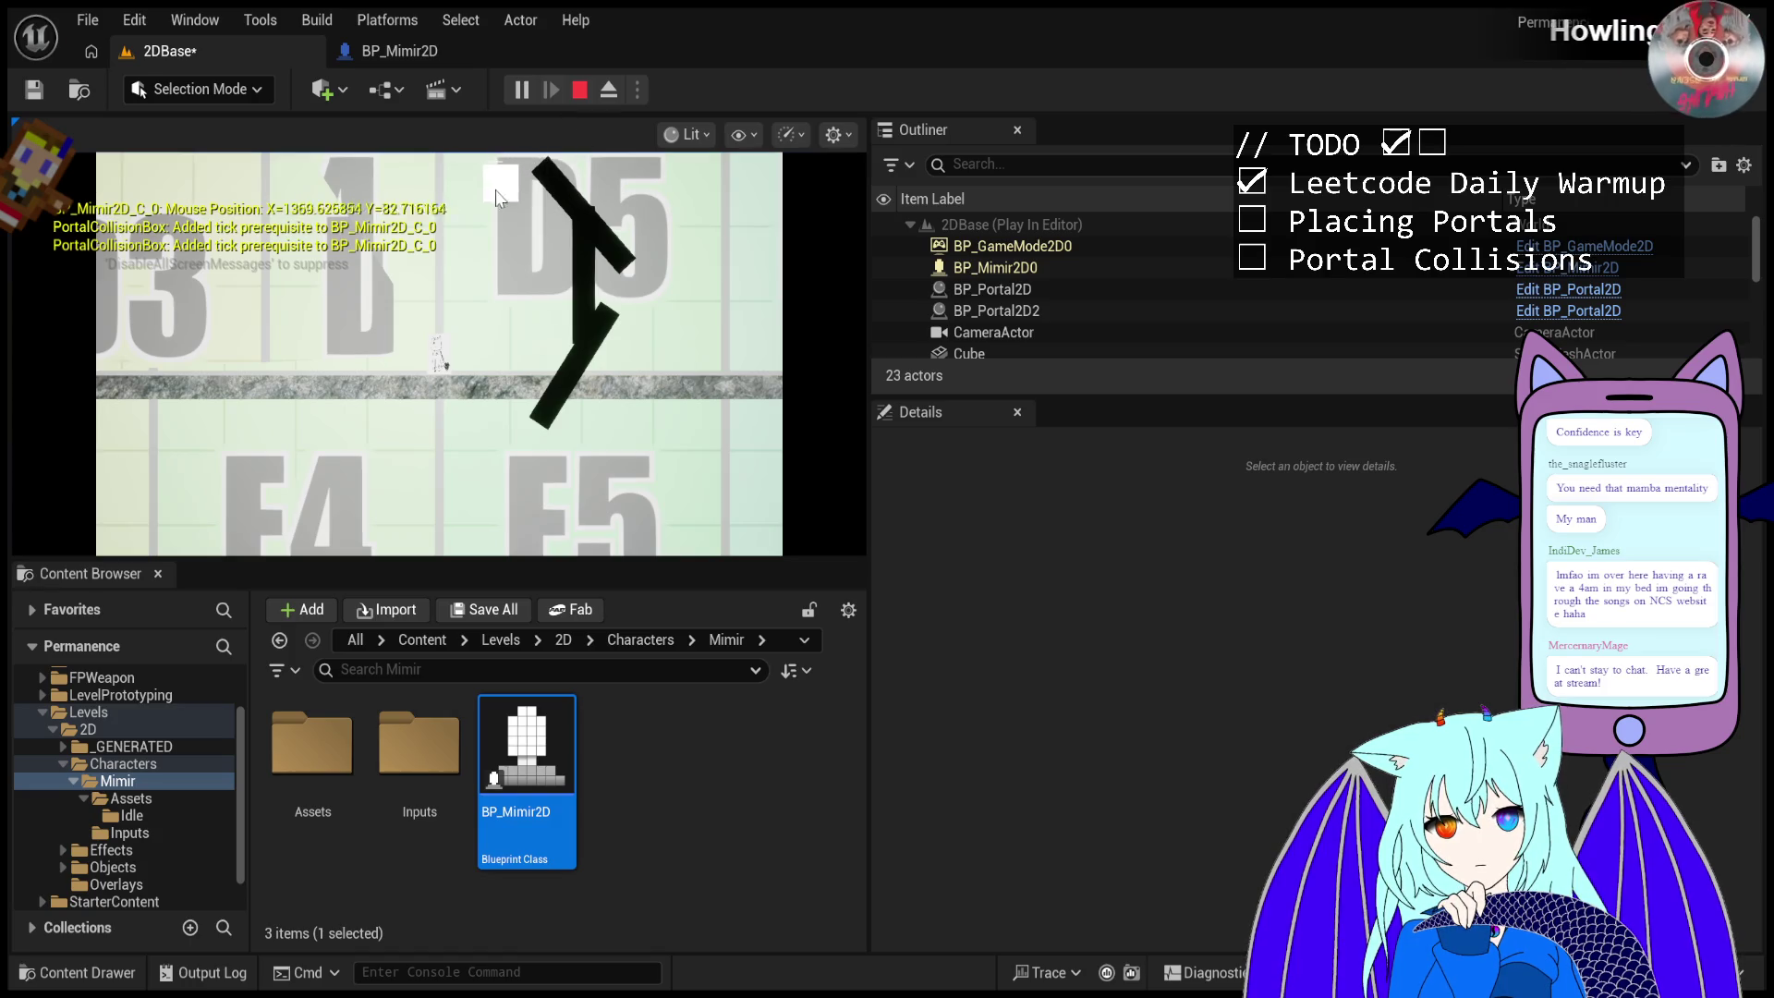
pyautogui.click(496, 200)
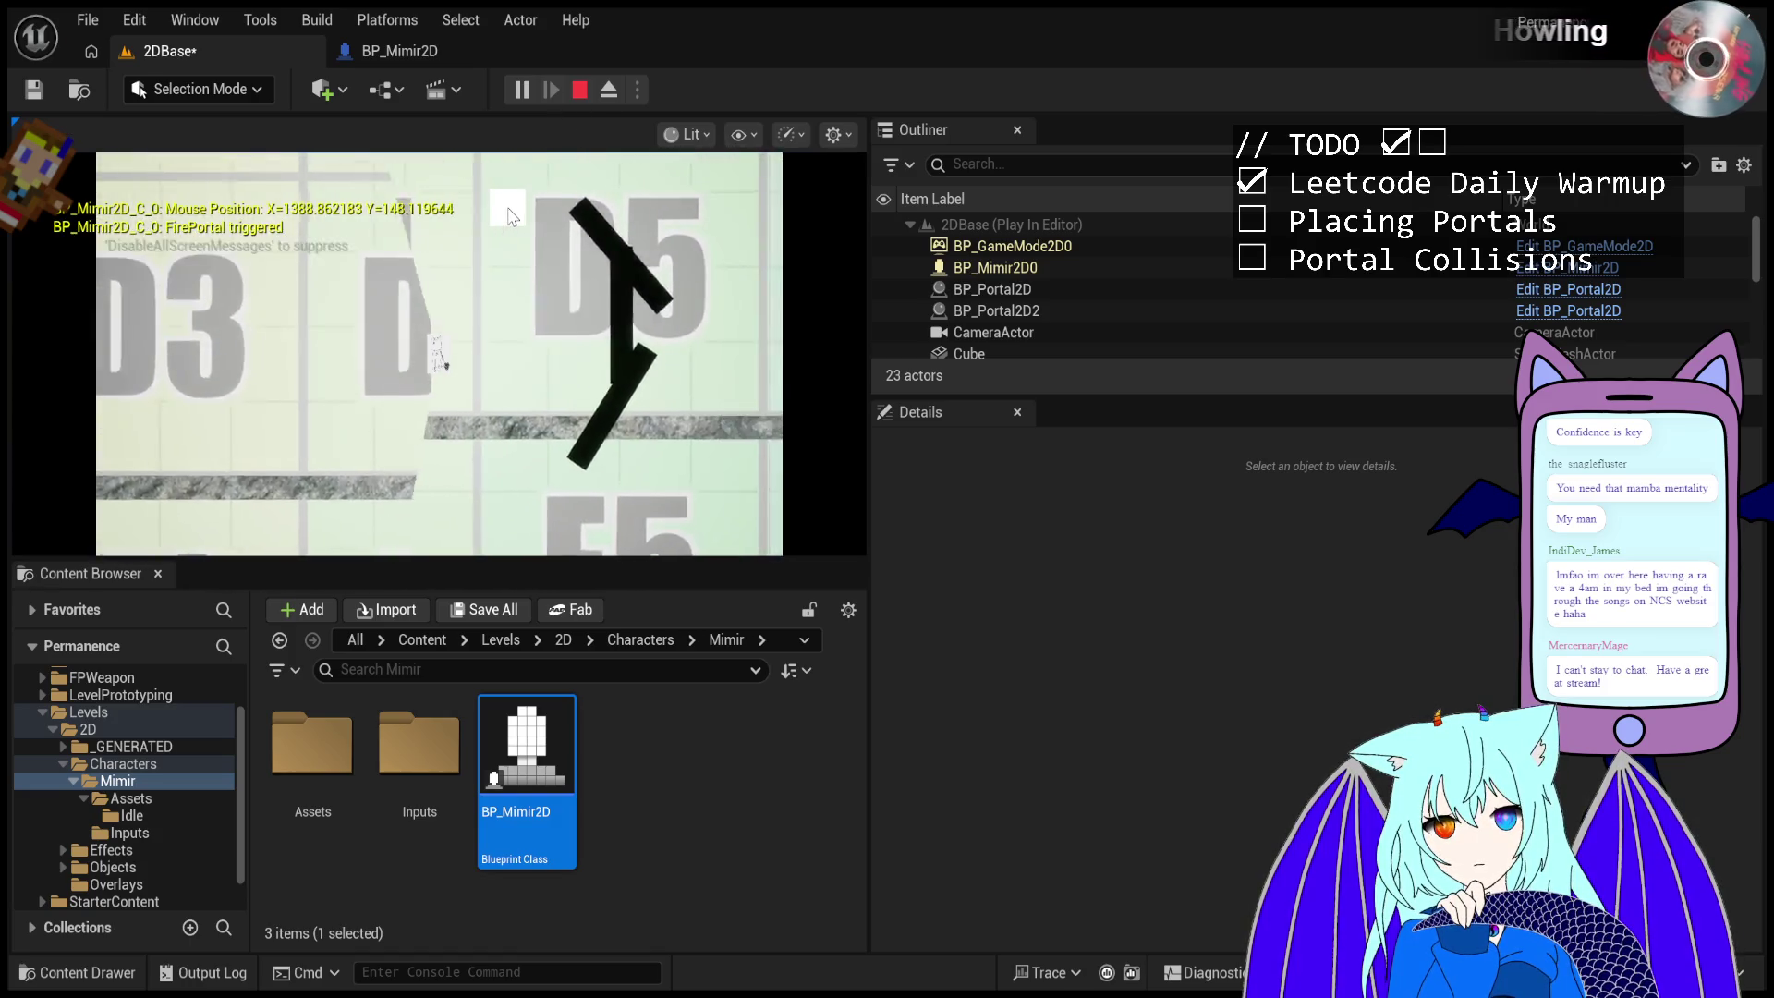
pyautogui.press('Escape')
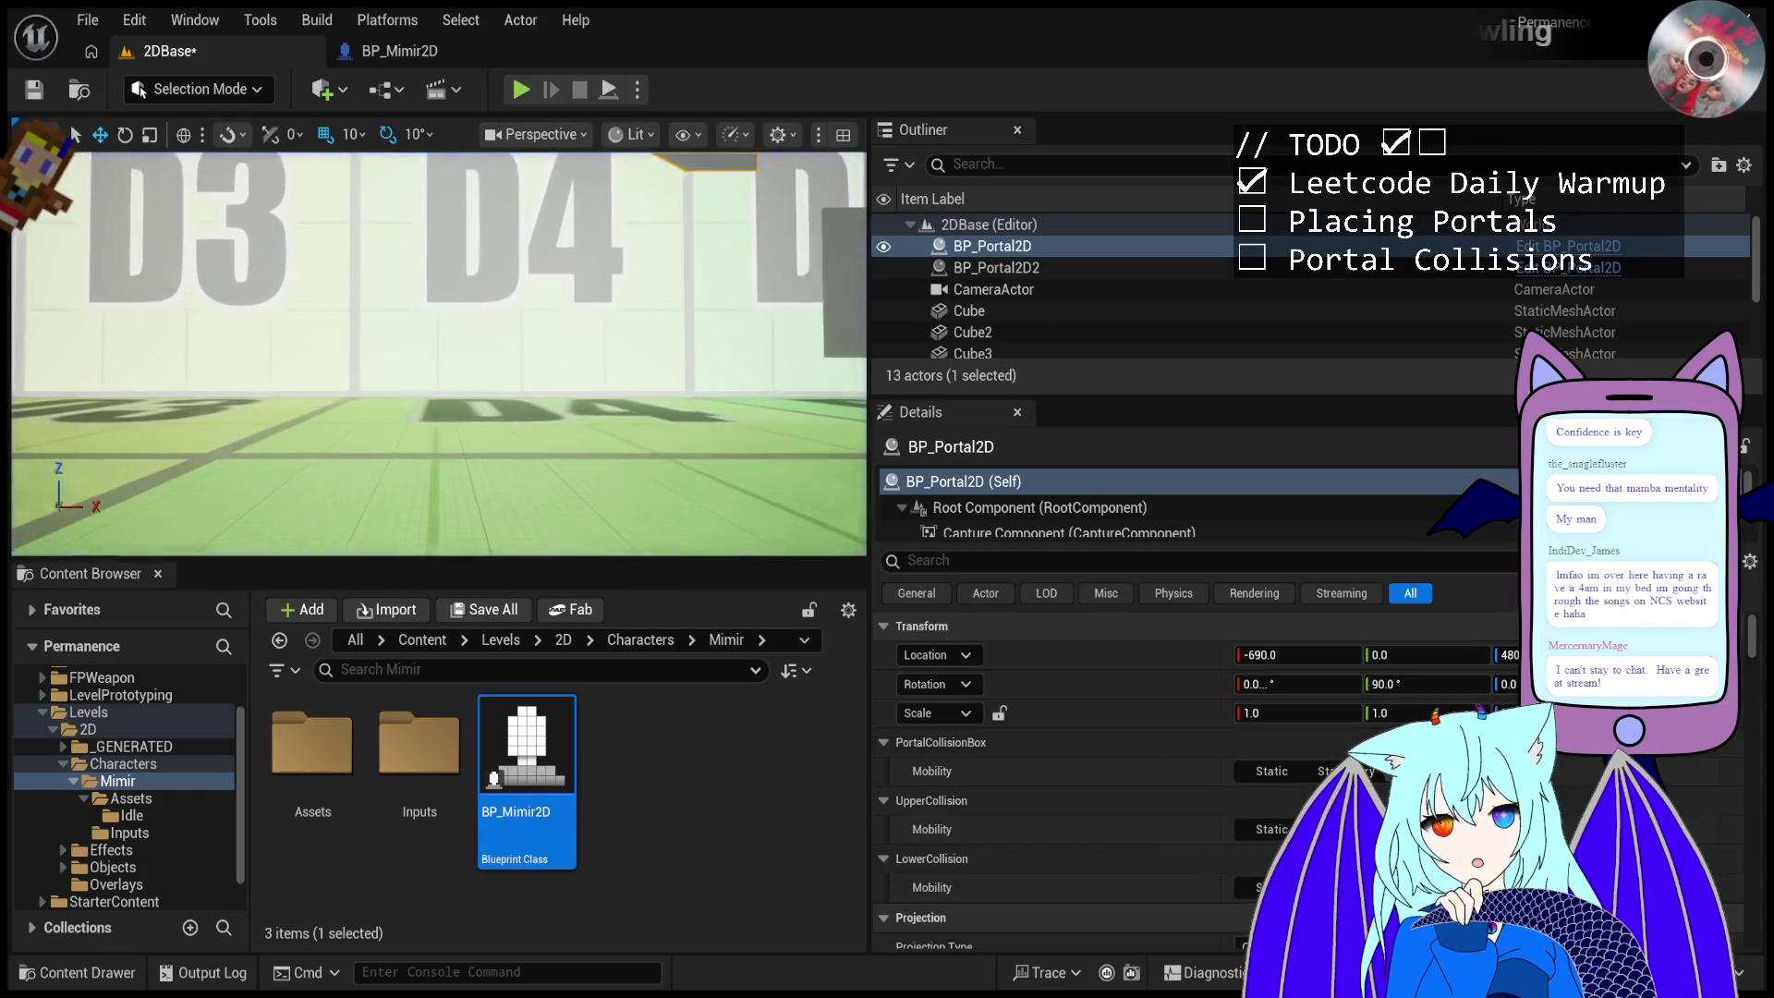
# - Tilt to a side view and enter -90 as the portal's Y rotation
pyautogui.scroll(-5, 517, 259)
pyautogui.moveTo(443, 277); pyautogui.dragTo(443, 370)
pyautogui.click(1383, 677)
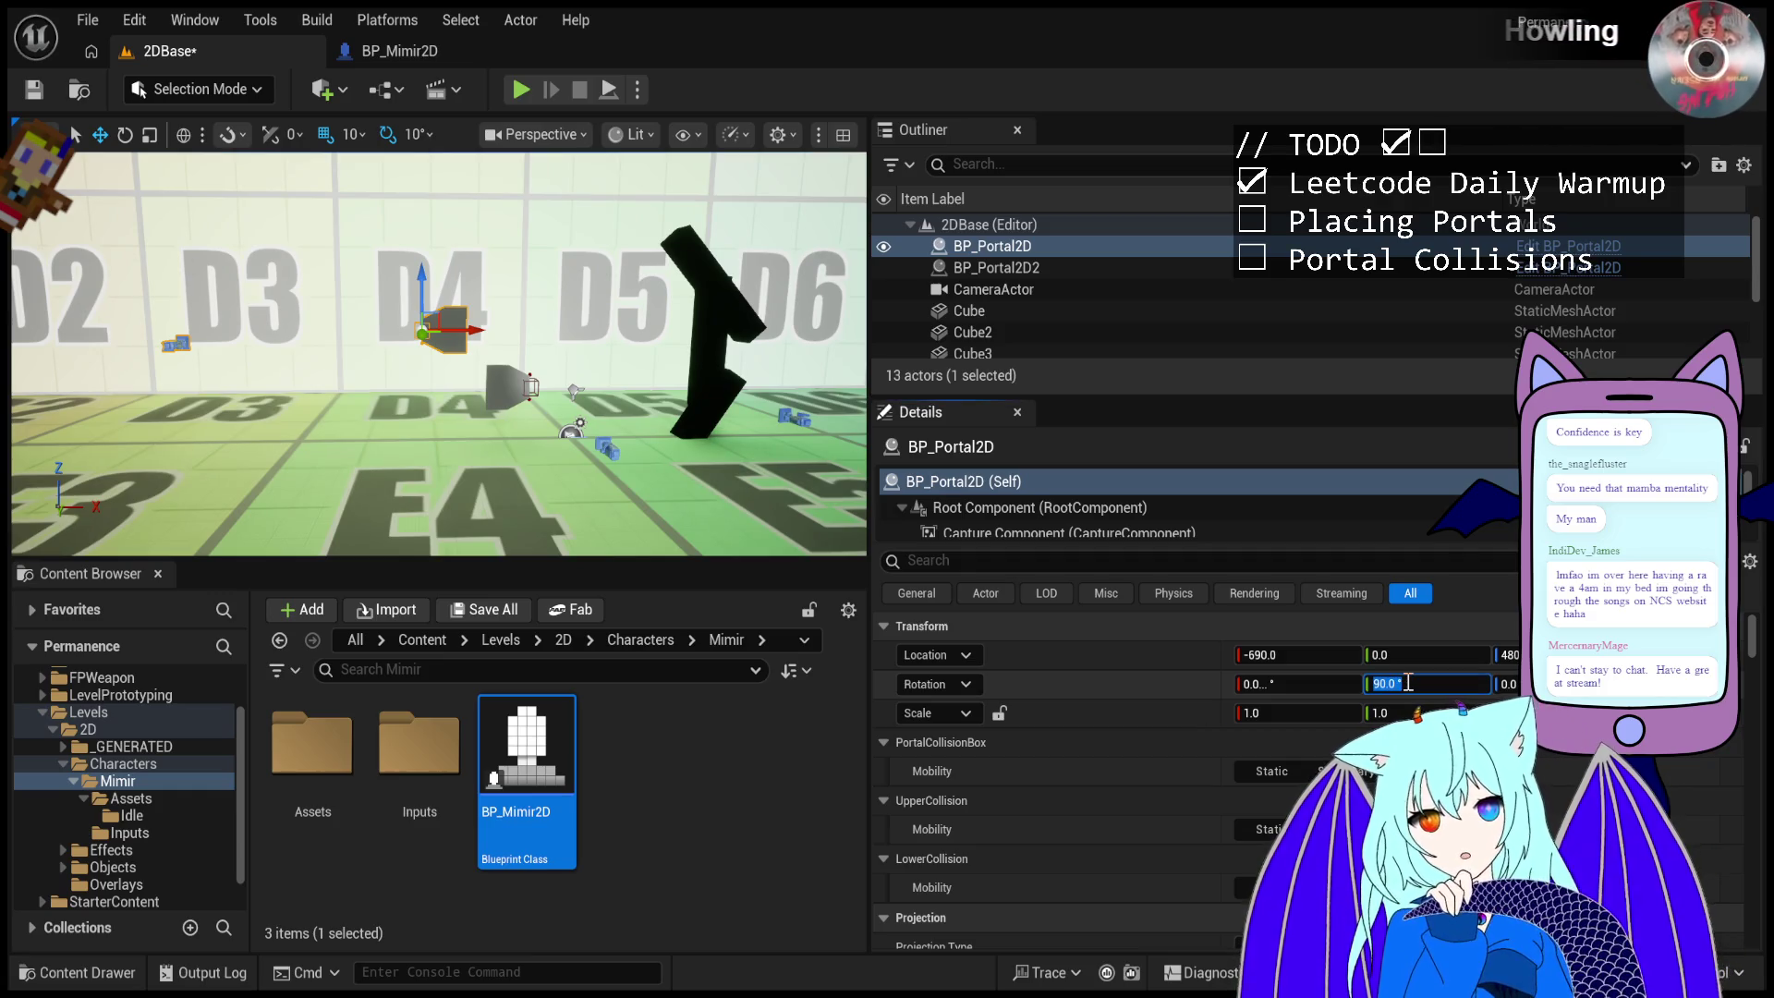
pyautogui.write('0')
pyautogui.press('Return')
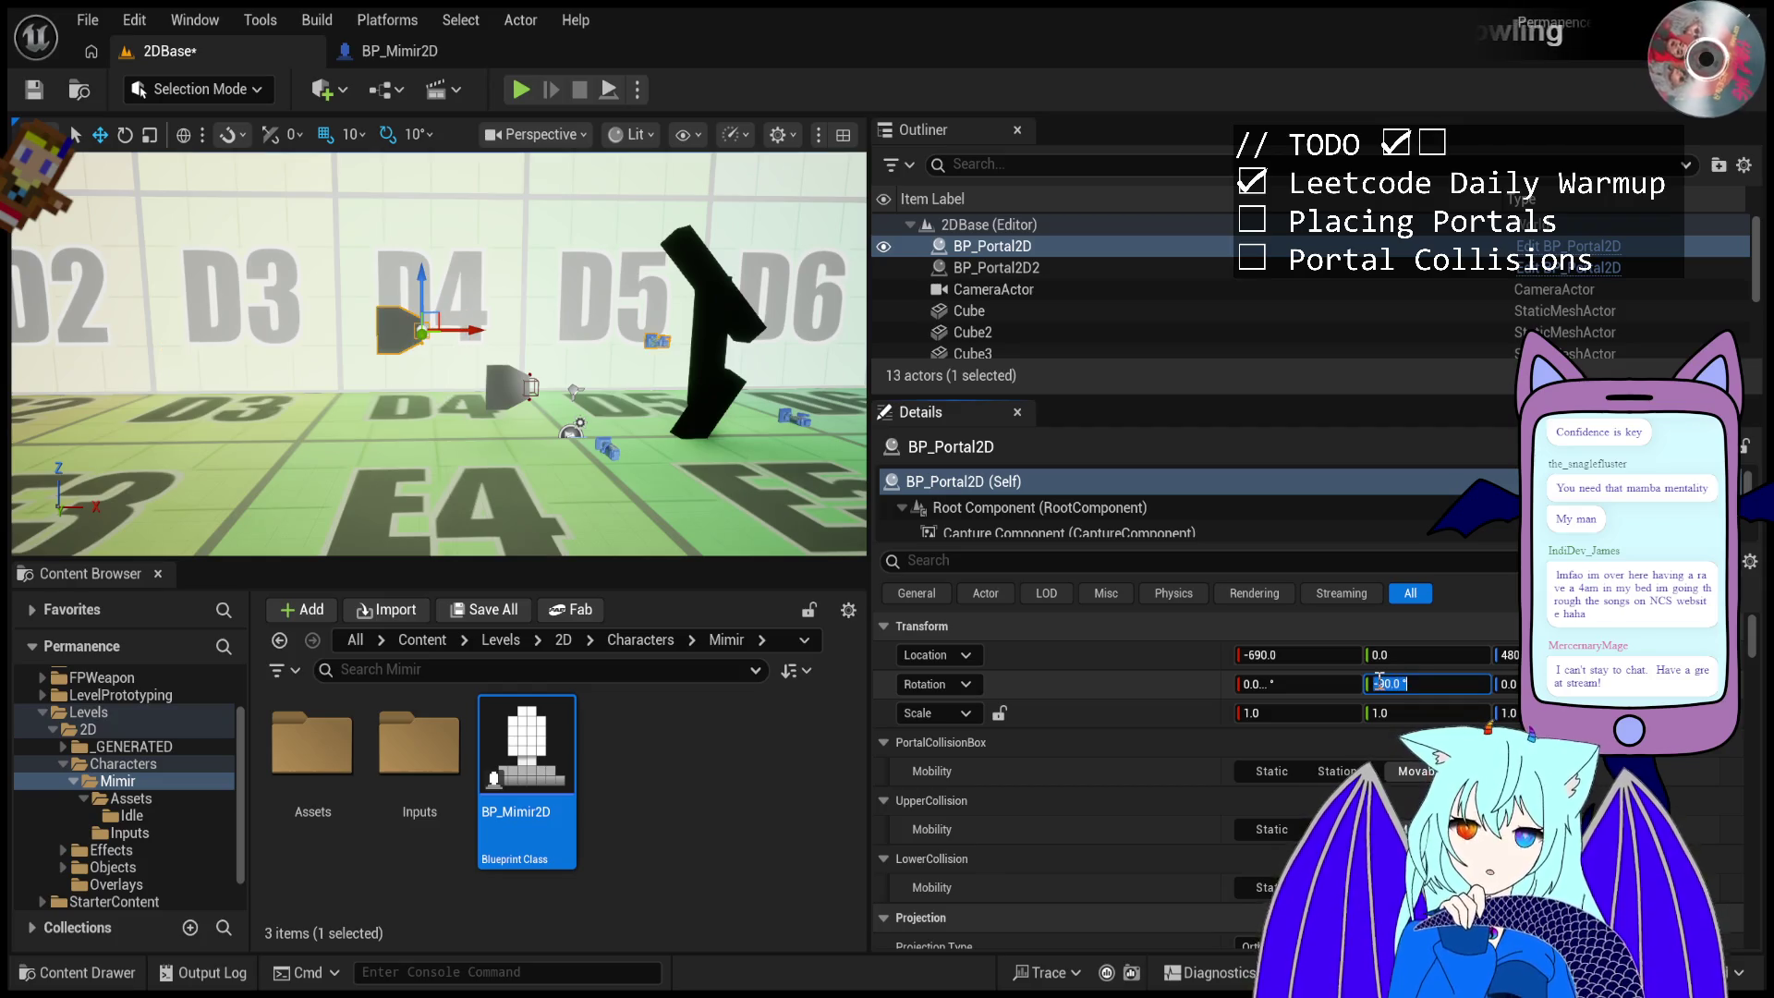
# - Run two play tests, firing portals high, low, and at the angled wall
pyautogui.click(517, 90)
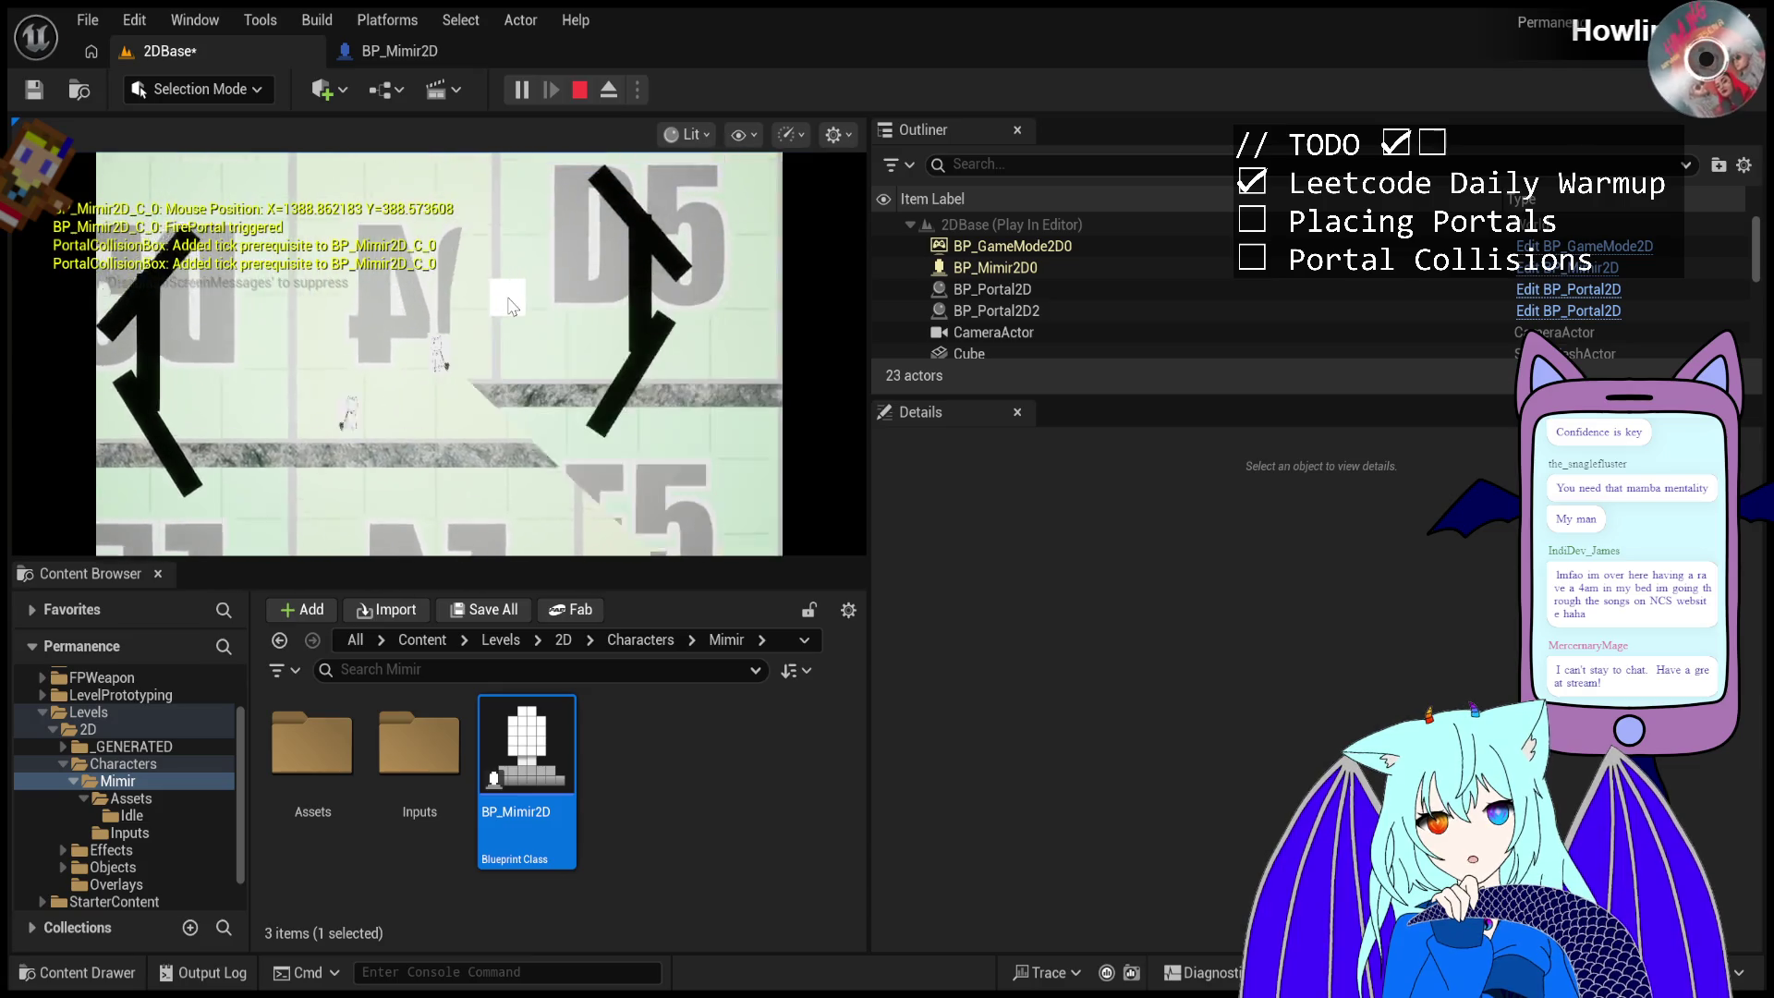
pyautogui.click(520, 428)
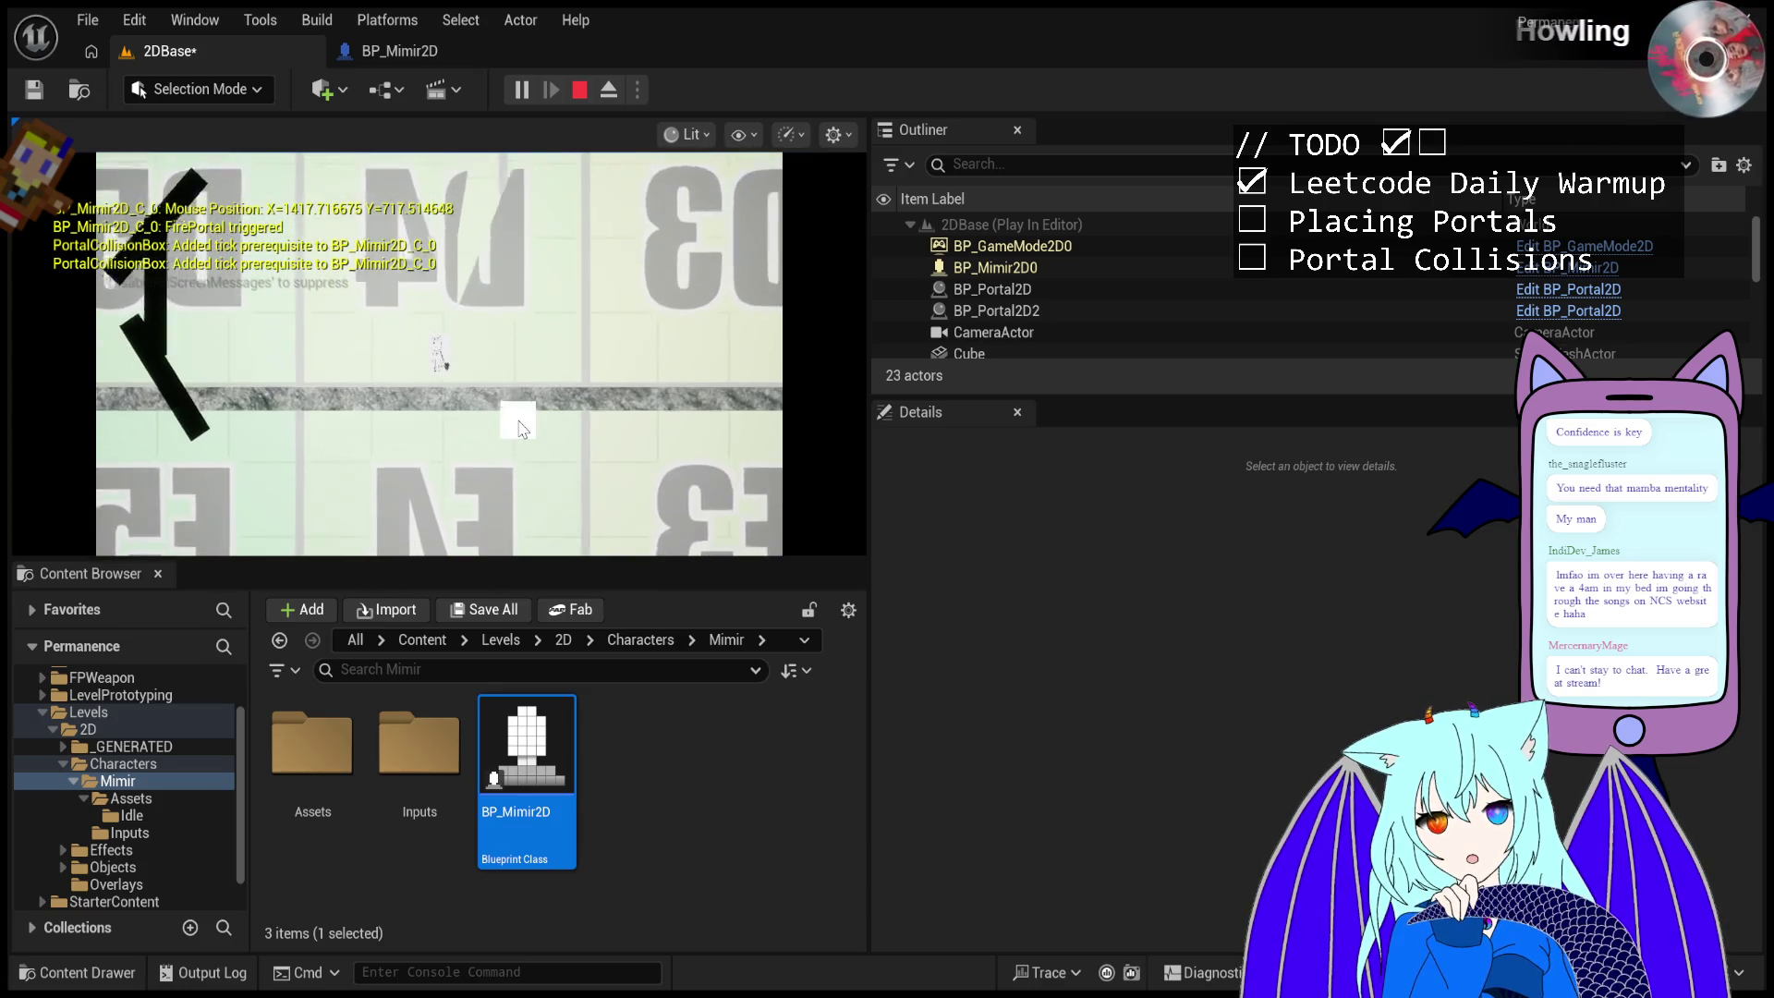
pyautogui.click(537, 551)
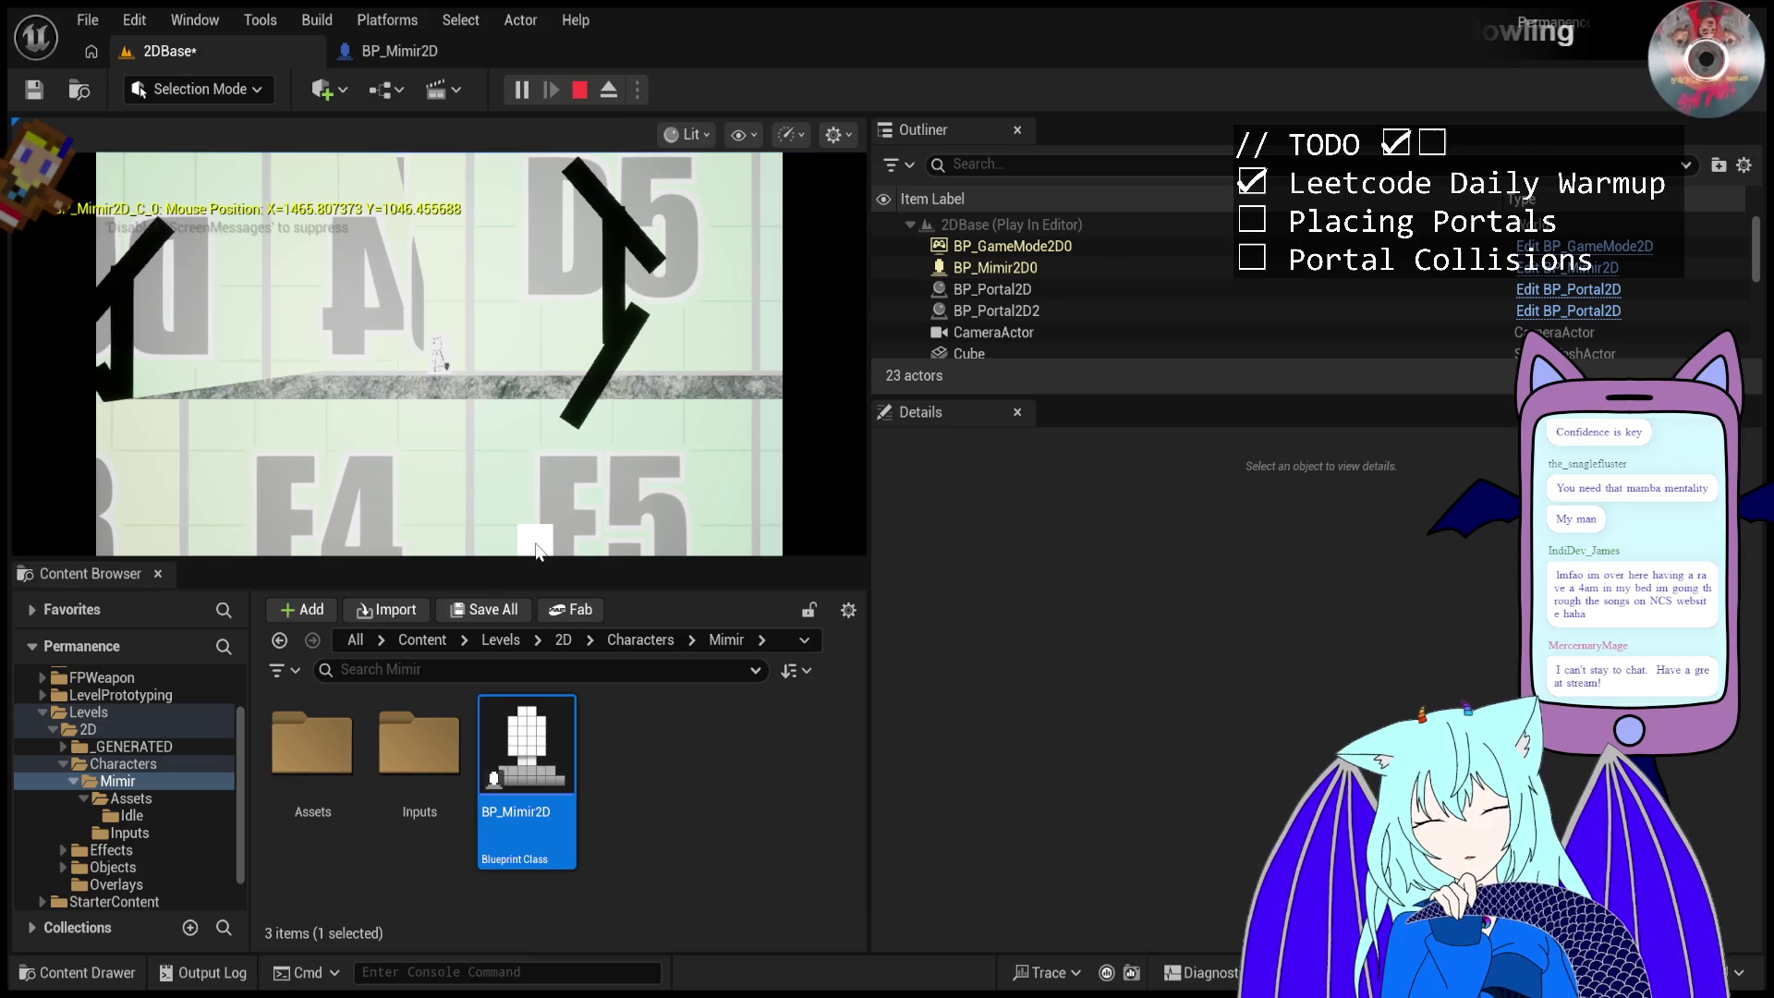
pyautogui.press('Escape')
pyautogui.click(521, 90)
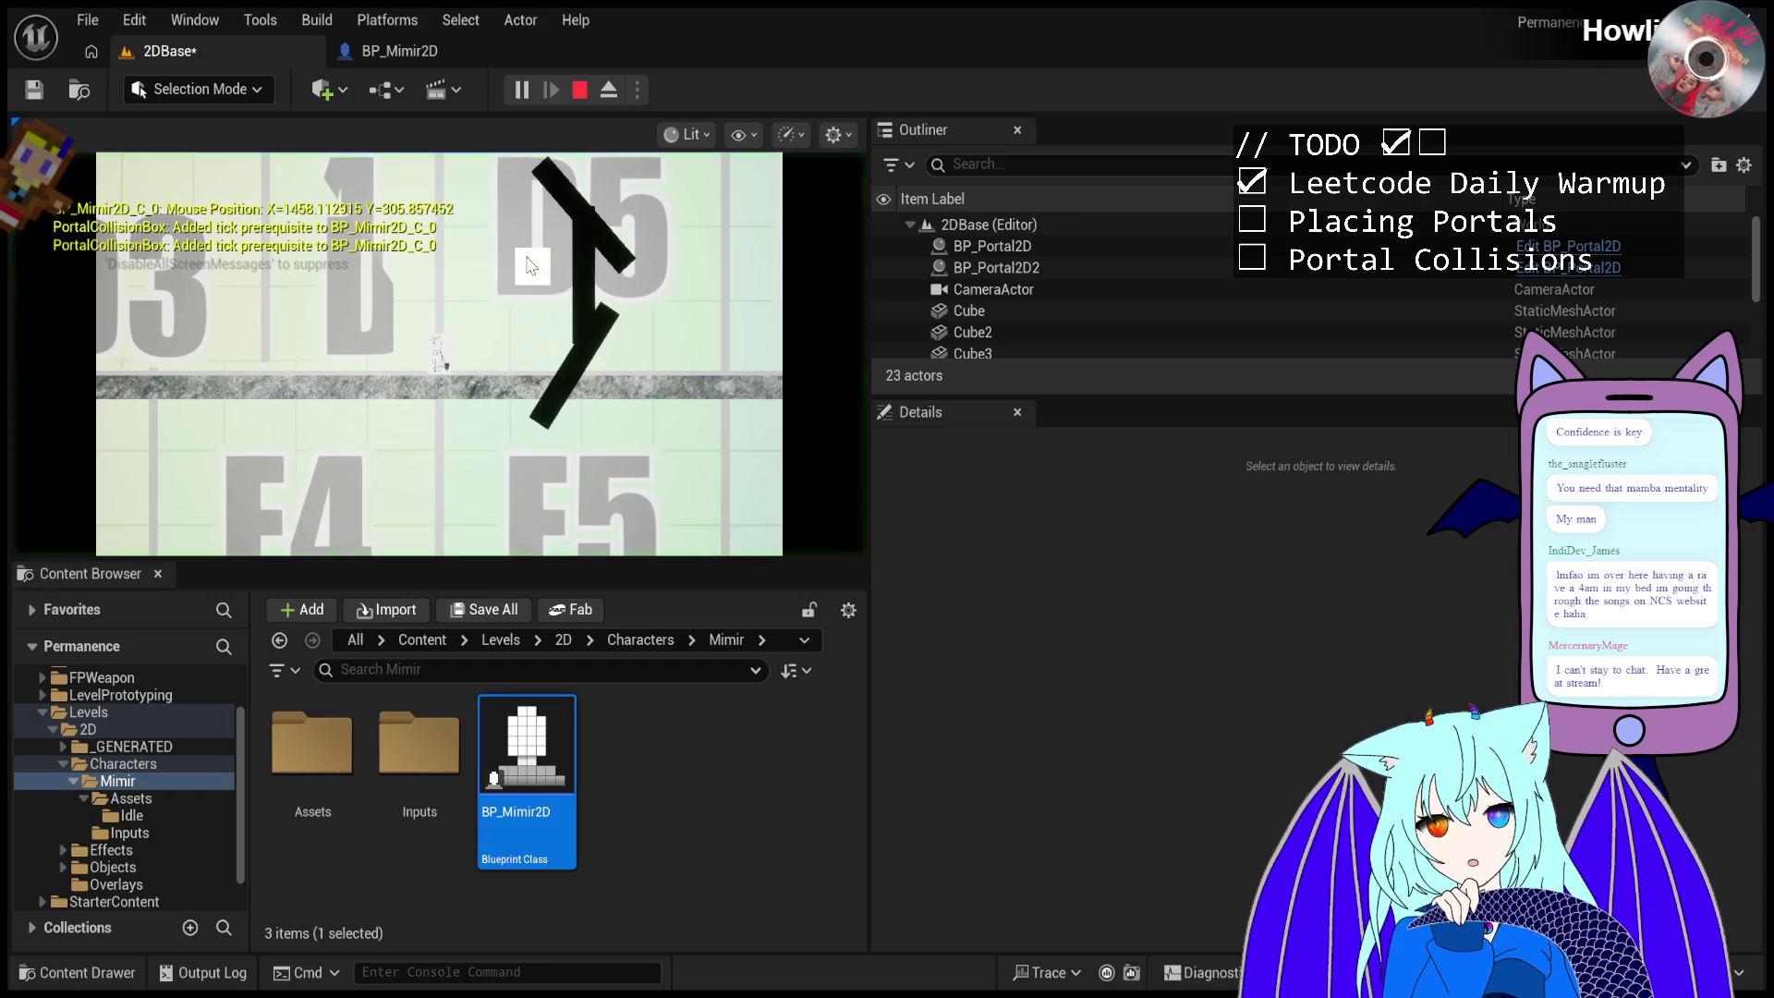
pyautogui.click(524, 242)
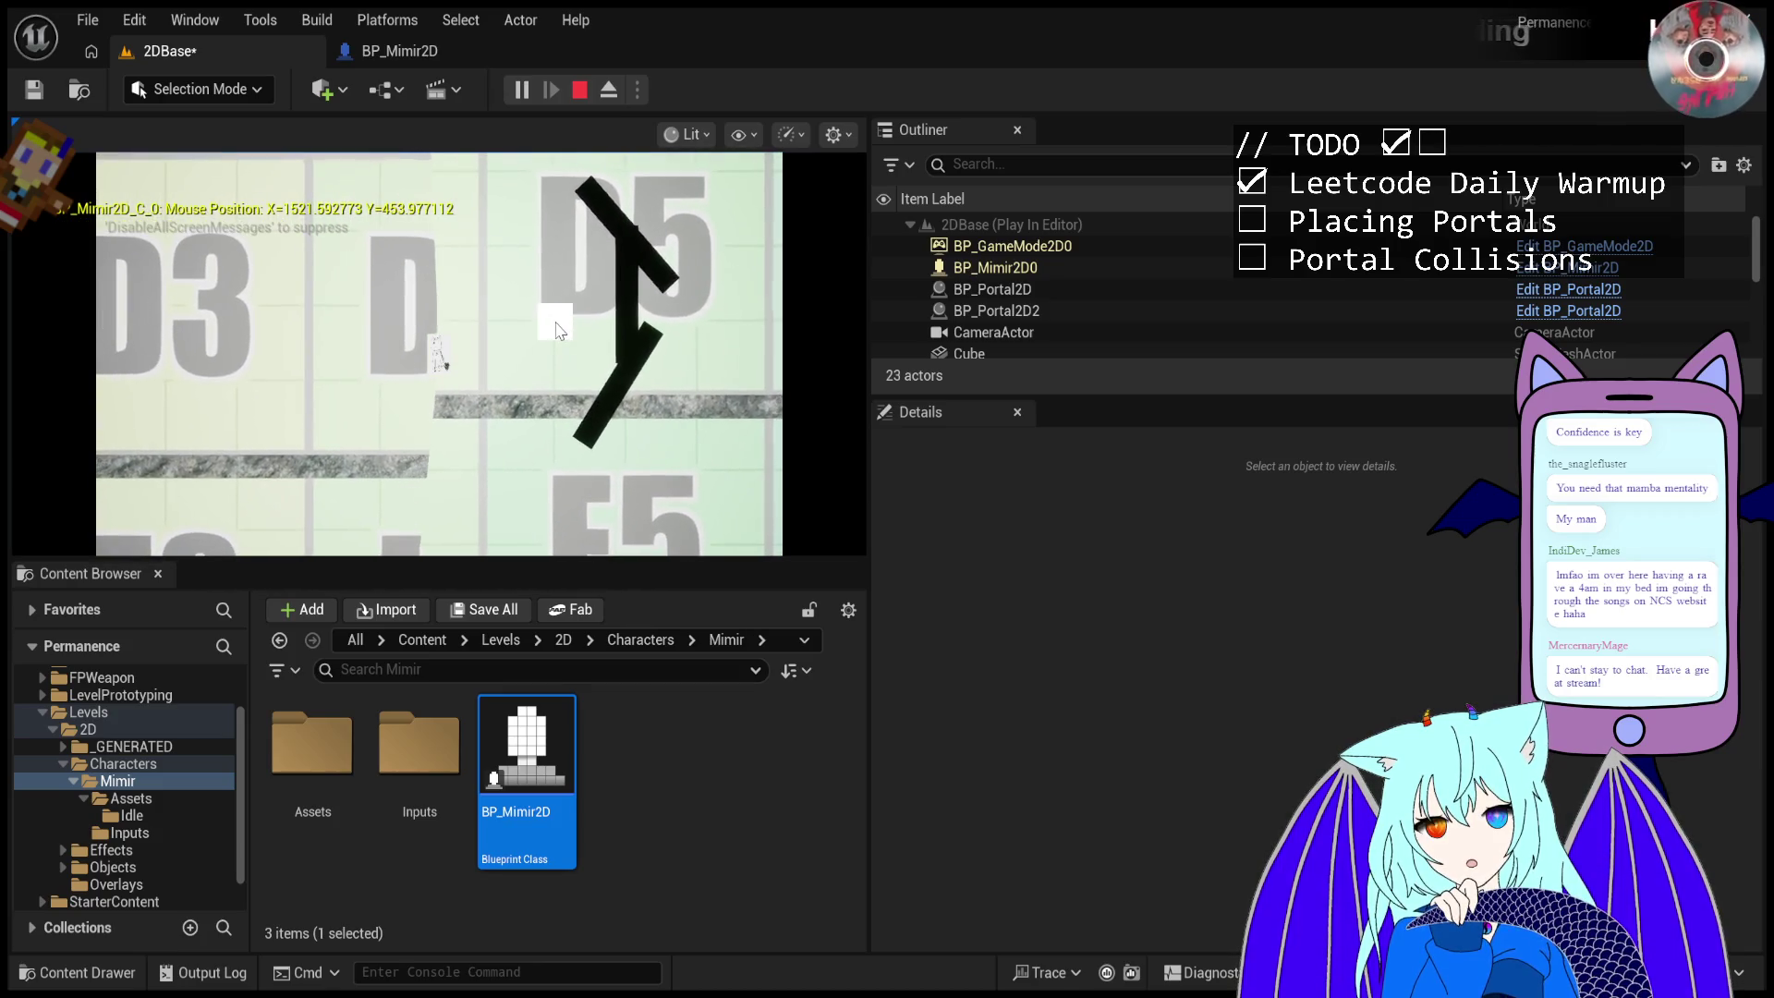
pyautogui.press('Escape')
pyautogui.scroll(-3, 462, 328)
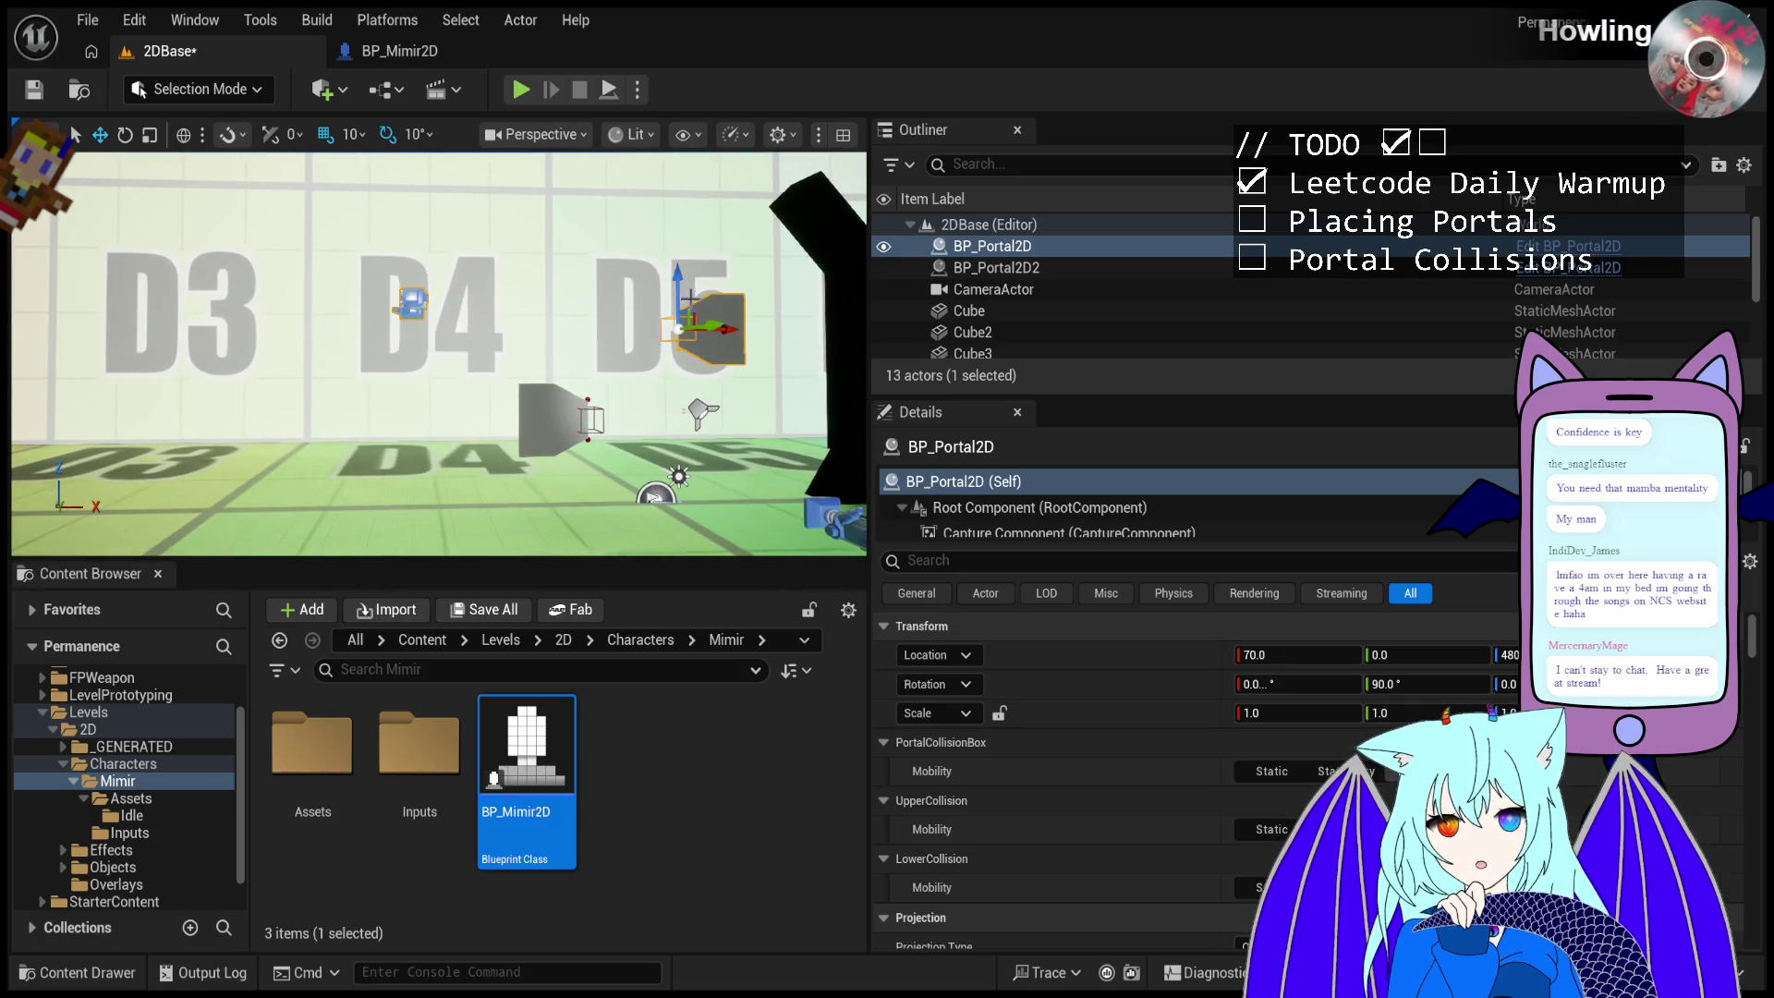
# - After a brief play test, frame BP_Portal2D and drag it right to X 130
pyautogui.click(522, 91)
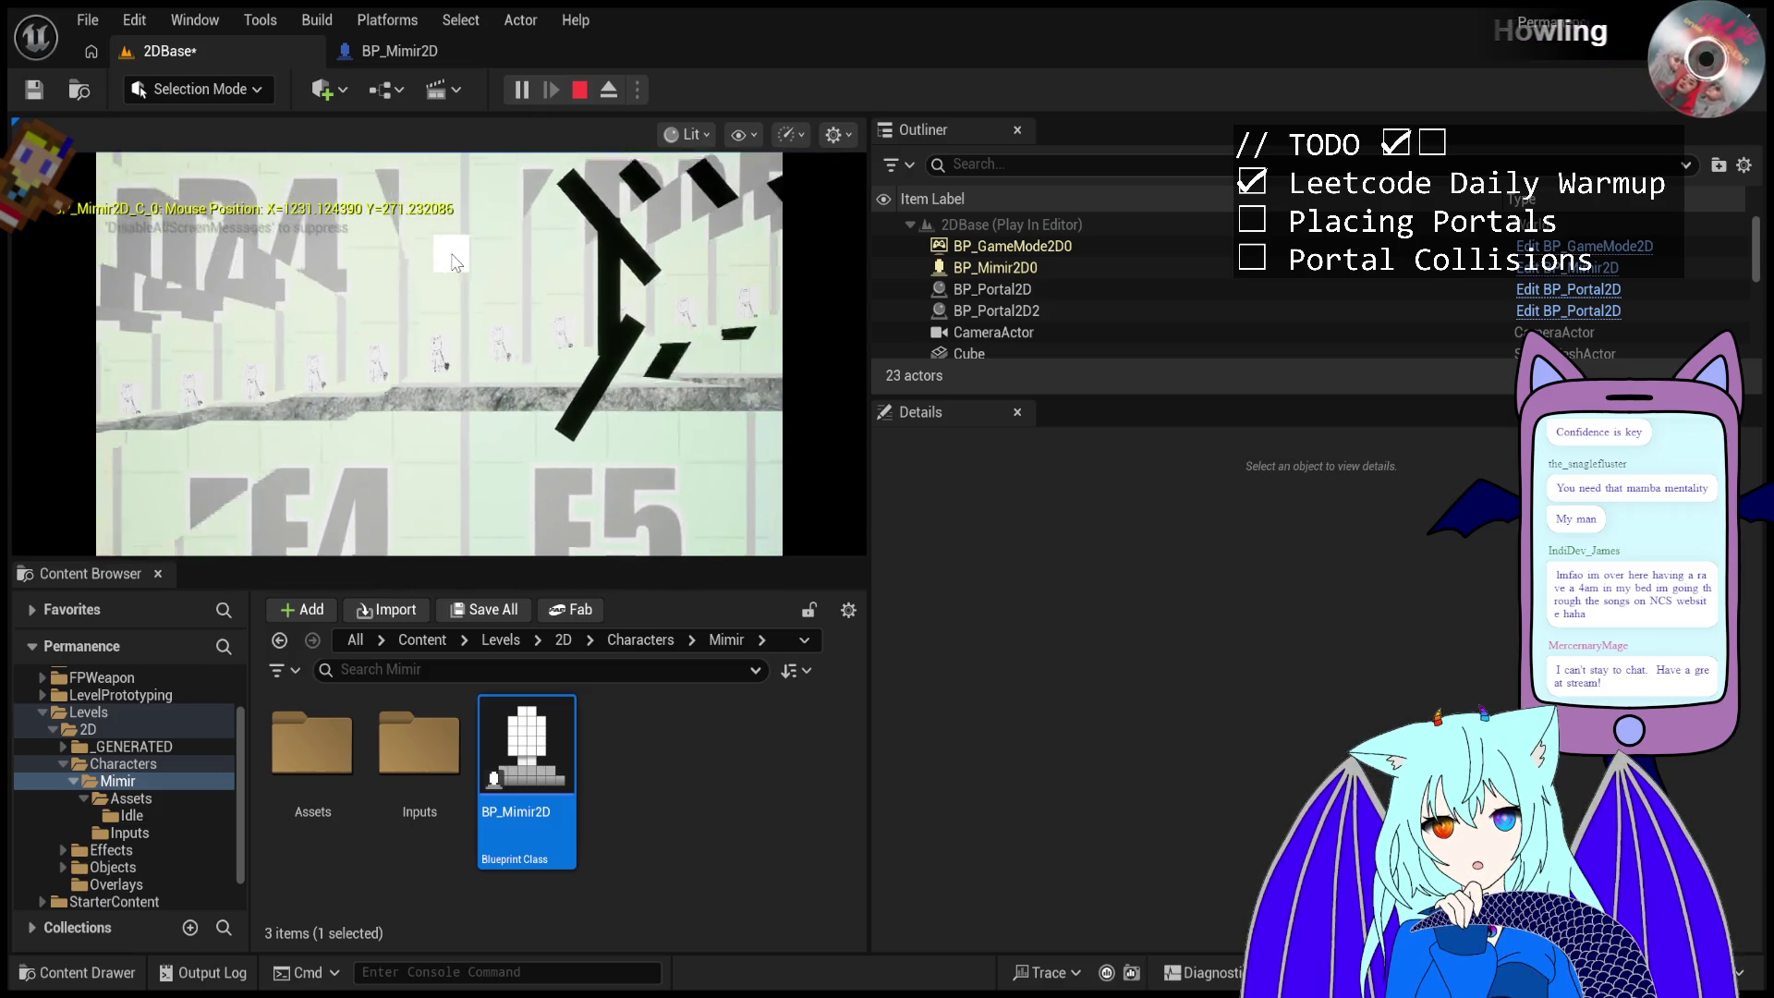
pyautogui.press('Escape')
pyautogui.press('f')
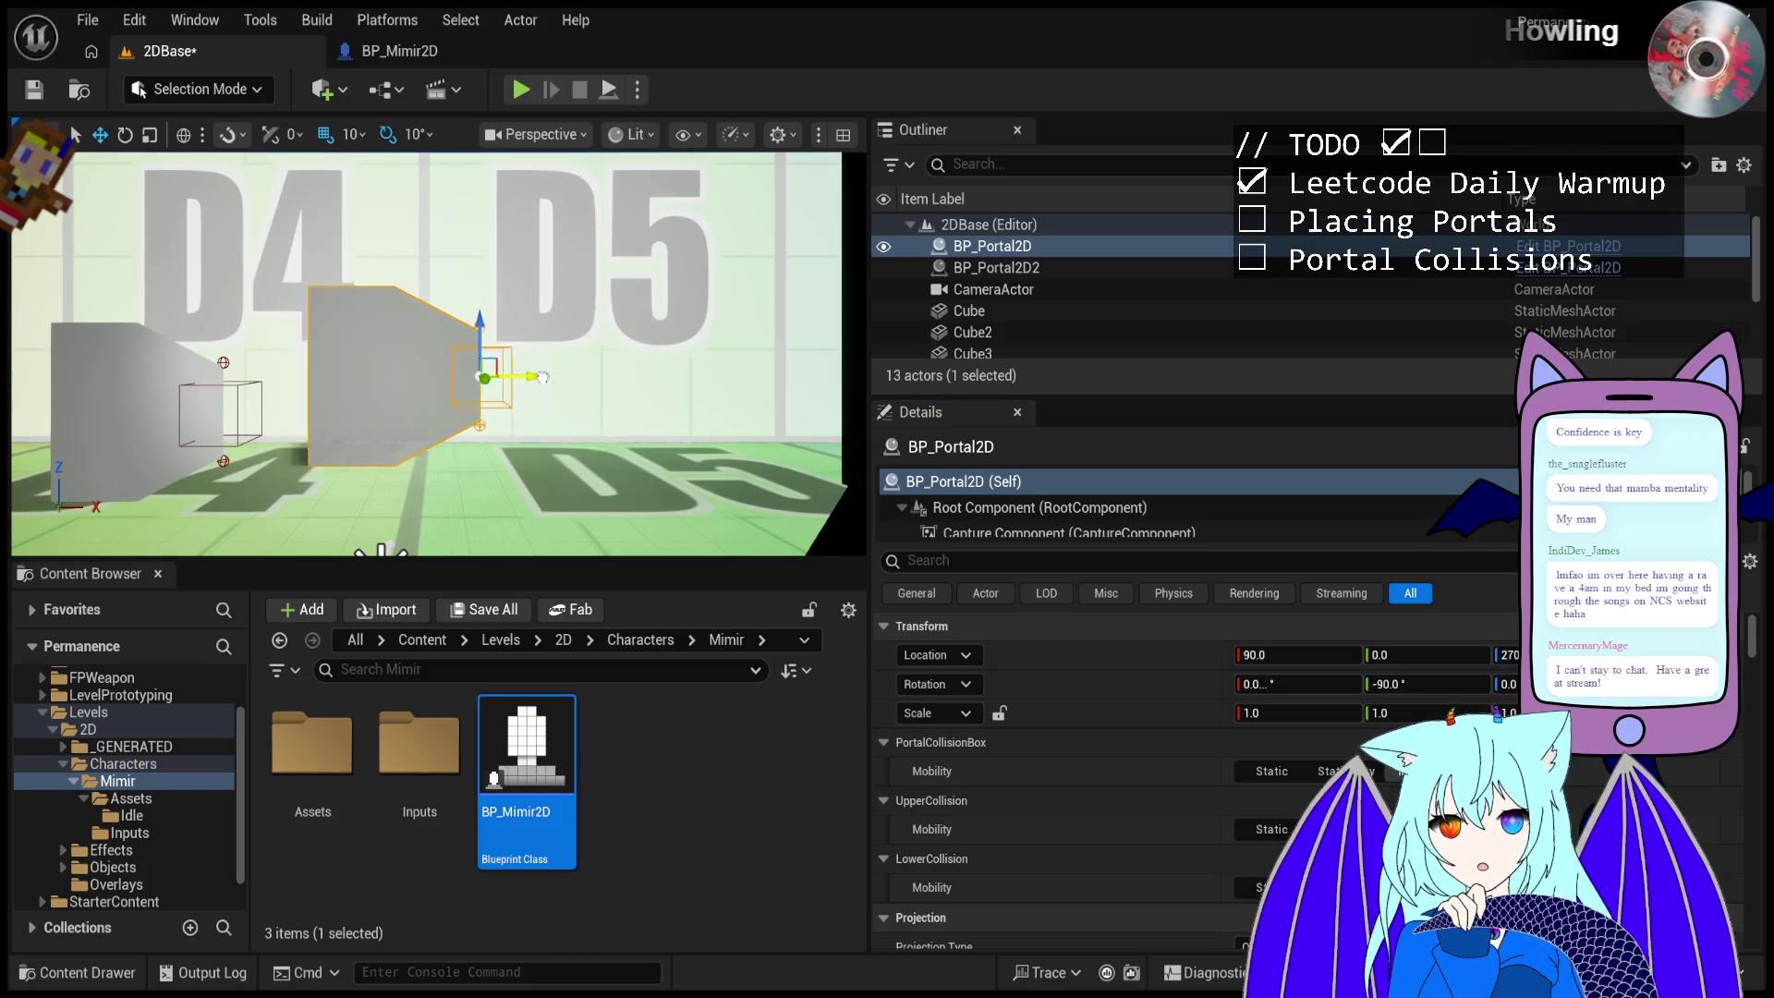
pyautogui.moveTo(510, 370); pyautogui.dragTo(562, 371)
# - Run three quick play tests, firing portals at the black wall
pyautogui.click(522, 91)
pyautogui.click(462, 244)
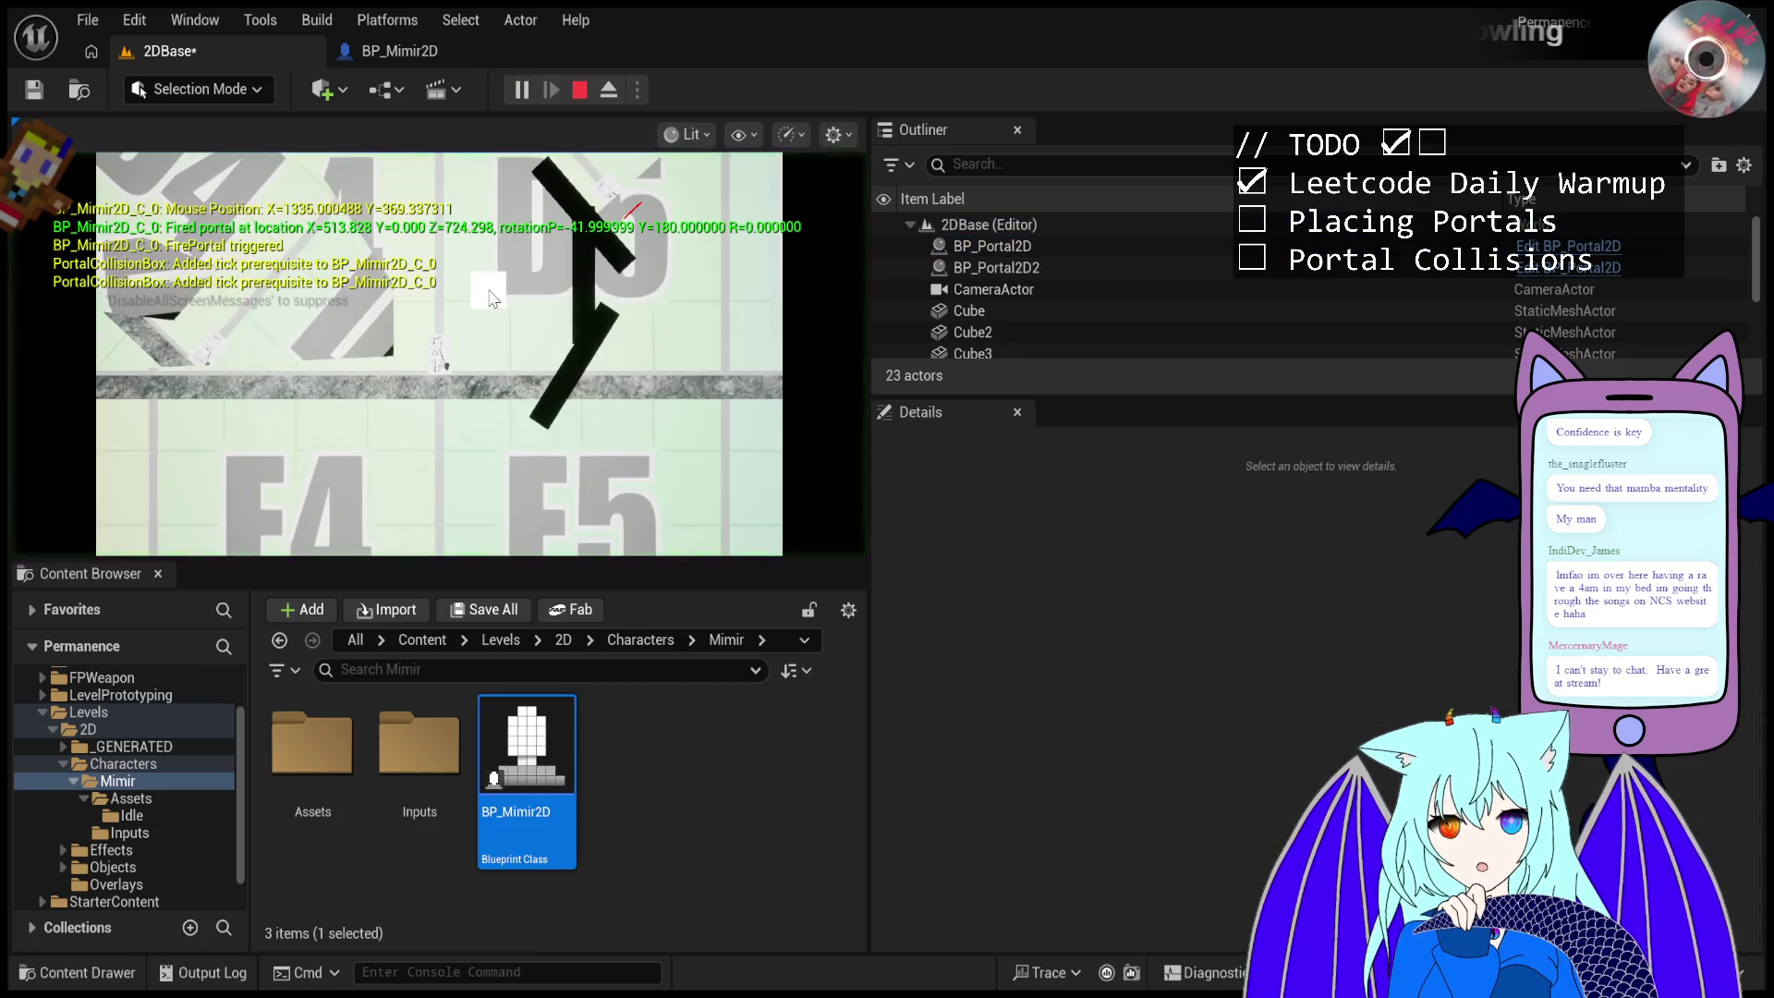
pyautogui.click(580, 90)
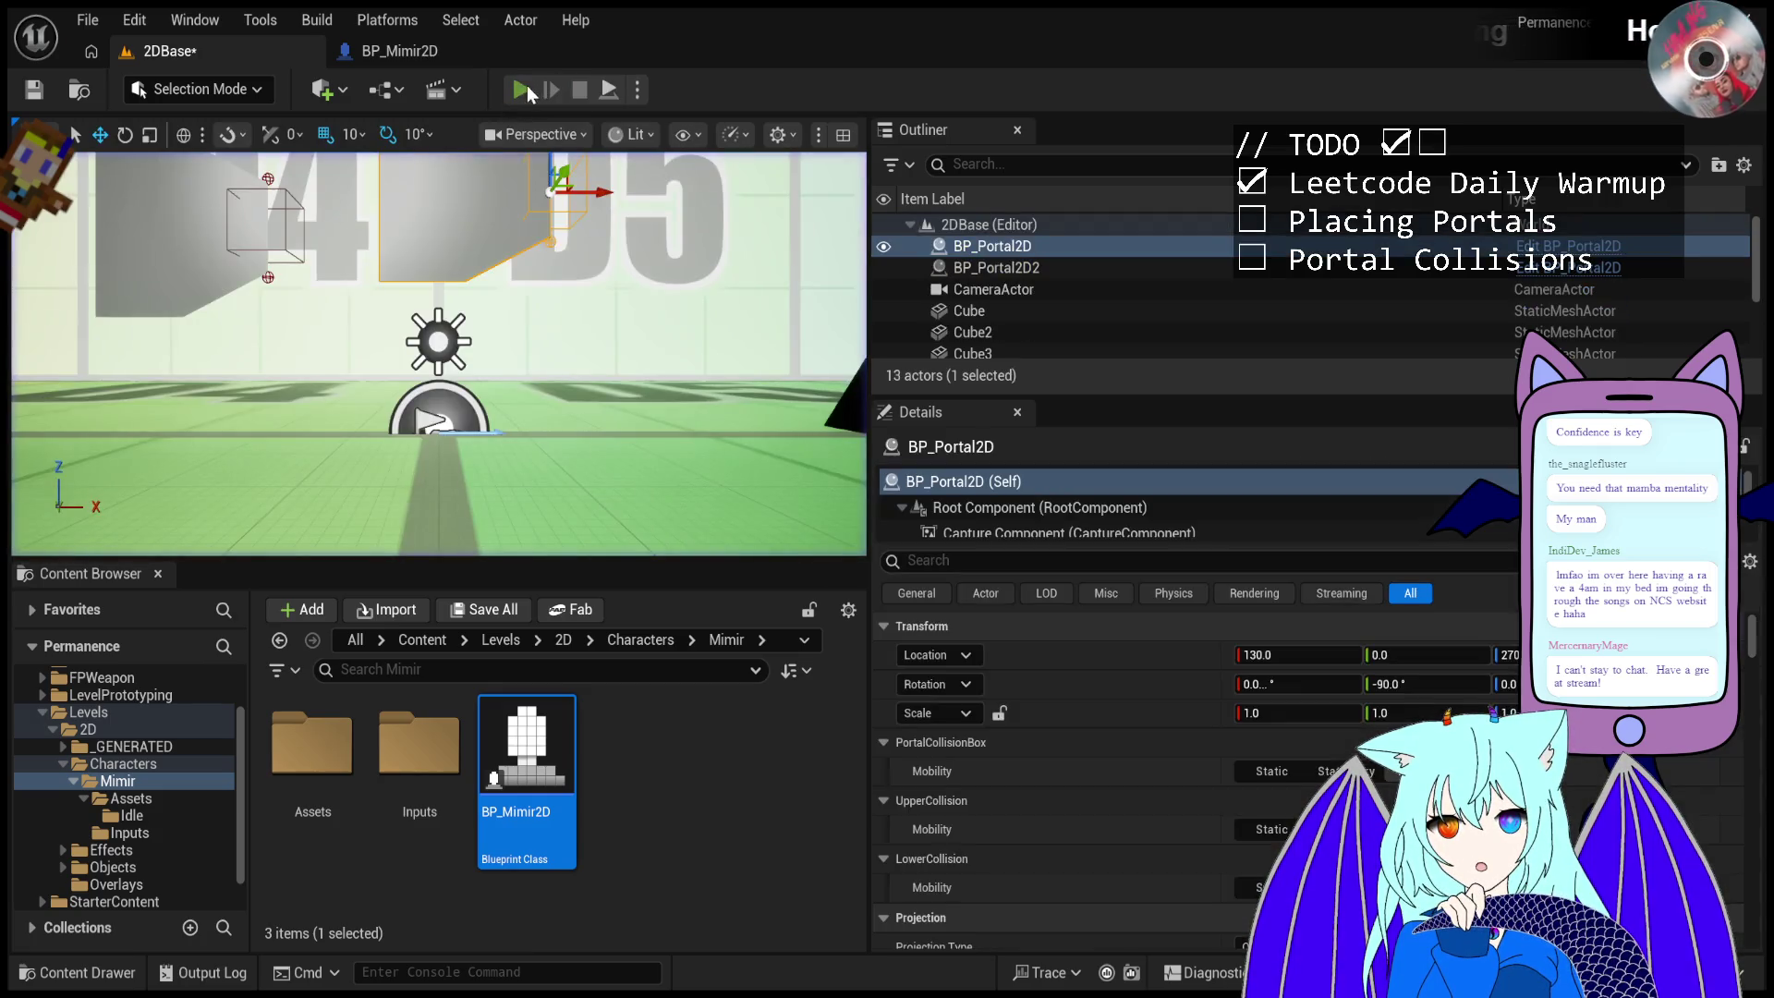
pyautogui.click(522, 89)
pyautogui.click(459, 214)
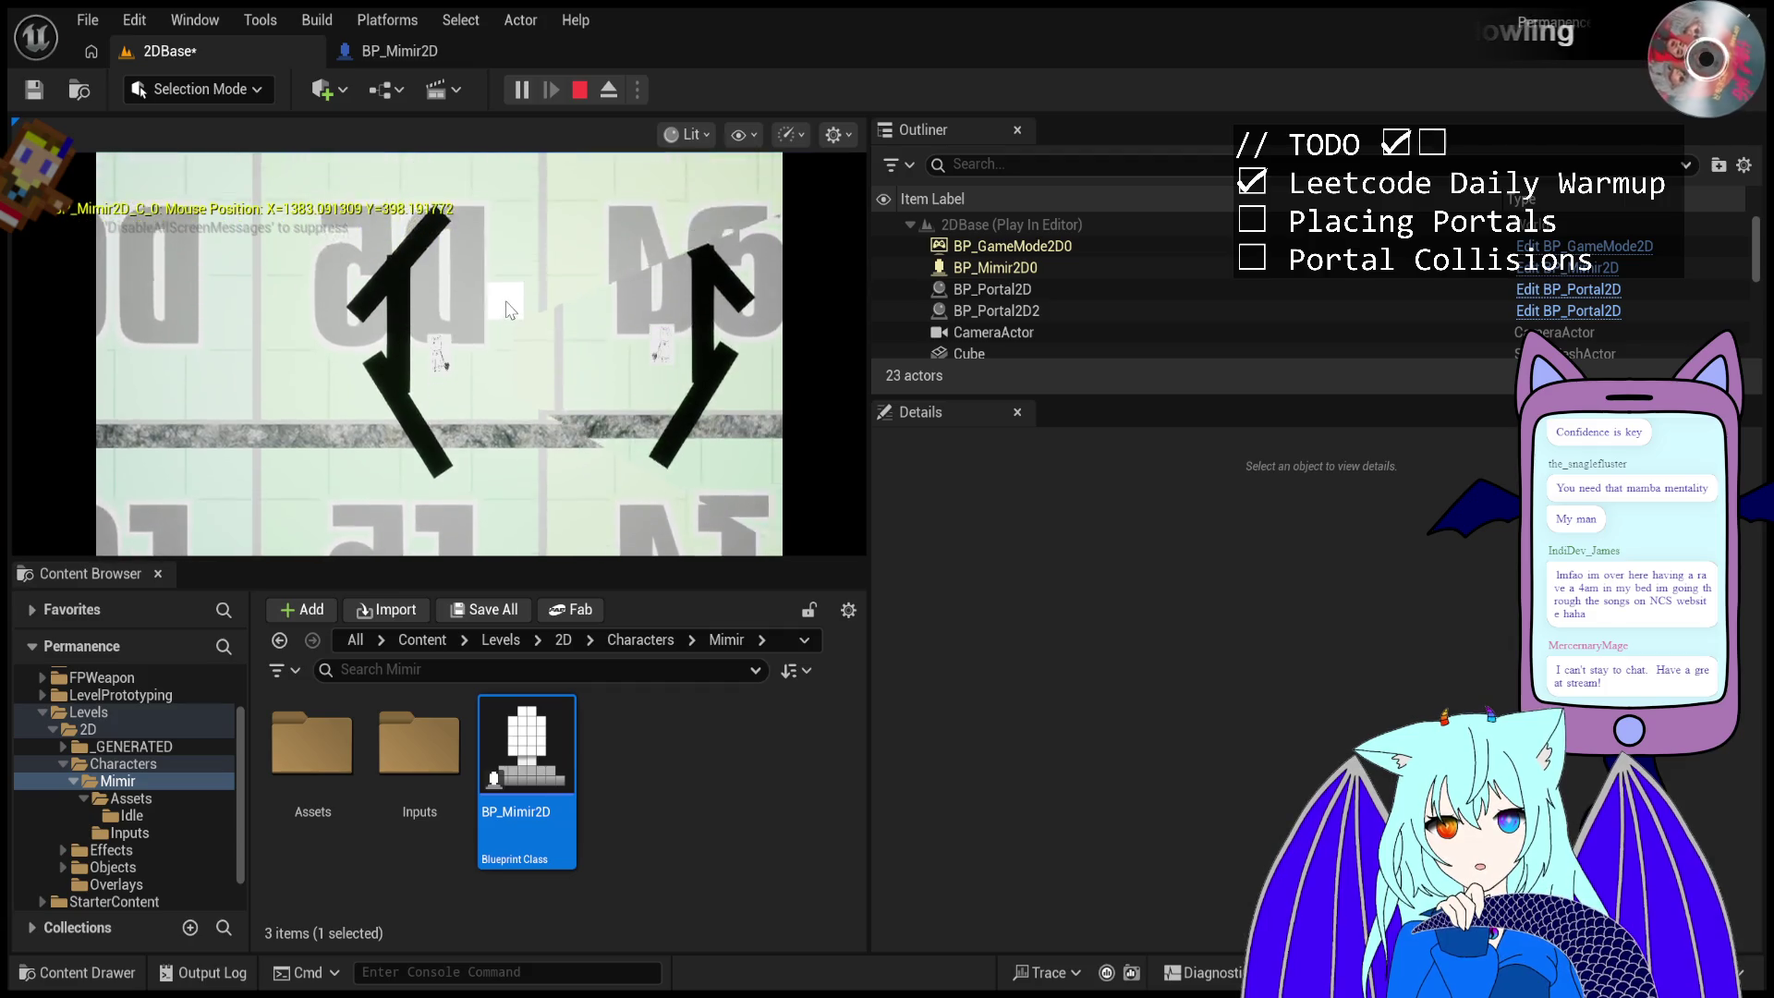
pyautogui.press('Escape')
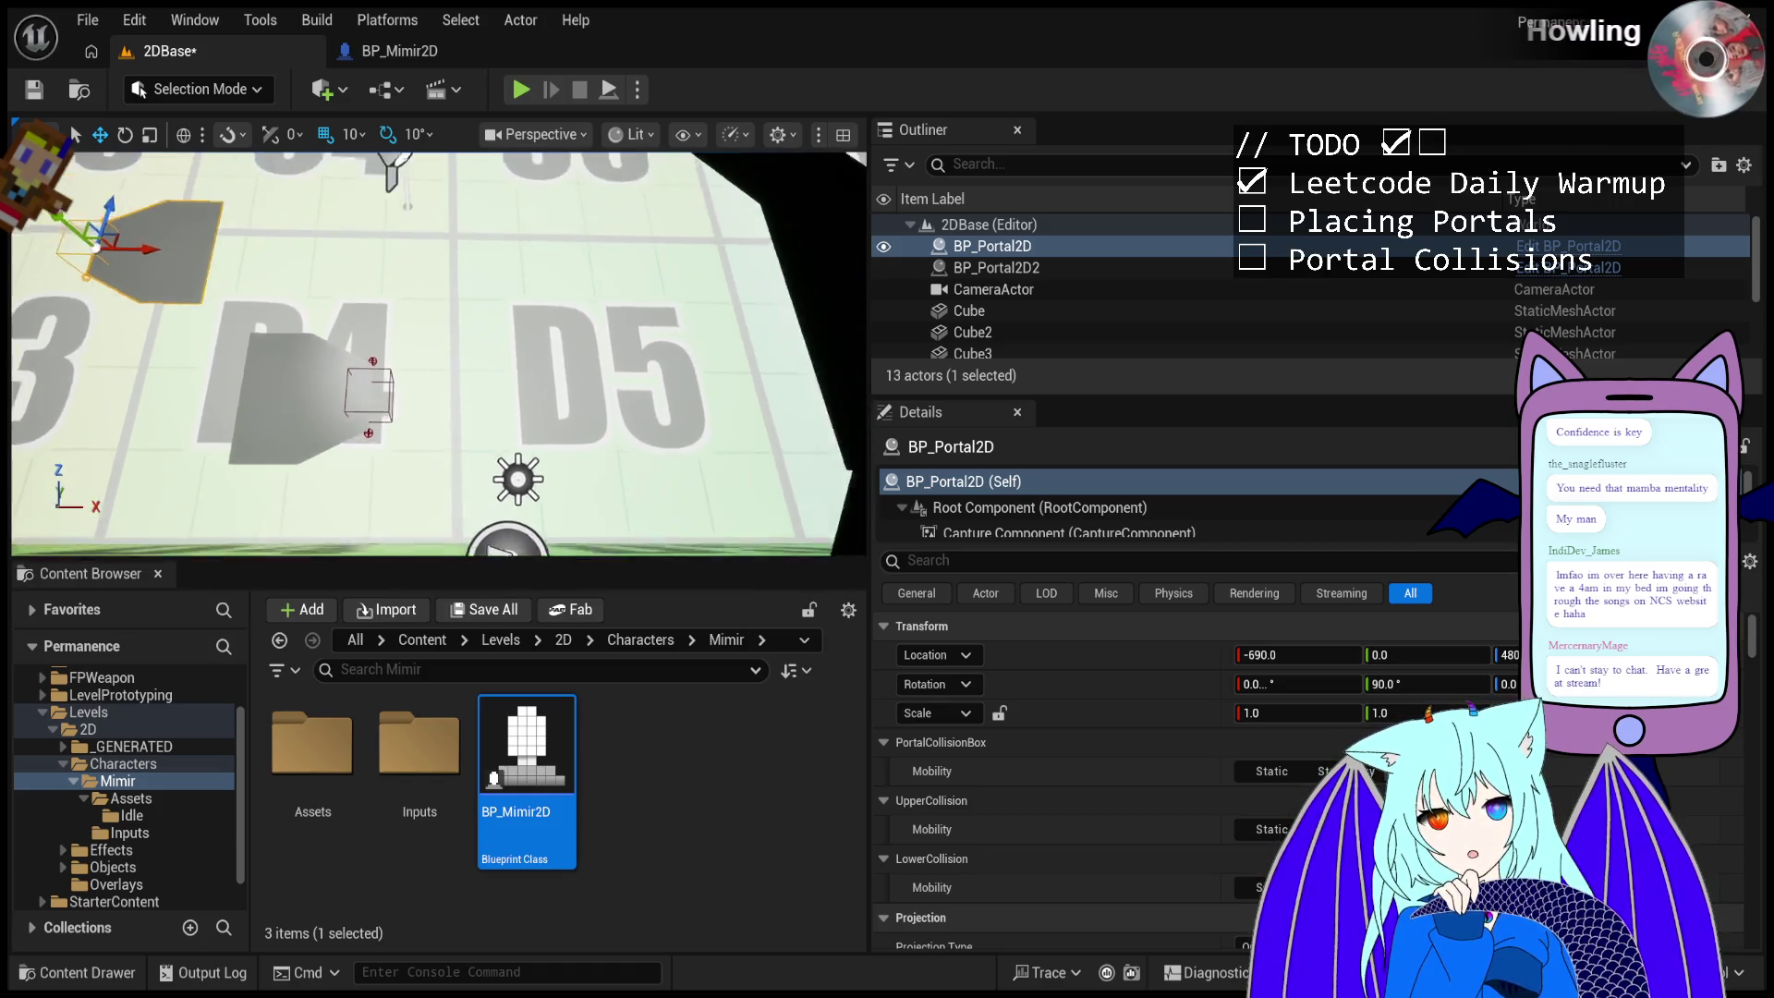
pyautogui.click(521, 90)
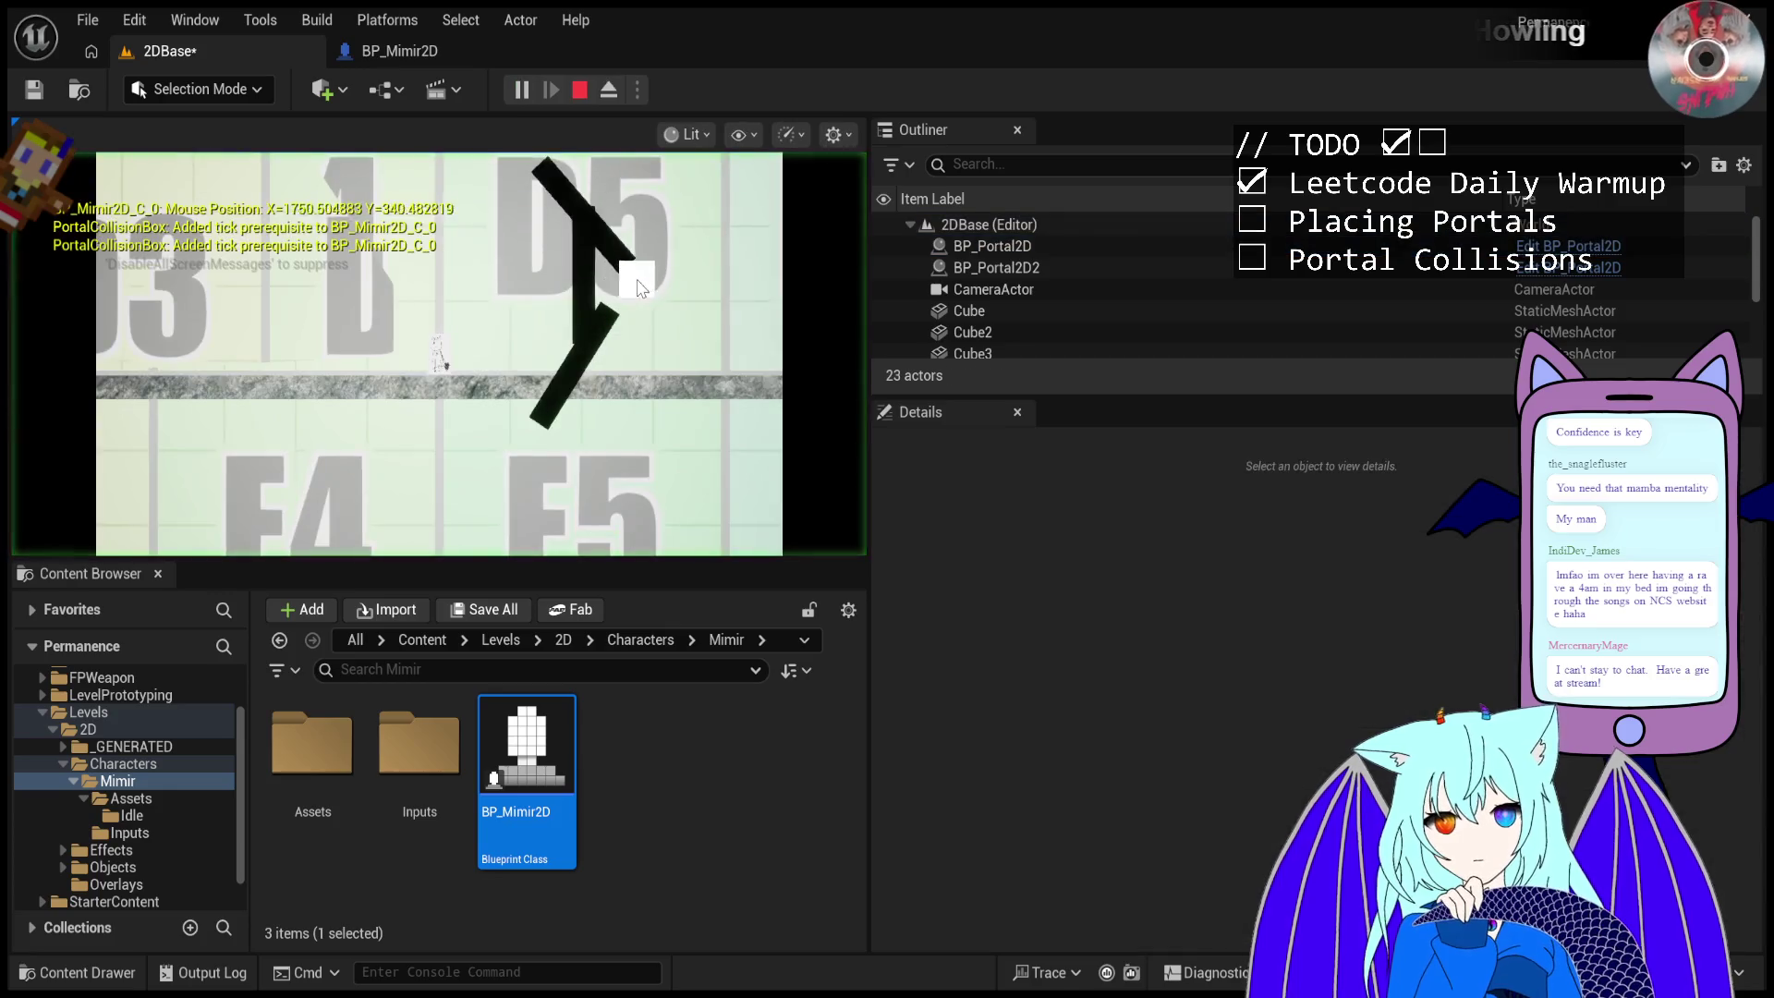
pyautogui.press('Escape')
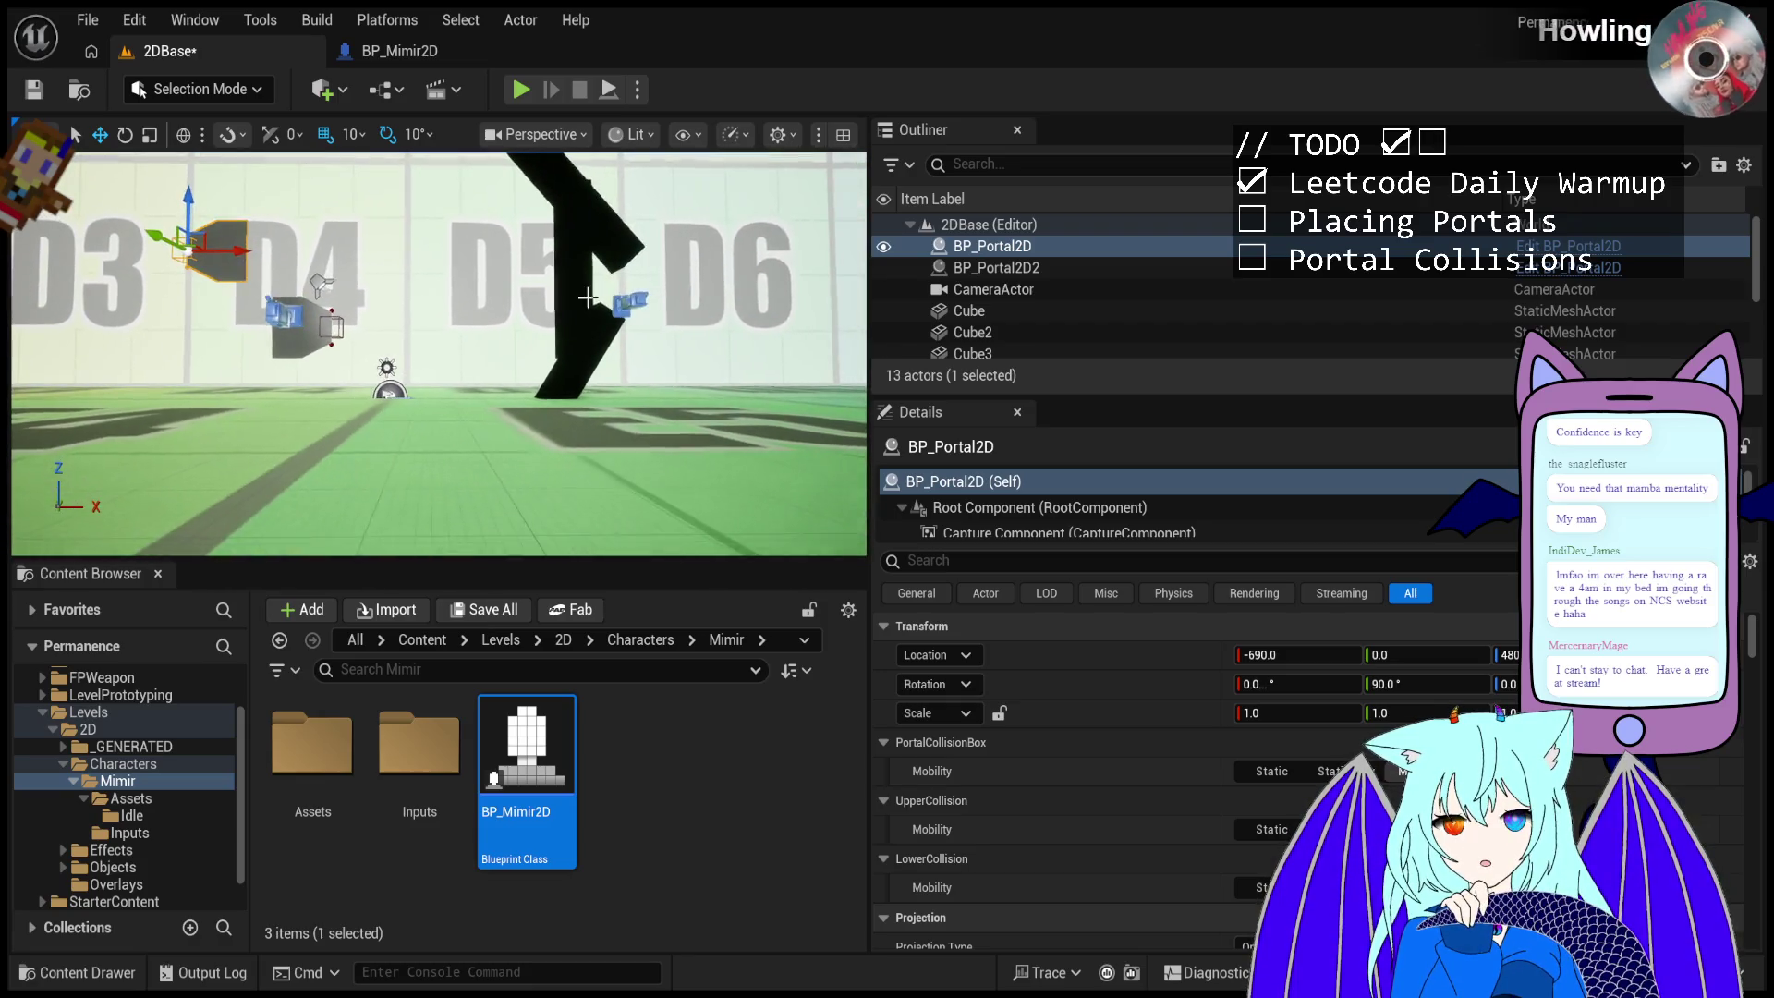
# - Select the black Cube wall, filter Details by 'collision', and scroll through its advanced collision options
pyautogui.click(595, 295)
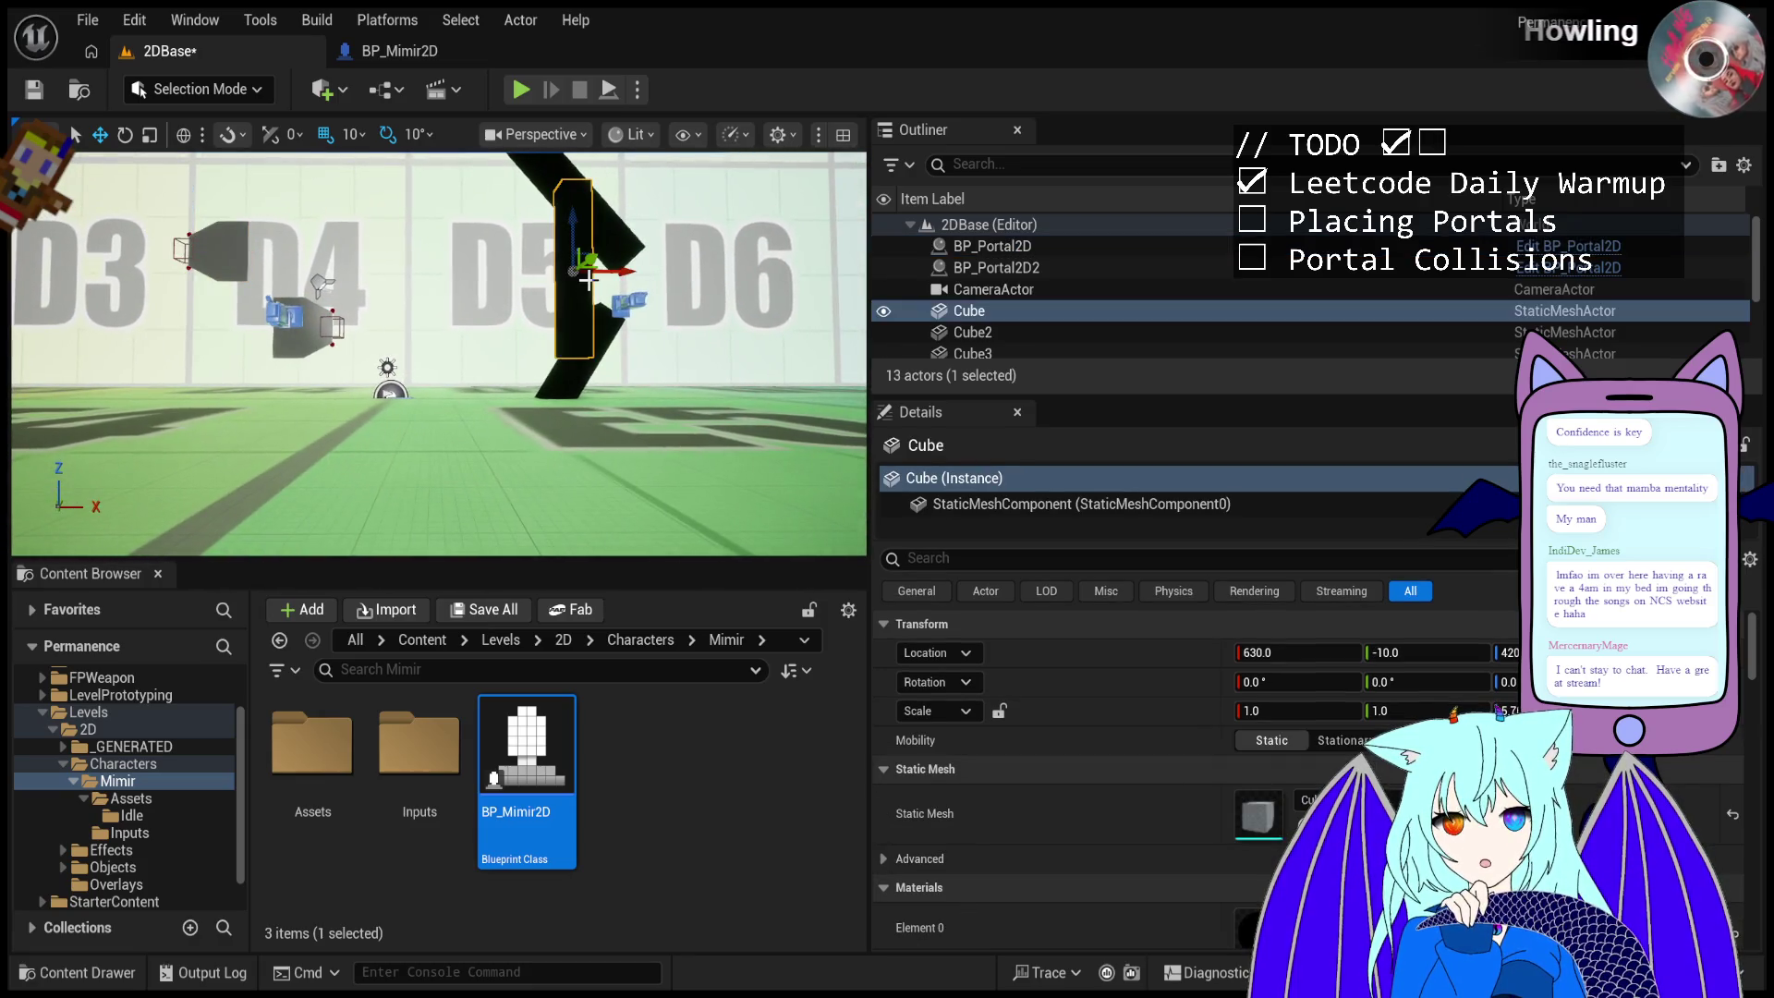
pyautogui.click(1151, 558)
pyautogui.write('collision')
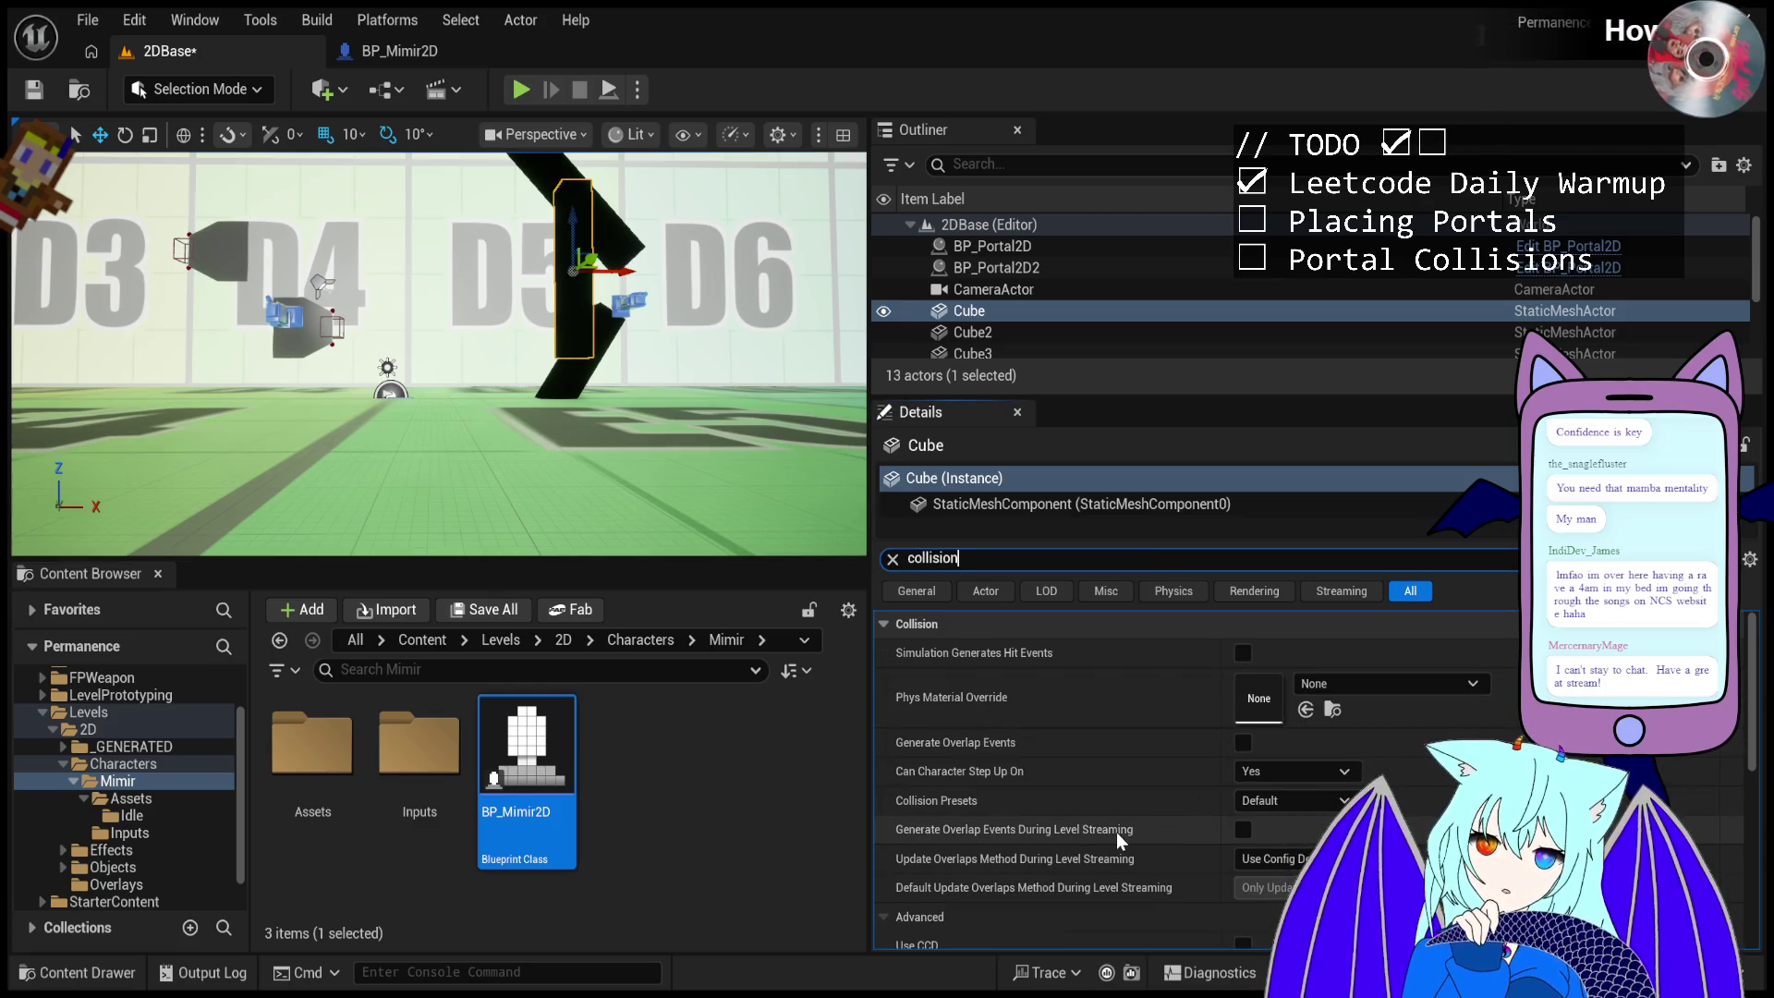
pyautogui.click(1261, 806)
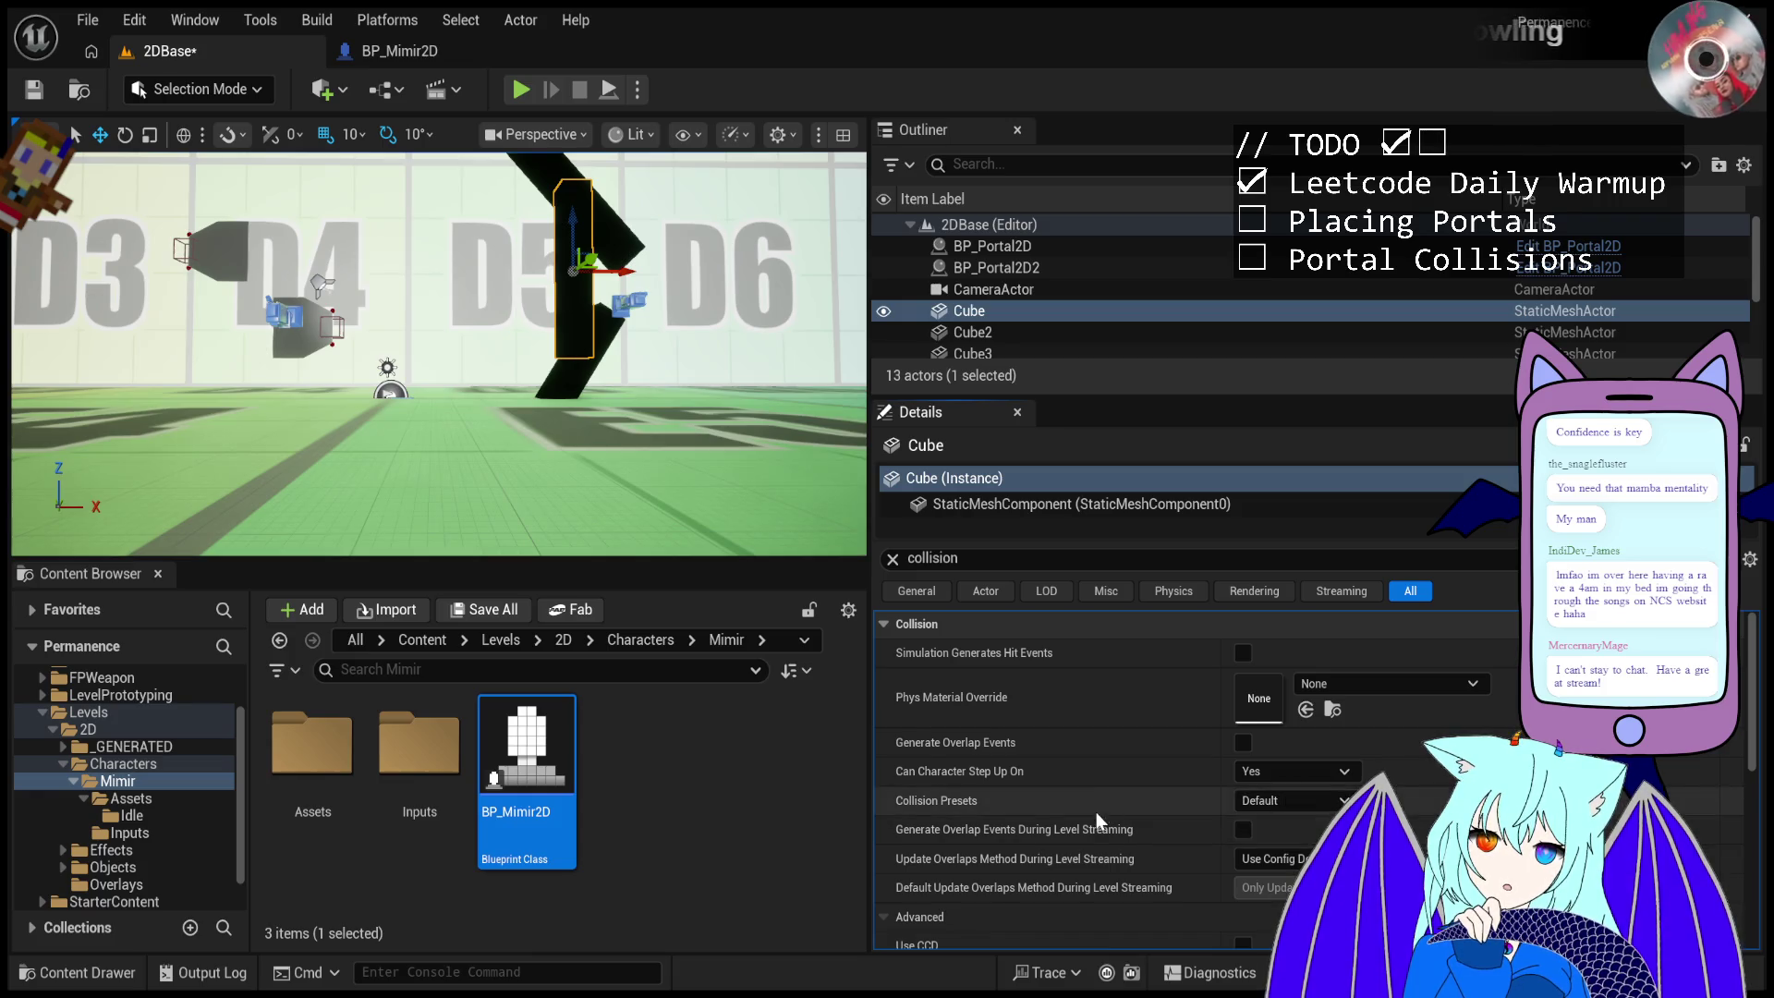
pyautogui.scroll(-5, 1096, 815)
pyautogui.scroll(-2, 1095, 815)
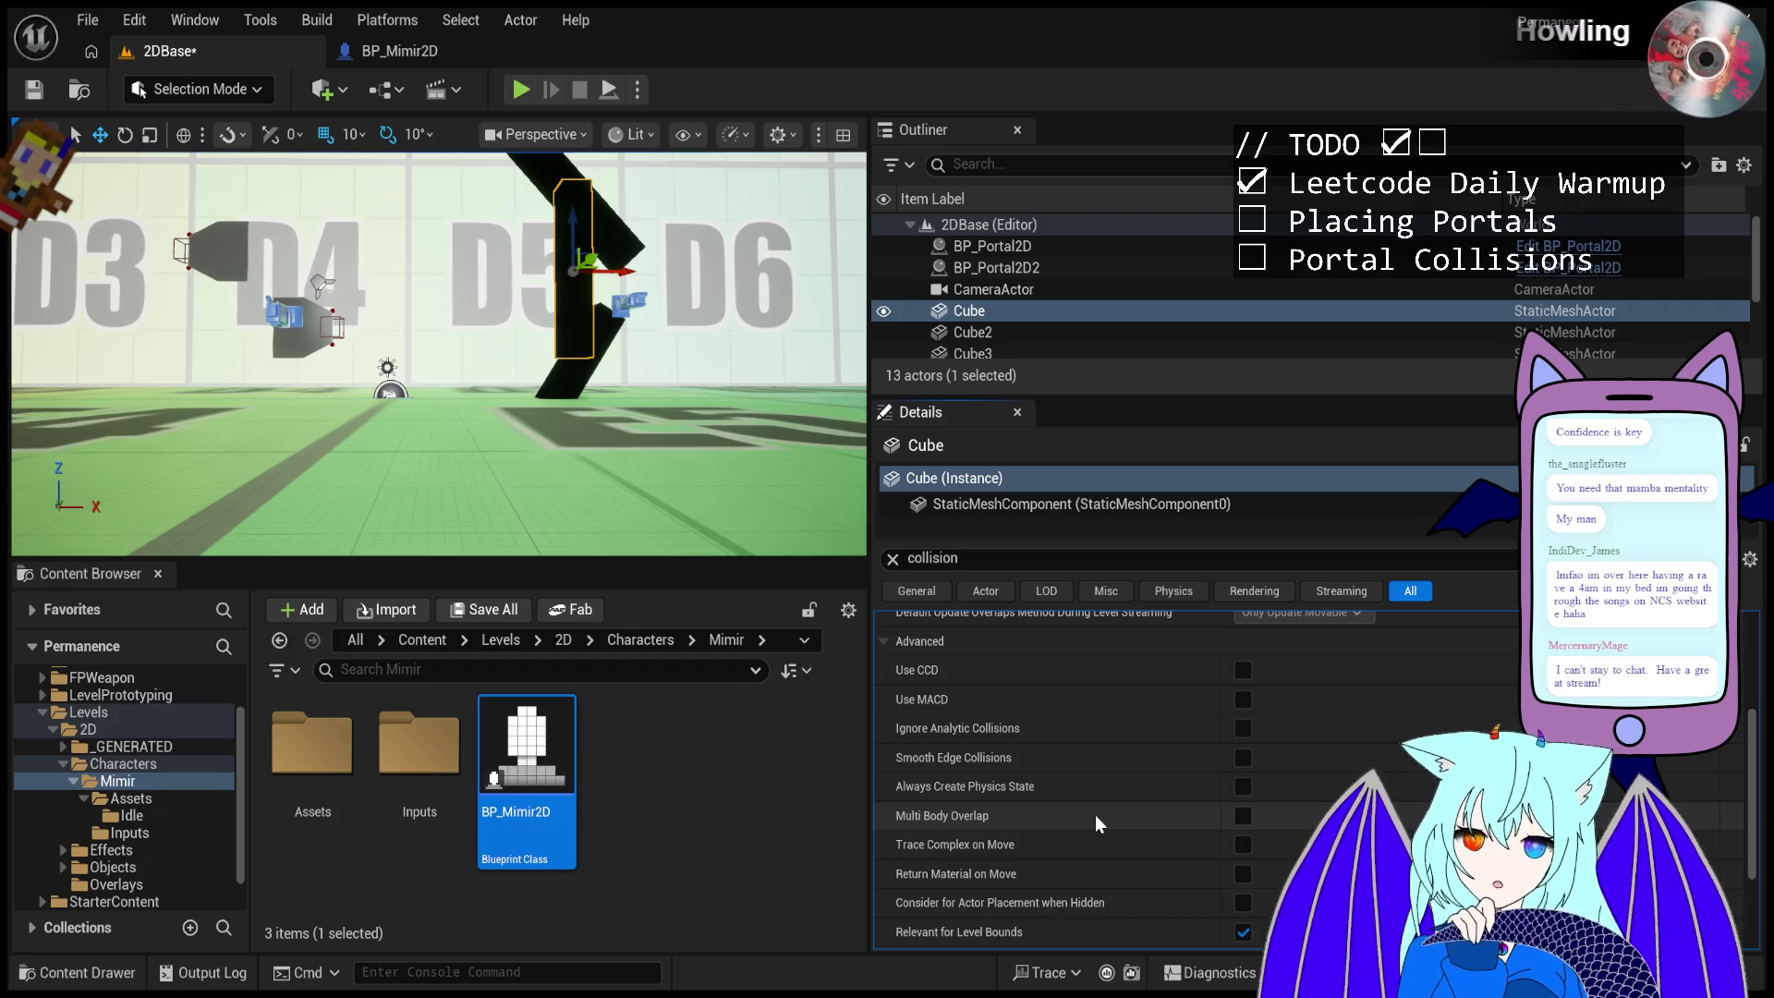
pyautogui.moveTo(721, 462); pyautogui.dragTo(684, 452)
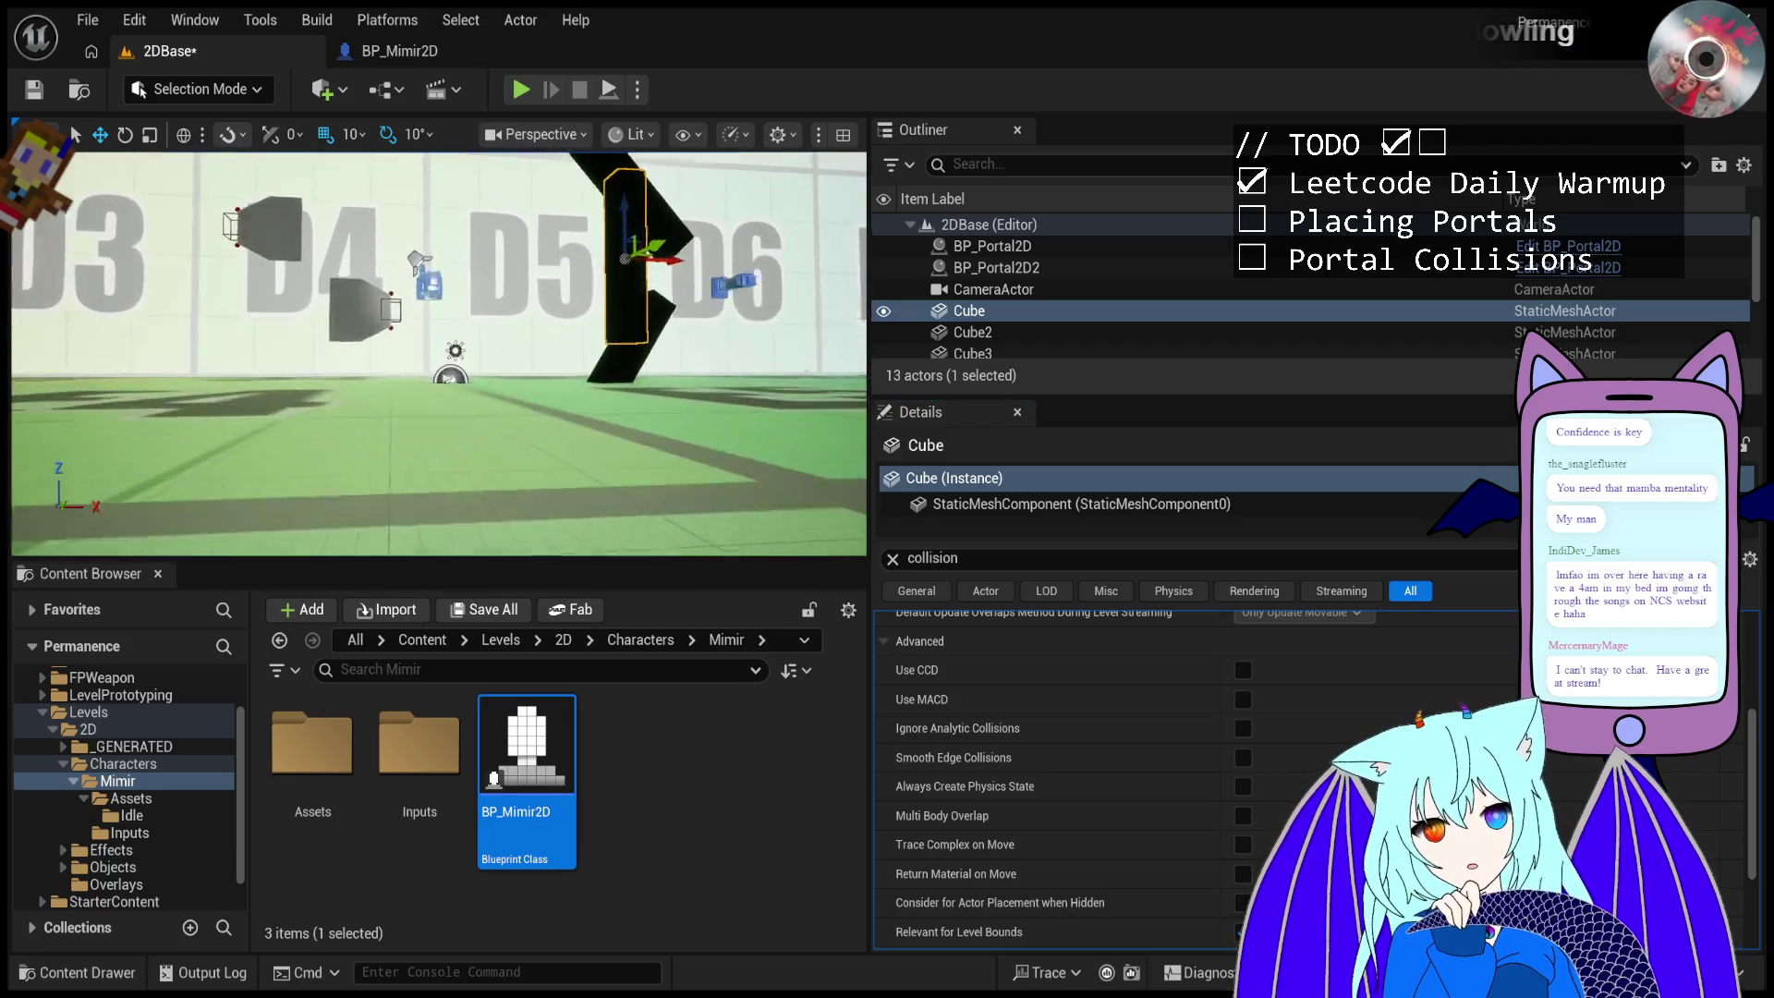
pyautogui.moveTo(754, 336)
pyautogui.mouseDown()
pyautogui.moveTo(730, 344)
pyautogui.moveTo(754, 337)
pyautogui.mouseUp()
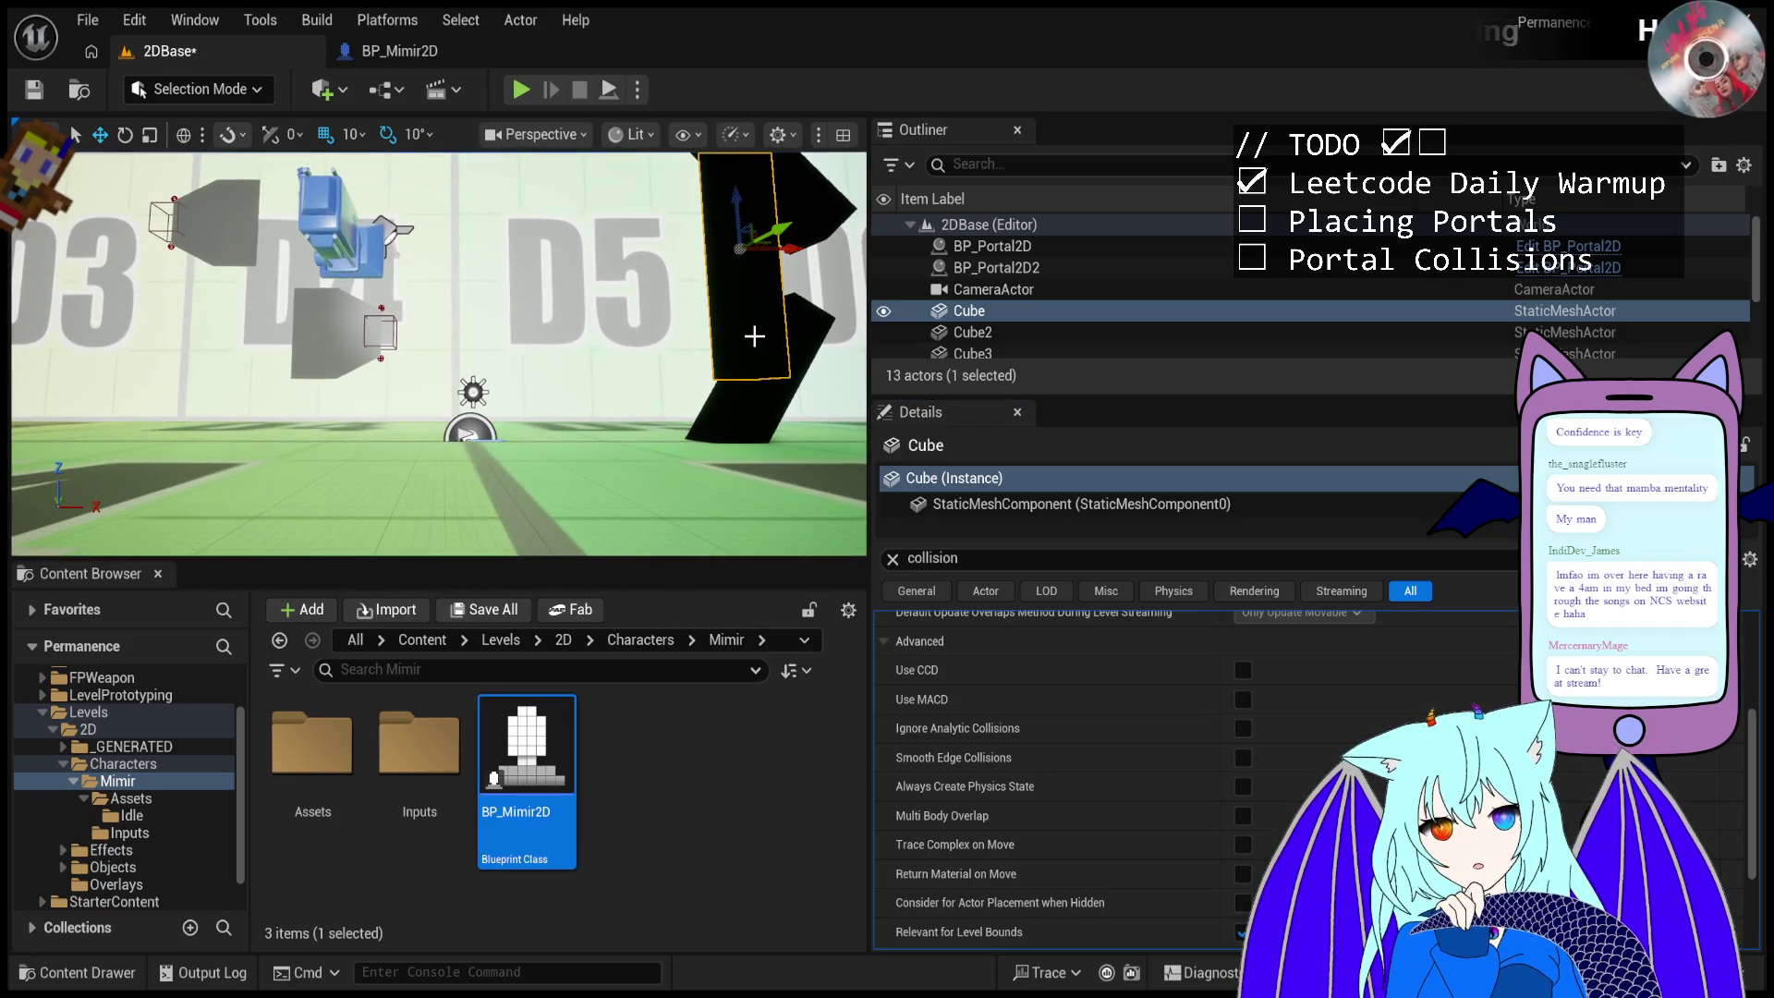